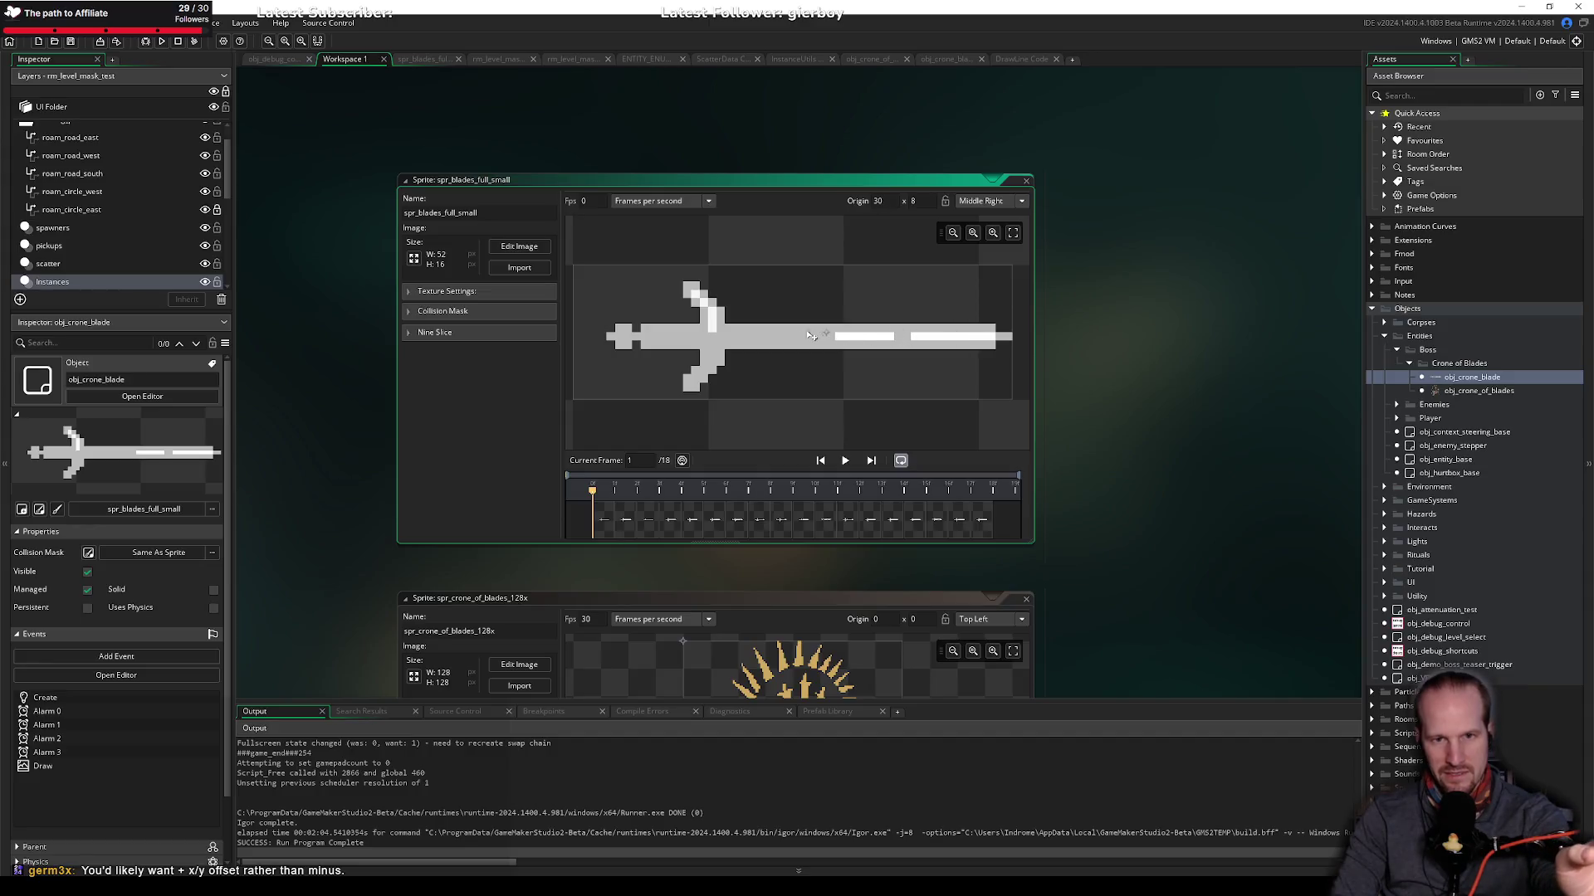
Step: Move the blade sprite's origin to the custom point (52, 9) at its right tip, then view the obj_crone_blade code
drag(574, 335, 574, 284)
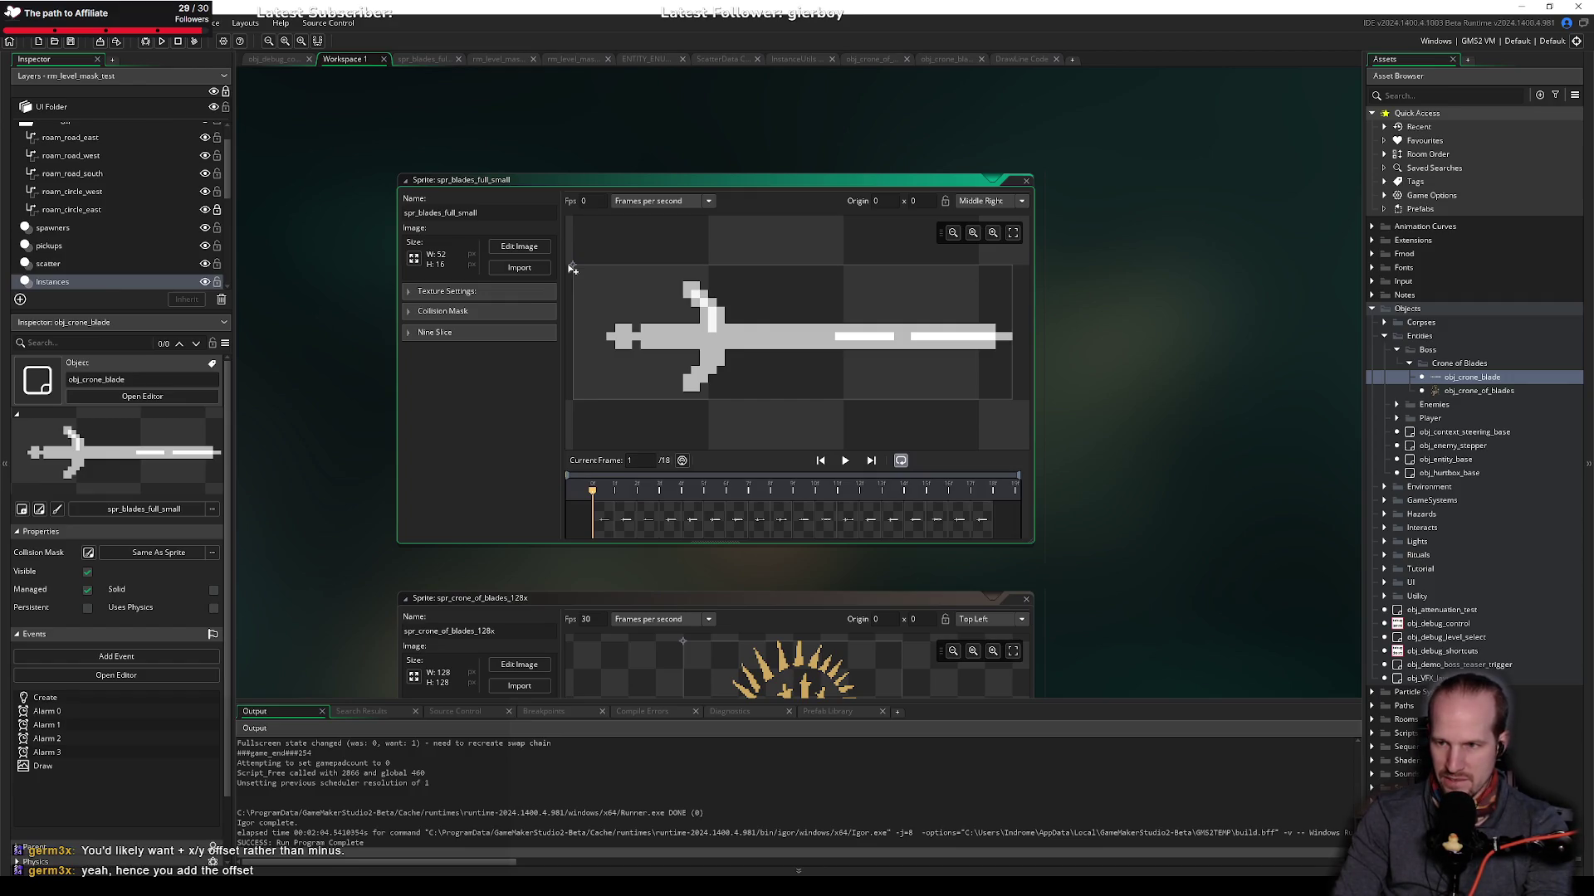
mouse_move(572, 273)
mouse_down()
mouse_move(574, 326)
mouse_move(725, 325)
mouse_up()
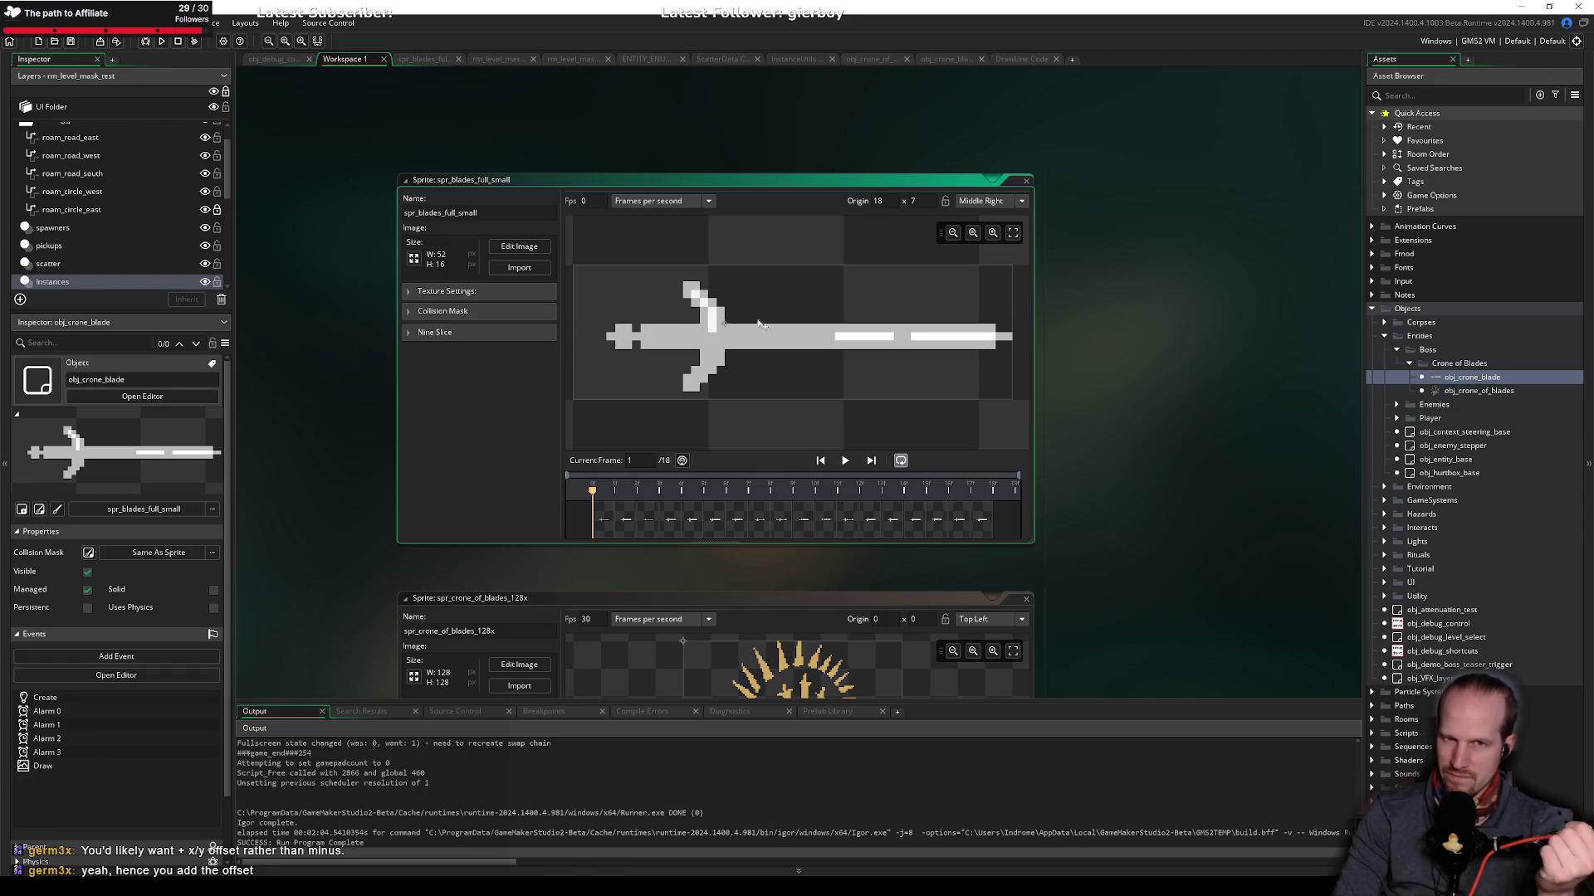
click(1011, 329)
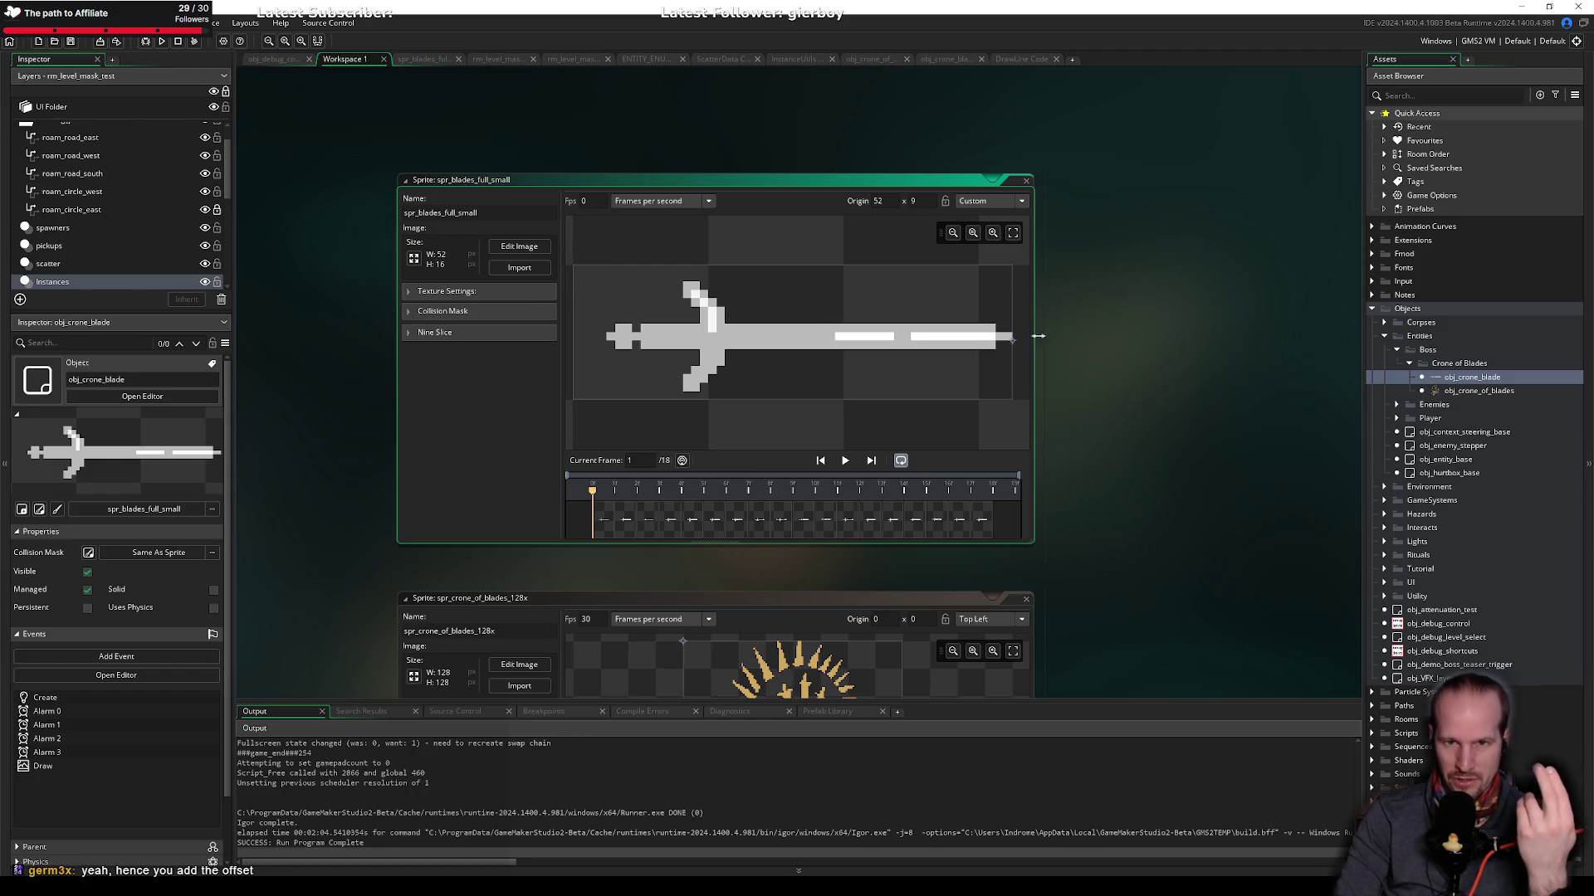
click(946, 59)
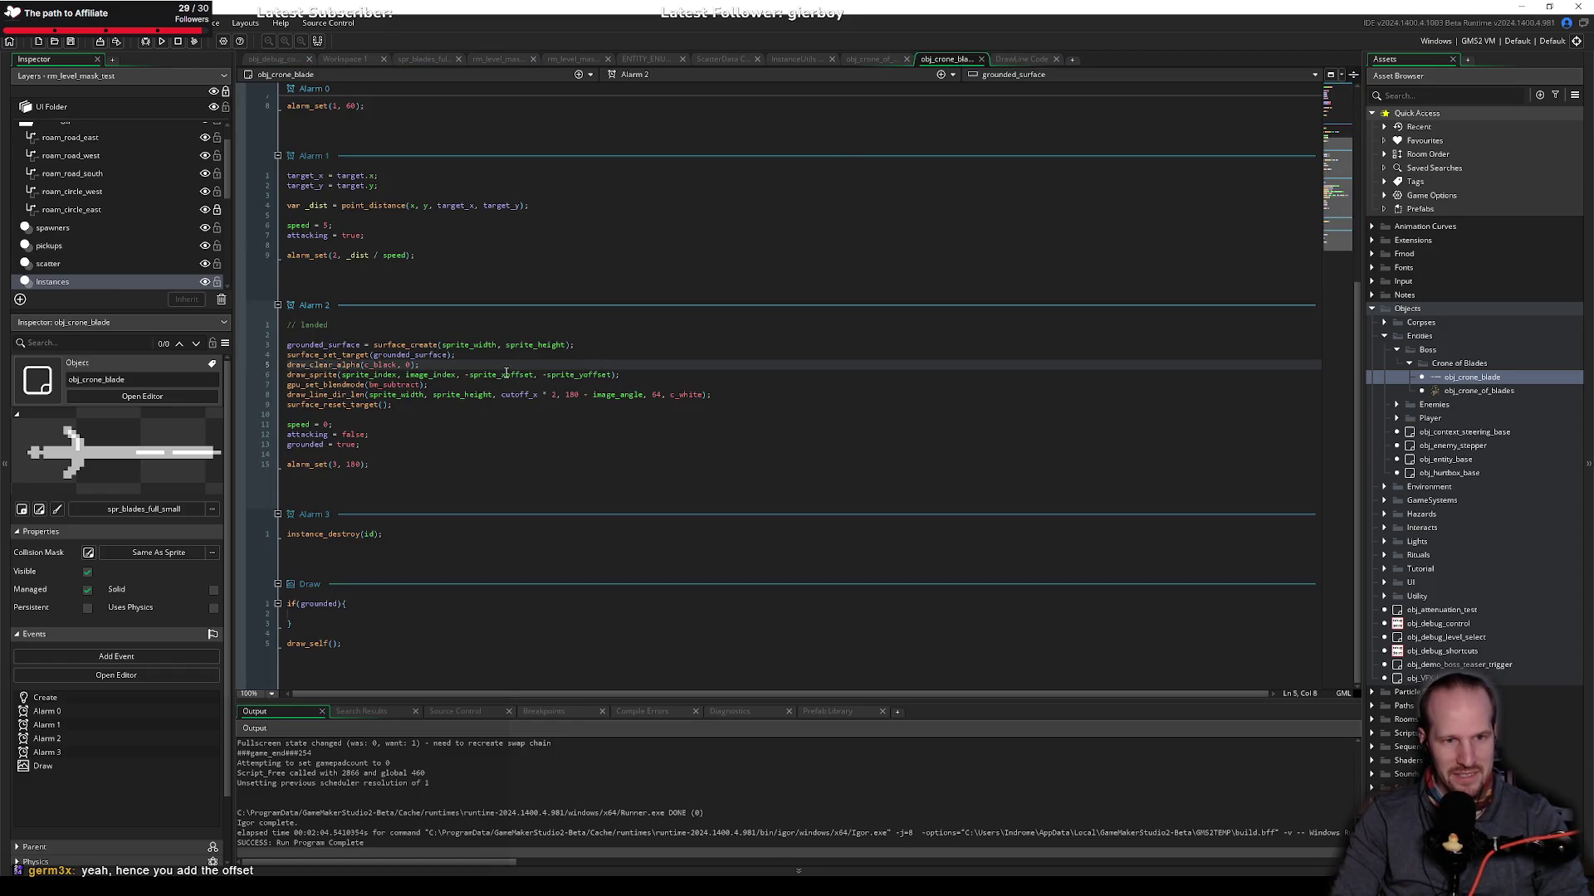
Step: In Alarm 2, remove the minus signs so the sprite draws at sprite_xoffset, sprite_yoffset
click(506, 374)
key(ctrl+Left)
key(BackSpace)
key(ctrl+Right)
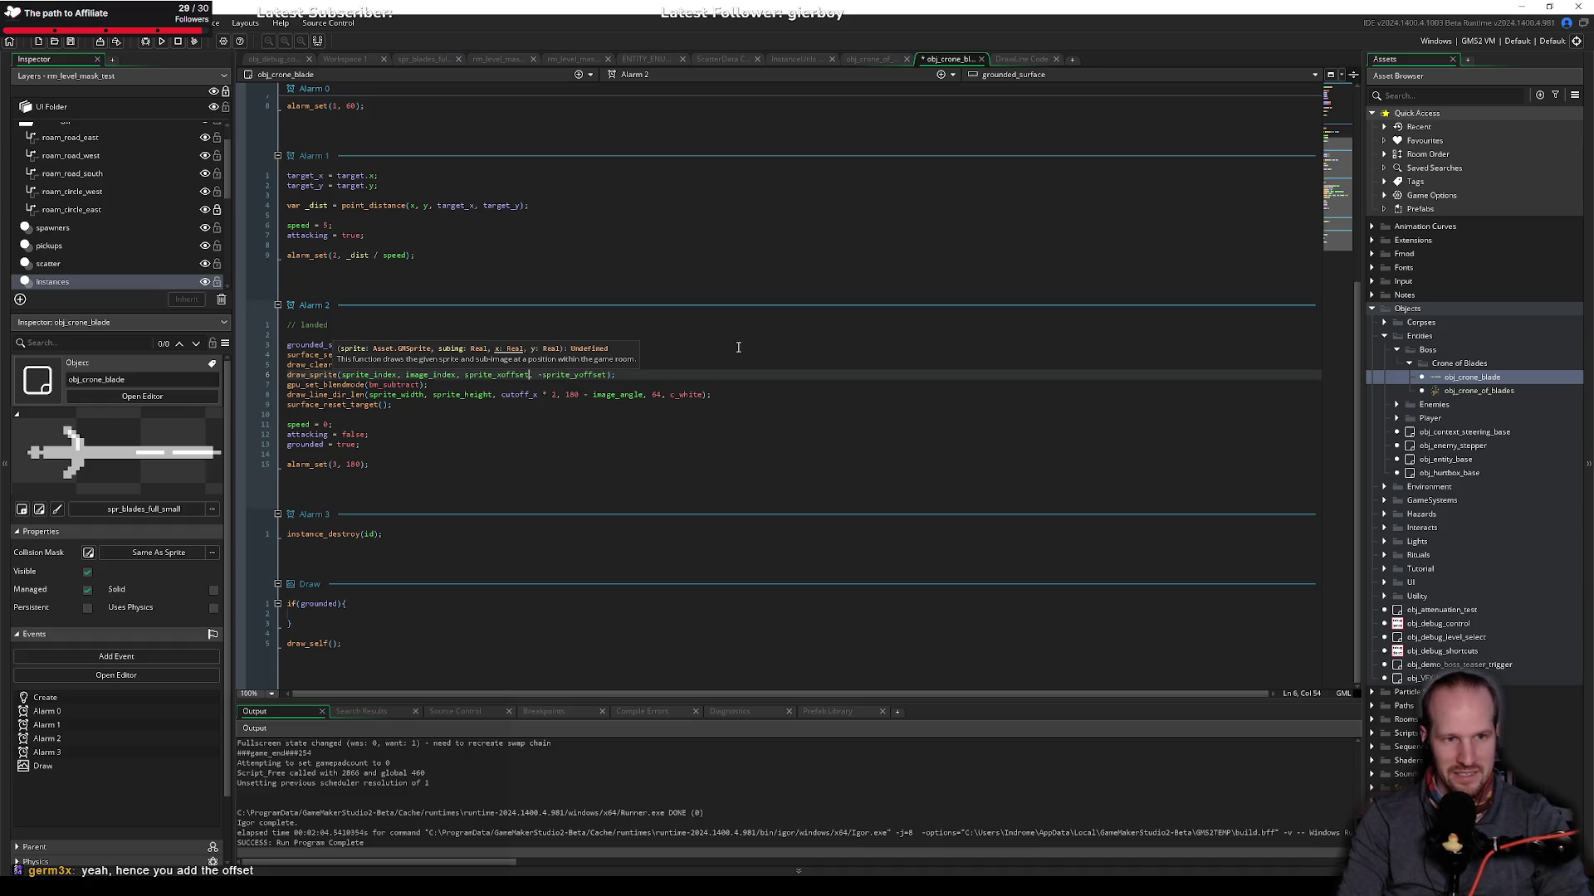
key(Right)
key(Right)
key(Delete)
key(Down)
key(Down)
key(Down)
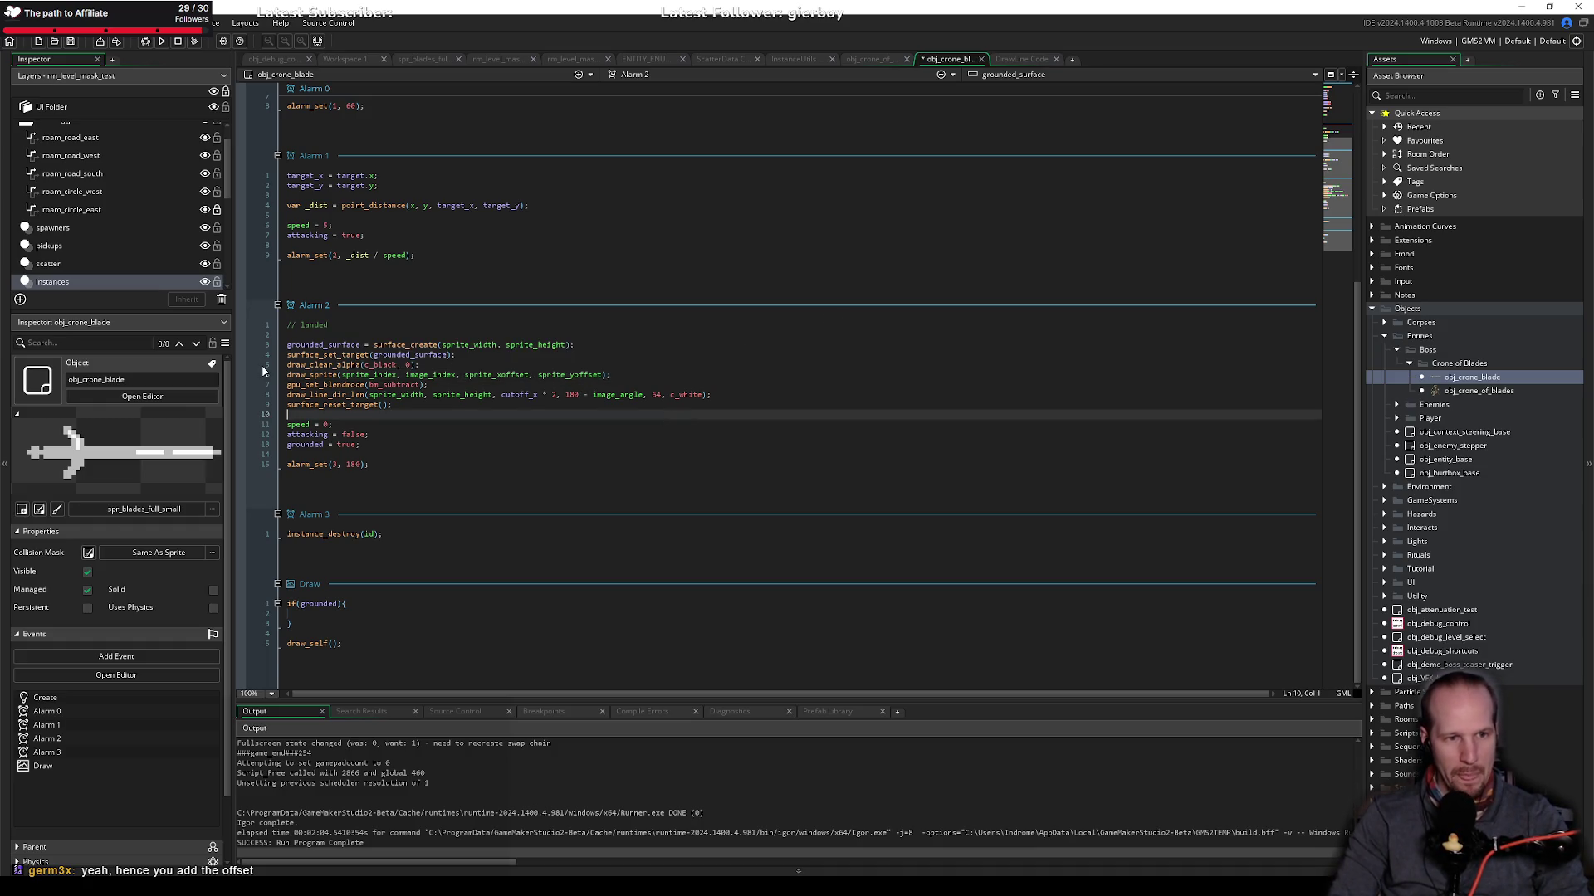
click(562, 404)
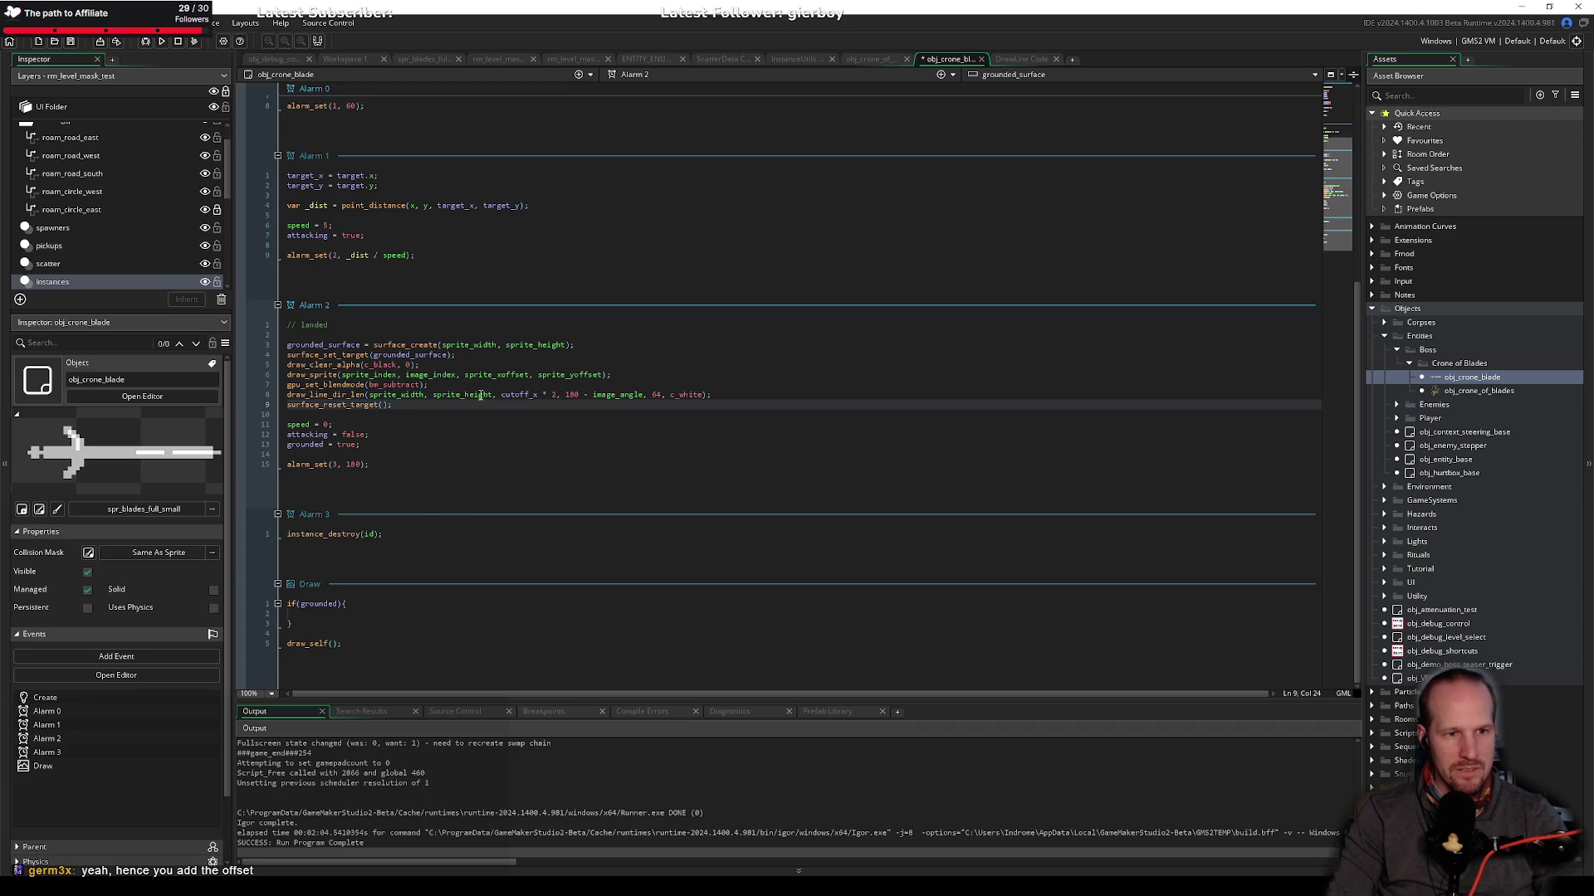
Step: In Draw's grounded block, add draw_surface_ext(grounded_surface, x, y, 1, 1, image_angle, c_white, 1);
click(636, 612)
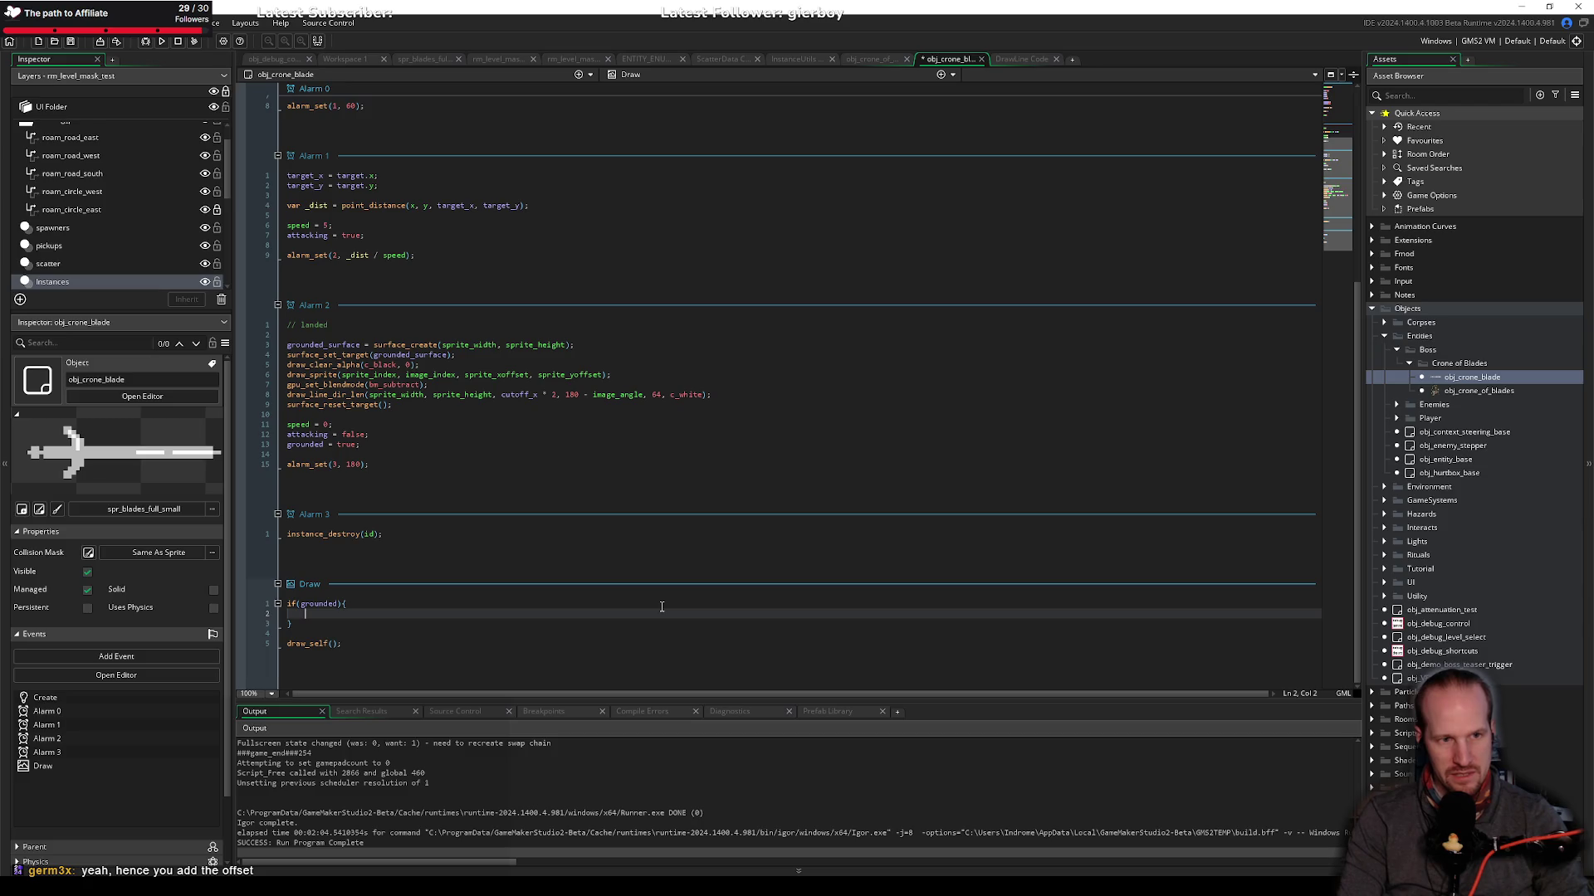
text(draw_surfe)
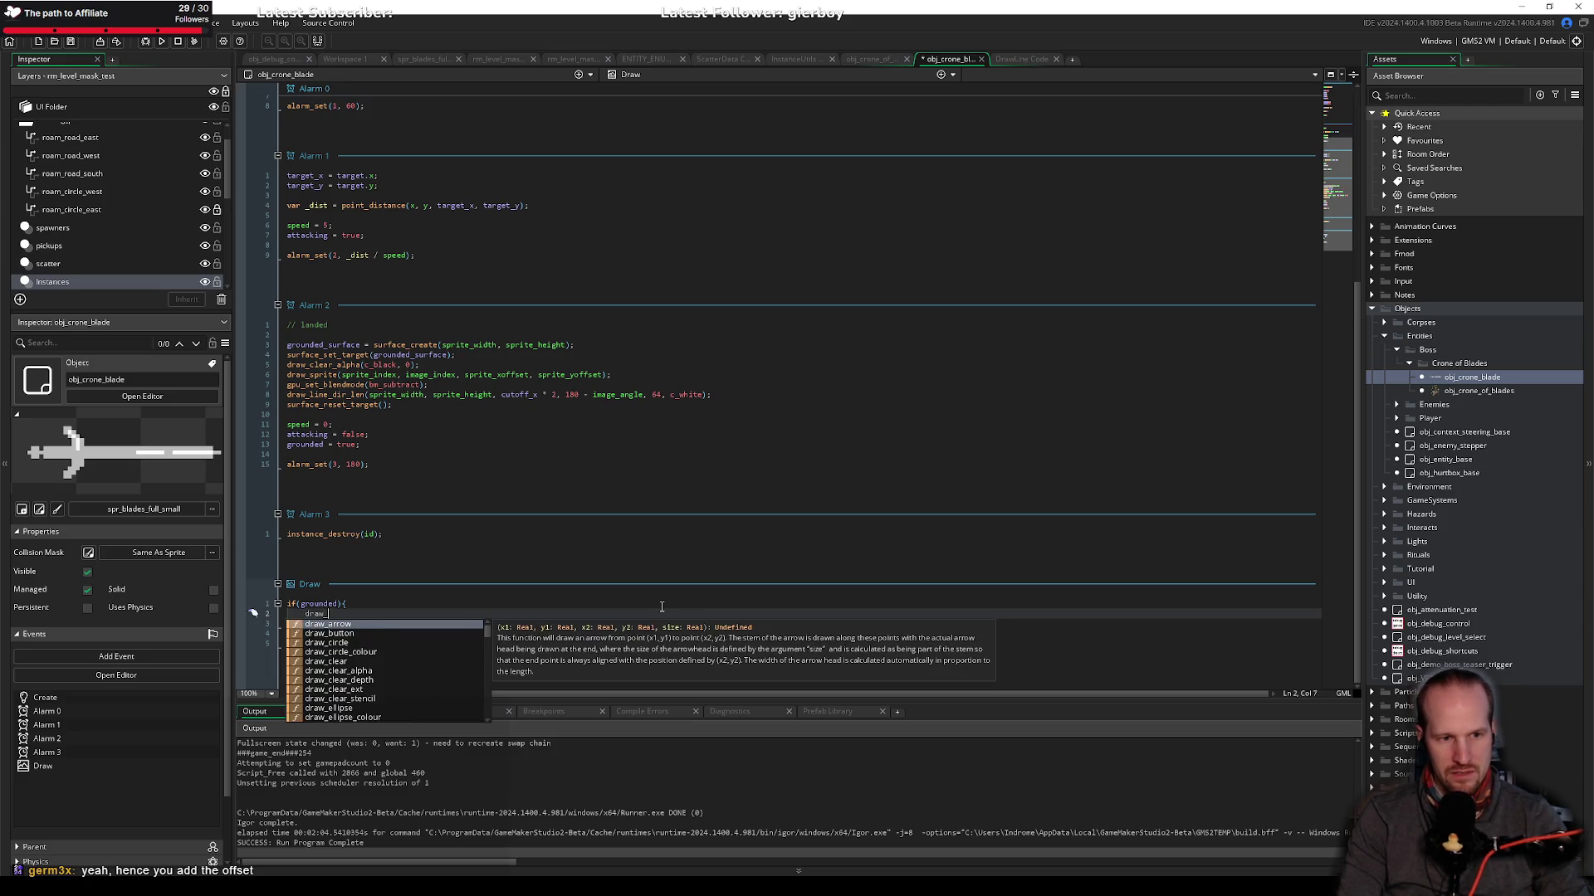
key(Return)
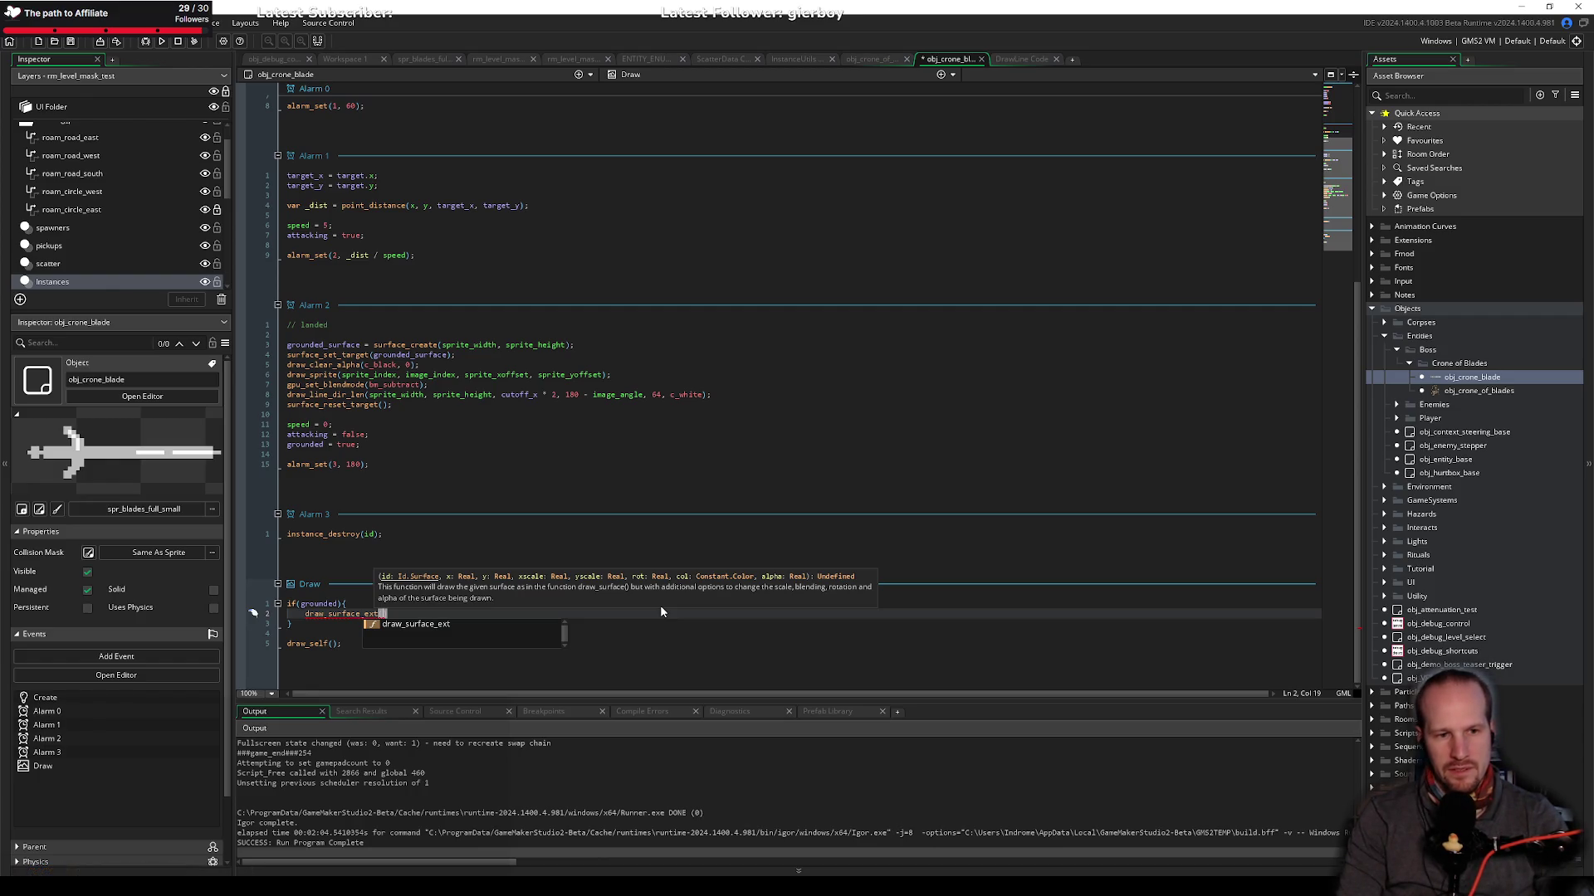
text(grounded_surface, )
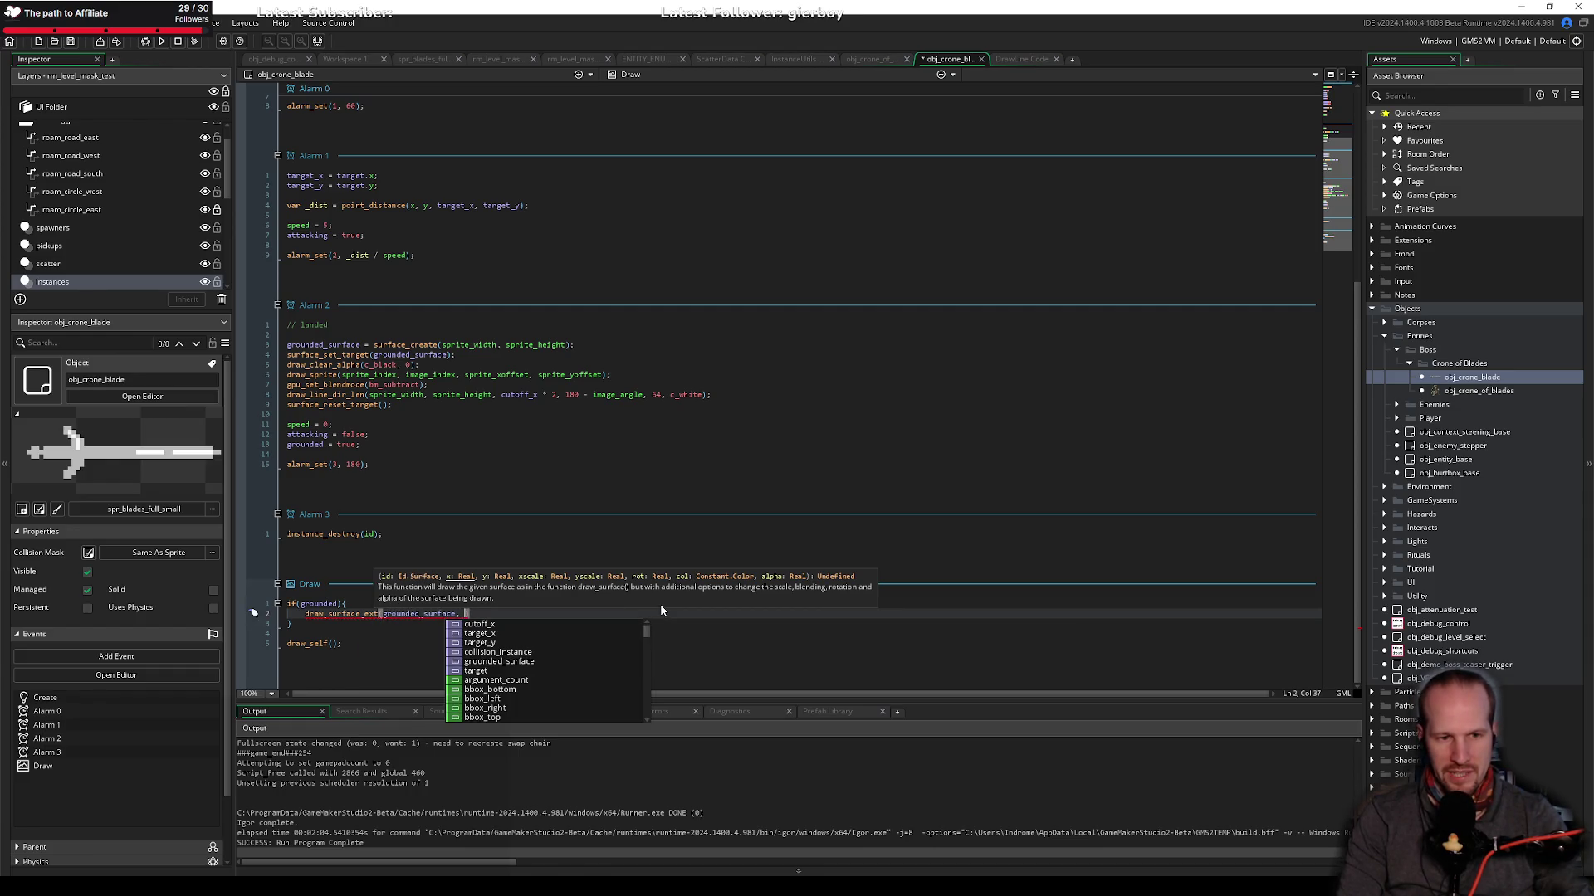
text(x, y, )
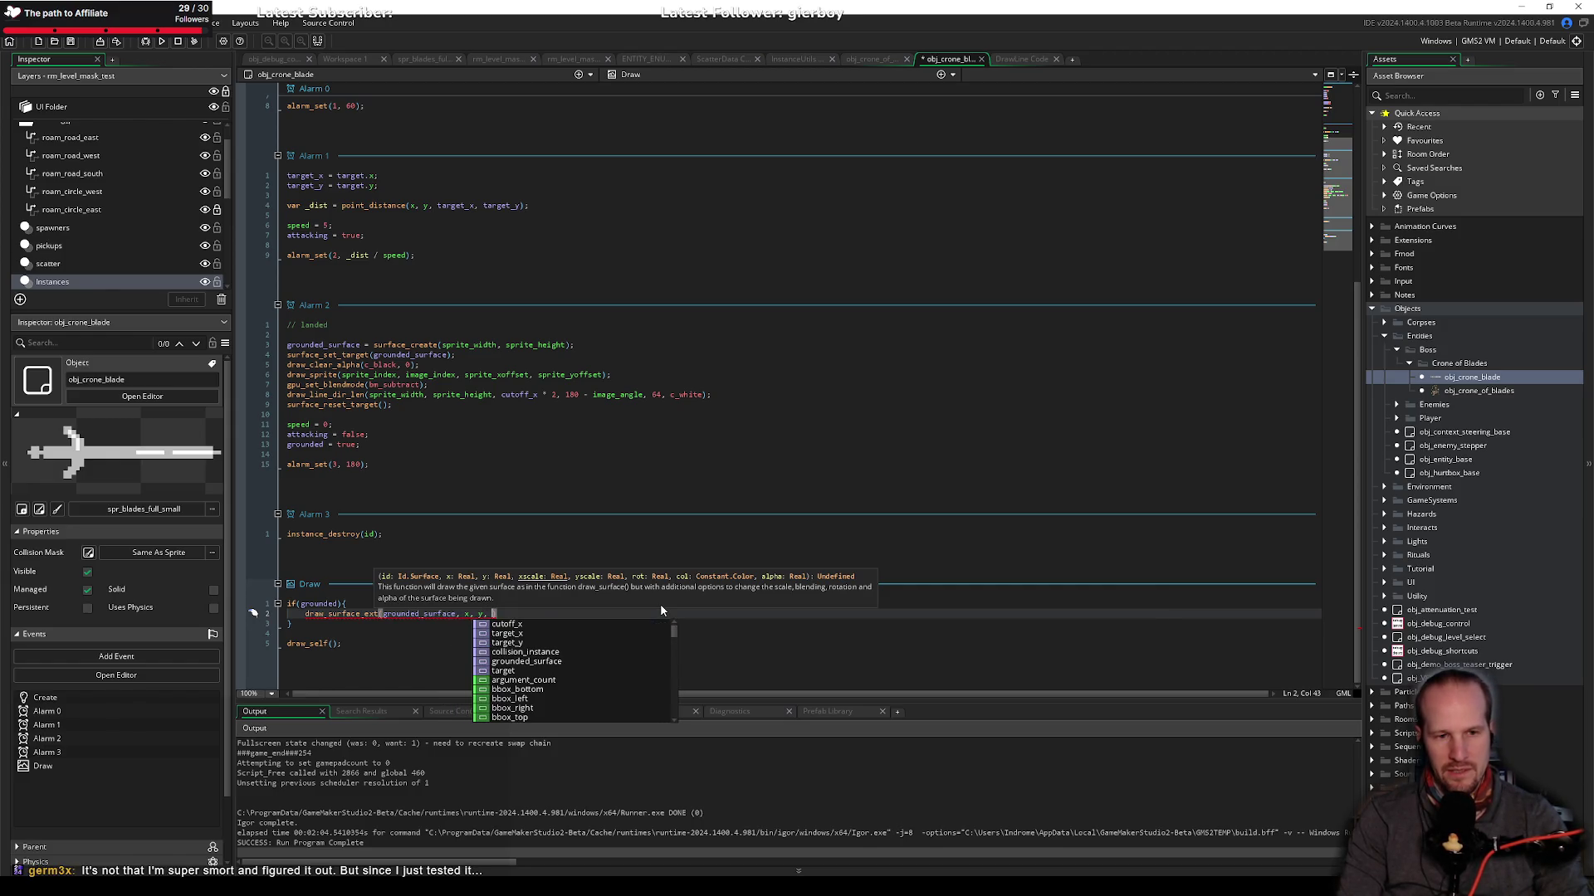
text(1, 1, )
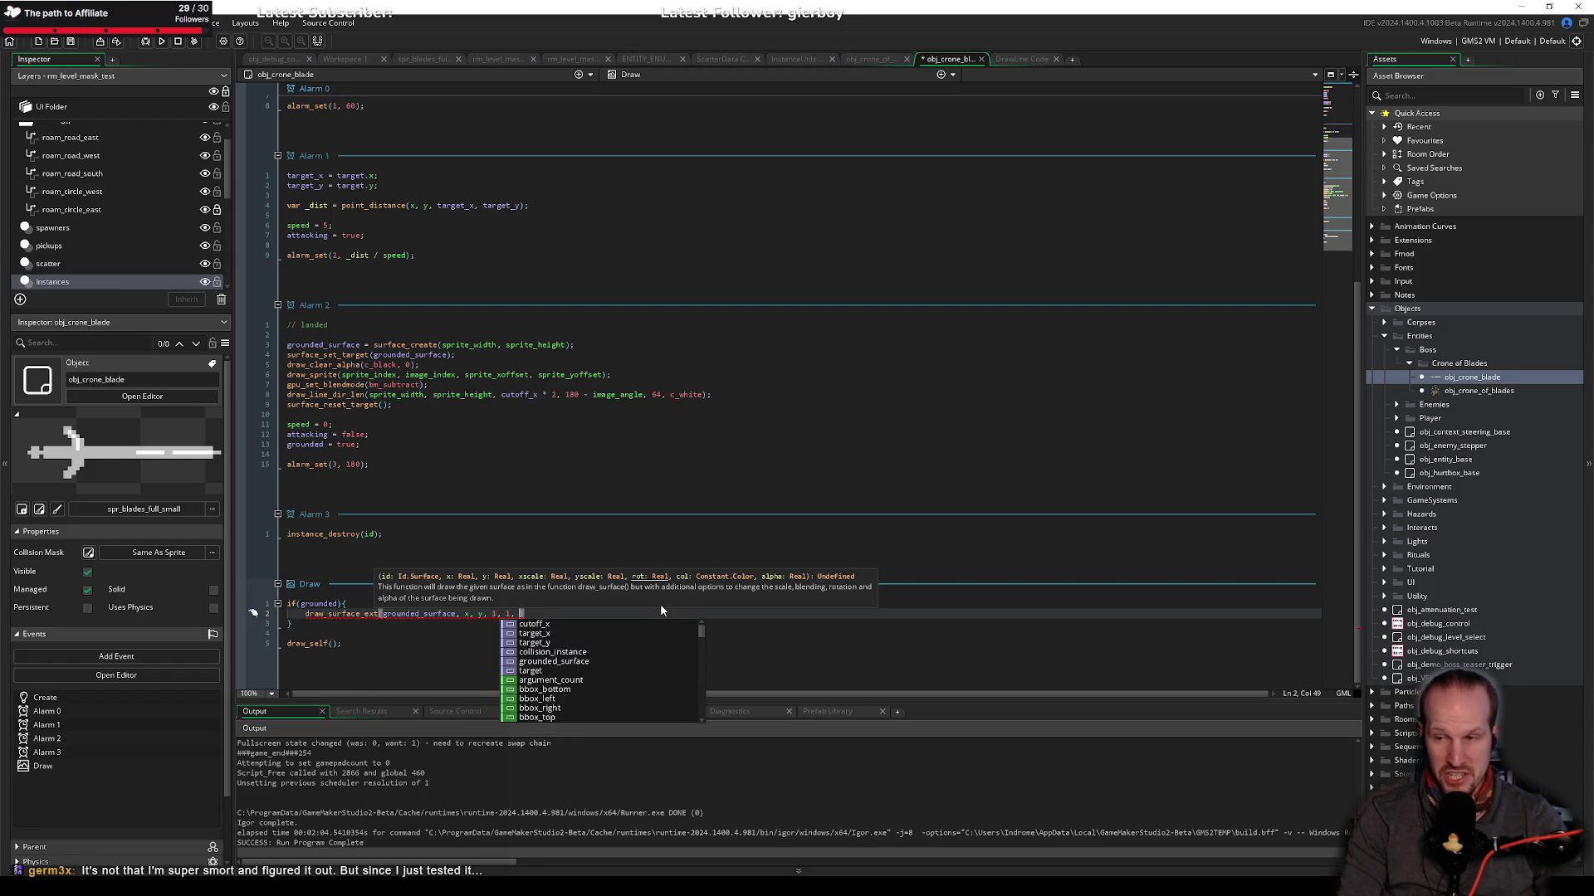
text(image_angle, )
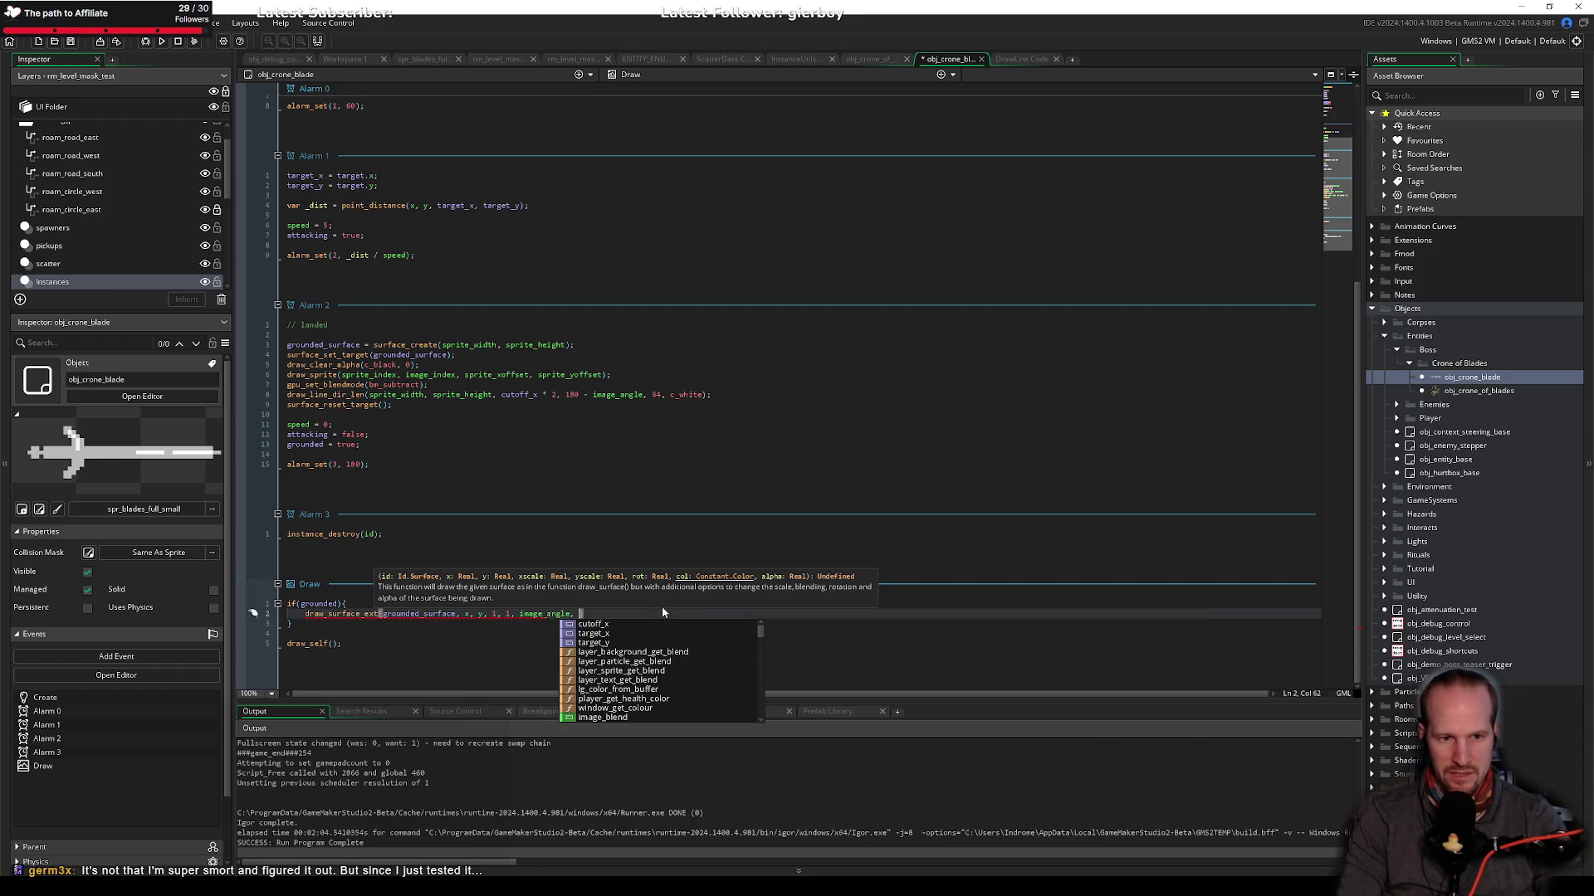
text(c_w)
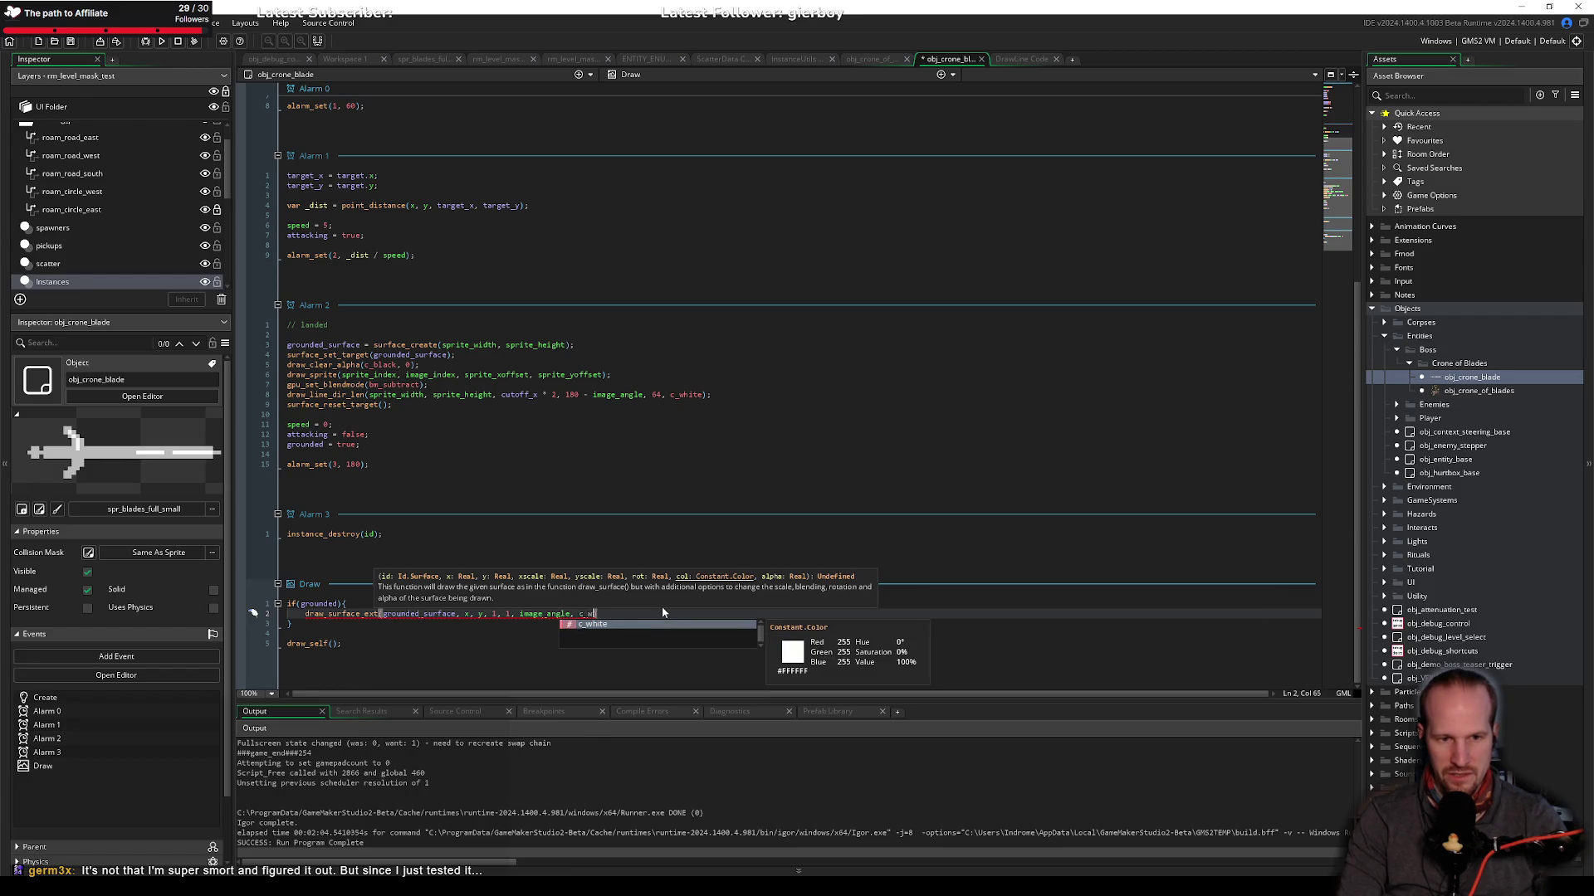
text(hite, 1);)
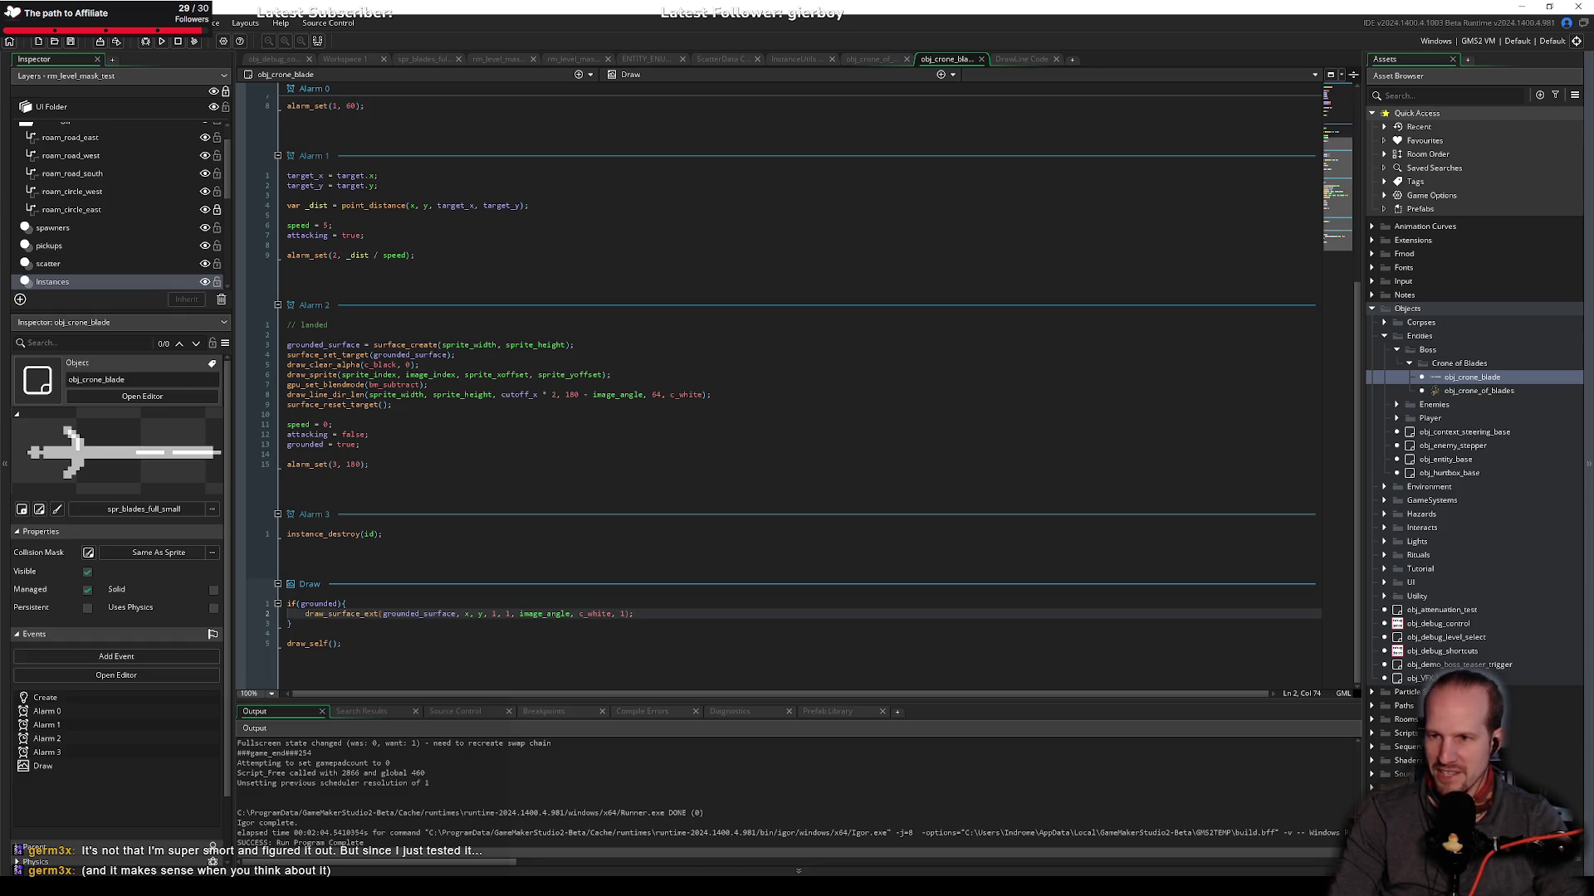
click(585, 535)
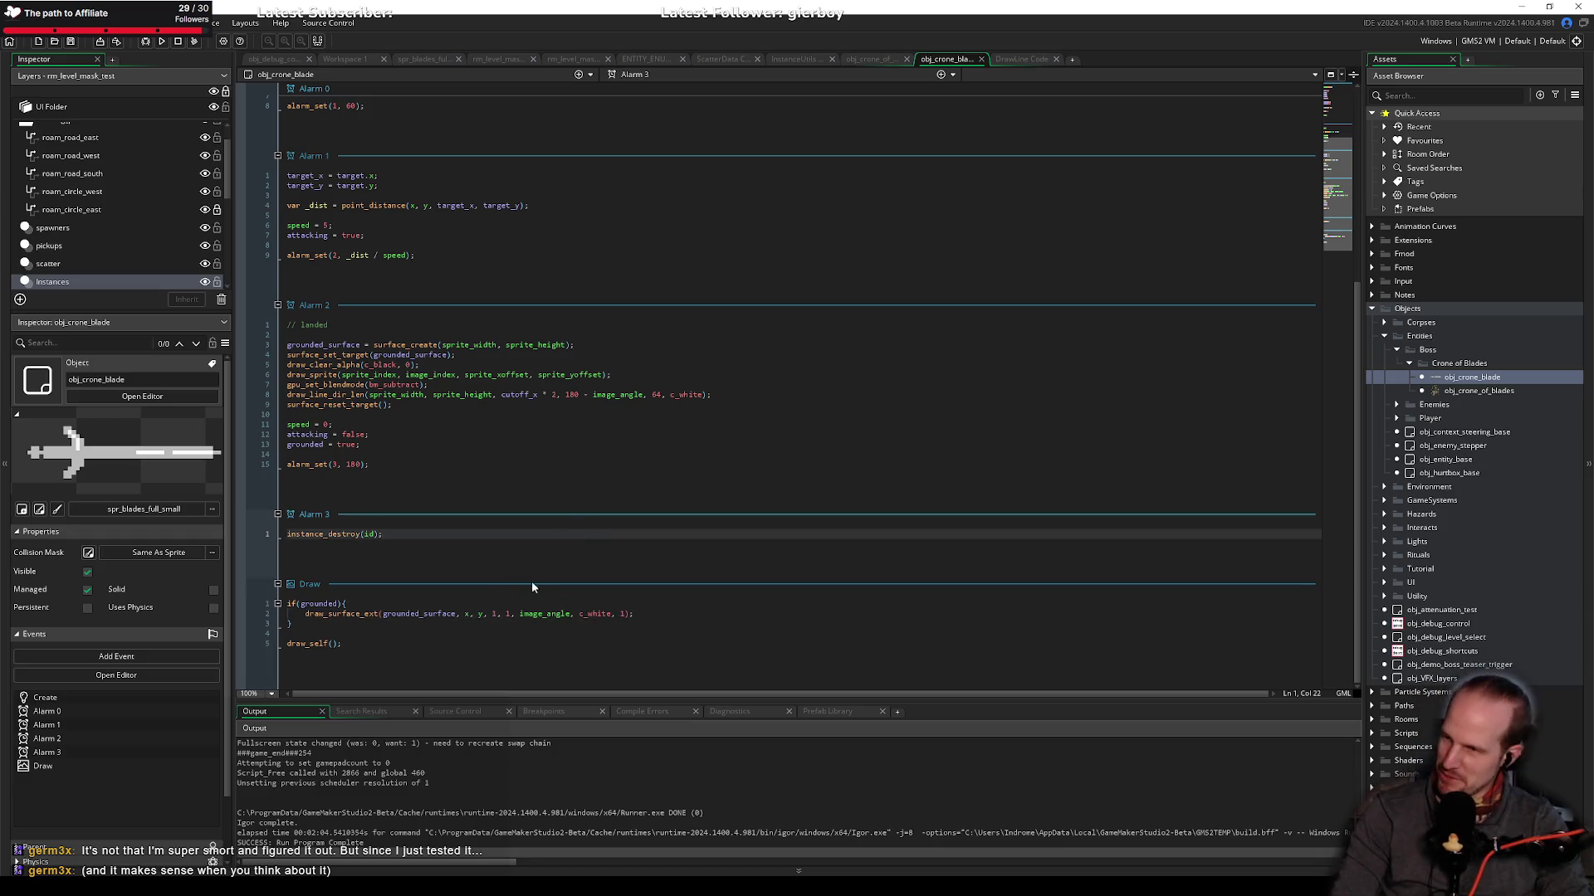
Step: Run Pyrebound and play from the title menu, then close it and view the DrawLine script
click(161, 41)
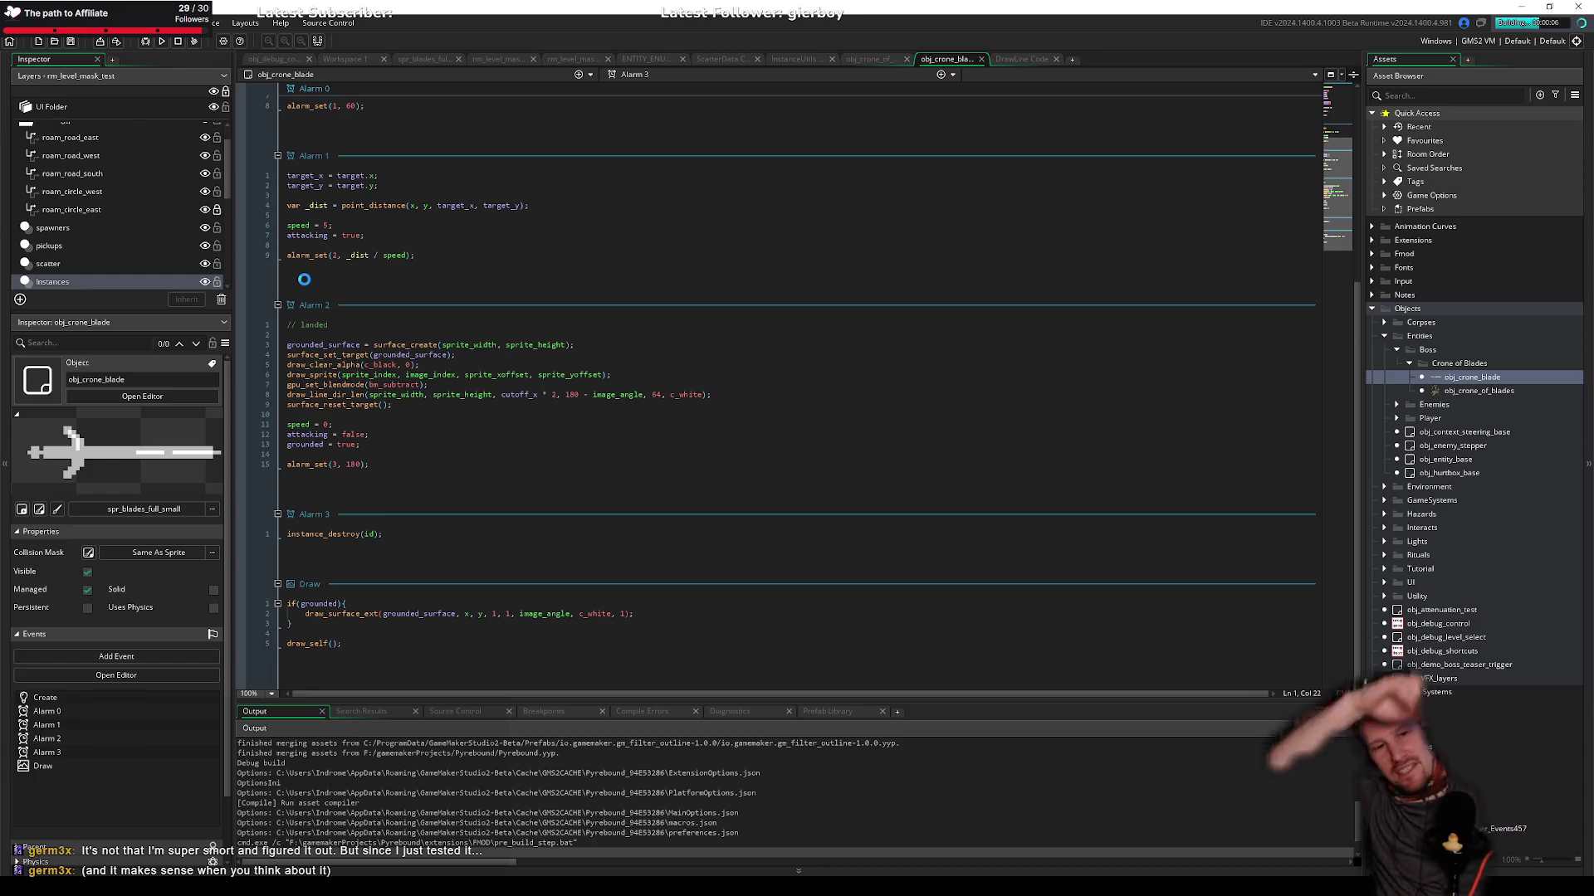
click(465, 458)
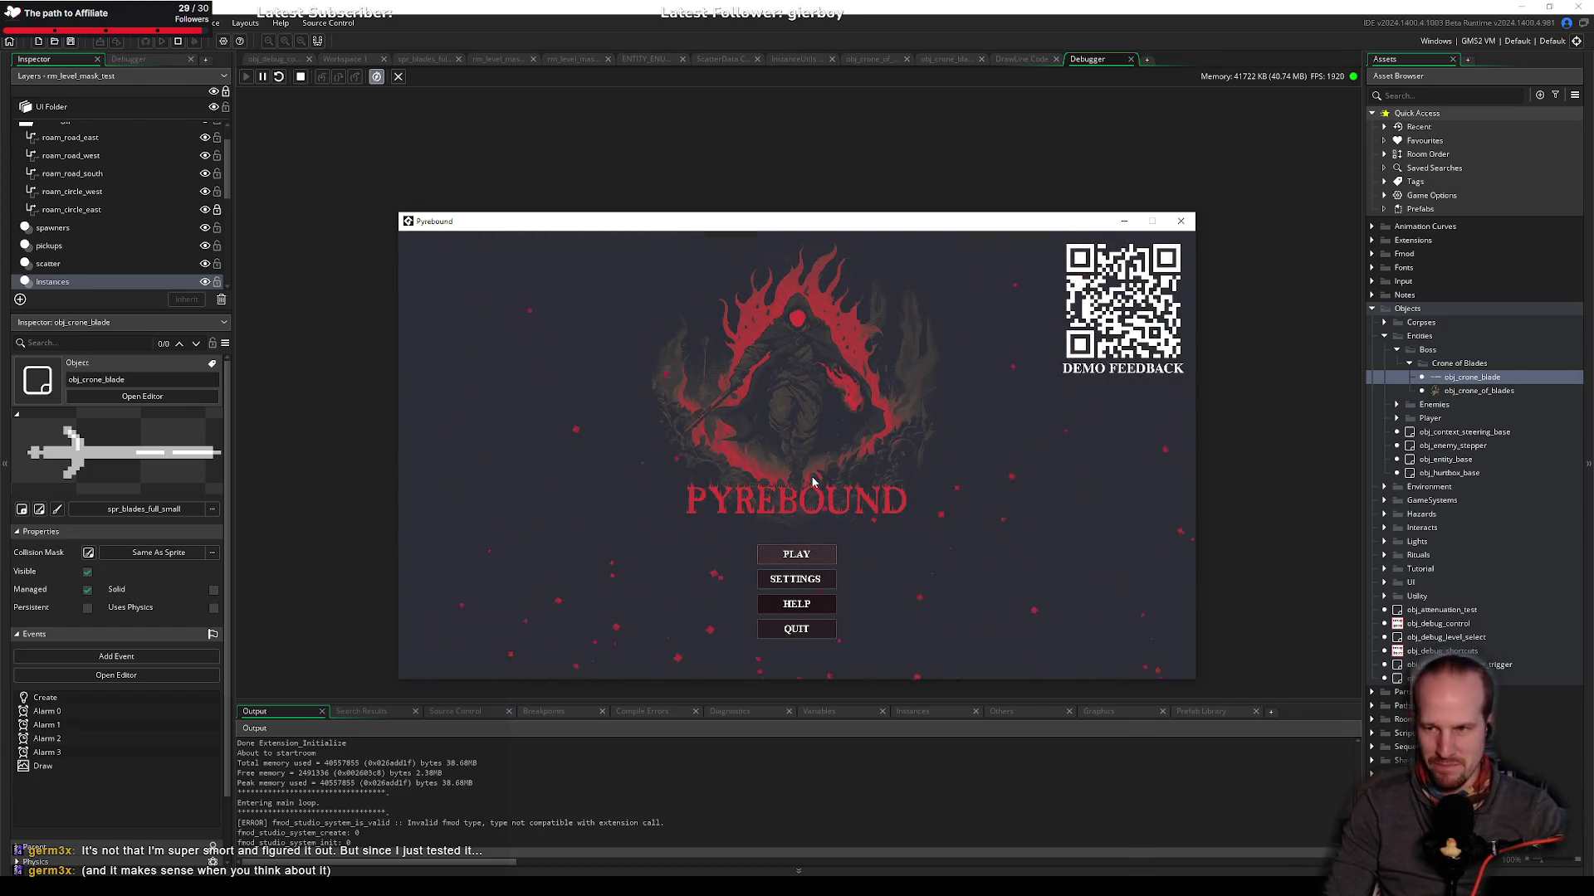
click(830, 559)
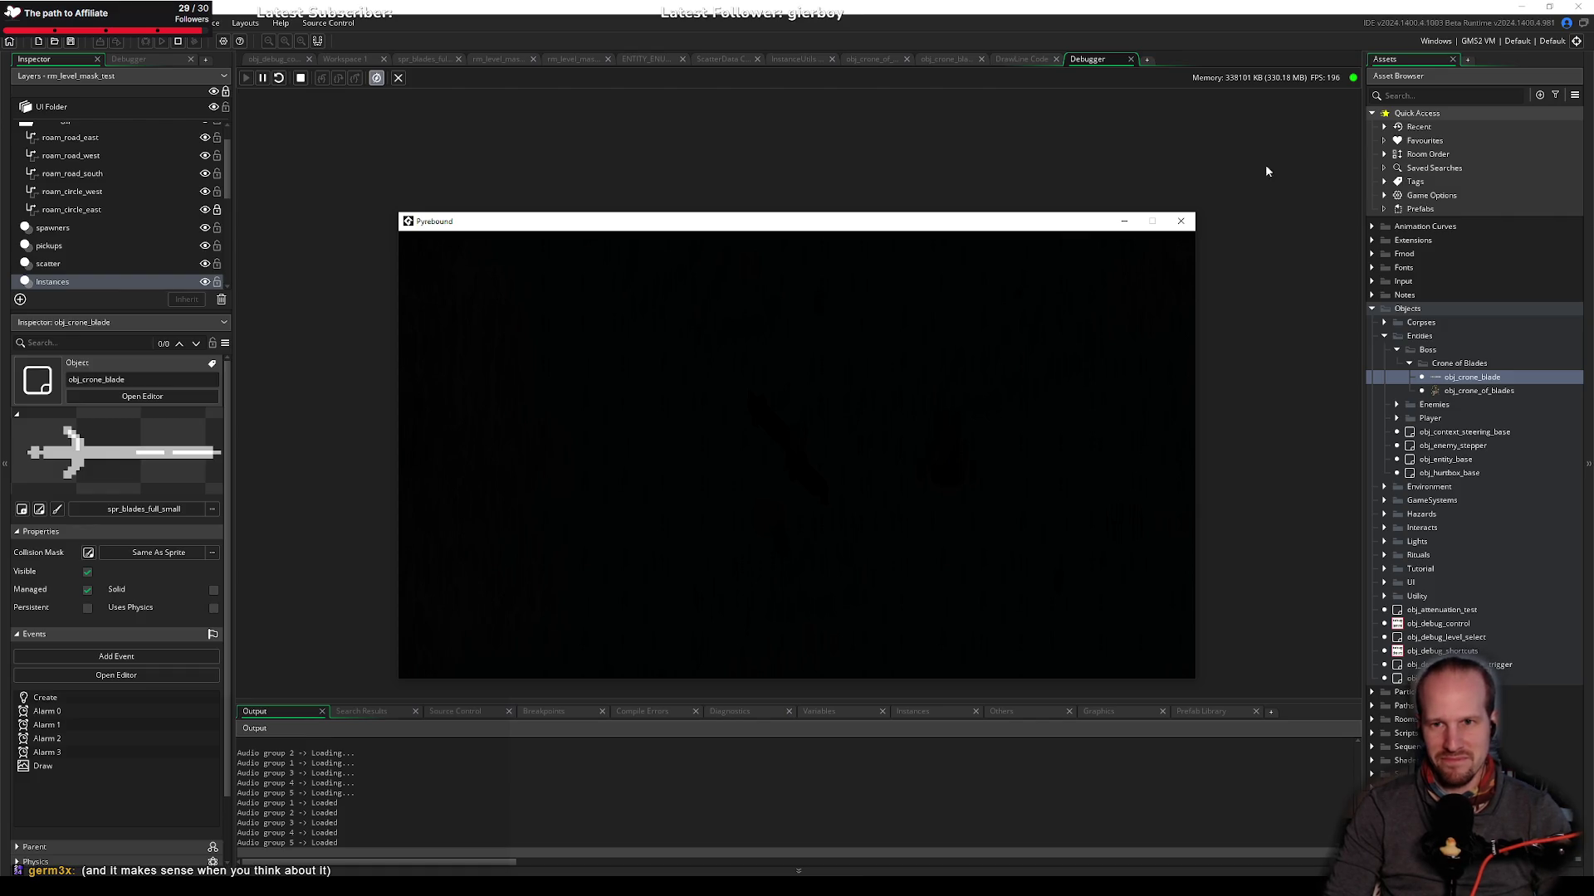
click(1180, 221)
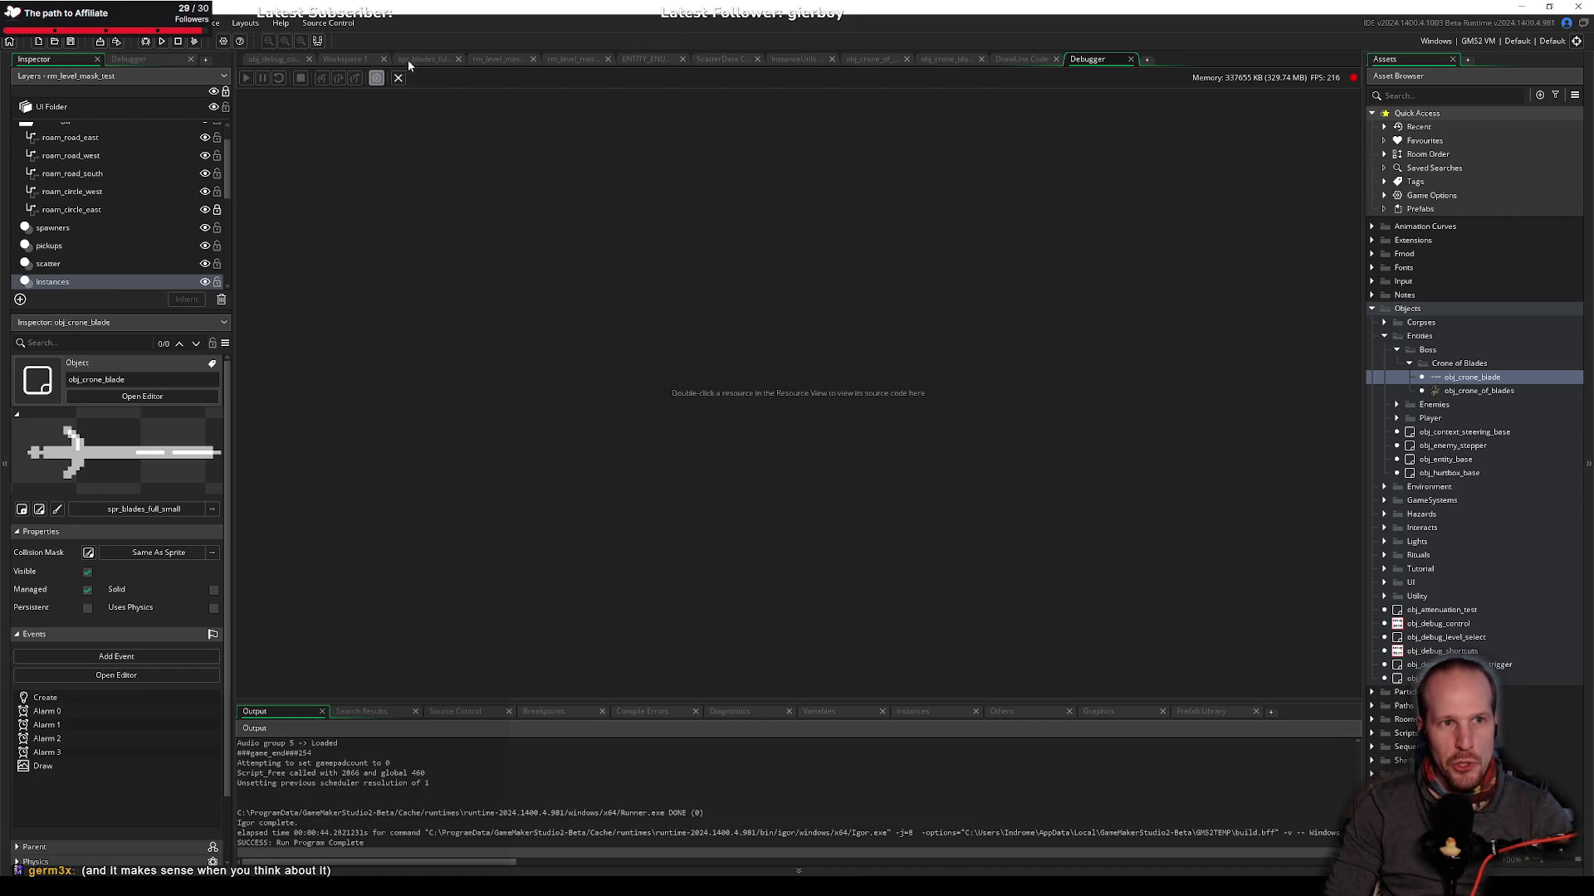
click(352, 58)
Step: Review the draw_sprite and new draw_surface_ext lines in the obj_crone_blade code
click(1018, 60)
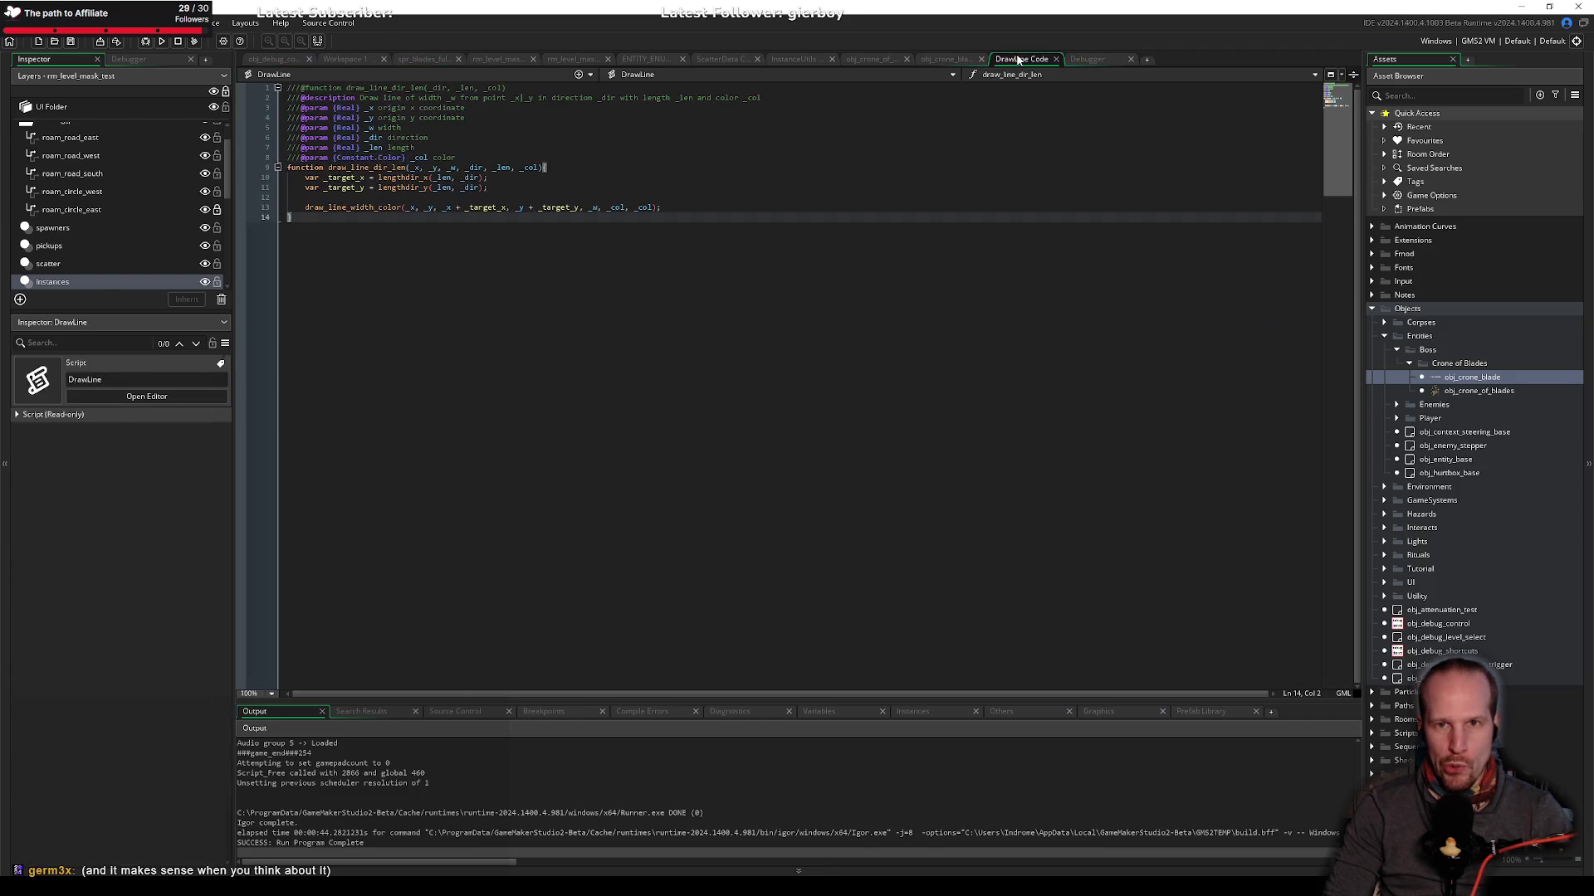
click(944, 58)
click(415, 376)
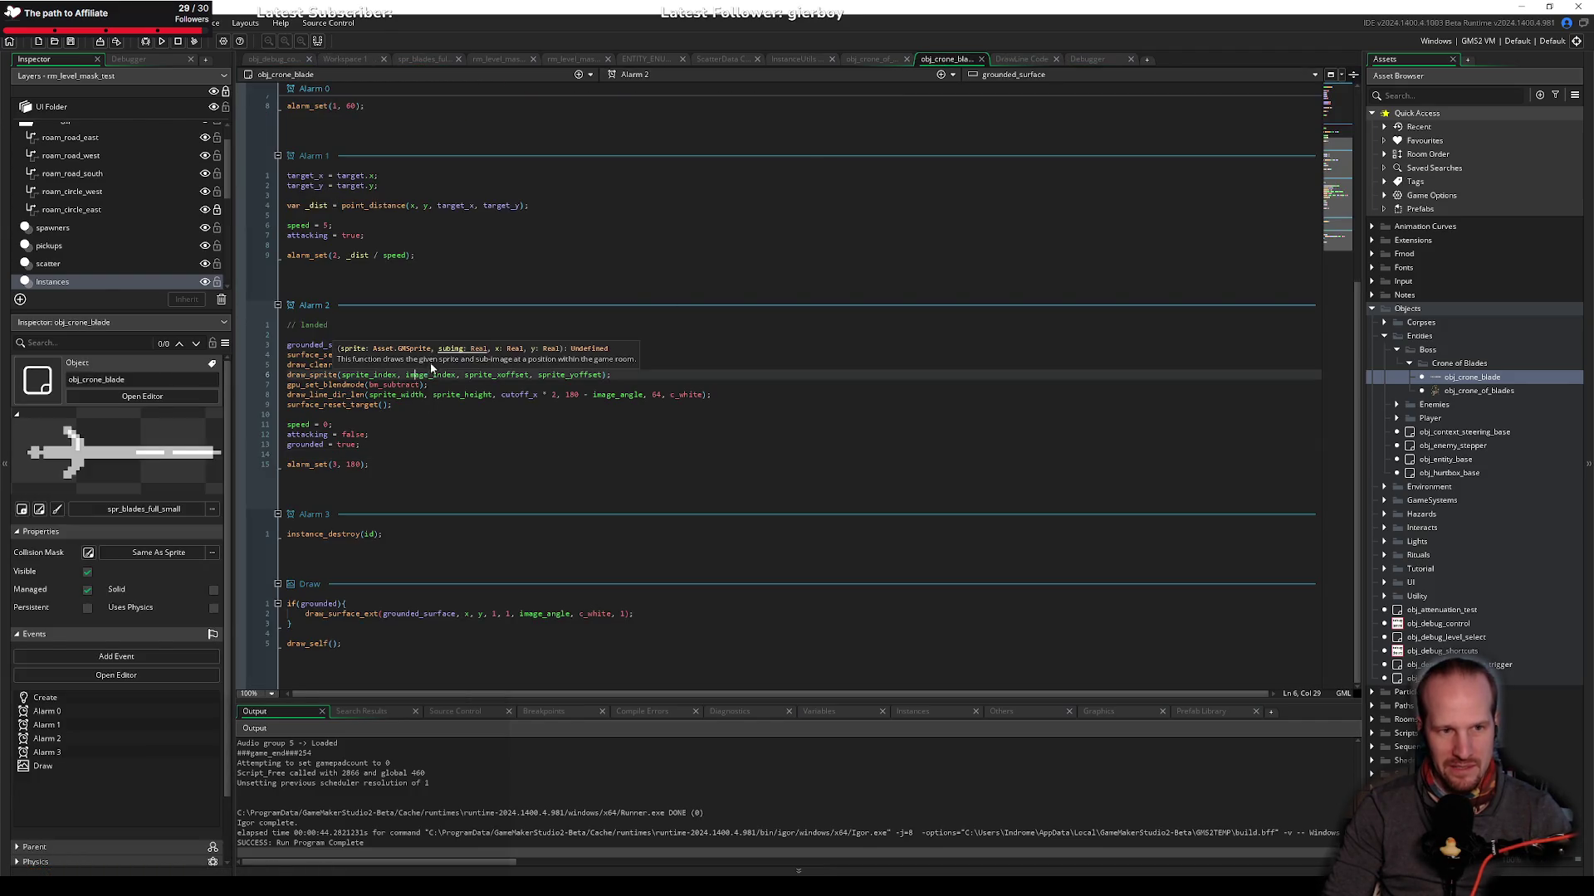
click(643, 615)
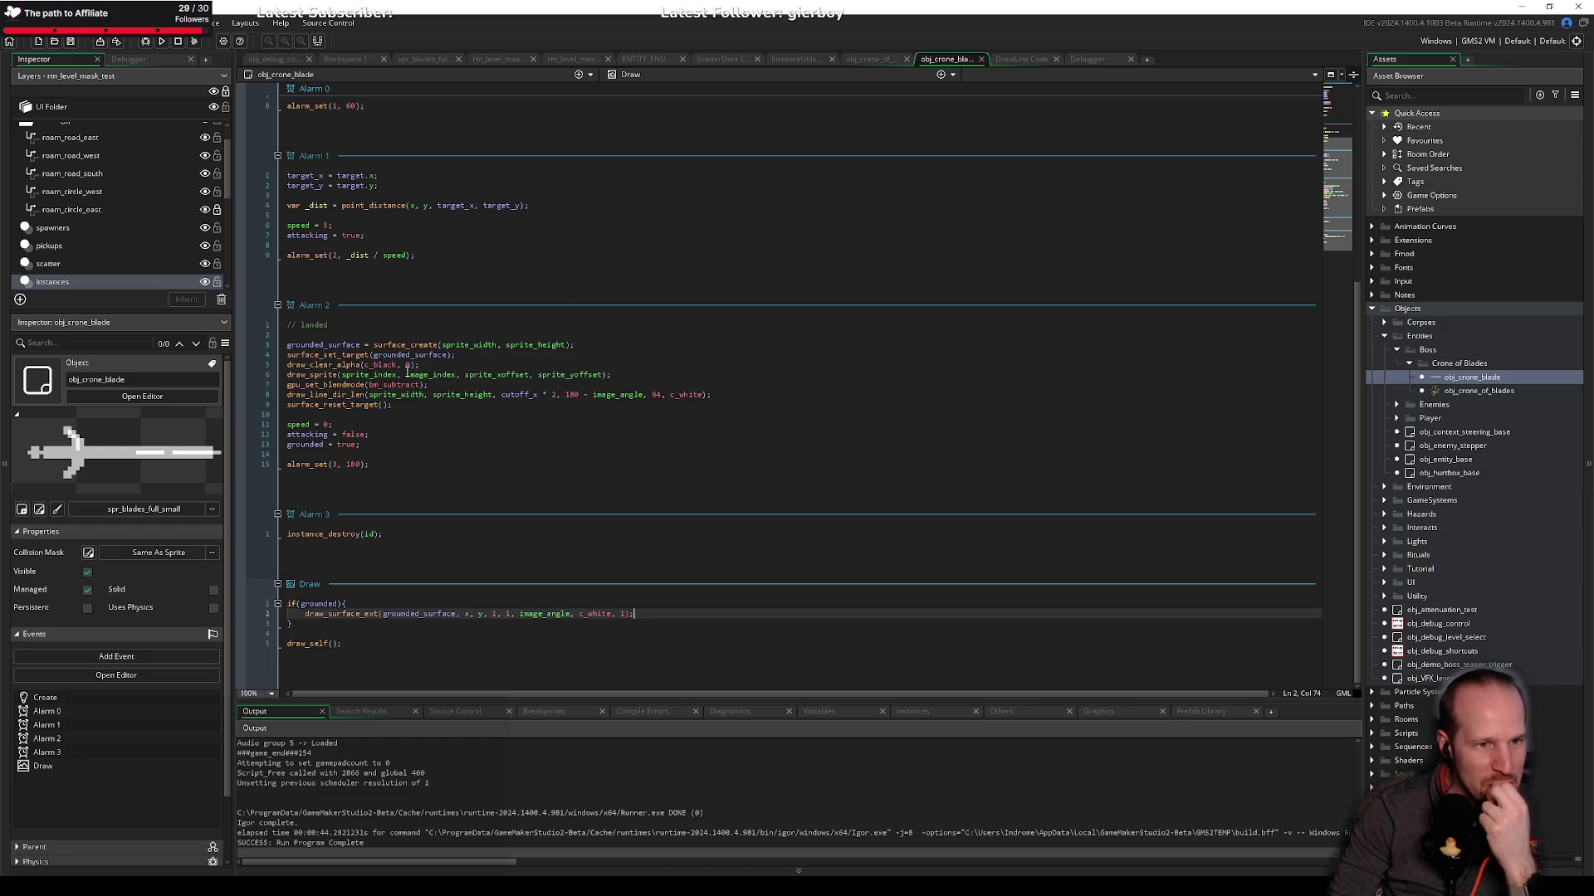
Step: Add gpu_set_blendmode(bm_normal); after the Alarm 2 line draw, save, and rerun the game
click(404, 406)
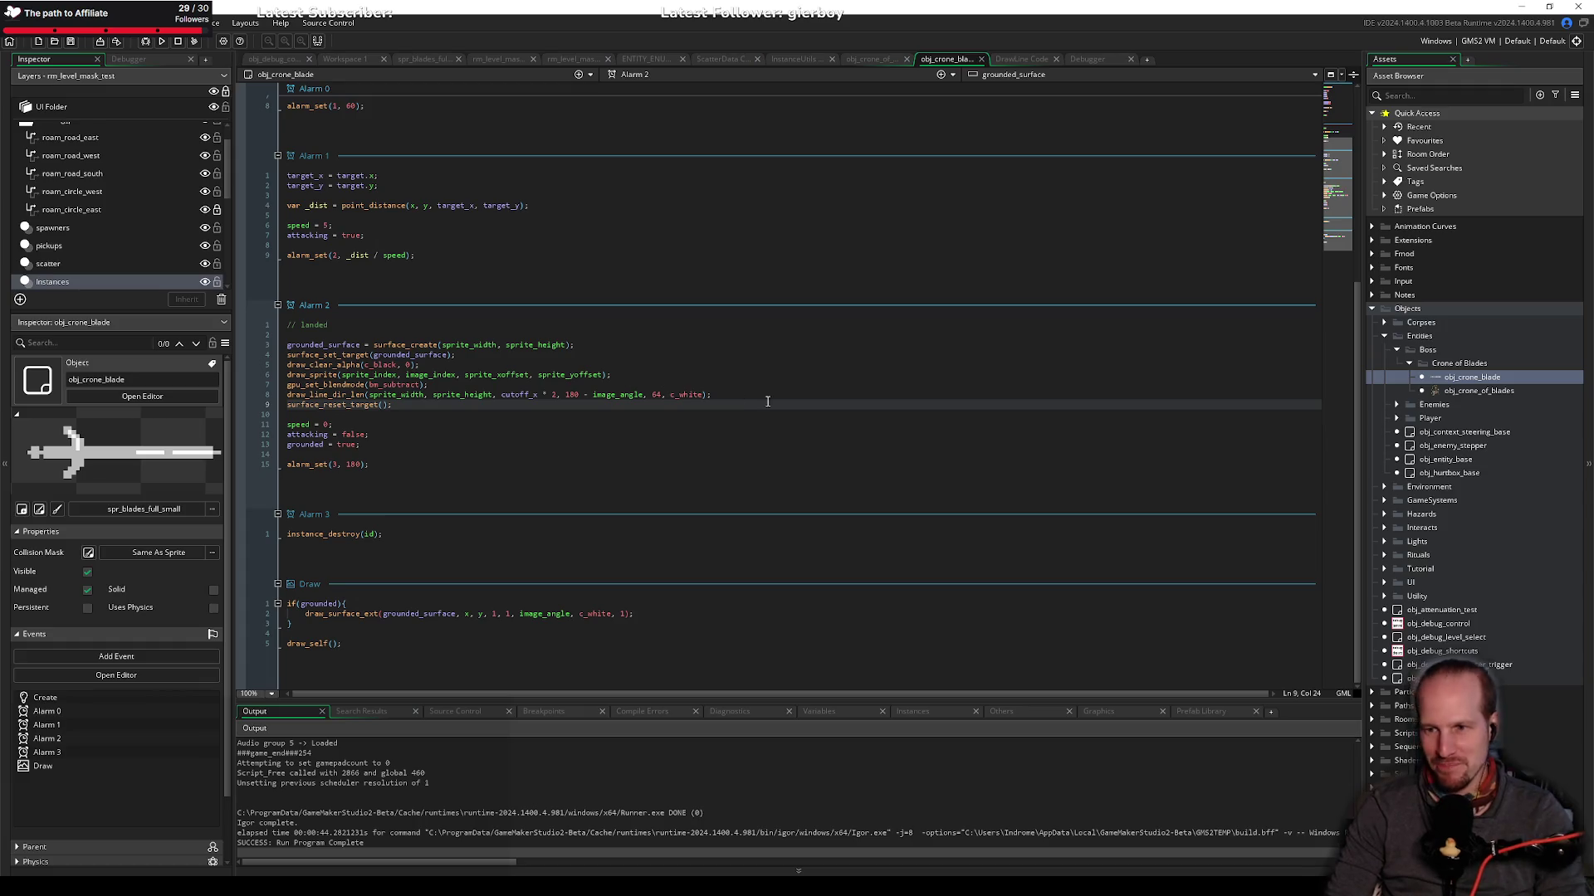
click(722, 397)
key(Return)
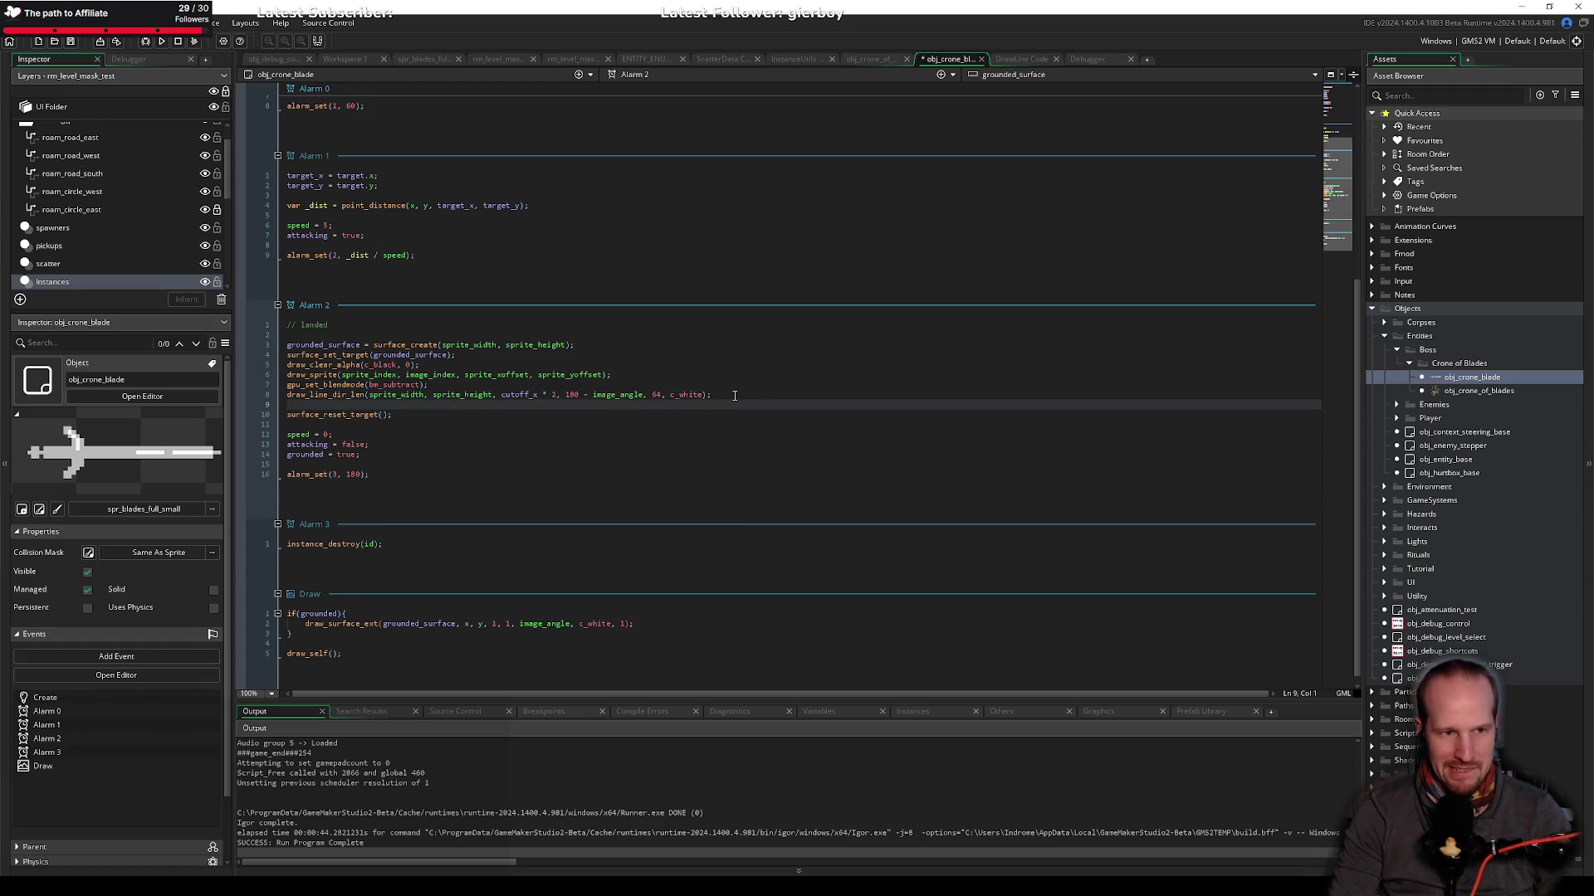
text(gpu_set_blen)
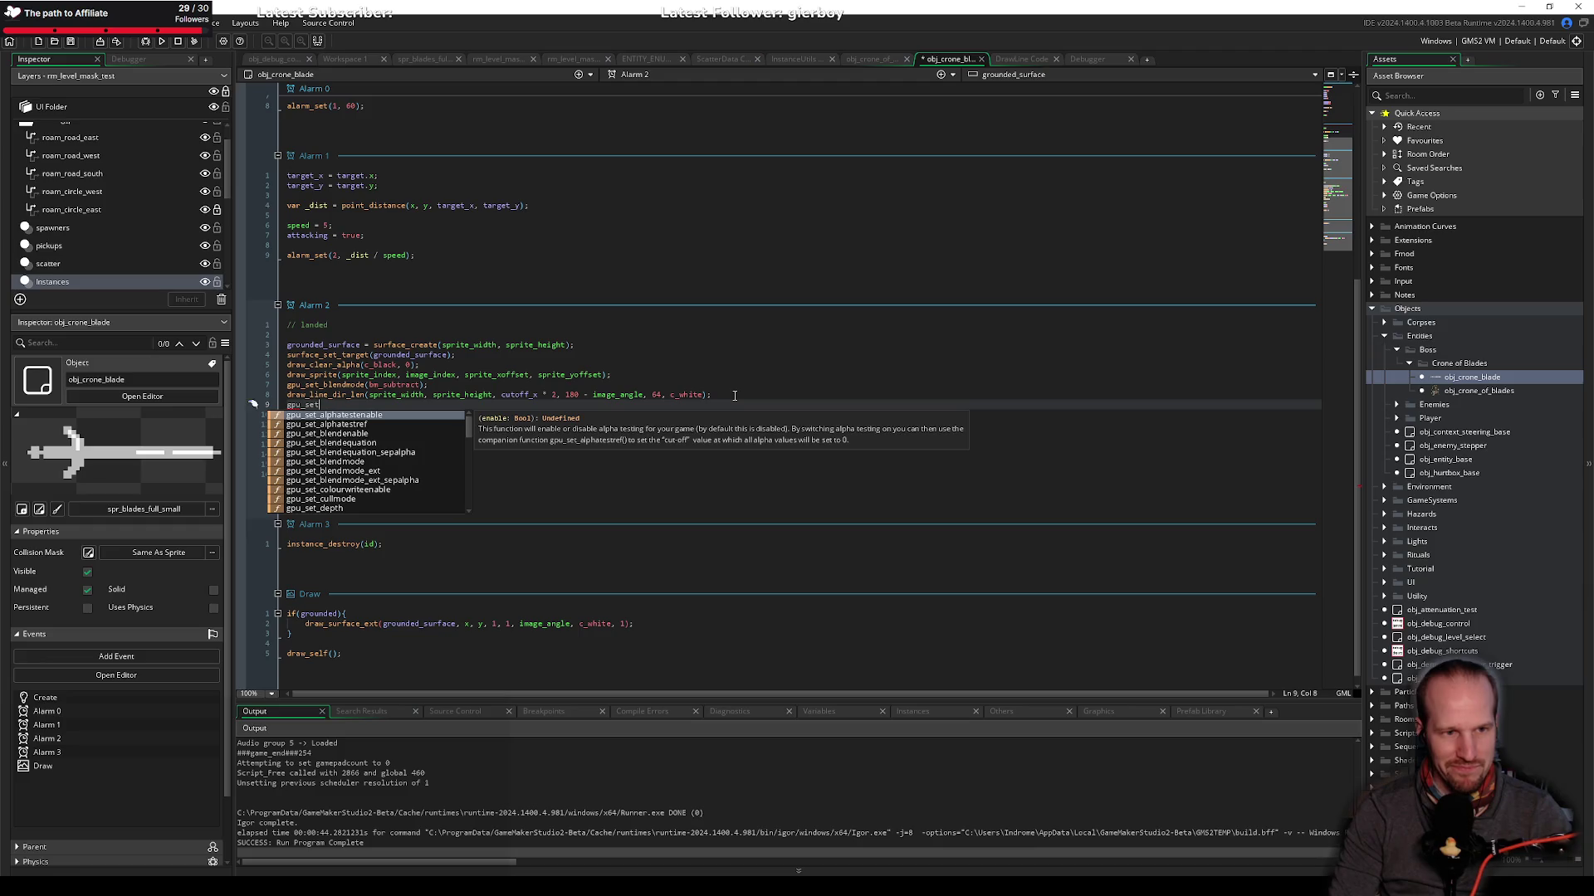
text(dmode(bm_nor)
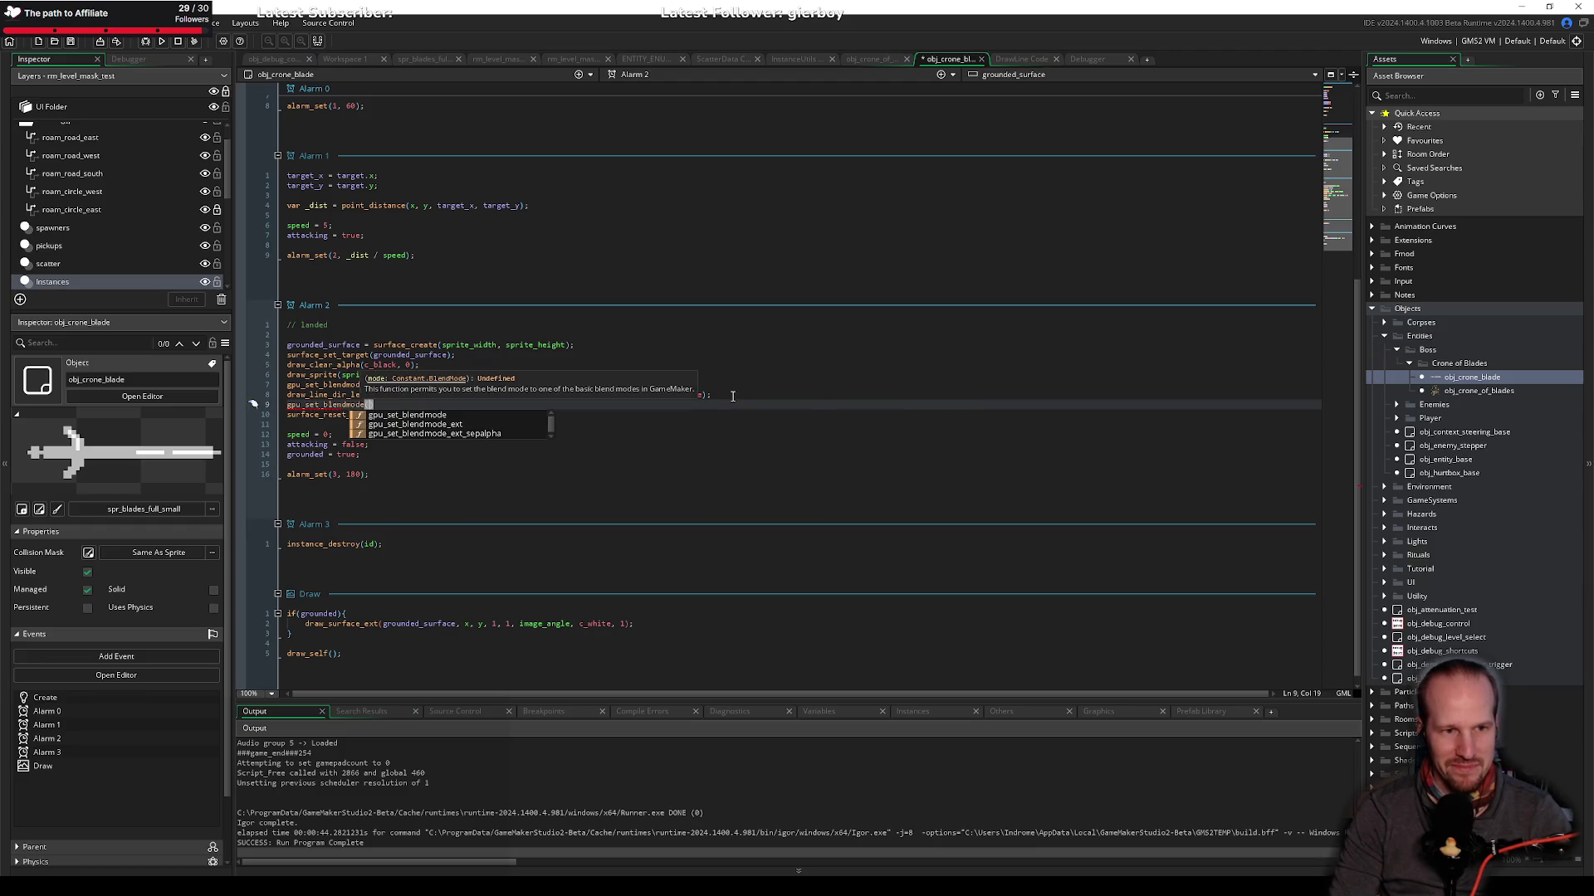
key(Return)
text();)
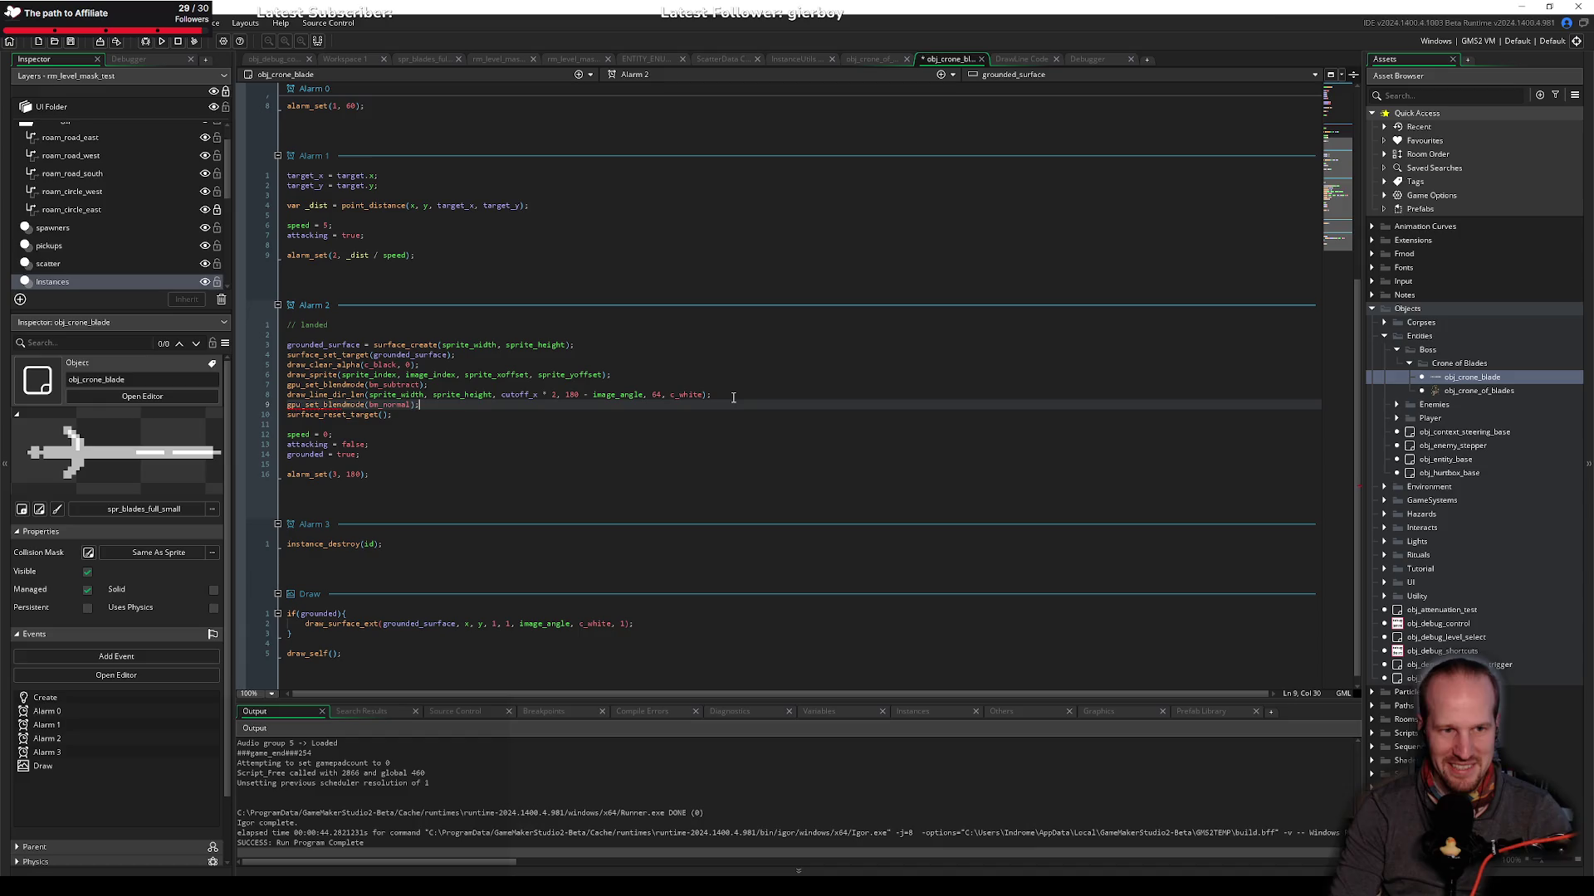
key(ctrl+s)
click(147, 40)
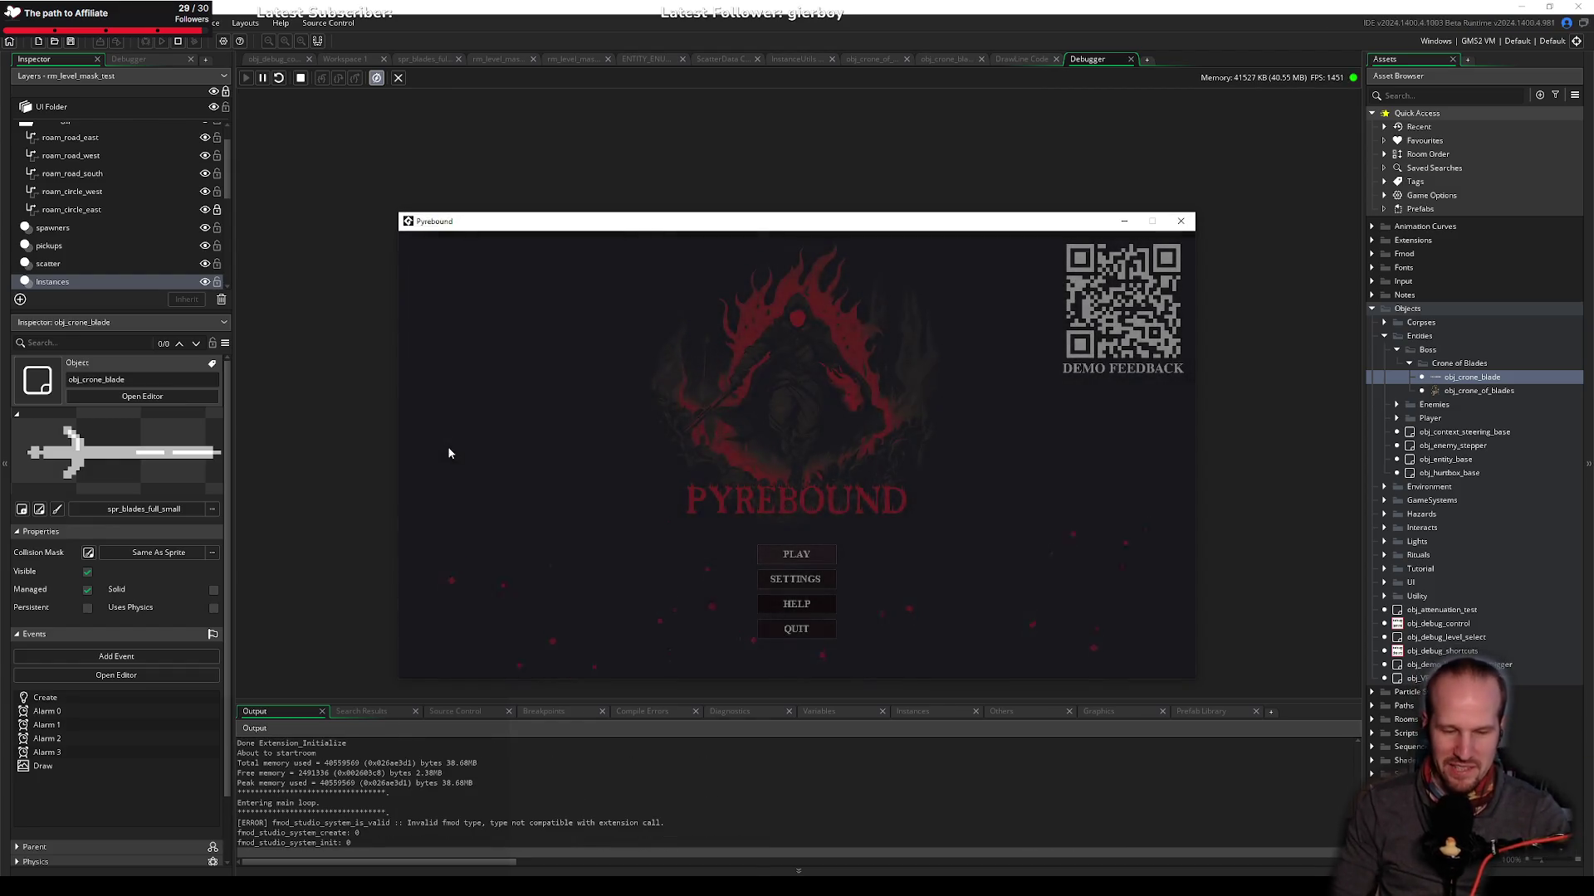
Step: Play from the title menu, stop the test run, and return to the crone blade code
click(830, 551)
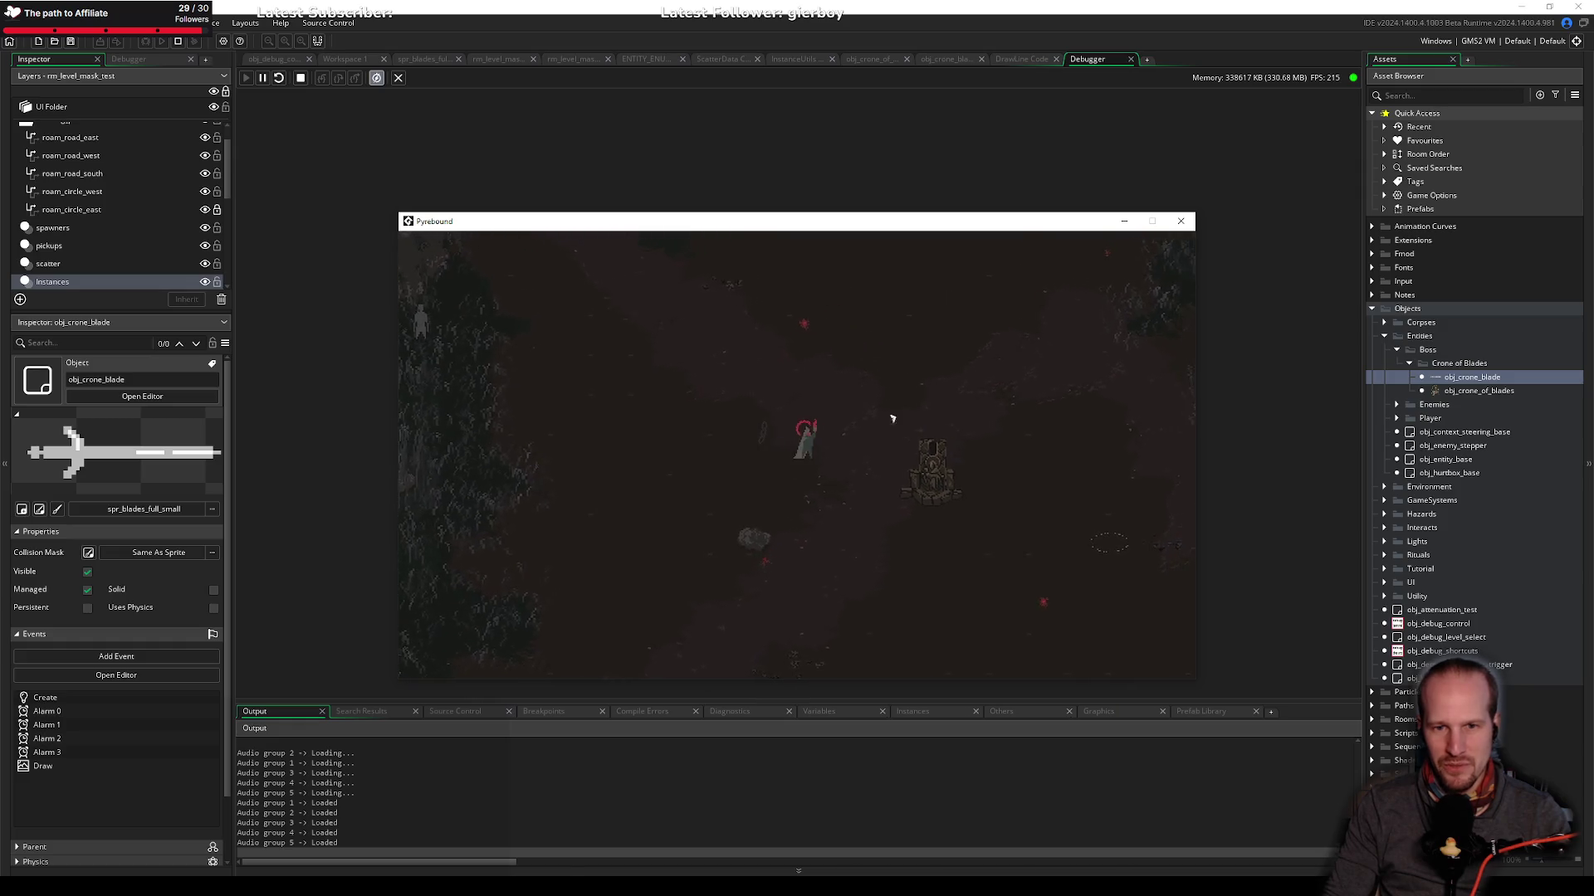
click(1180, 221)
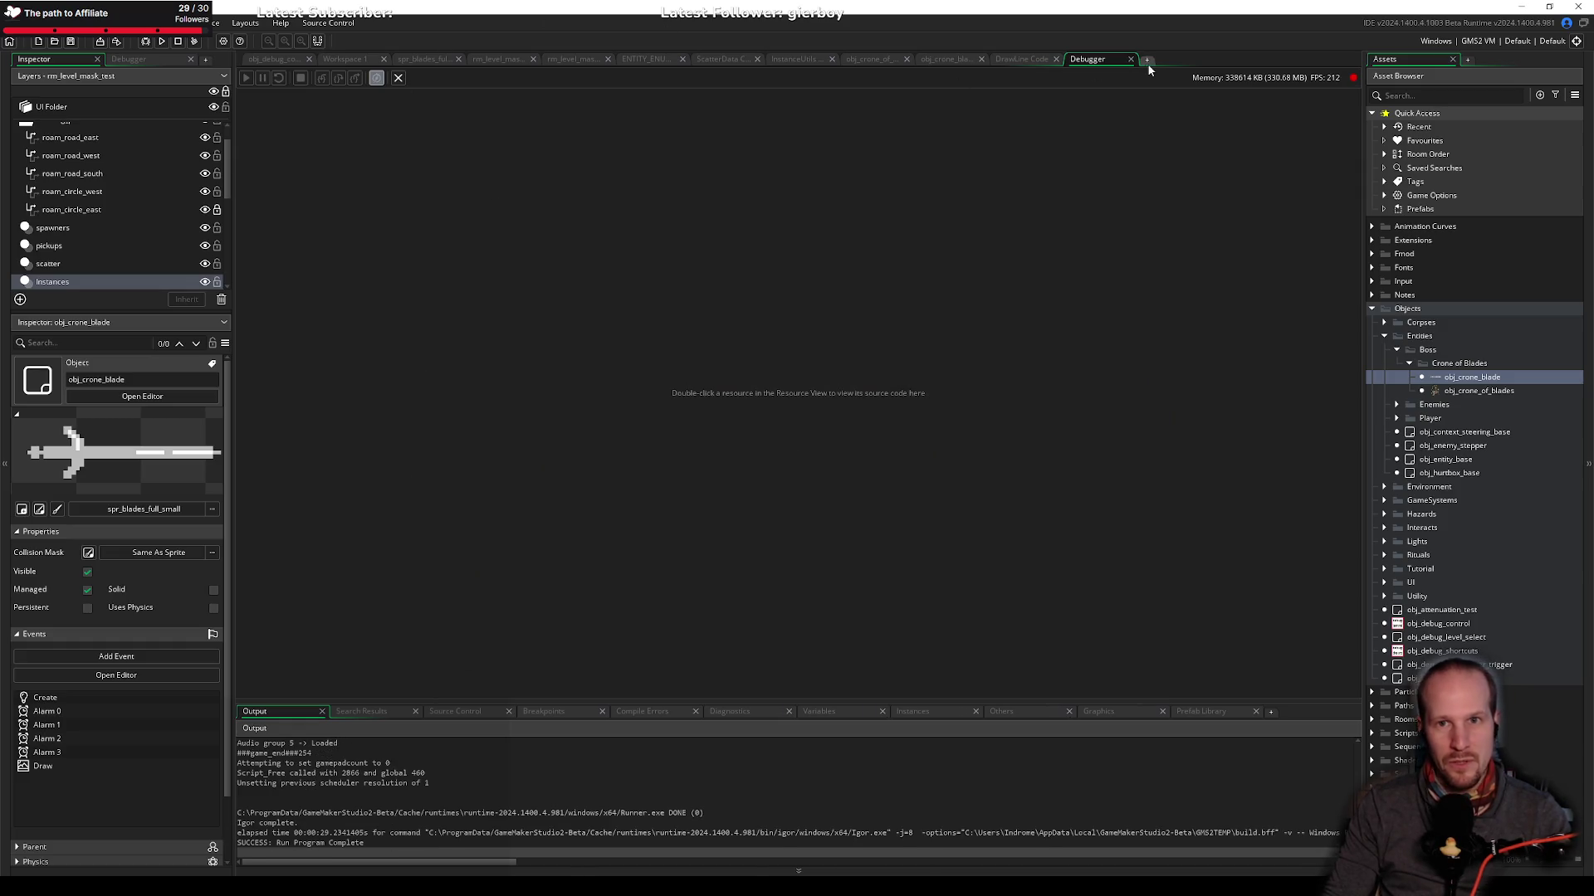
click(410, 433)
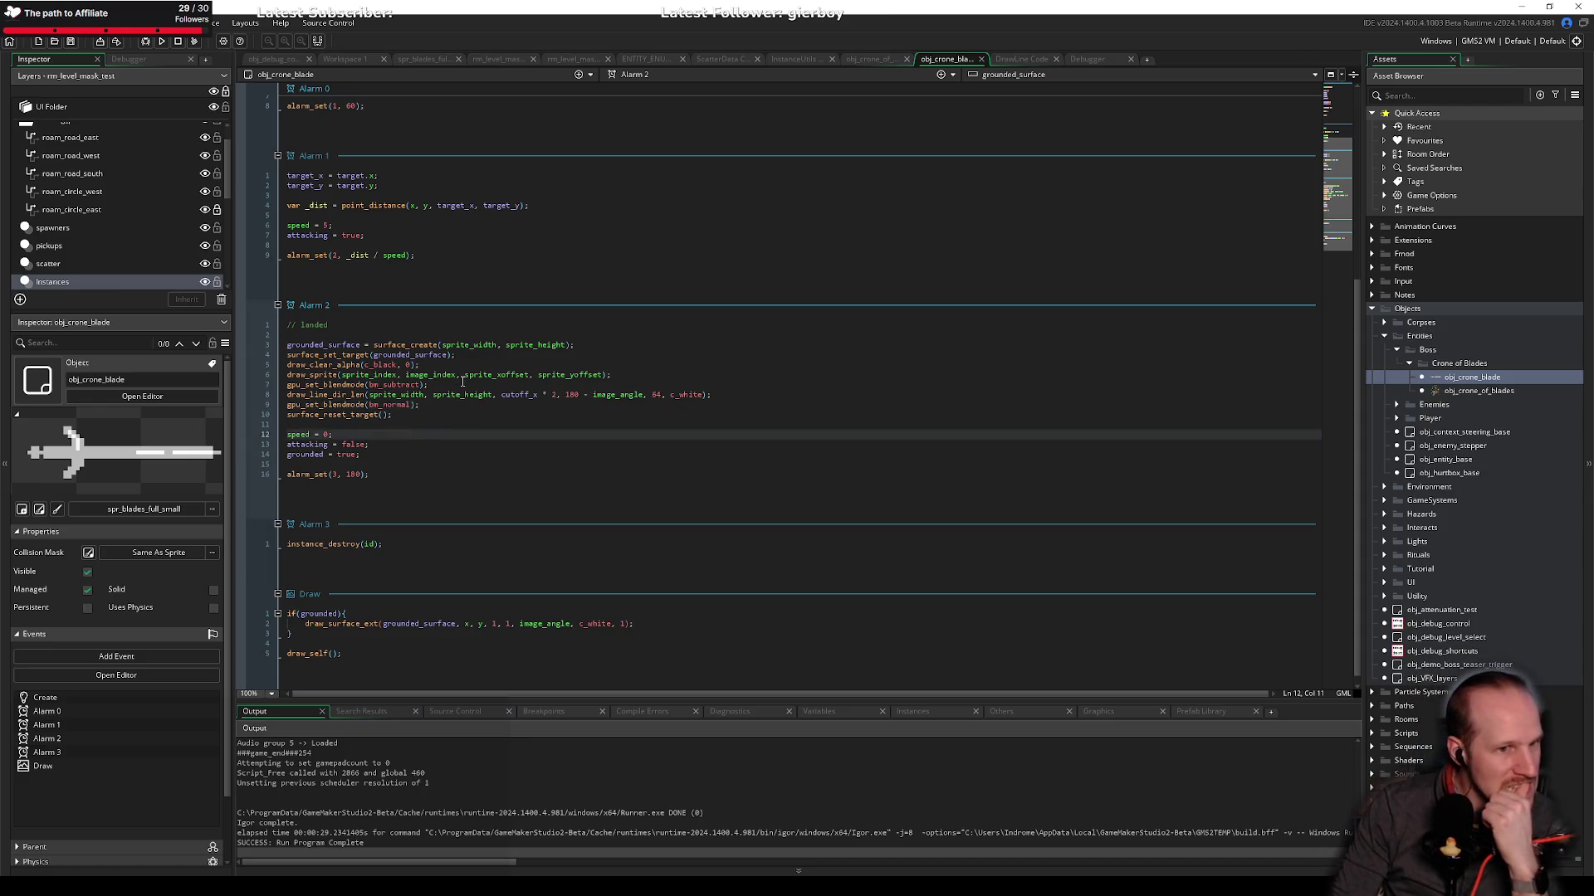
Step: Add exit; after the draw_surface_ext call in the grounded Draw block and save
click(673, 625)
key(Return)
text(exit;)
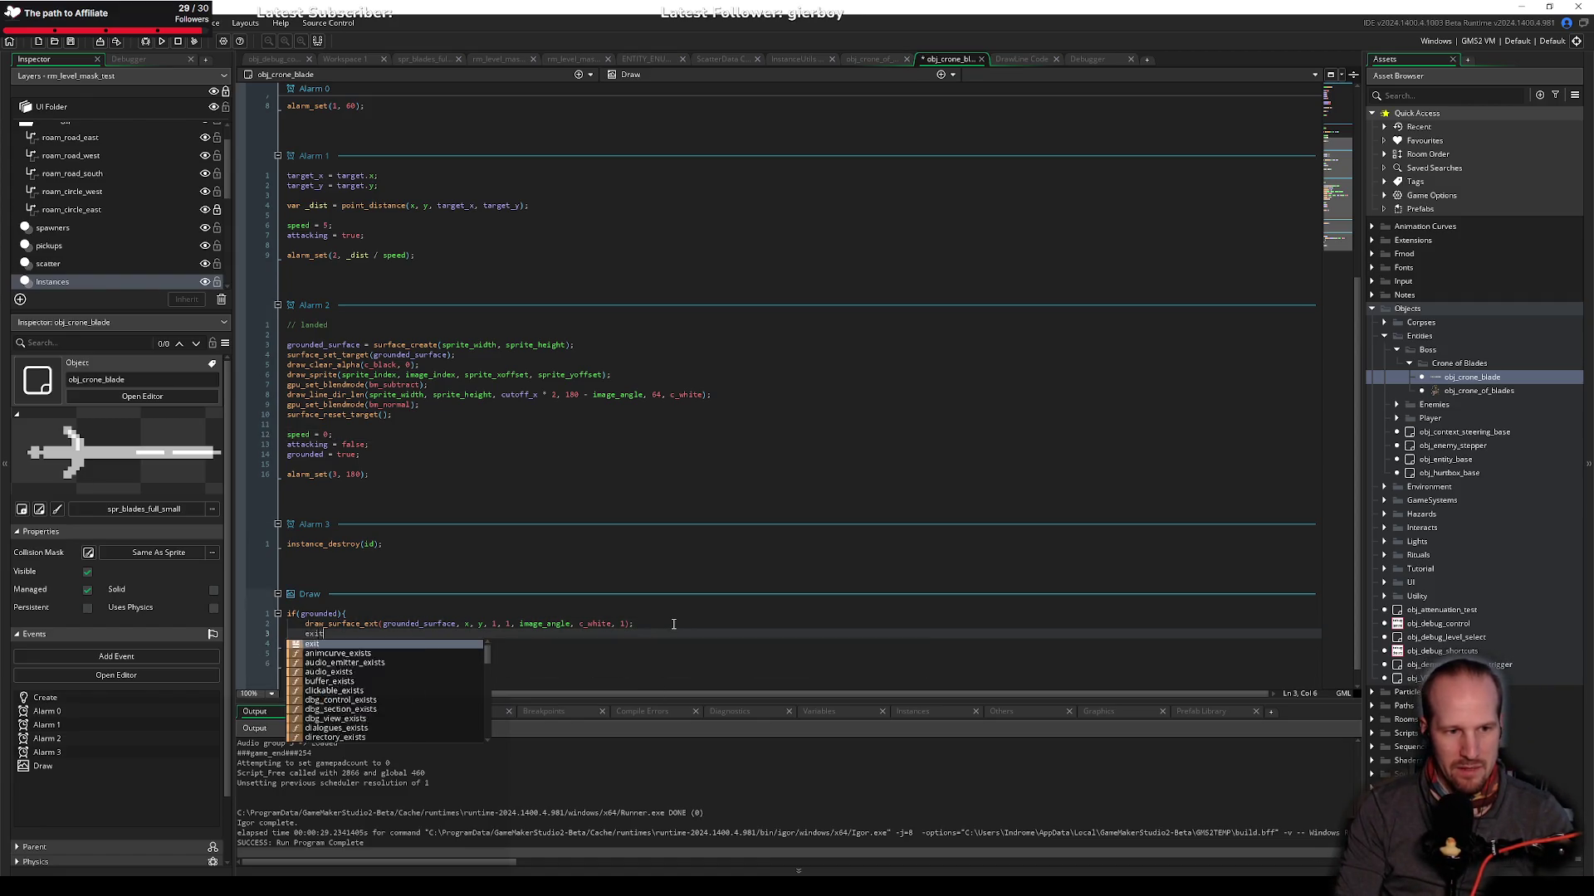
key(ctrl+s)
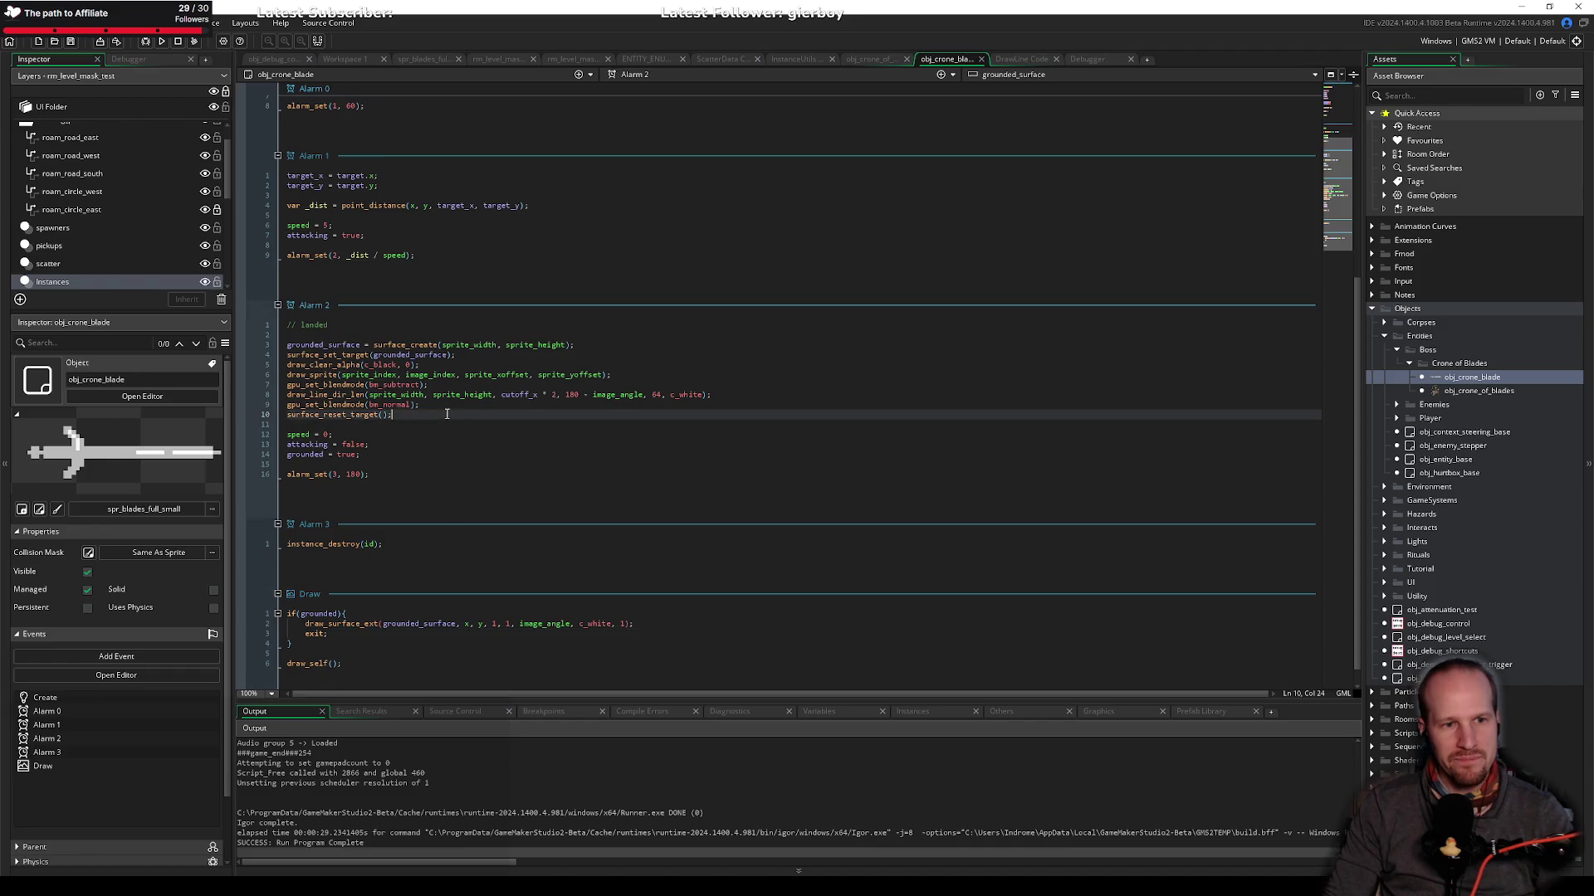
Step: Insert a minus after the x argument of draw_surface_ext
click(519, 624)
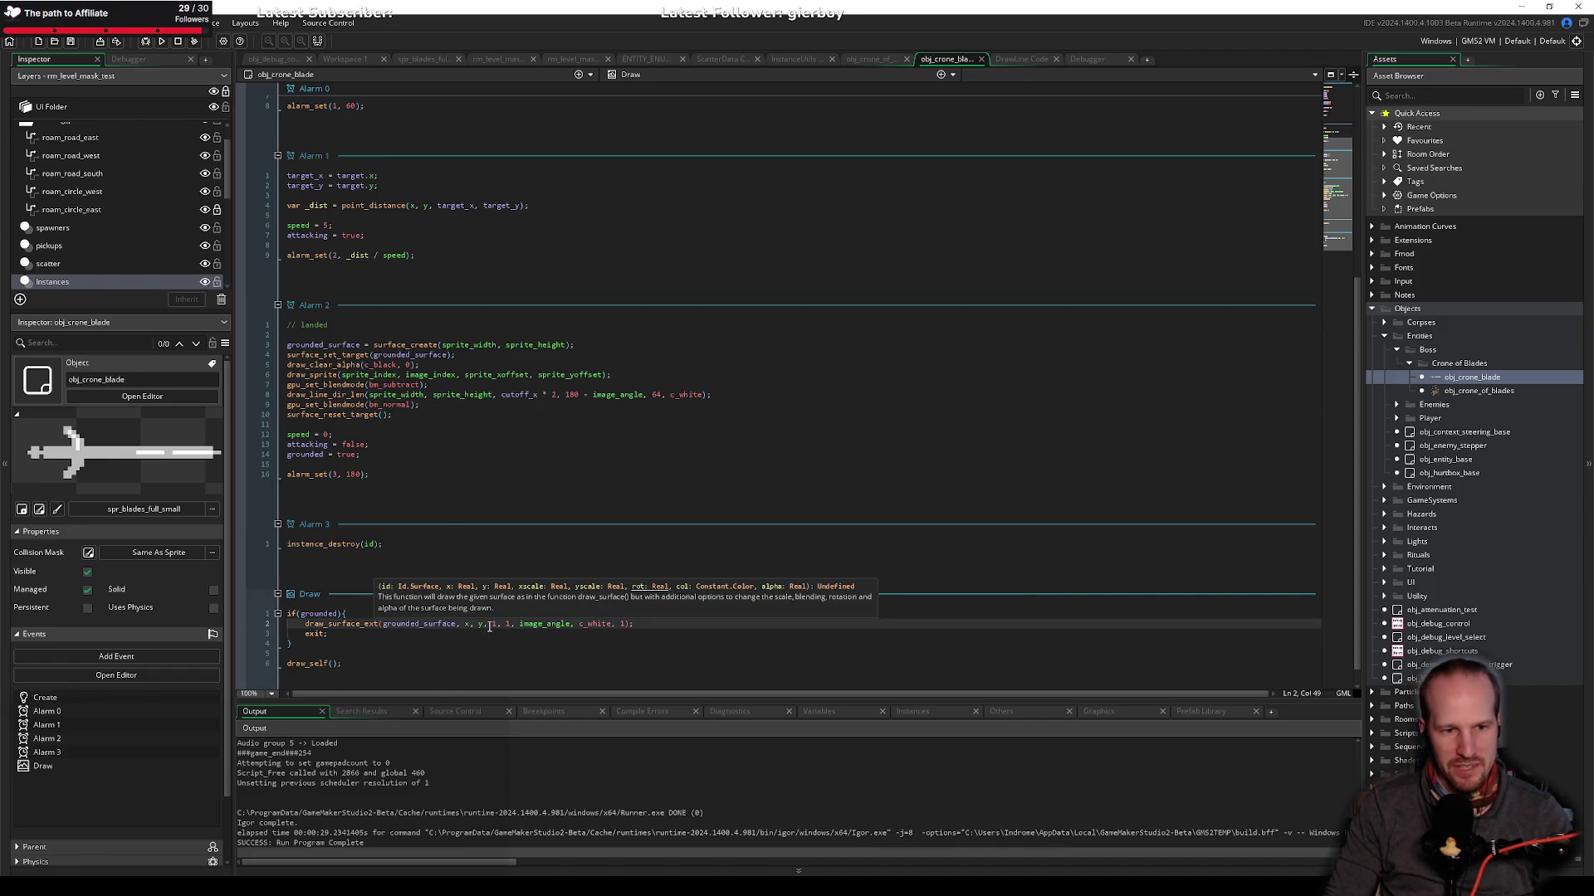
click(470, 625)
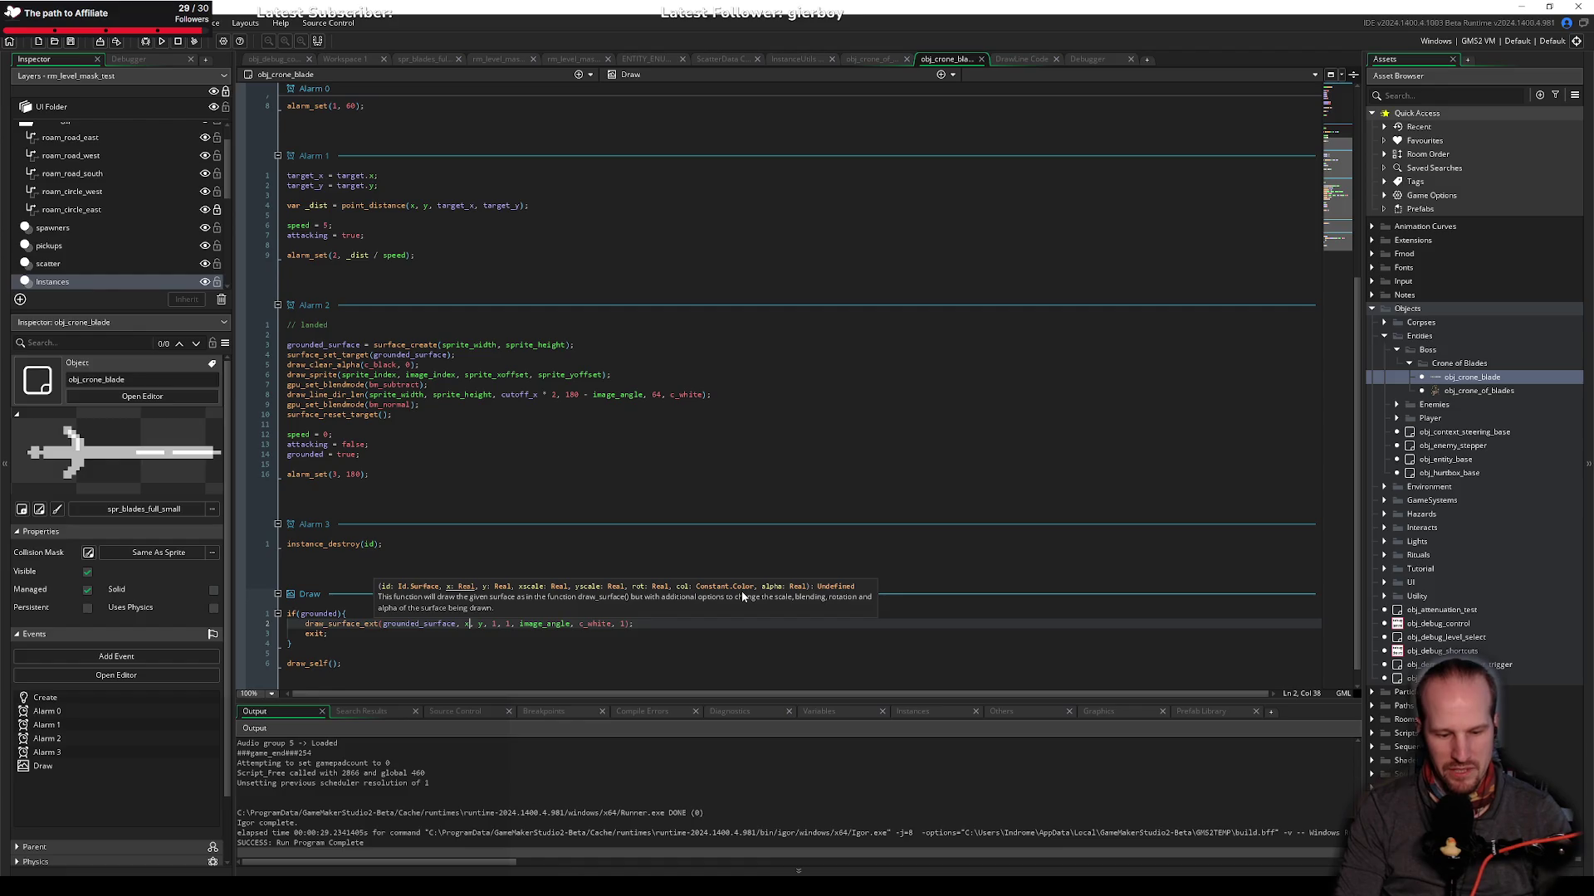
text(-)
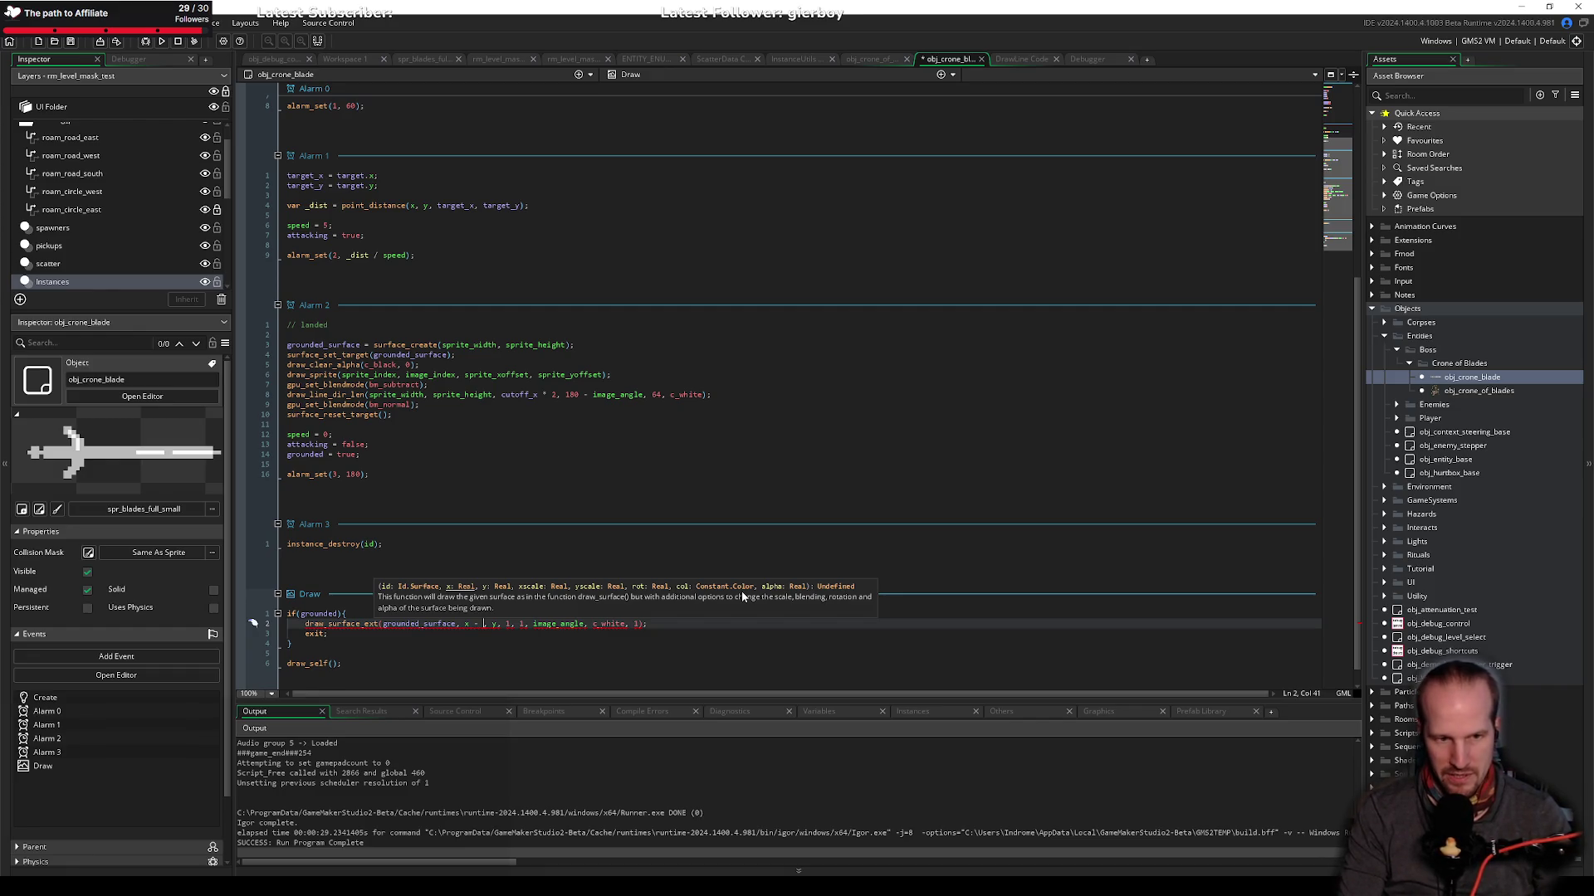
Step: Start a surface_set_ line after the Alarm 2 line draw, then undo it
click(722, 395)
key(Return)
text(surface)
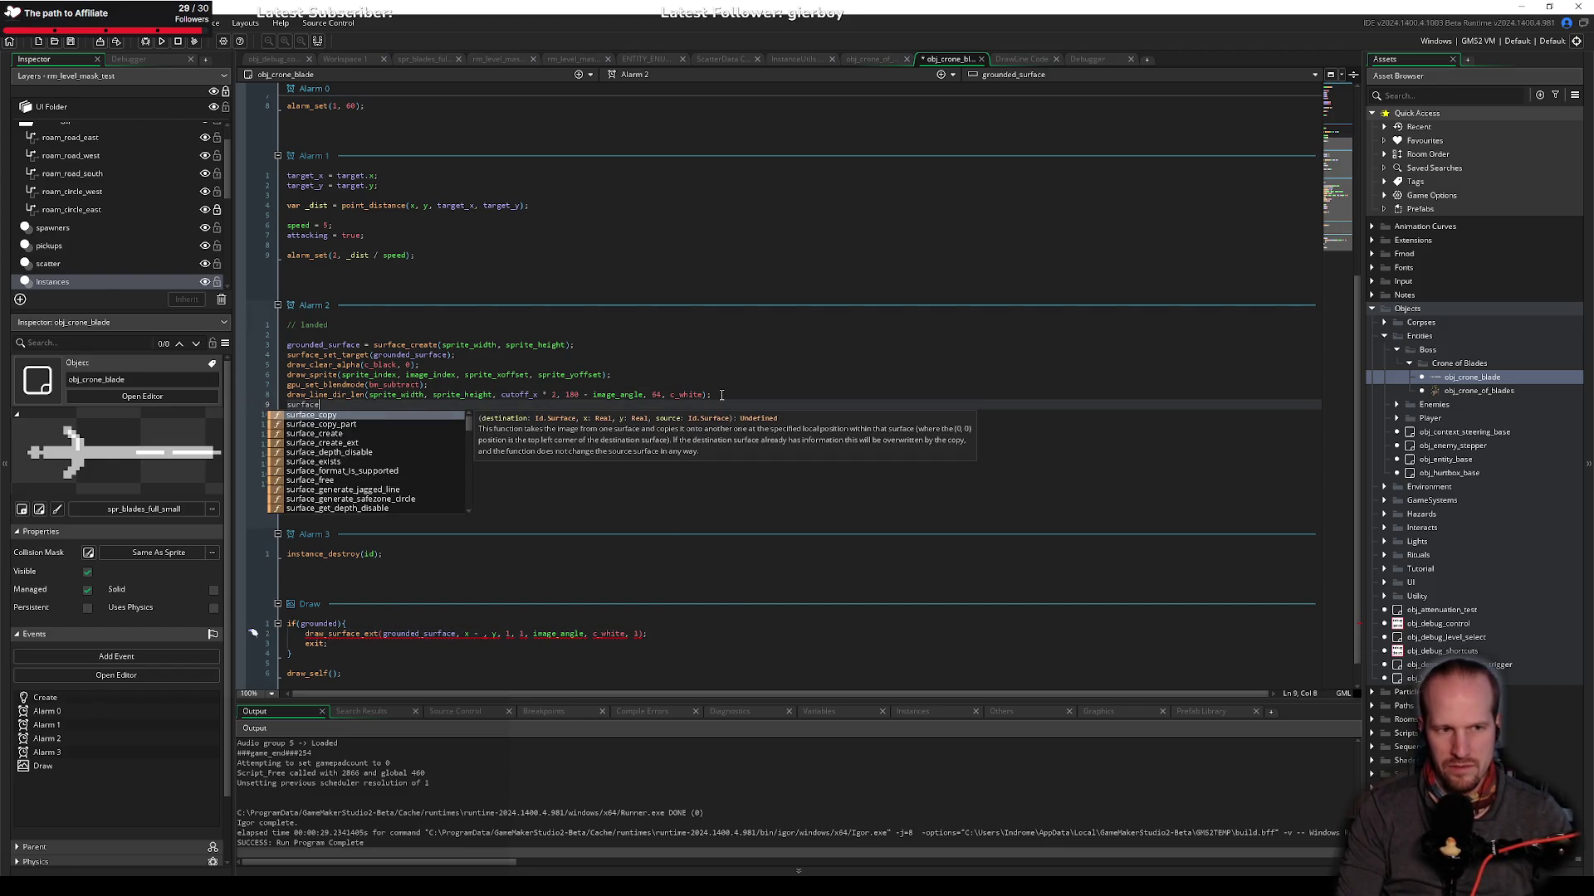
text(_set_)
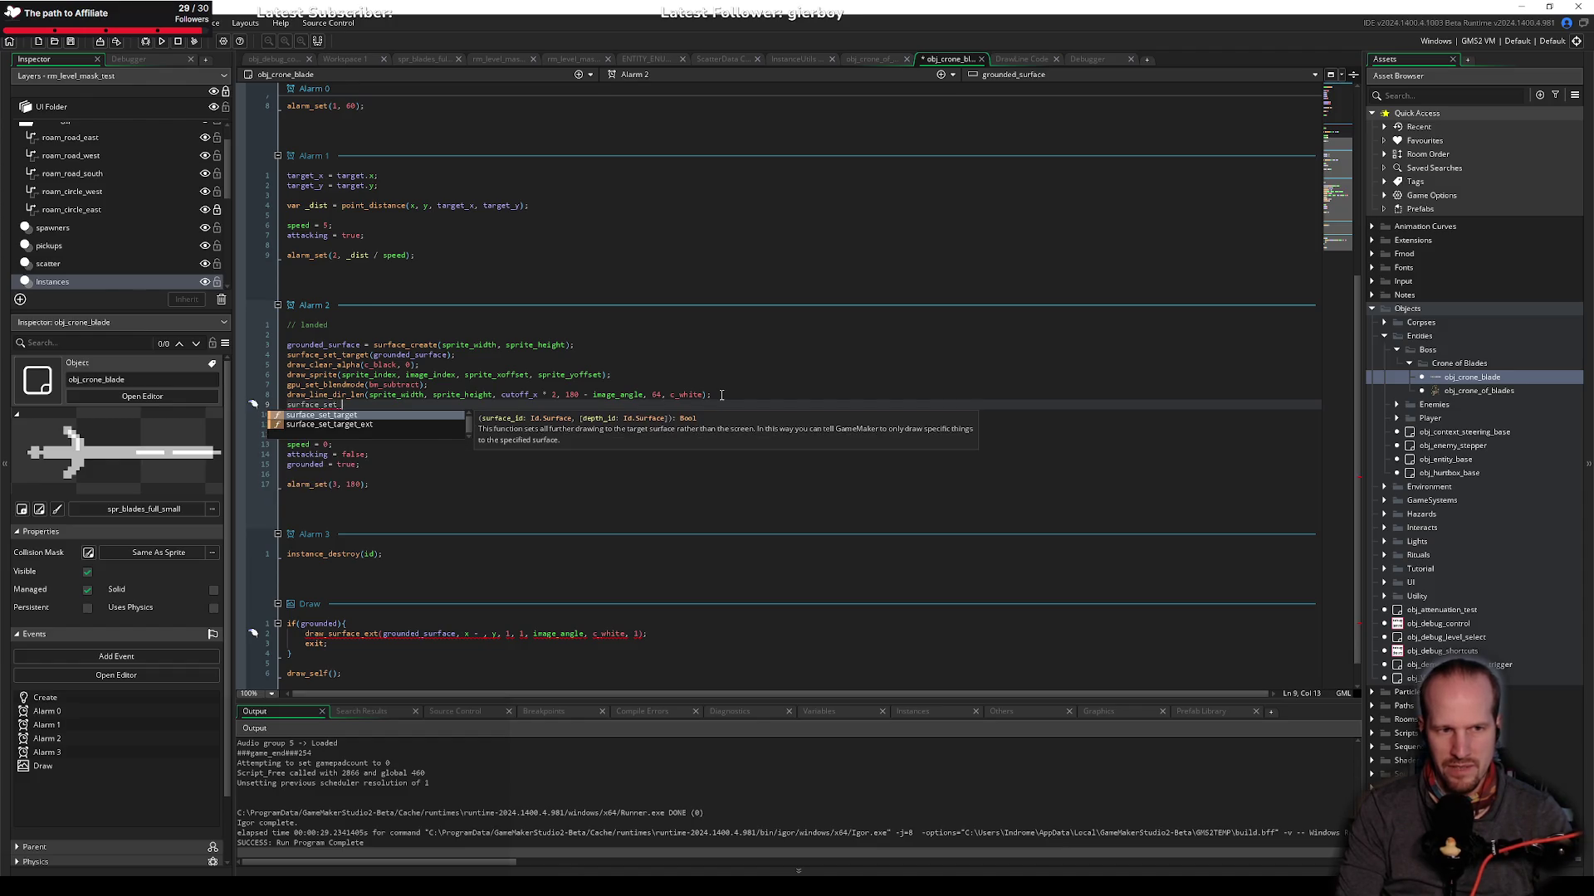
key(ctrl+z)
key(ctrl+z)
key(ctrl+z)
Step: Complete the surface position as x - sprite_xoffset, y - sprite_yoffset
click(484, 624)
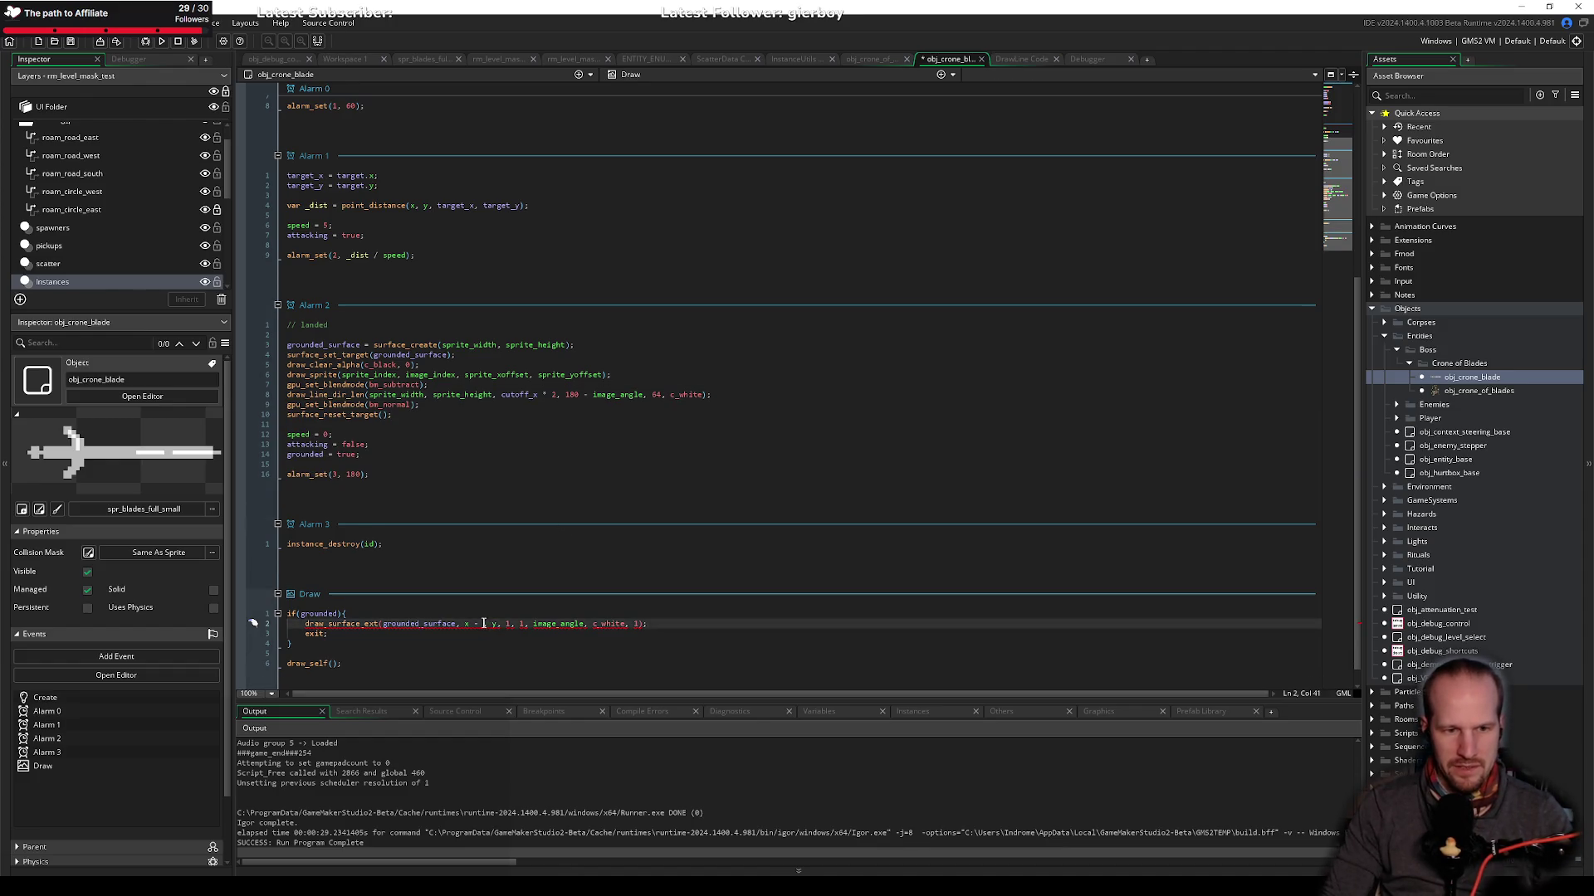
text(sprite_xoffset)
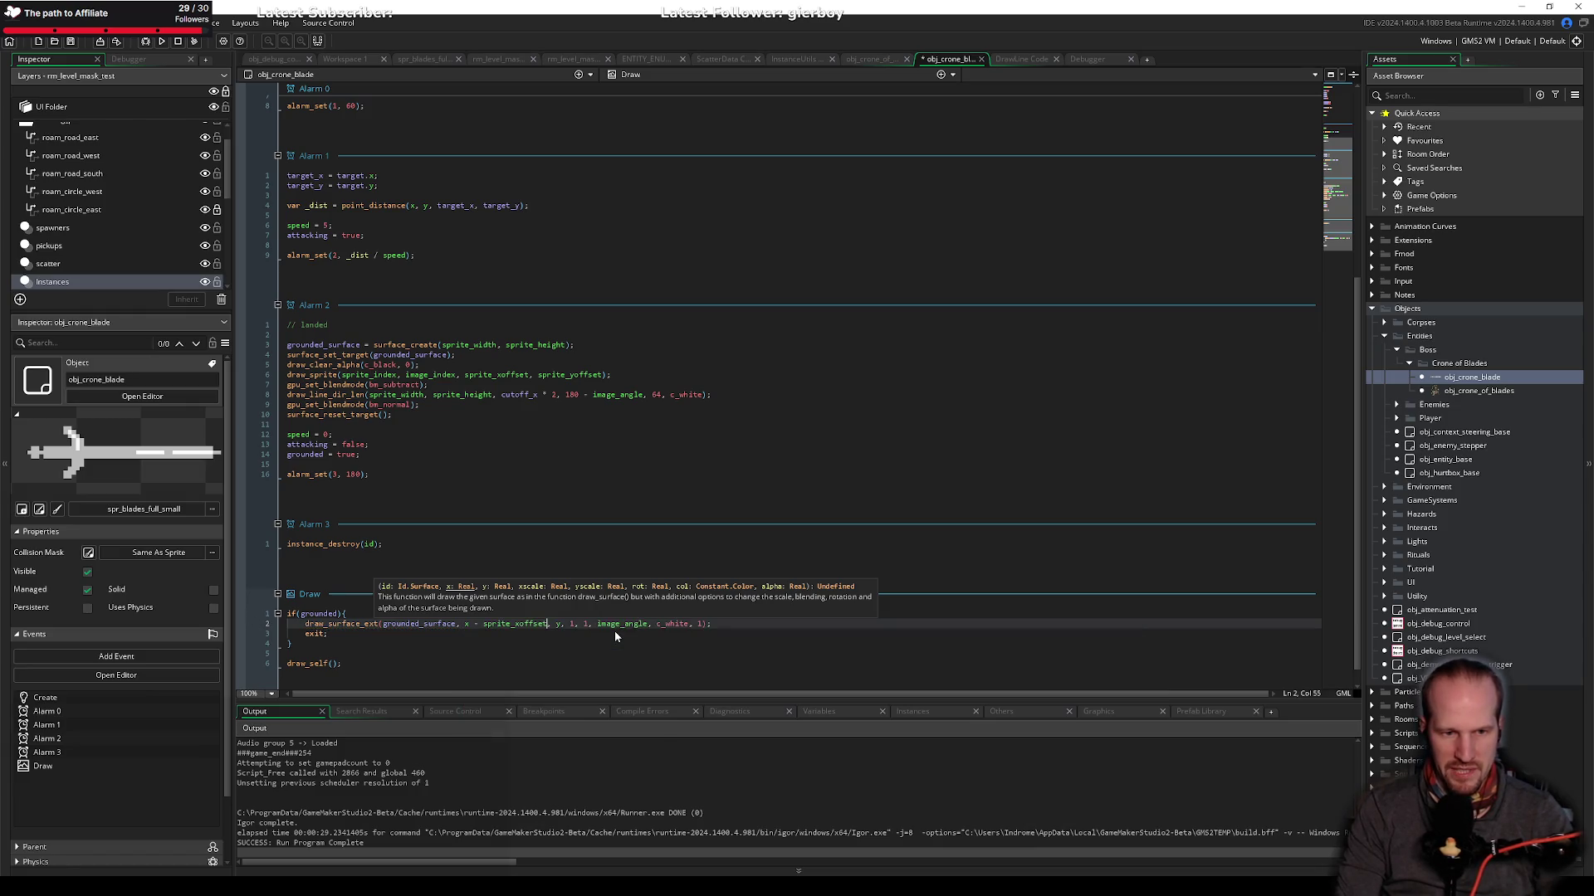
key(Right)
key(Right)
key(Right)
text(- s)
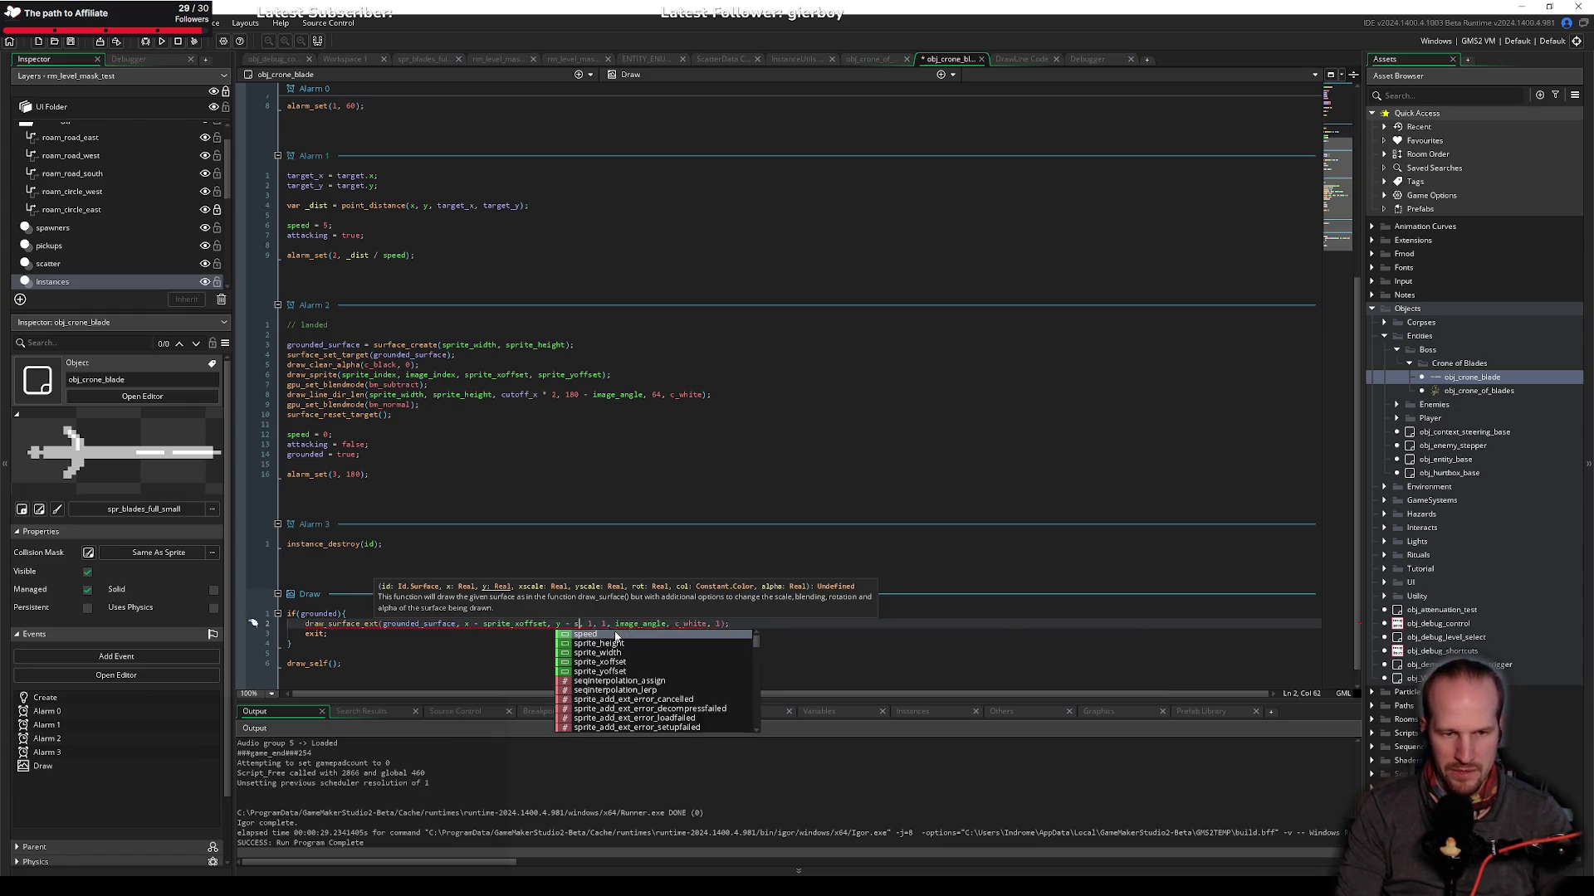
text(prite)
key(Down)
key(Down)
key(Down)
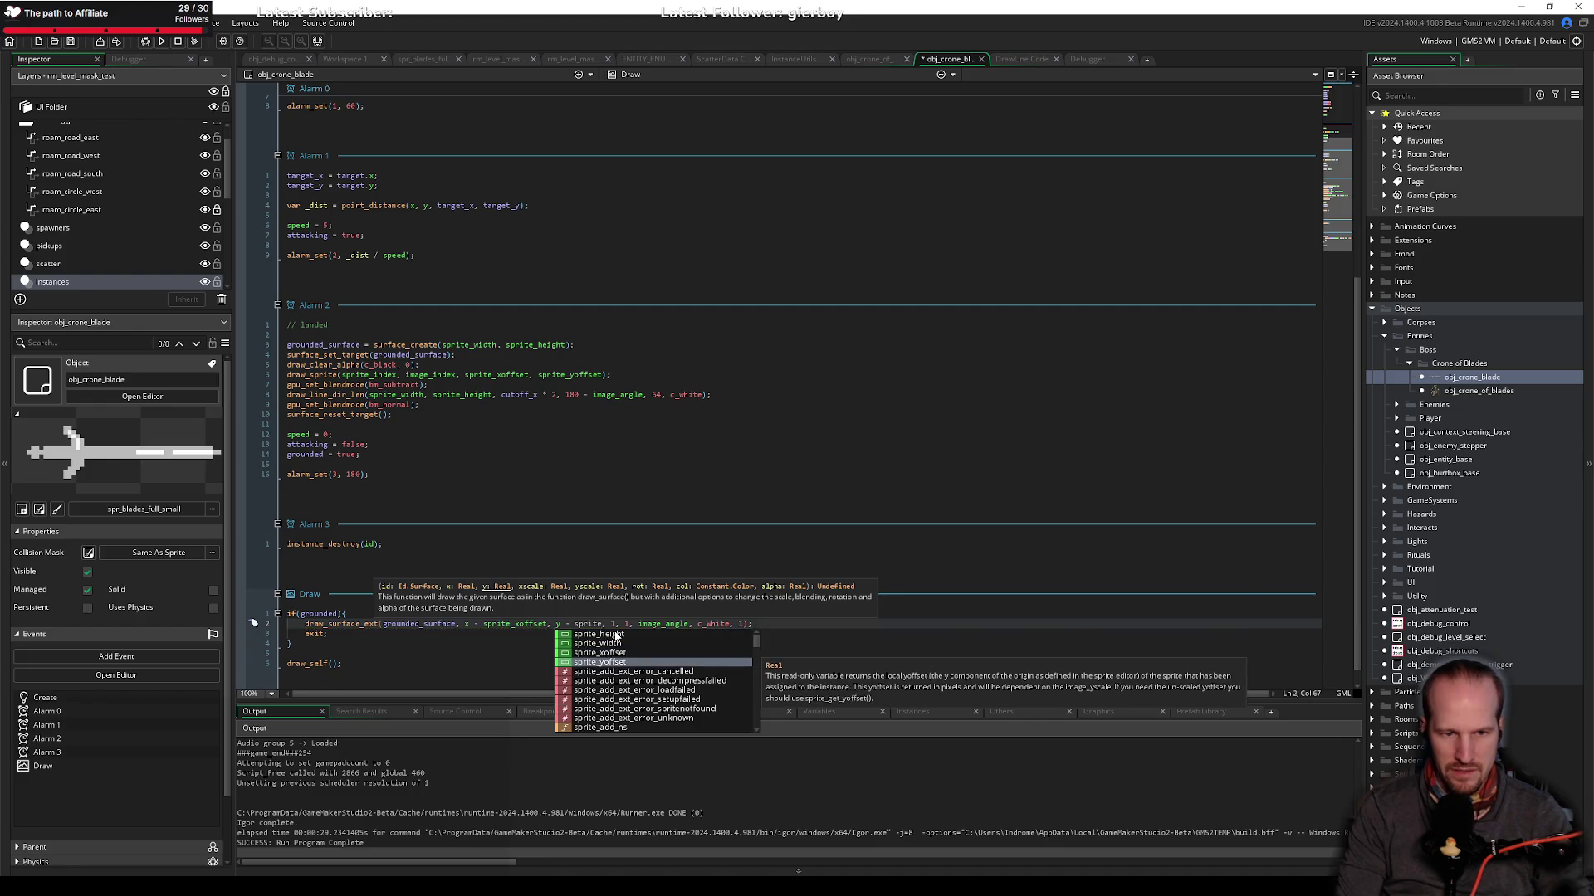
key(Return)
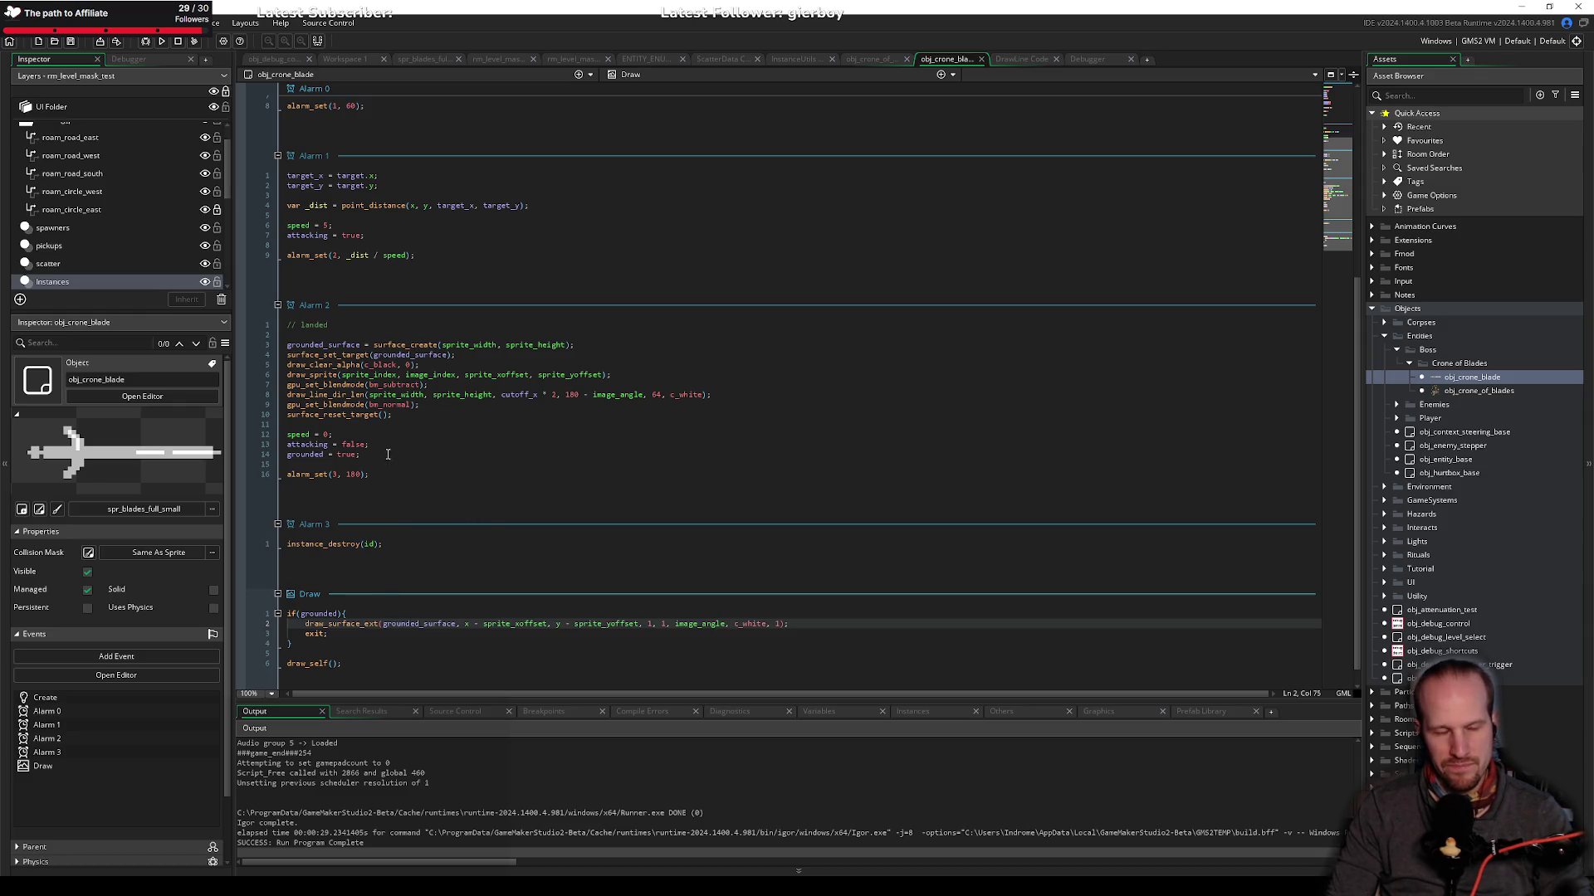
Step: Change the Alarm 2 draw_line_dir_len length from 64 to 256 and save
click(388, 432)
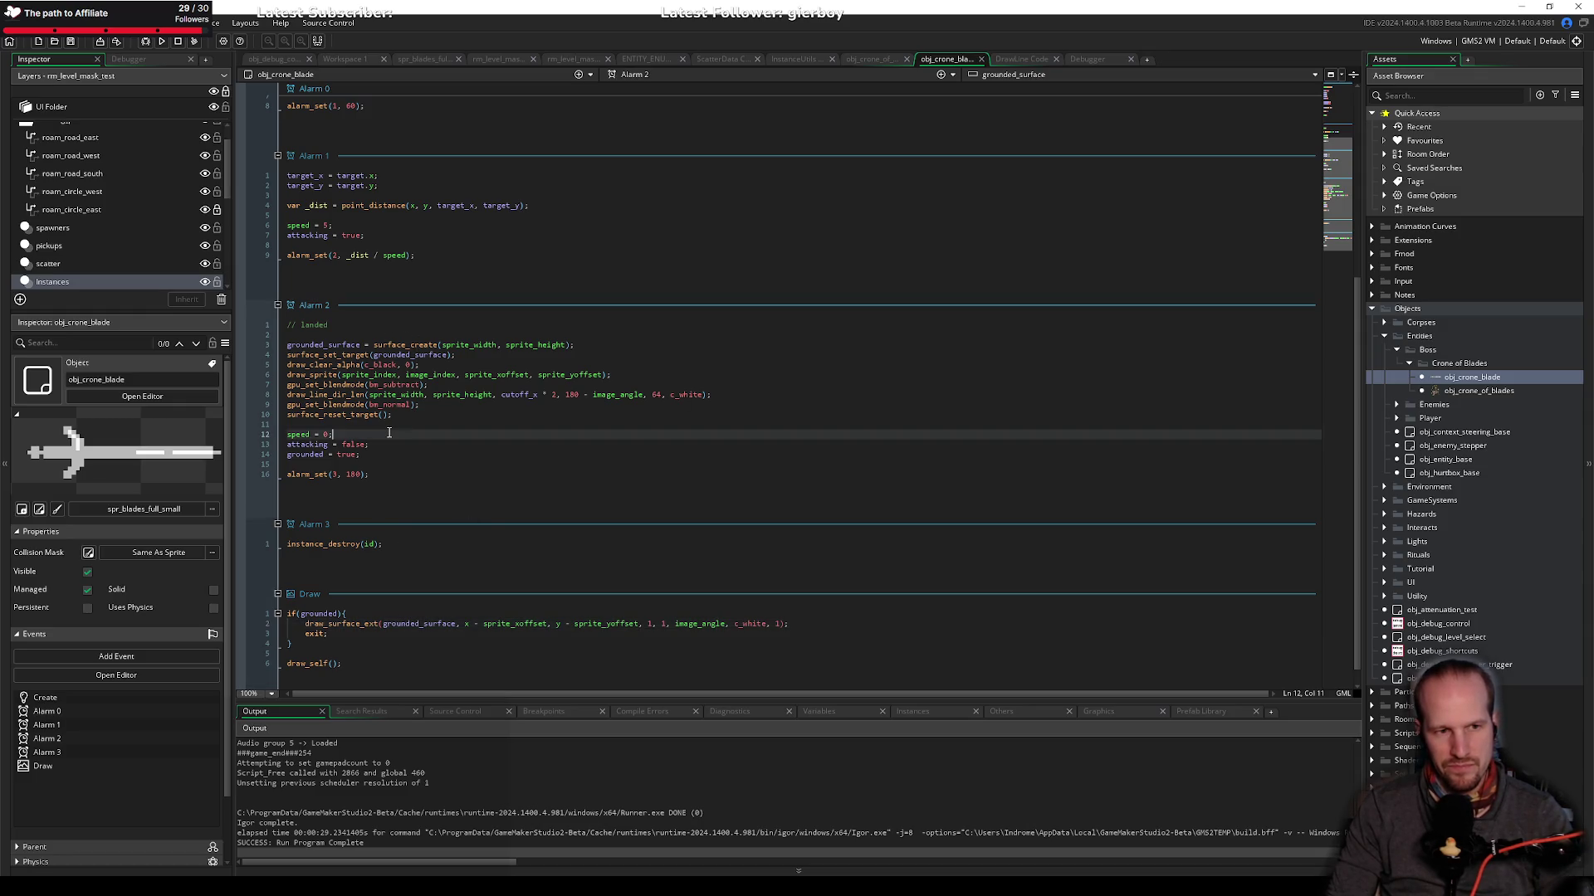
click(661, 396)
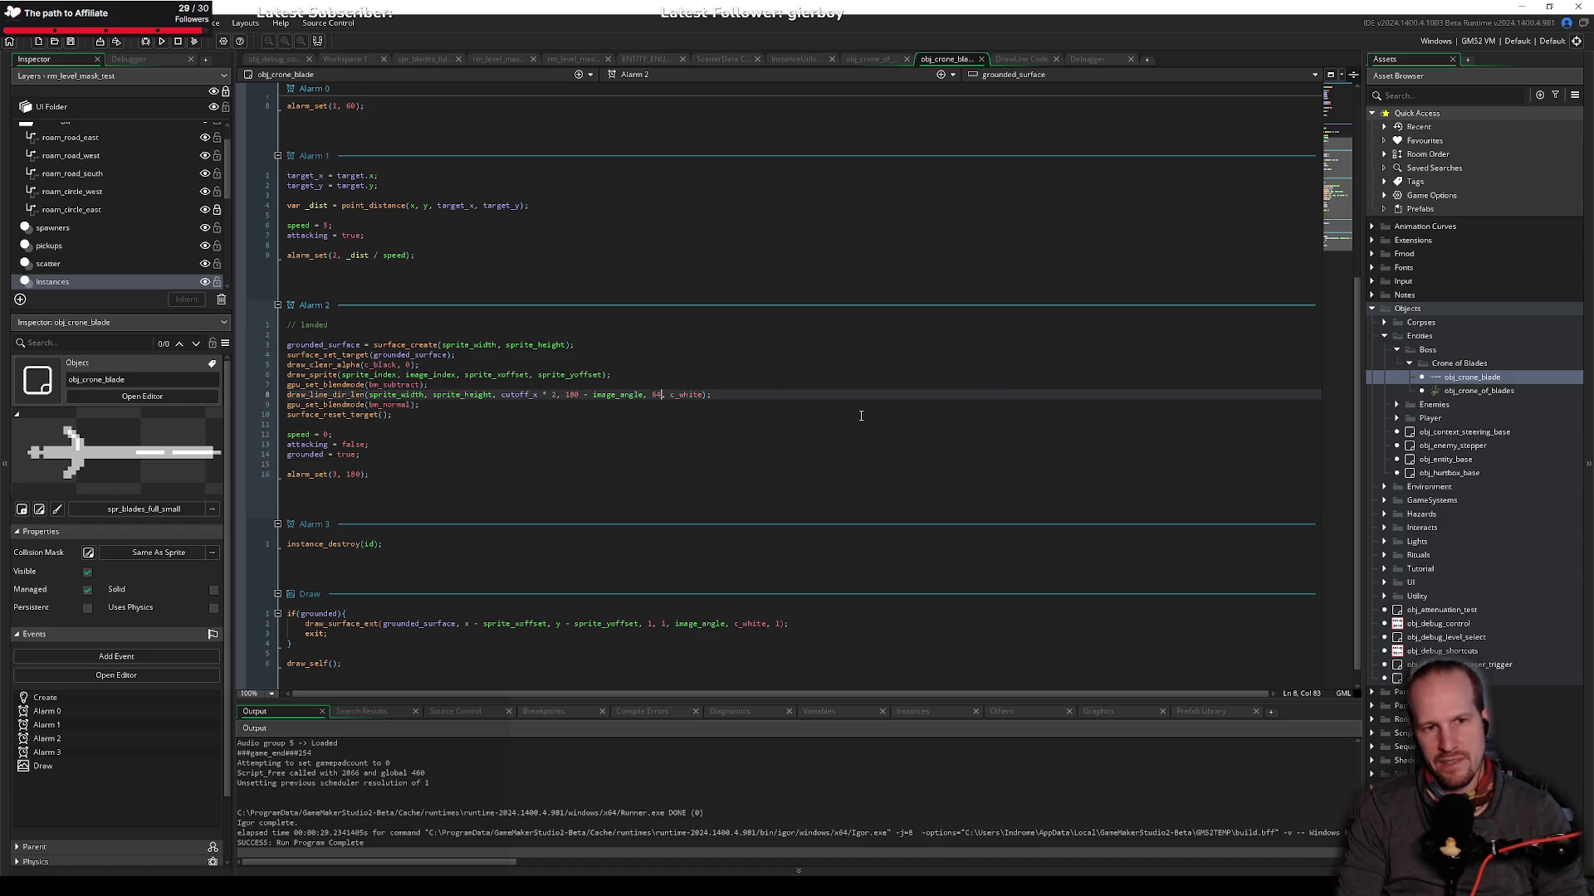
key(Left)
key(Left)
key(Left)
key(Left)
key(Left)
key(Left)
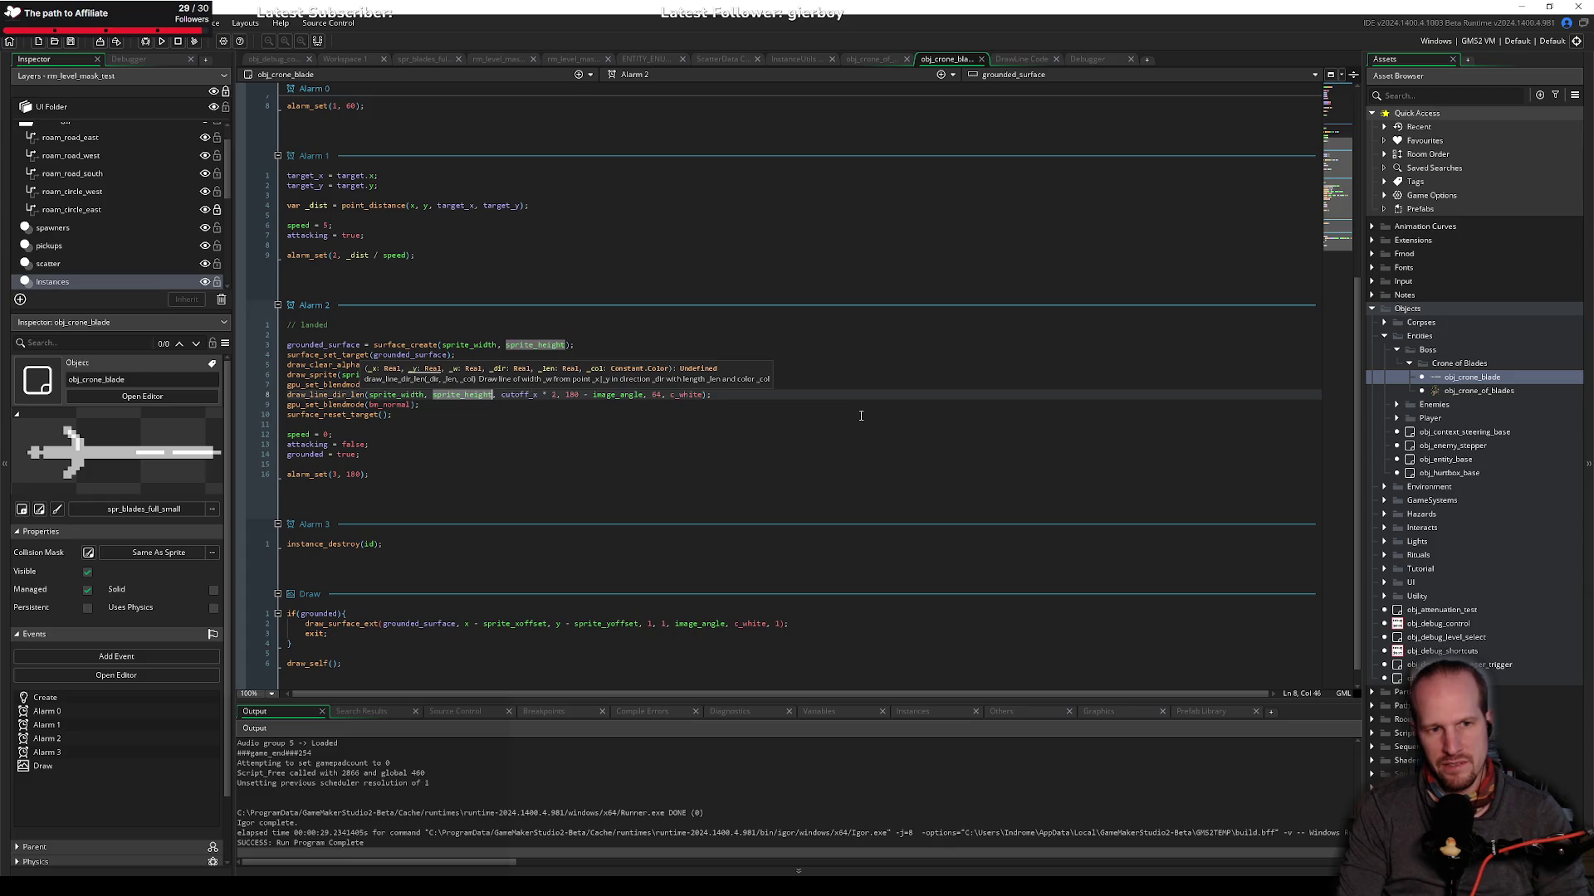
key(Left)
key(Left)
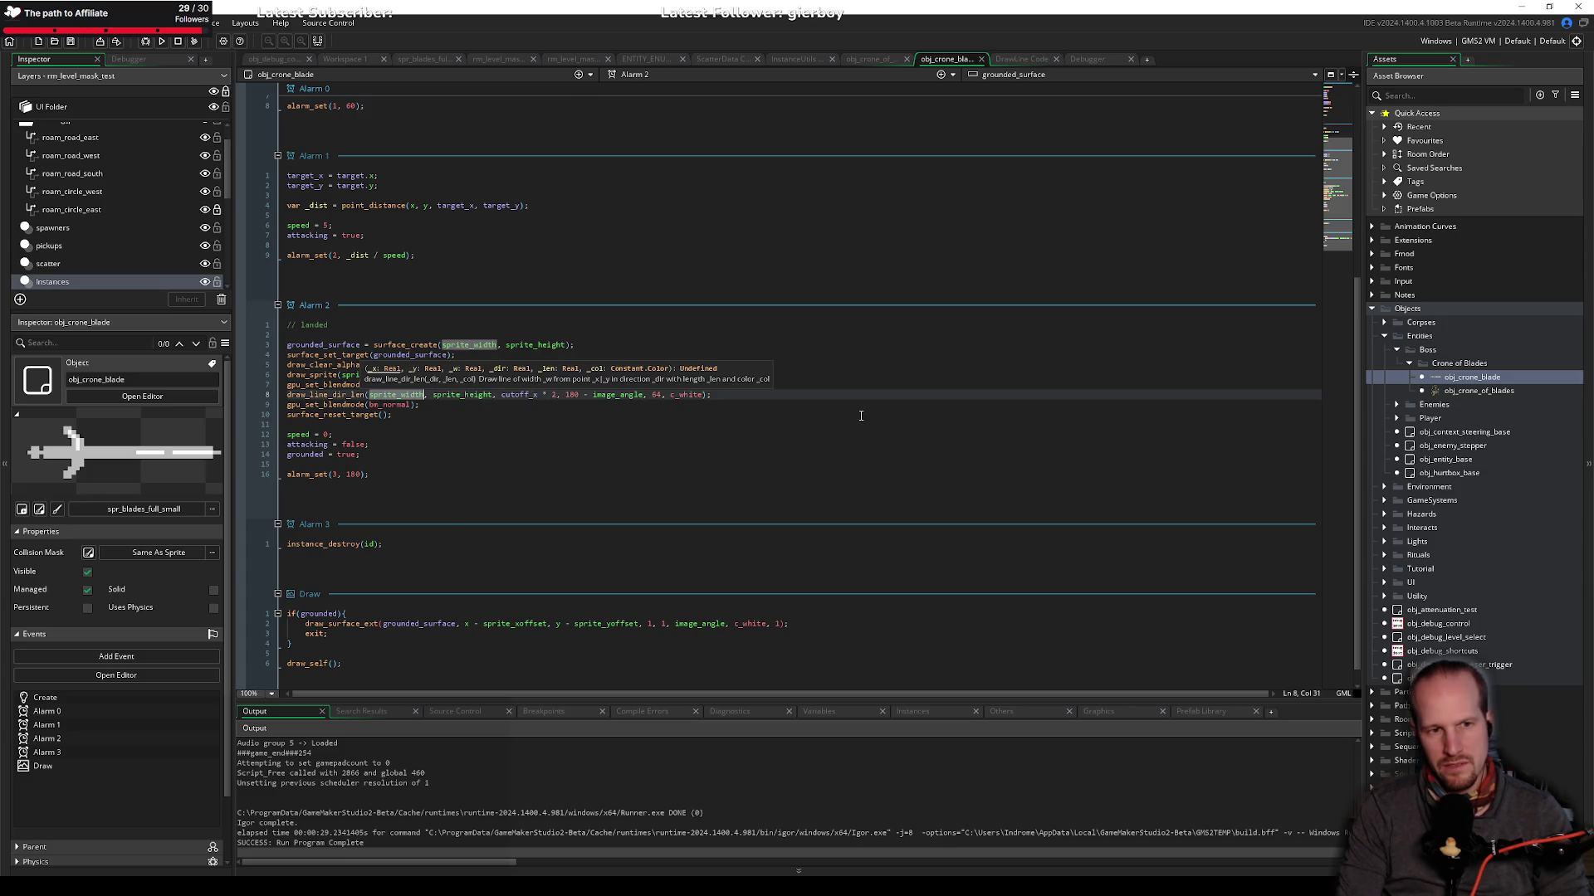
key(Right)
key(Right)
key(Right)
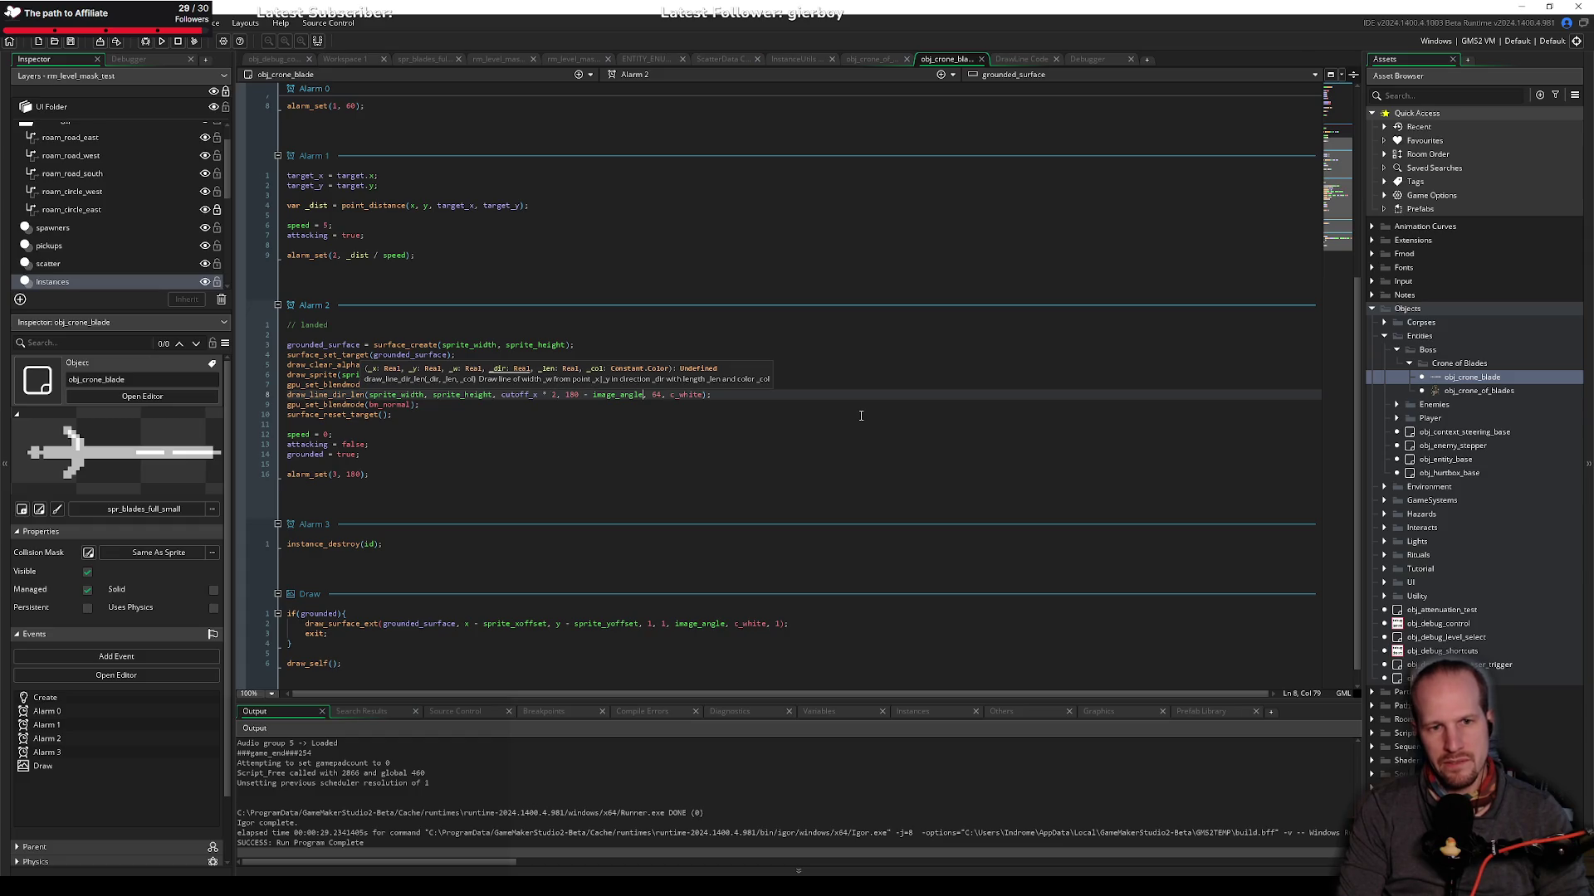
key(Delete)
key(Delete)
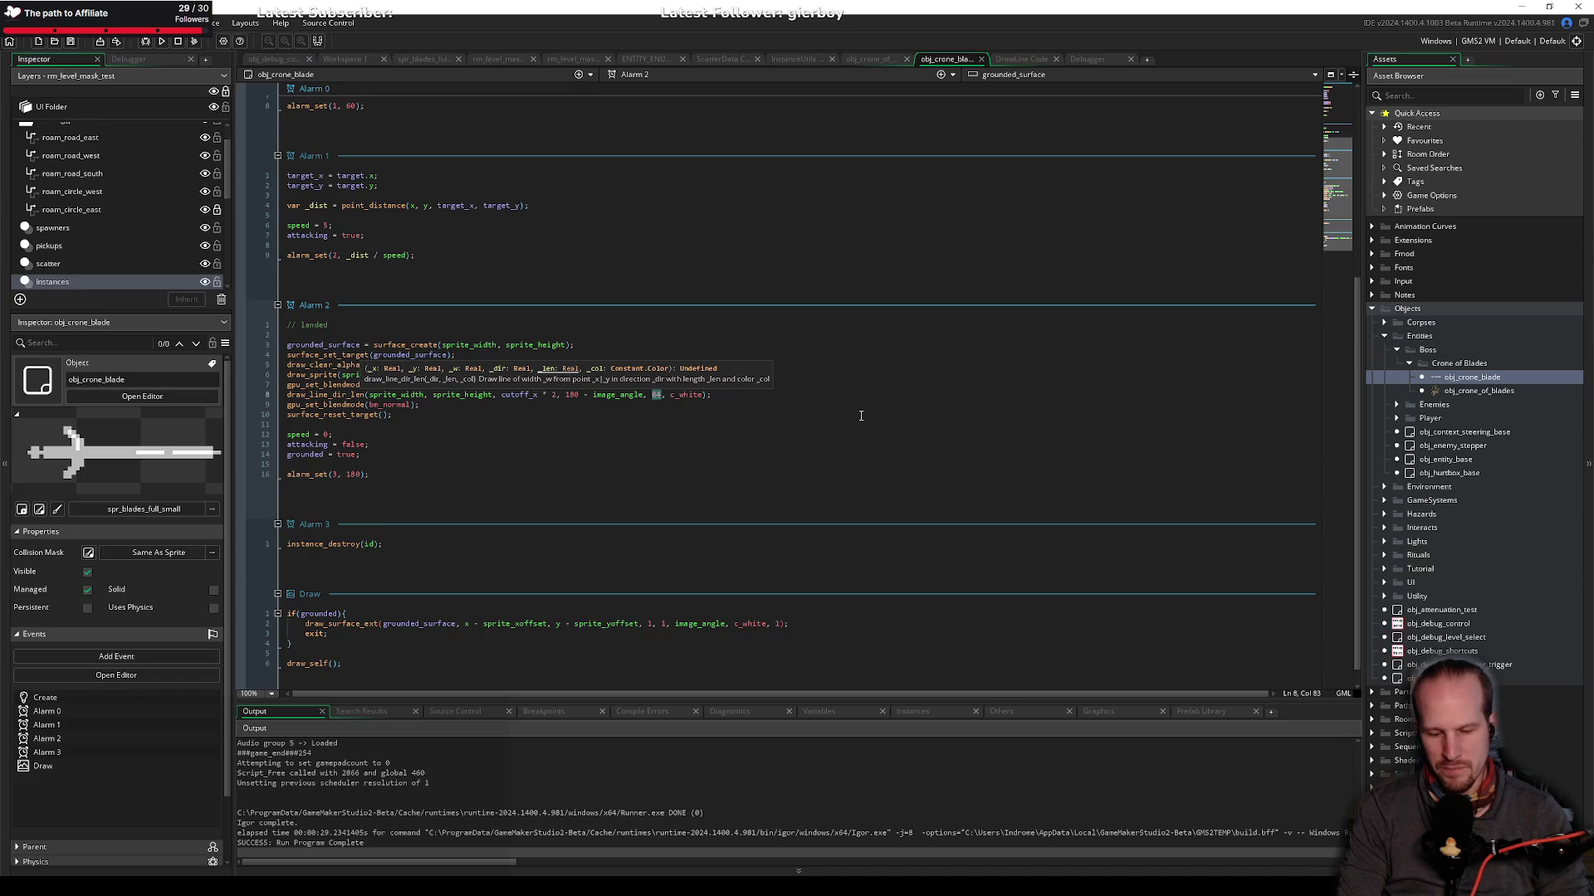
text(2560)
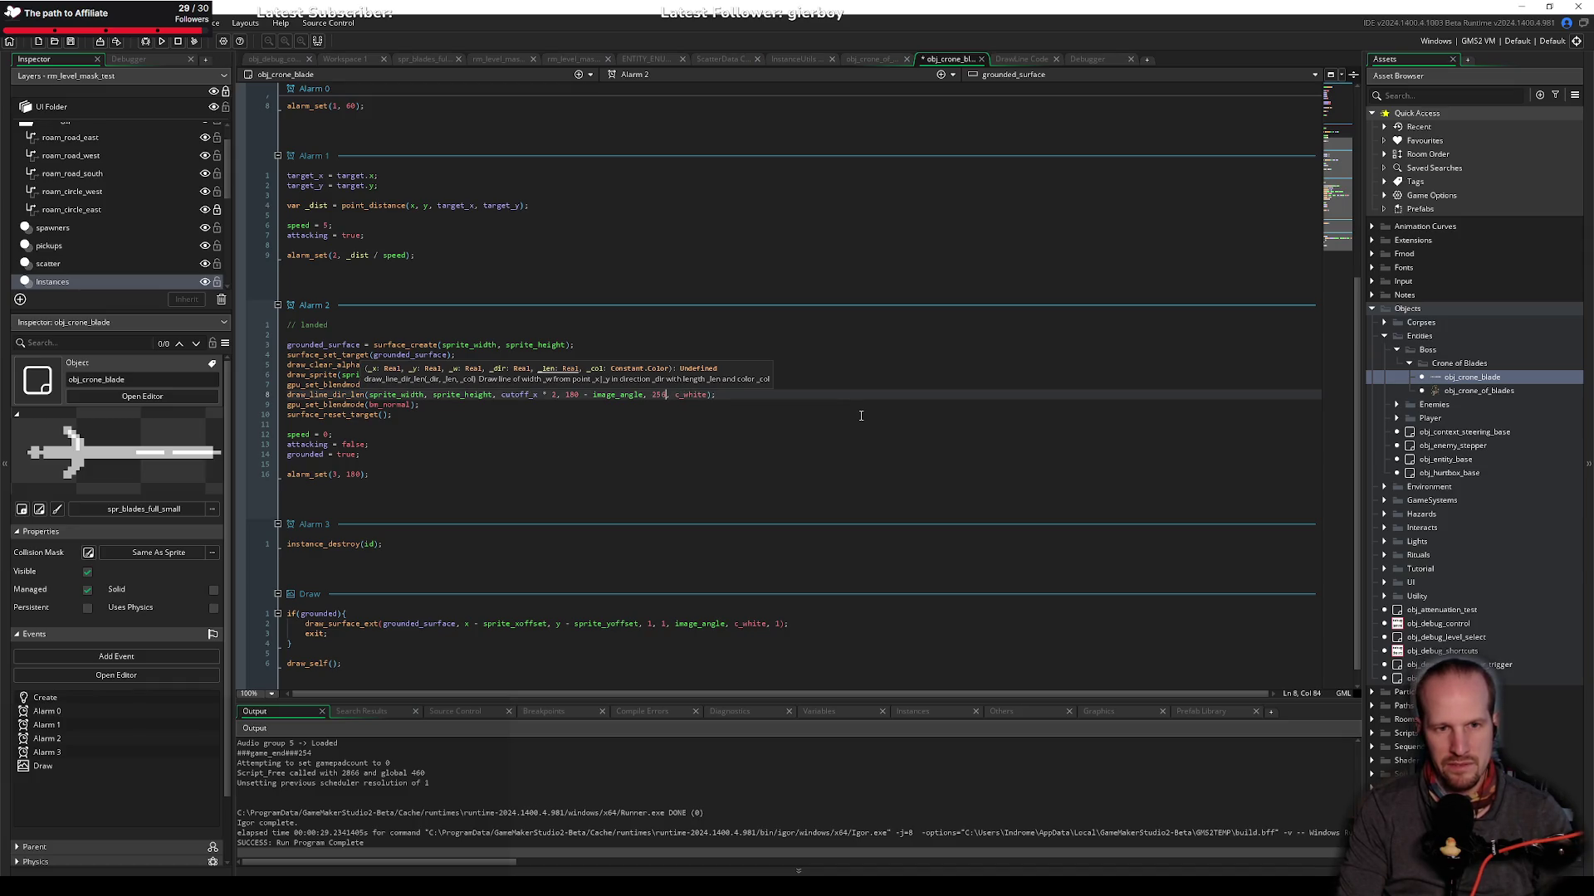
key(ctrl+s)
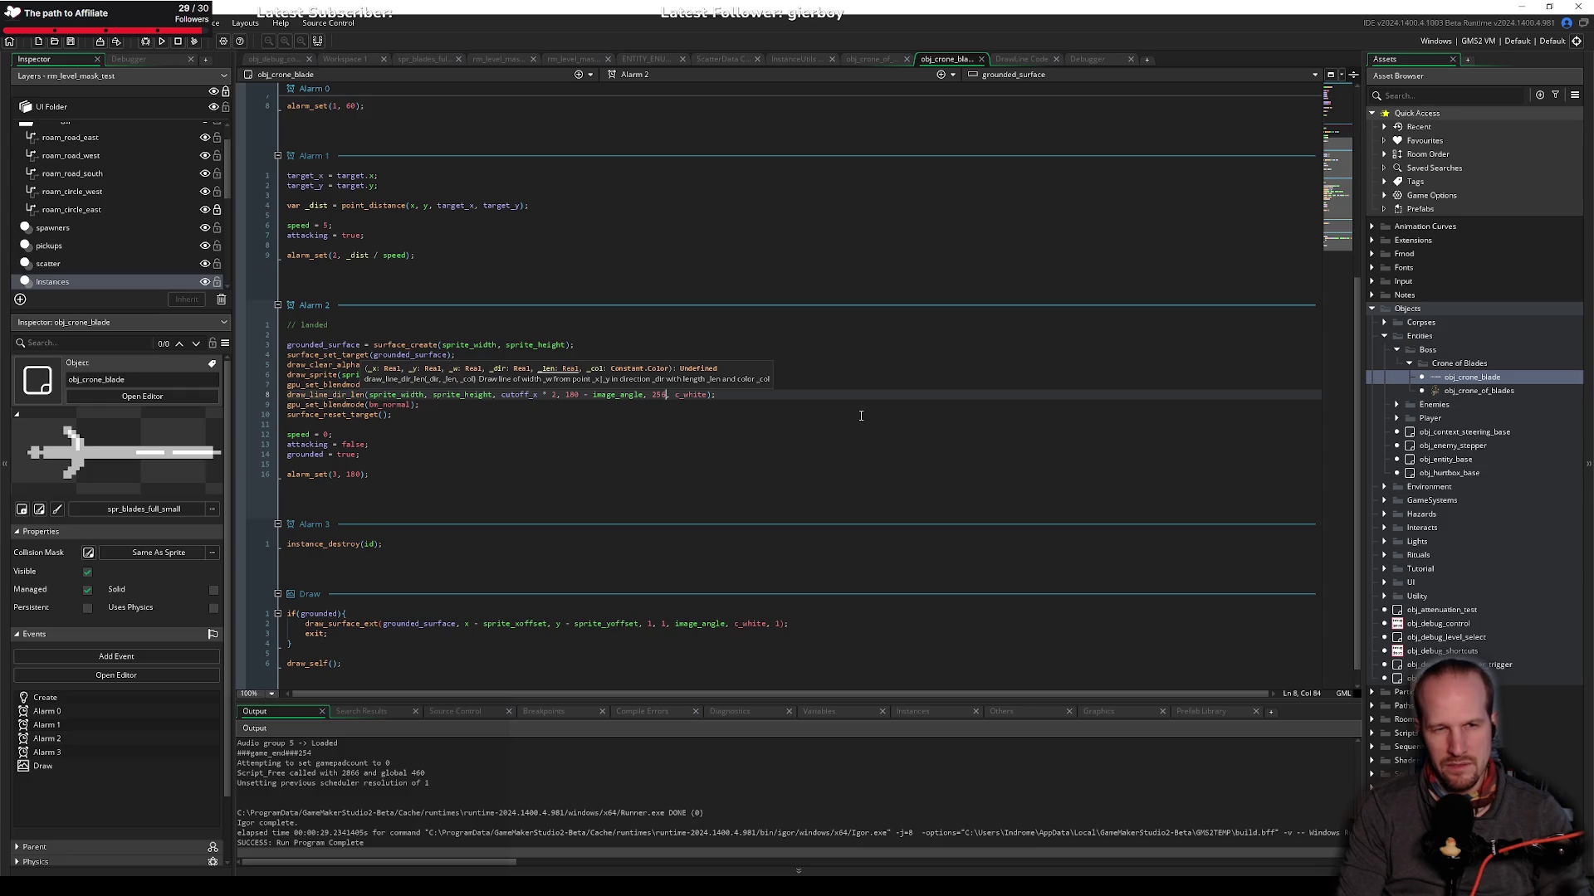
Step: Add a minus before image_angle in the line direction and launch a test run
key(ctrl+Left)
key(ctrl+Left)
text(-)
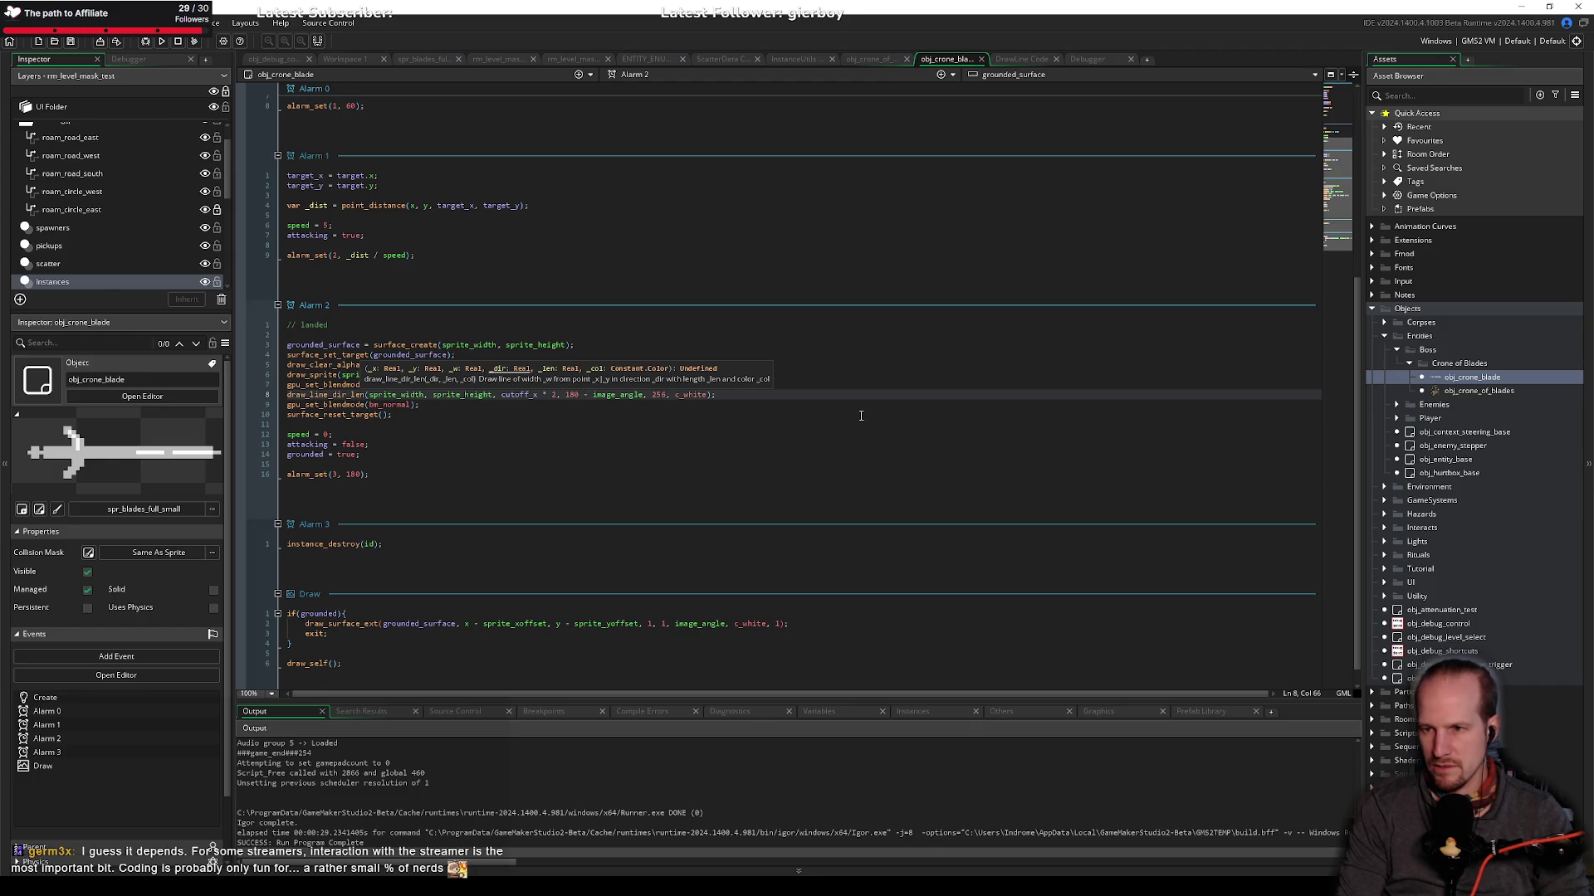
key(F5)
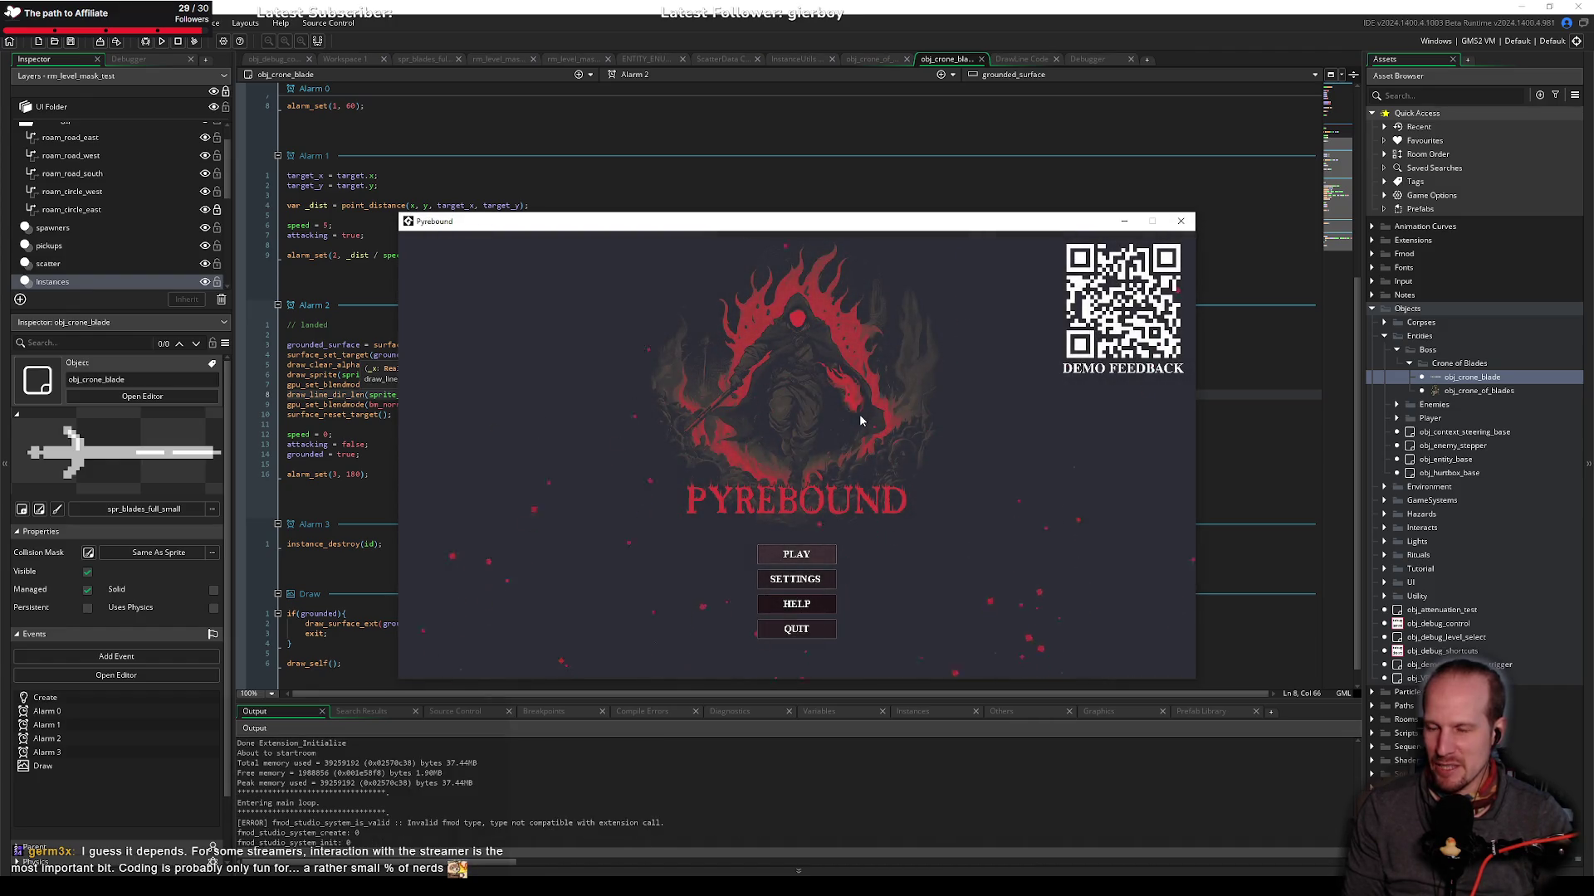
key(Down)
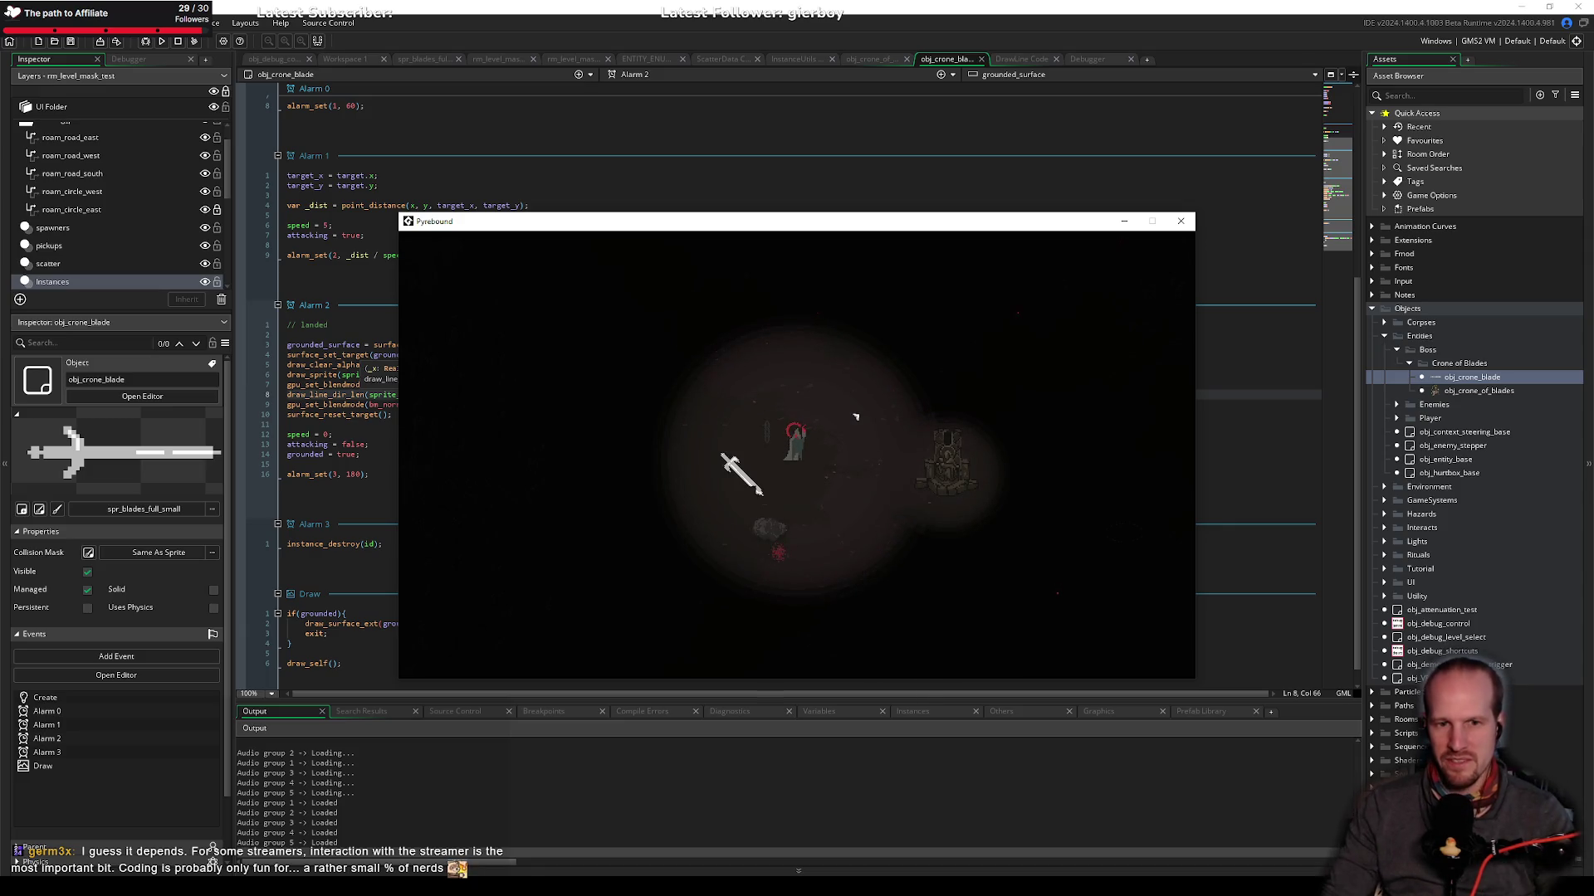
click(1190, 229)
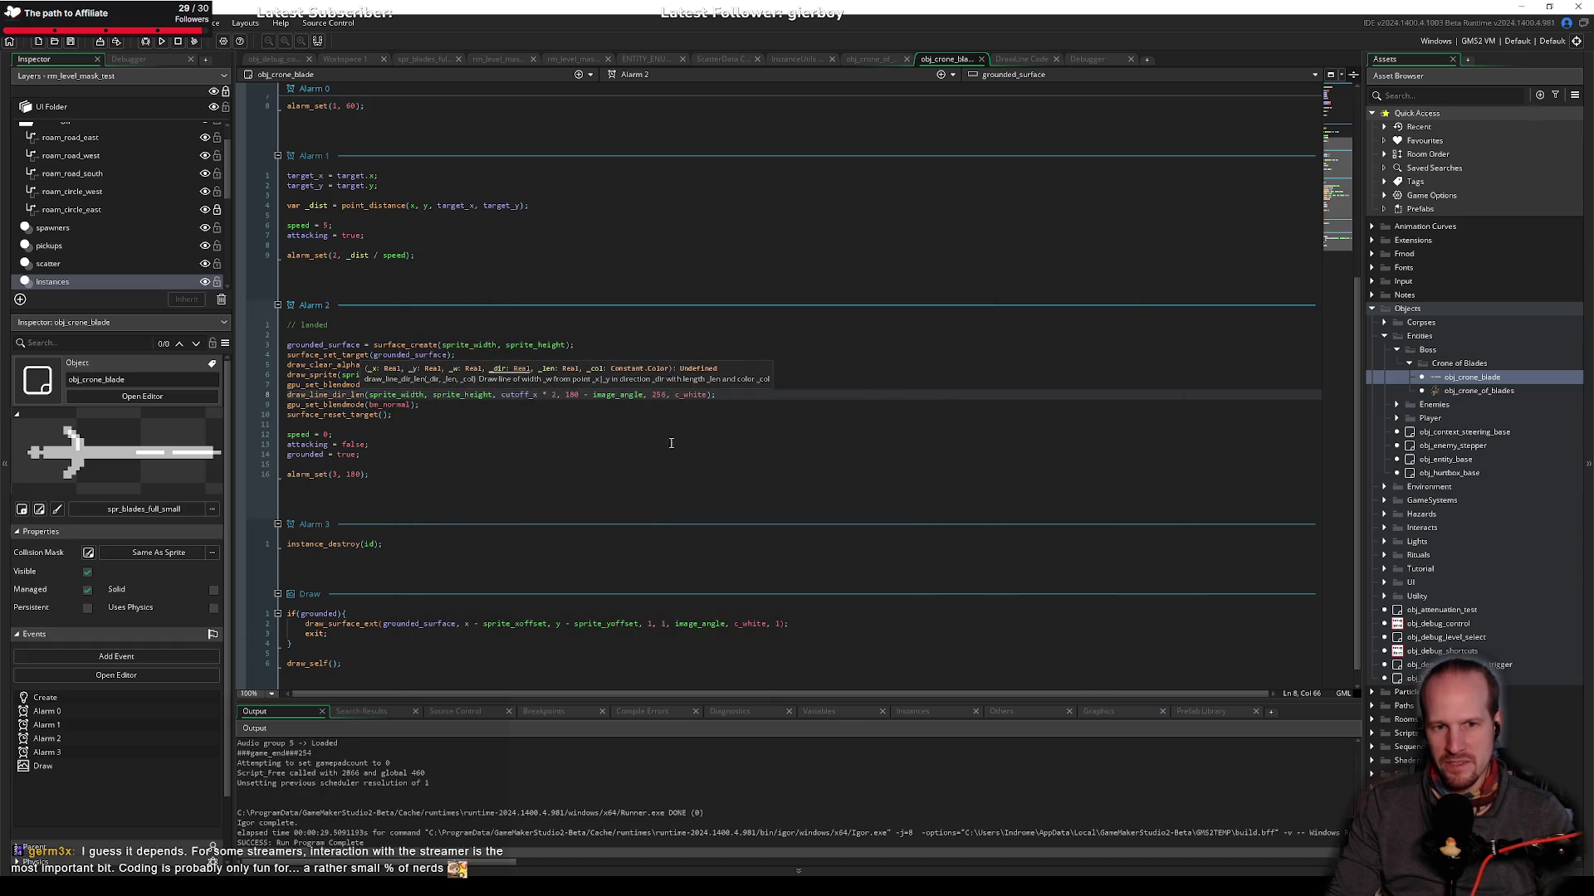
click(549, 445)
click(451, 435)
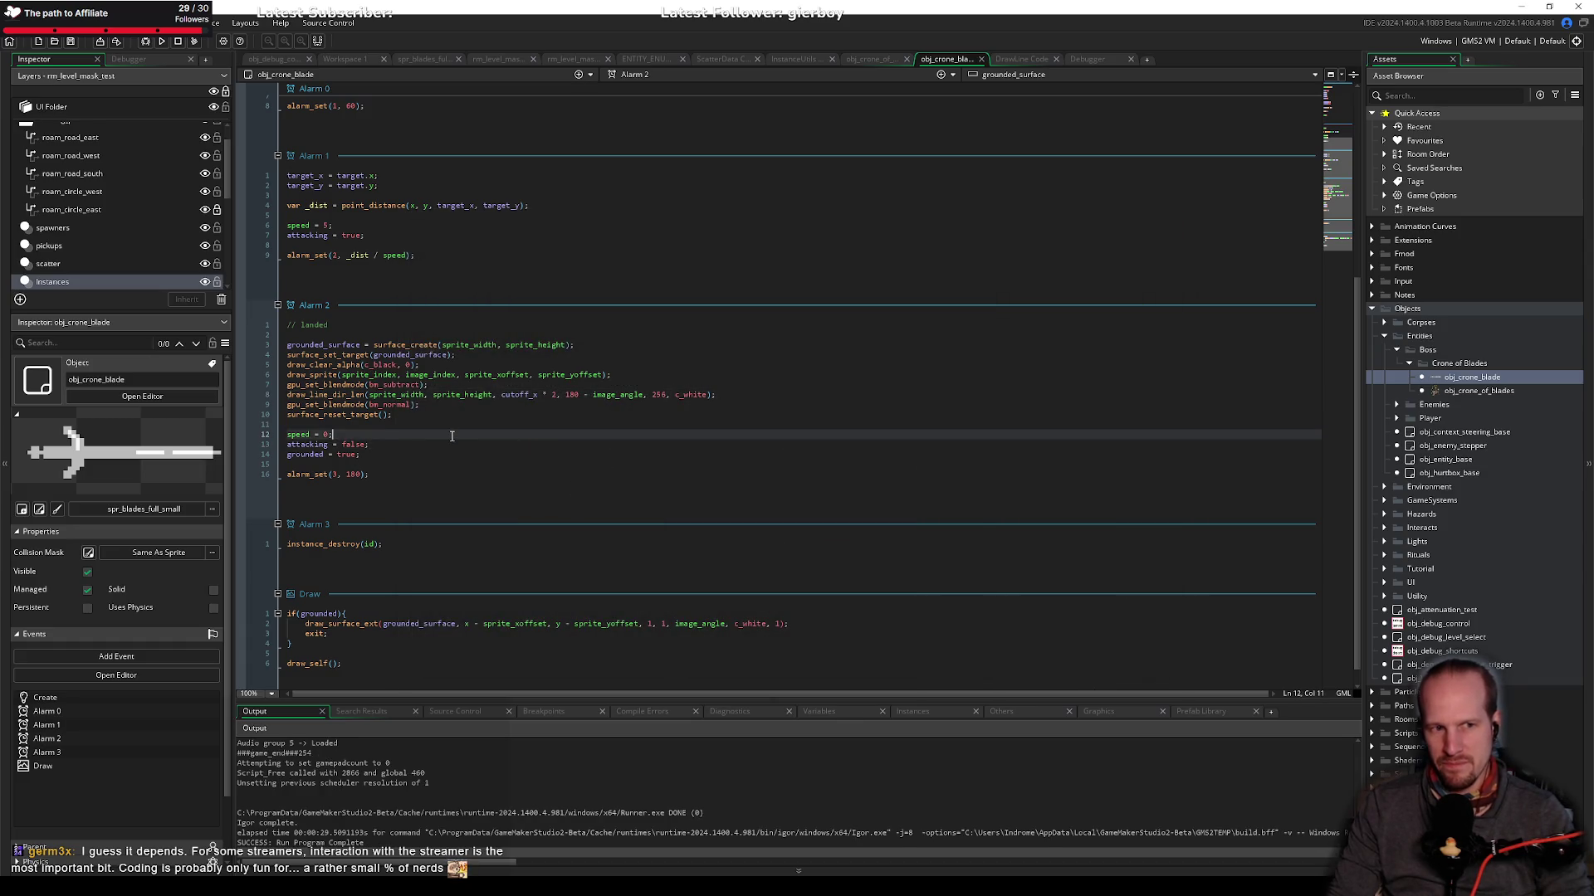
click(432, 426)
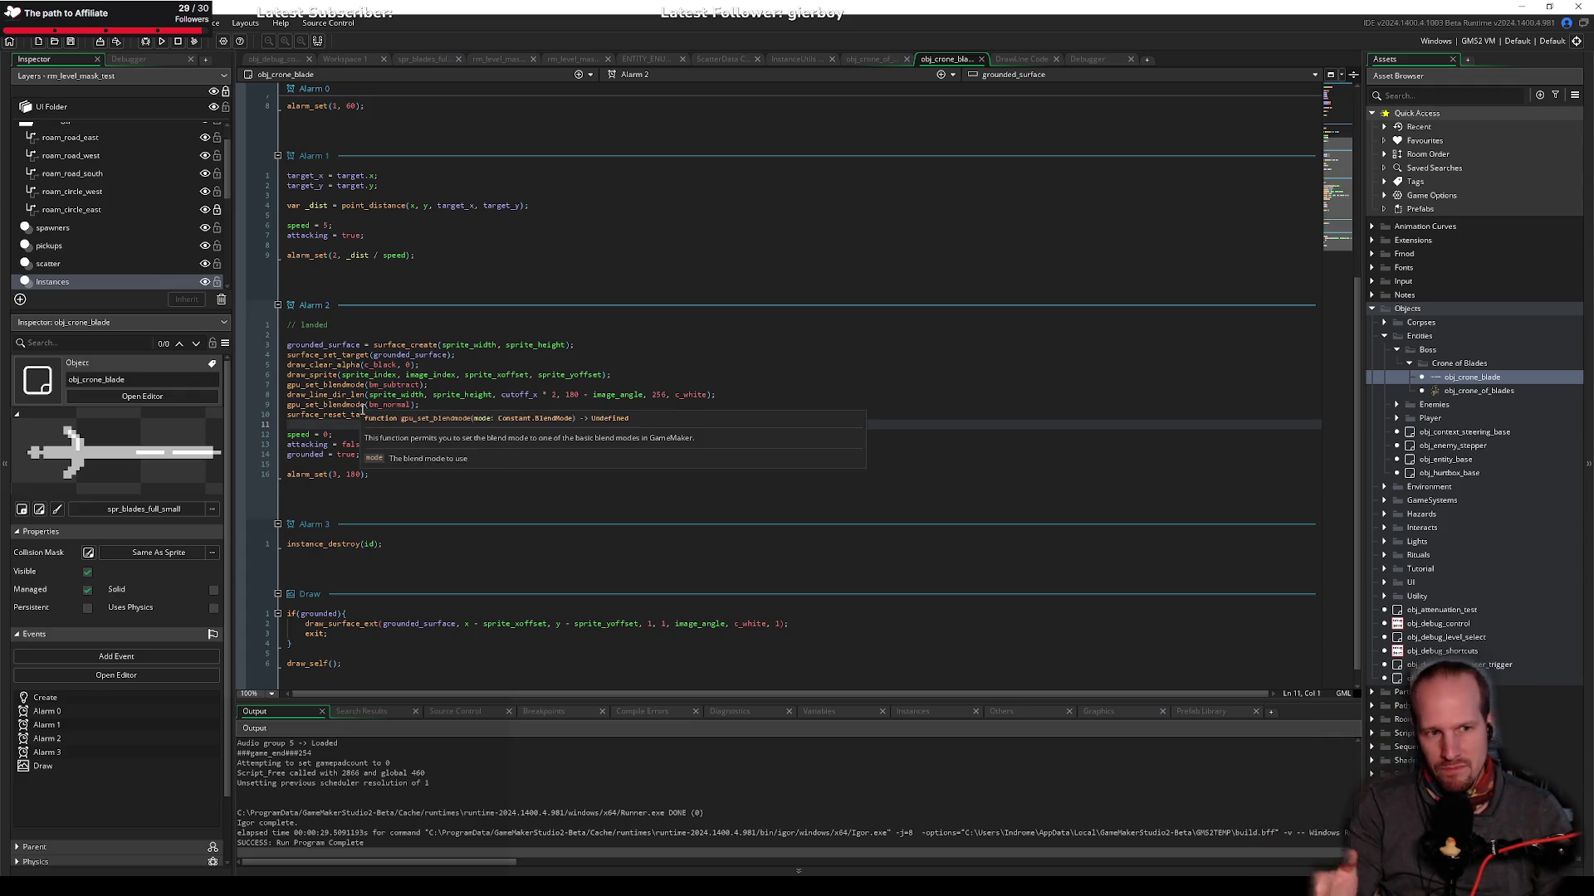
click(458, 365)
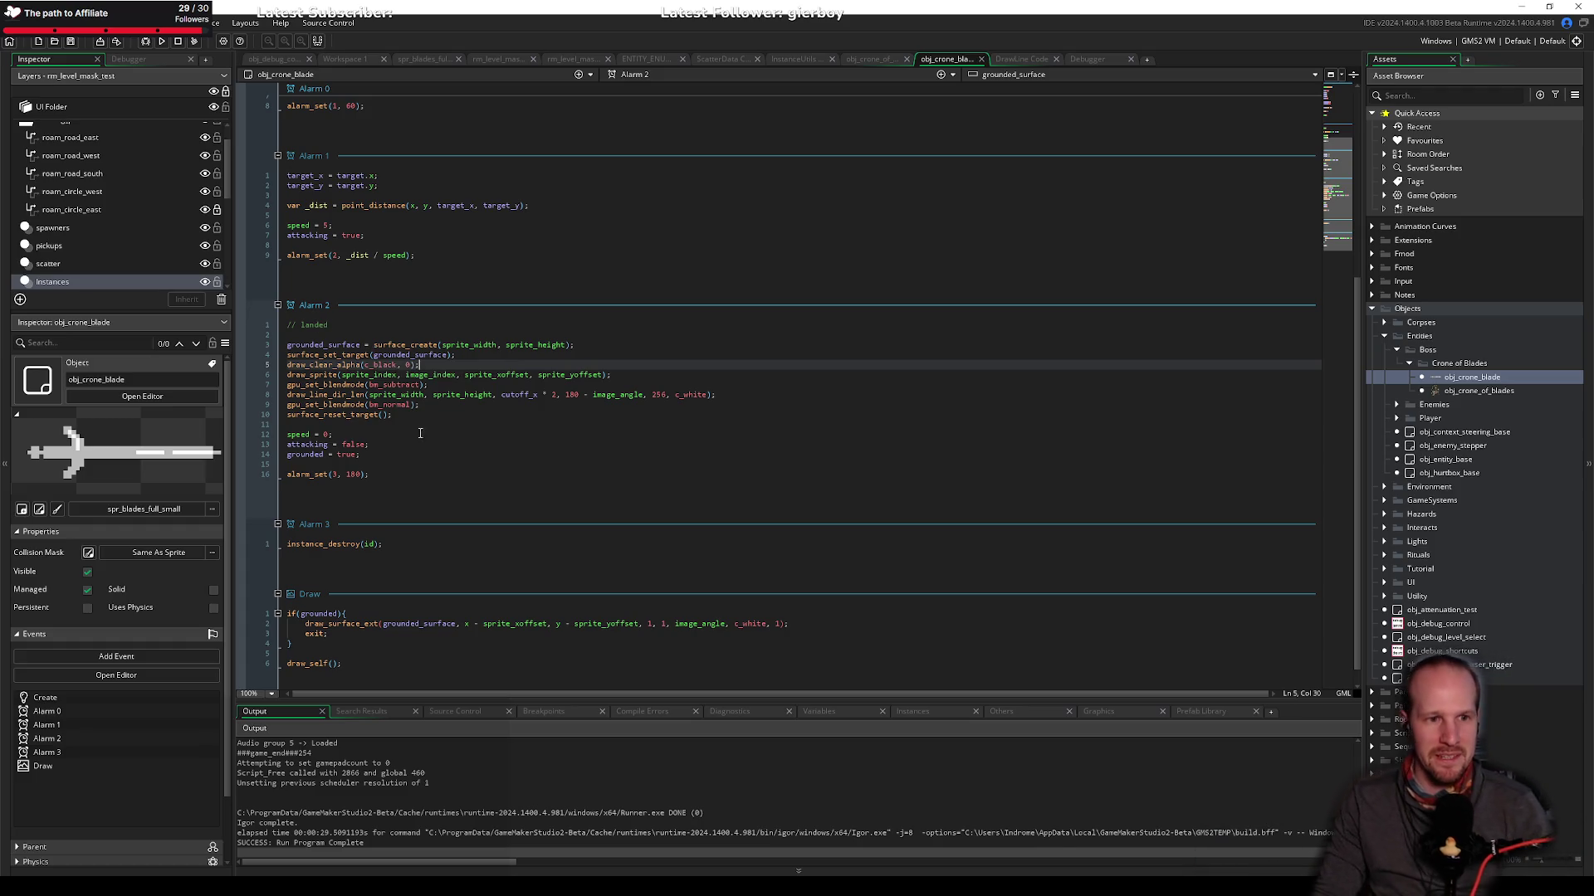
click(499, 415)
click(510, 406)
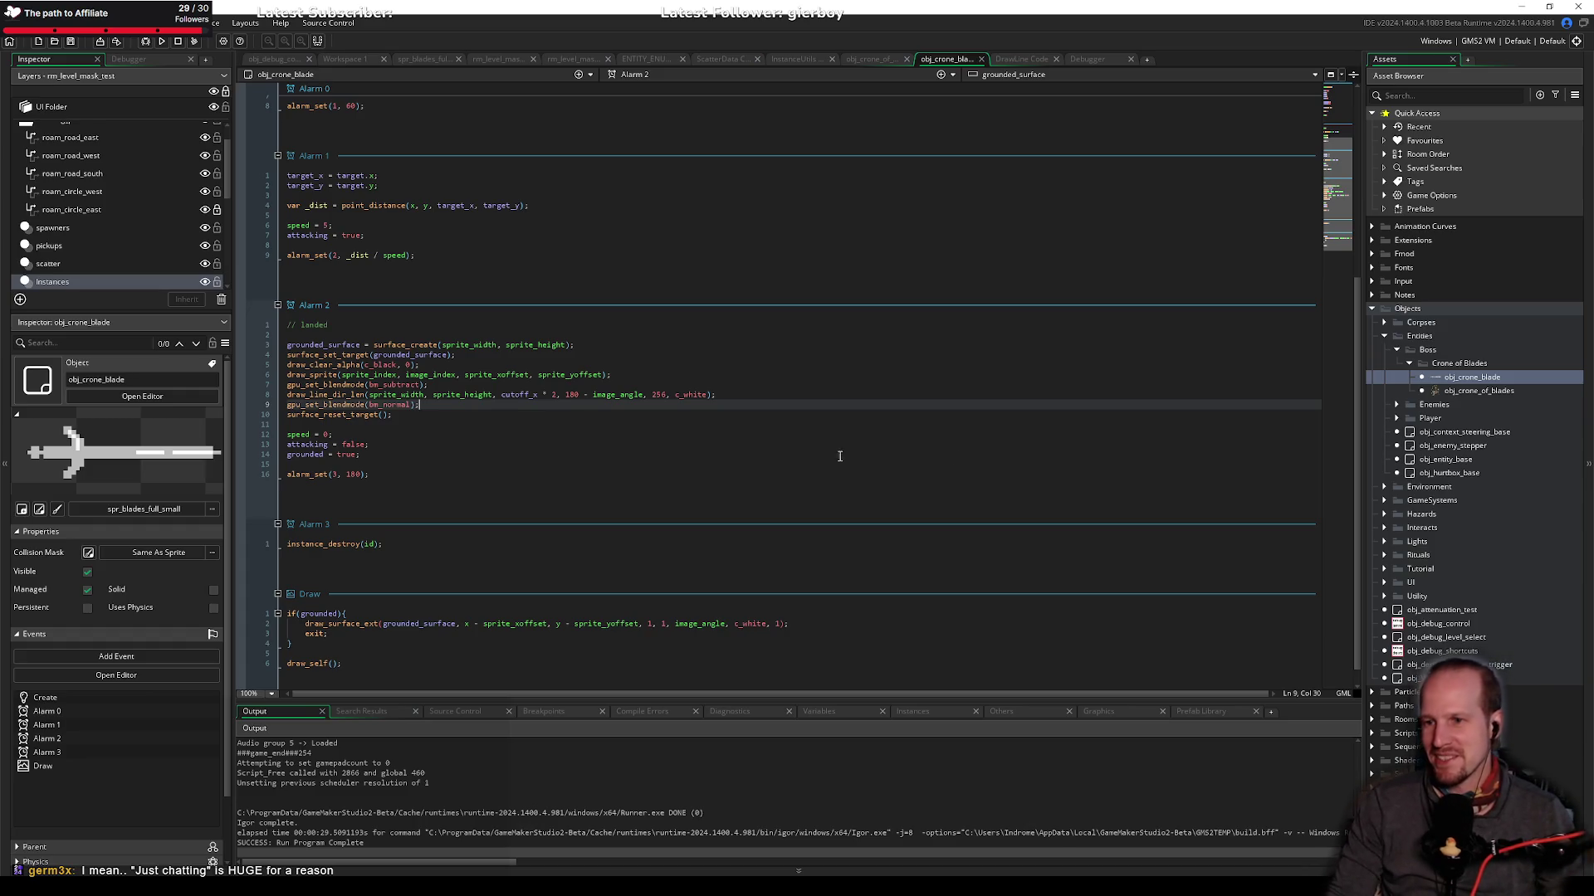
click(456, 414)
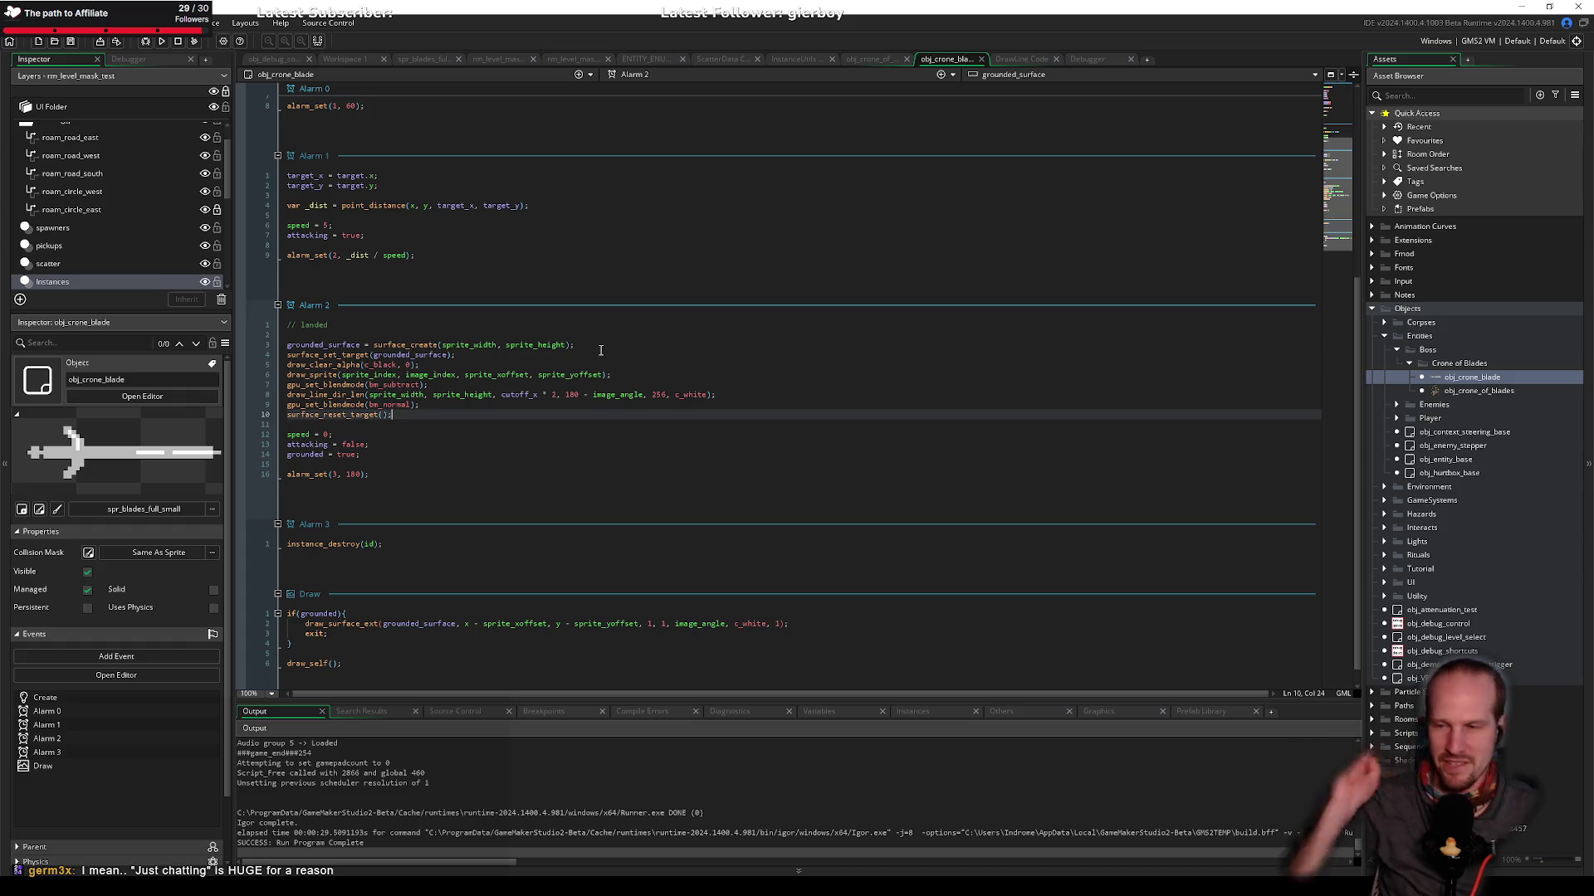
click(588, 394)
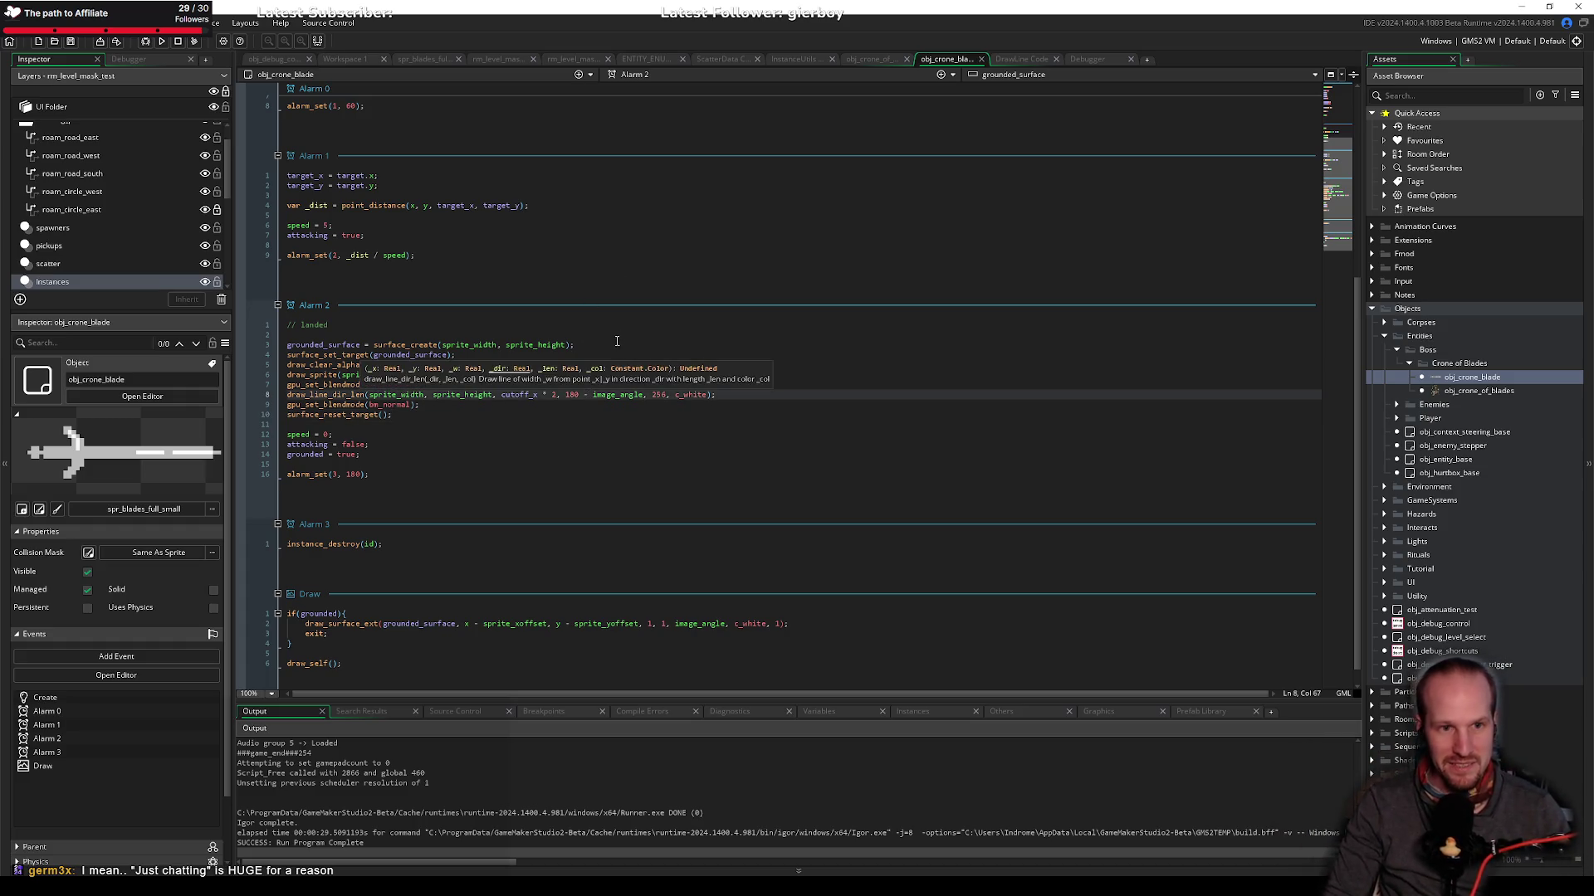
click(616, 344)
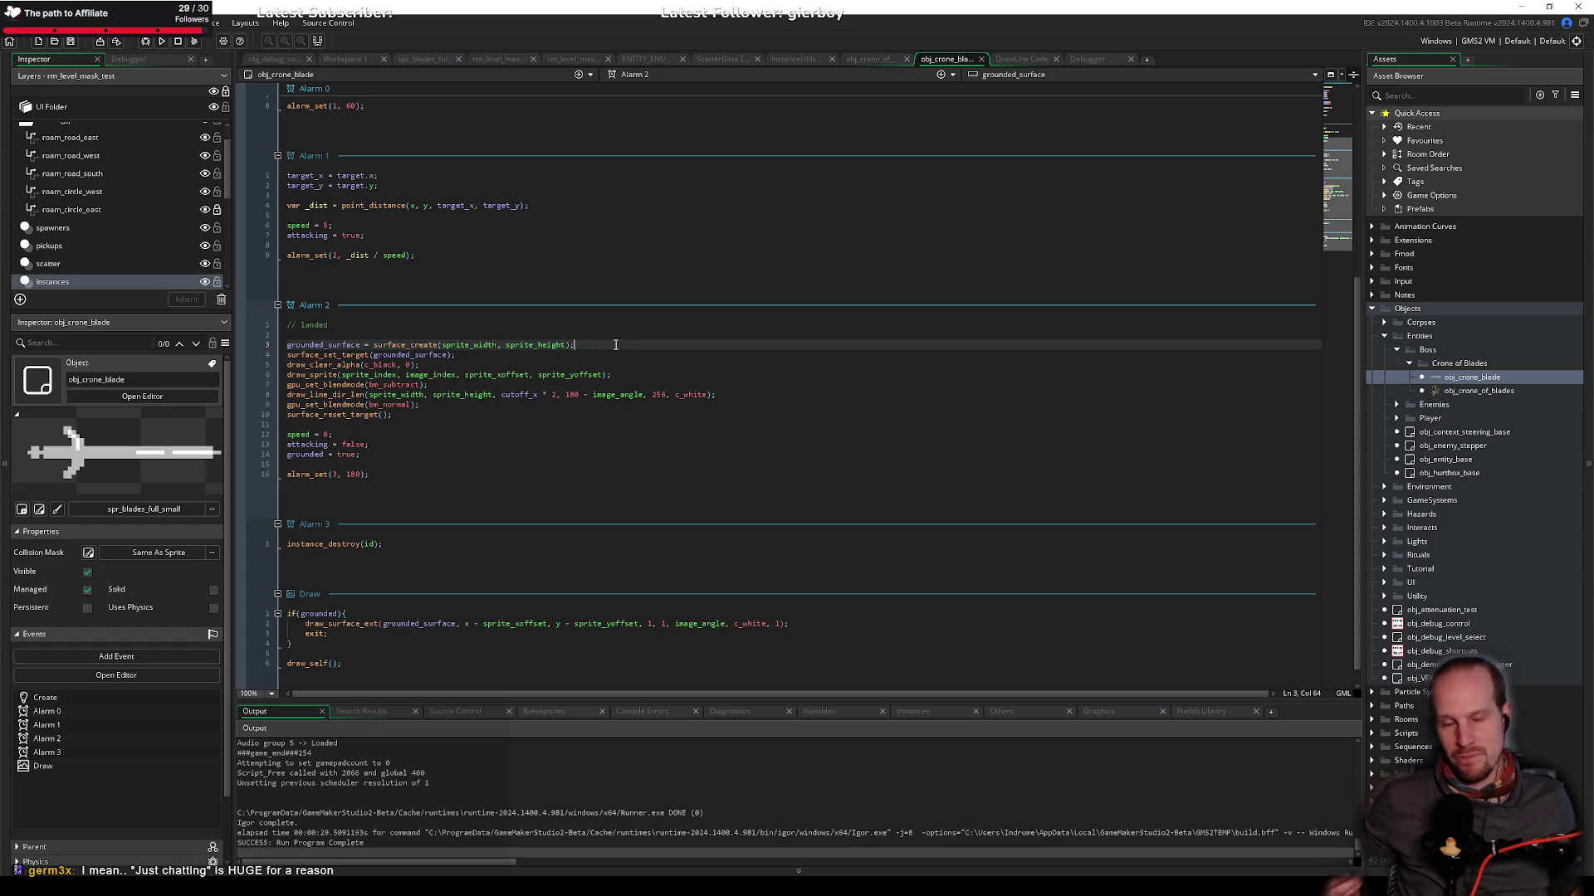
key(Down)
key(Down)
key(Down)
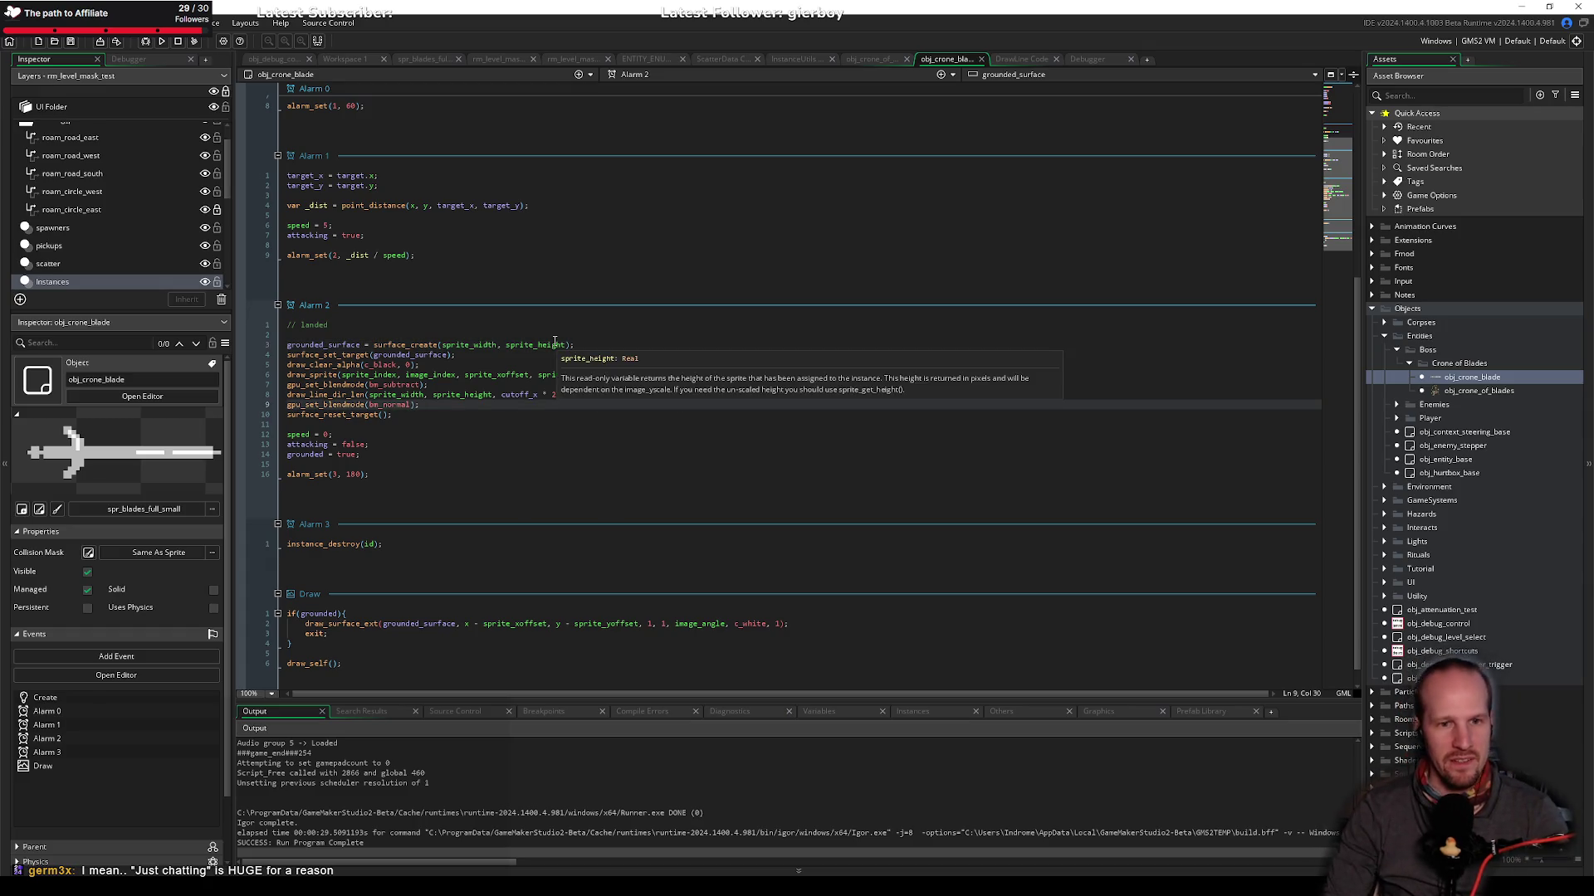
click(463, 366)
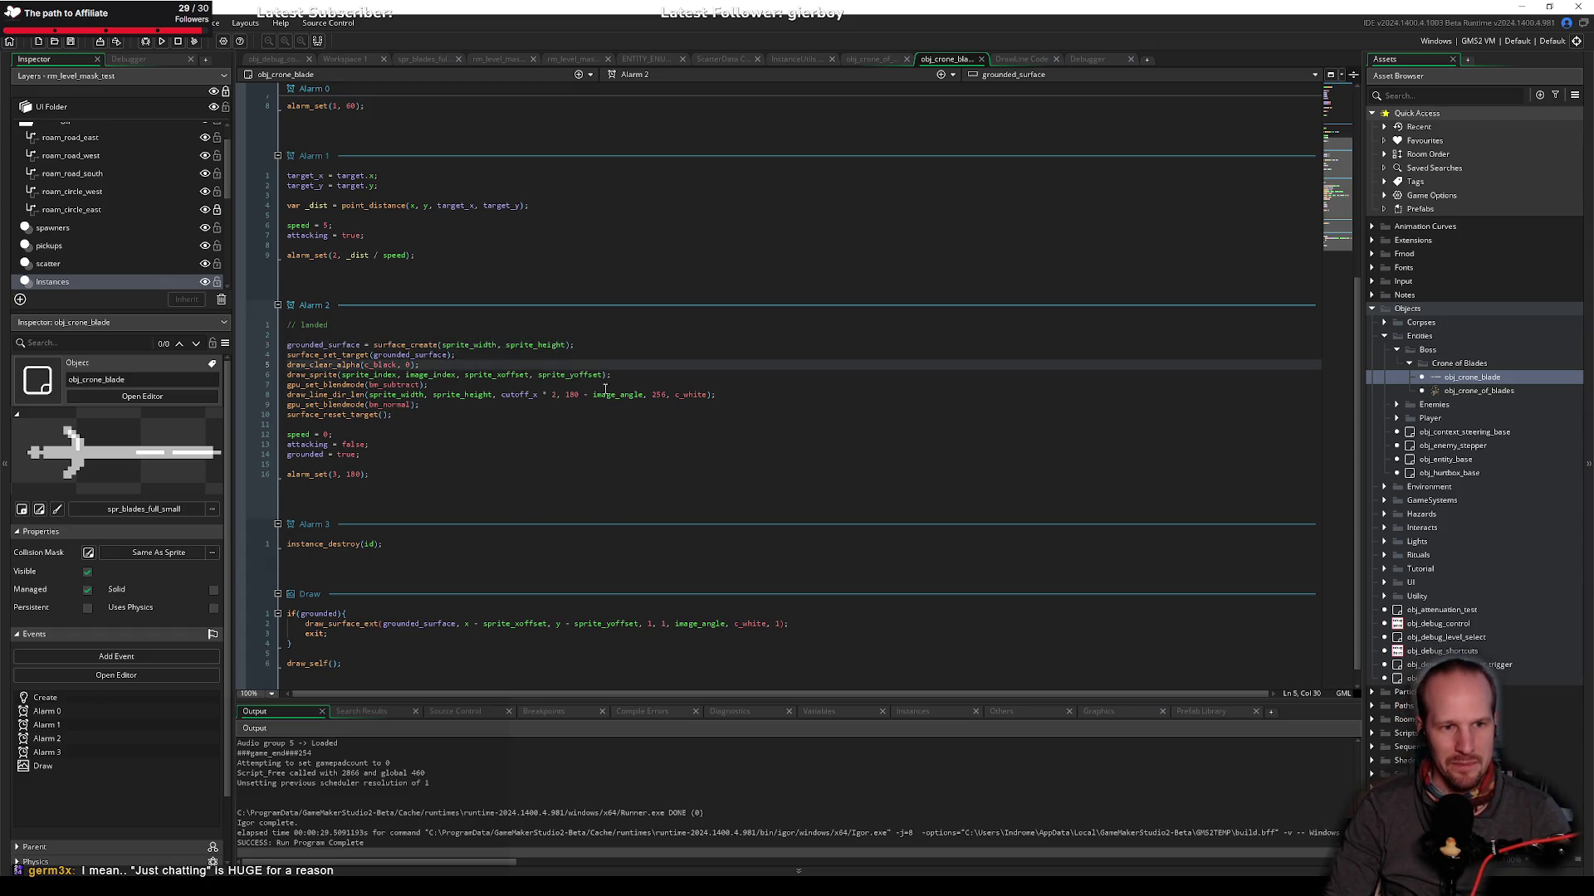
click(605, 387)
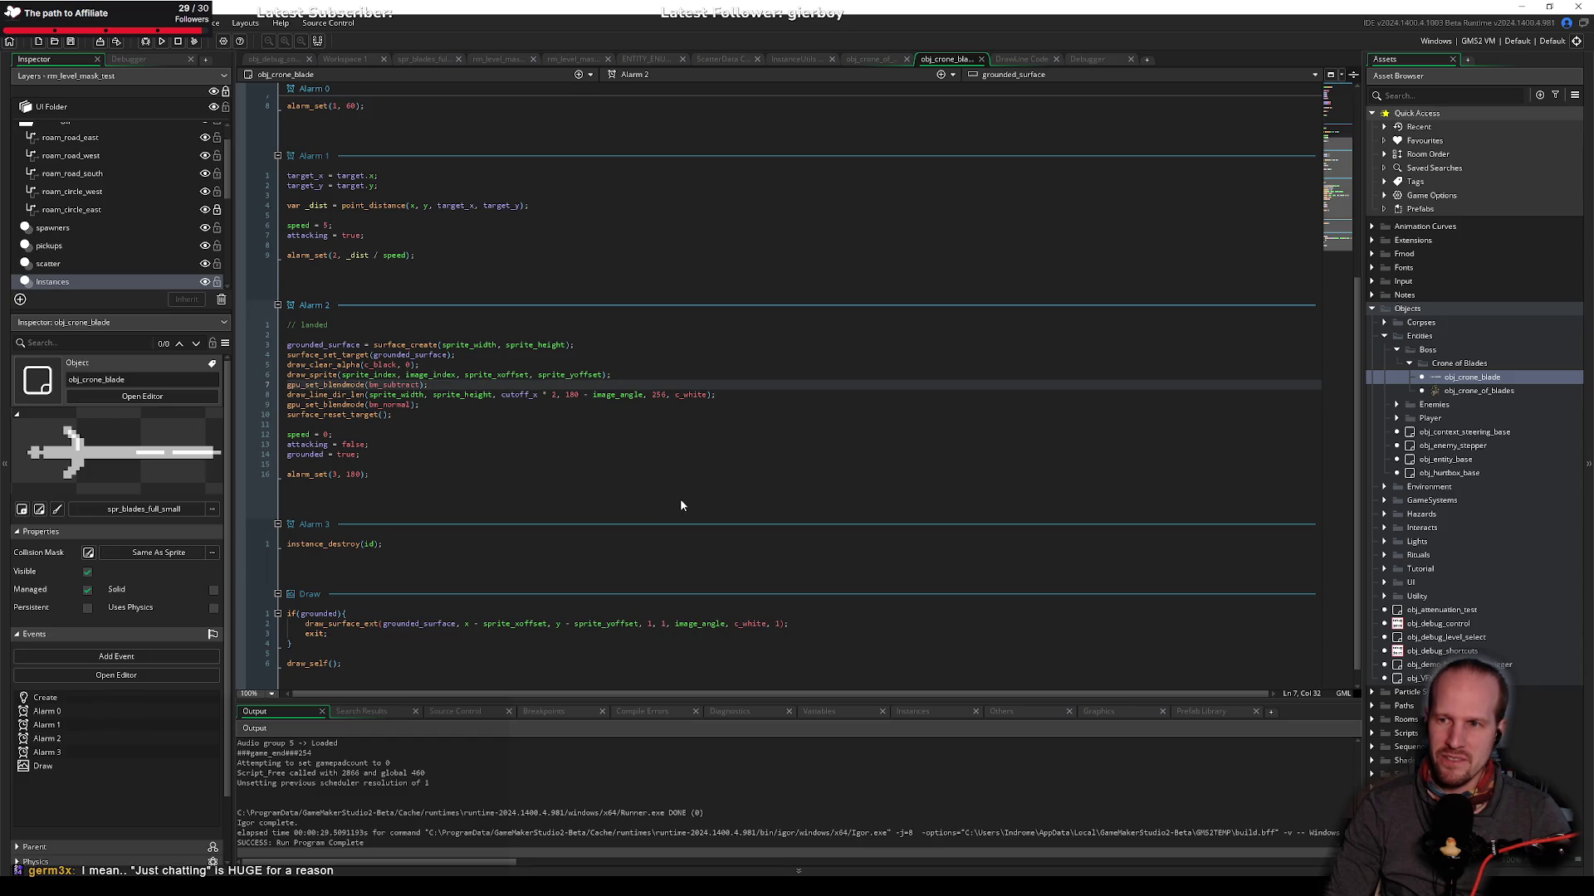
click(695, 417)
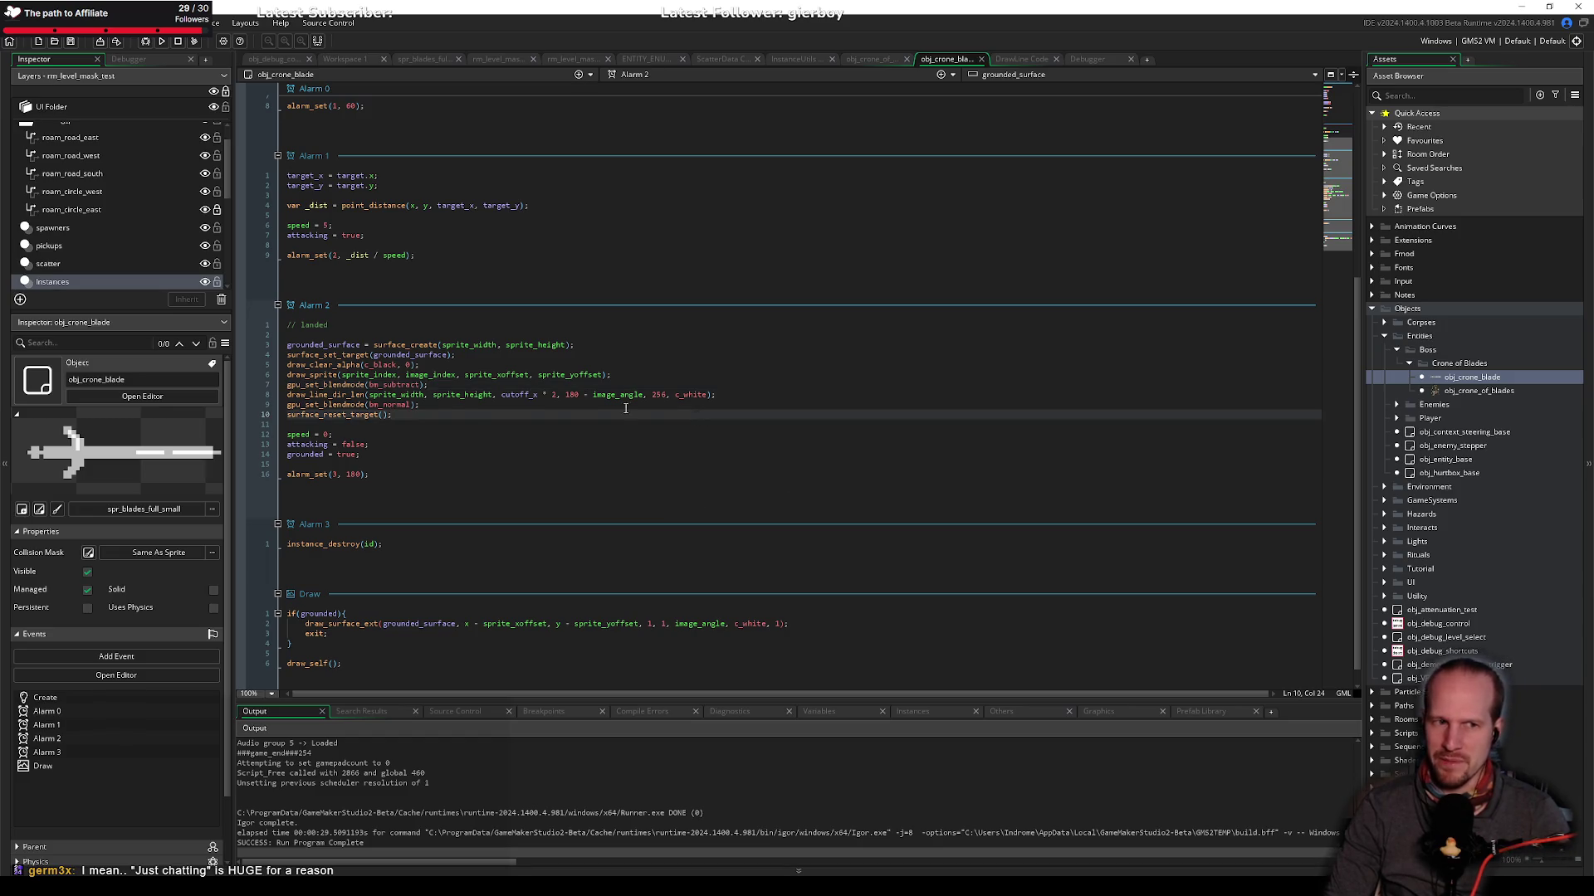
click(593, 404)
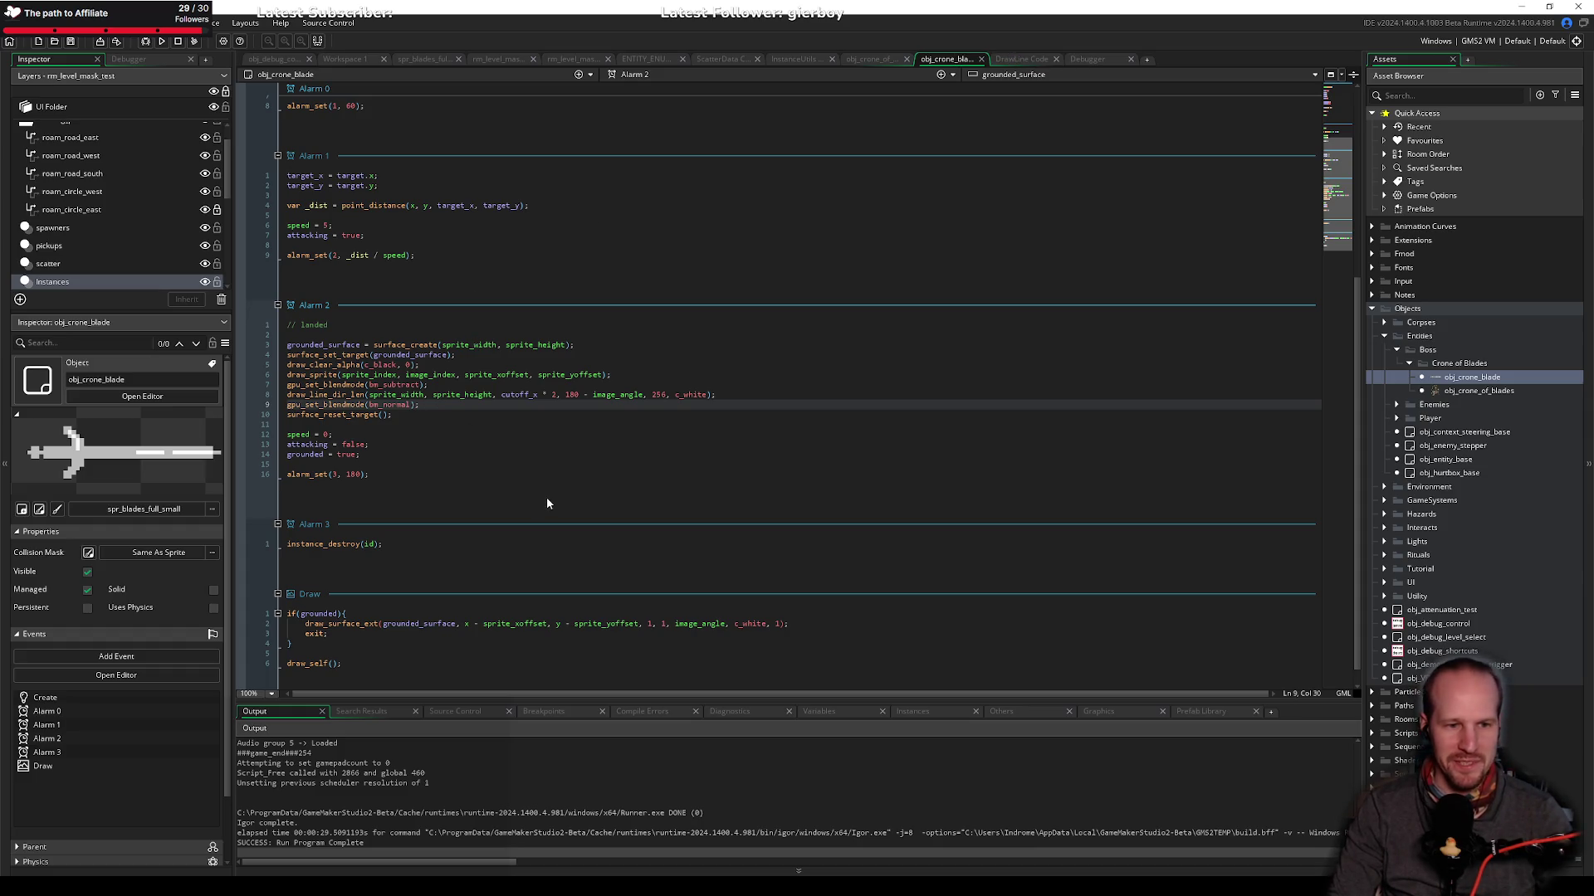
click(390, 634)
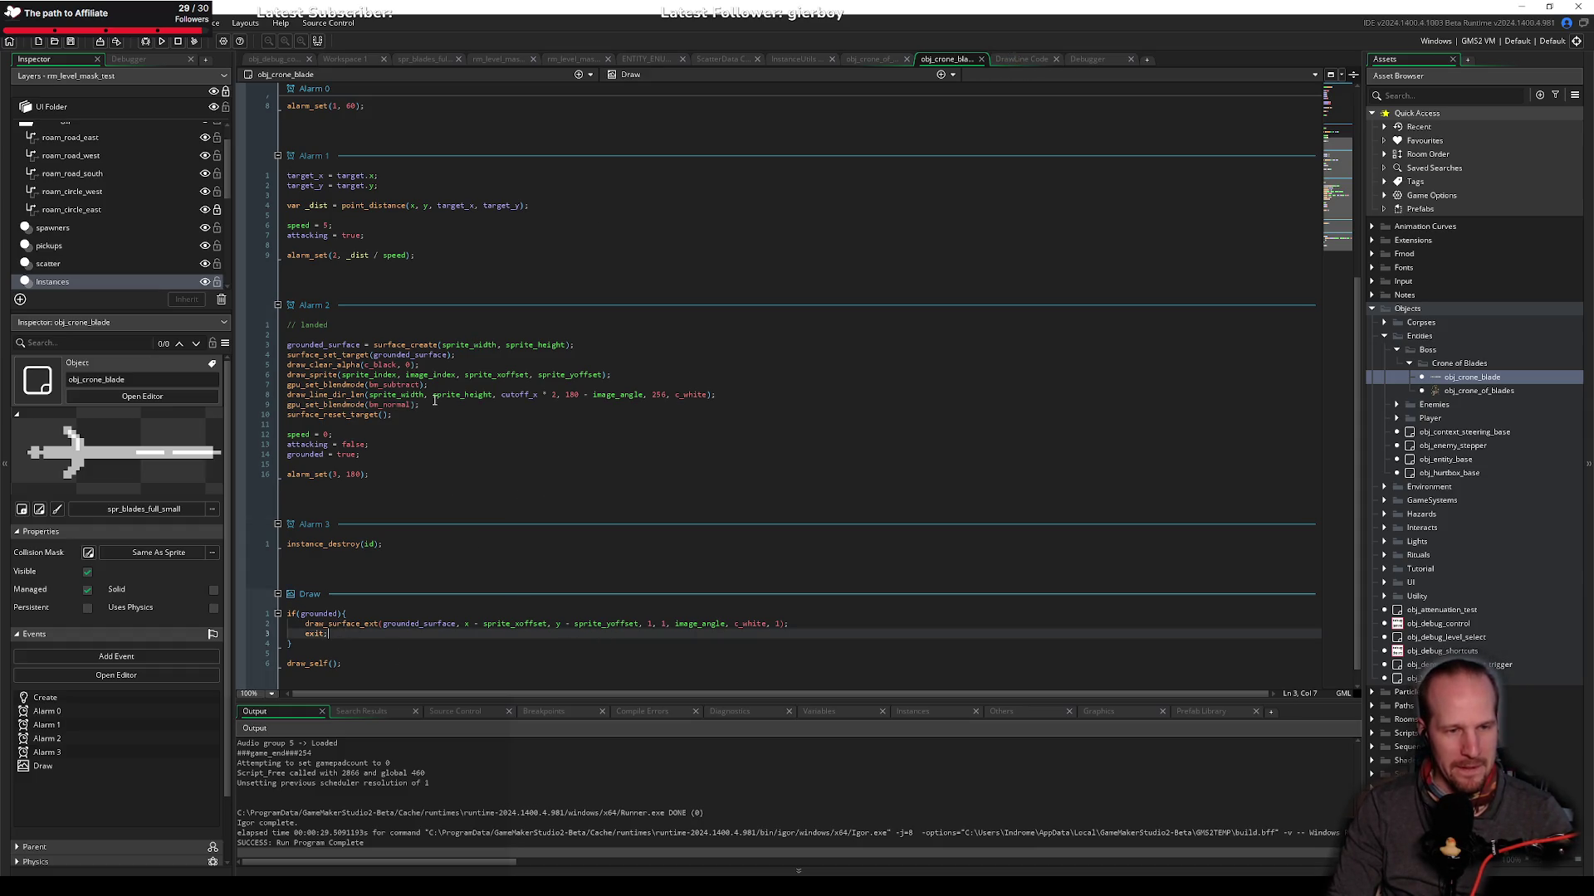
click(467, 404)
Step: Change the cut line direction from 180 - image_angle to 90 + image_angle and run the game
click(583, 395)
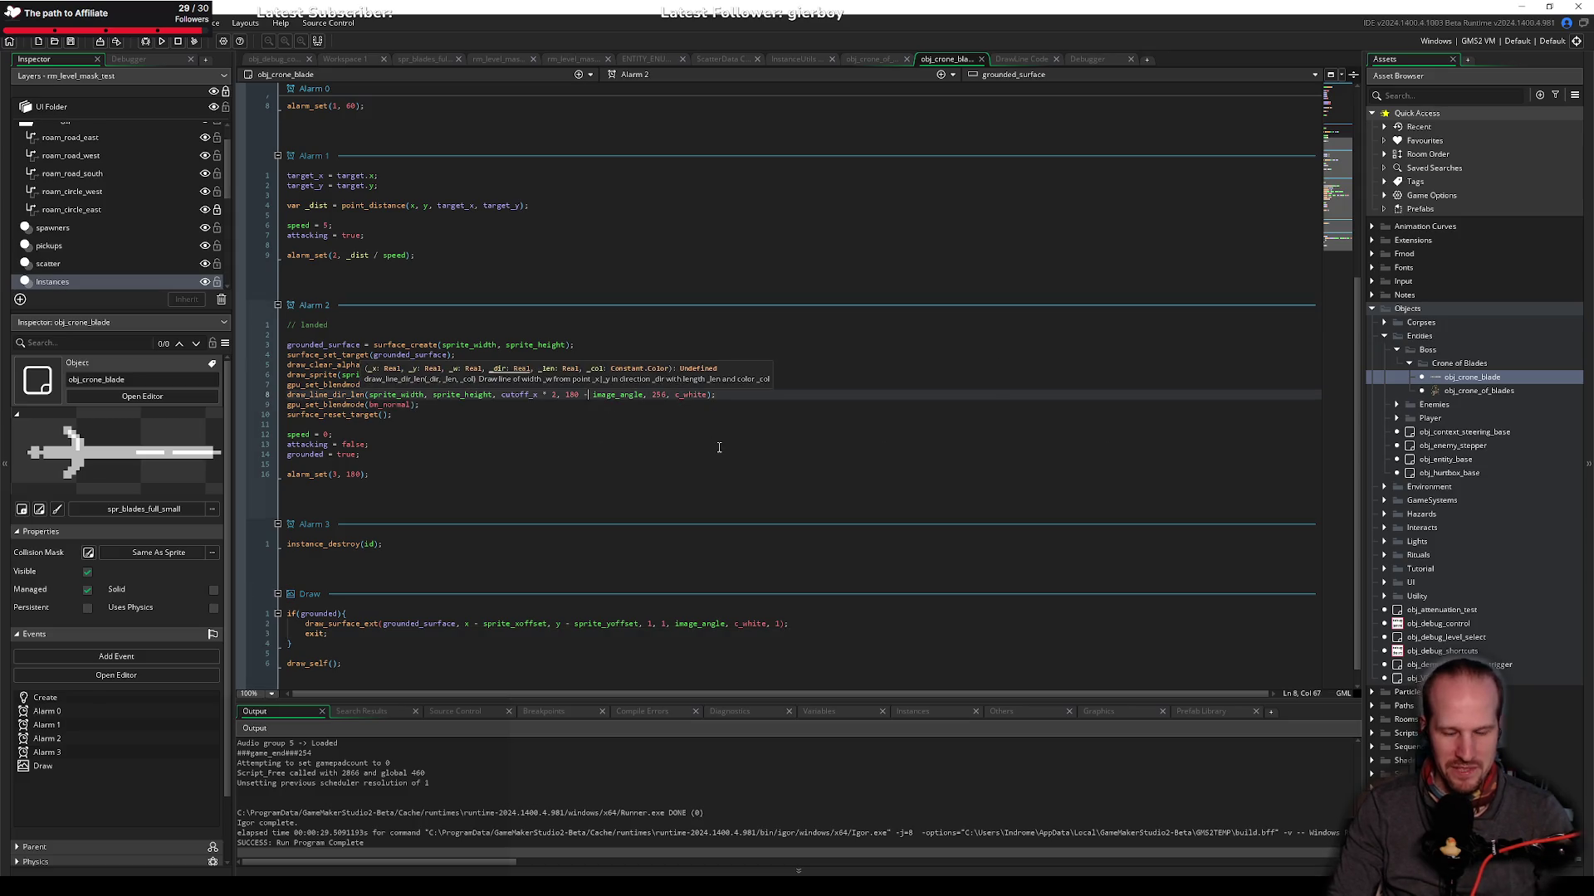
key(shift+Left)
key(shift+Left)
key(shift+Left)
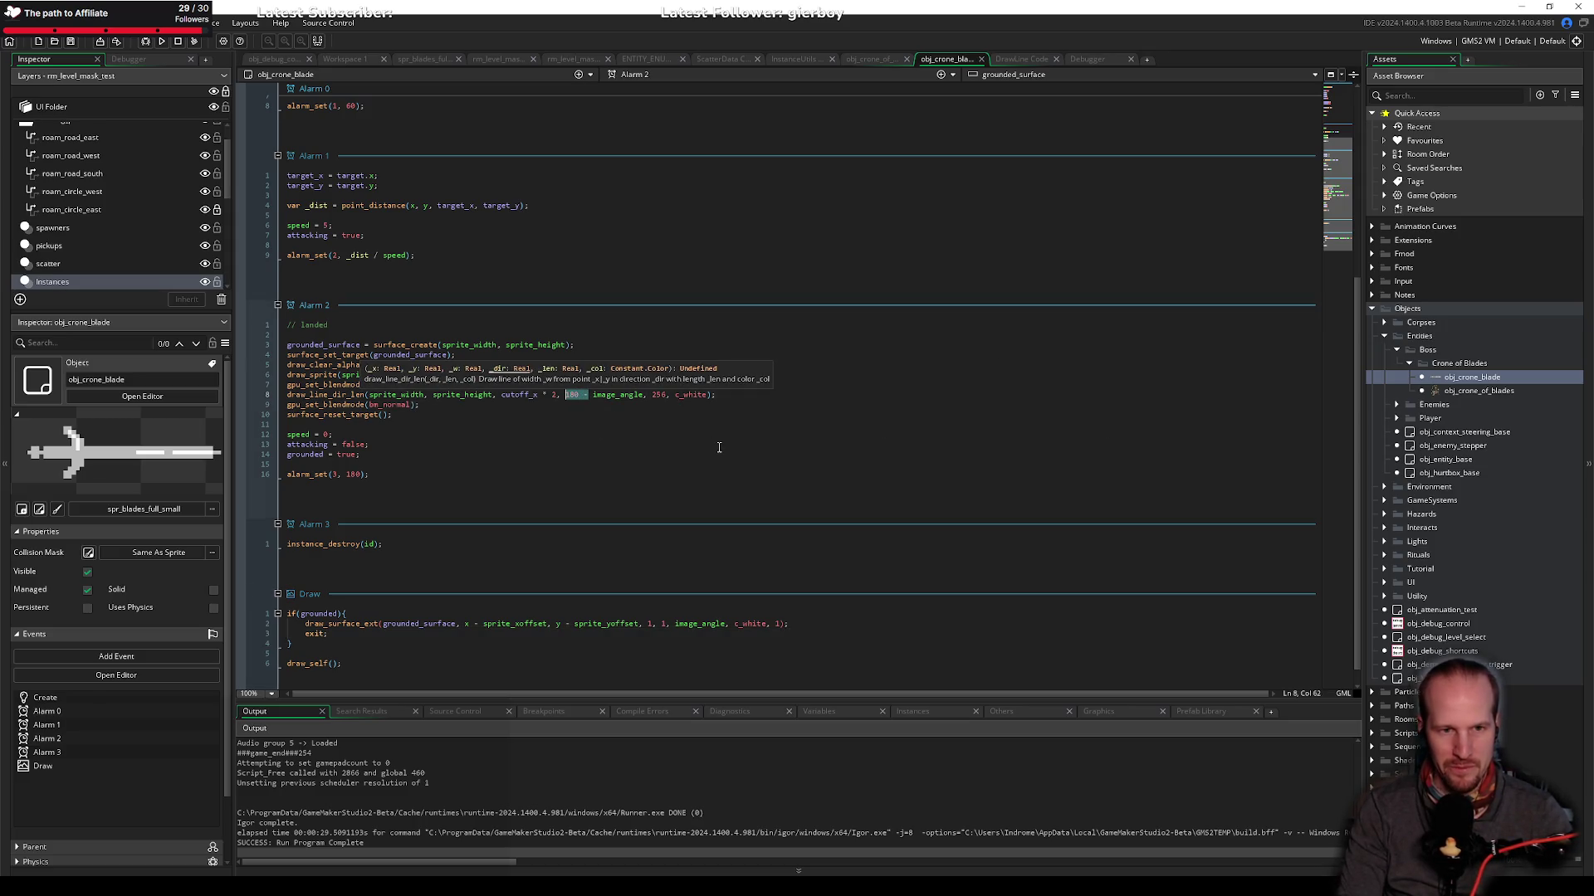
text(90 +)
key(F5)
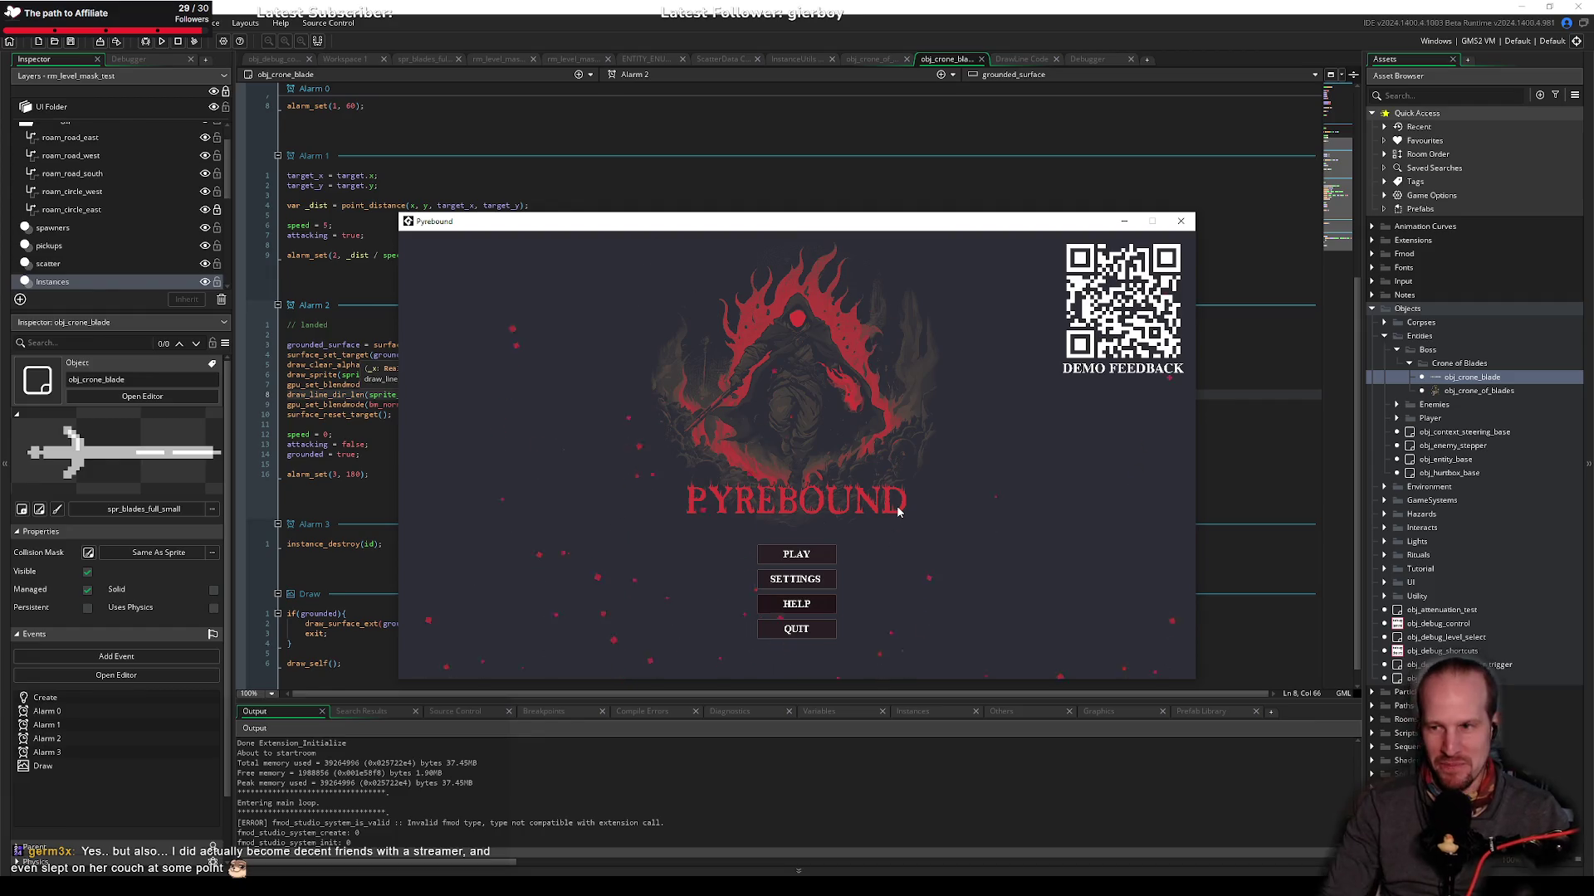
Step: Focus the Pyrebound window and choose PLAY with Enter to enter the level
click(873, 583)
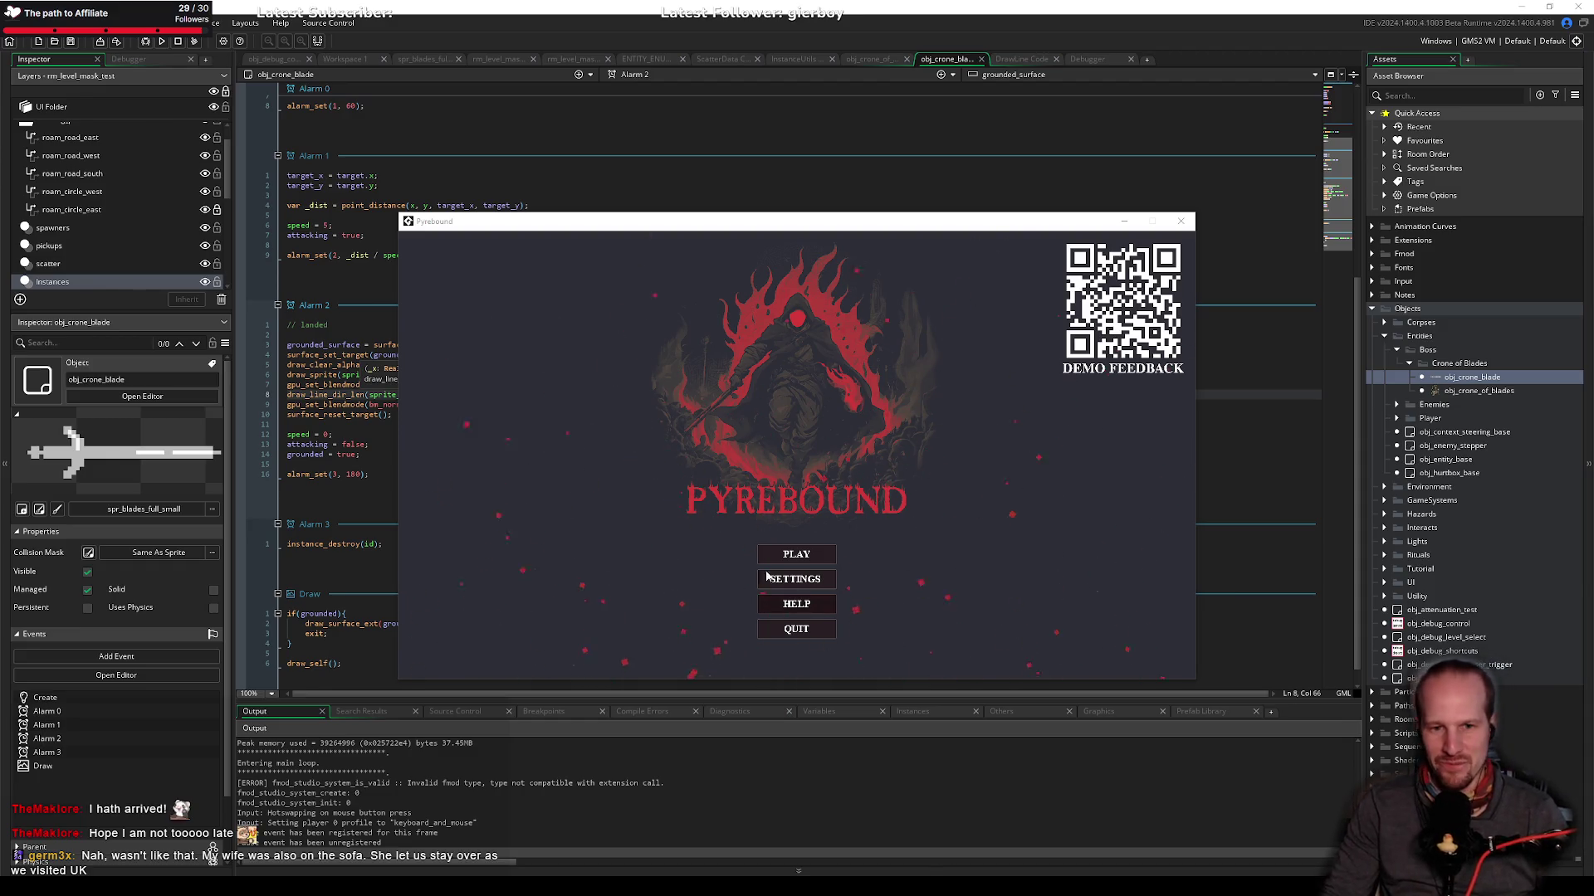
click(875, 552)
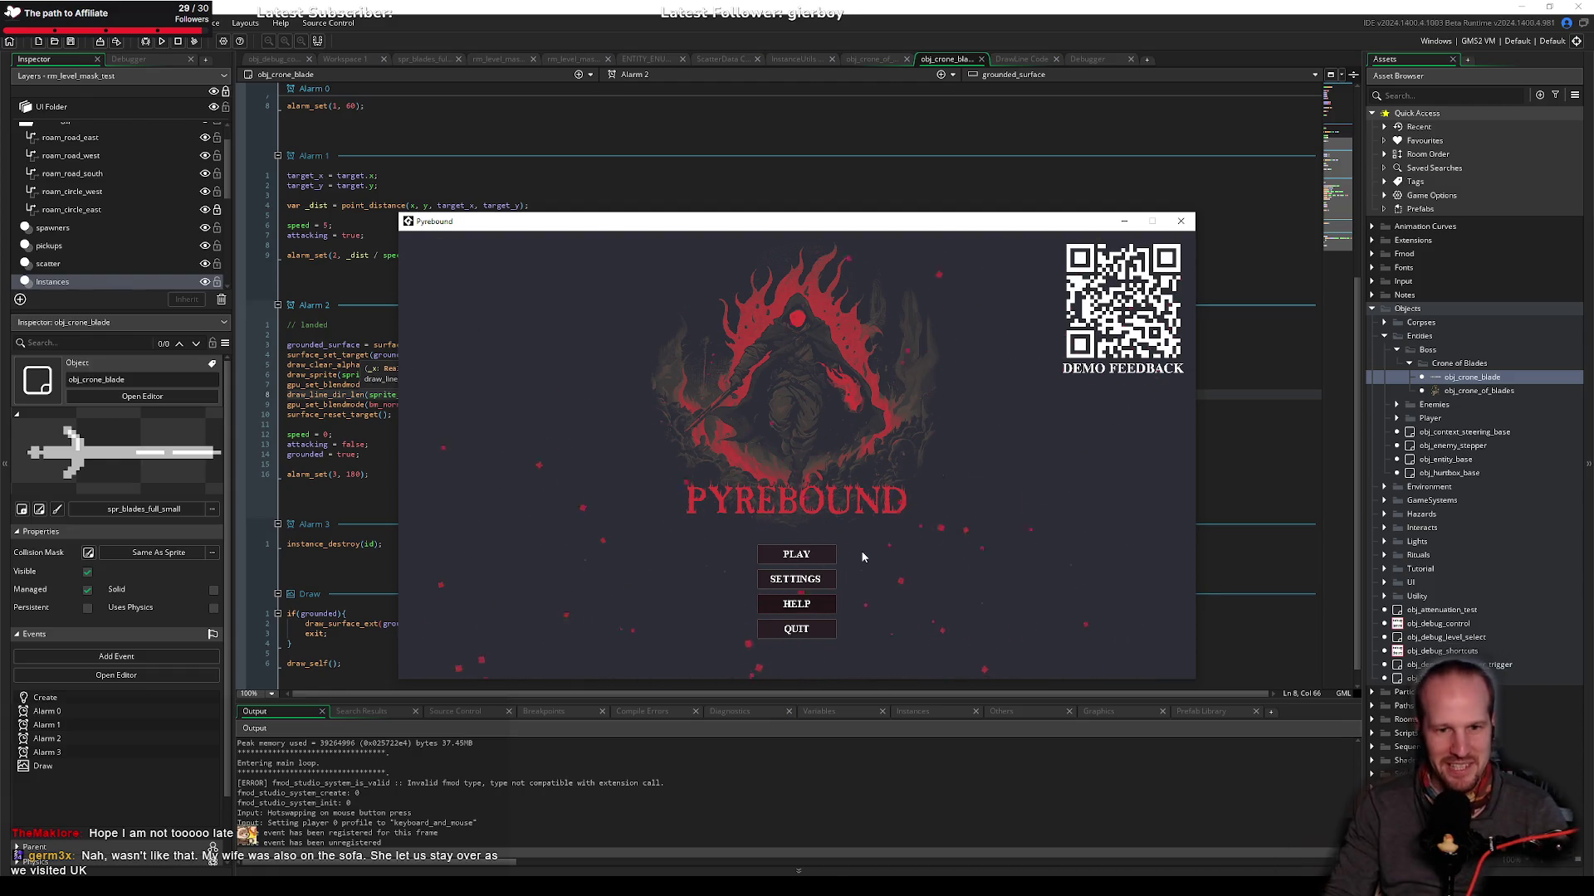
key(Return)
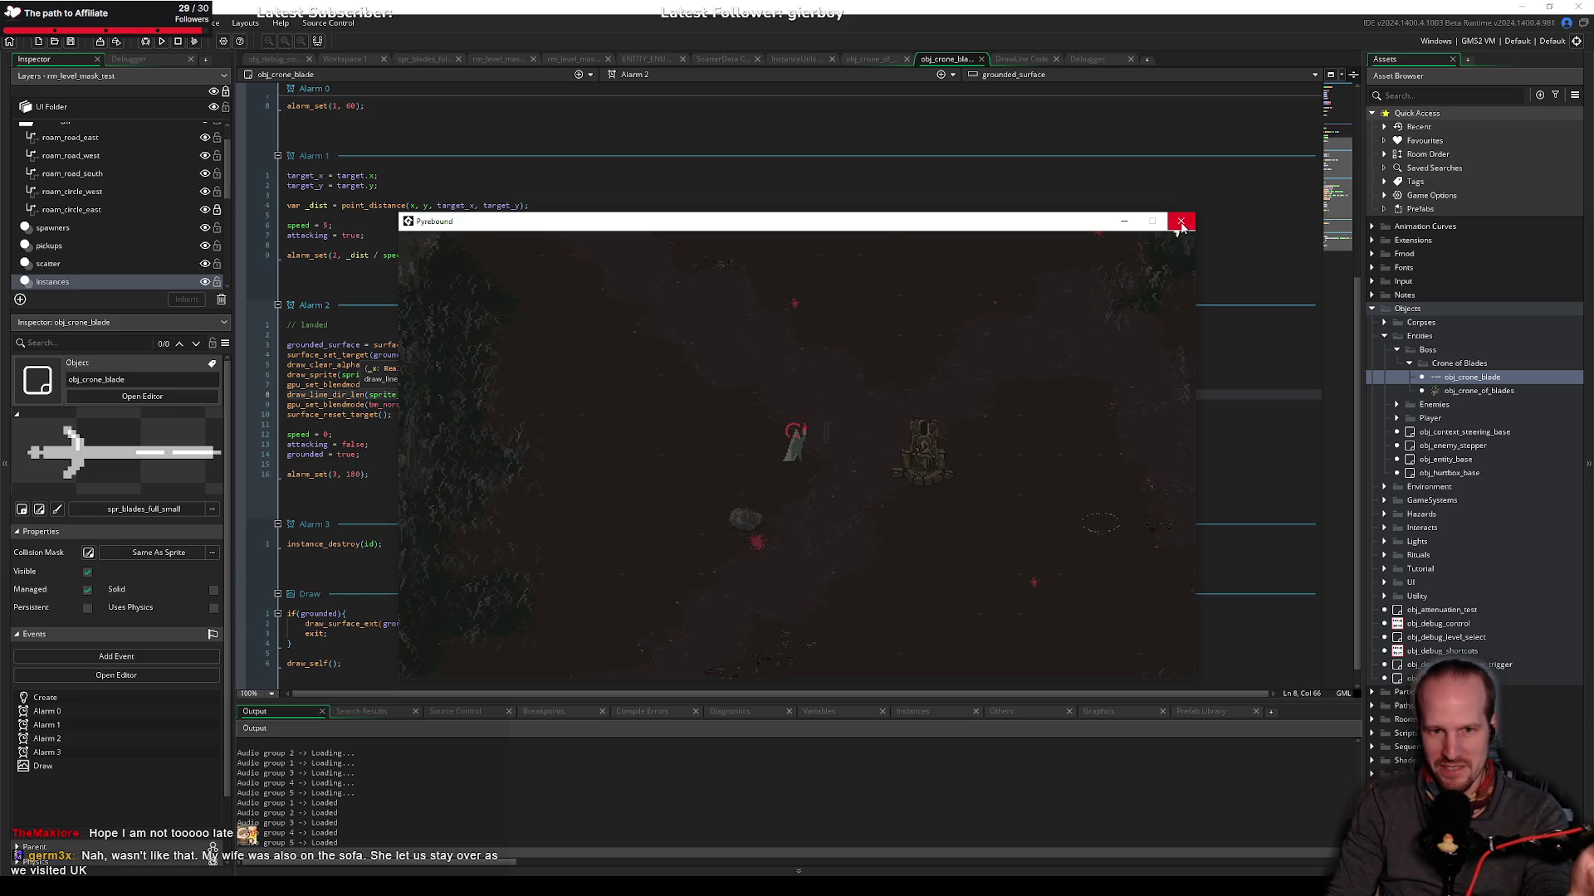
Step: Close the Pyrebound game window and dismiss the argument hint in the code editor
click(1180, 221)
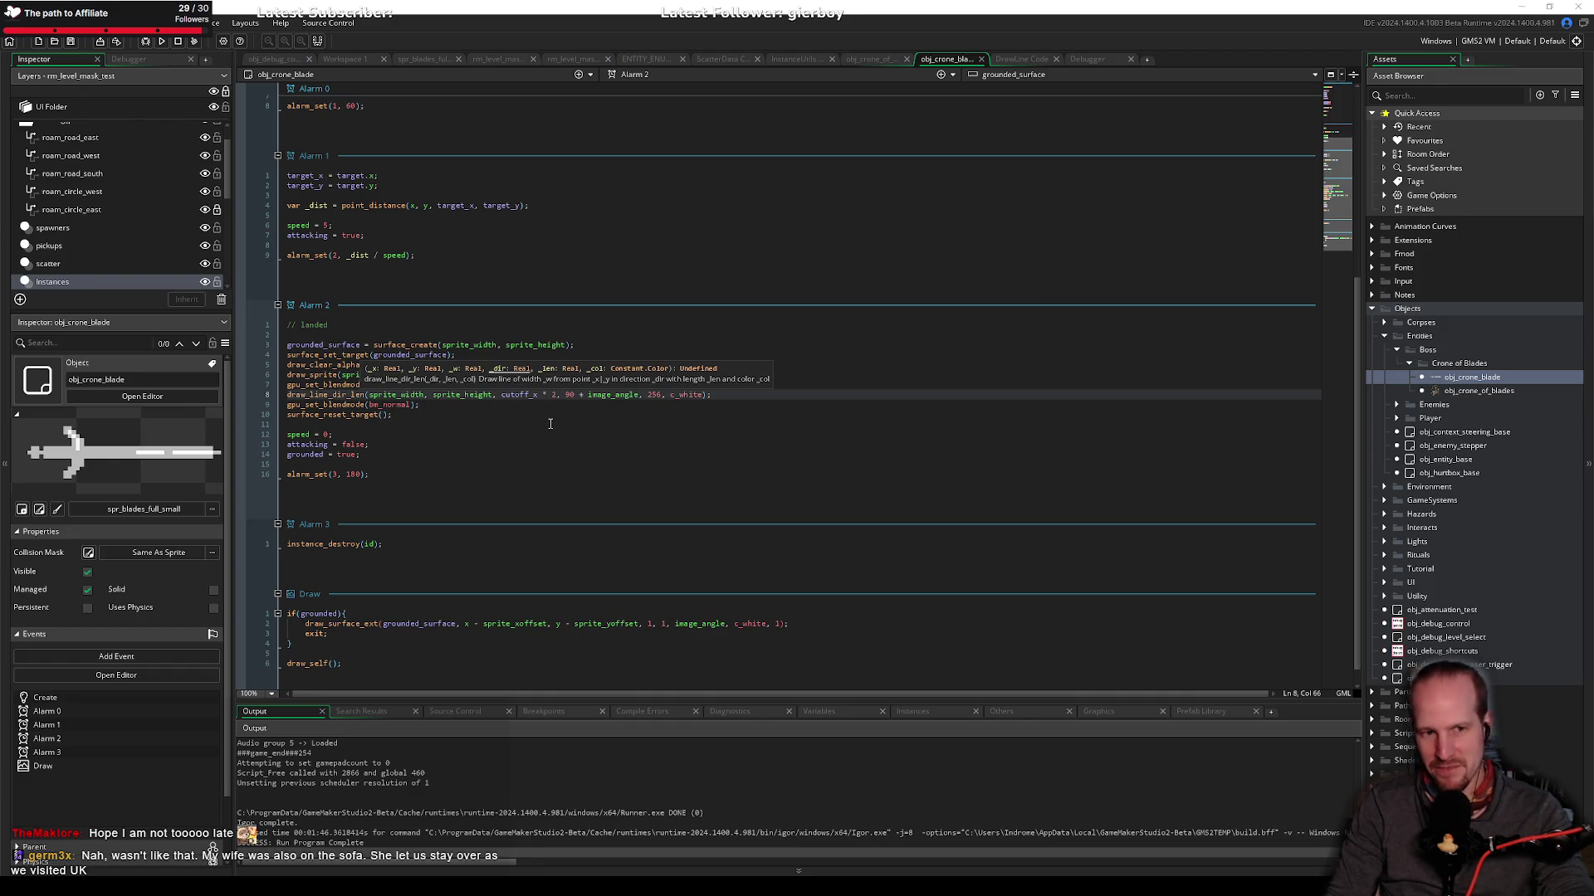
click(551, 421)
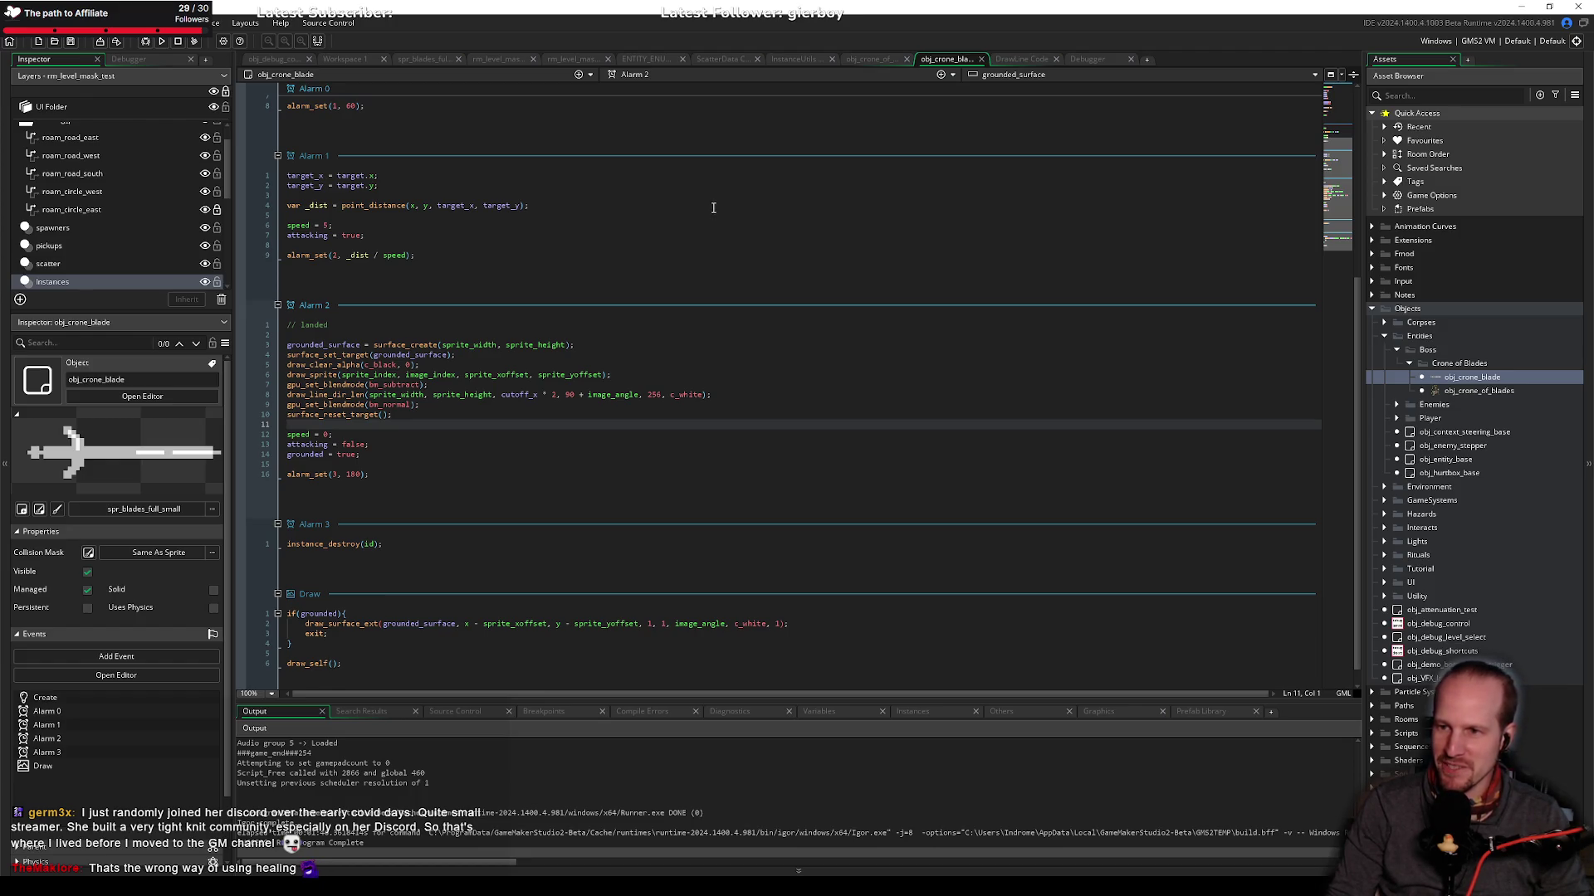
click(572, 215)
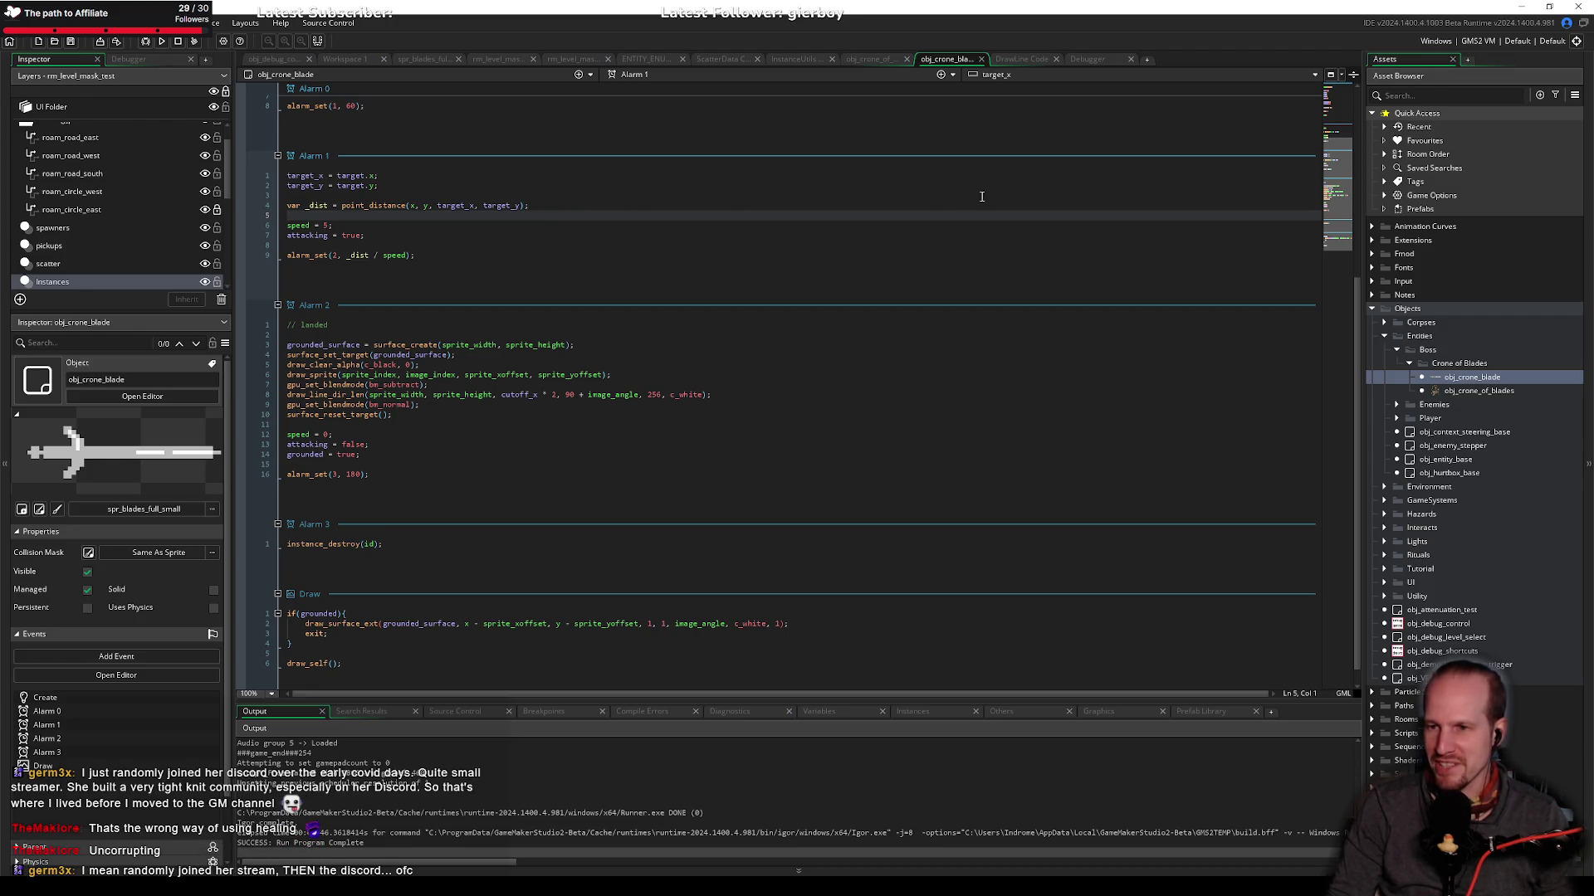
click(524, 357)
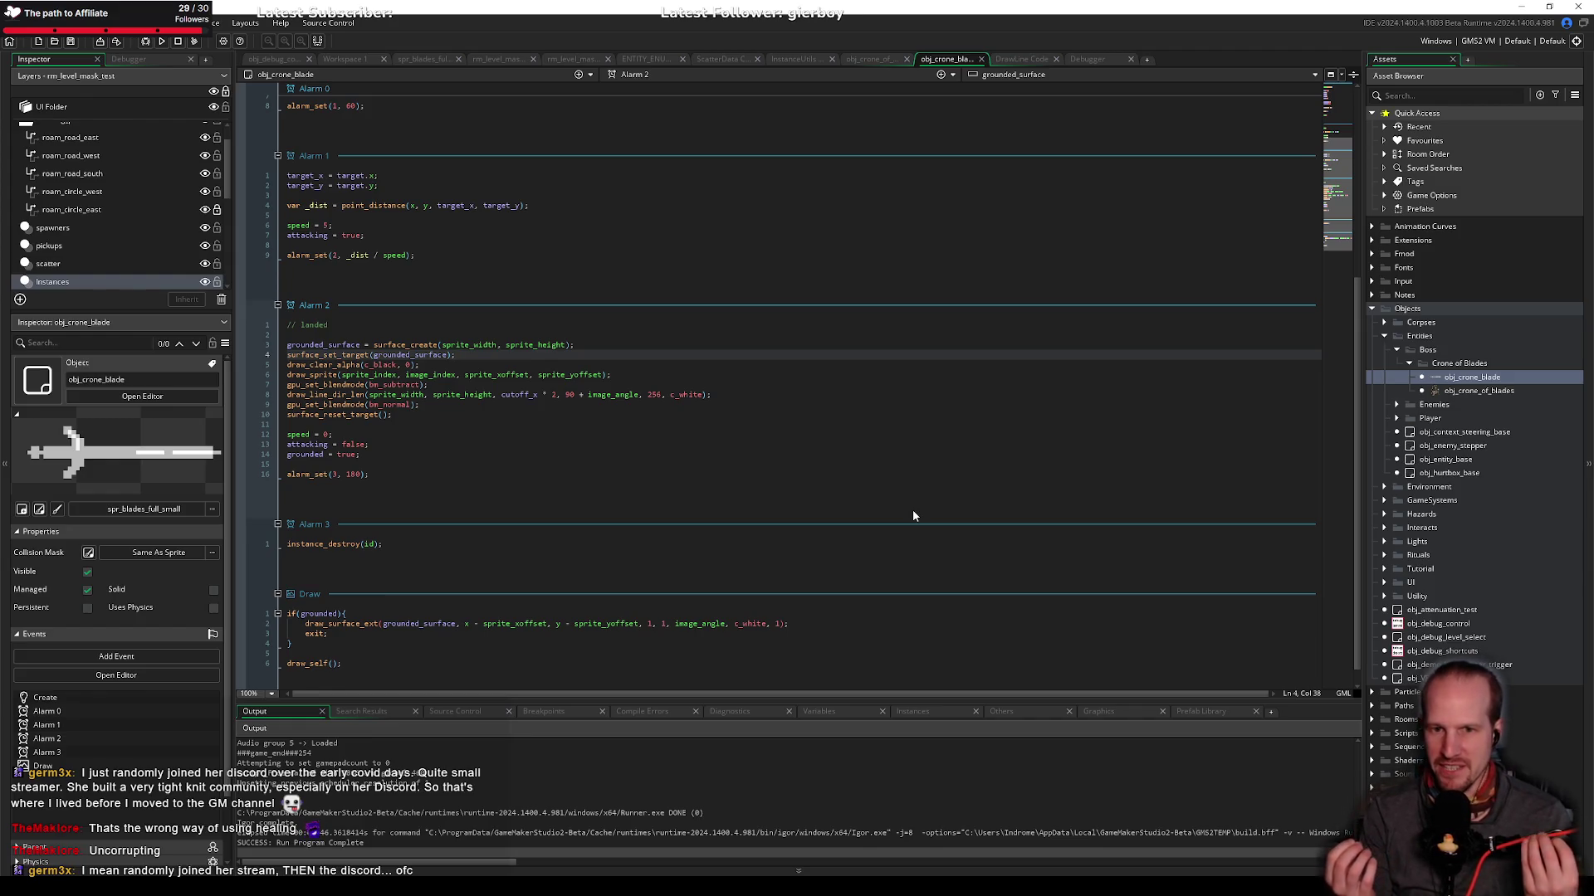
click(599, 471)
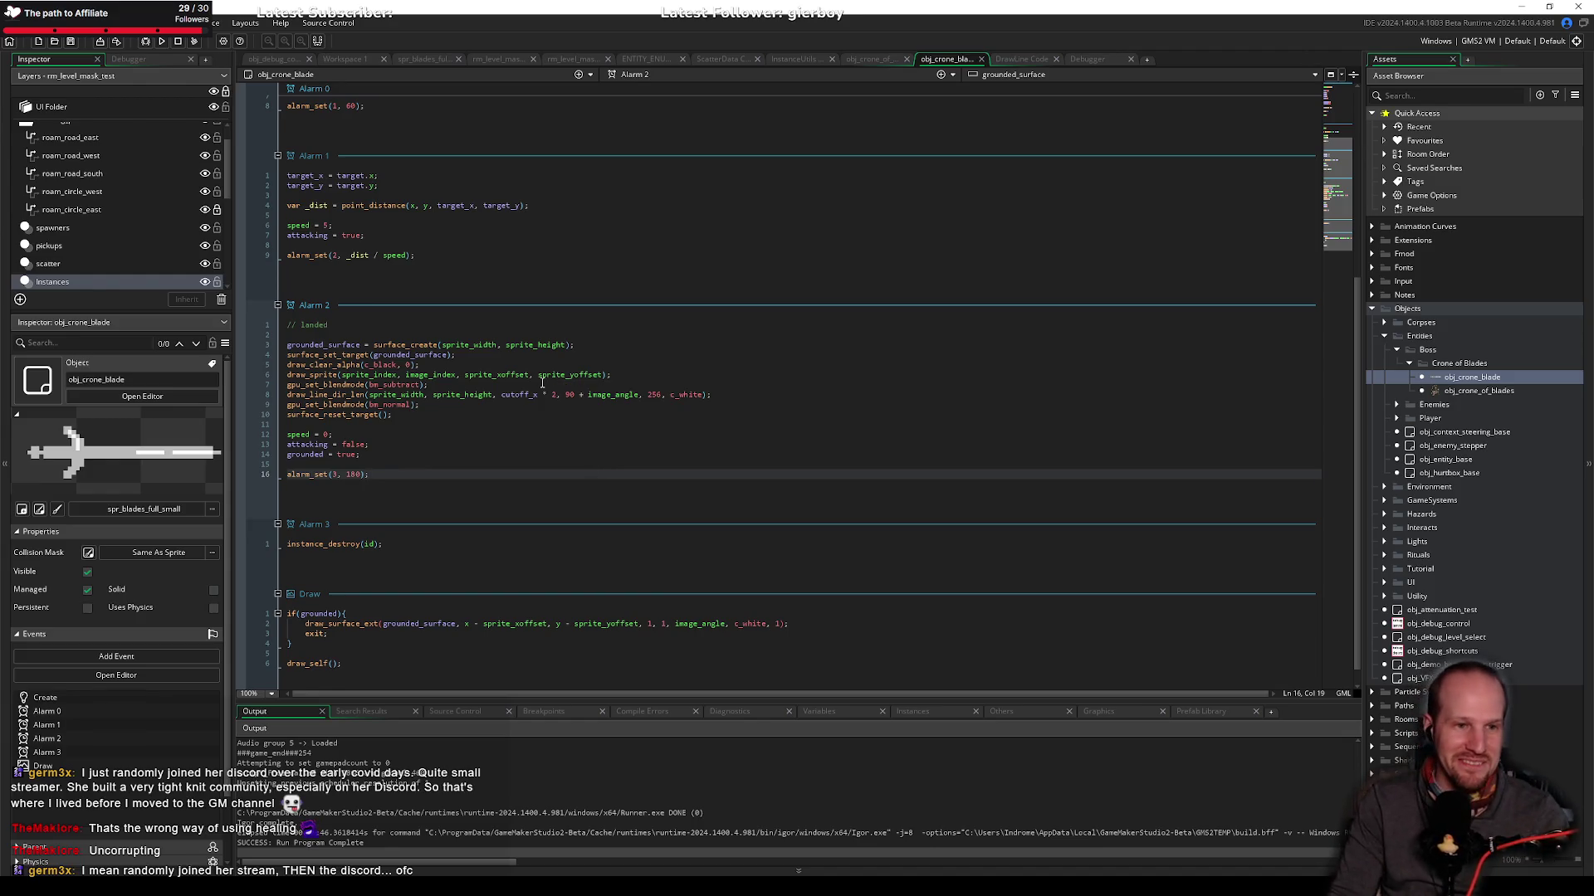
click(542, 383)
click(454, 416)
click(465, 424)
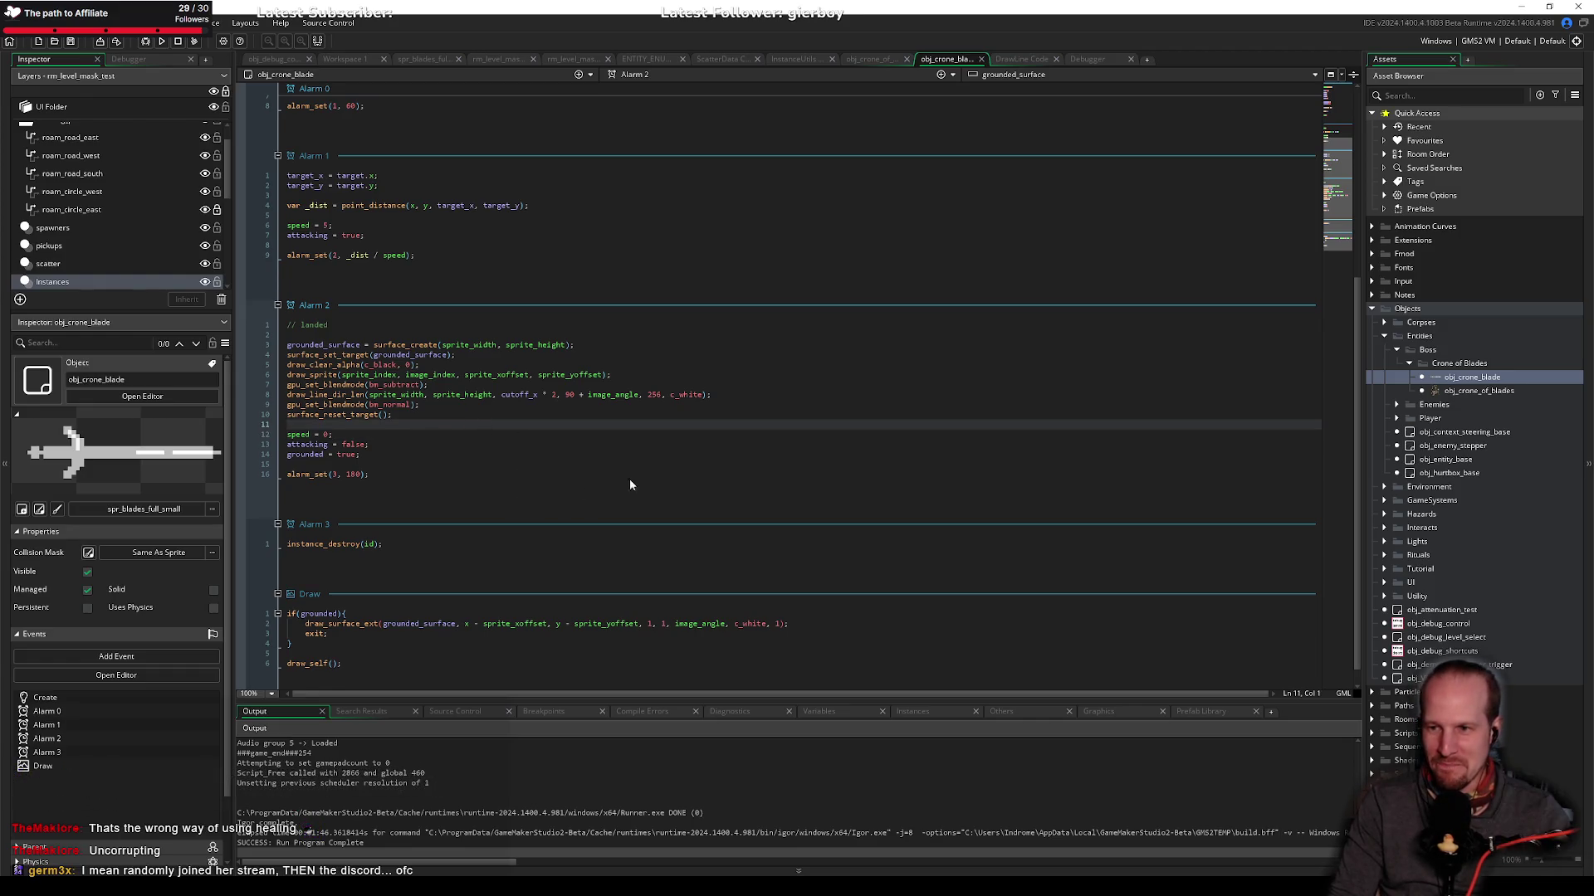
click(583, 438)
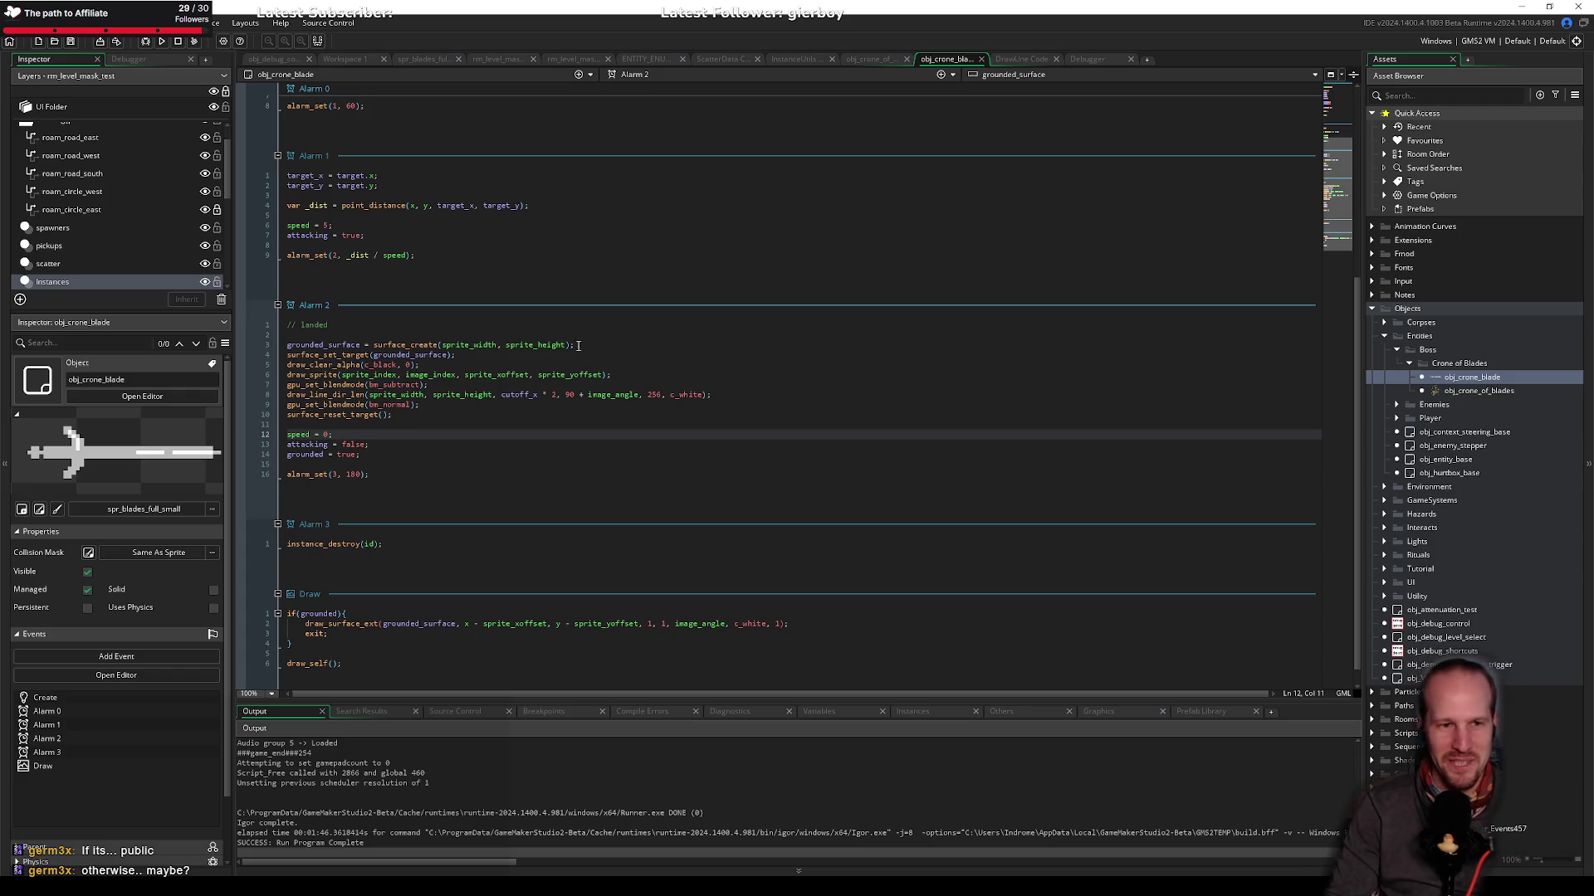
click(553, 363)
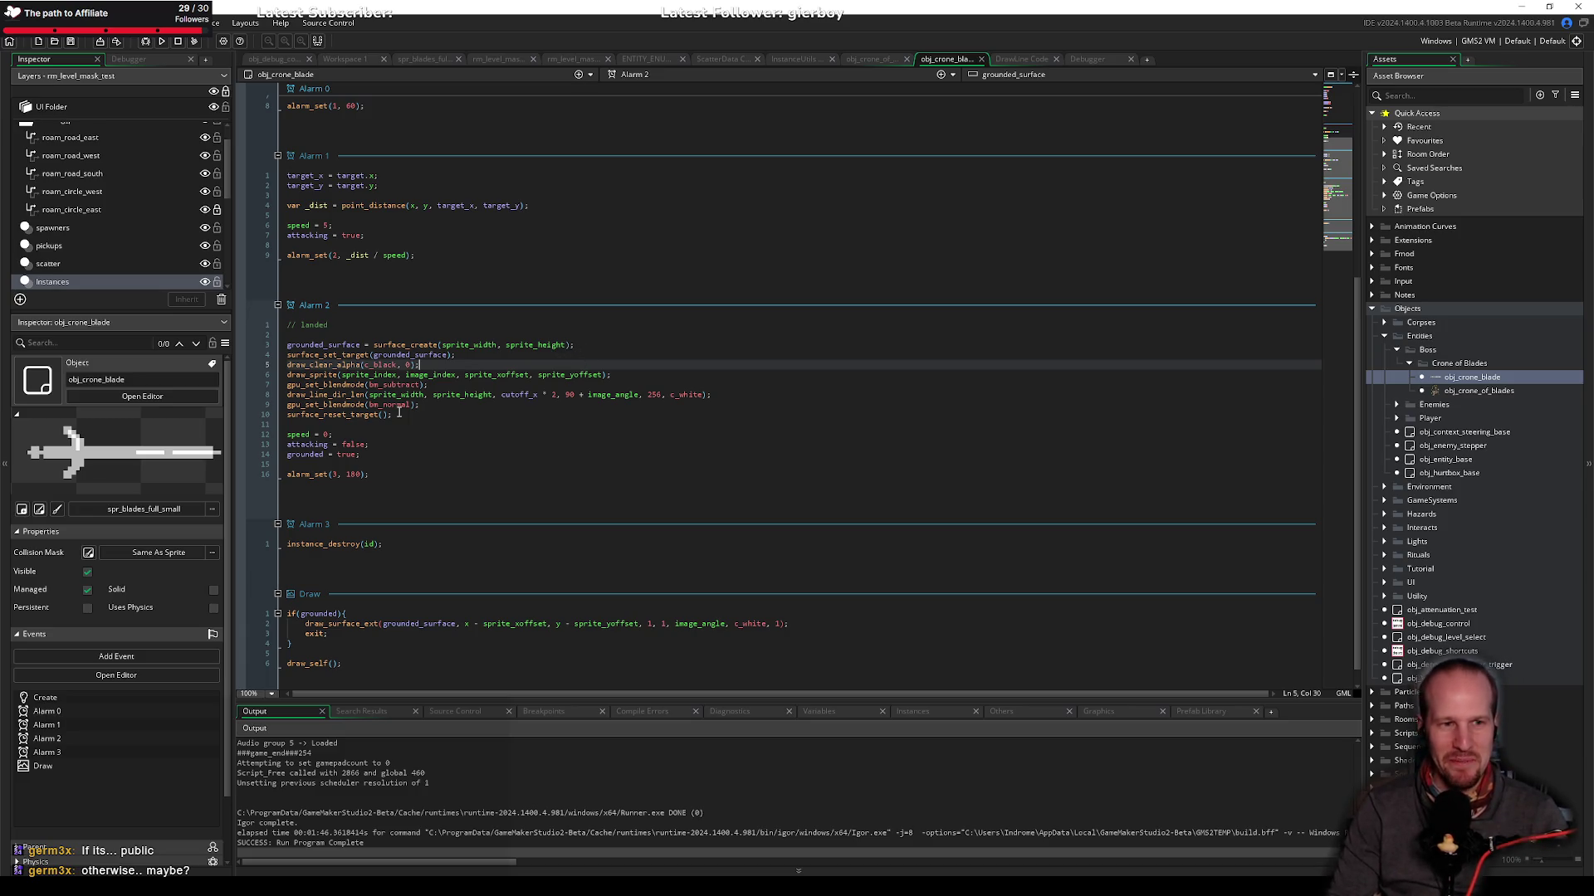
Step: Recheck the surface lines and draw_line_dir_len's sprite_height argument, then bring up the Paint angle sketch
click(399, 412)
click(604, 346)
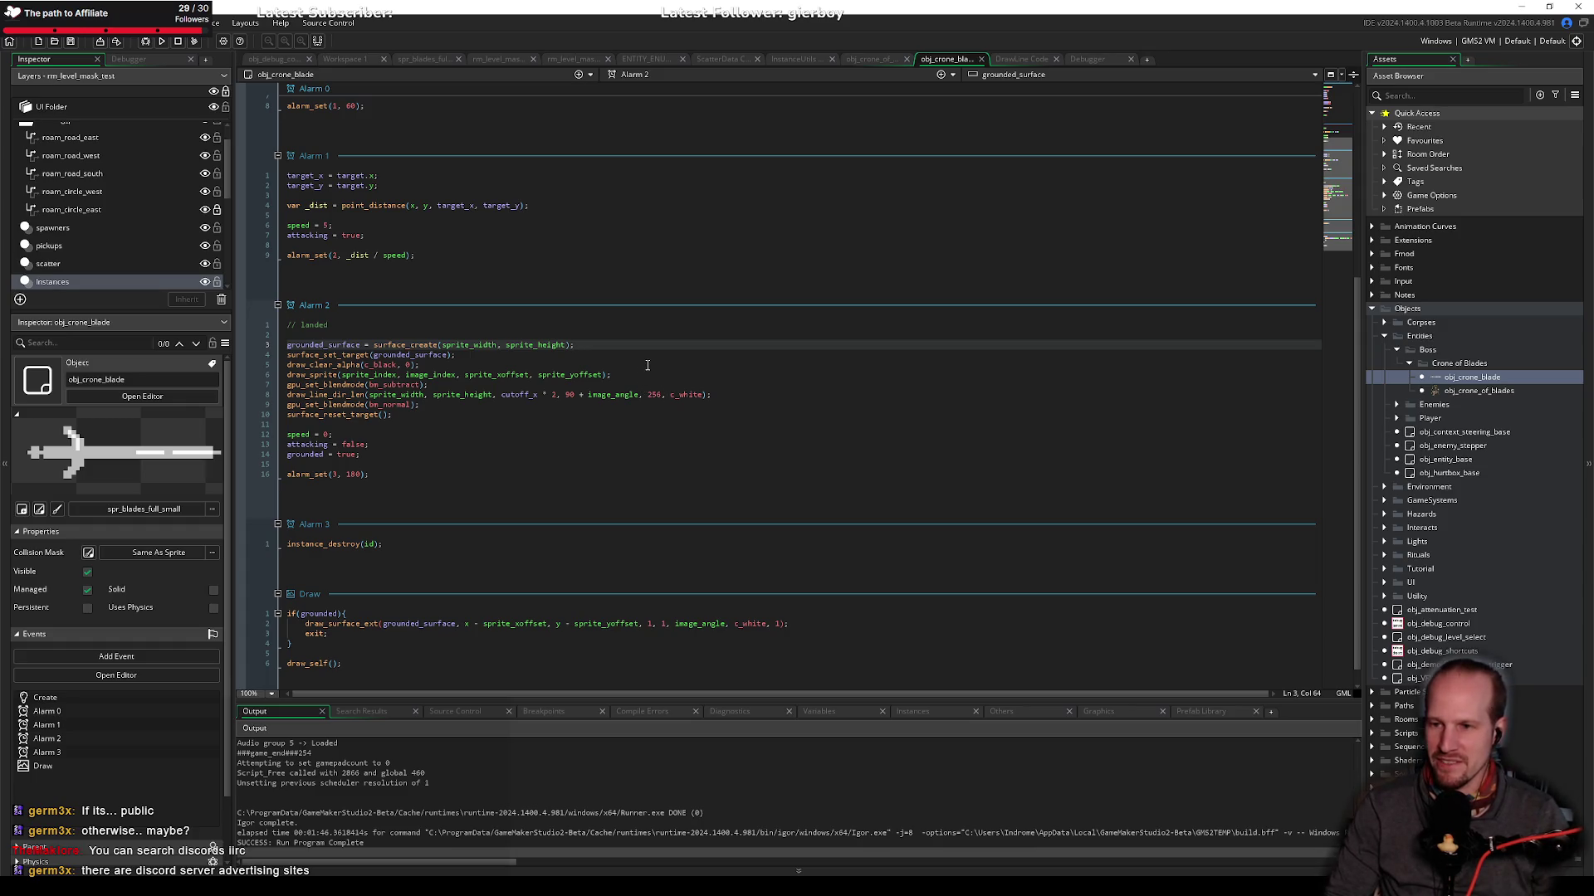
click(492, 394)
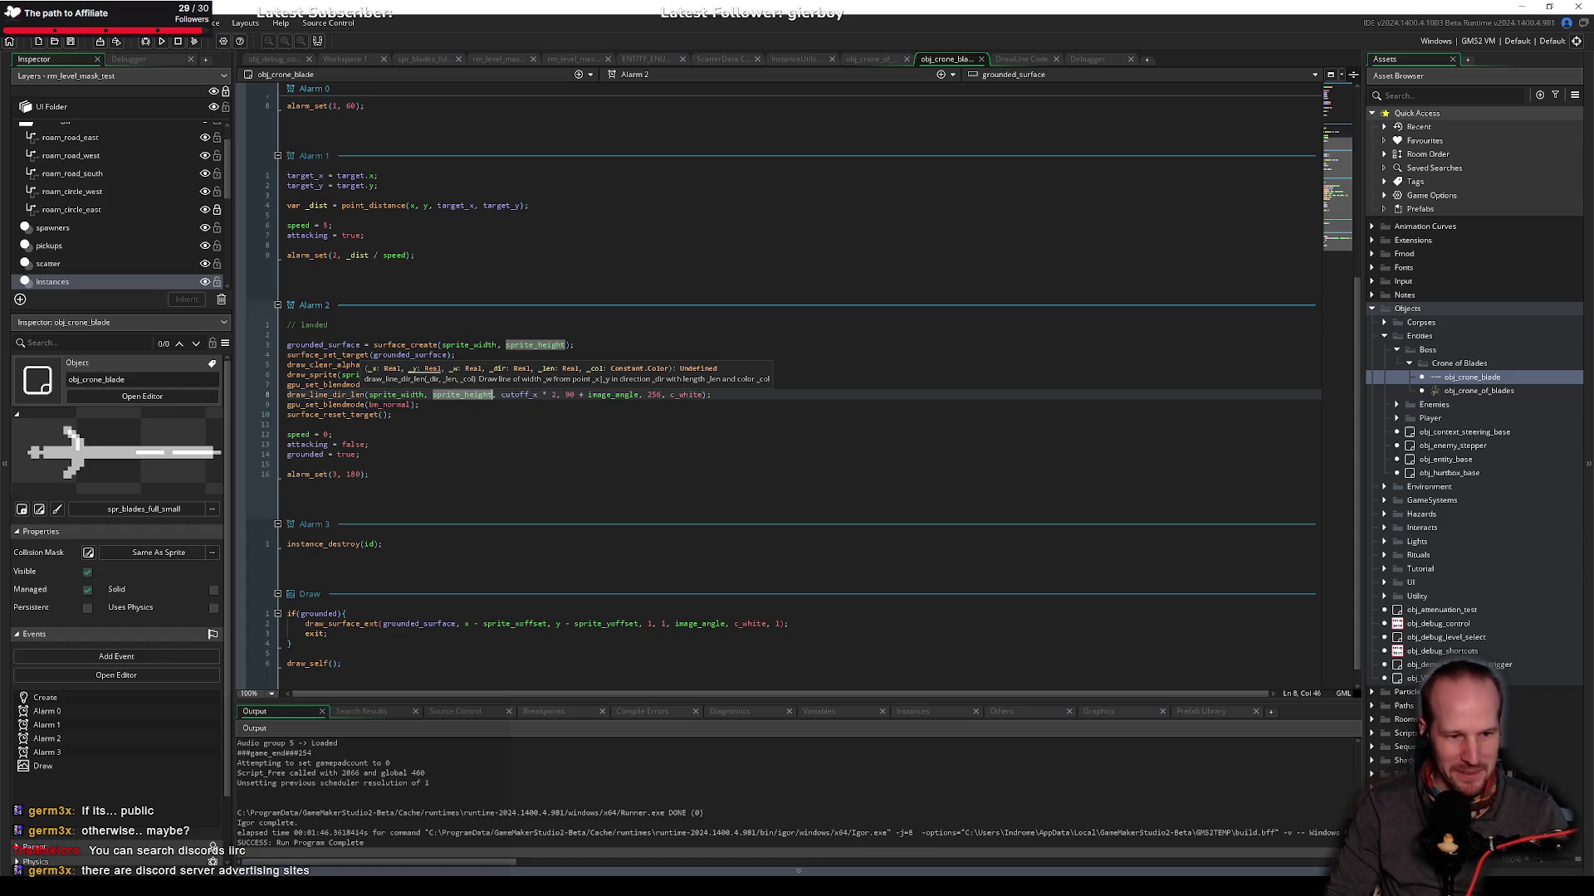
key(alt+Tab)
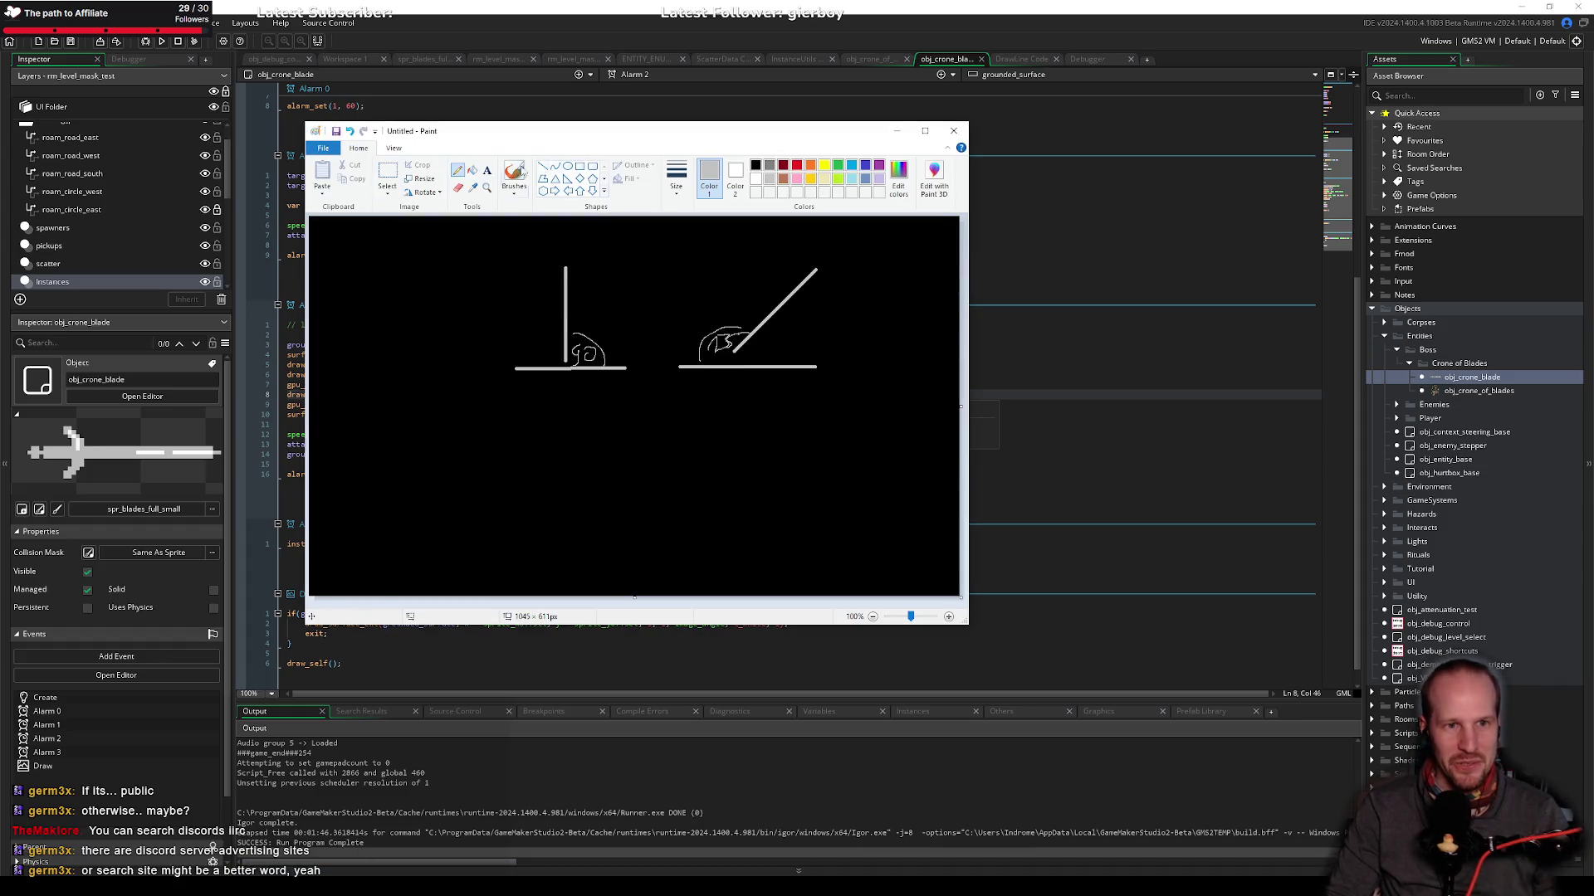
Step: Add a size-22 text box below the angle sketches in Paint
click(487, 171)
click(479, 434)
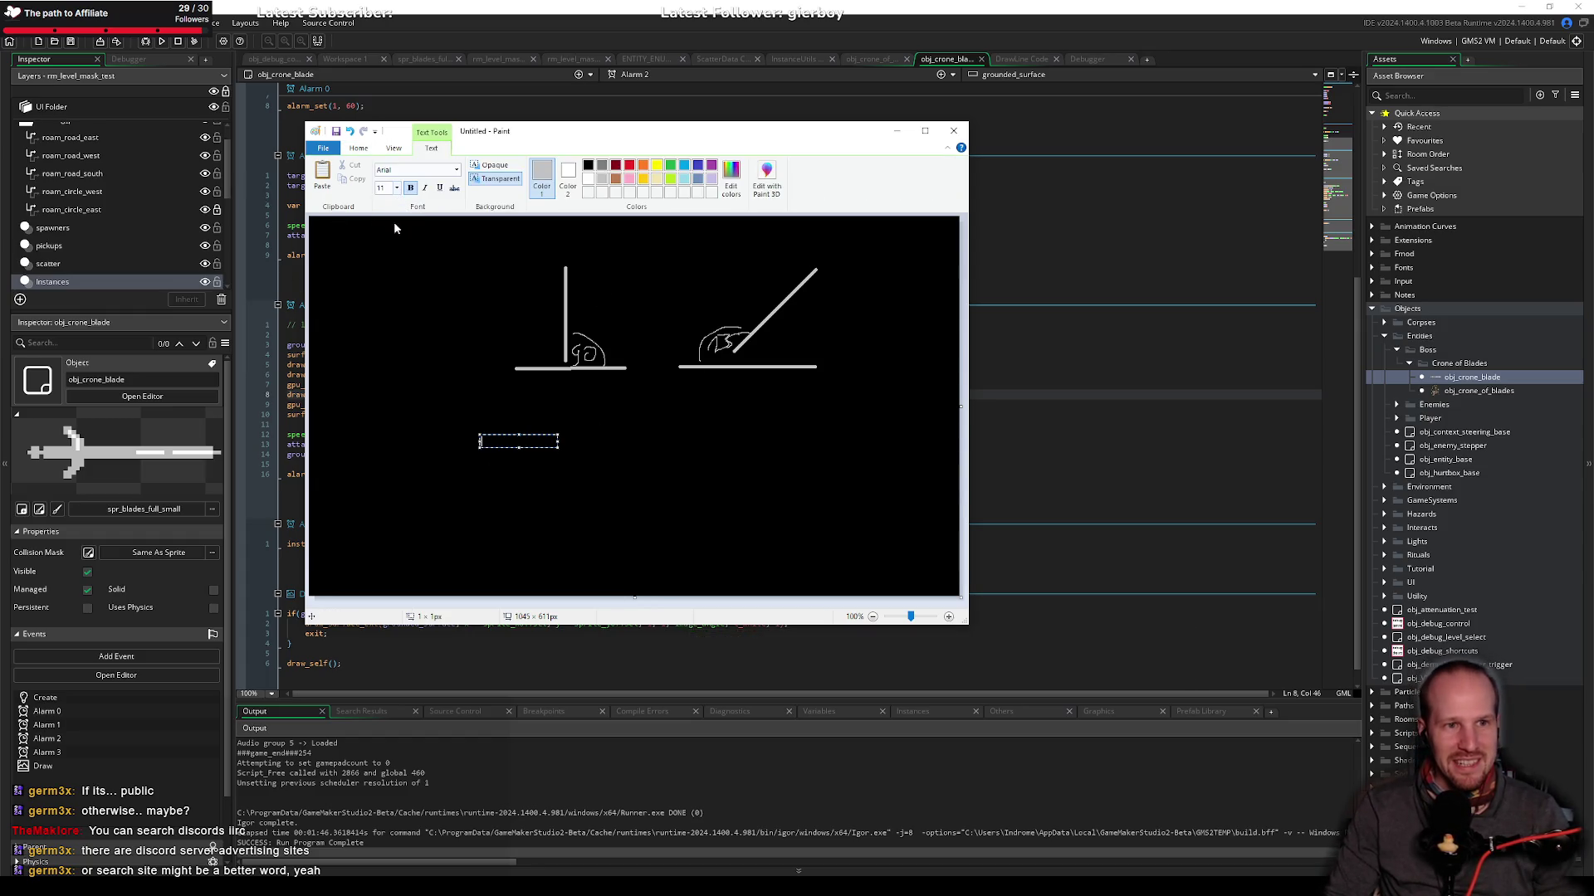
click(396, 188)
click(389, 302)
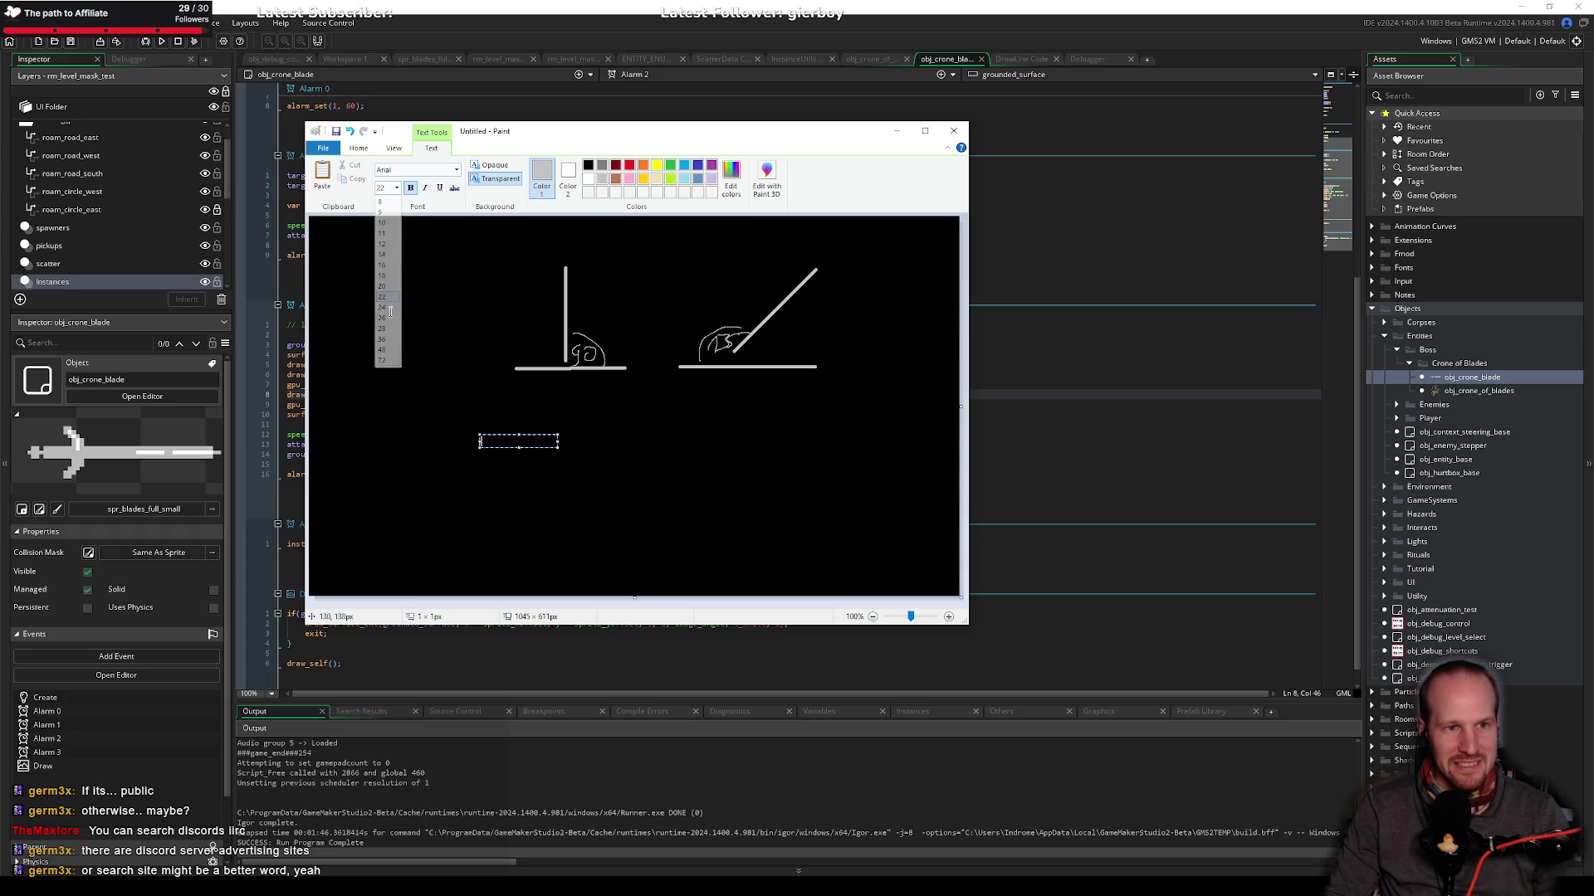
drag(558, 448, 718, 508)
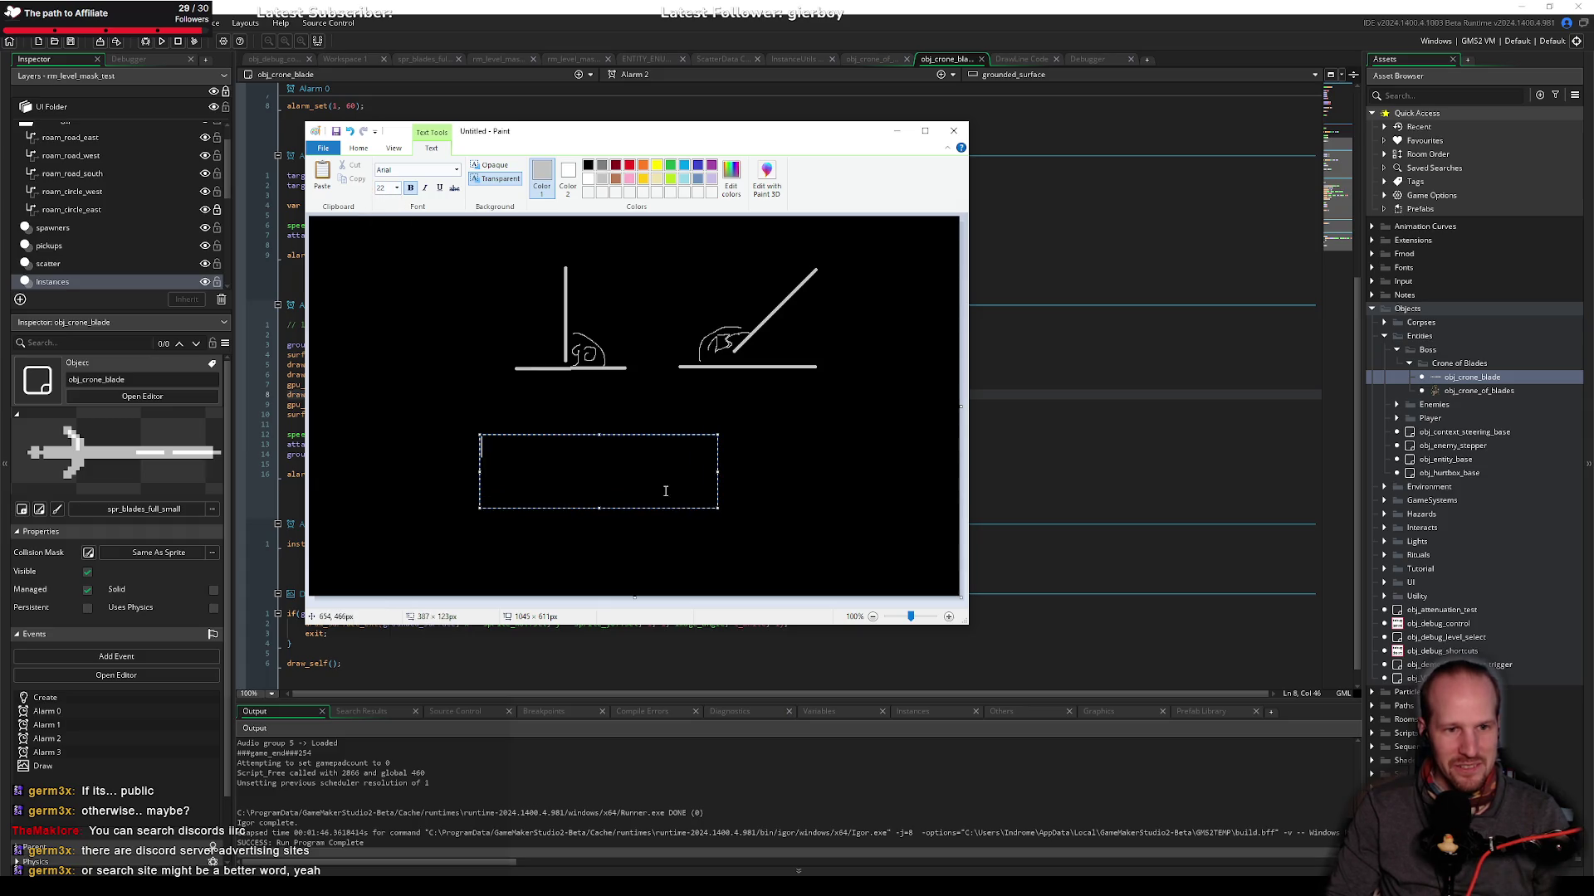
Step: Type an invite link, discard it, and return to Alarm 2's surface setup code
text(dis)
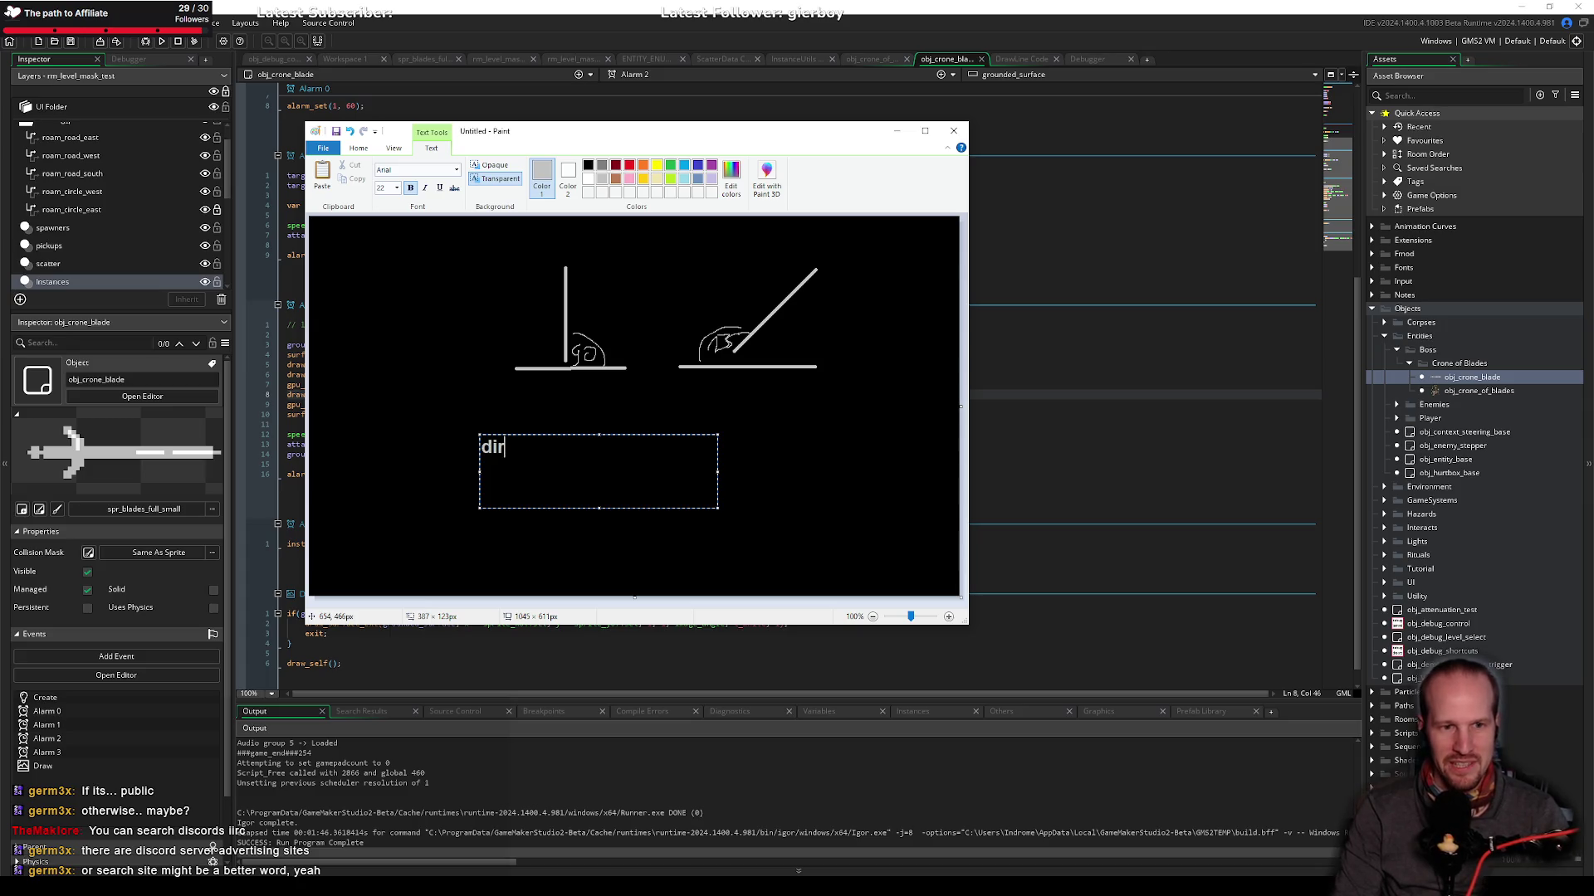
text(cord.gg/)
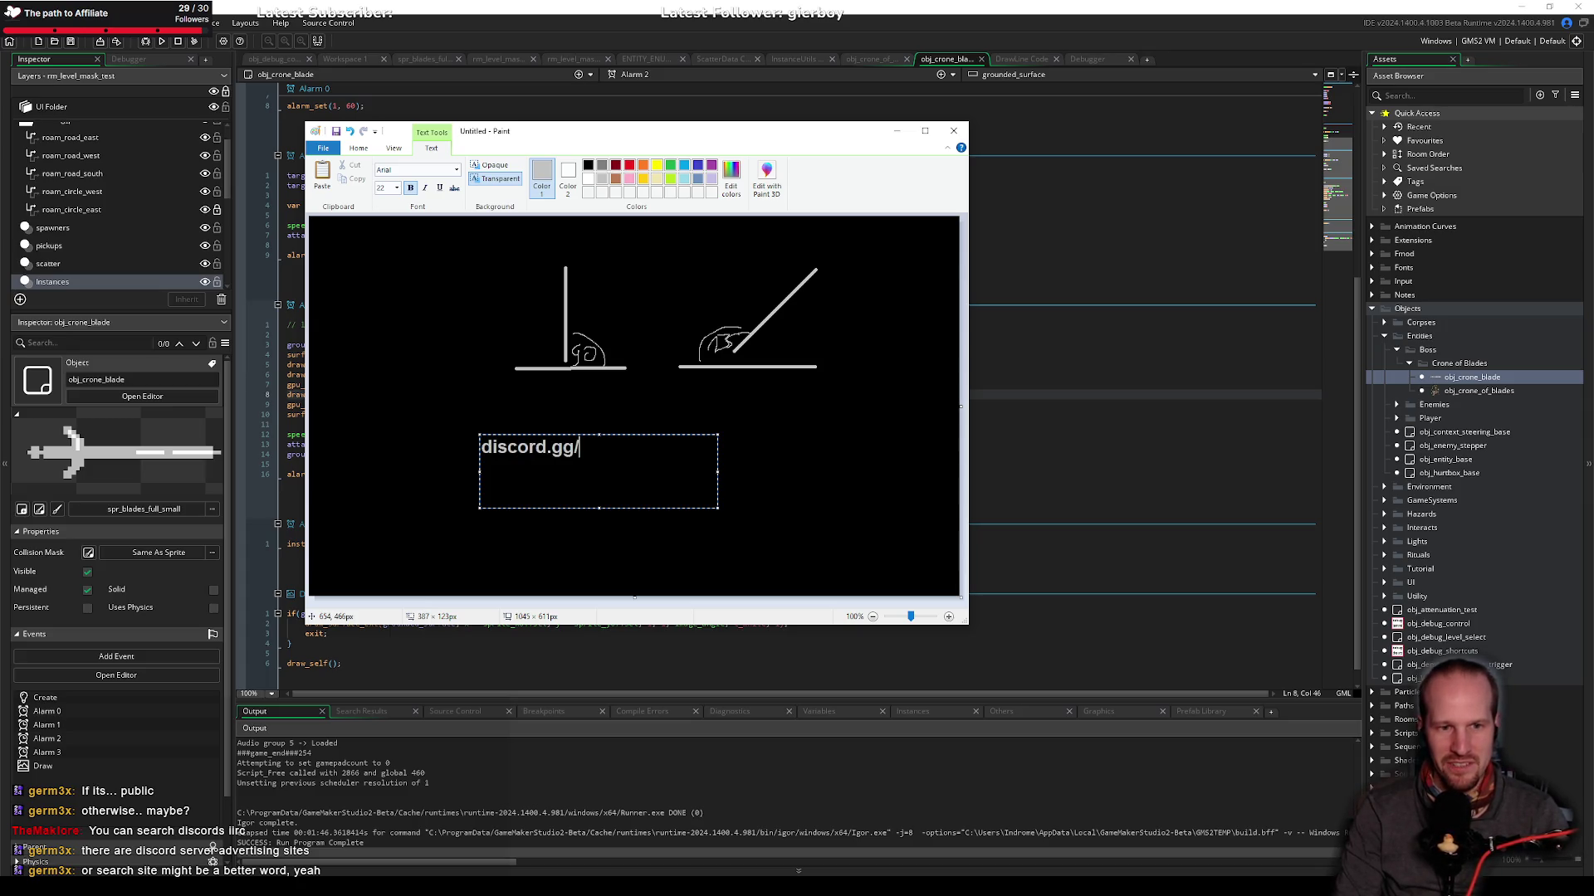
text(join/)
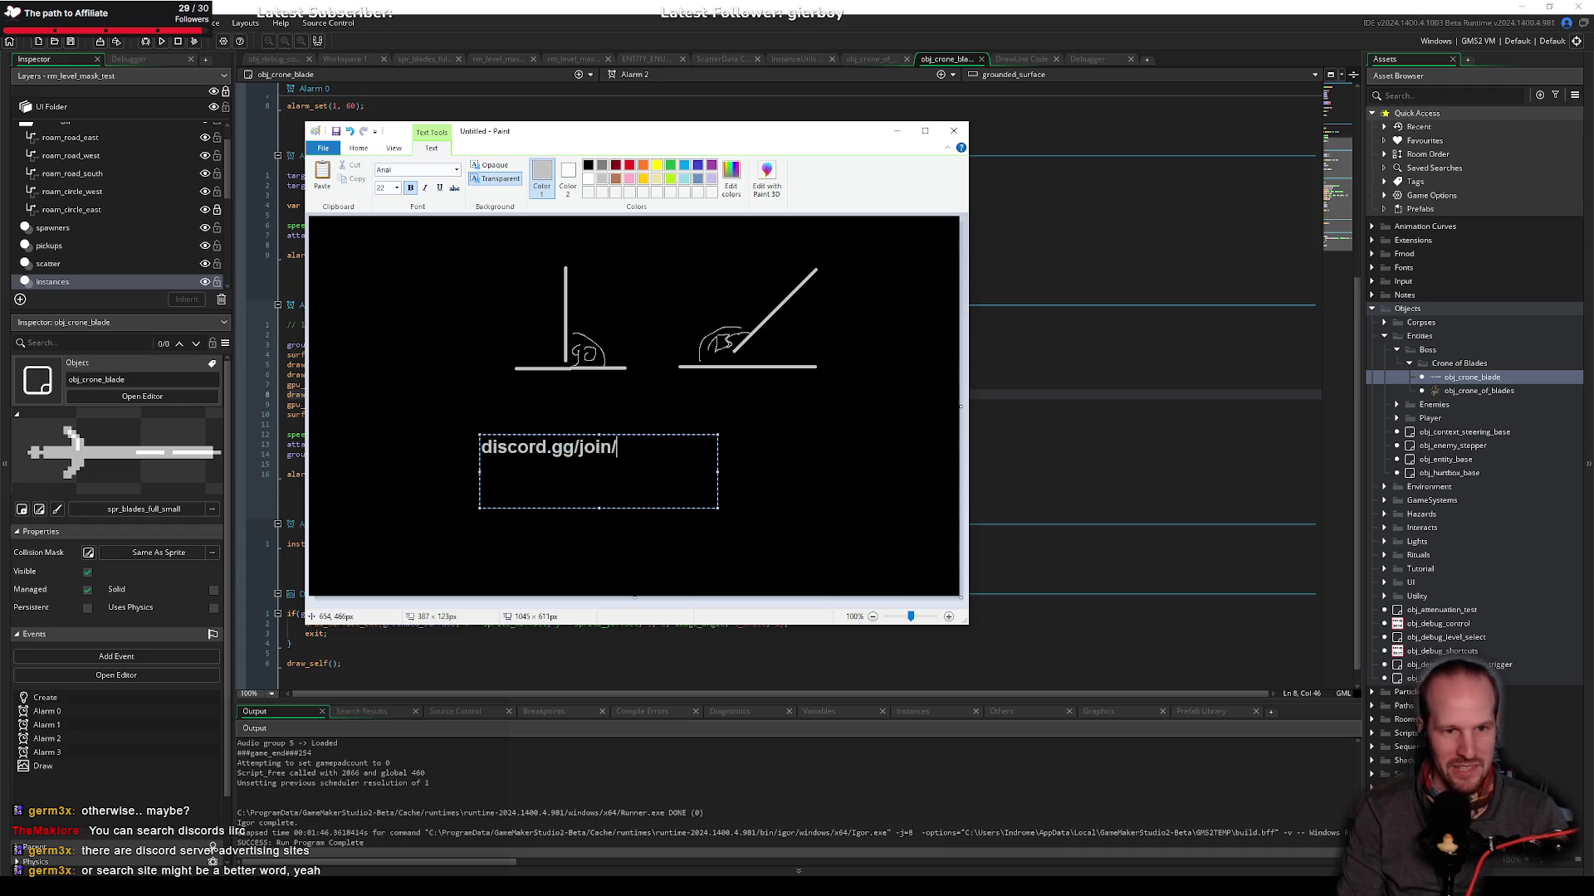
text(striostnarsotem)
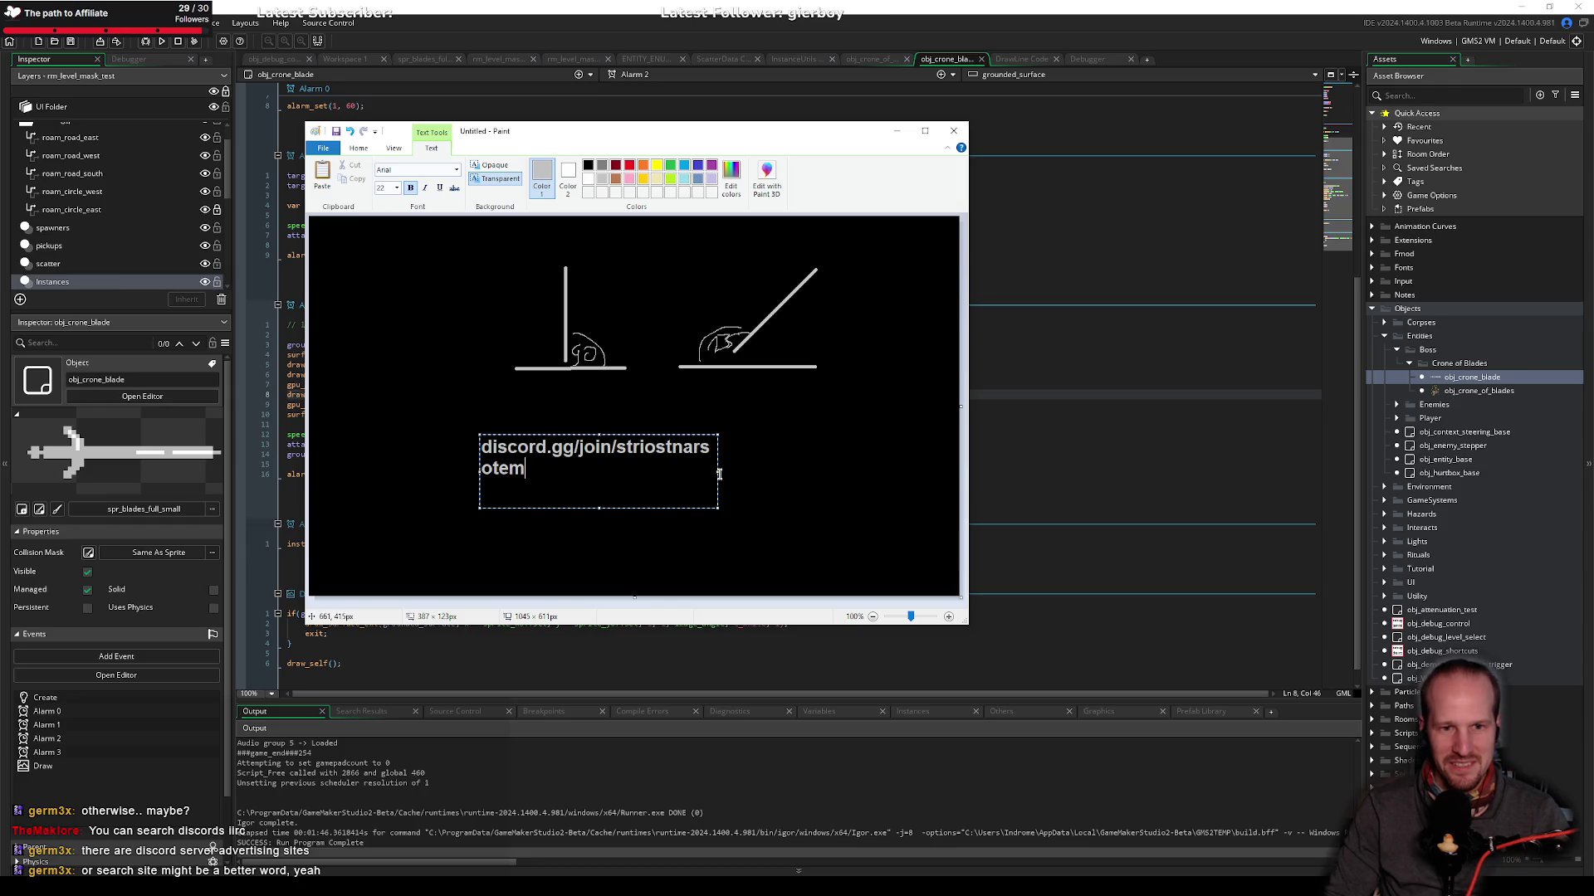
drag(717, 474, 882, 470)
key(Escape)
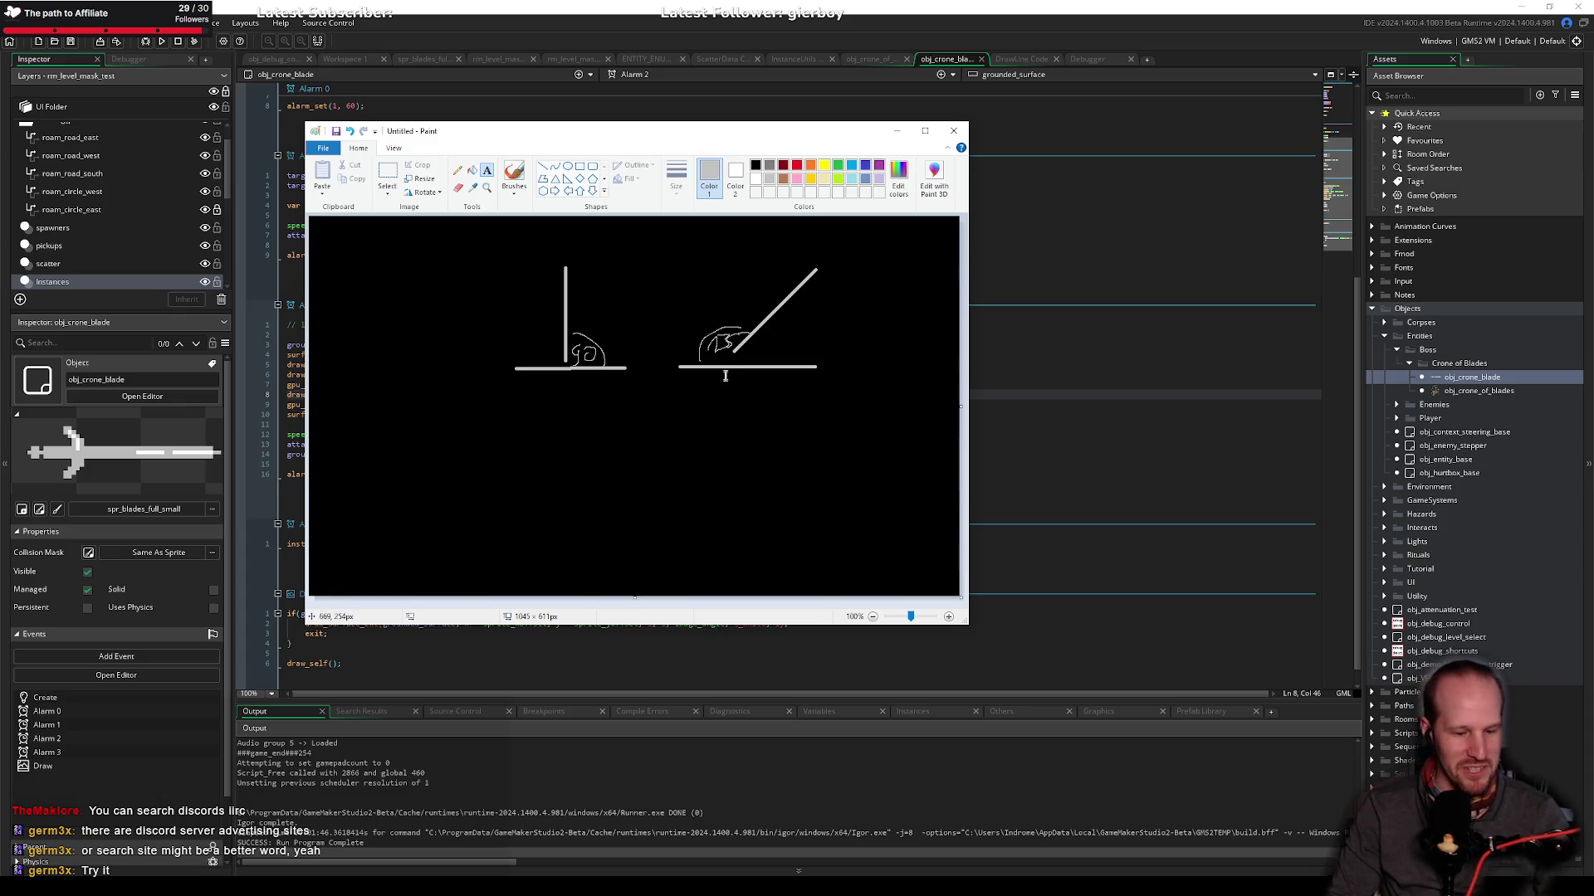
click(1075, 242)
click(468, 425)
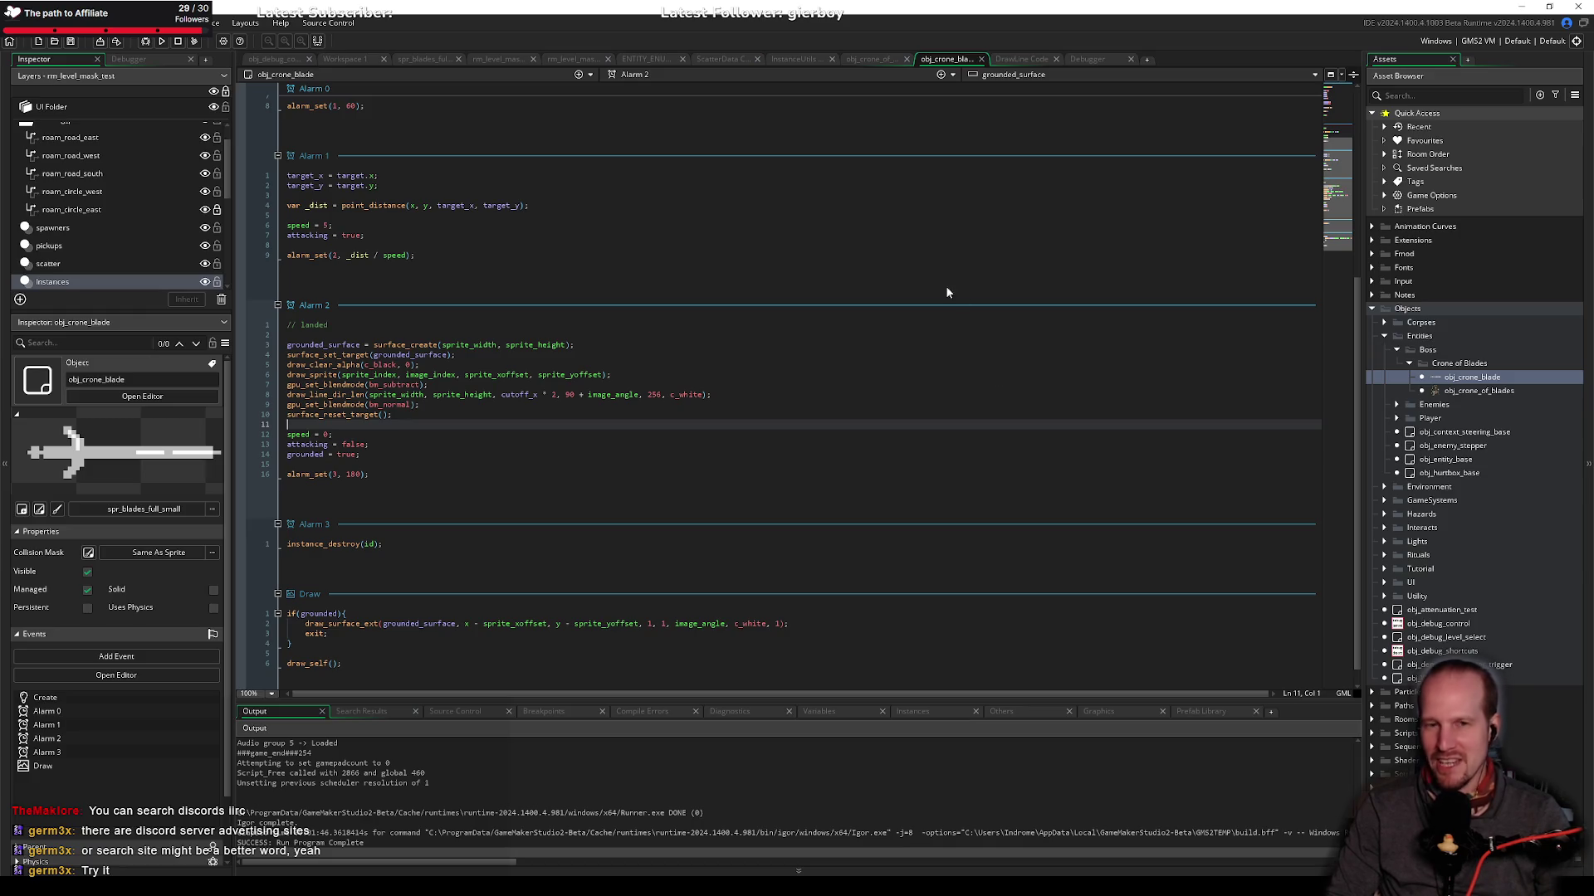
Step: Review the code and insert '180 + ' before the 90 angle in draw_line_dir_len
click(453, 345)
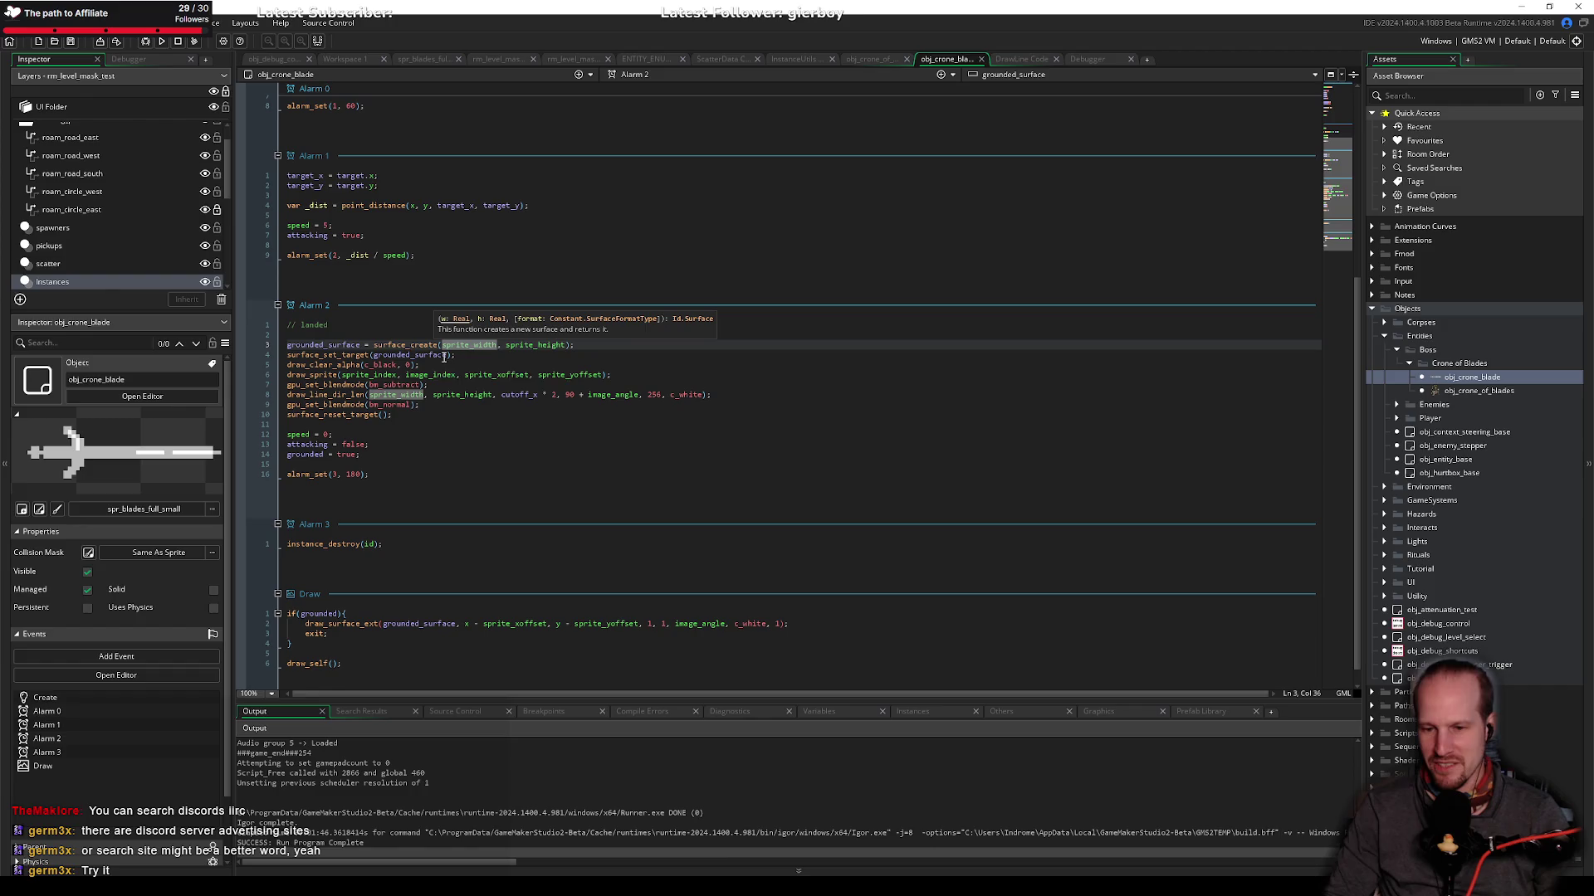
click(628, 363)
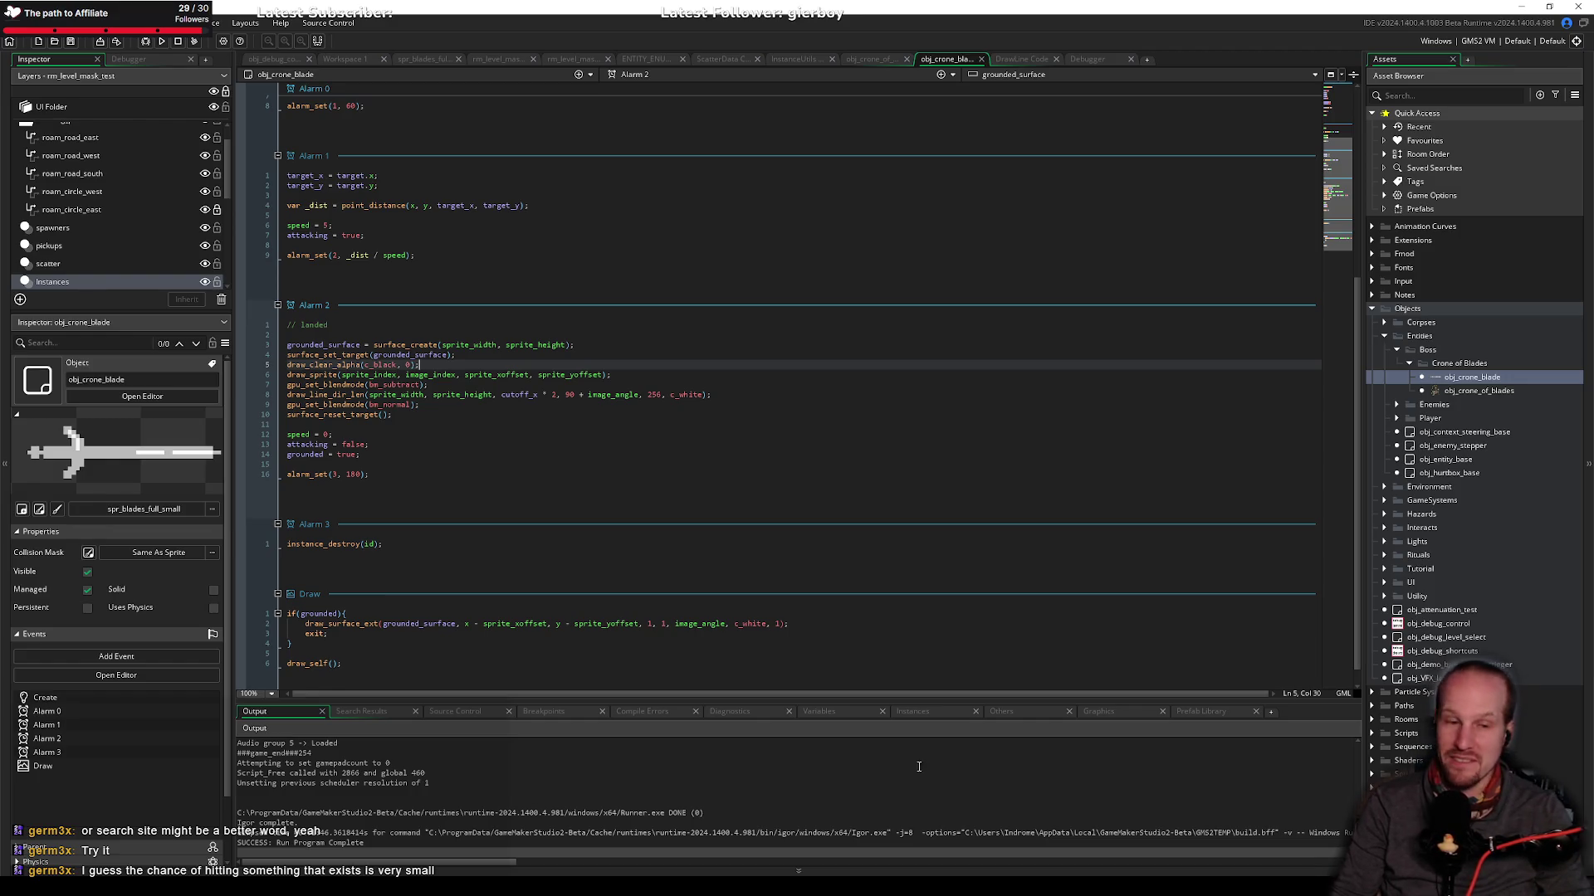
click(420, 544)
click(430, 454)
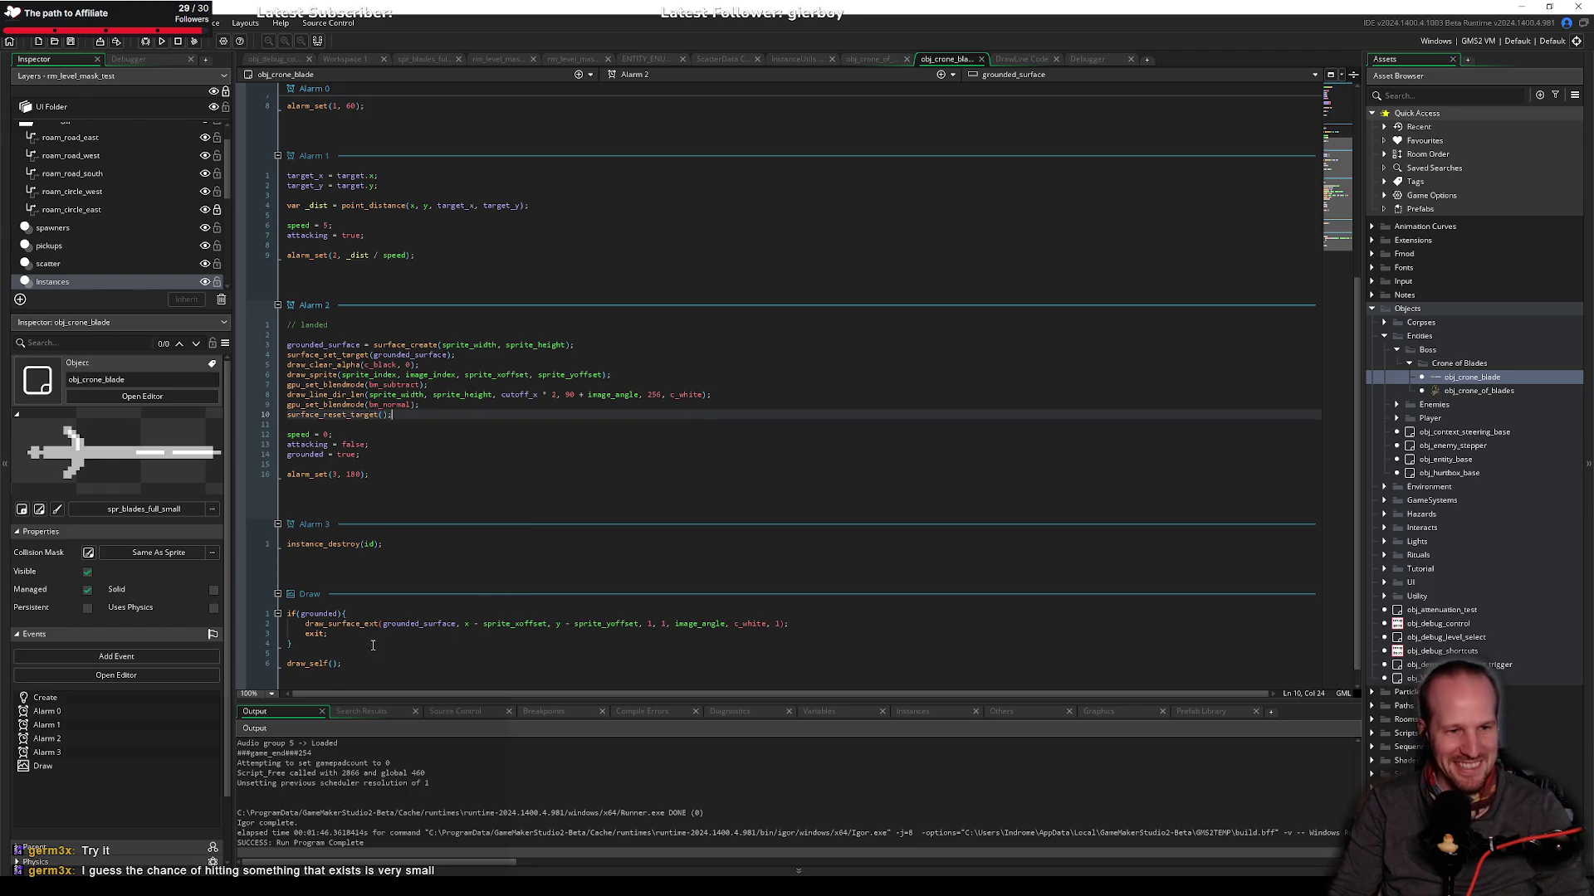
click(422, 633)
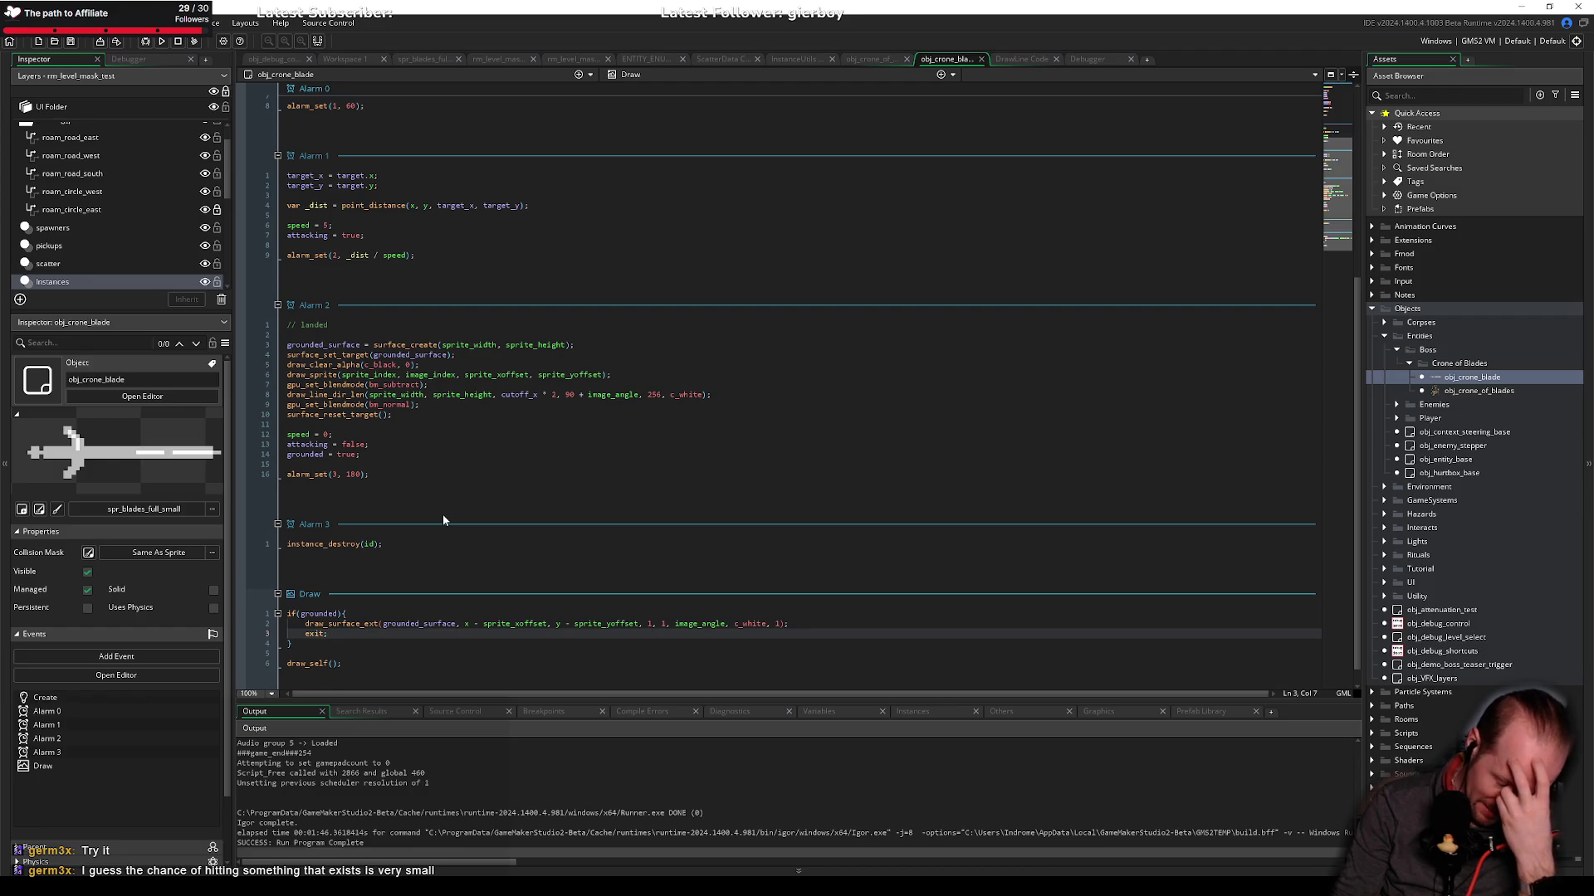
click(566, 395)
text(180)
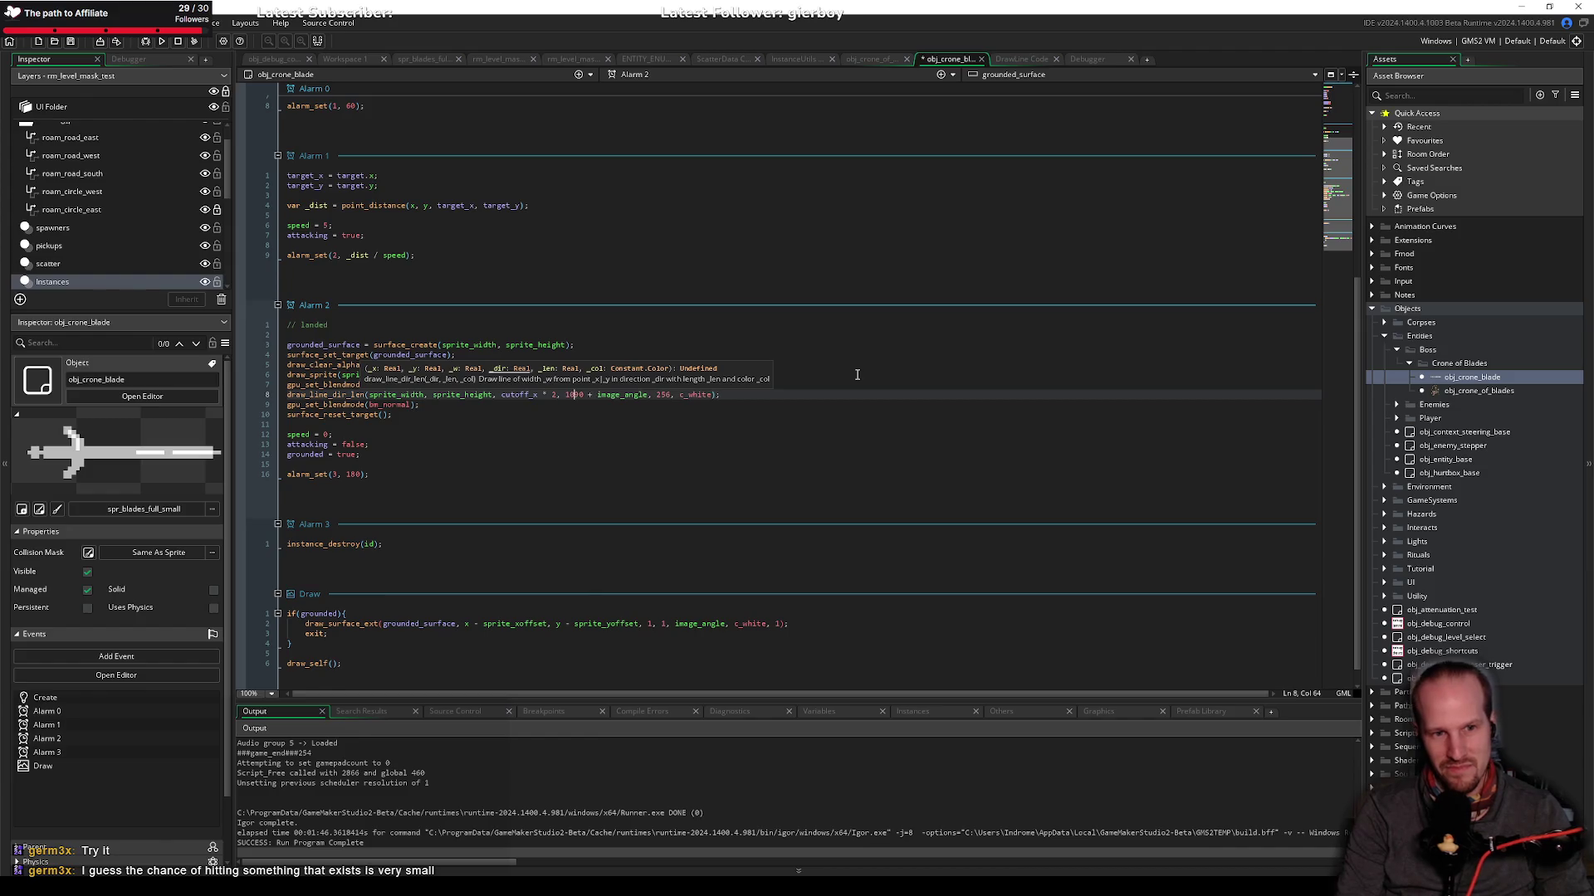
text( +)
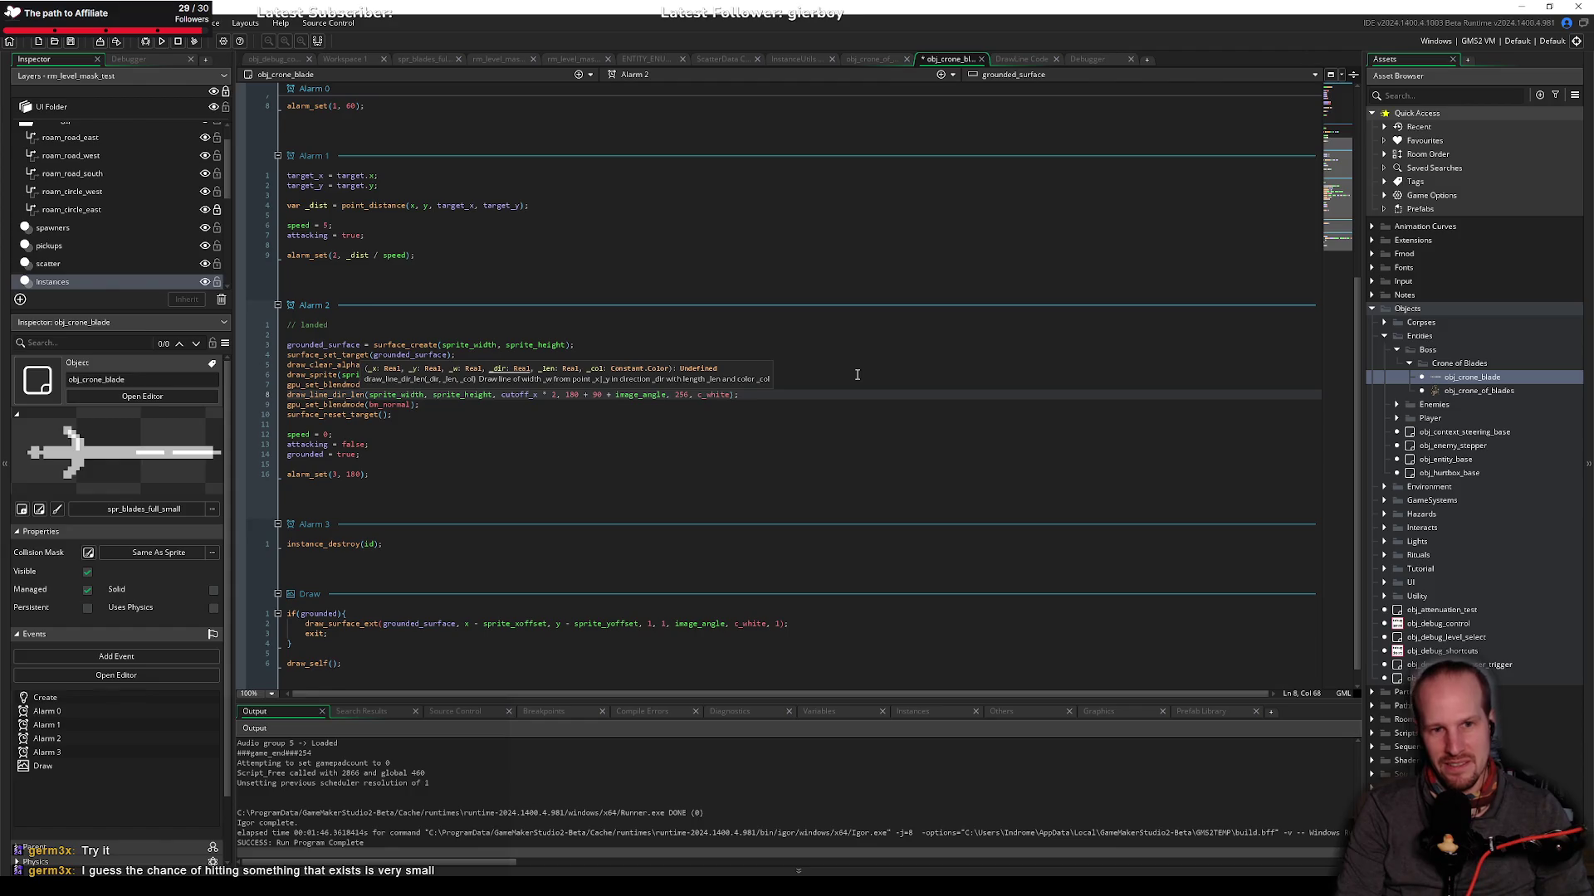
click(498, 474)
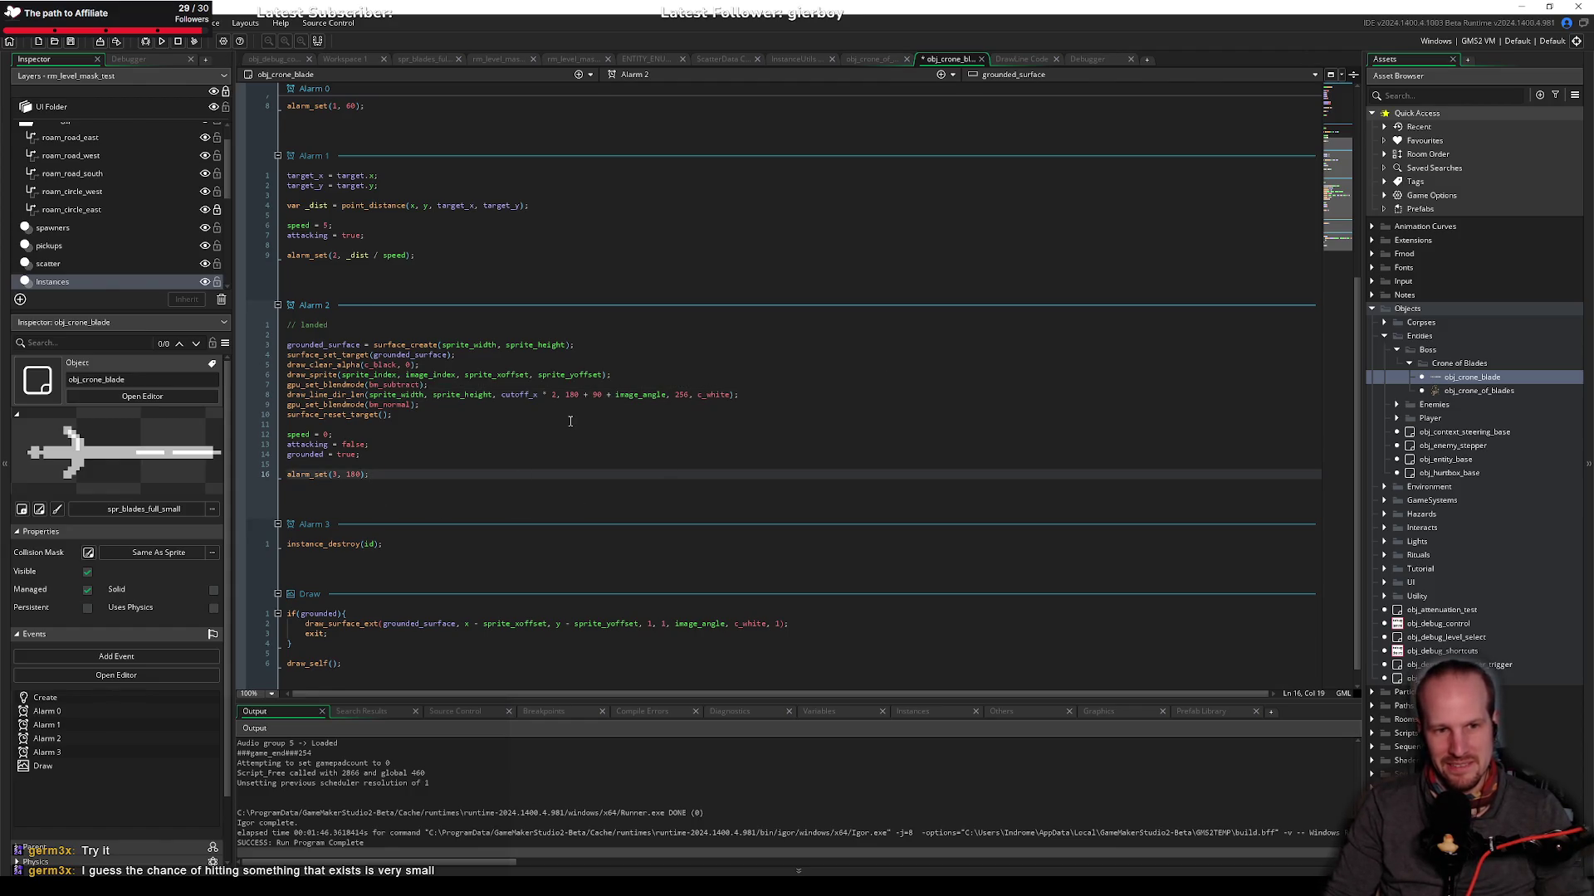
Step: Look up draw_surface_ext's parameters in the GameMaker Manual
click(570, 624)
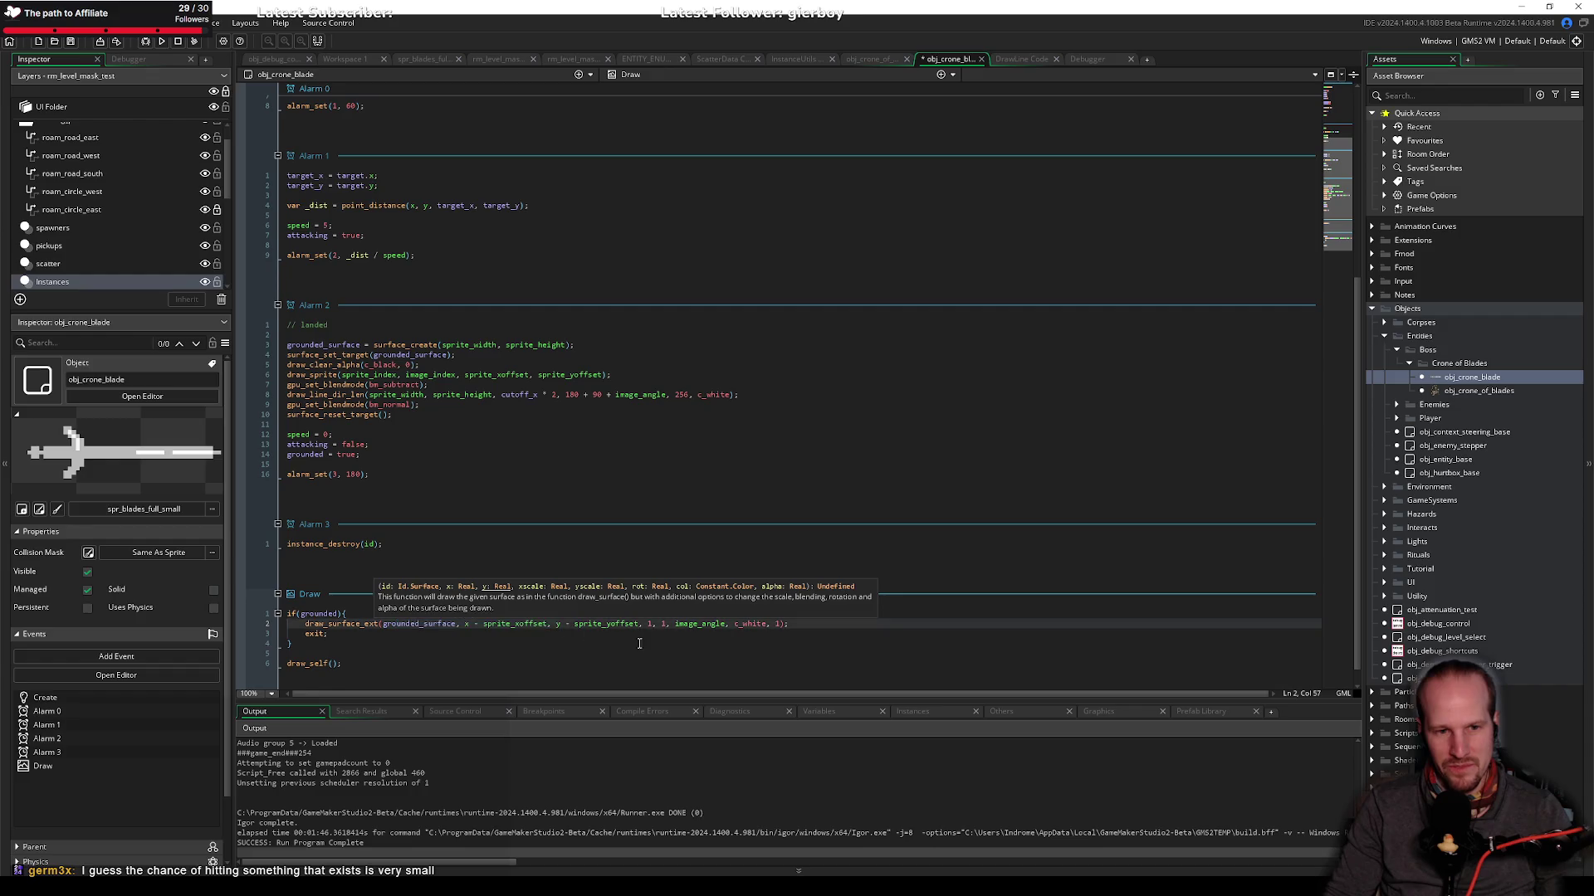
key(Left)
key(Left)
key(Left)
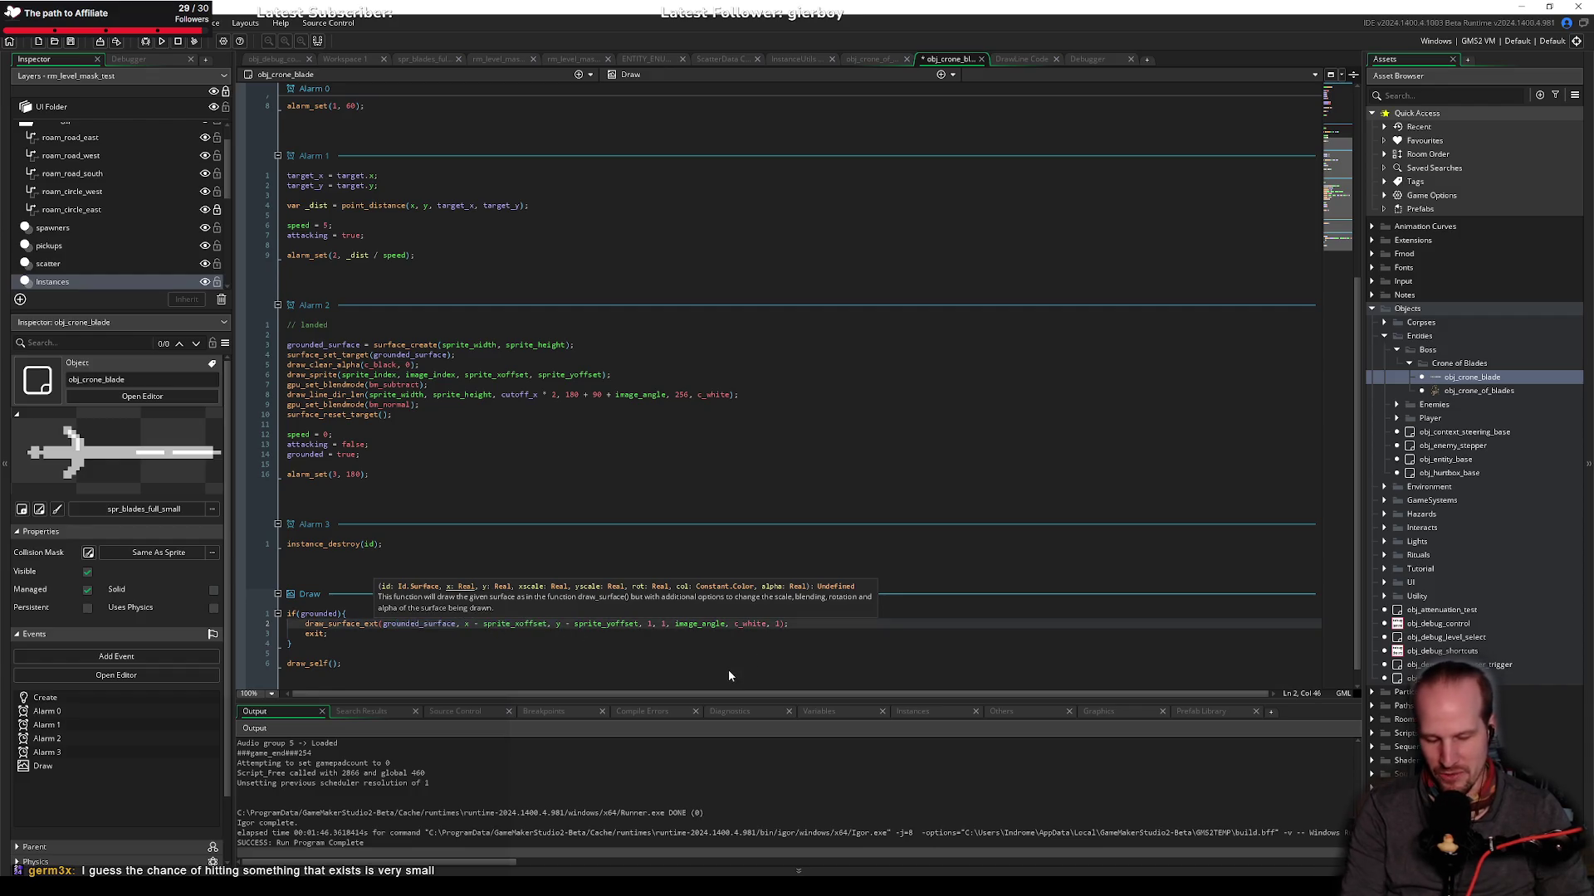
key(Escape)
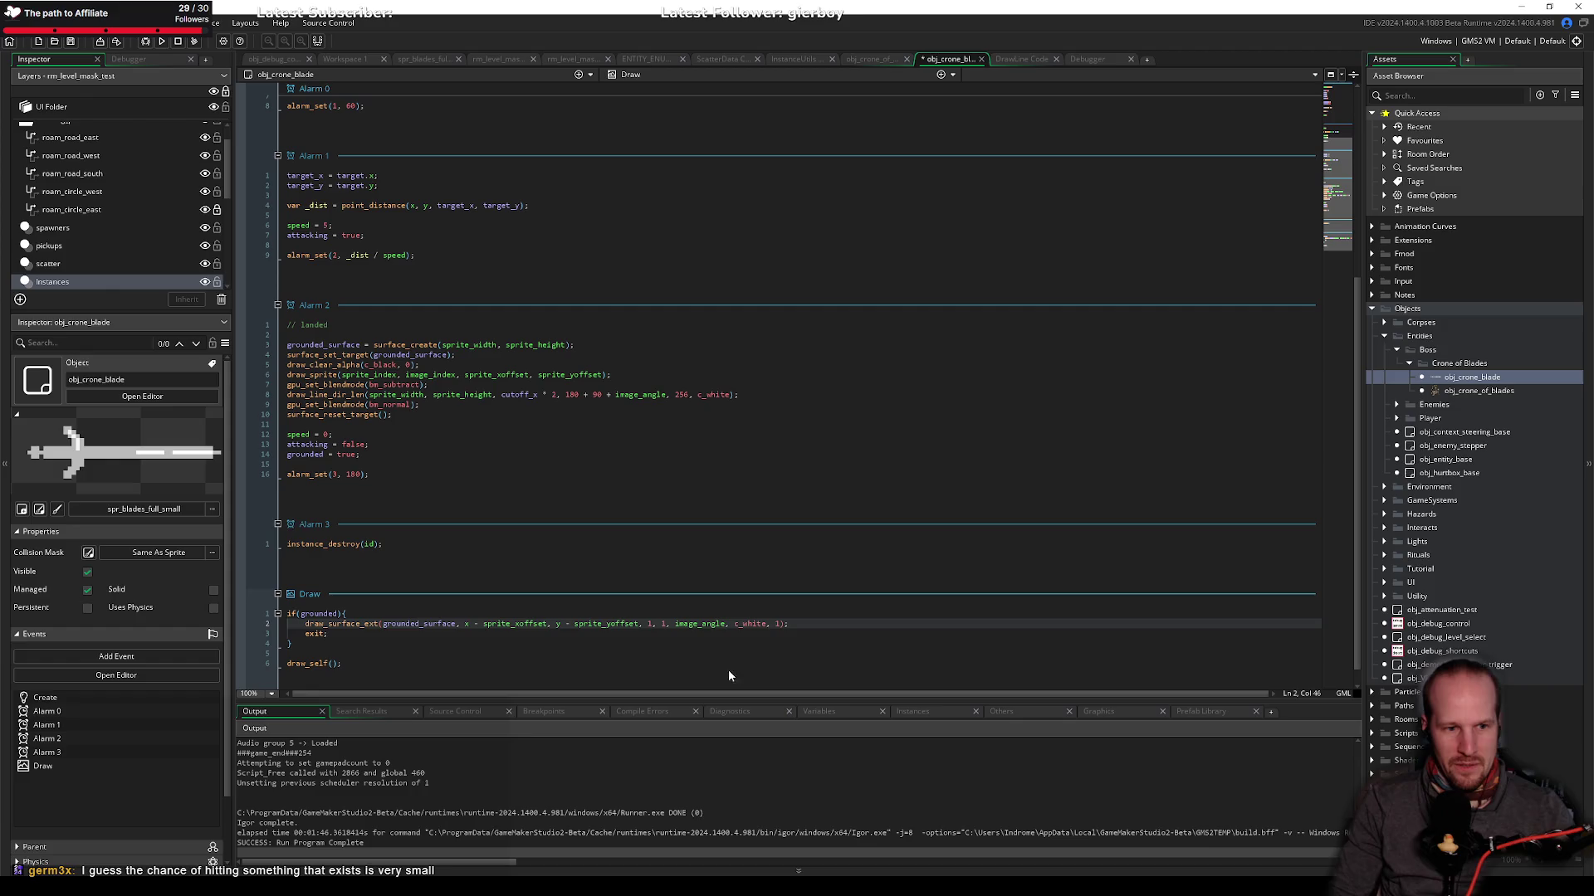
key(Up)
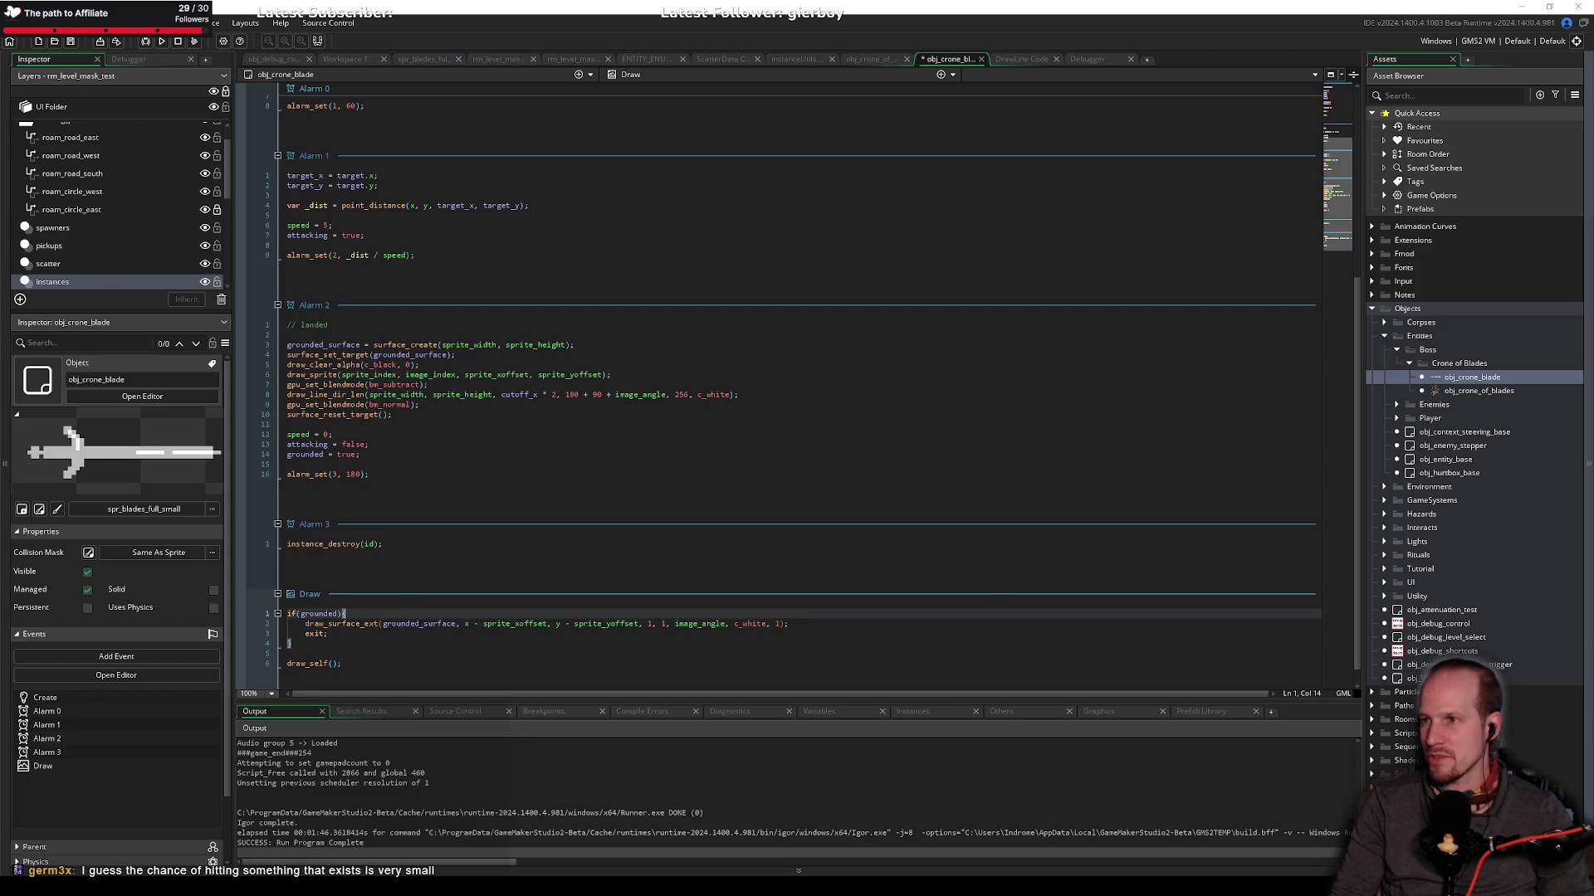
key(F1)
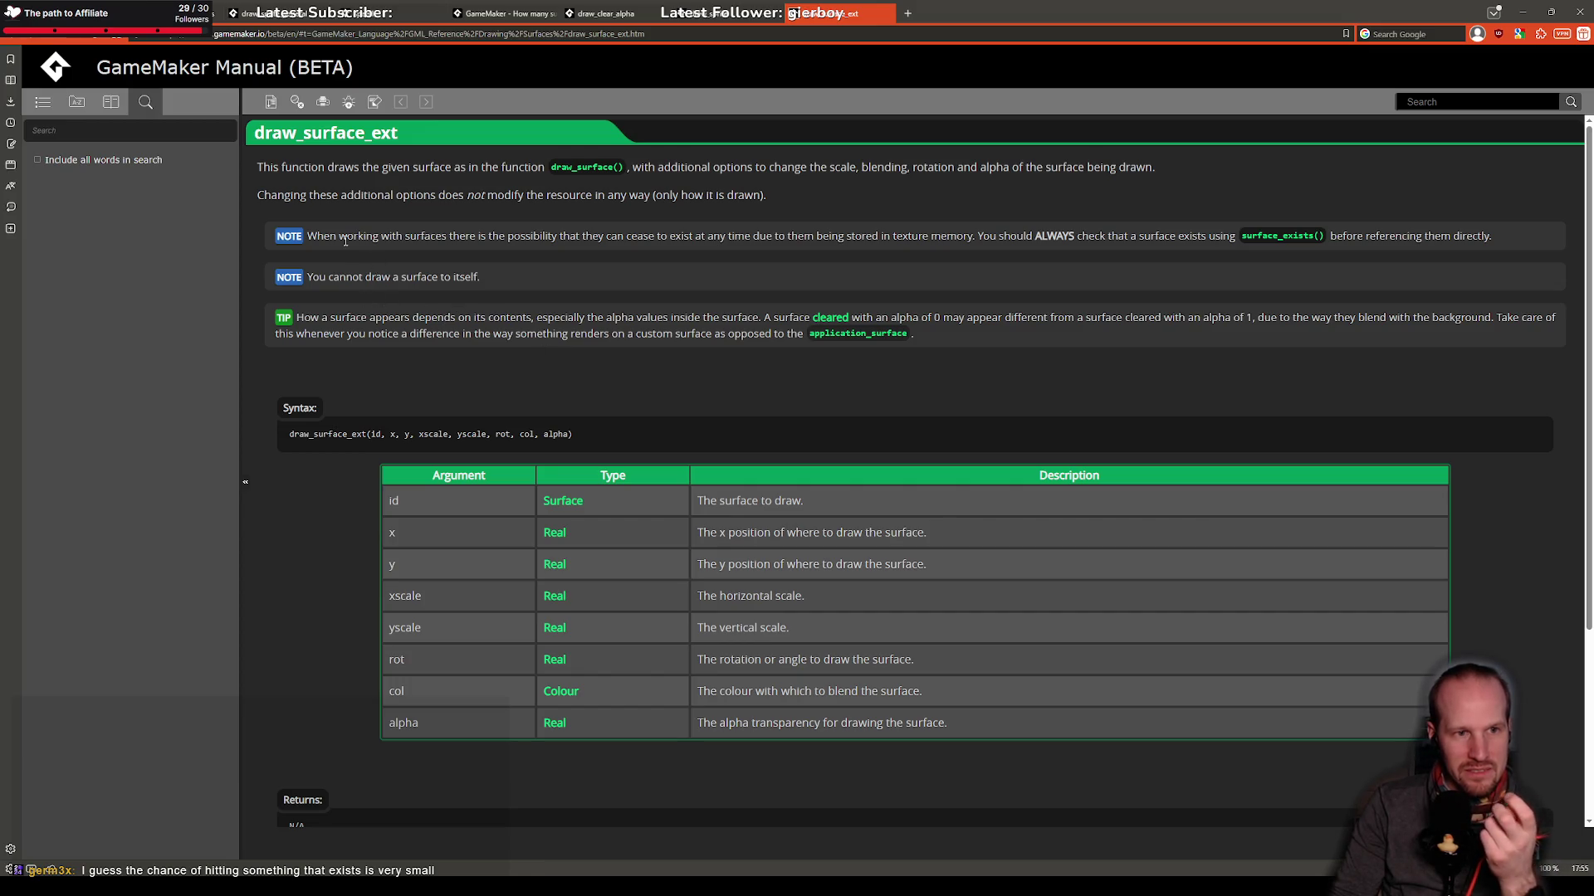
Step: Read the draw_surface_ext page, then go back to the Surfaces overview
drag(303, 276, 490, 282)
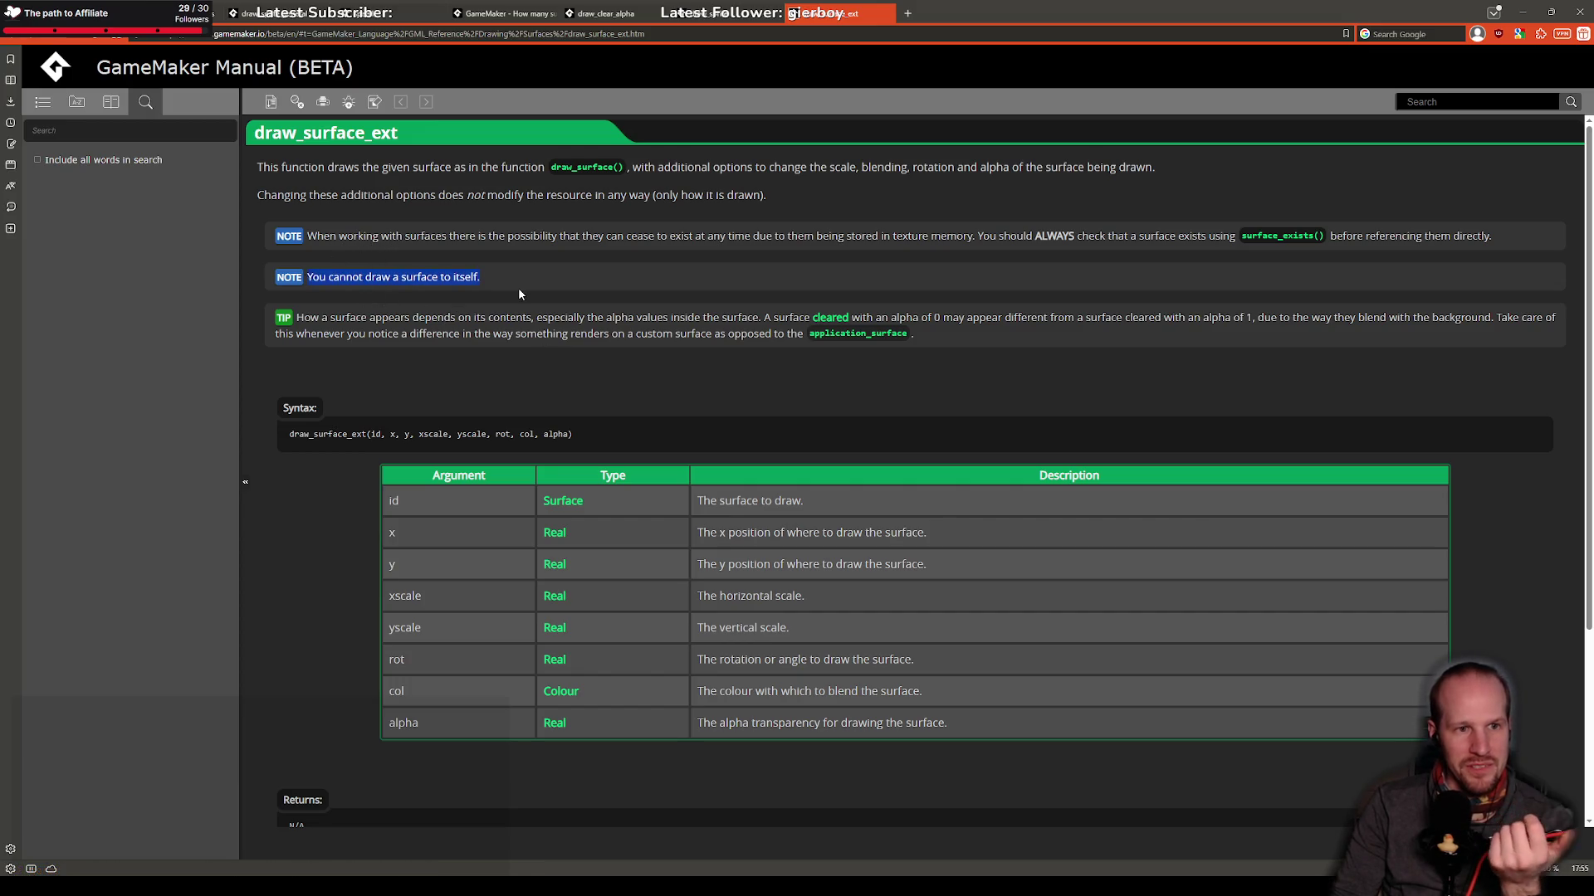
click(505, 292)
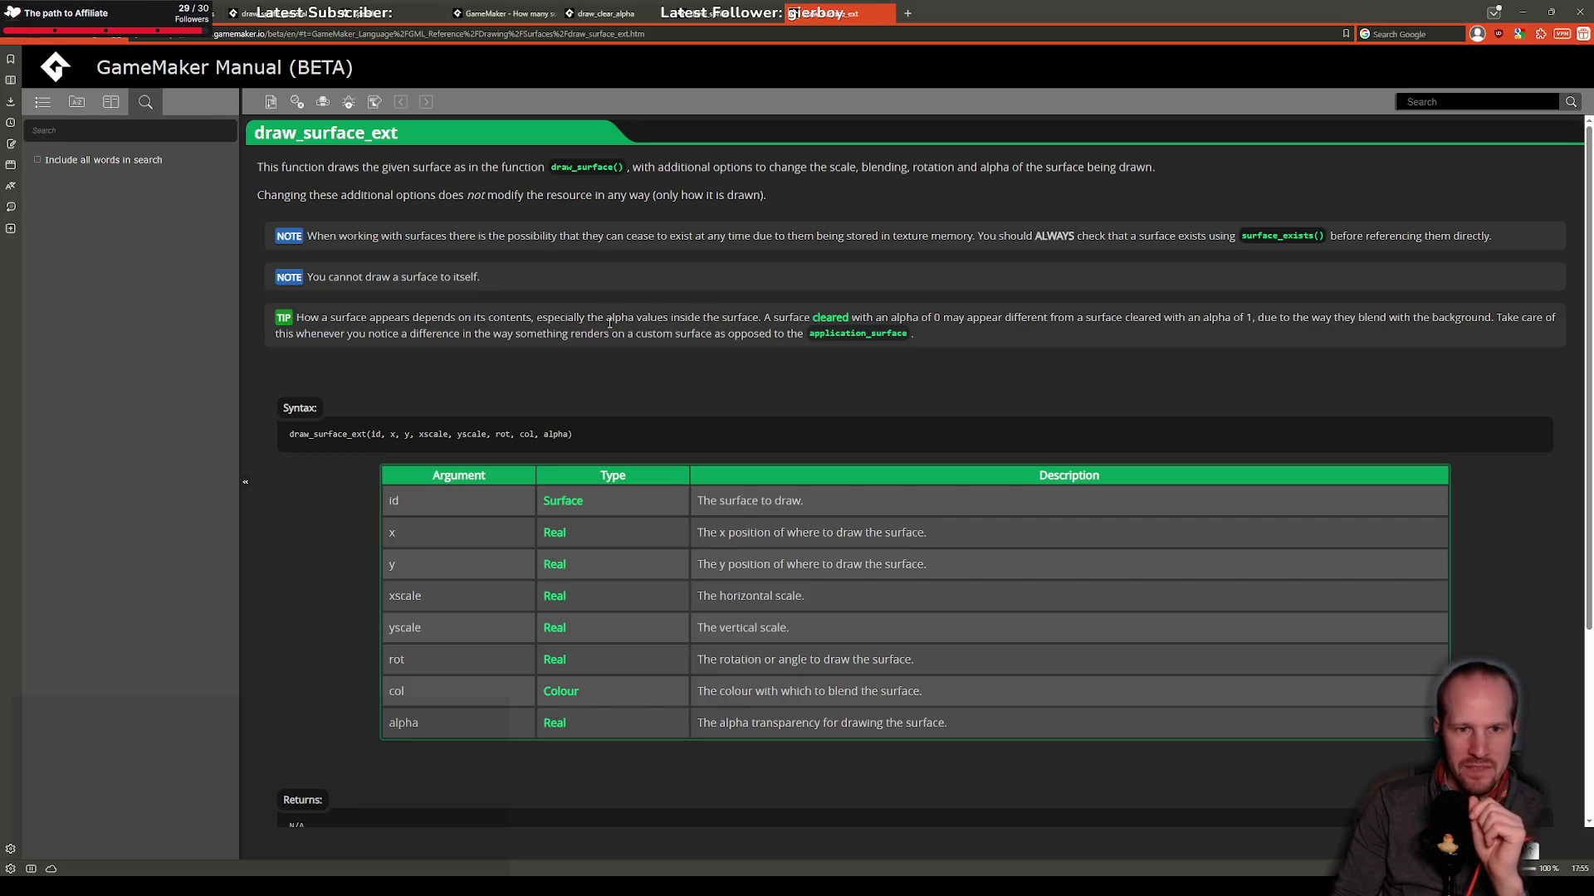
scroll(610, 324, down, 3)
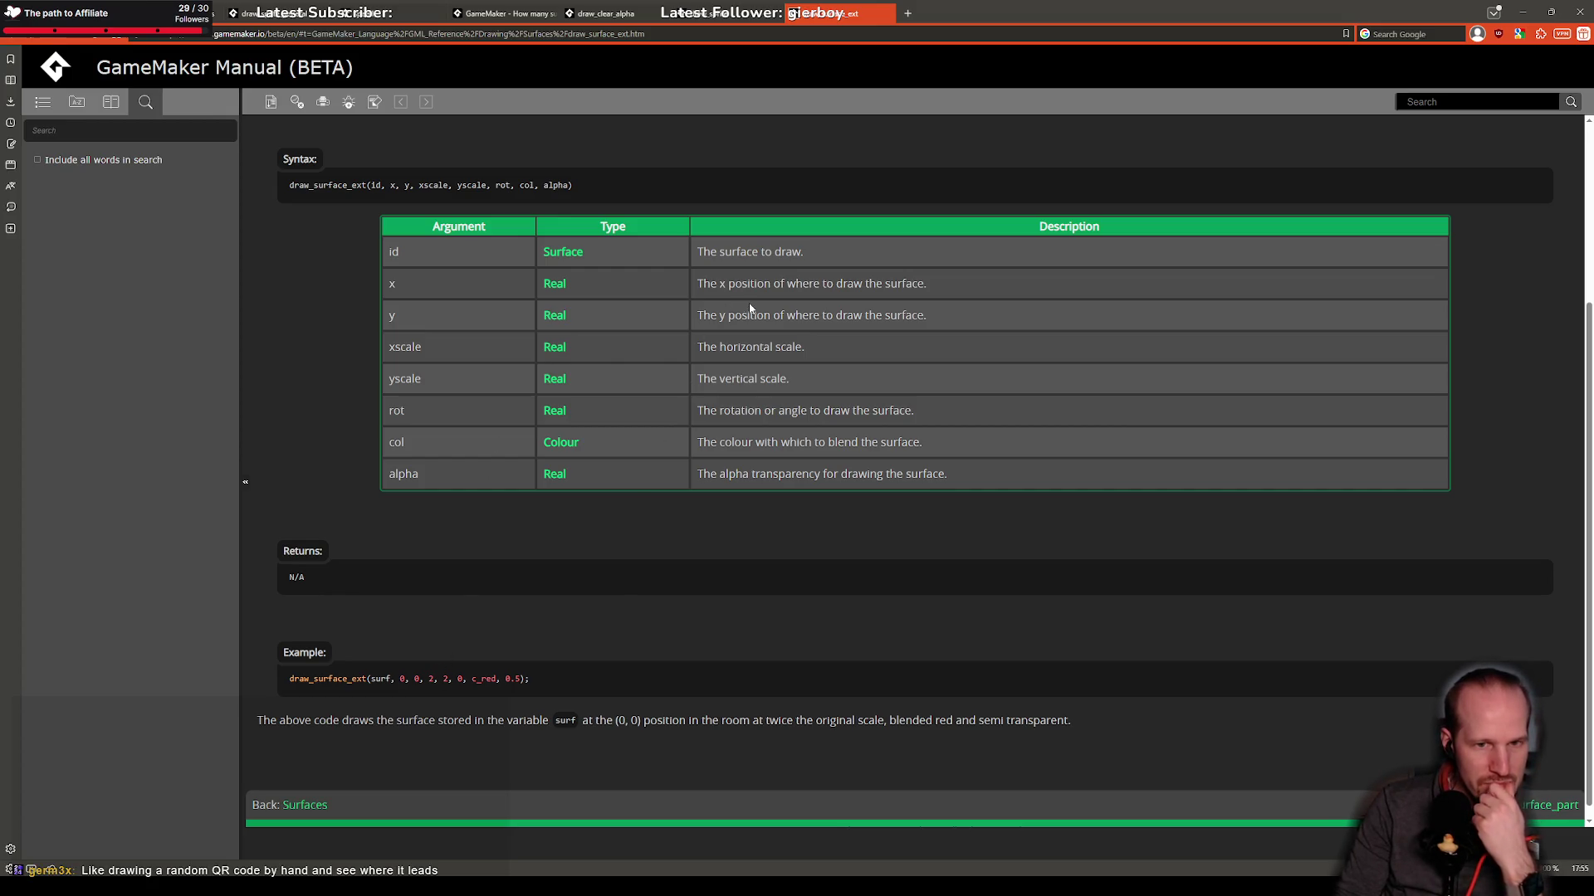
scroll(489, 385, up, 2)
scroll(489, 385, up, 1)
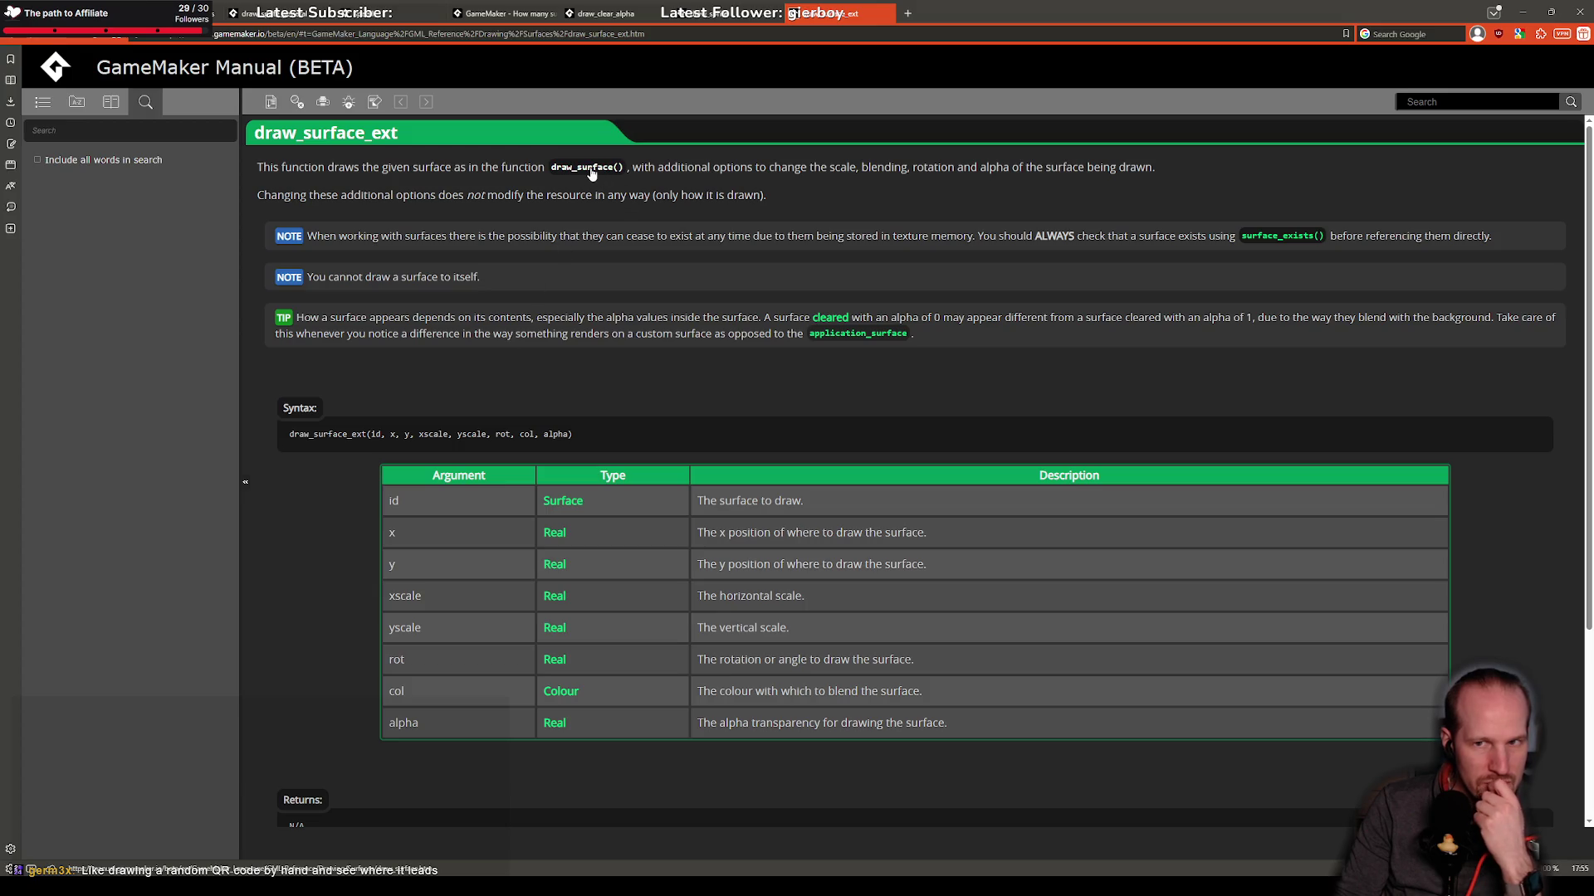
scroll(326, 695, down, 3)
click(313, 792)
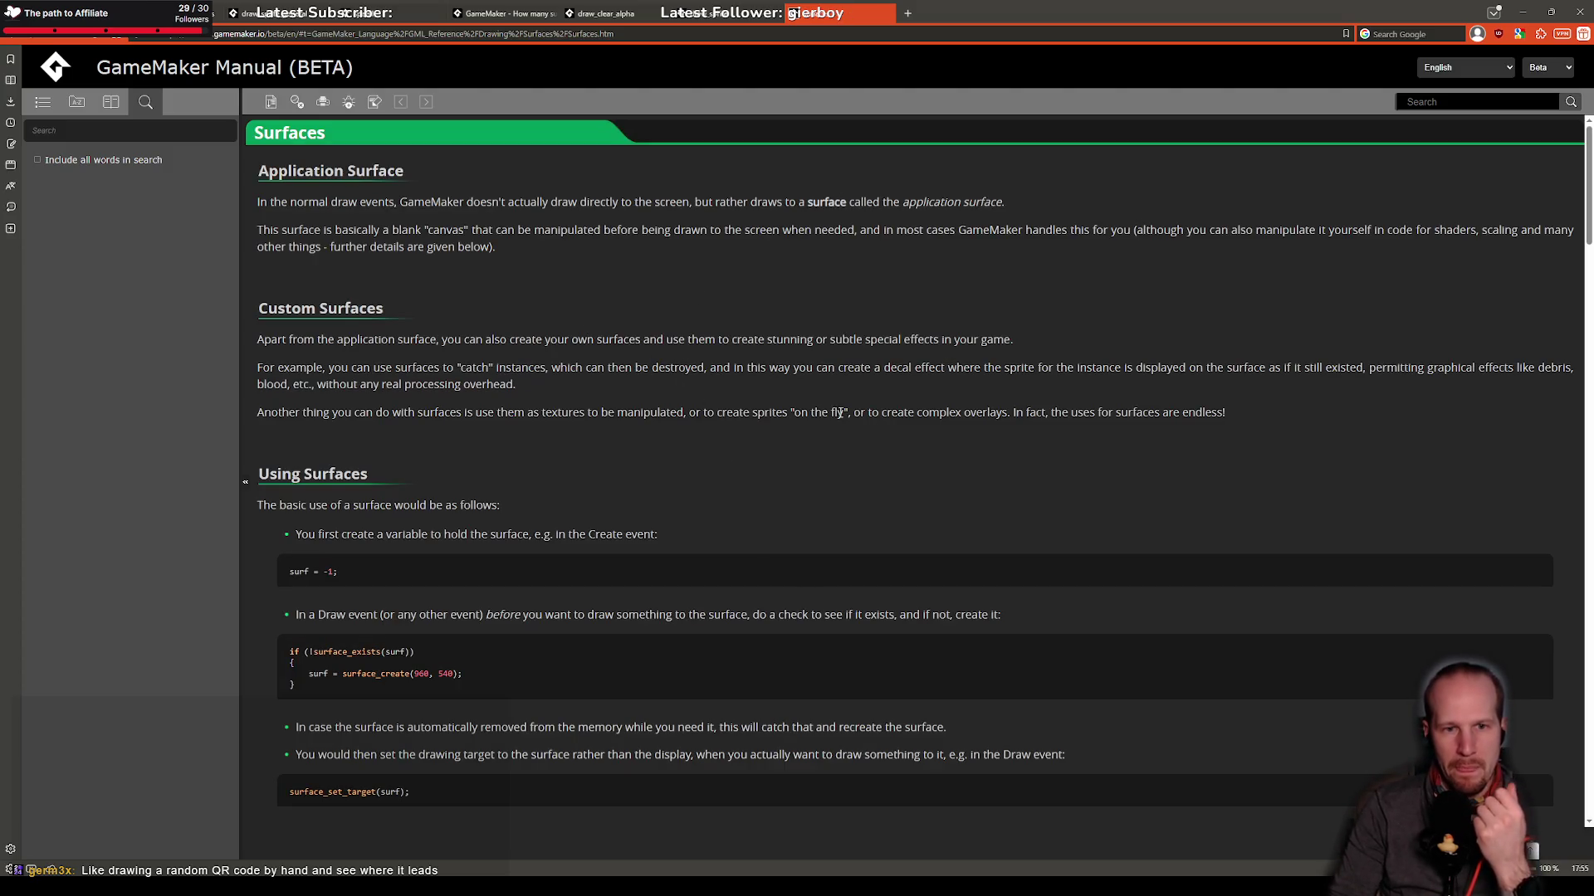
Step: Search the Surfaces page for 'origin', which finds no matches
scroll(451, 342, down, 9)
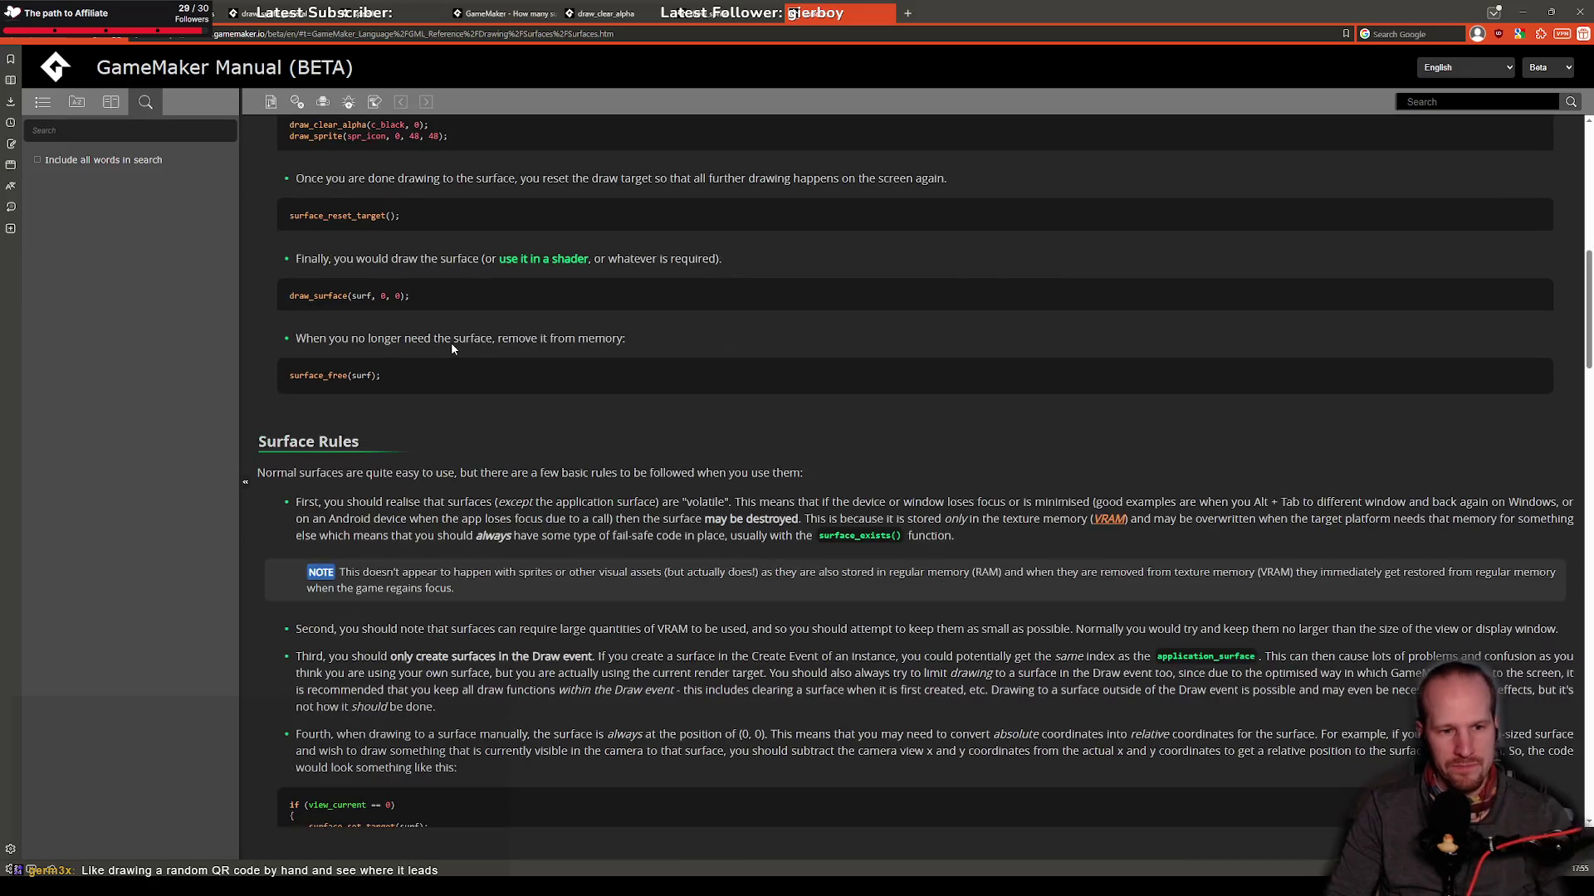
key(ctrl+f)
text(origin)
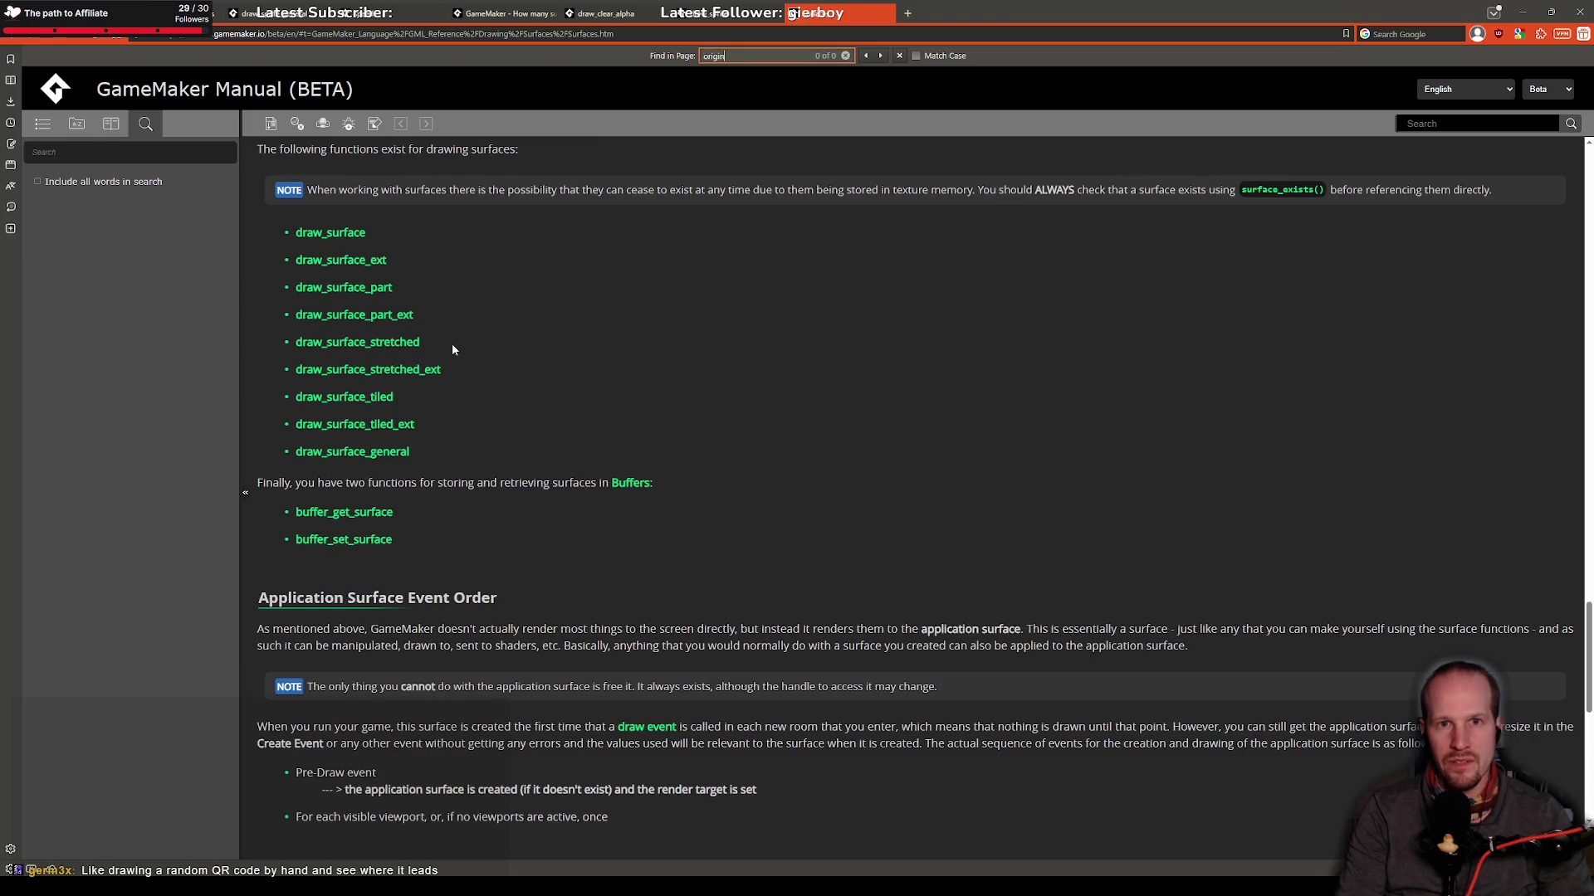
click(912, 32)
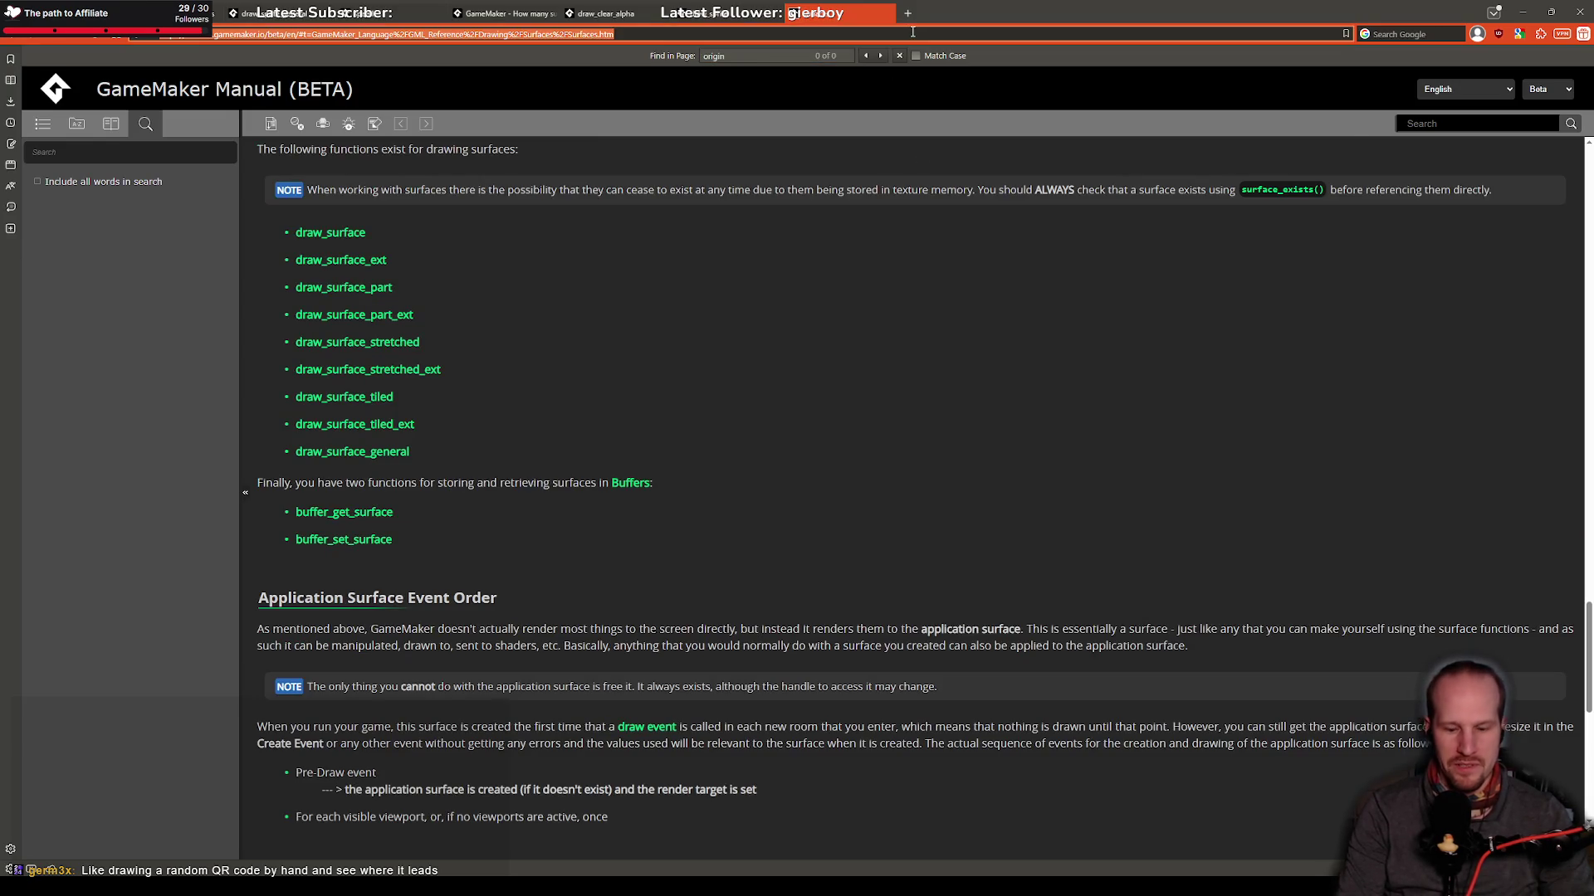
Step: Google 'gamemaker surface origin', confirm surfaces originate top-left, and return to GameMaker
text(gamemaker surf)
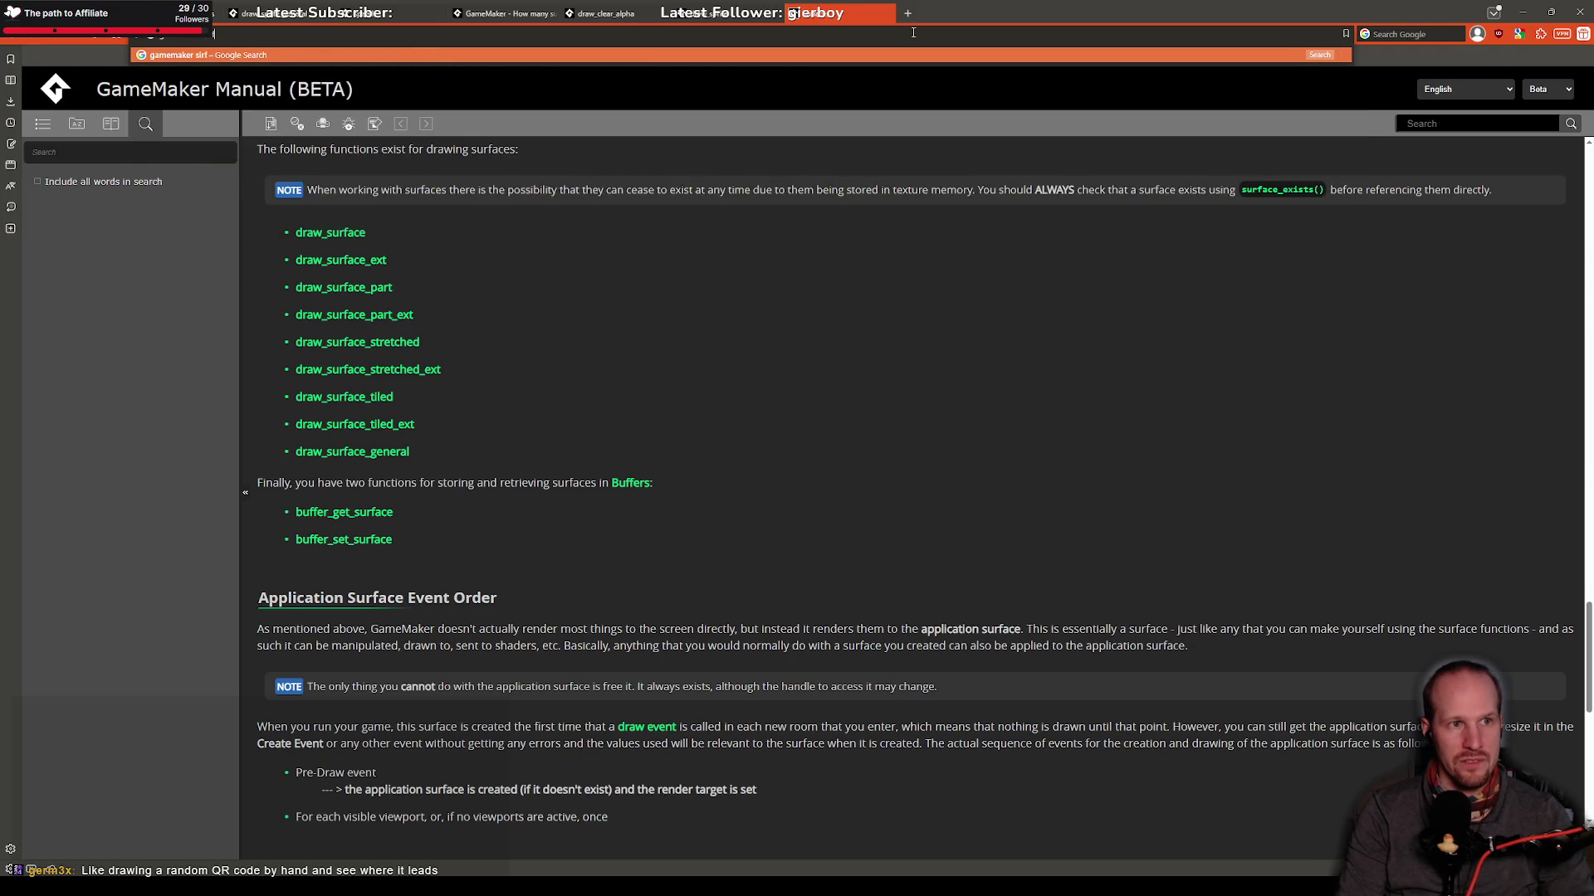
text(ace)
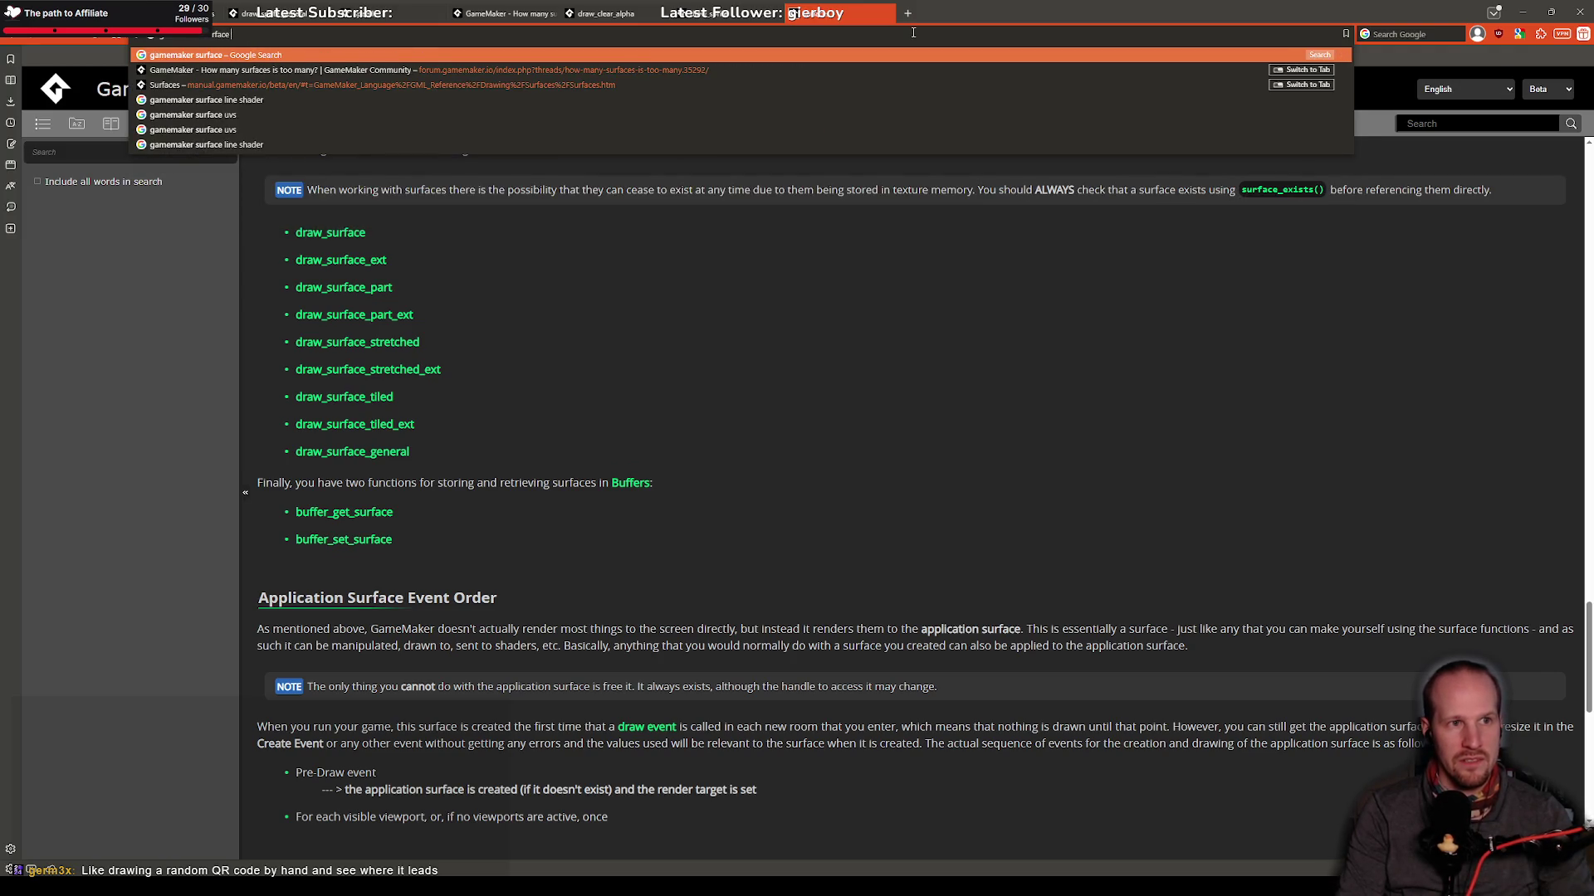
text( origin)
key(Return)
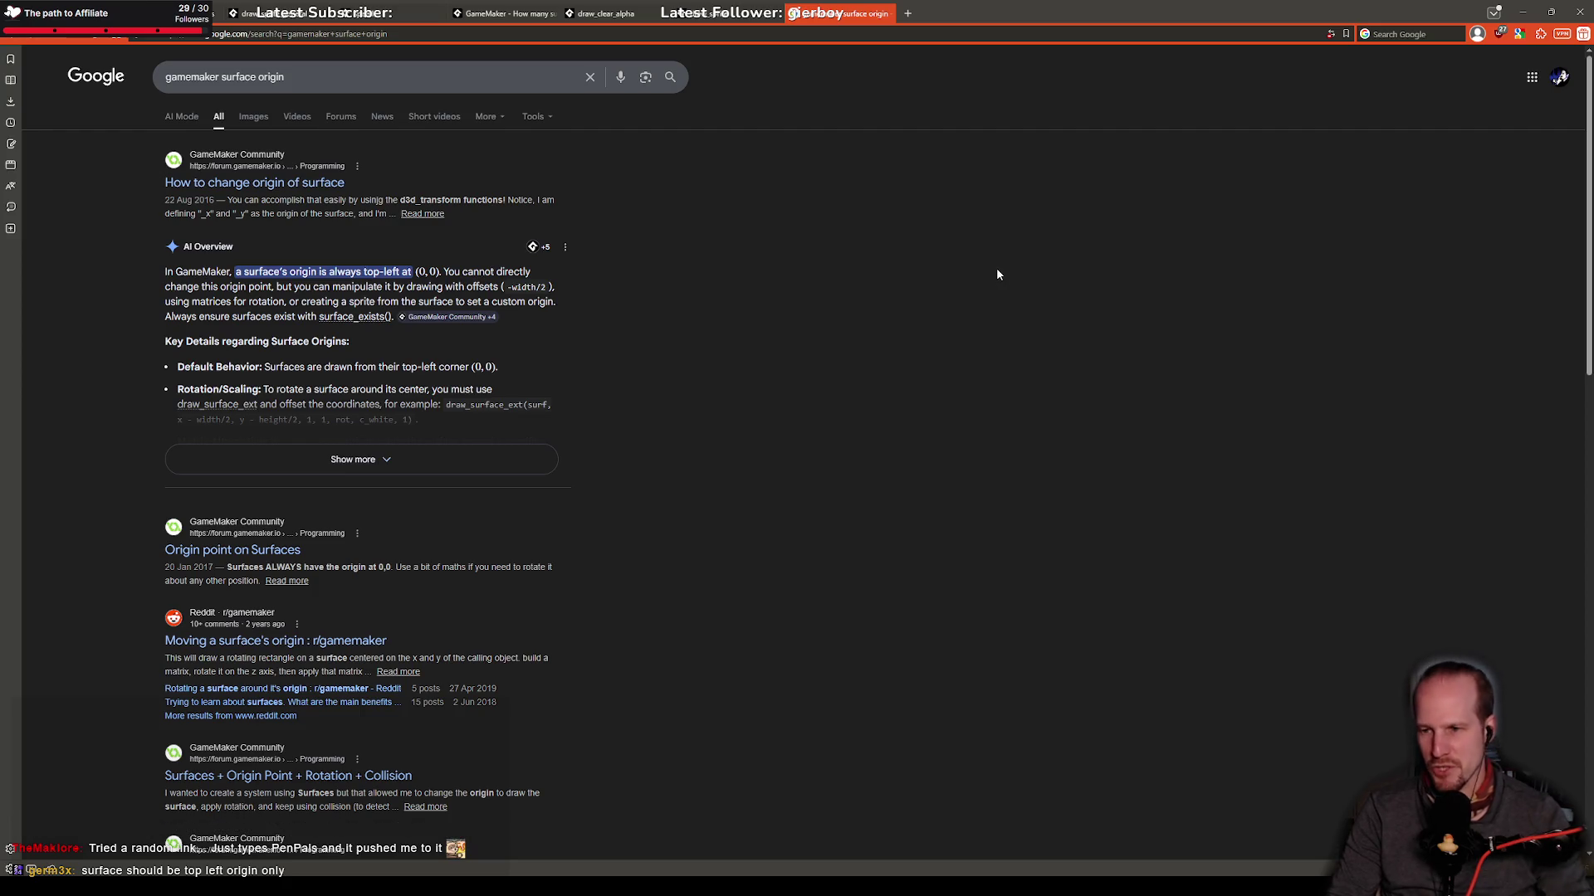
key(alt+Tab)
Step: Inspect the minus before sprite_xoffset in draw_surface_ext, leaving it unchanged
click(794, 216)
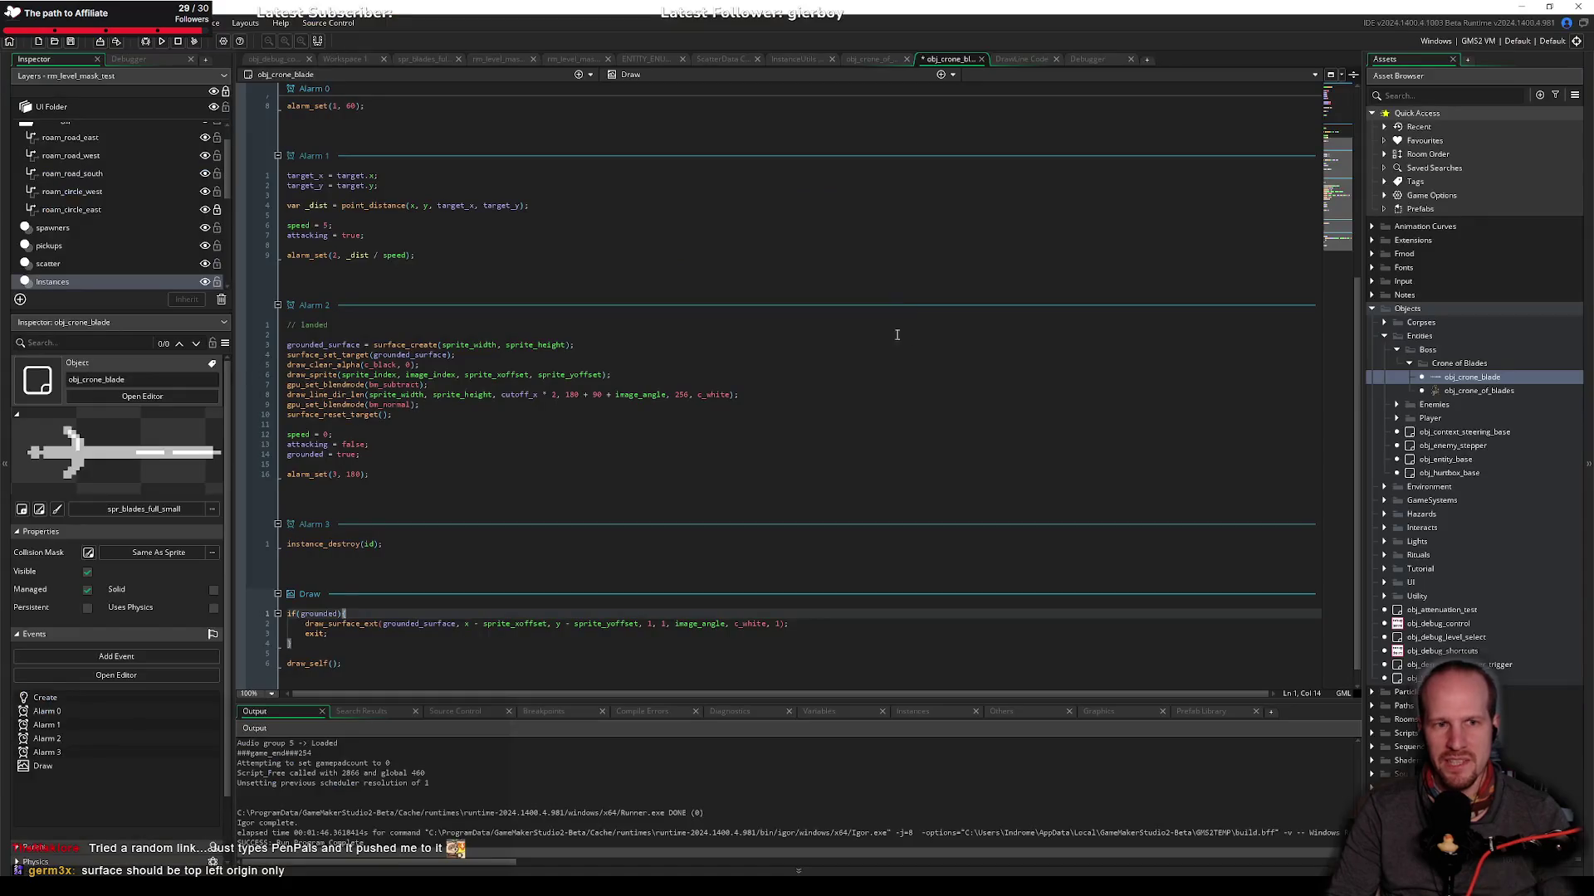
click(390, 405)
click(483, 623)
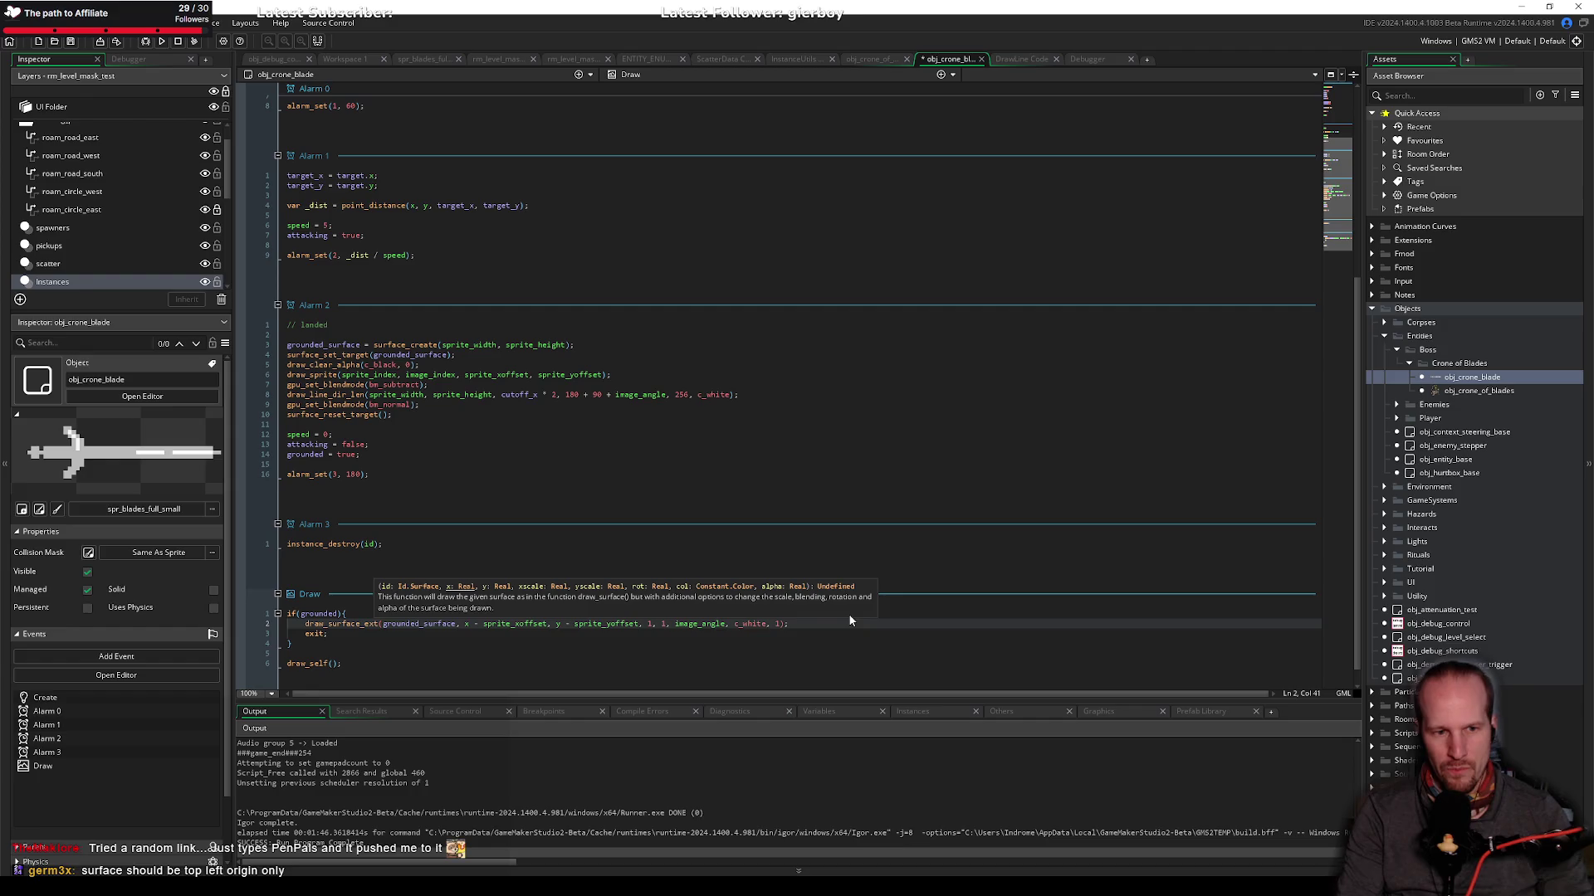
key(BackSpace)
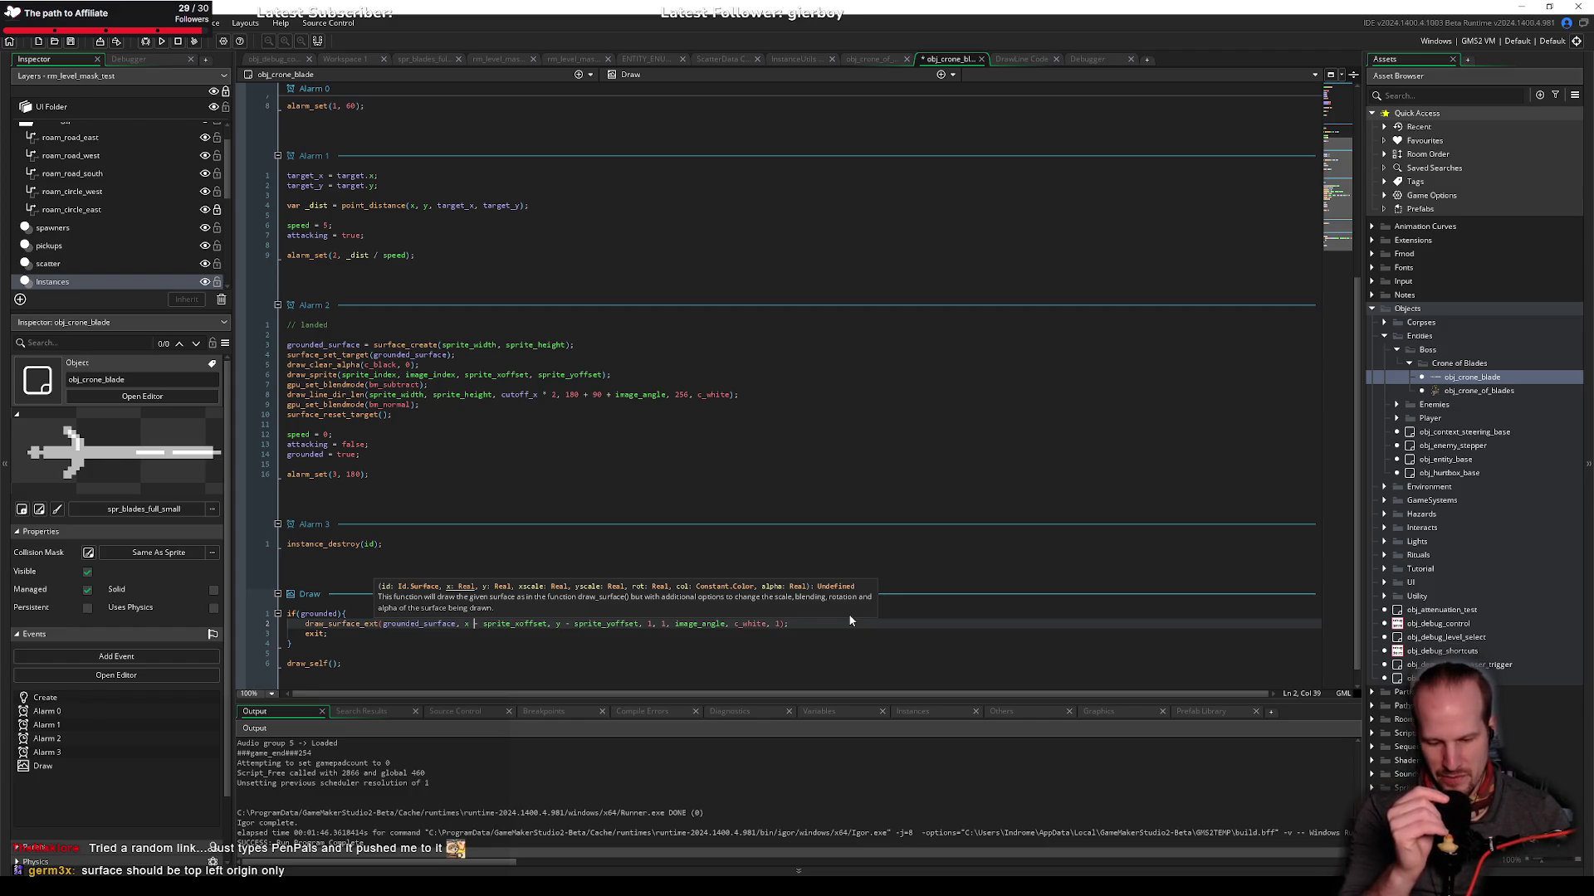
text(-)
key(Up)
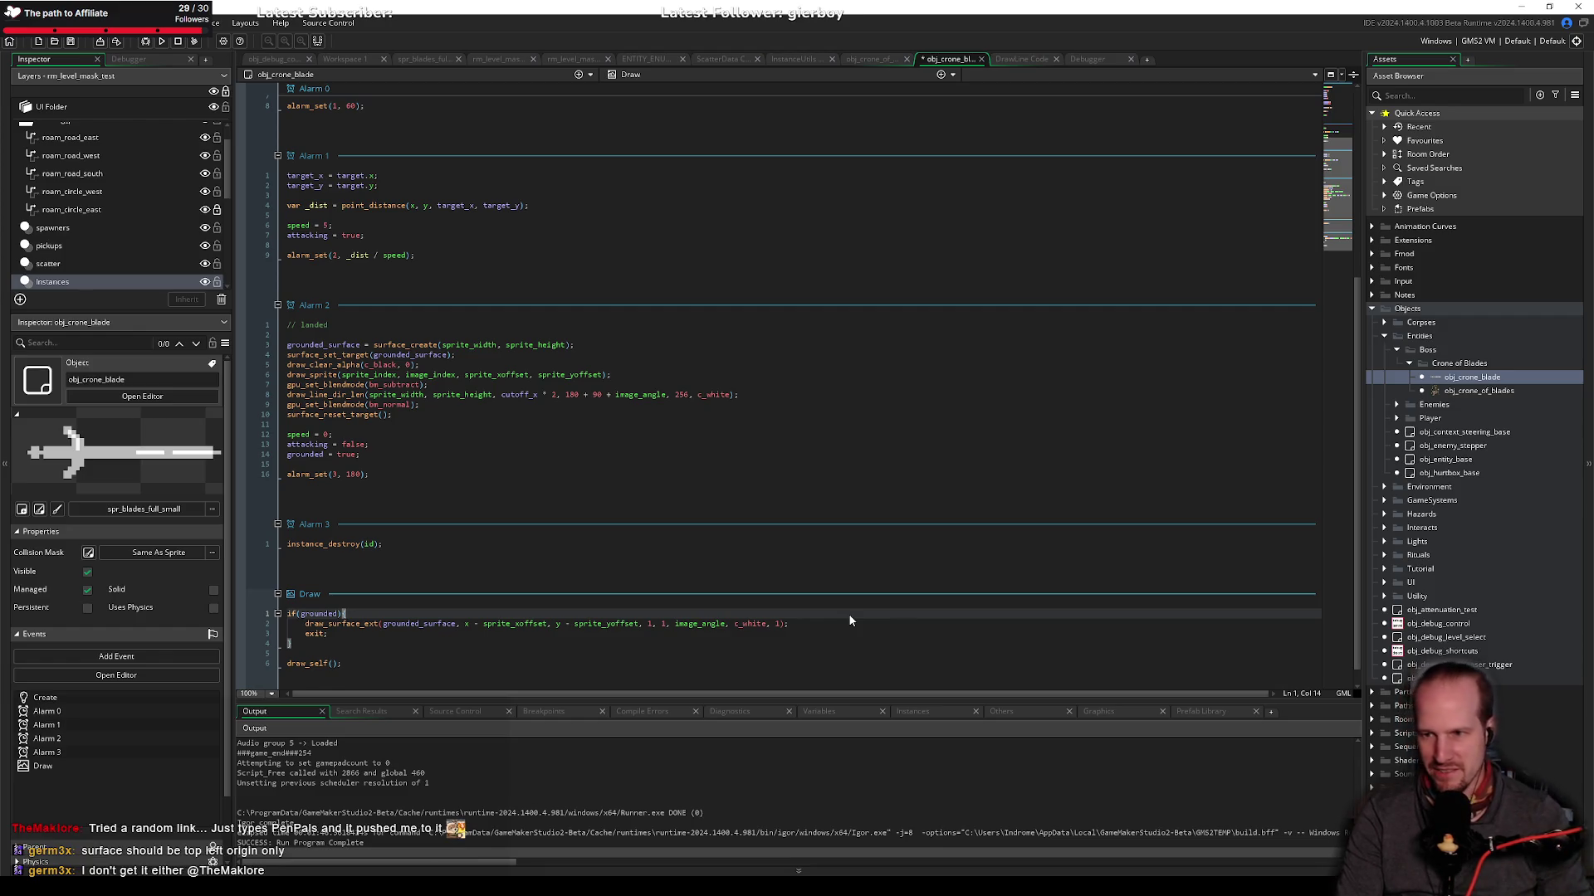
Step: Start a new grounded-block line: var _x = degtorad(image_angle) *
key(Return)
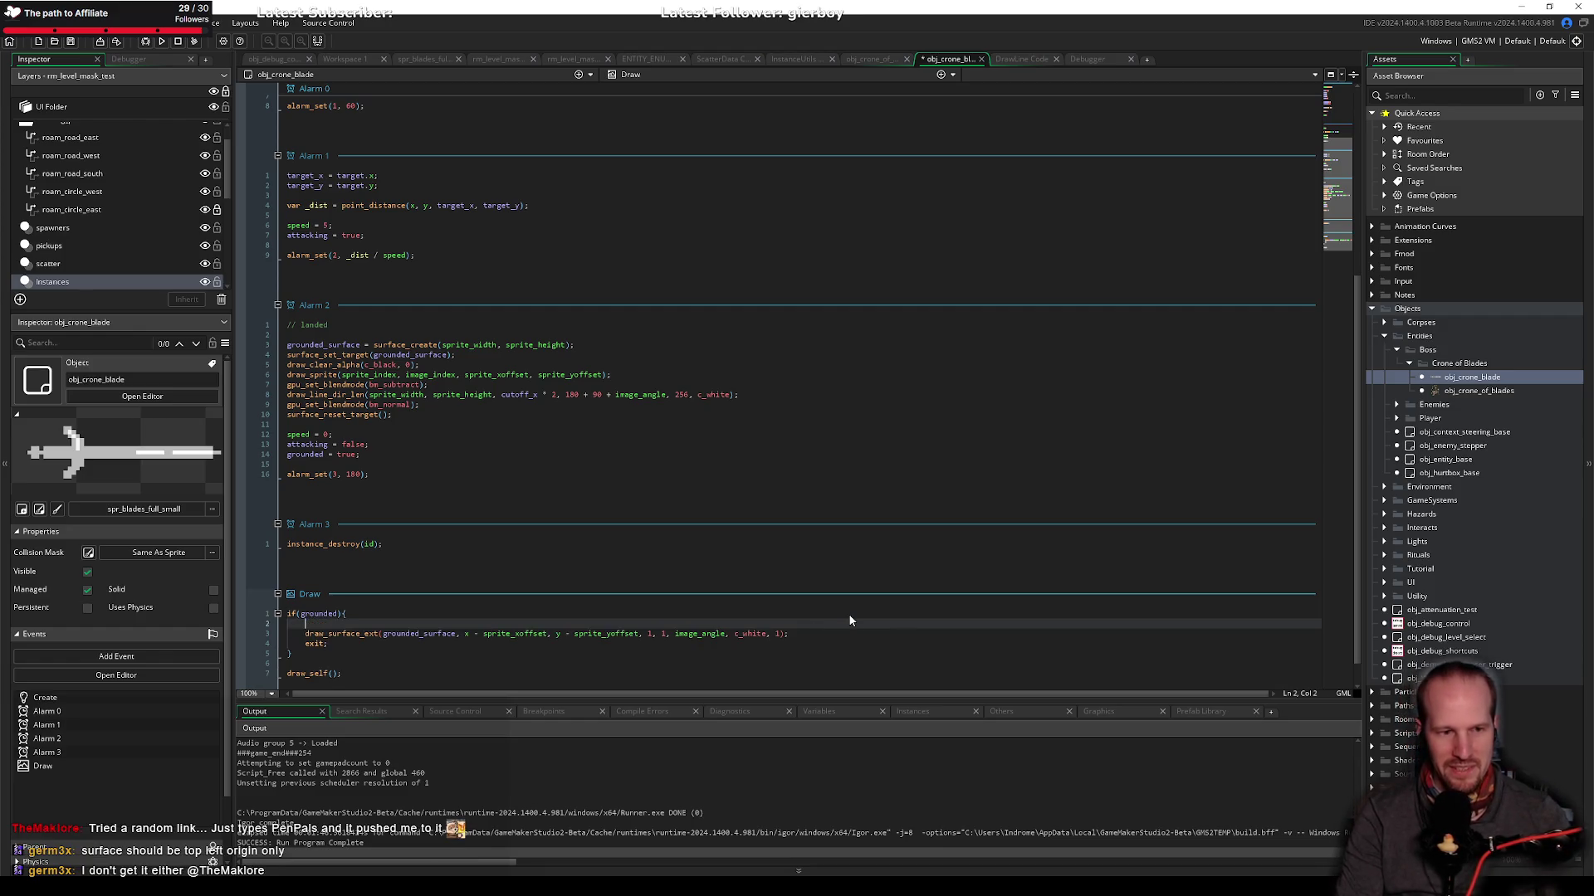
text(d)
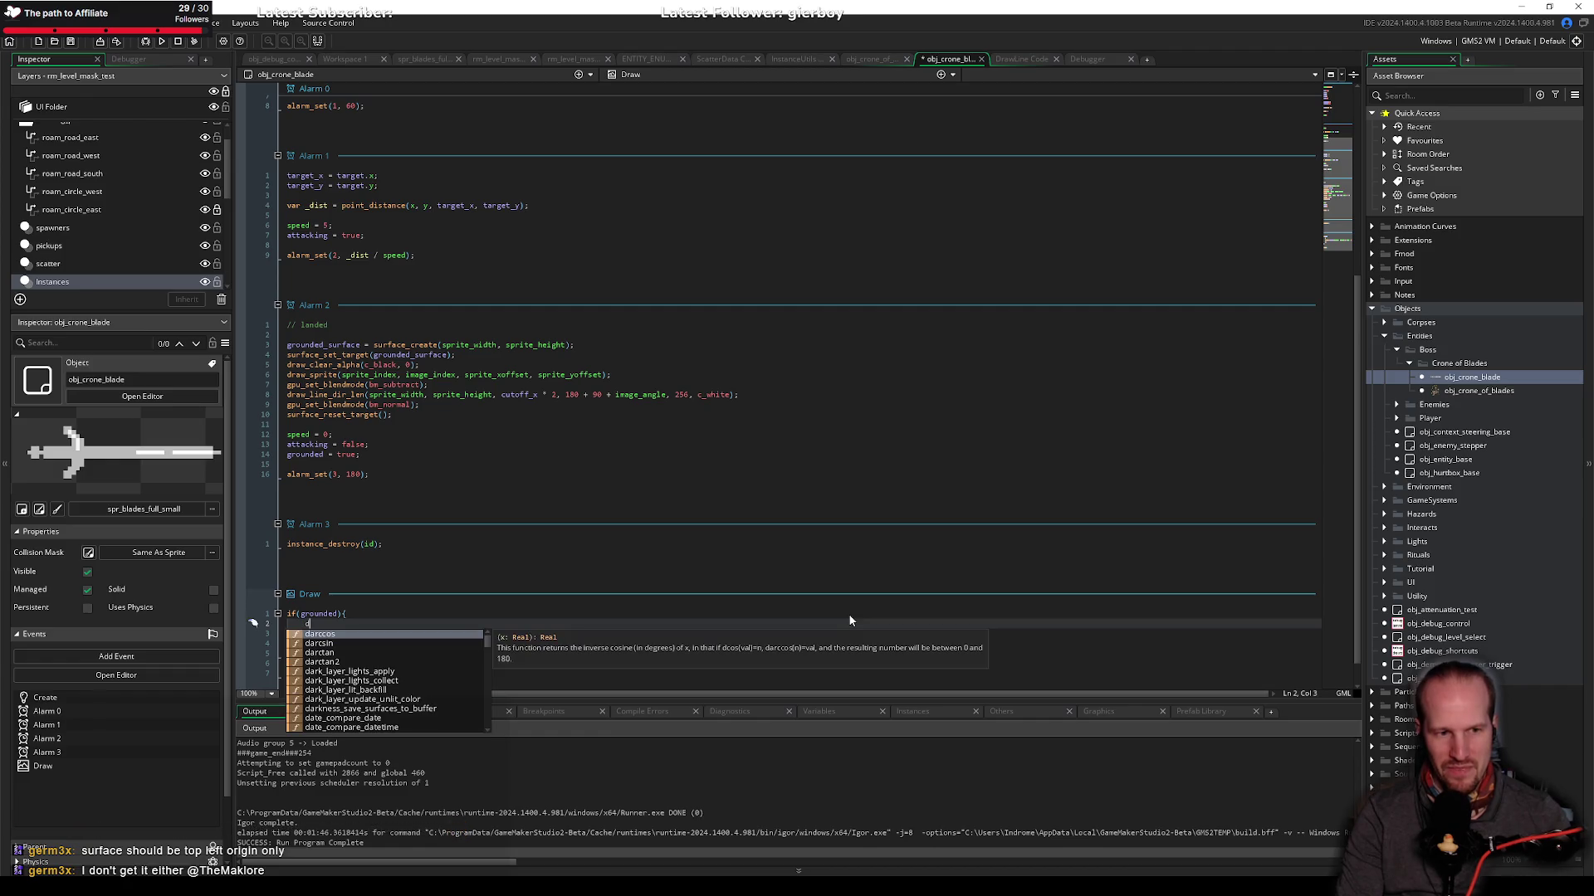
key(BackSpace)
text(var _x =)
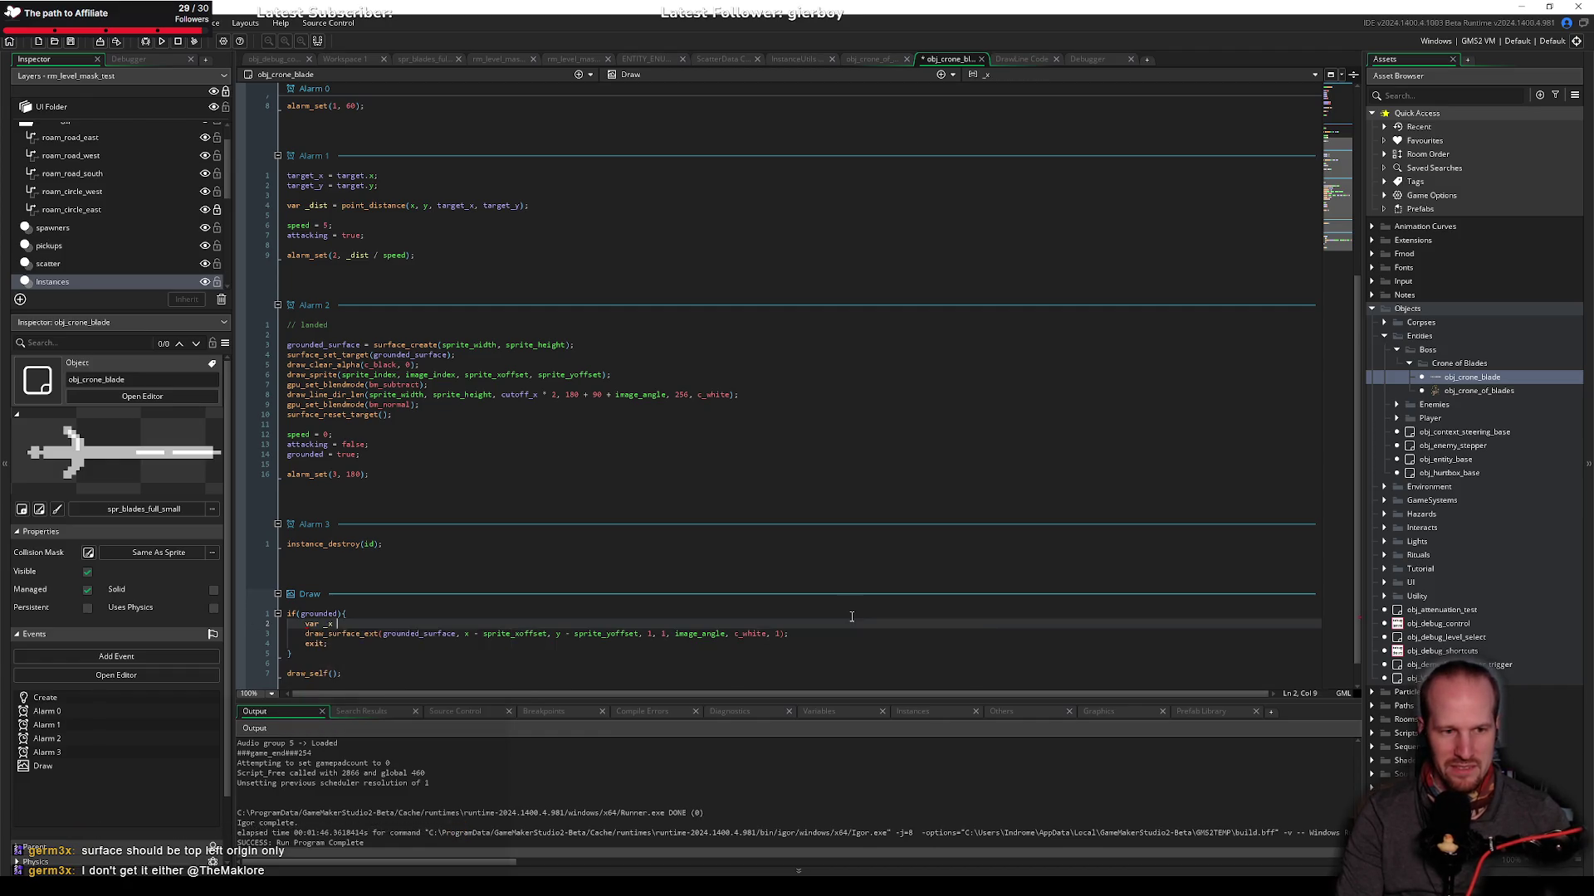
key(Escape)
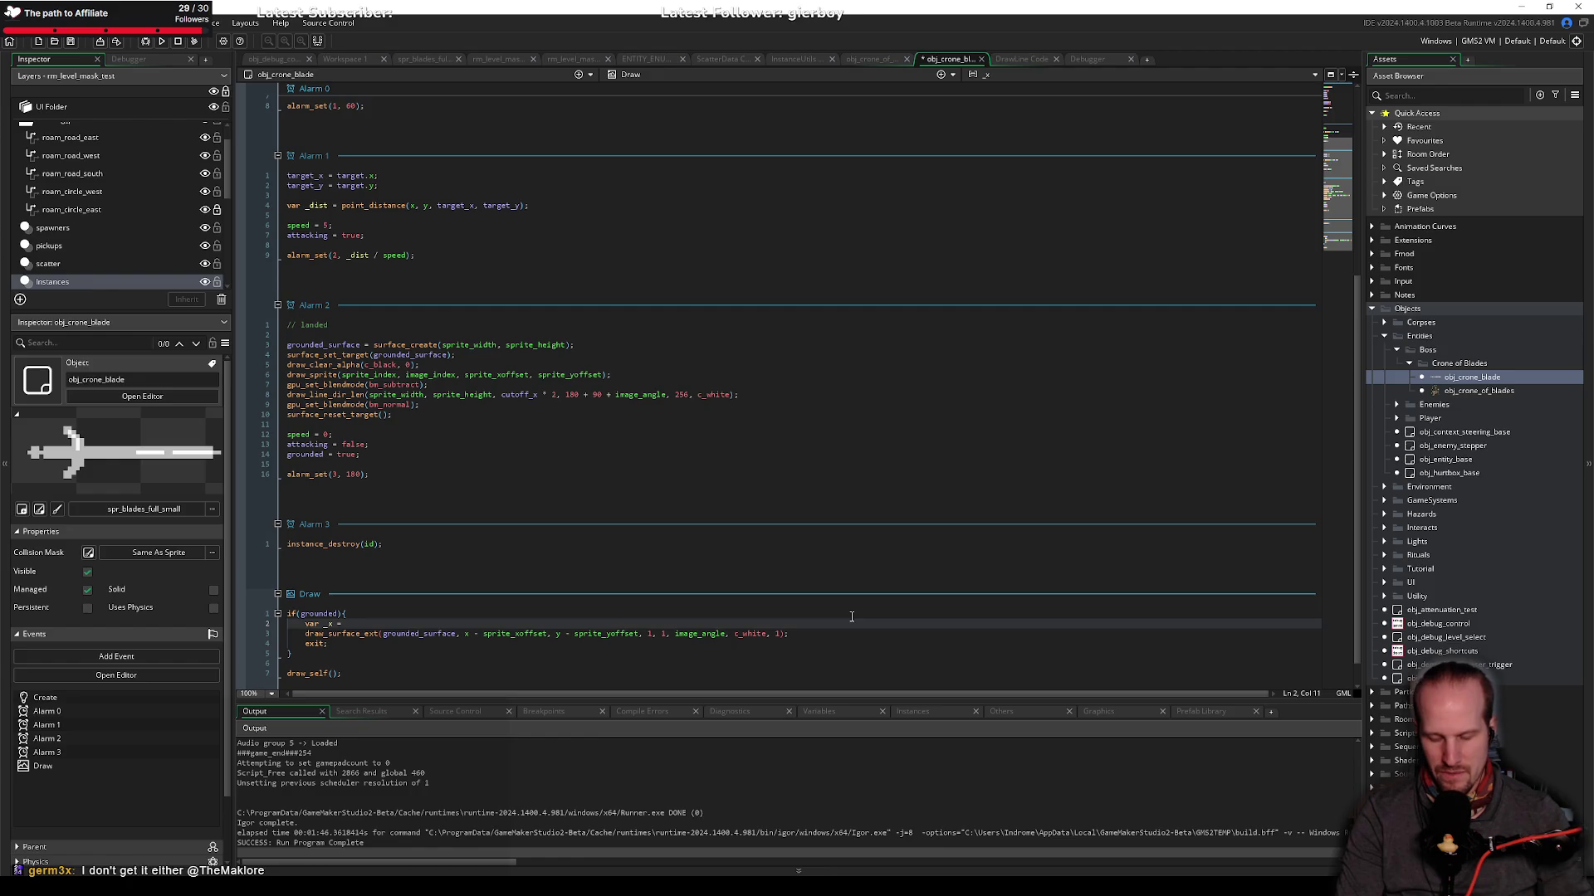
text(i)
key(BackSpace)
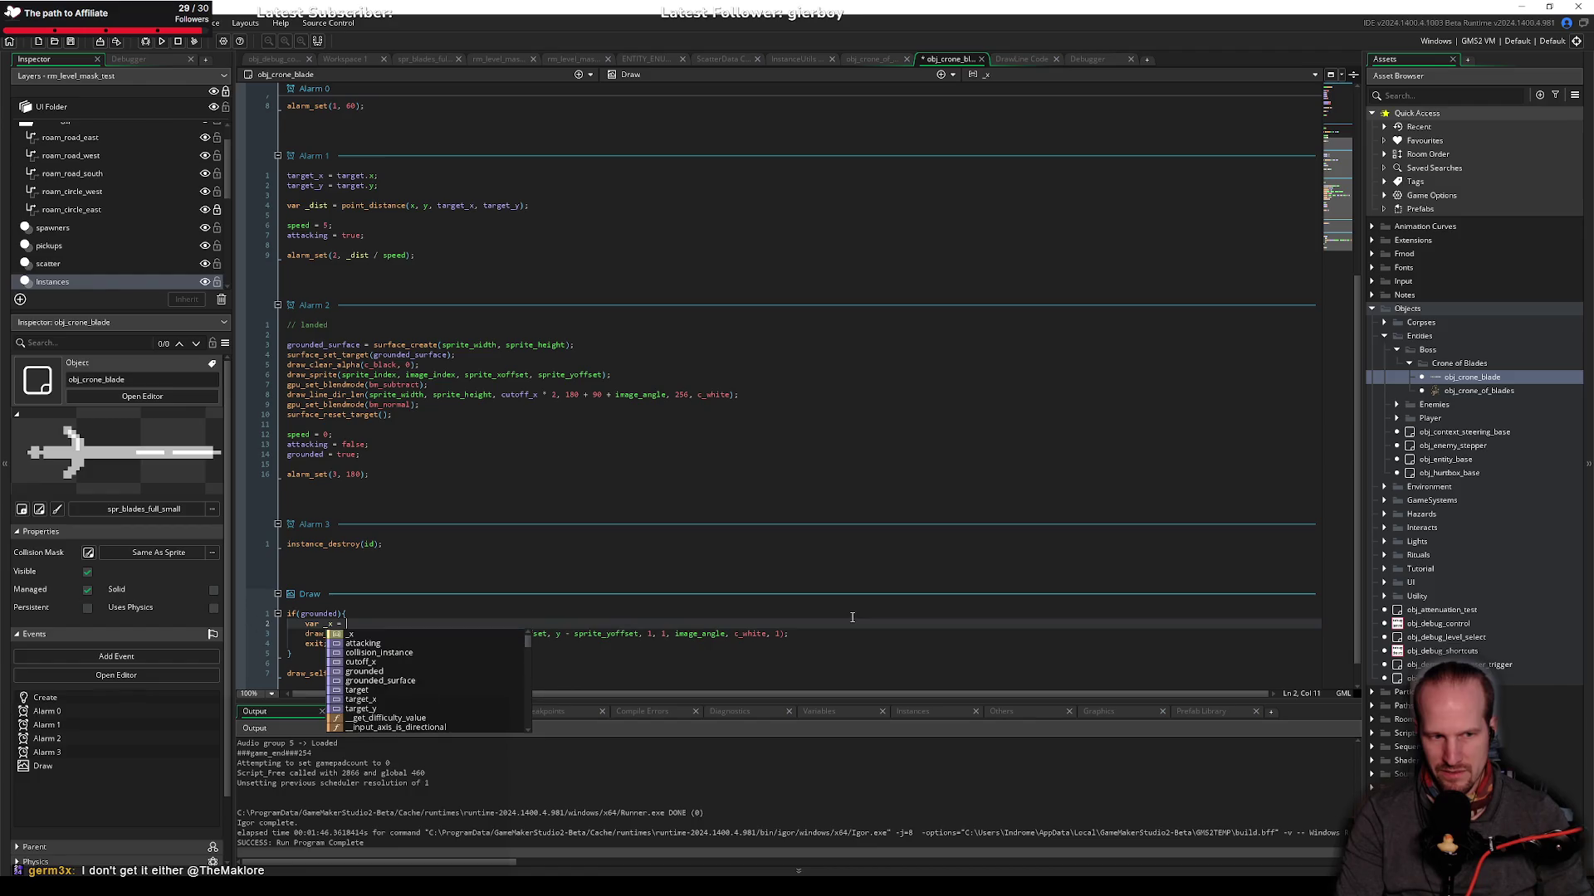
text(degtorad(image_angle)
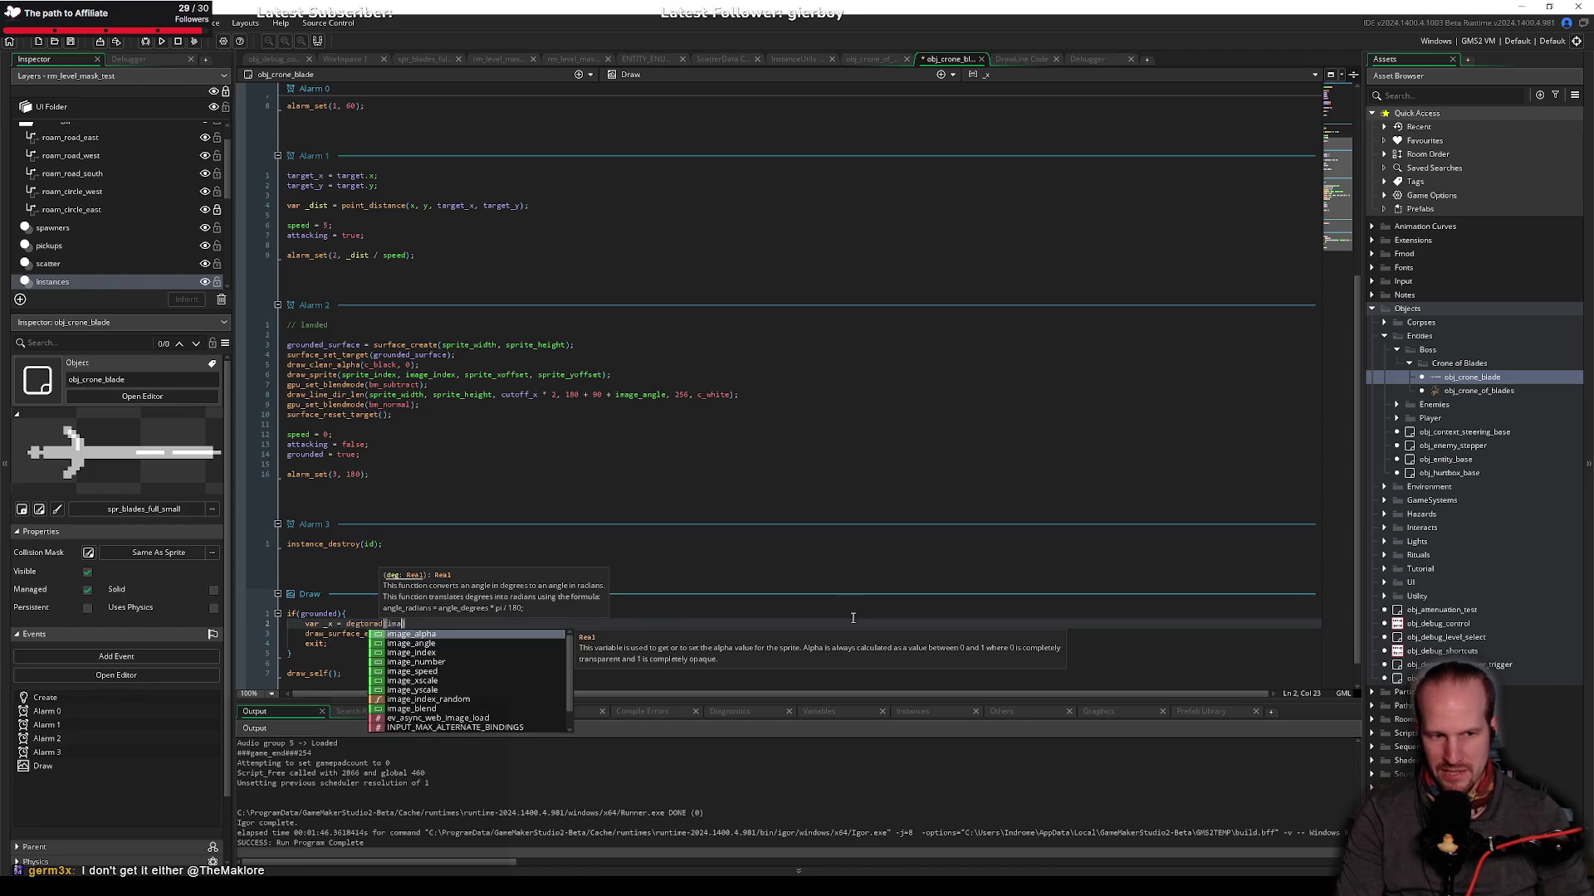
text() *)
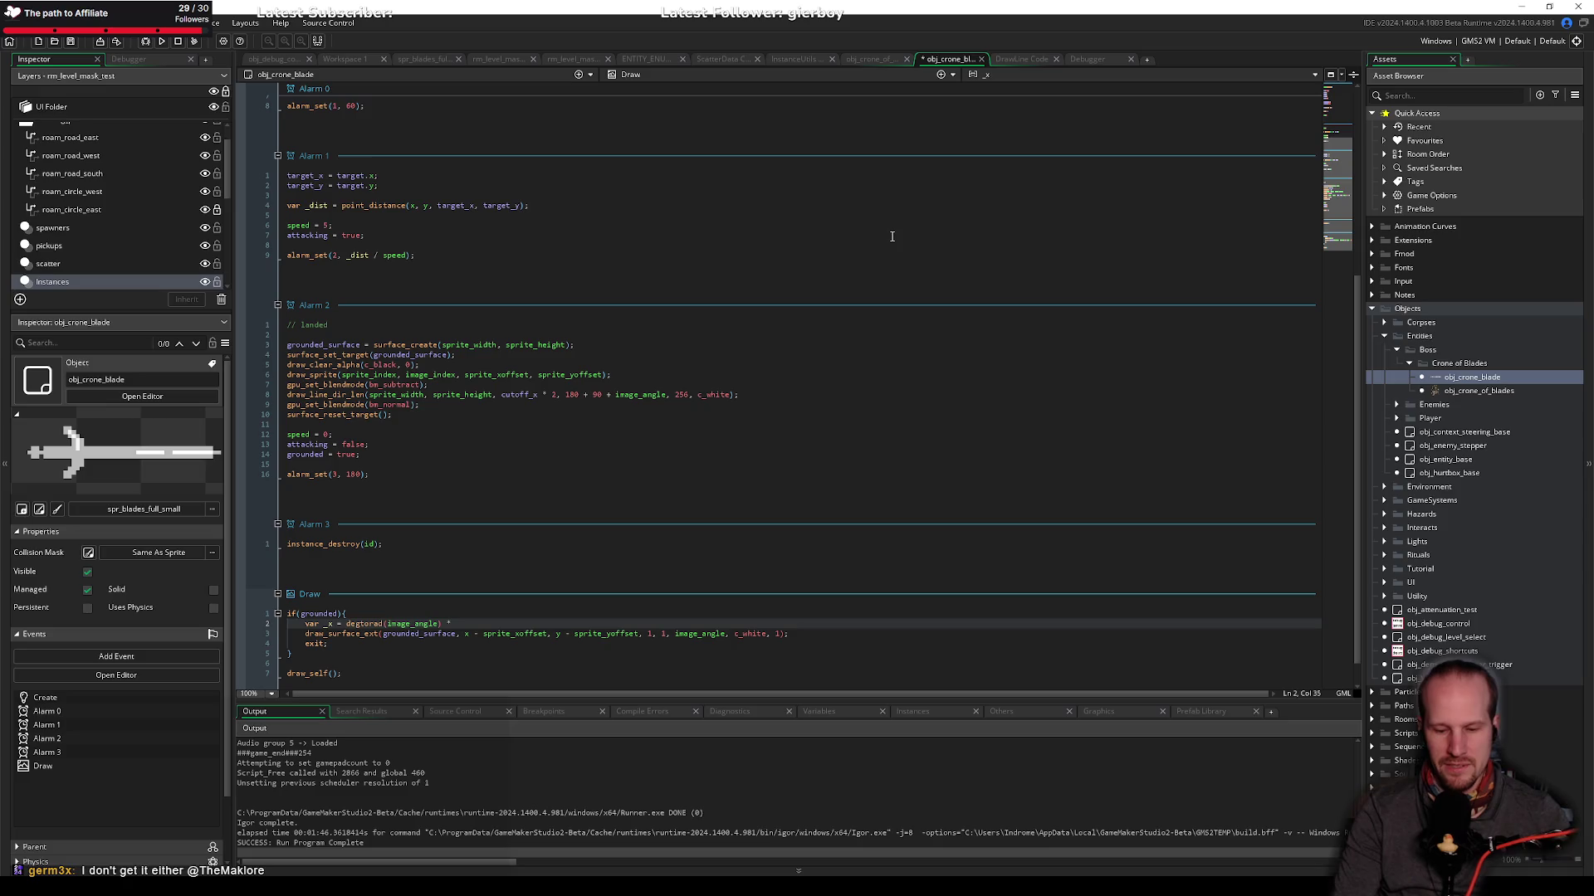
key(ctrl+t)
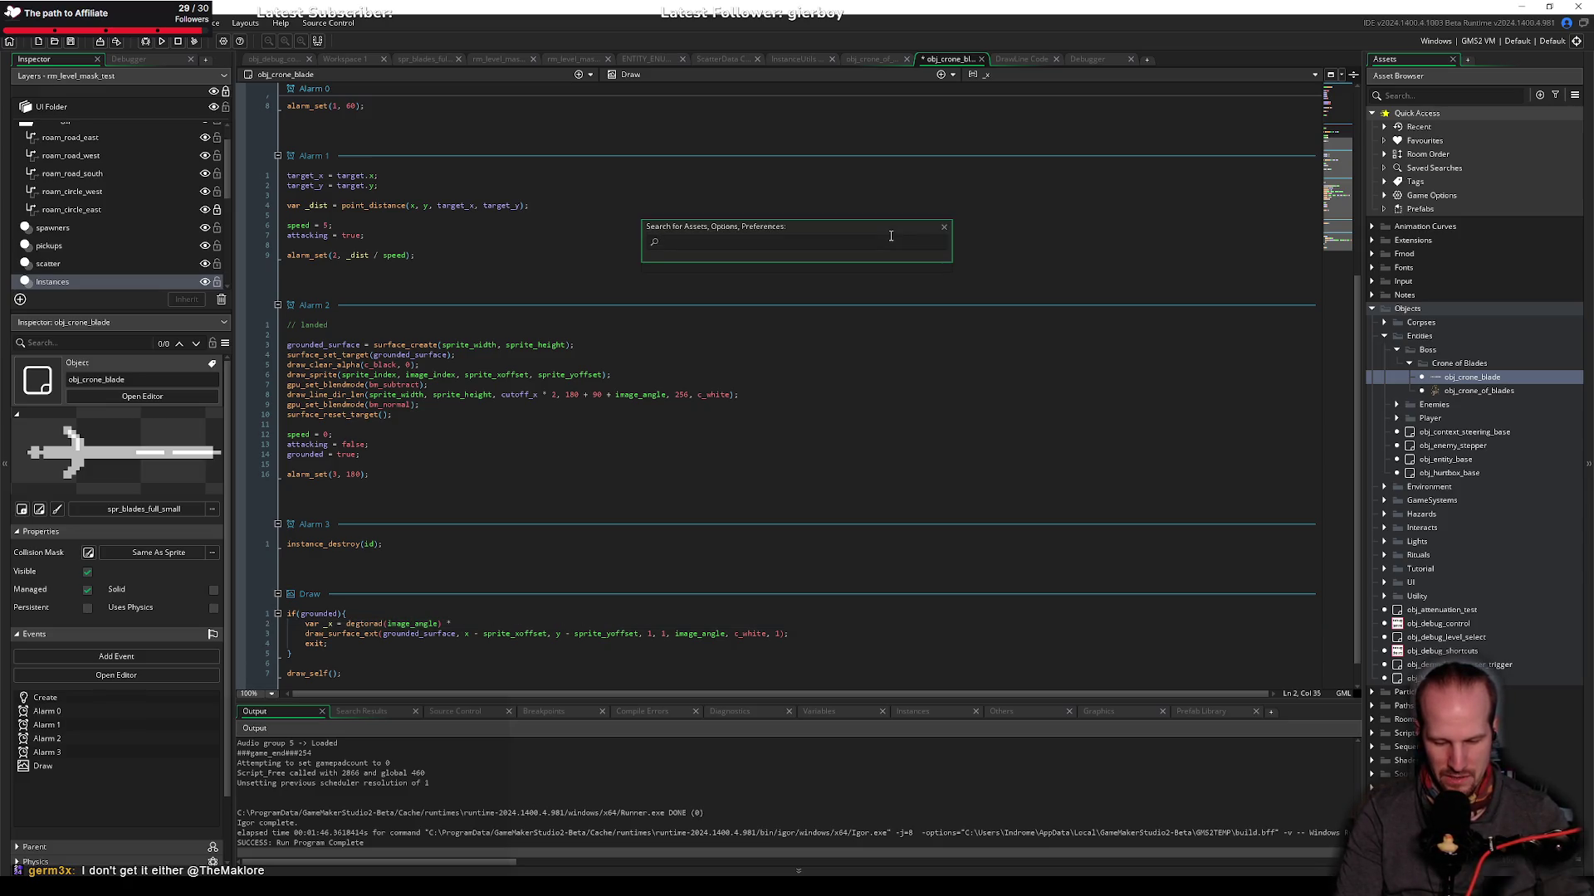
text(random_i)
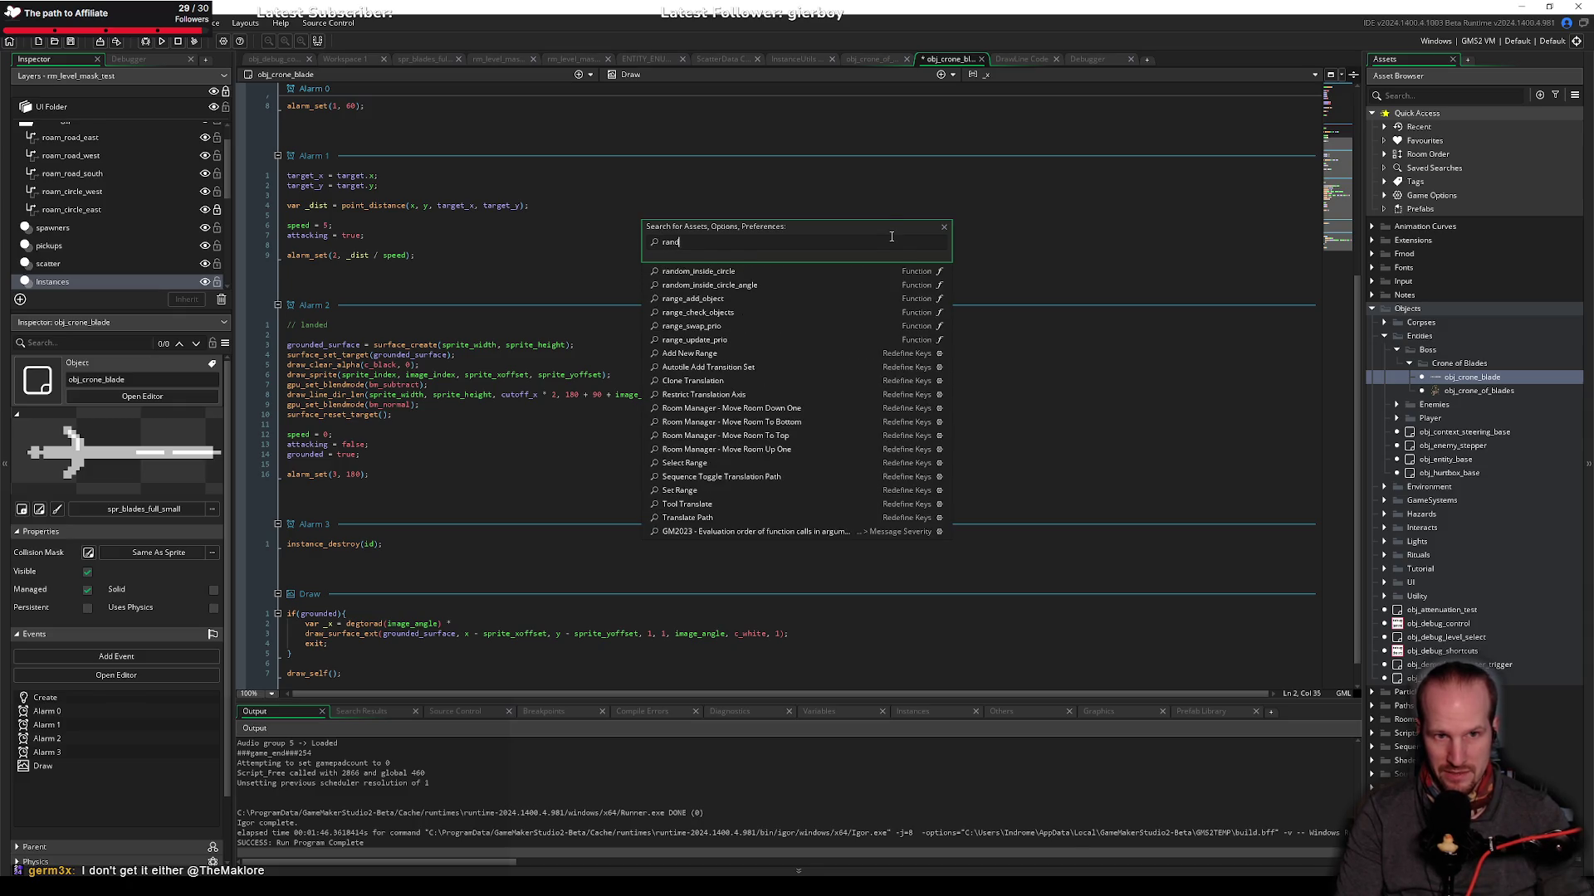
key(Return)
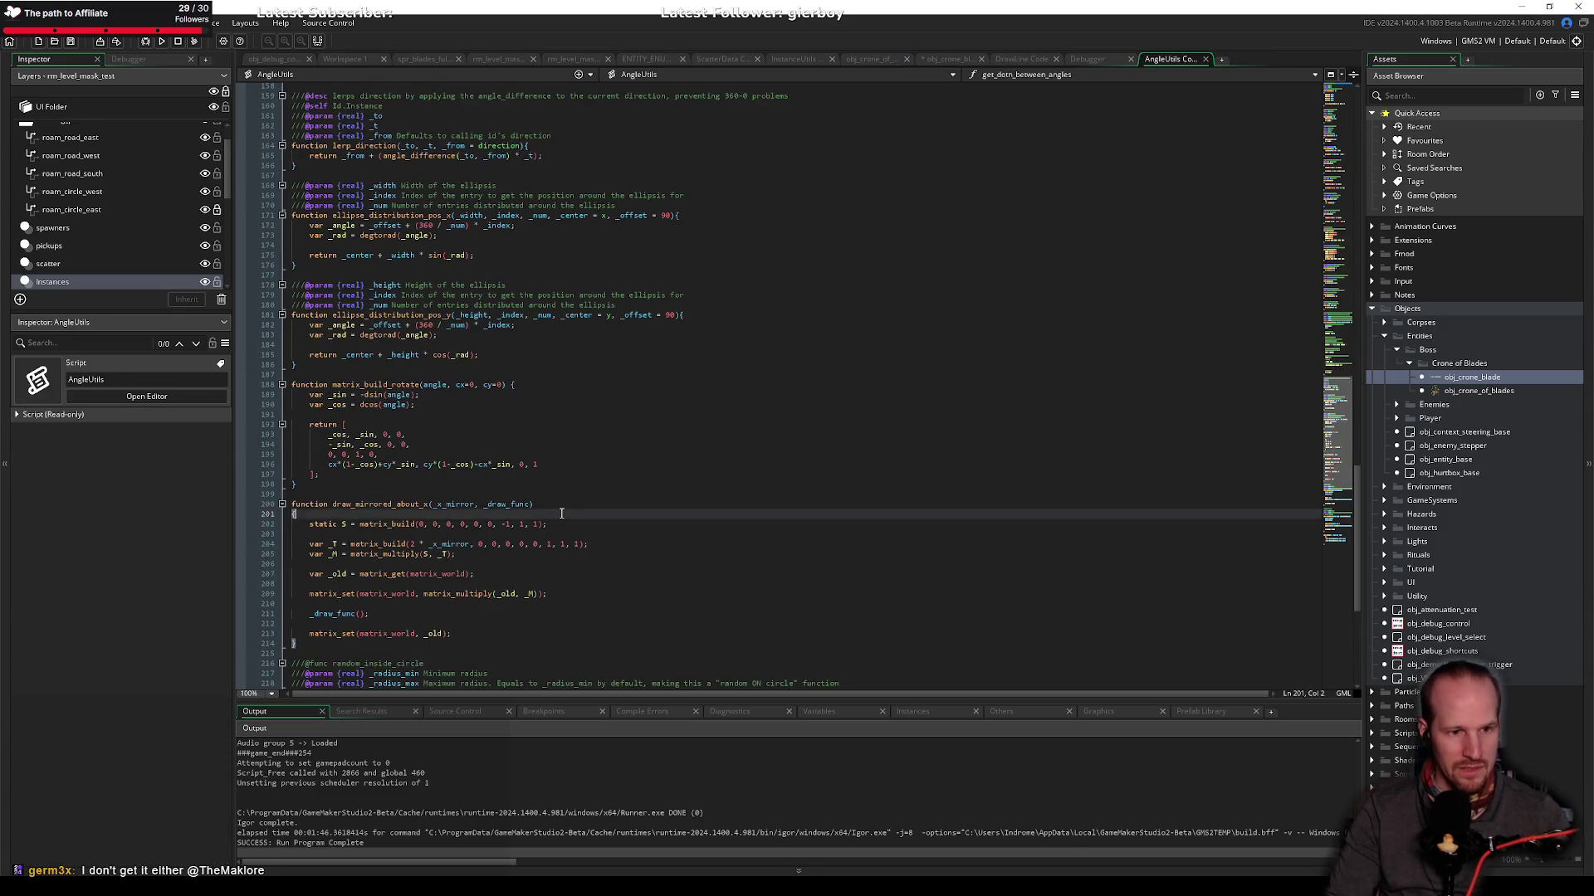
scroll(366, 604, down, 10)
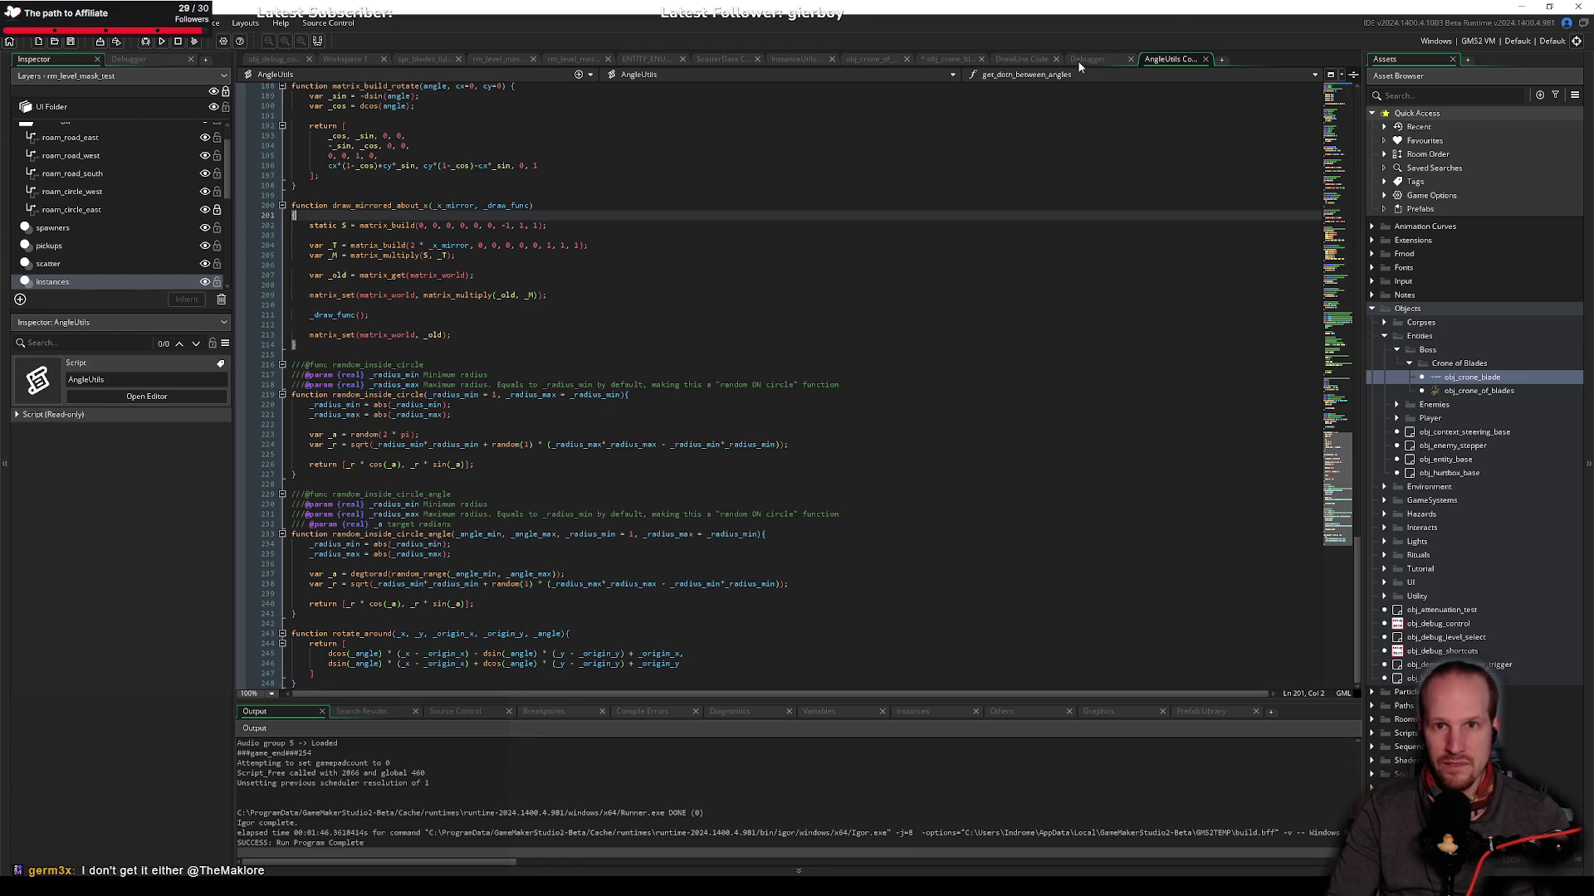
click(950, 59)
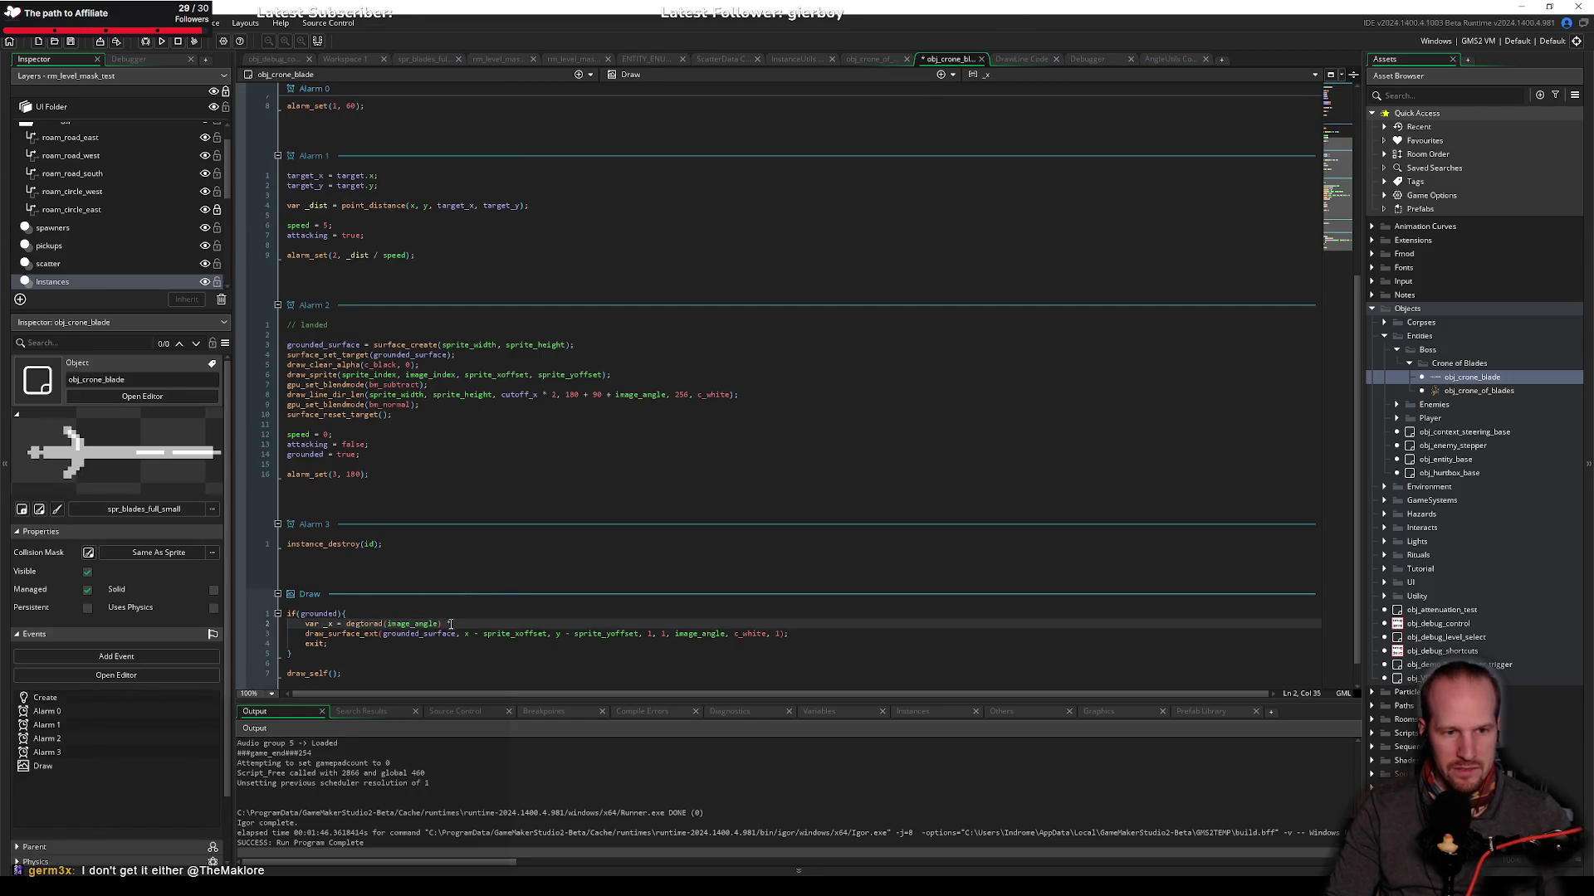
Step: Make _x -sprite_offset * degtorad(image_angle); and begin a var _y = line
drag(451, 623, 346, 623)
key(Left)
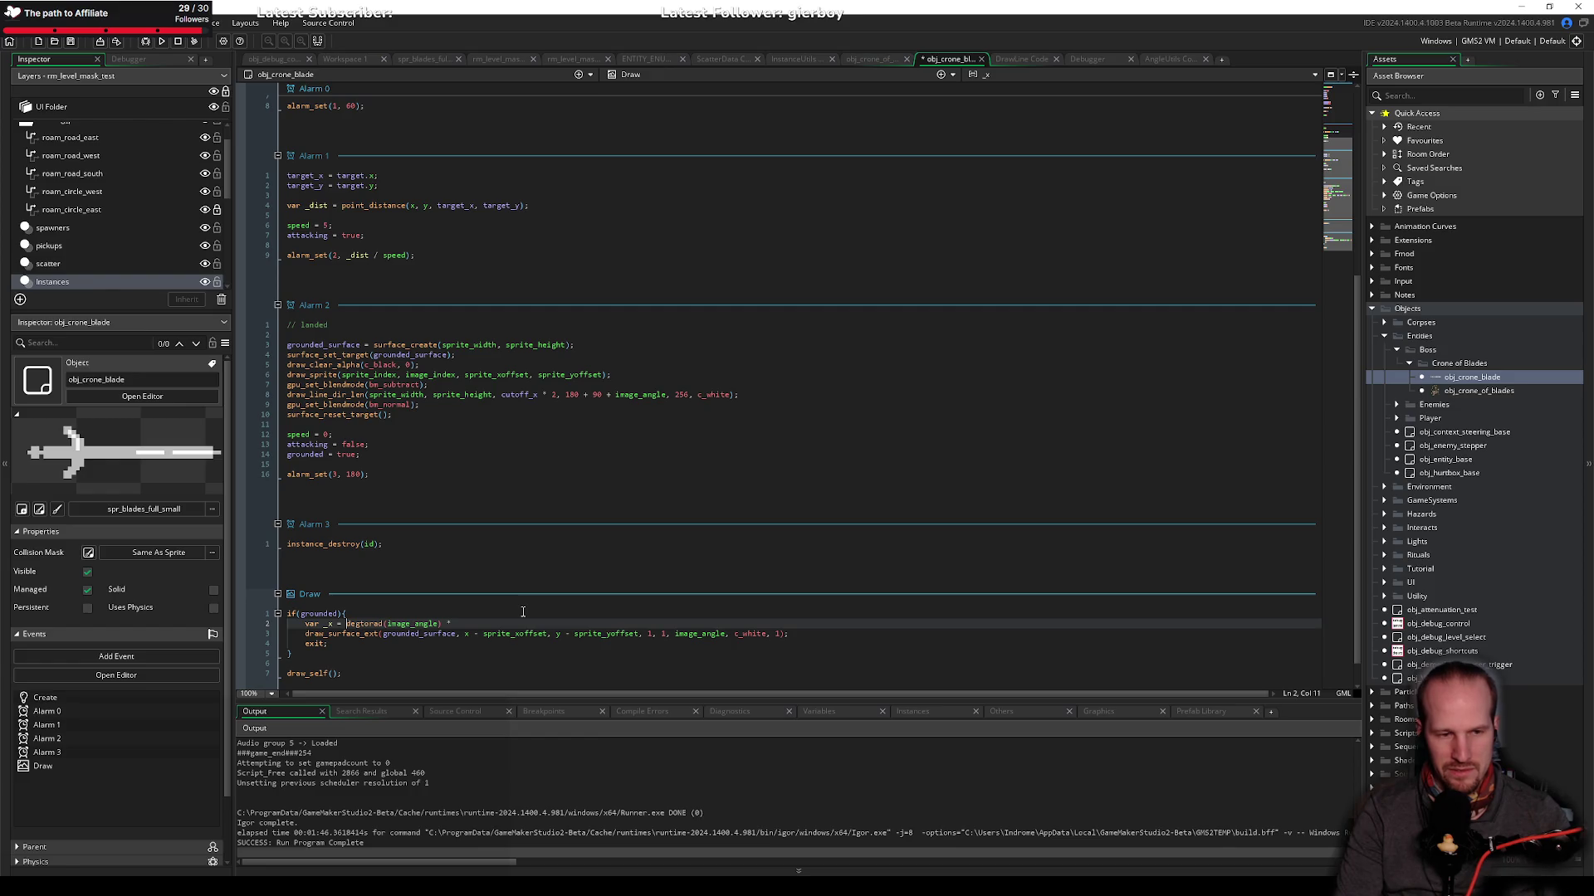
text(-sprite_off)
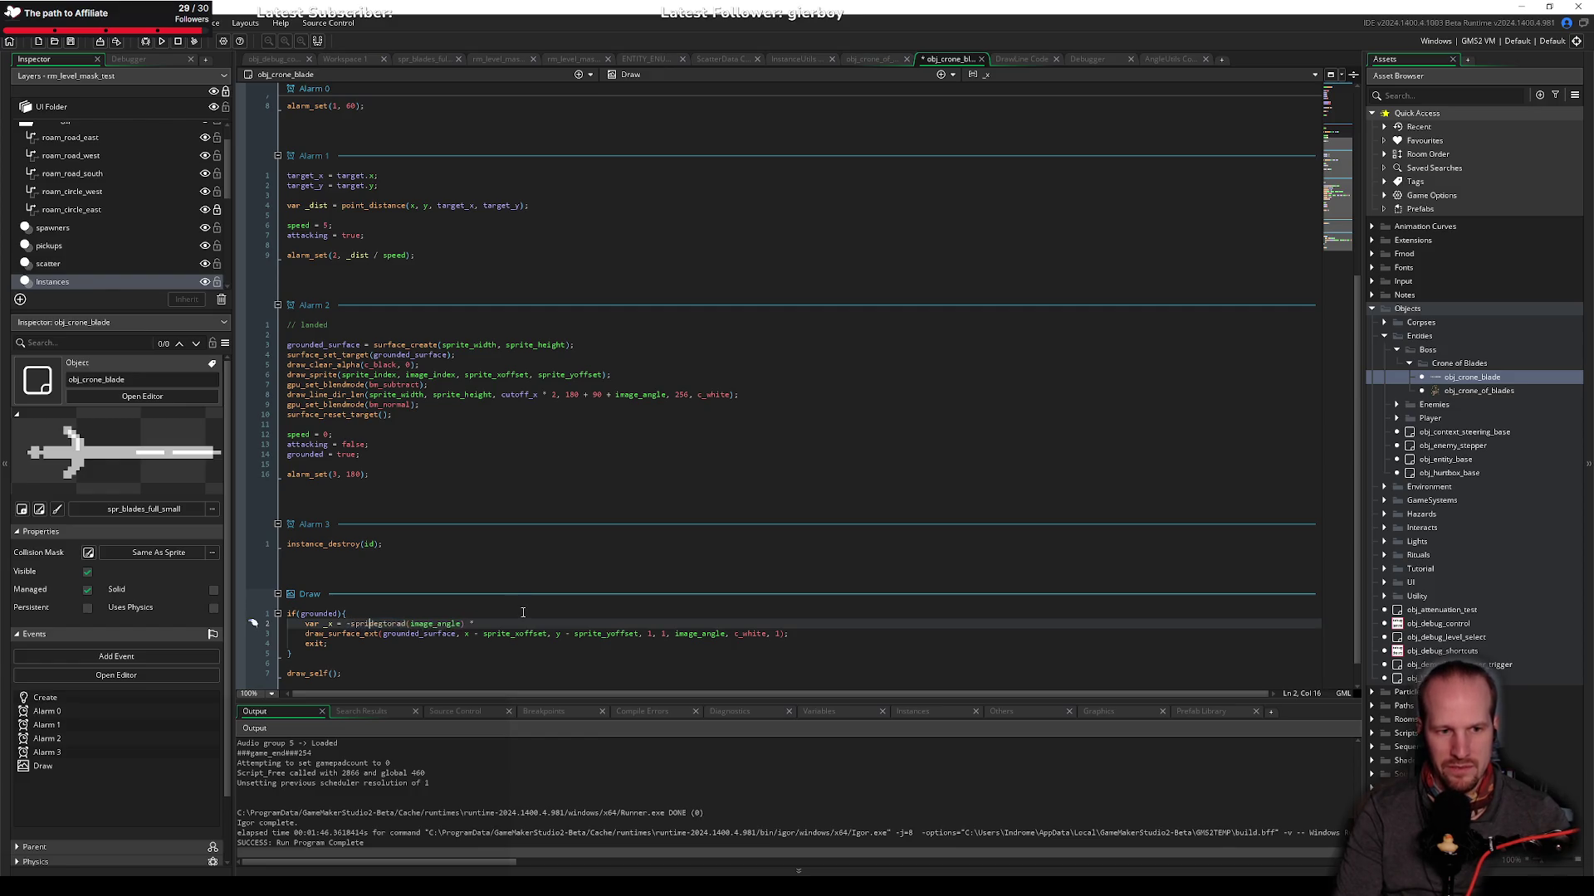
text(set *)
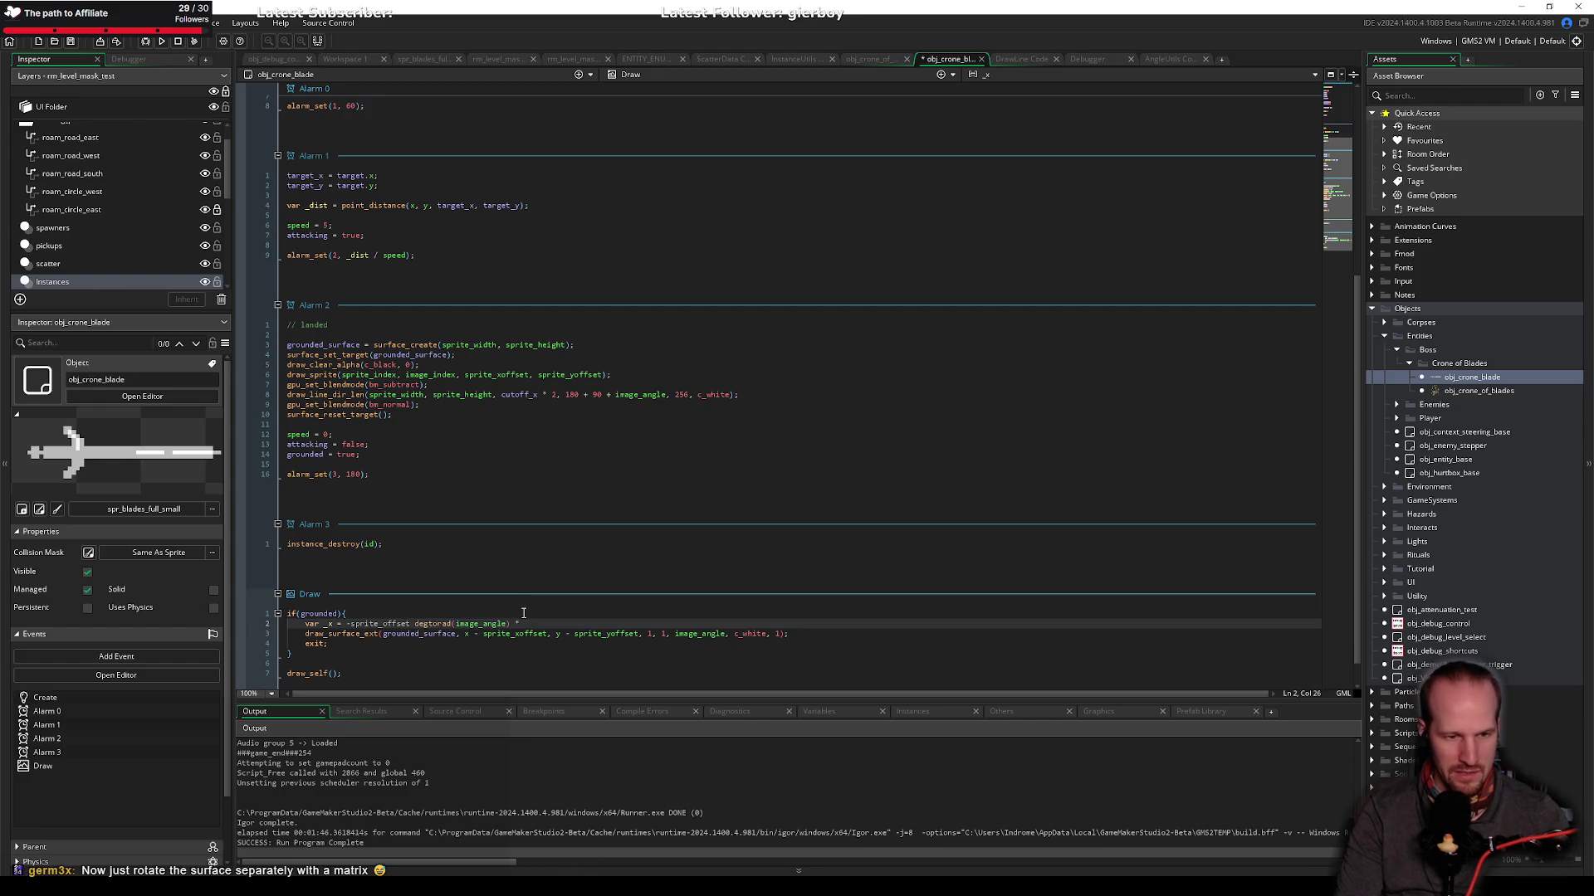
key(BackSpace)
key(BackSpace)
key(BackSpace)
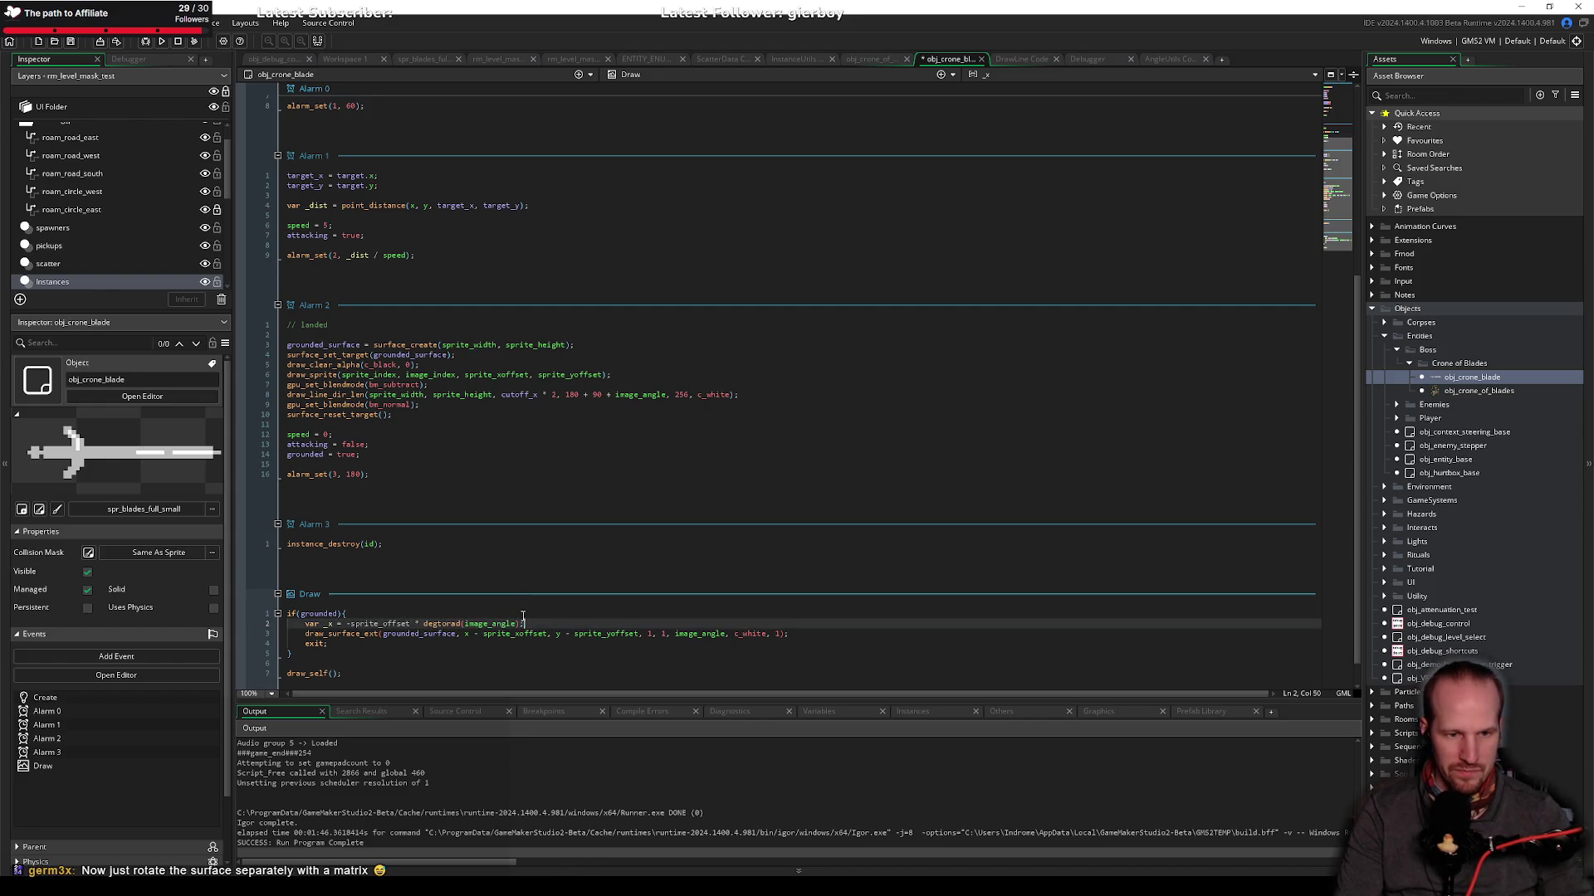
text(;)
key(Return)
text(var _y =)
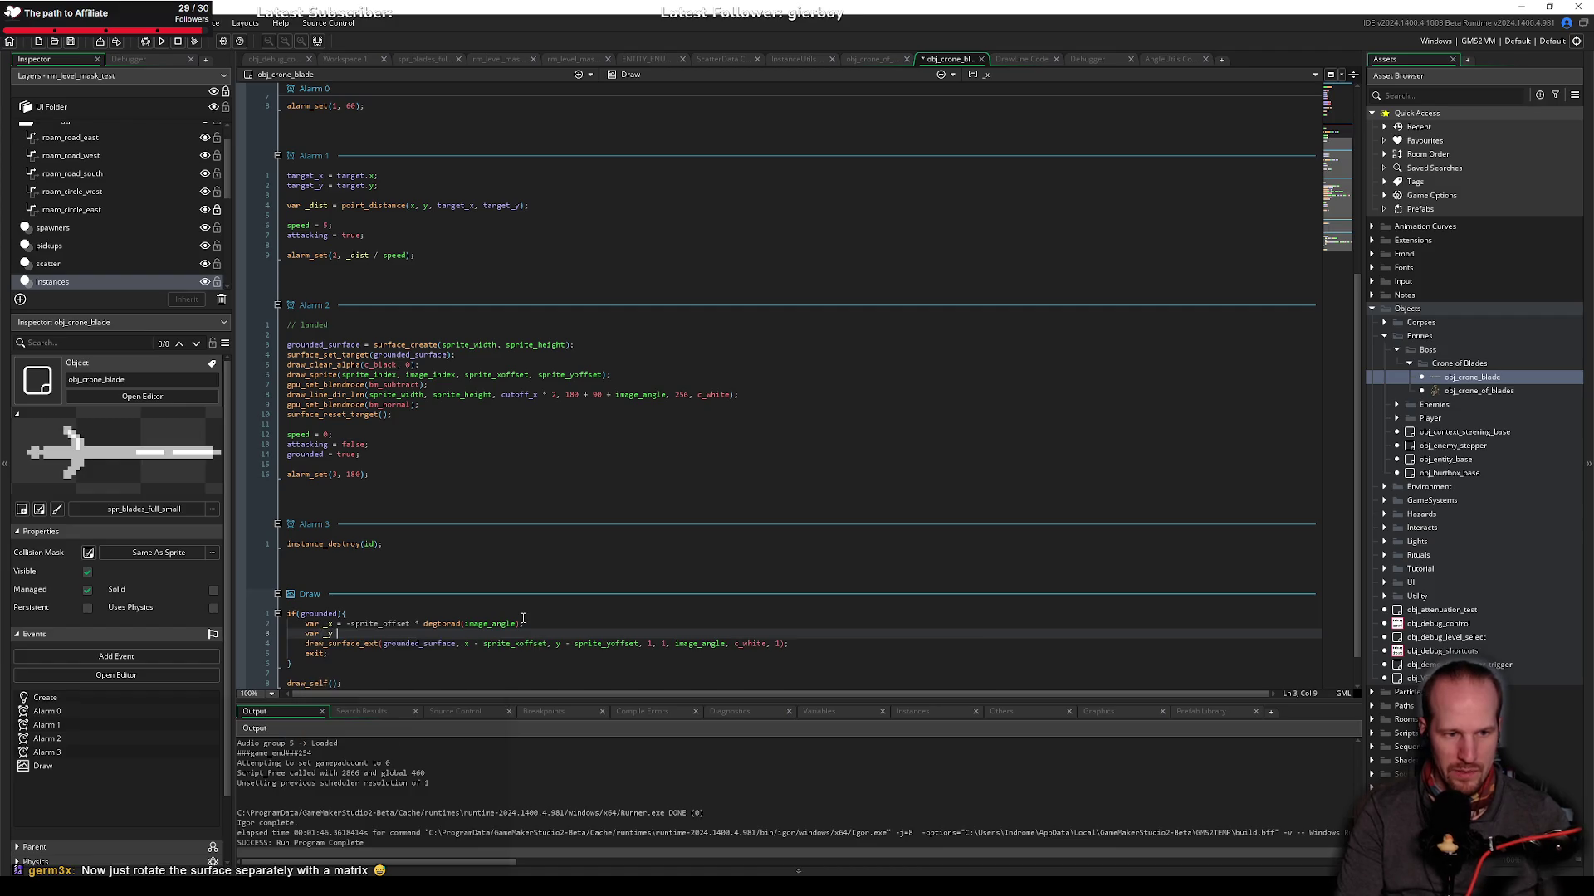
key(Escape)
Step: Correct sprite_offset to sprite_xoffset on the _x line
click(523, 624)
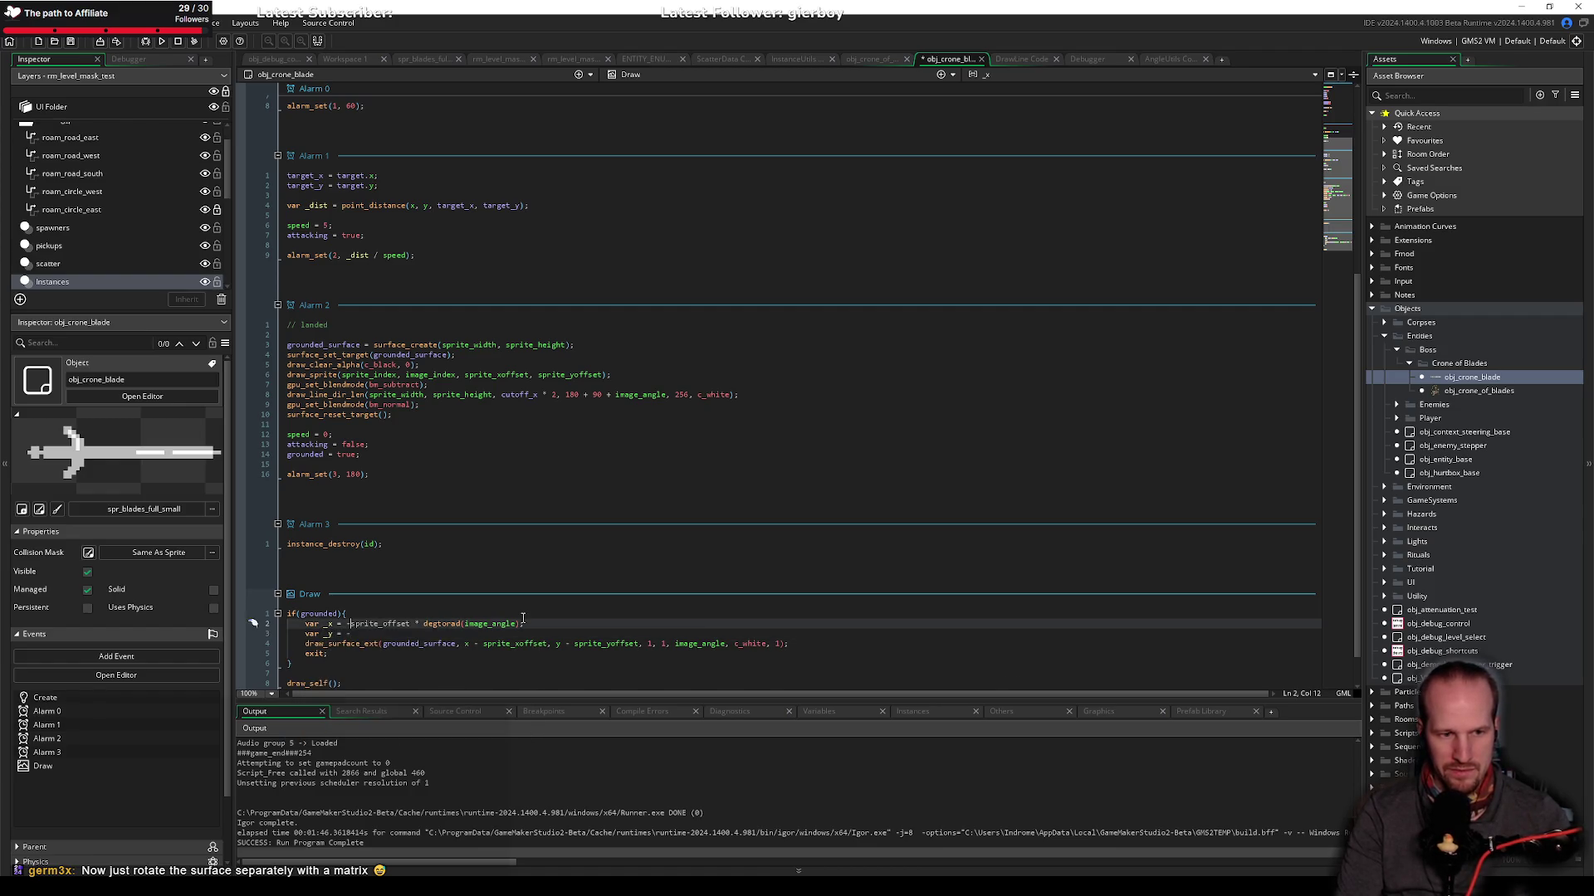
key(ctrl+Left)
key(ctrl+Left)
key(ctrl+Left)
text(x)
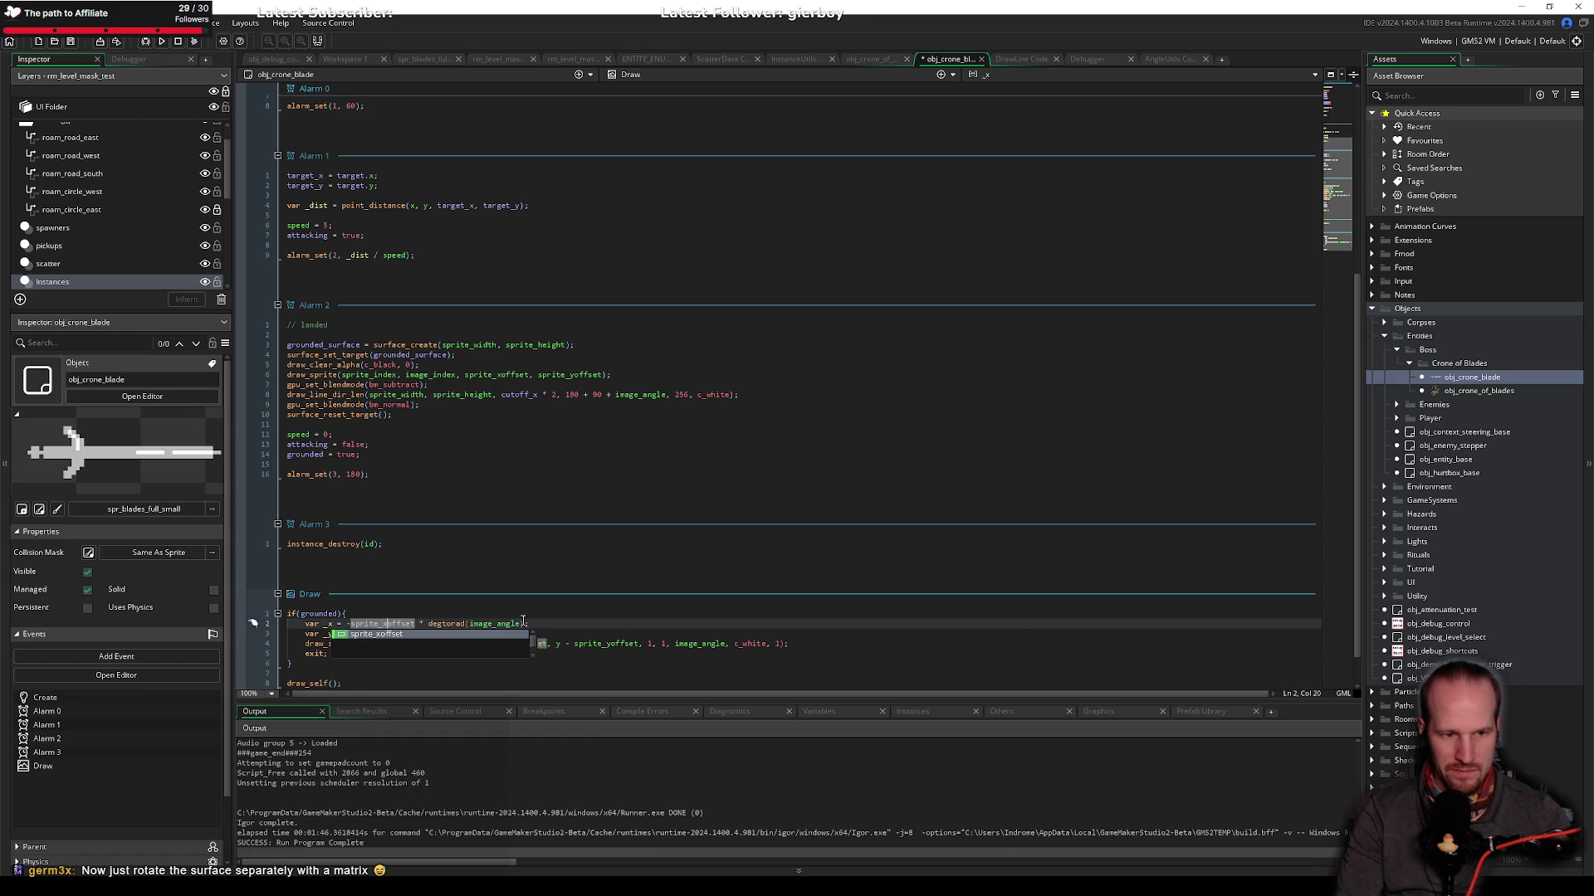
key(Escape)
key(Down)
Step: Check Alarm 2's line angle, briefly removing then restoring its + 90
scroll(524, 622, up, 2)
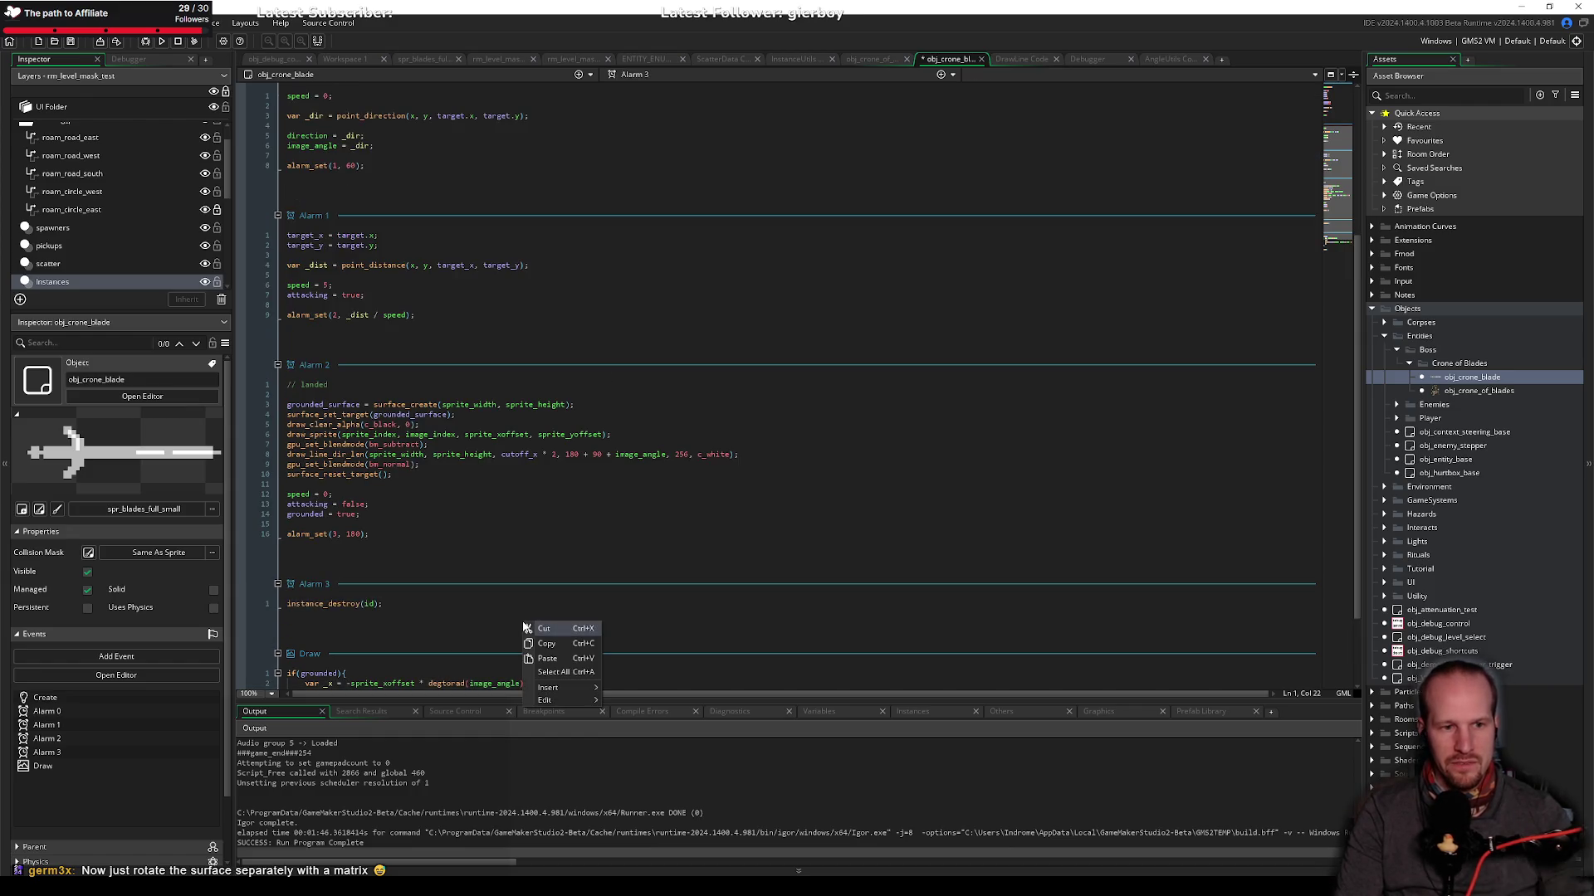
click(503, 444)
scroll(503, 355, down, 3)
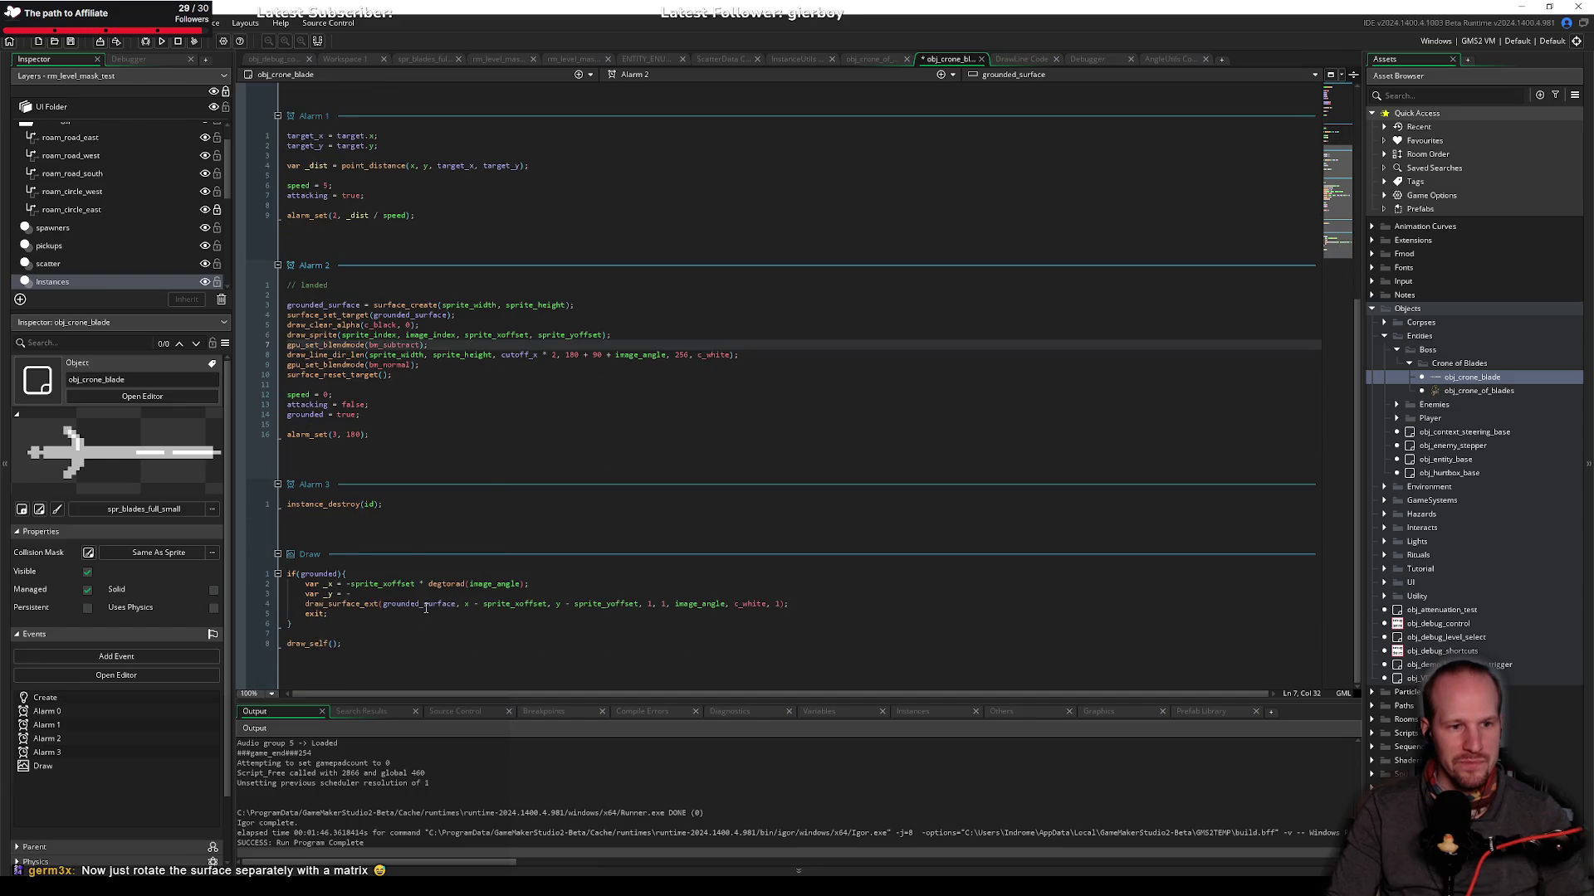
click(603, 355)
key(BackSpace)
key(BackSpace)
key(BackSpace)
key(Left)
key(Left)
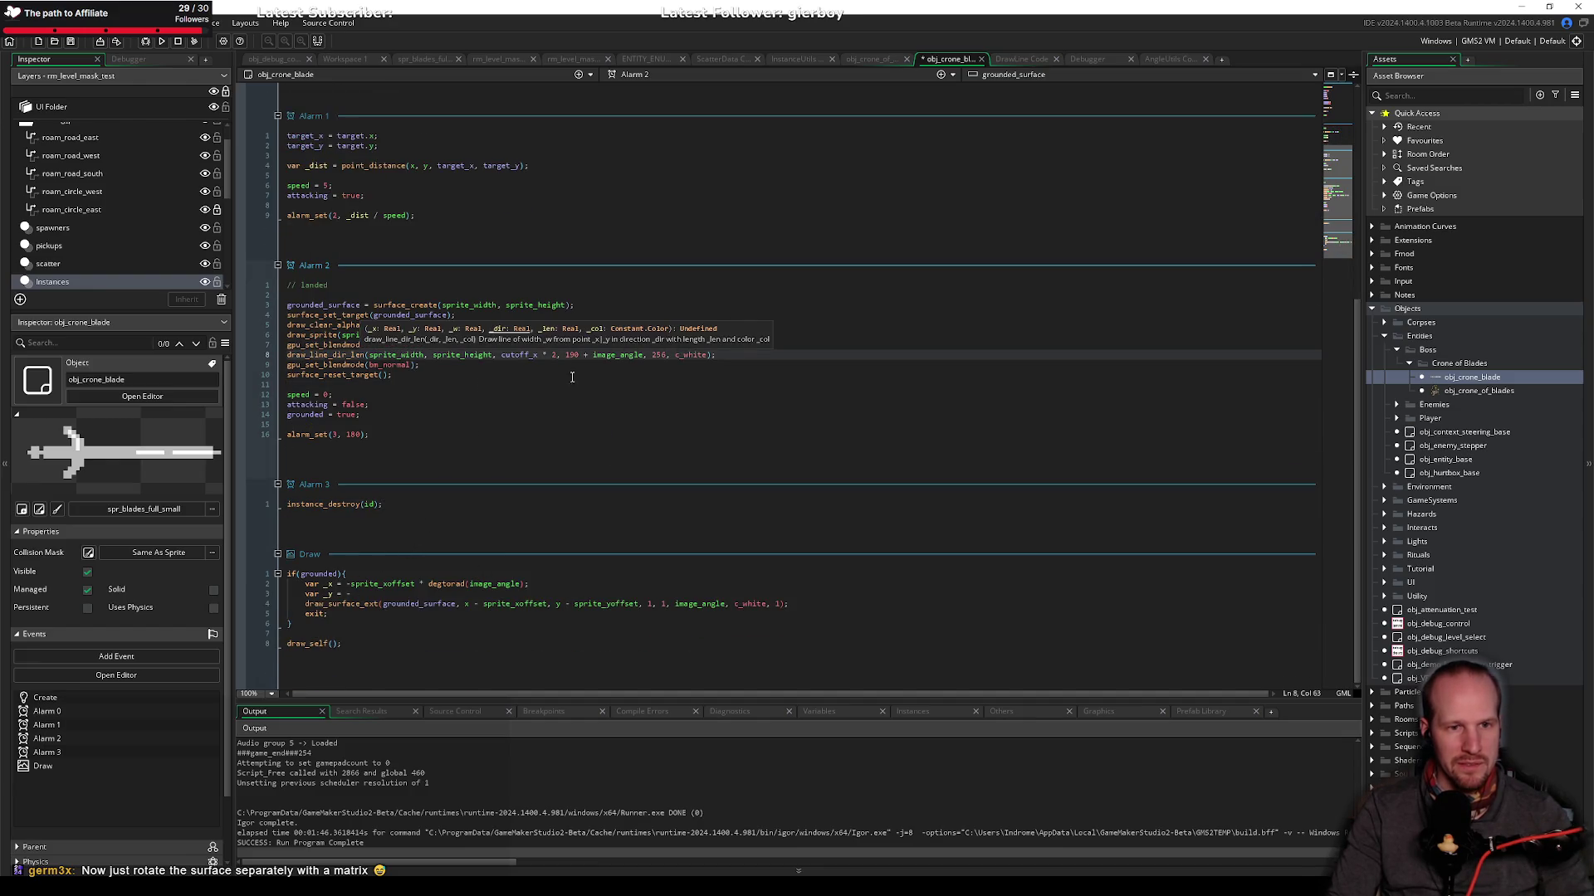
key(ctrl+z)
Step: Finish _y as sprite_yoffset * degtorad(image_angle); and save the object
click(394, 594)
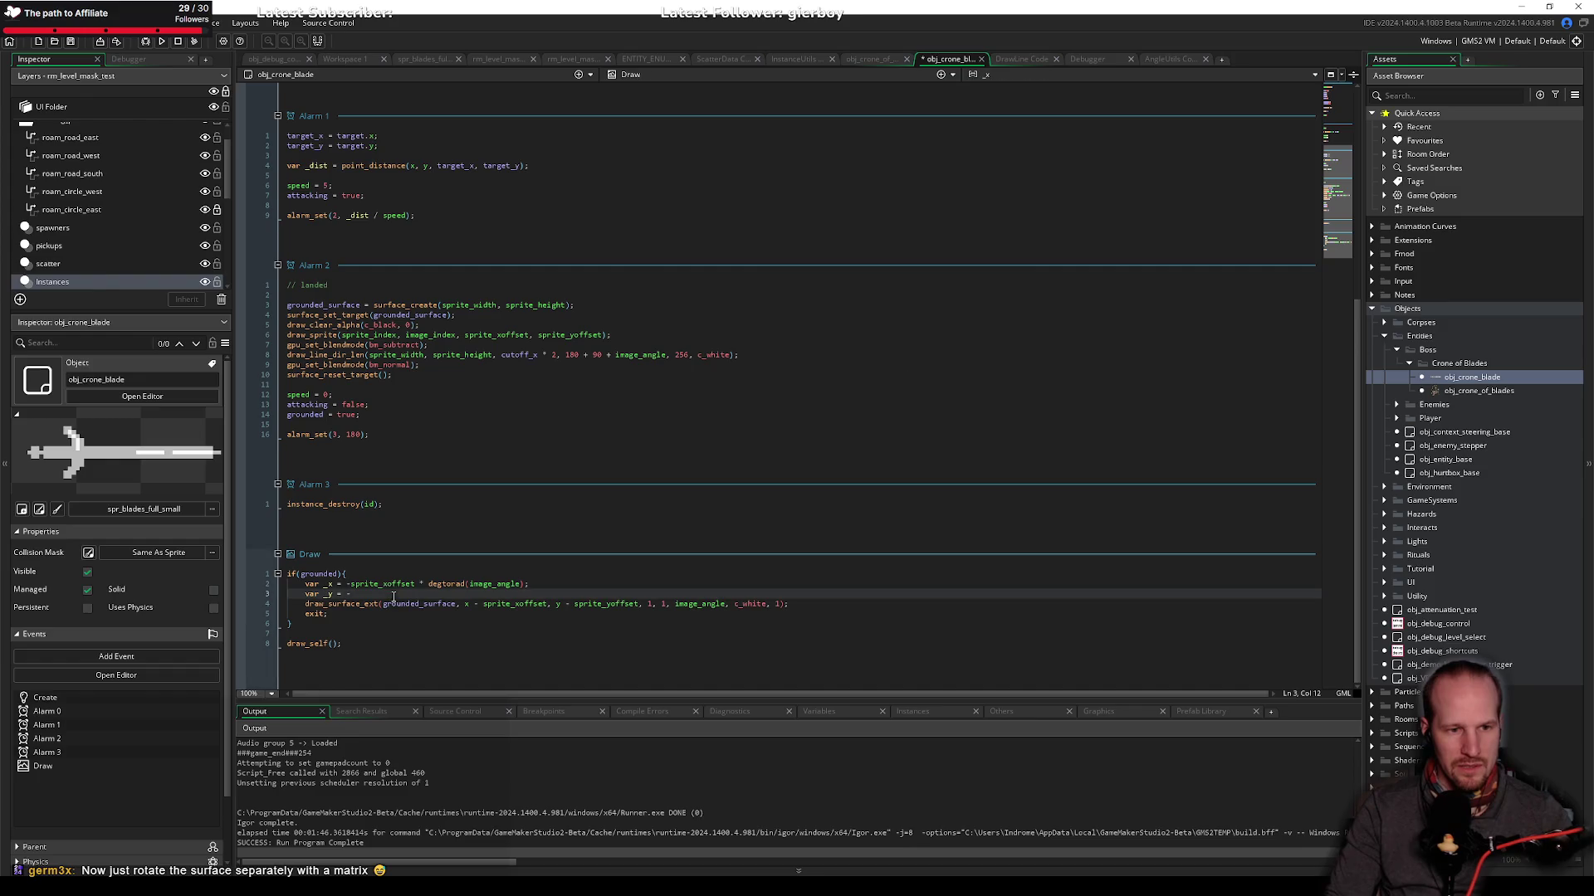
text(sprite_)
text(y)
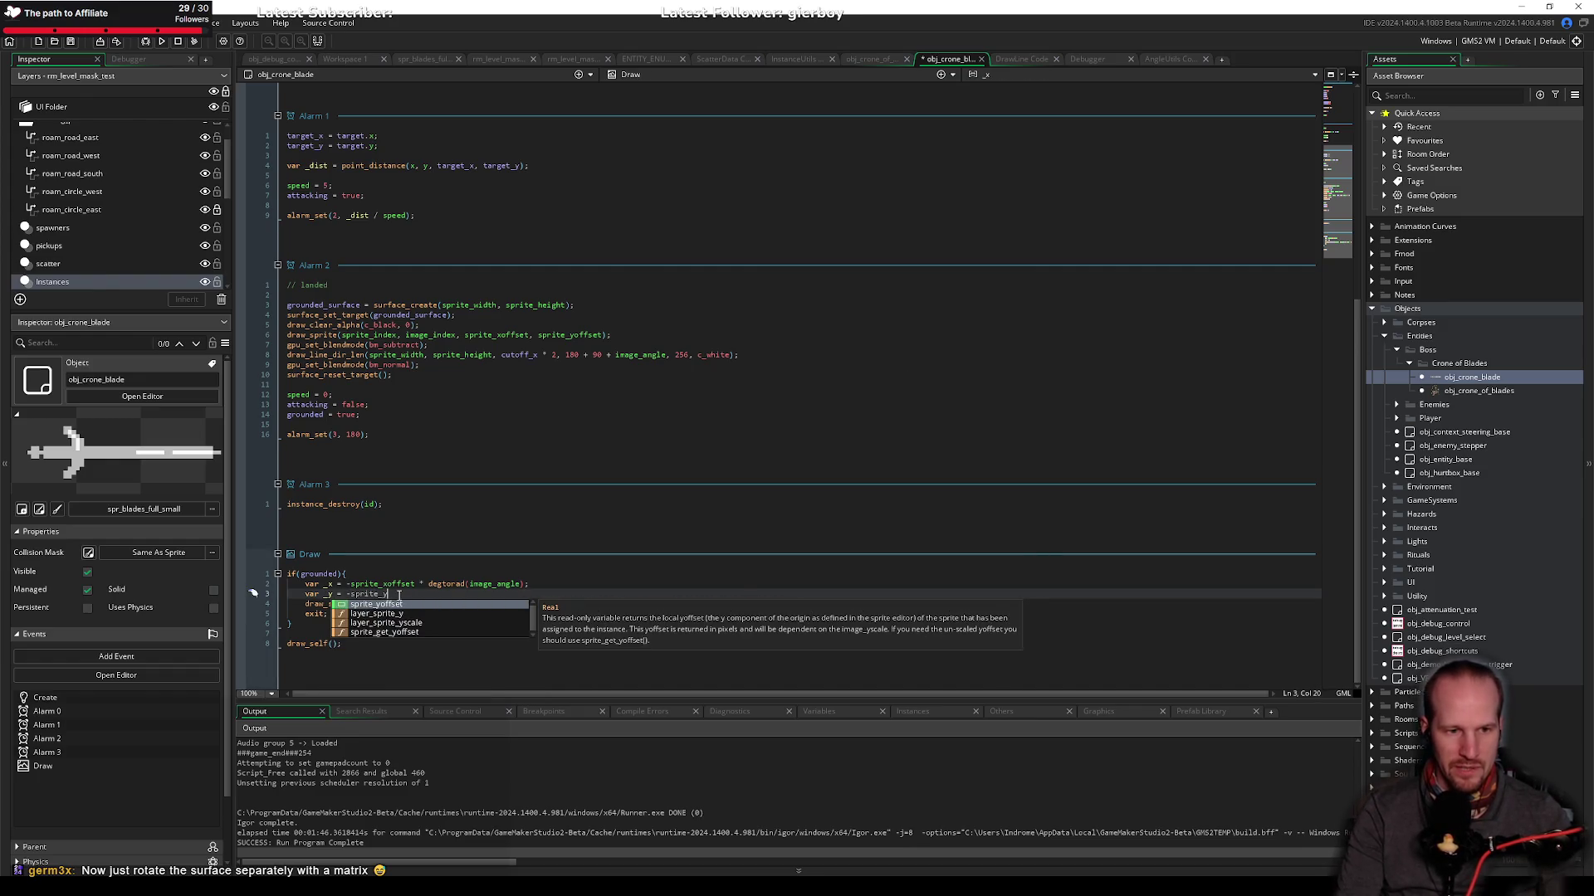
text(offset * d)
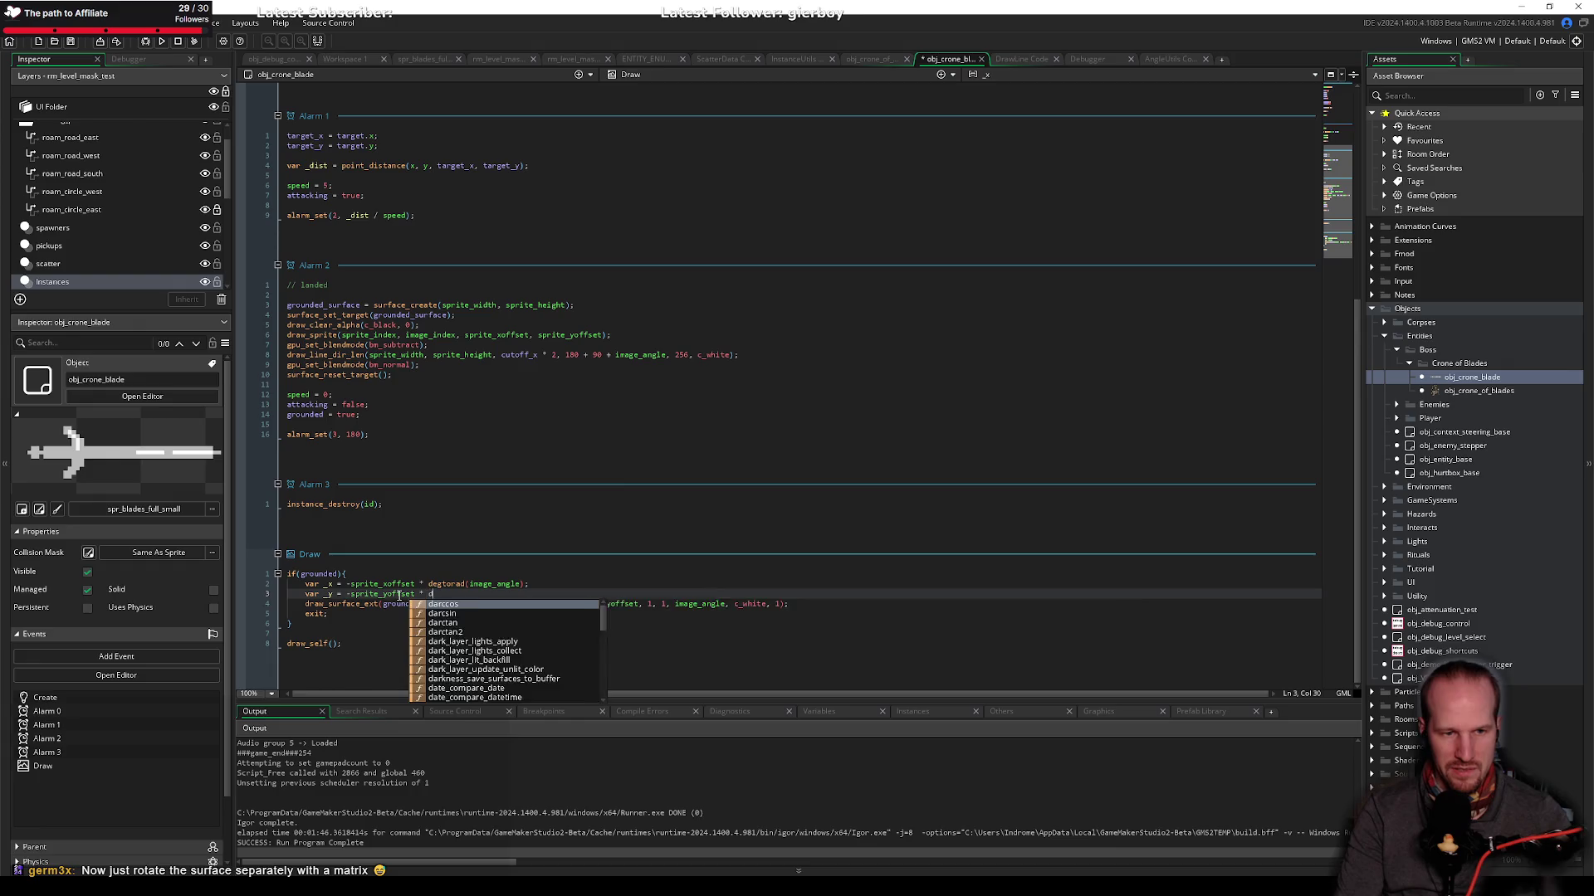
text(egtorad(image_angle);)
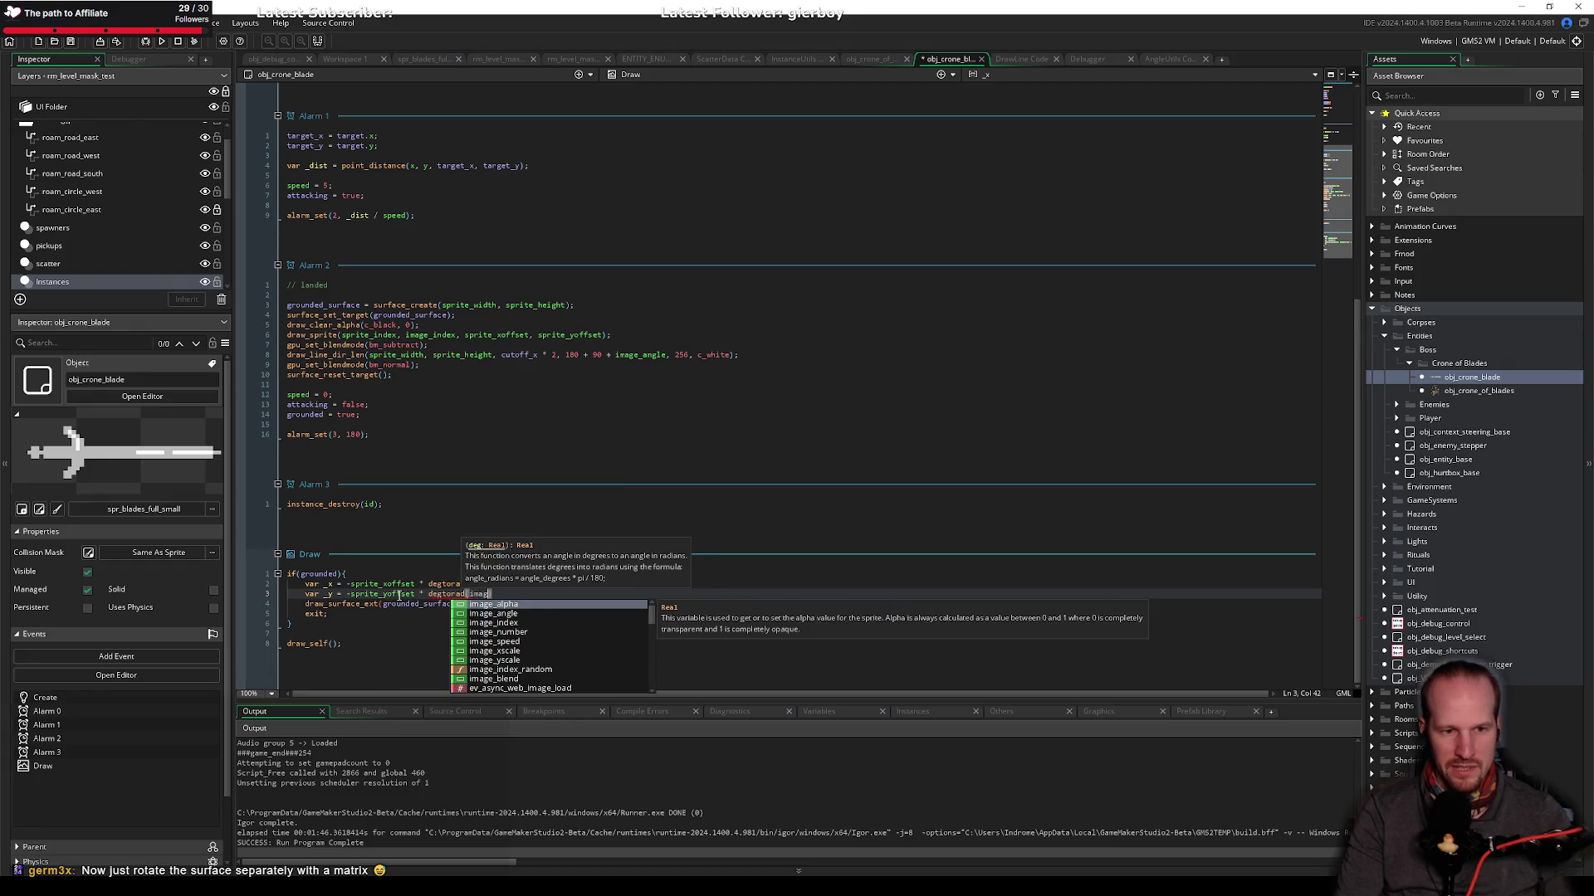
key(ctrl+s)
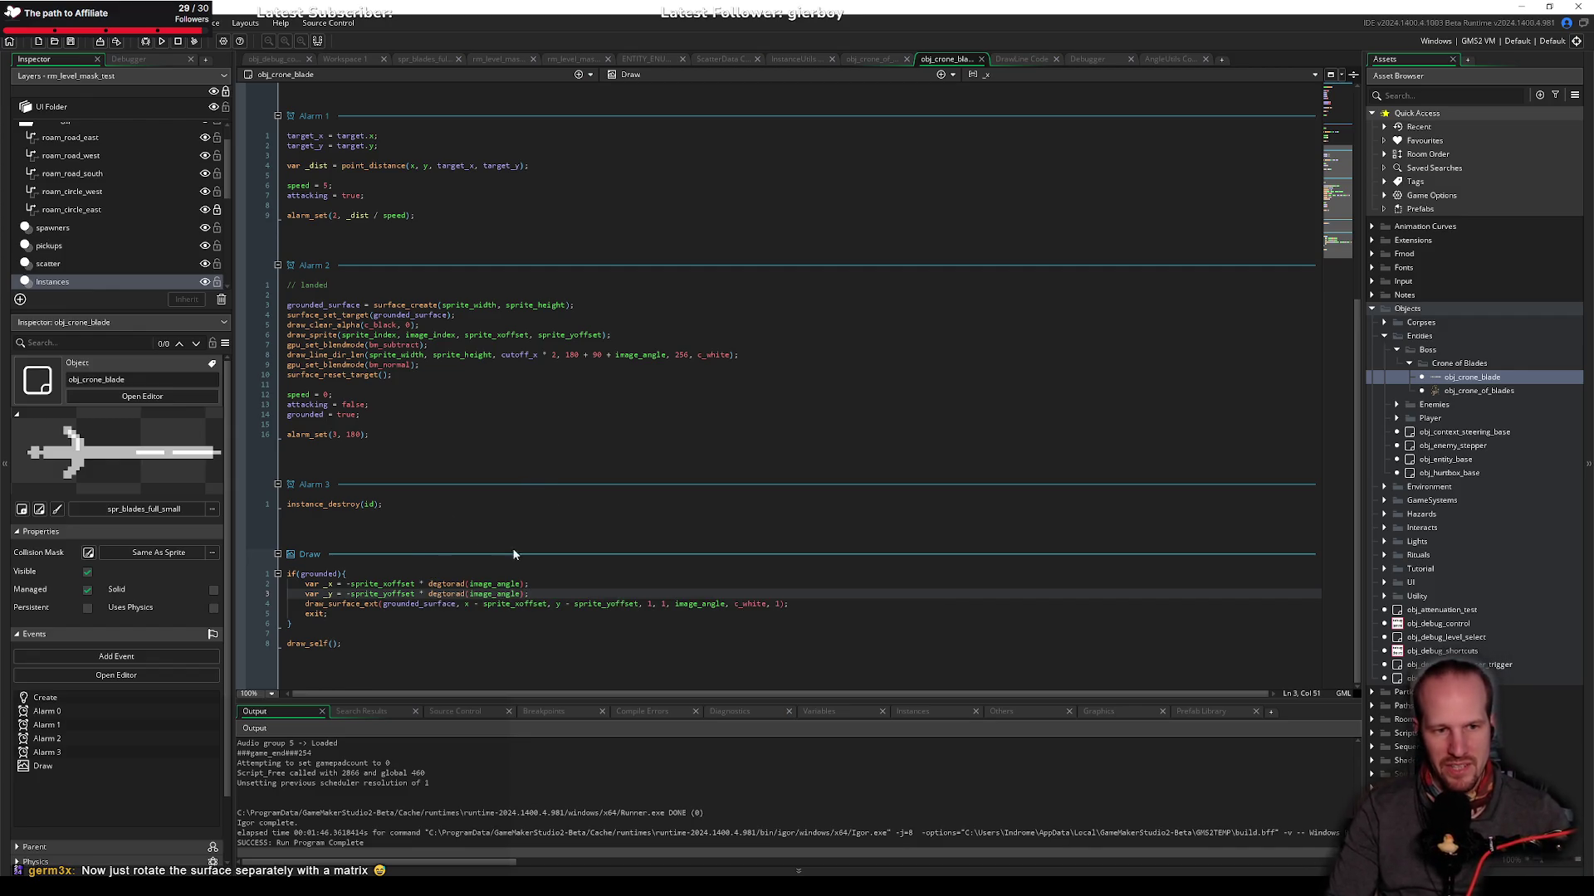
Step: Replace sprite_xoffset with _x in the draw_surface_ext call
click(340, 585)
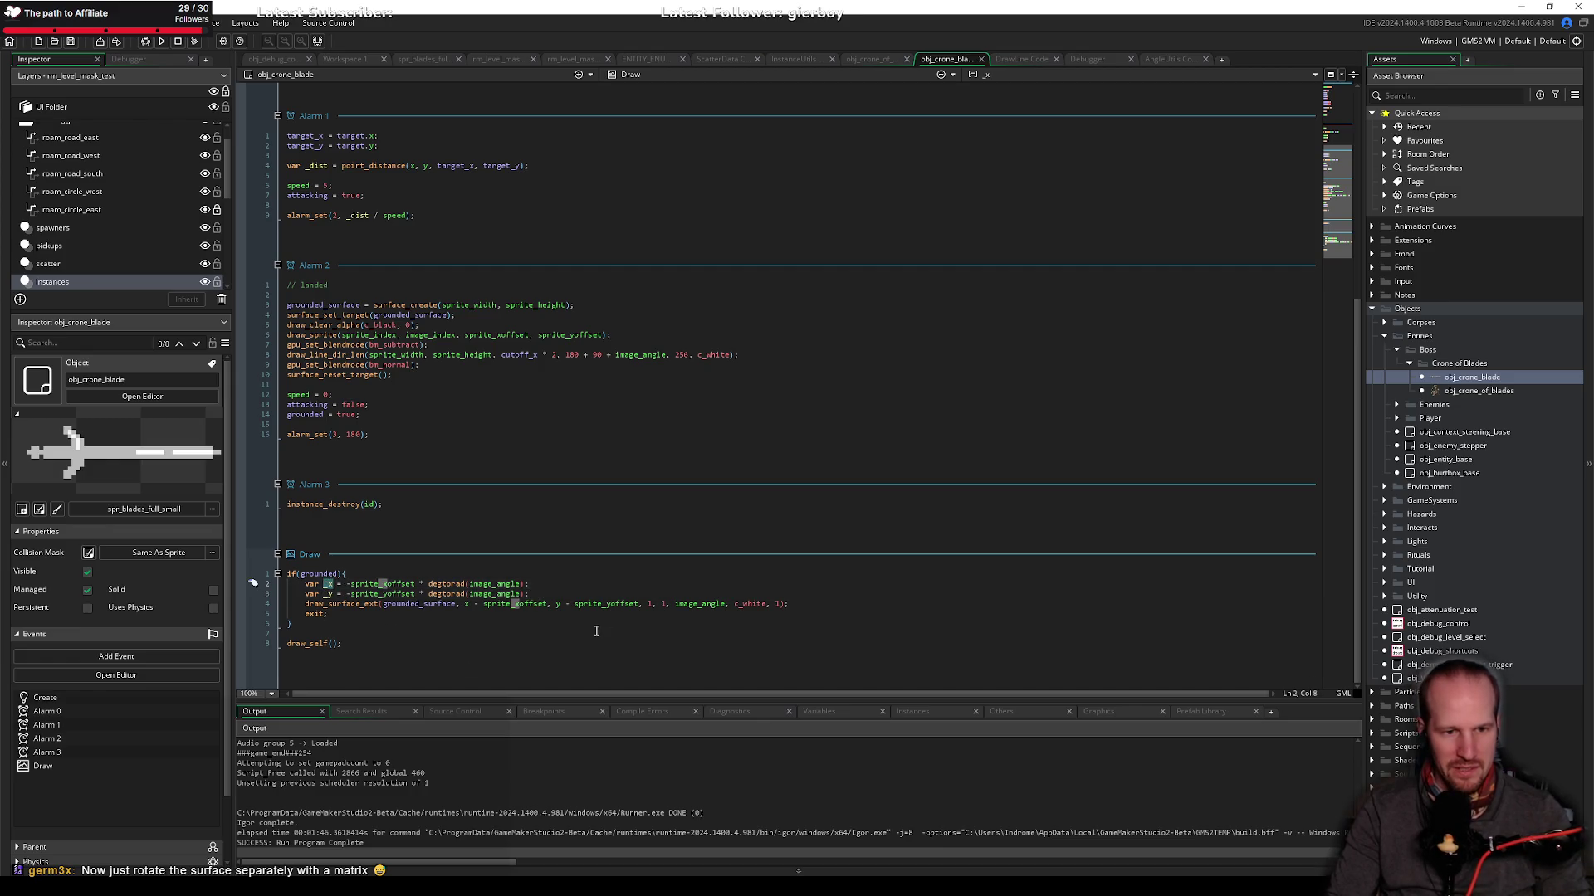
double_click(488, 604)
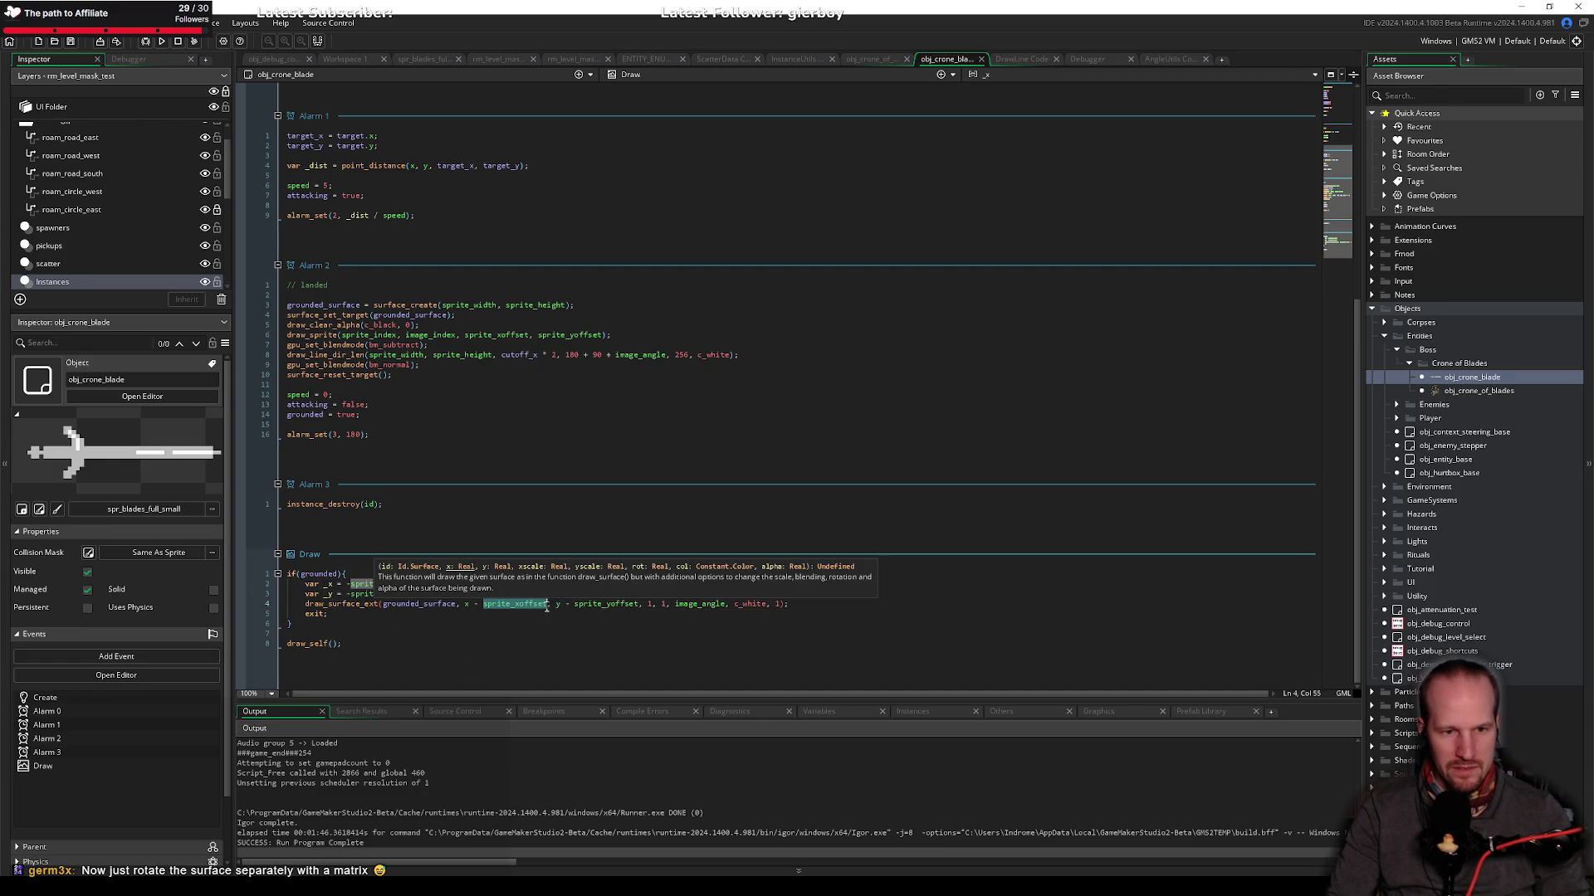
text(_x)
click(502, 653)
click(329, 594)
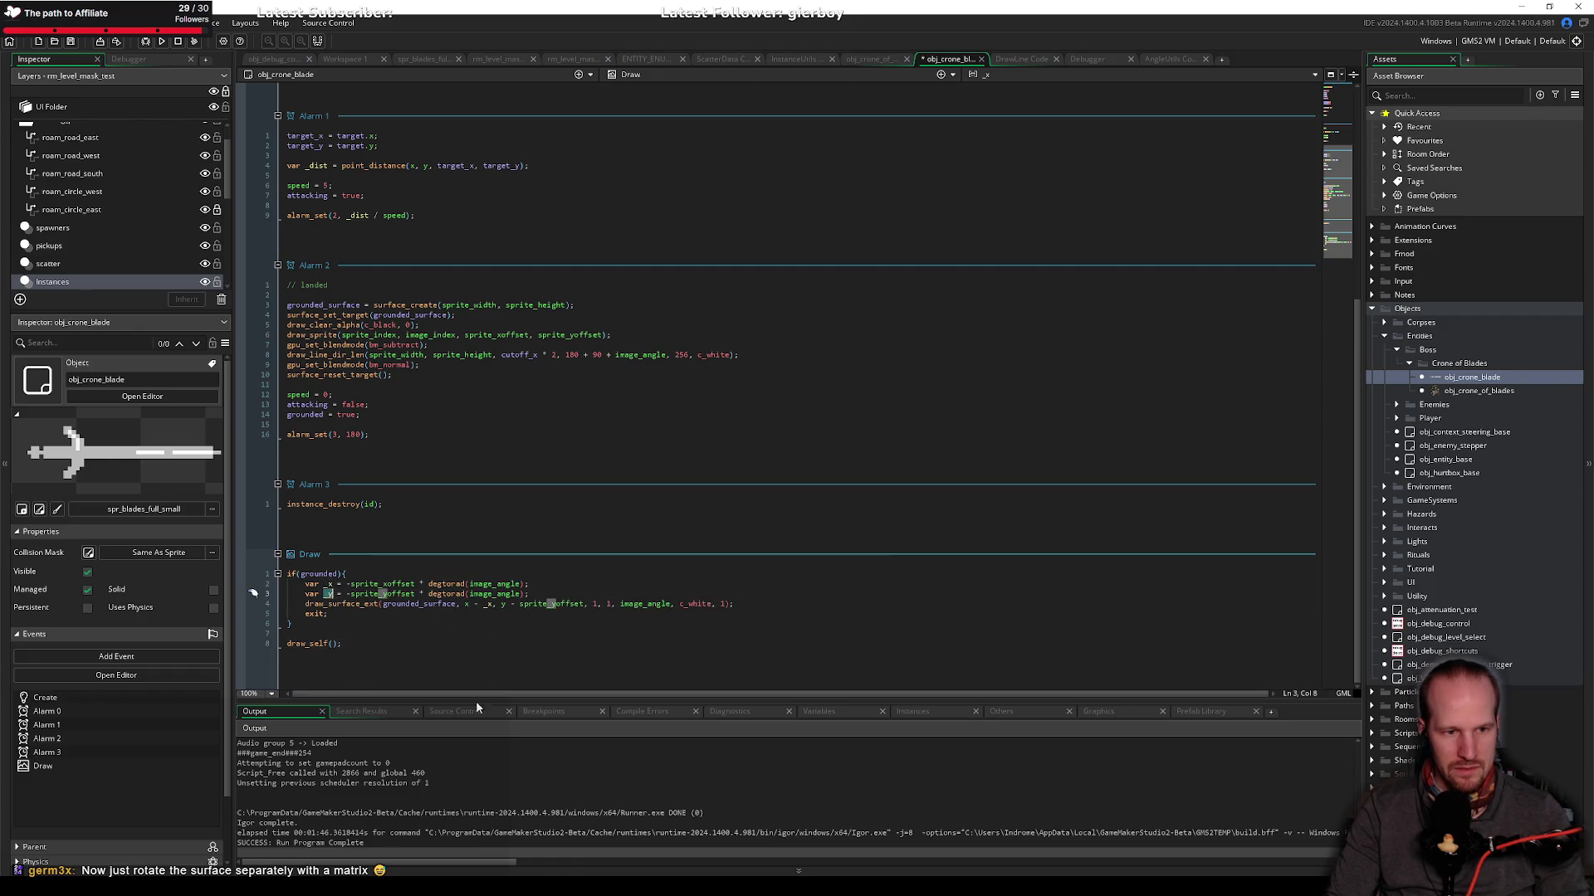
click(351, 584)
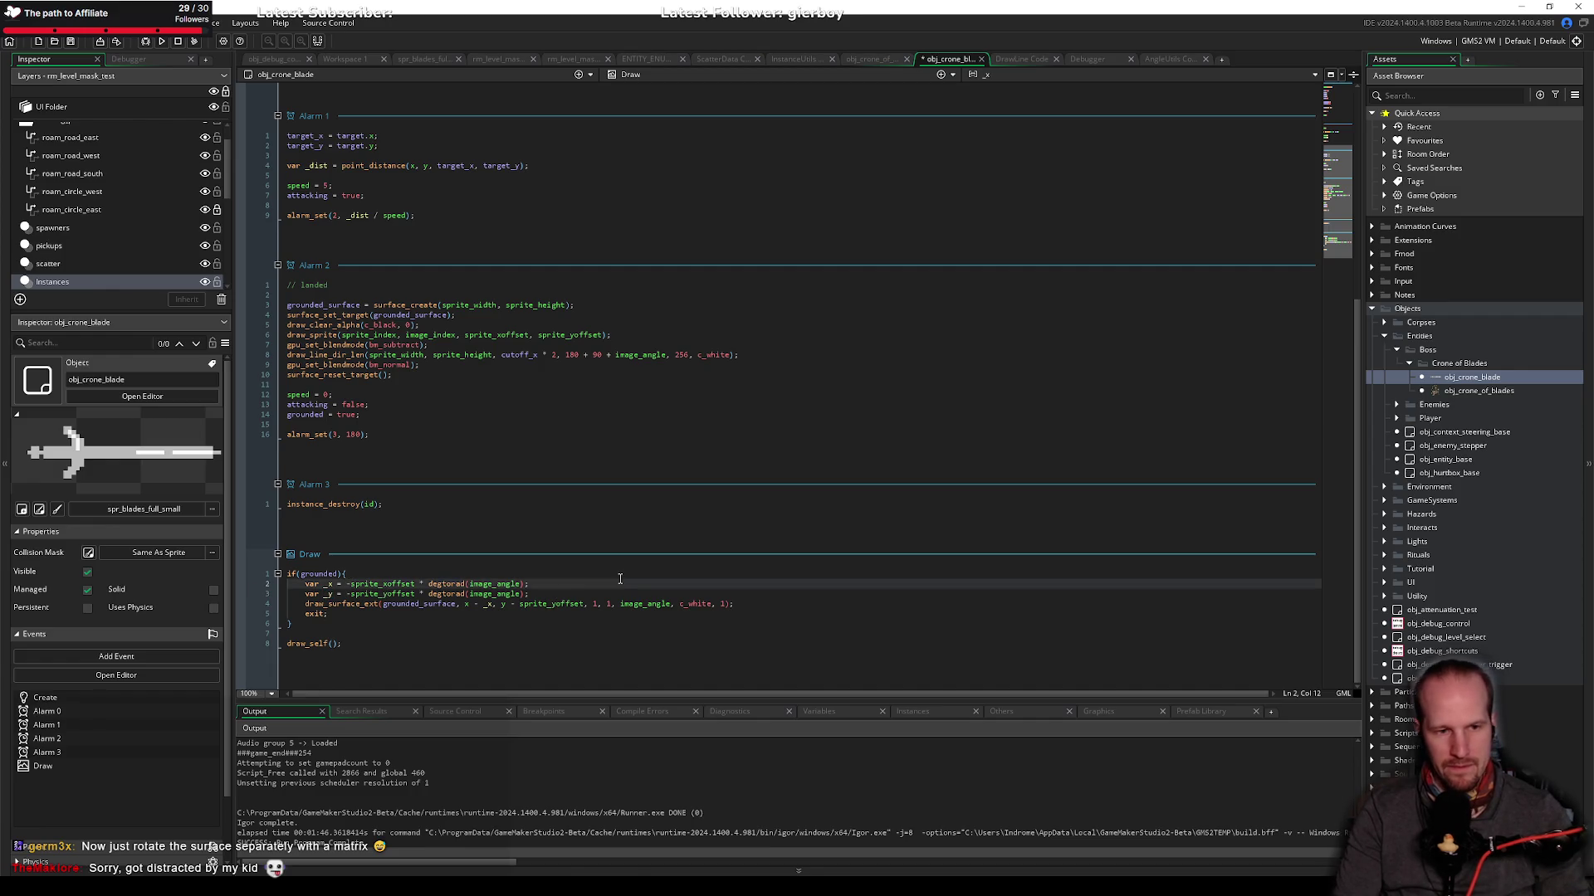
Step: Draw the surface at x + _x and y + _y, then save and run with F5
click(480, 604)
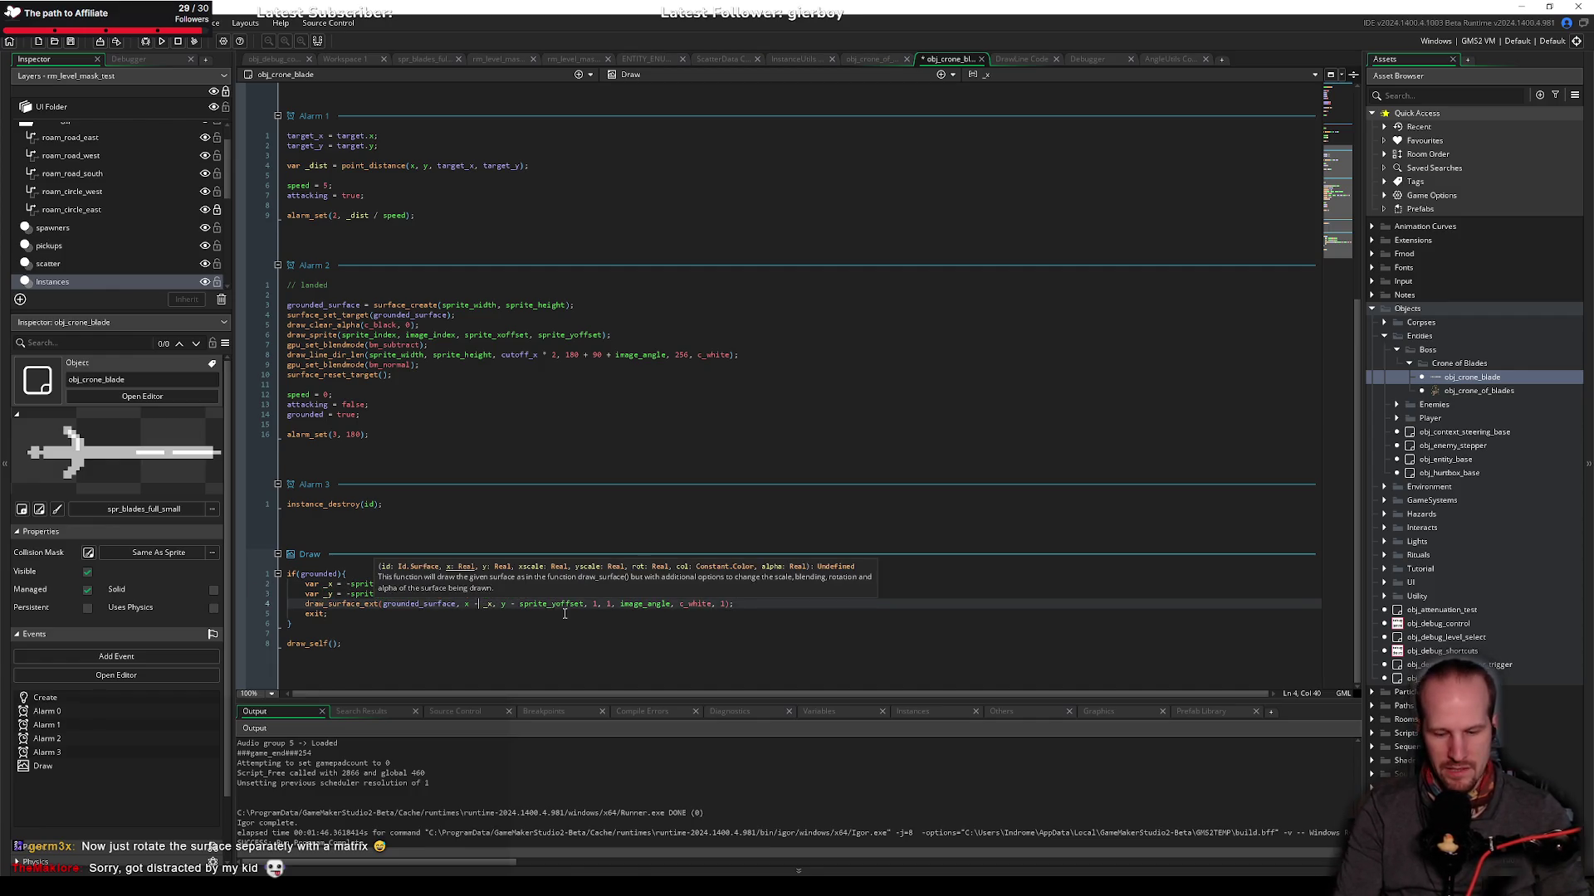
key(BackSpace)
text(+)
key(Delete)
text(+)
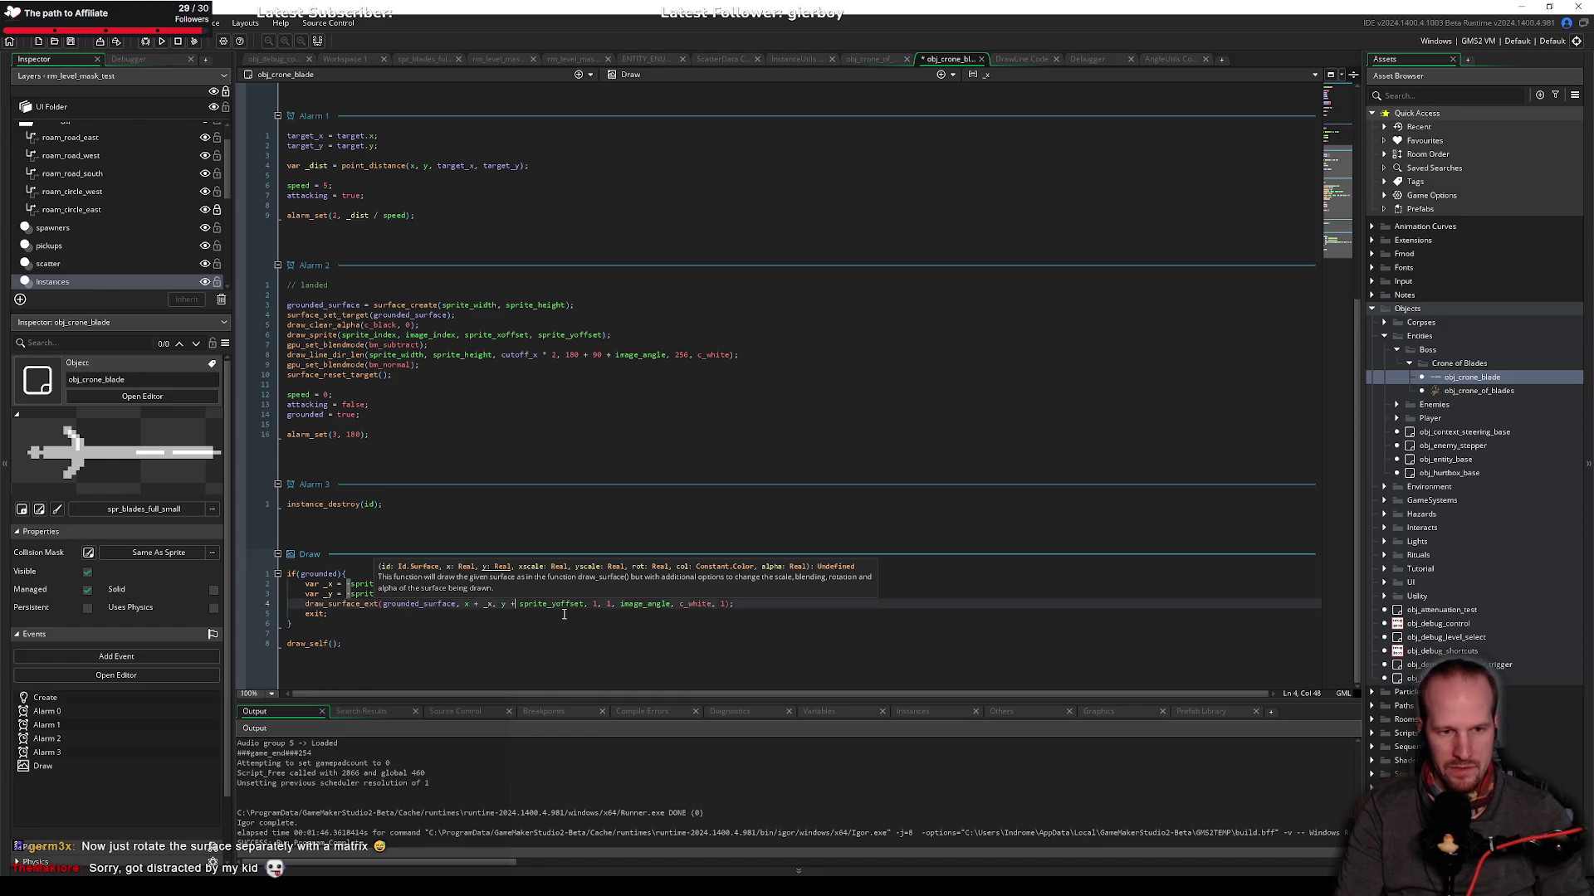
double_click(565, 606)
text(_y)
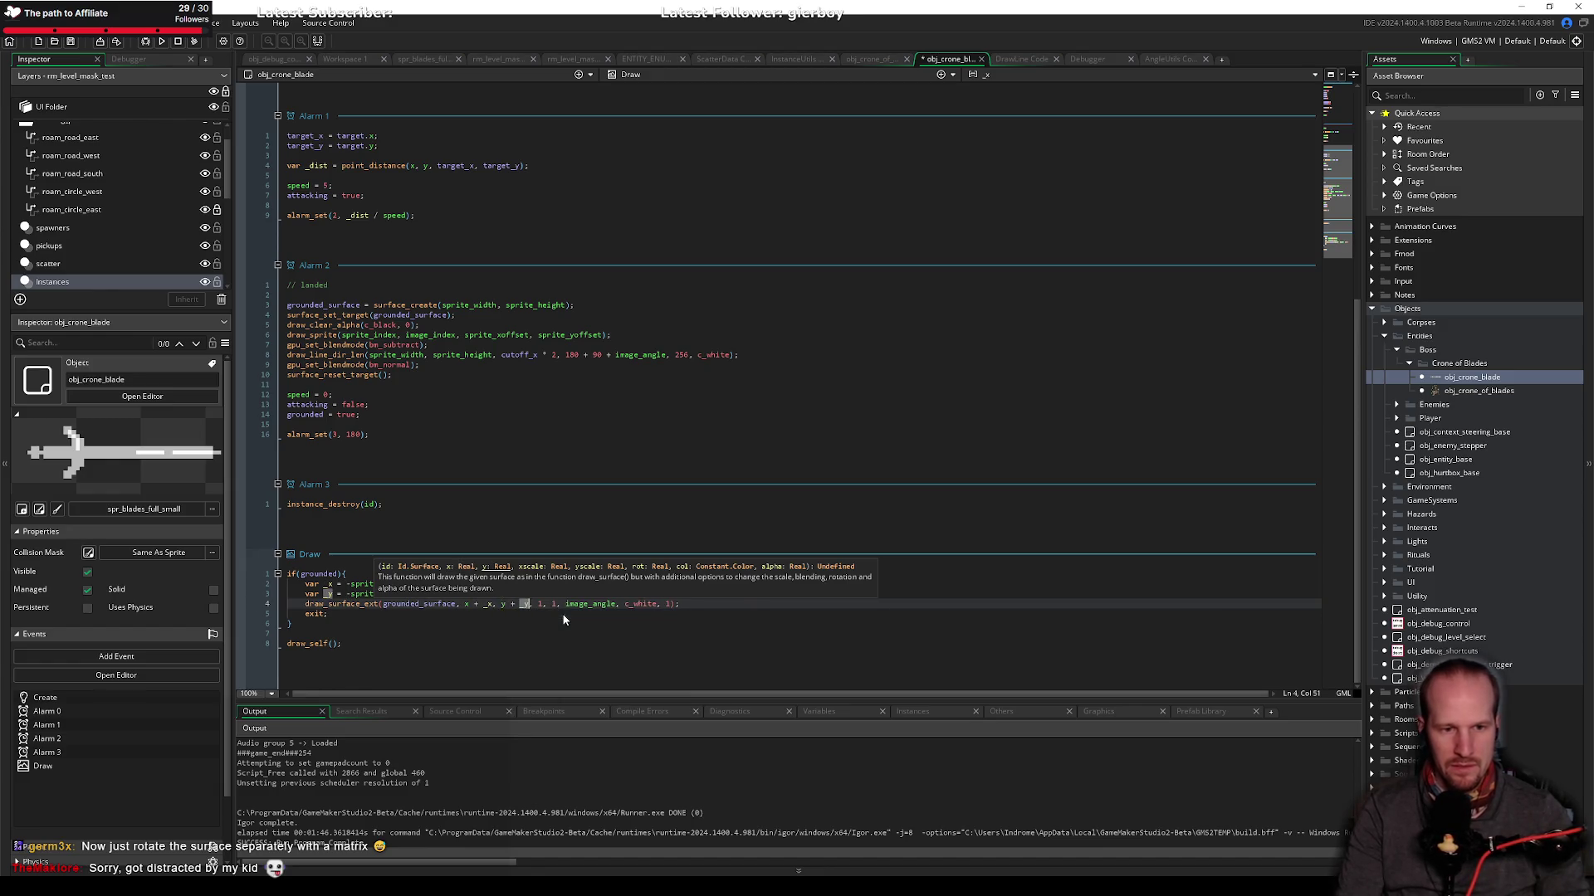
key(F5)
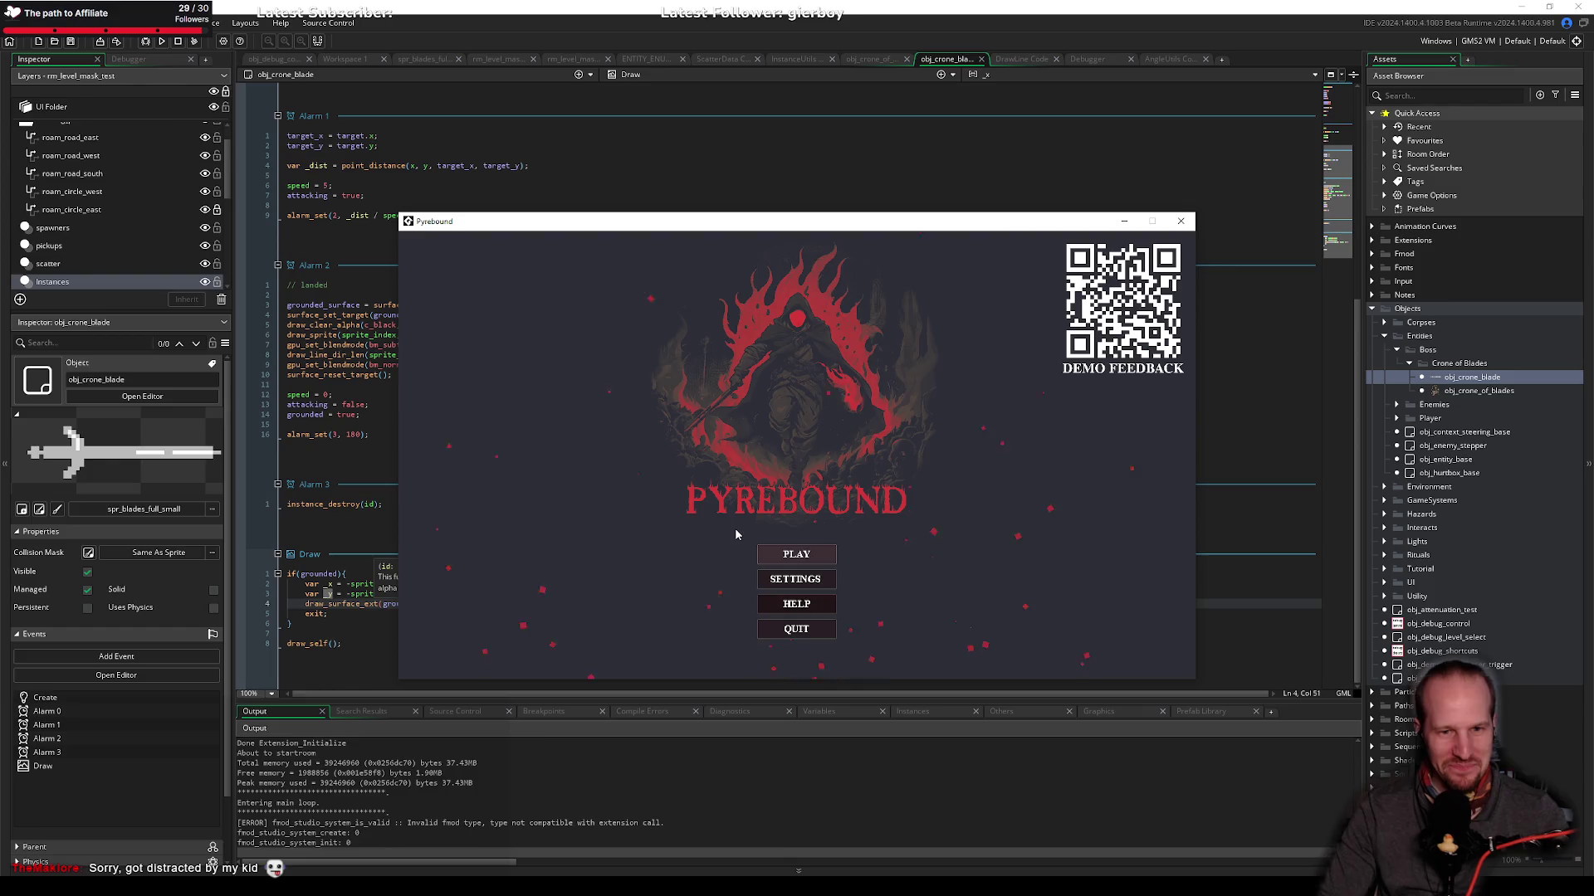
Step: Press Enter at the Pyrebound title screen to enter the crone boss level
key(Return)
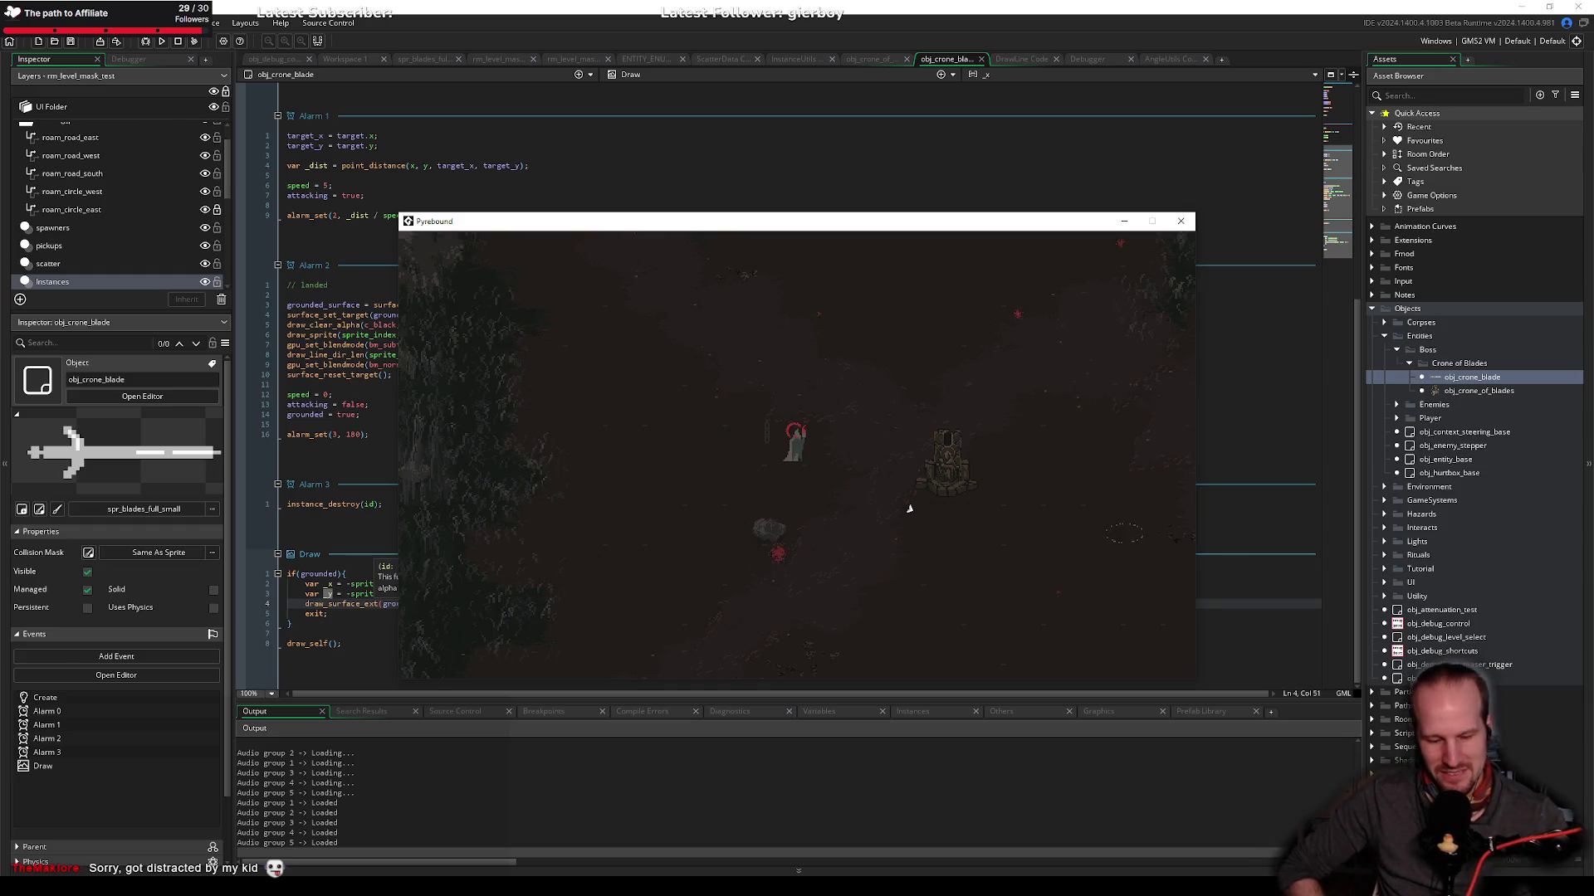
Step: Close the game and remove the minus signs from the _x and _y definitions
key(Escape)
click(348, 593)
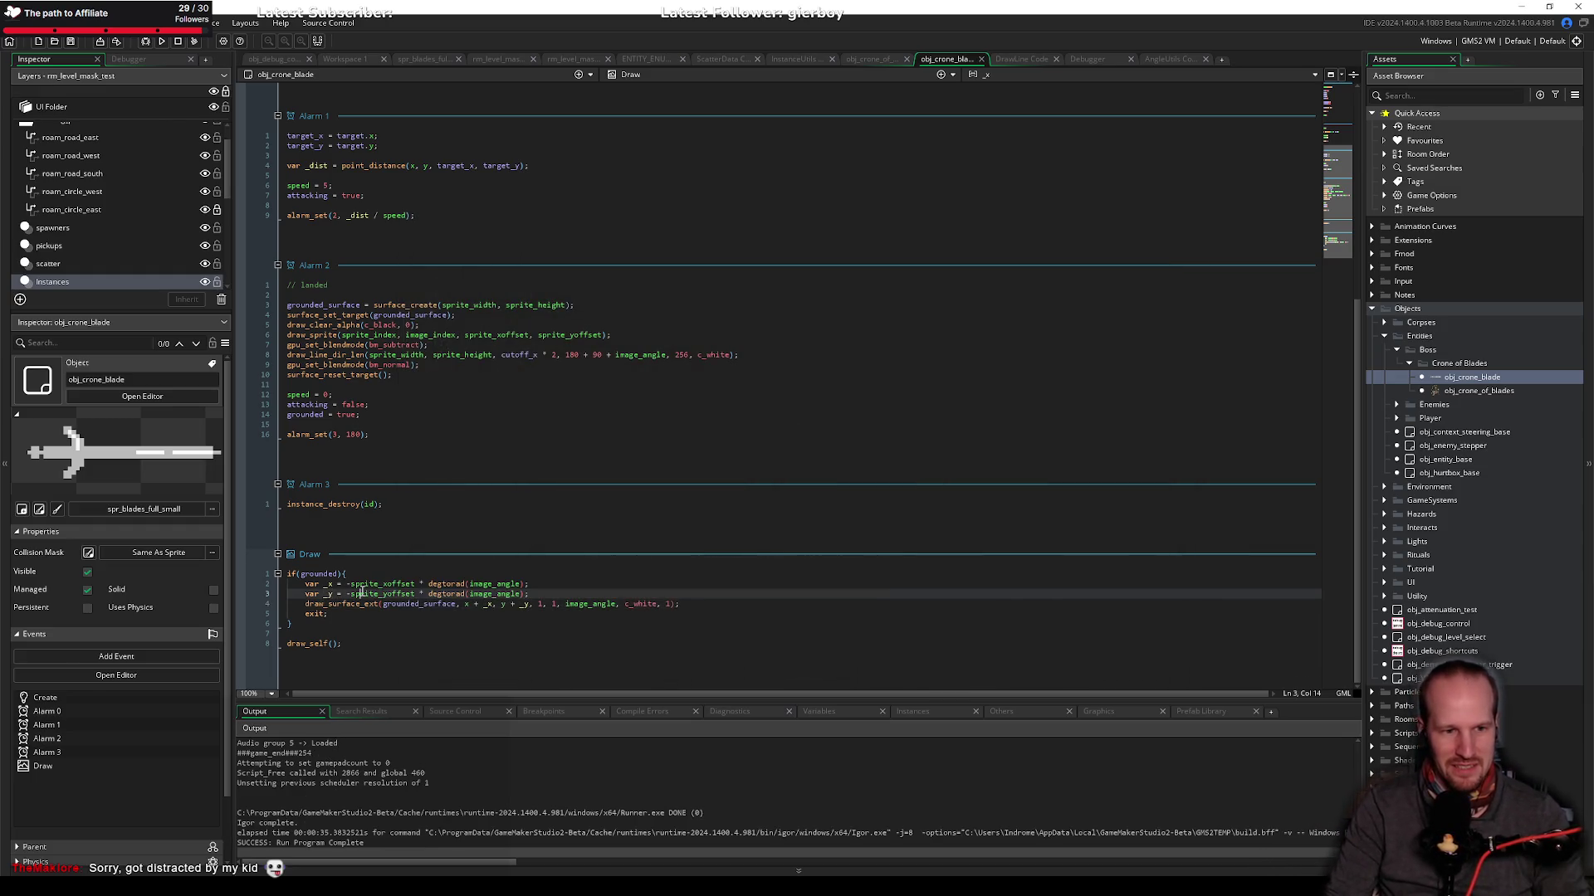
click(348, 584)
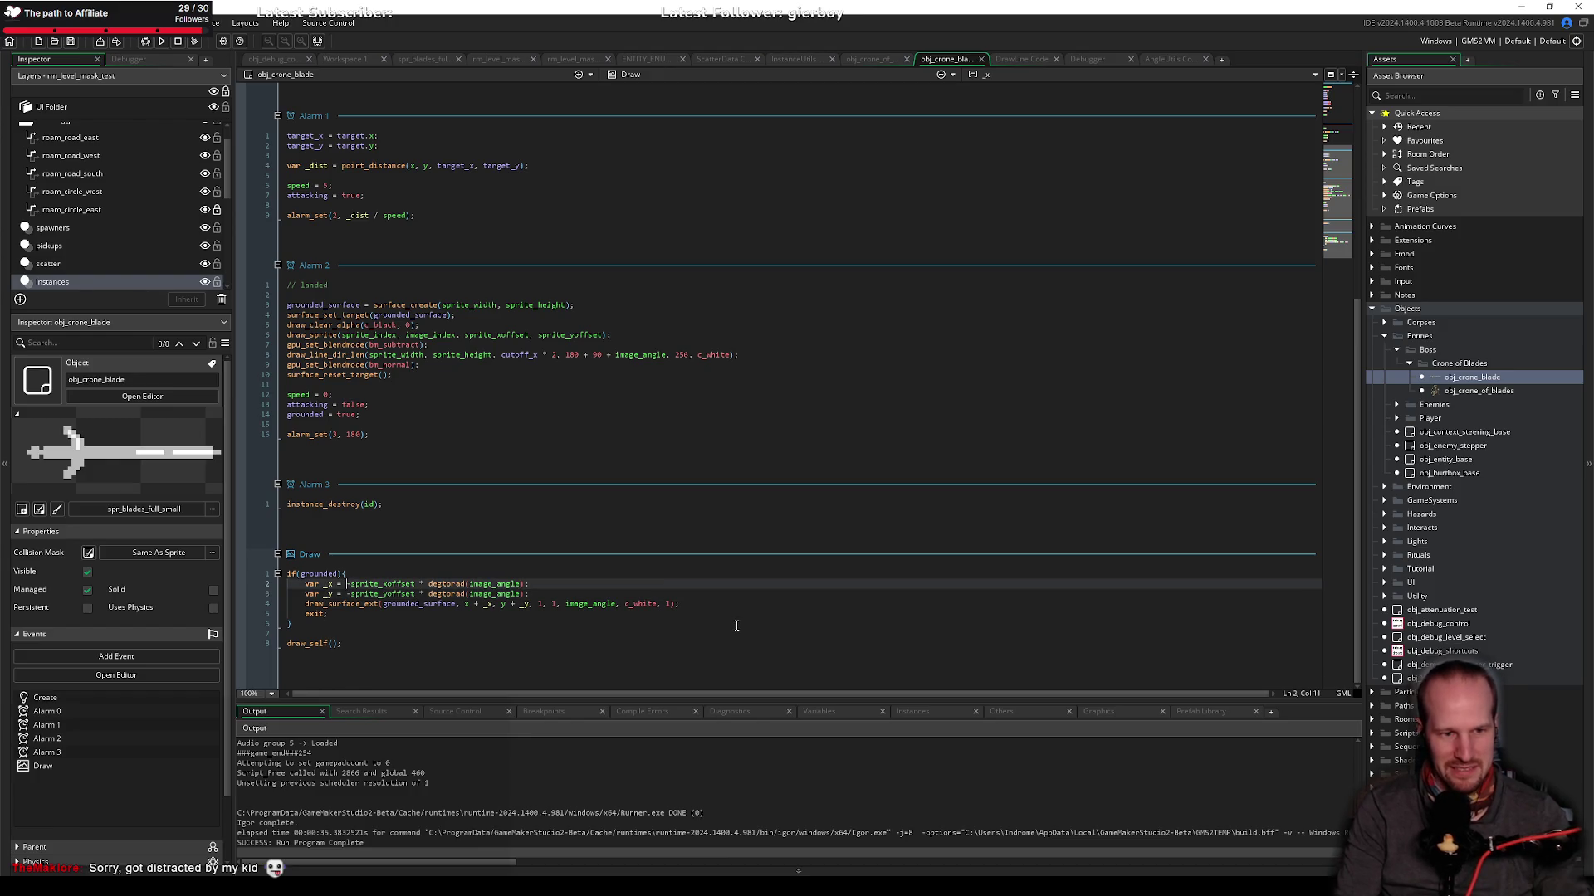
key(Delete)
key(Down)
key(Delete)
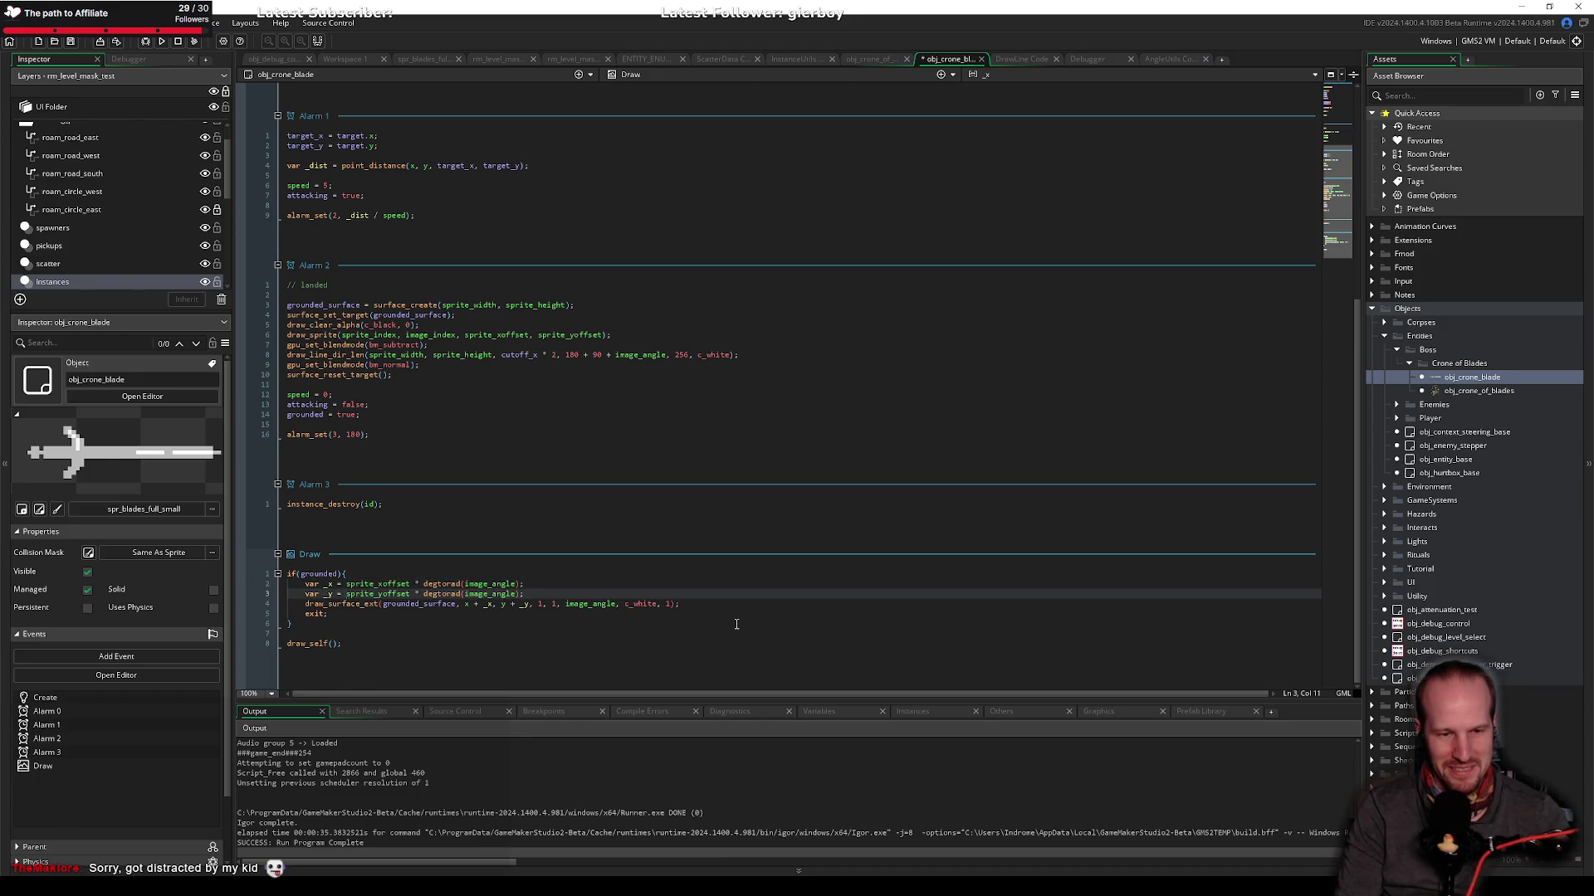
Step: Draw at x - _x and y - _y, rebuild, then switch to the browser
key(Down)
key(ctrl+Right)
key(ctrl+Right)
text(-)
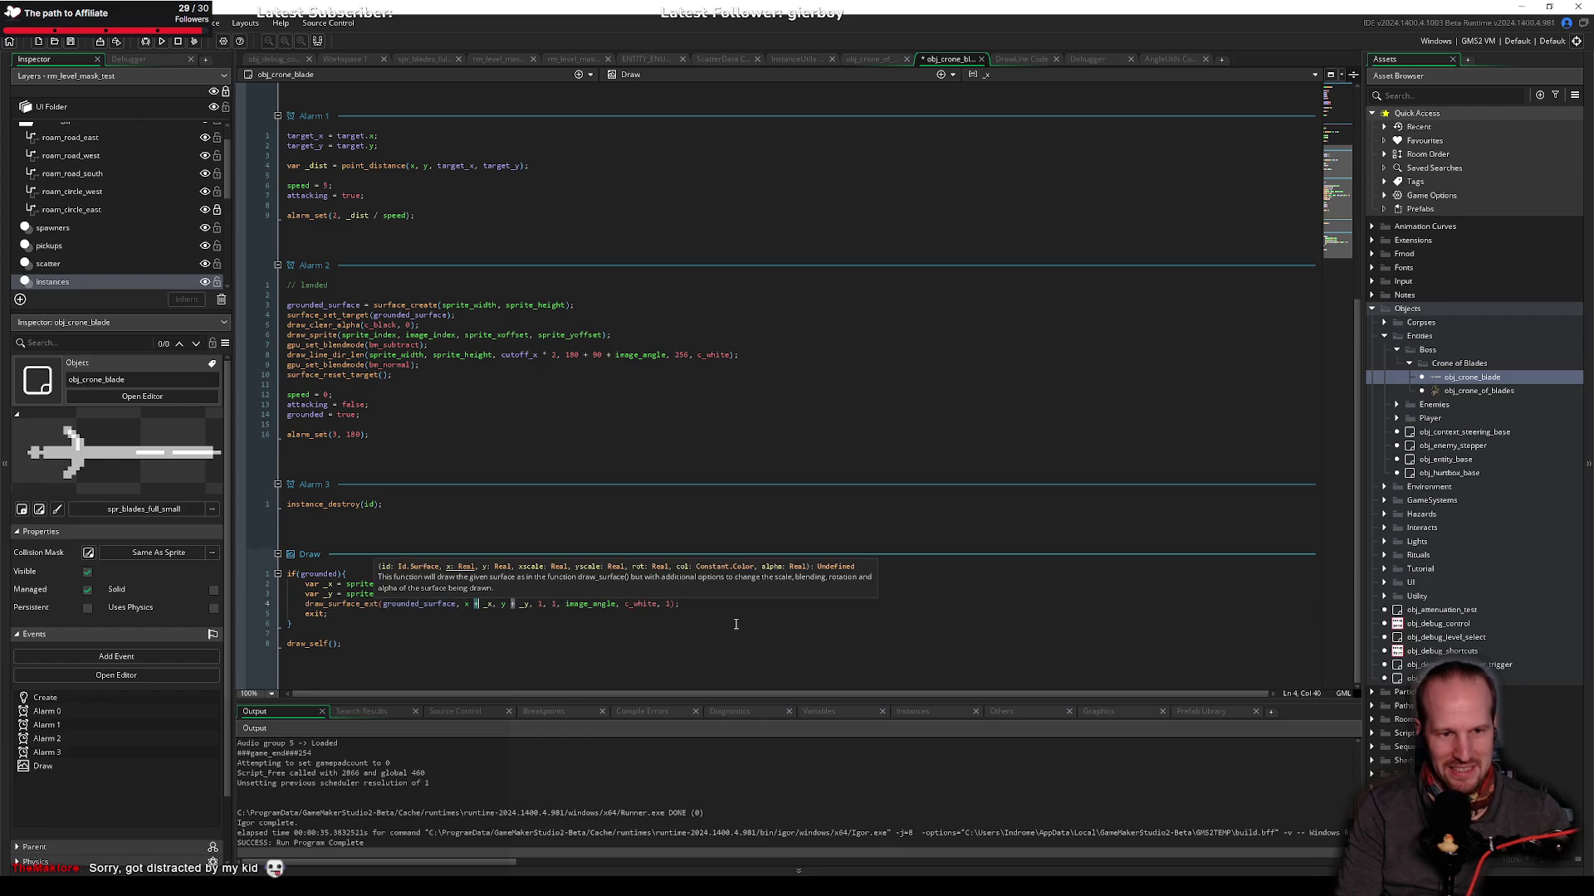
key(Right)
key(Right)
key(Right)
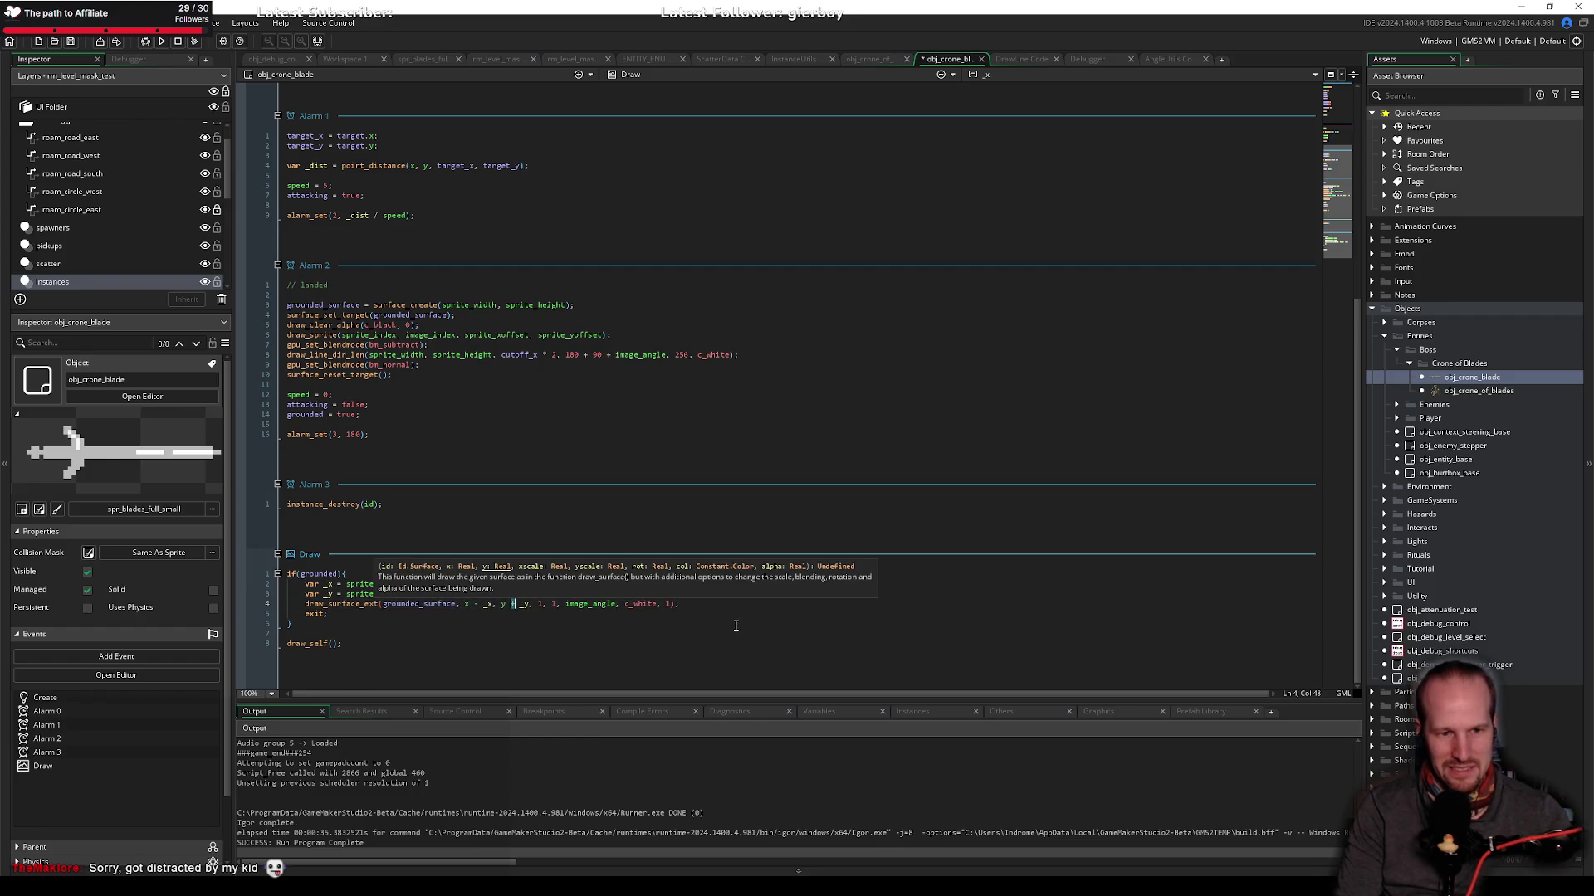
key(BackSpace)
text(-)
key(F5)
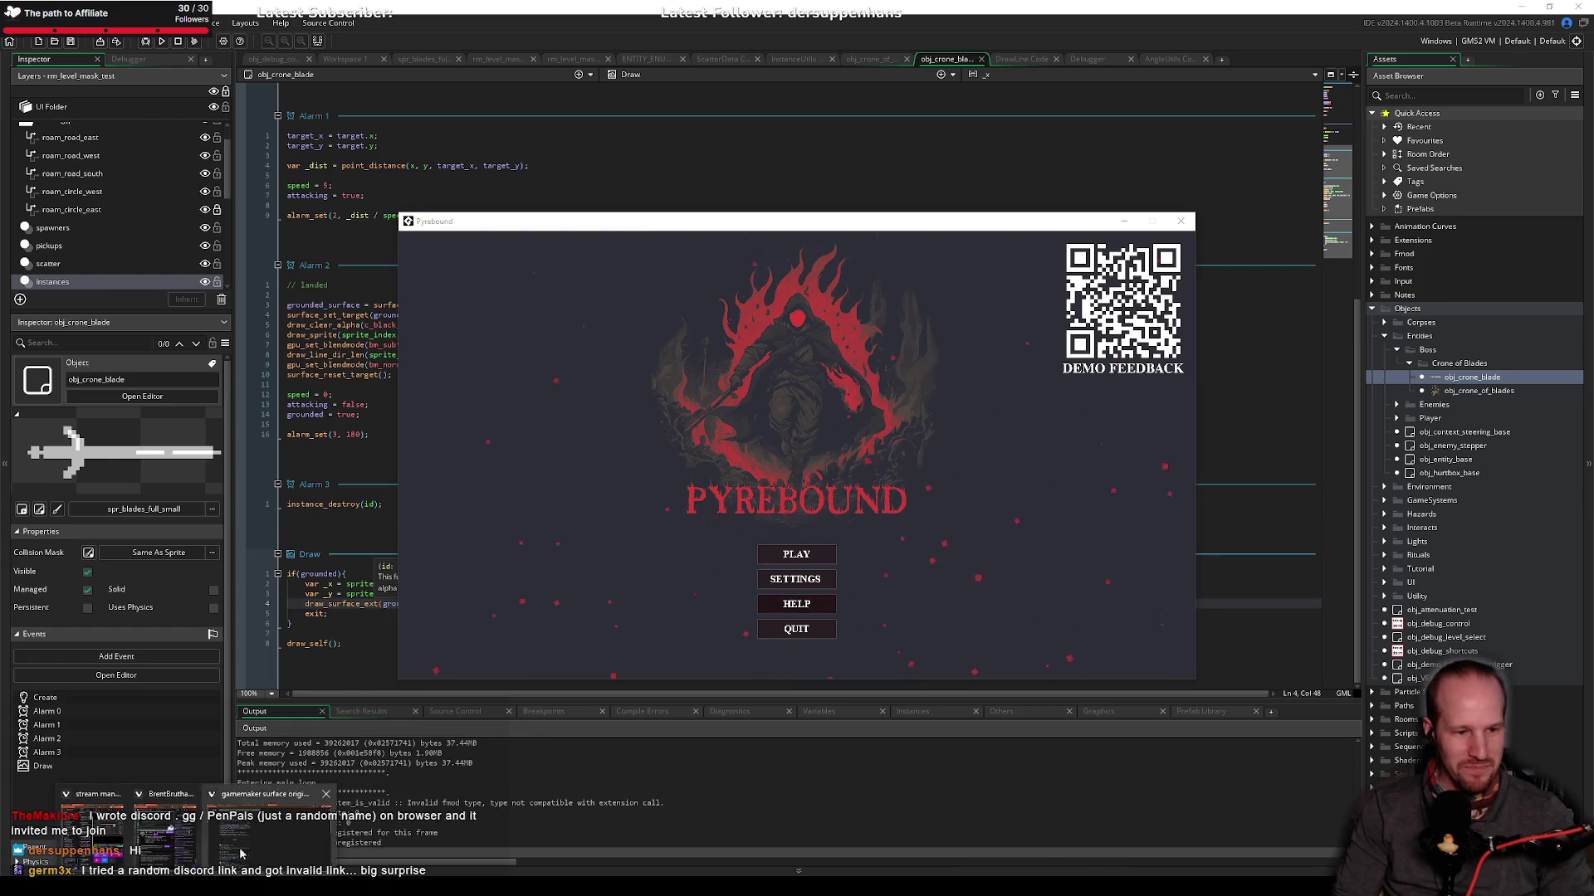
key(alt+Tab)
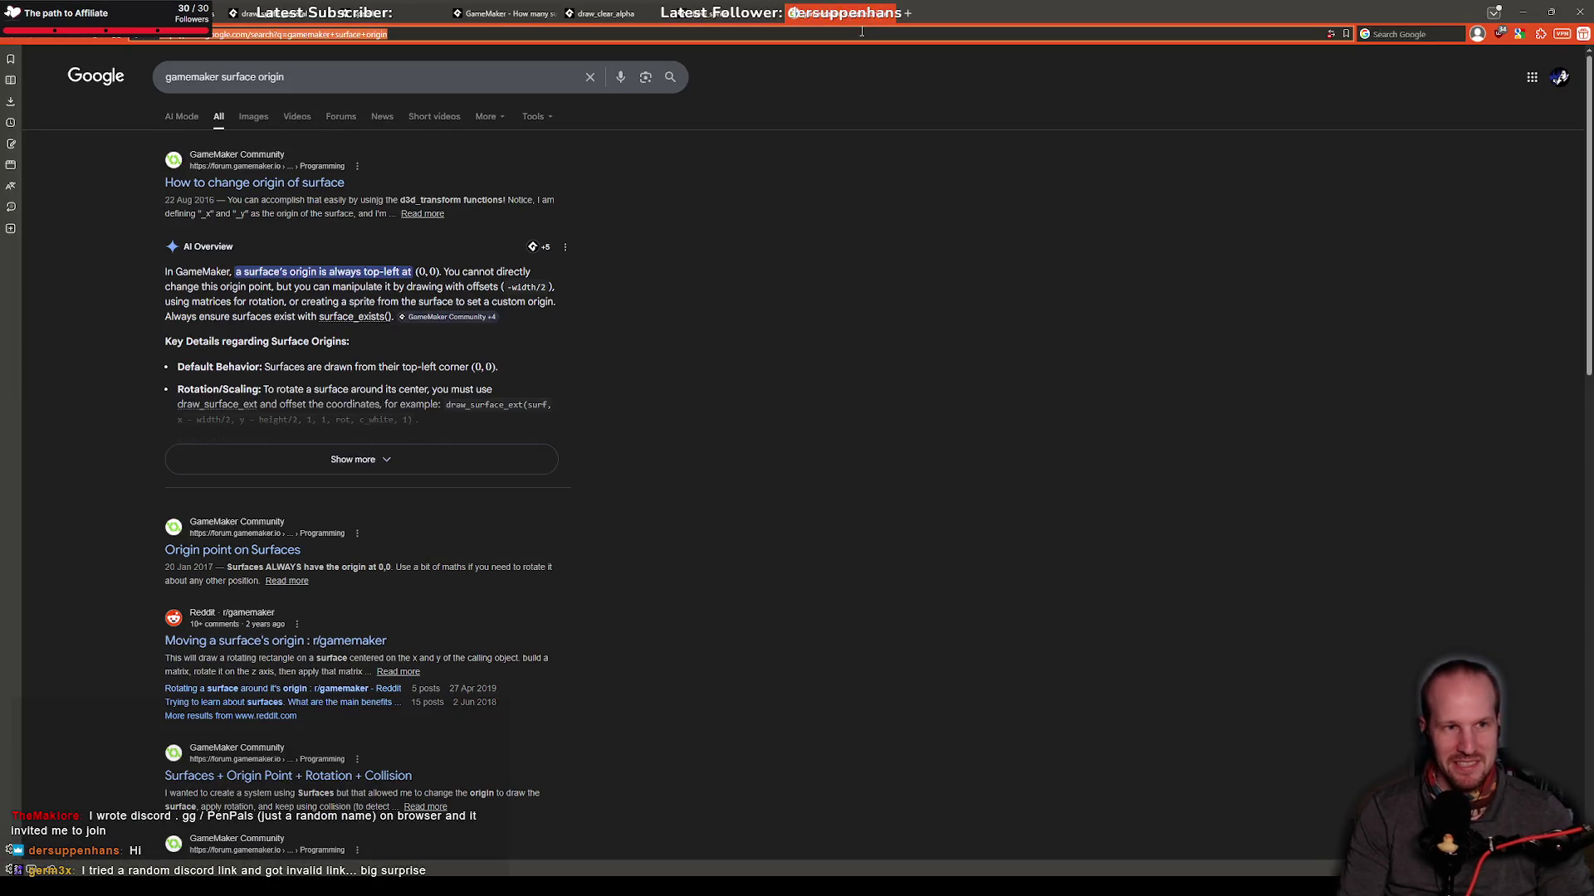
text(disco)
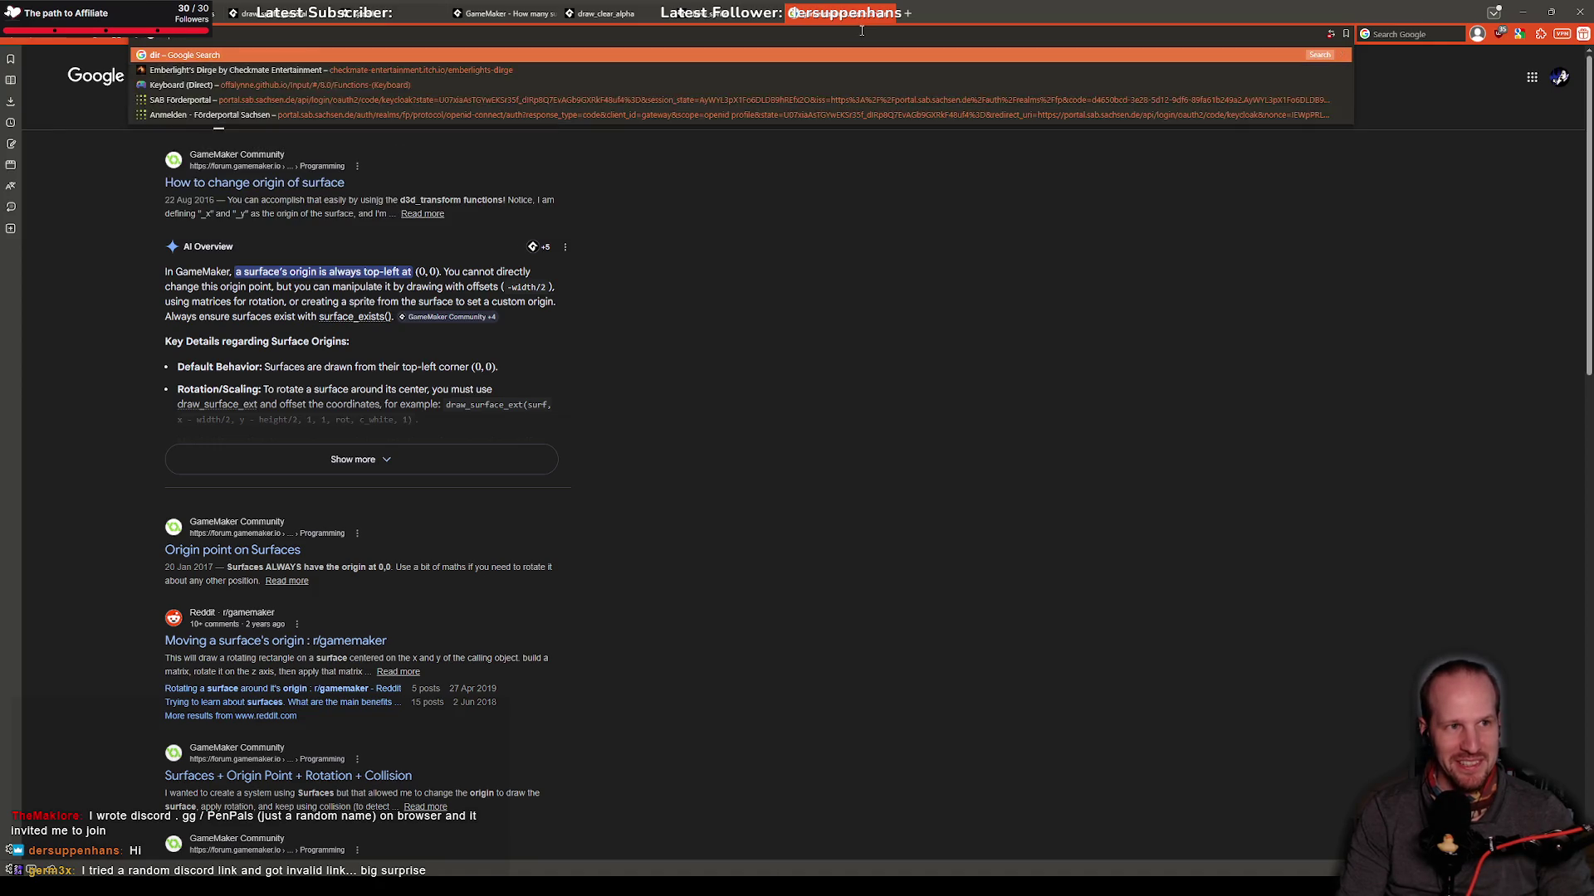
text(rd.gg)
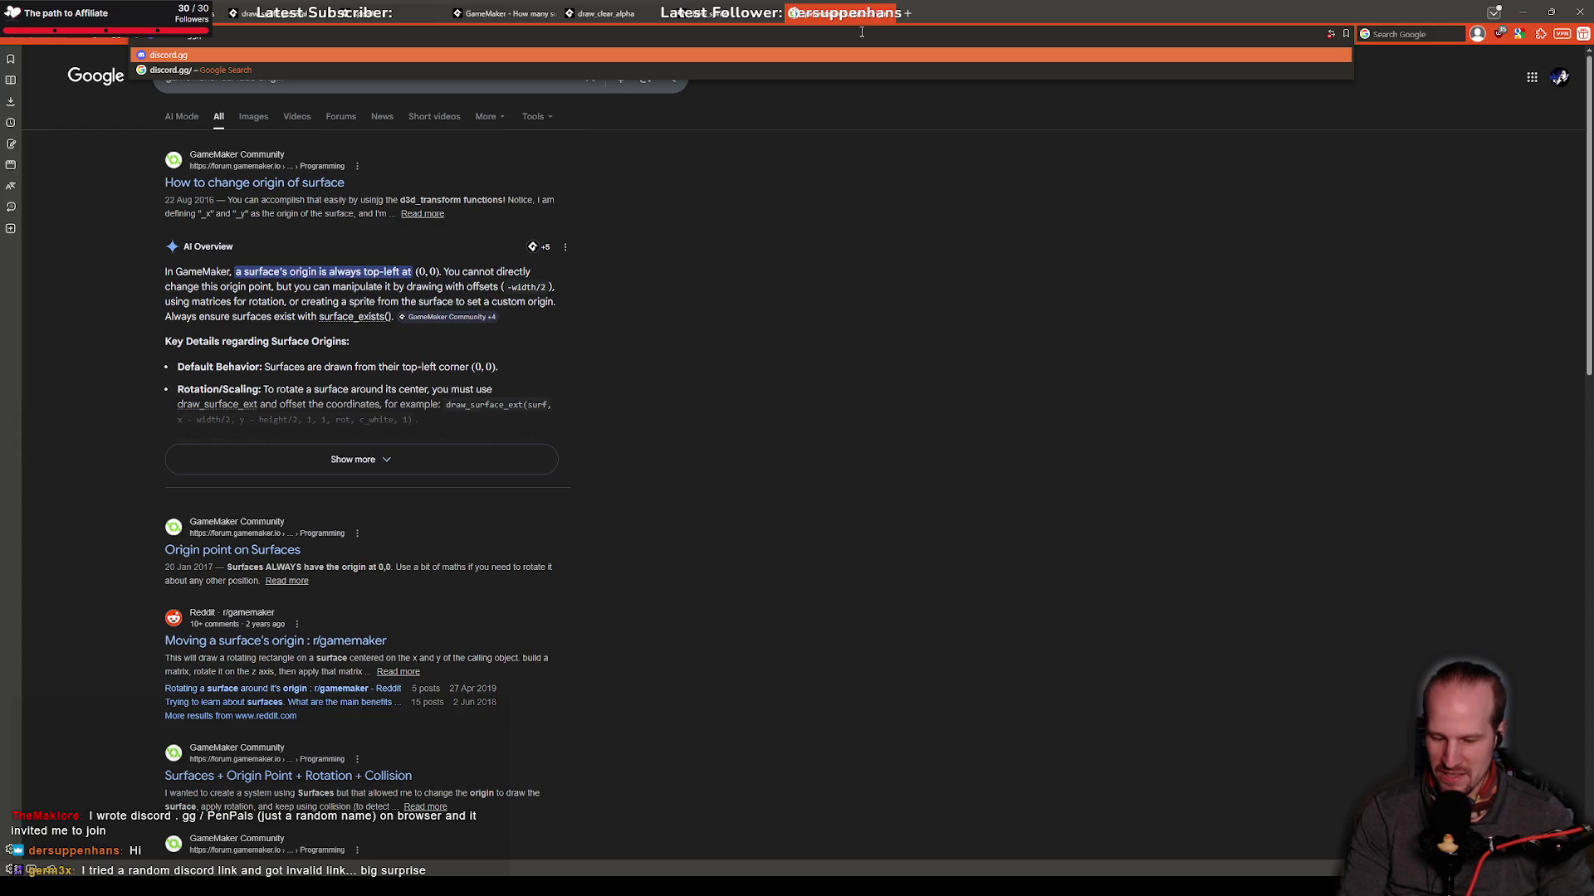
text(This)
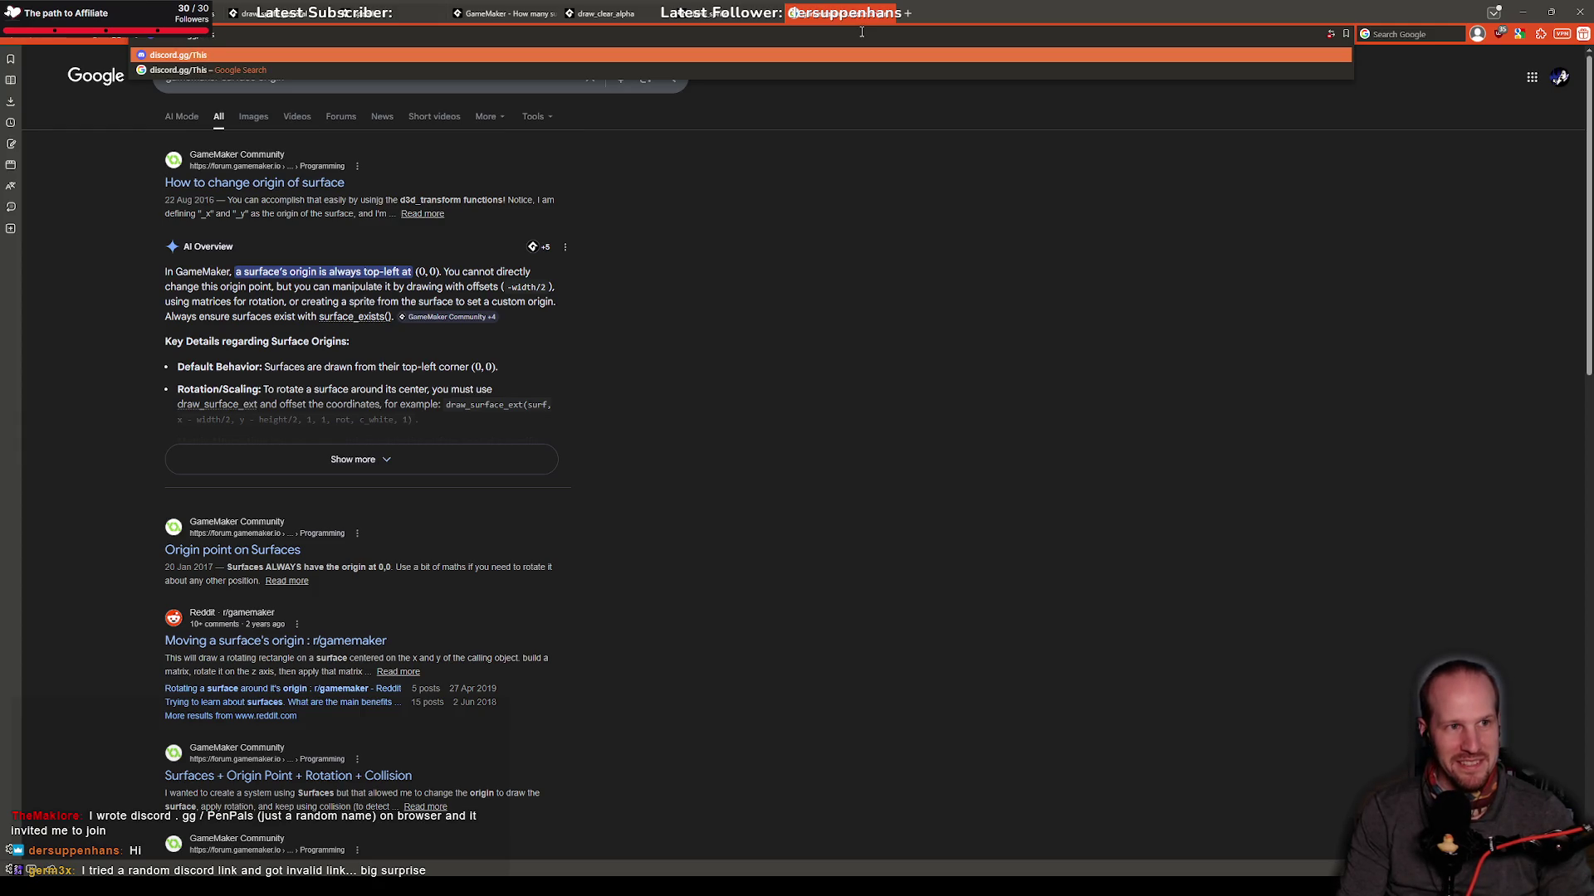
text(trick)
Step: Open the typed Discord invite link, which shows an Invite Invalid page
key(Return)
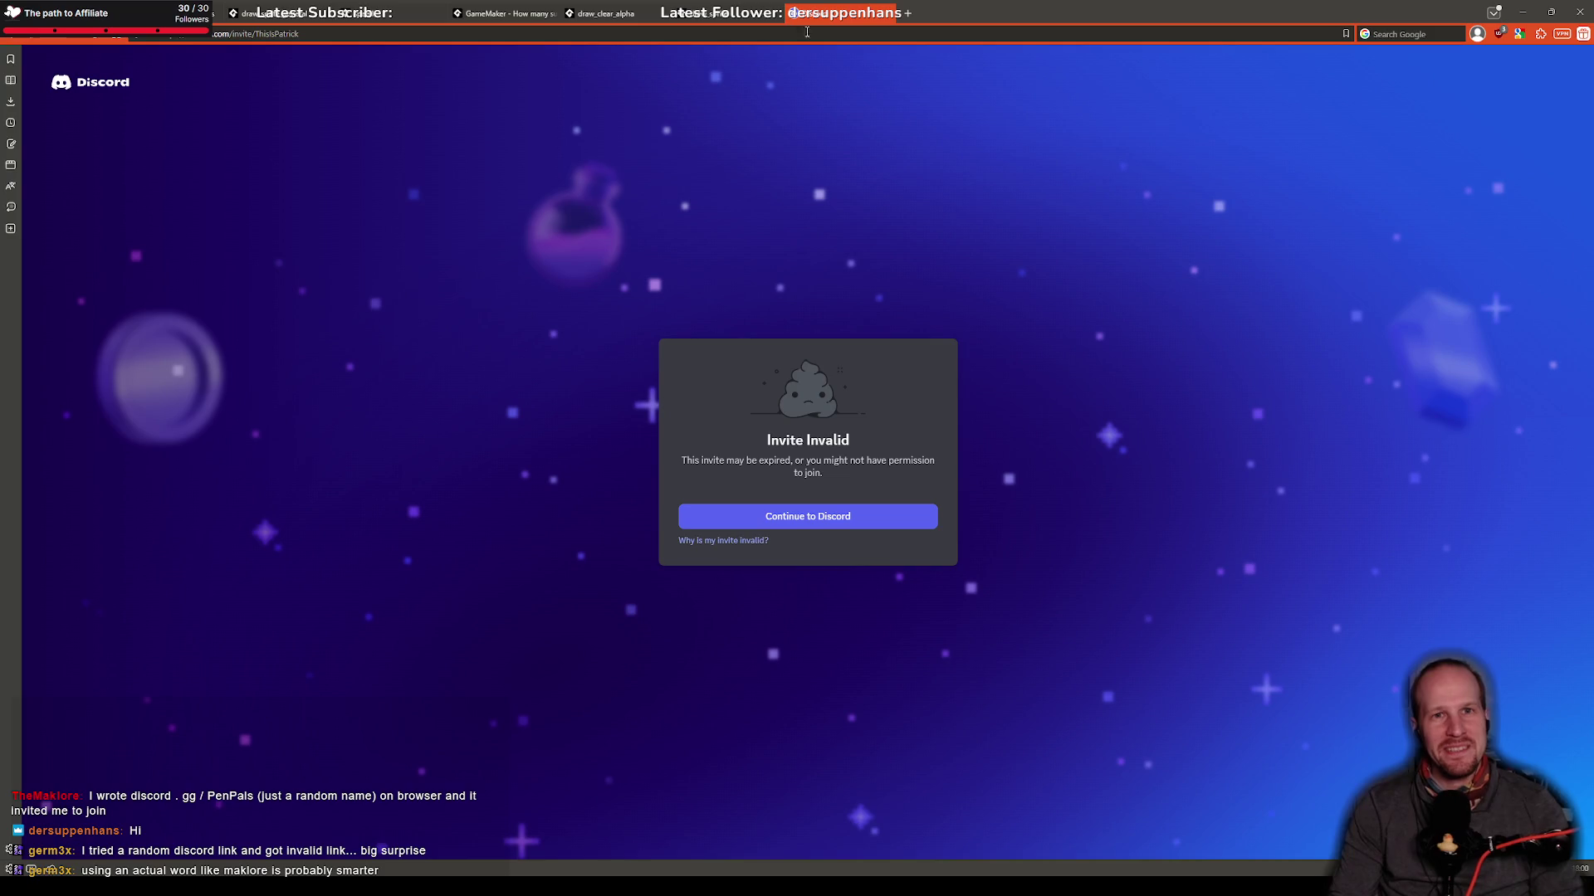
Step: Try the memes and fire invite codes in the Discord web address
click(262, 36)
double_click(261, 36)
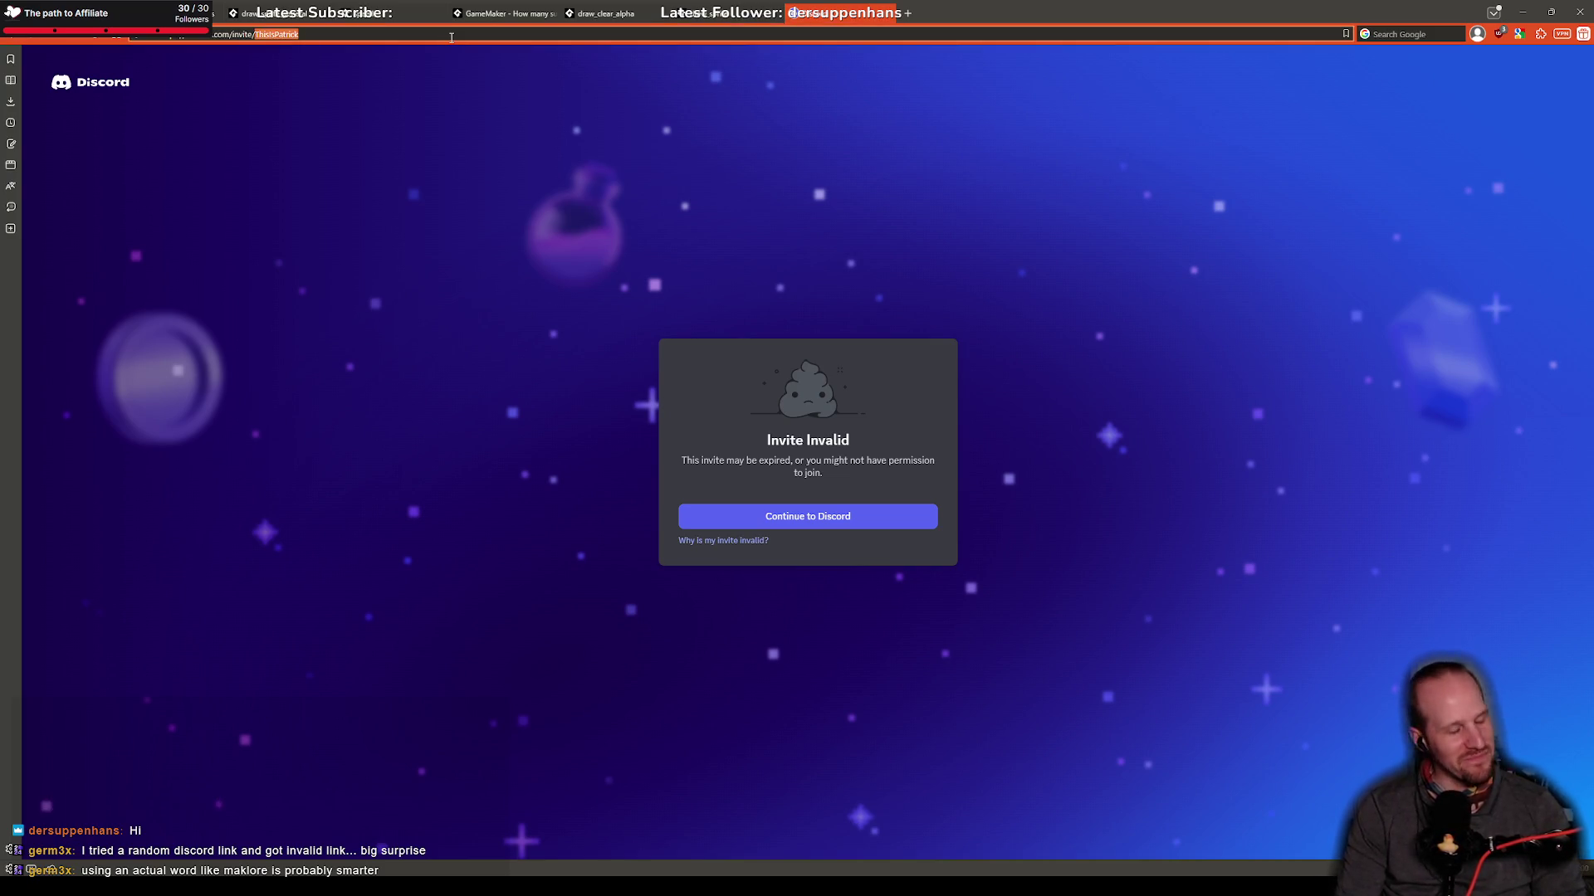
text(memes)
key(Return)
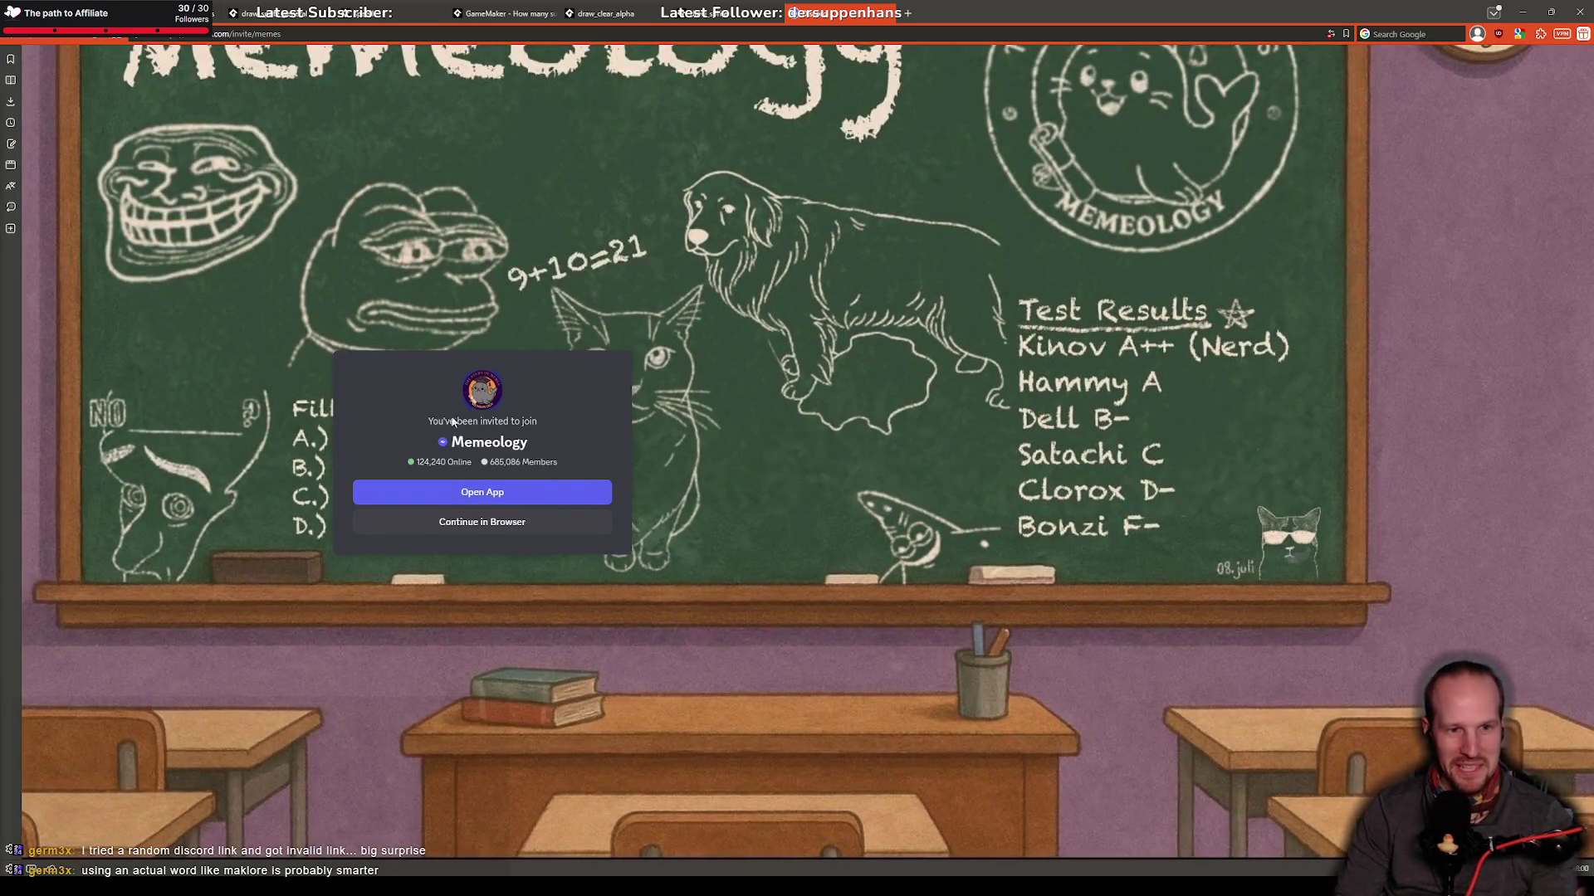
double_click(267, 33)
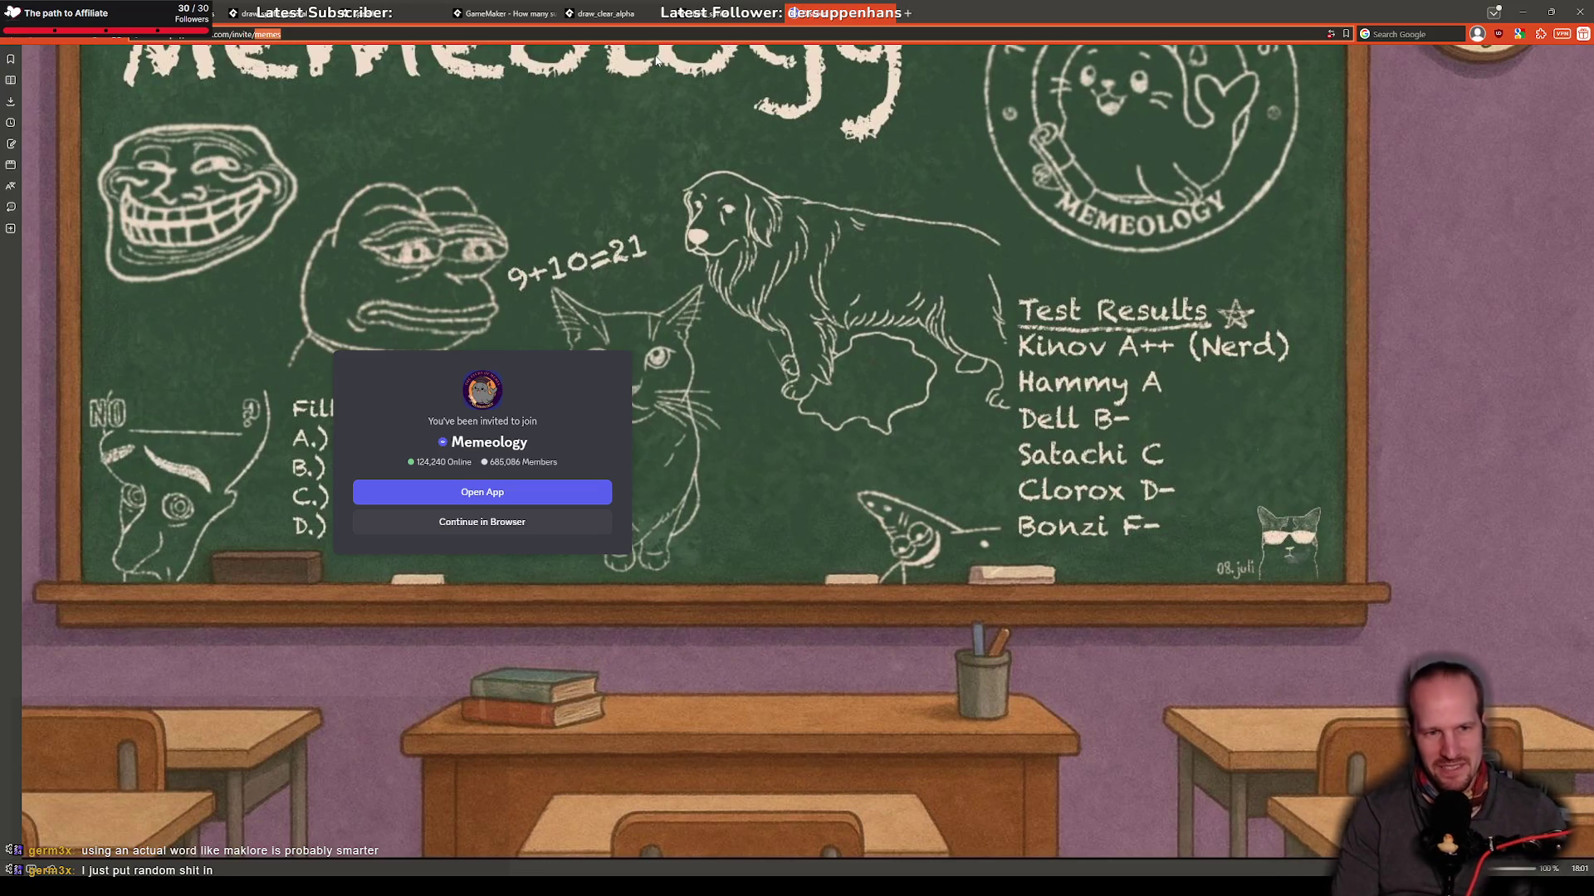
key(BackSpace)
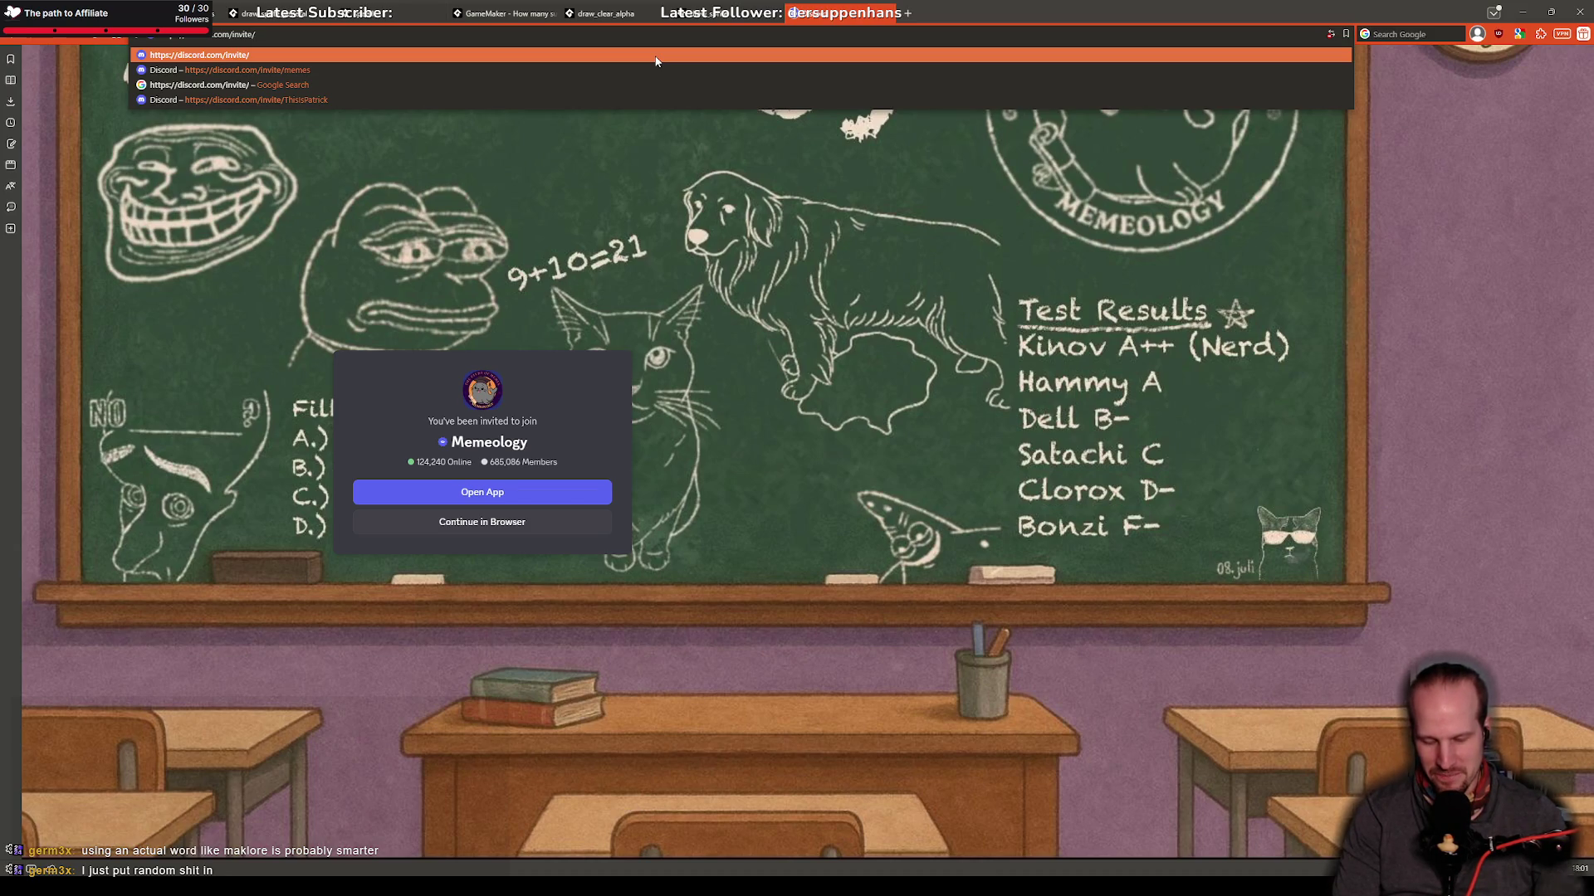
text(fire)
key(Return)
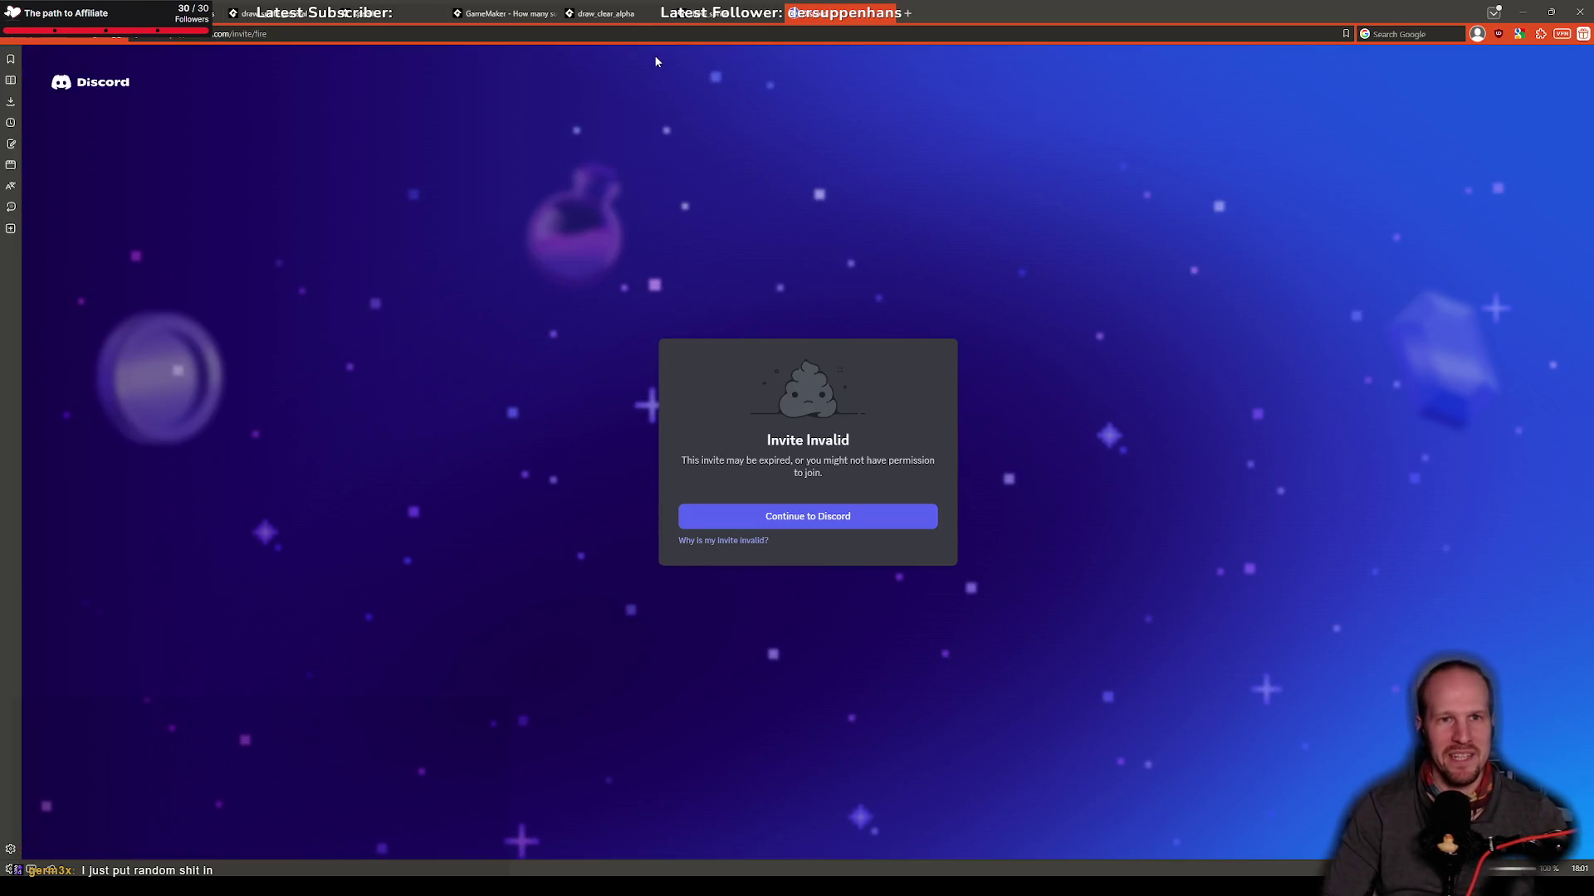
Step: Try the blovarsk invite code, then the discord.gg/bk short link
click(366, 38)
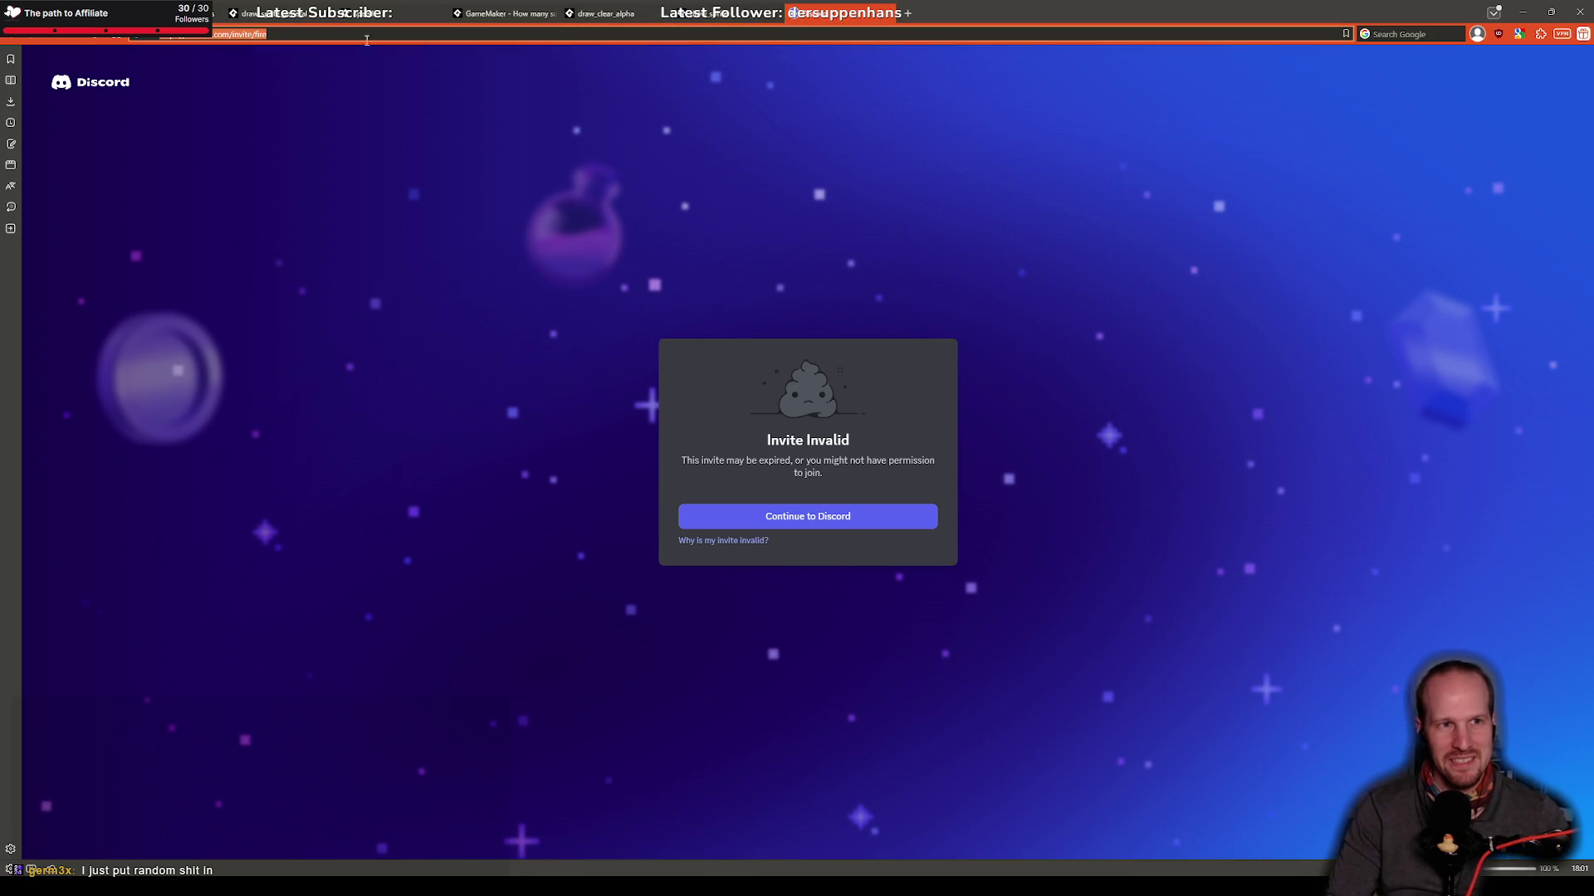
click(256, 36)
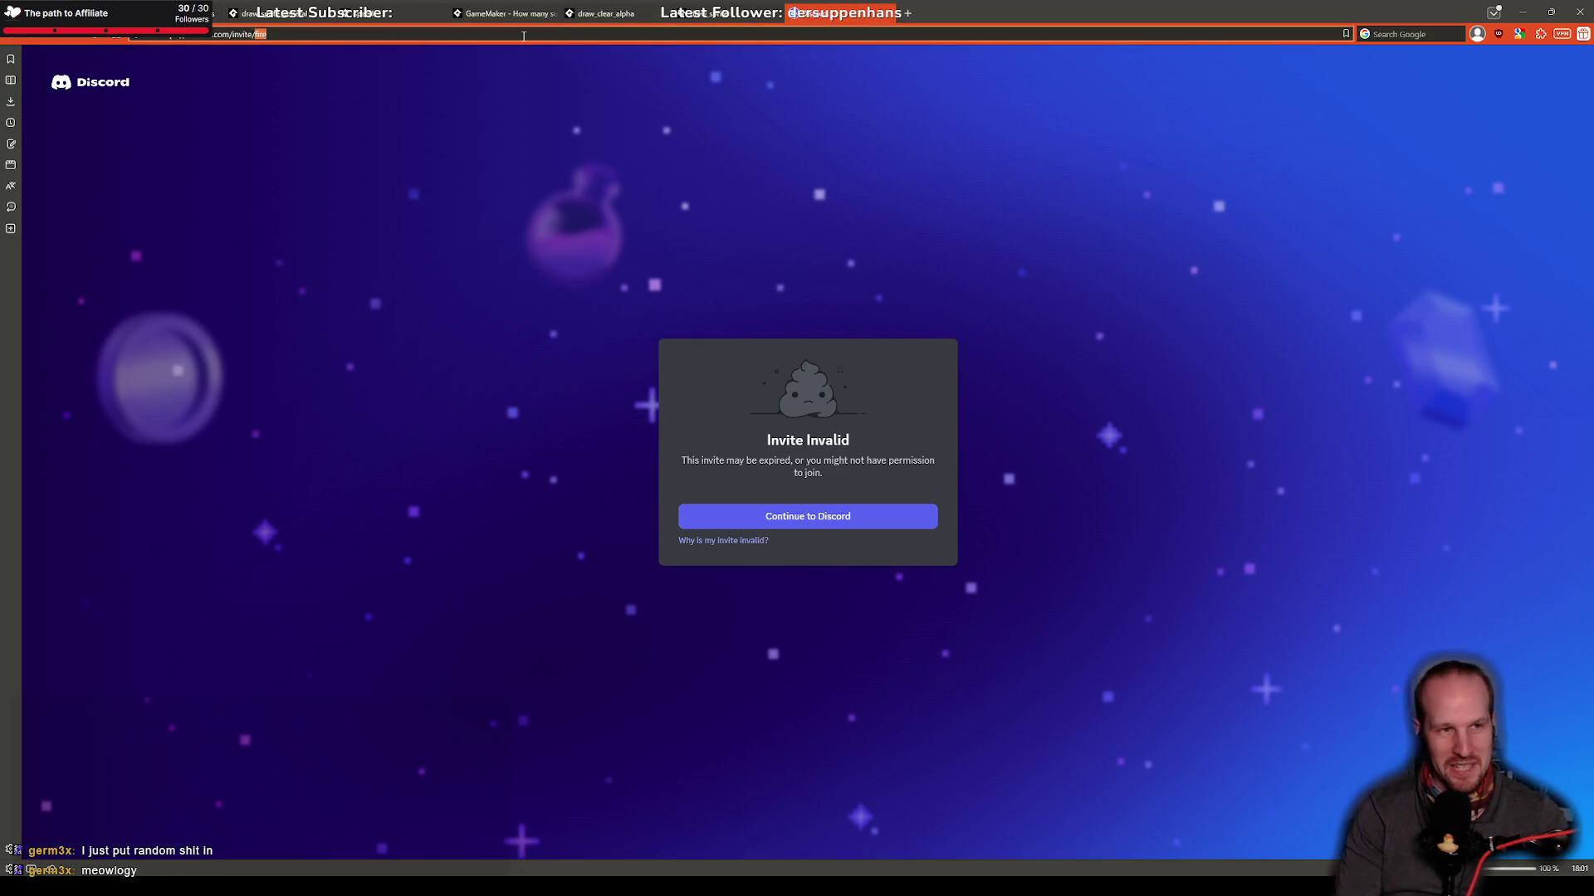
key(BackSpace)
text(blovar)
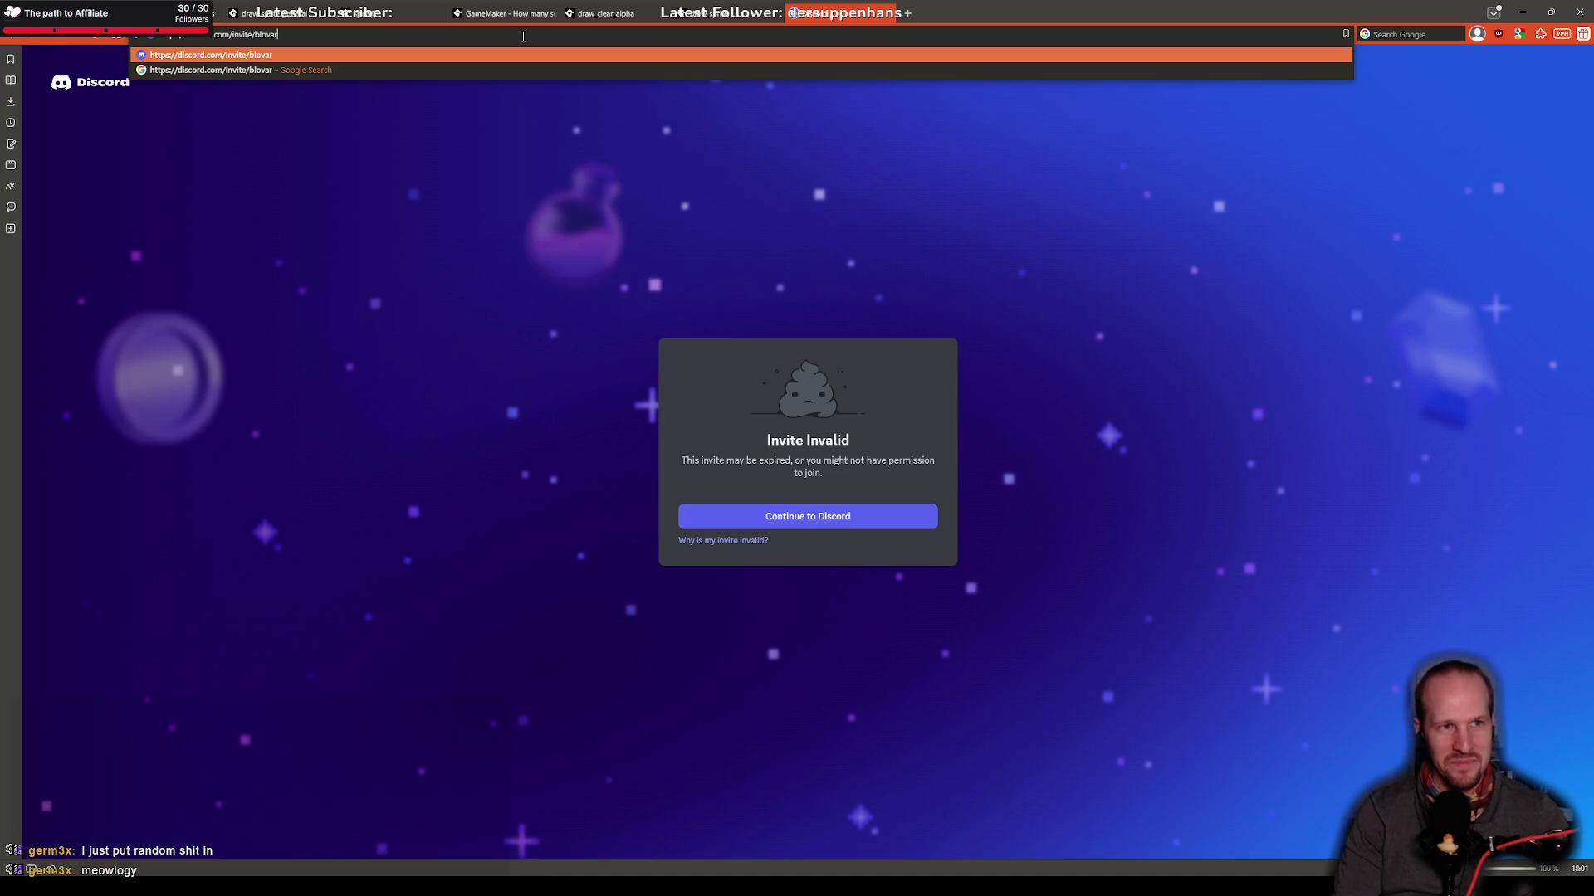
text(sk)
key(Return)
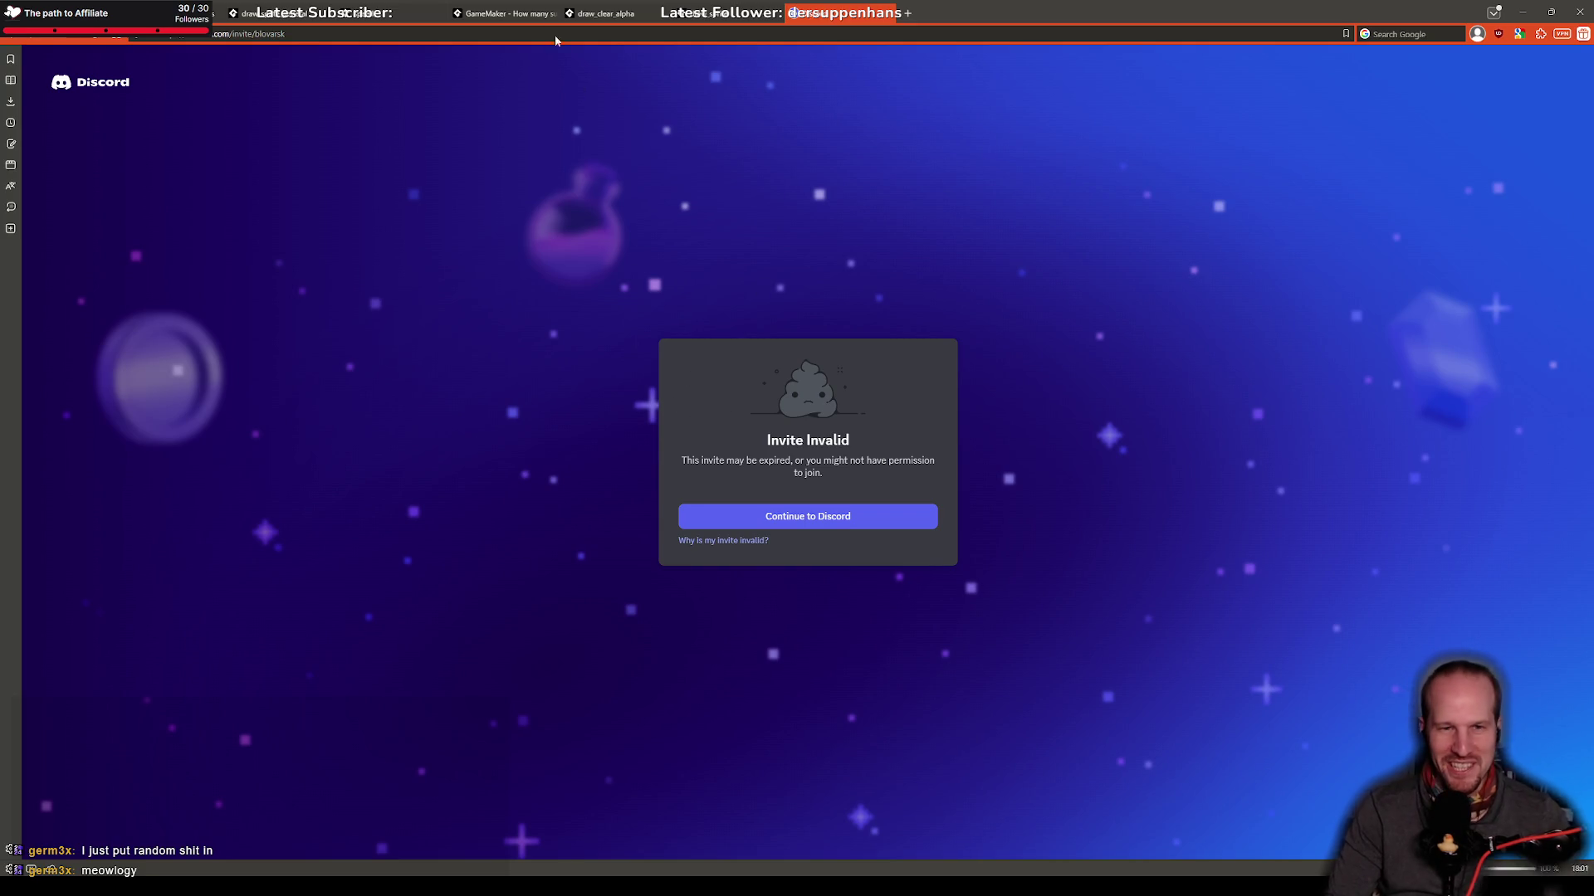
double_click(350, 36)
key(ctrl+shift+Left)
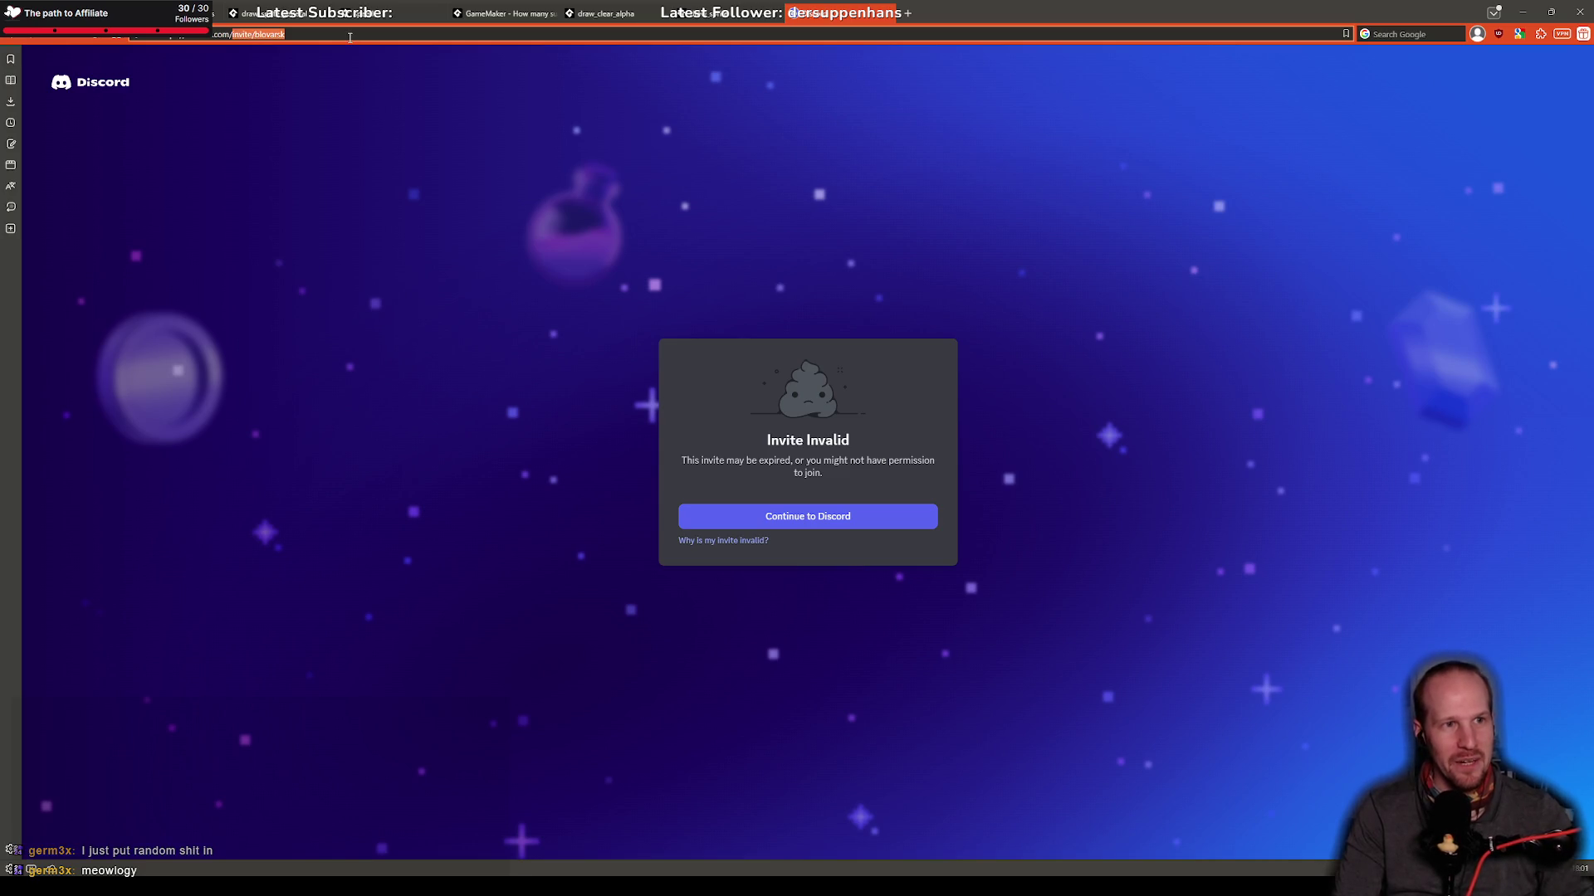
text(.gg/)
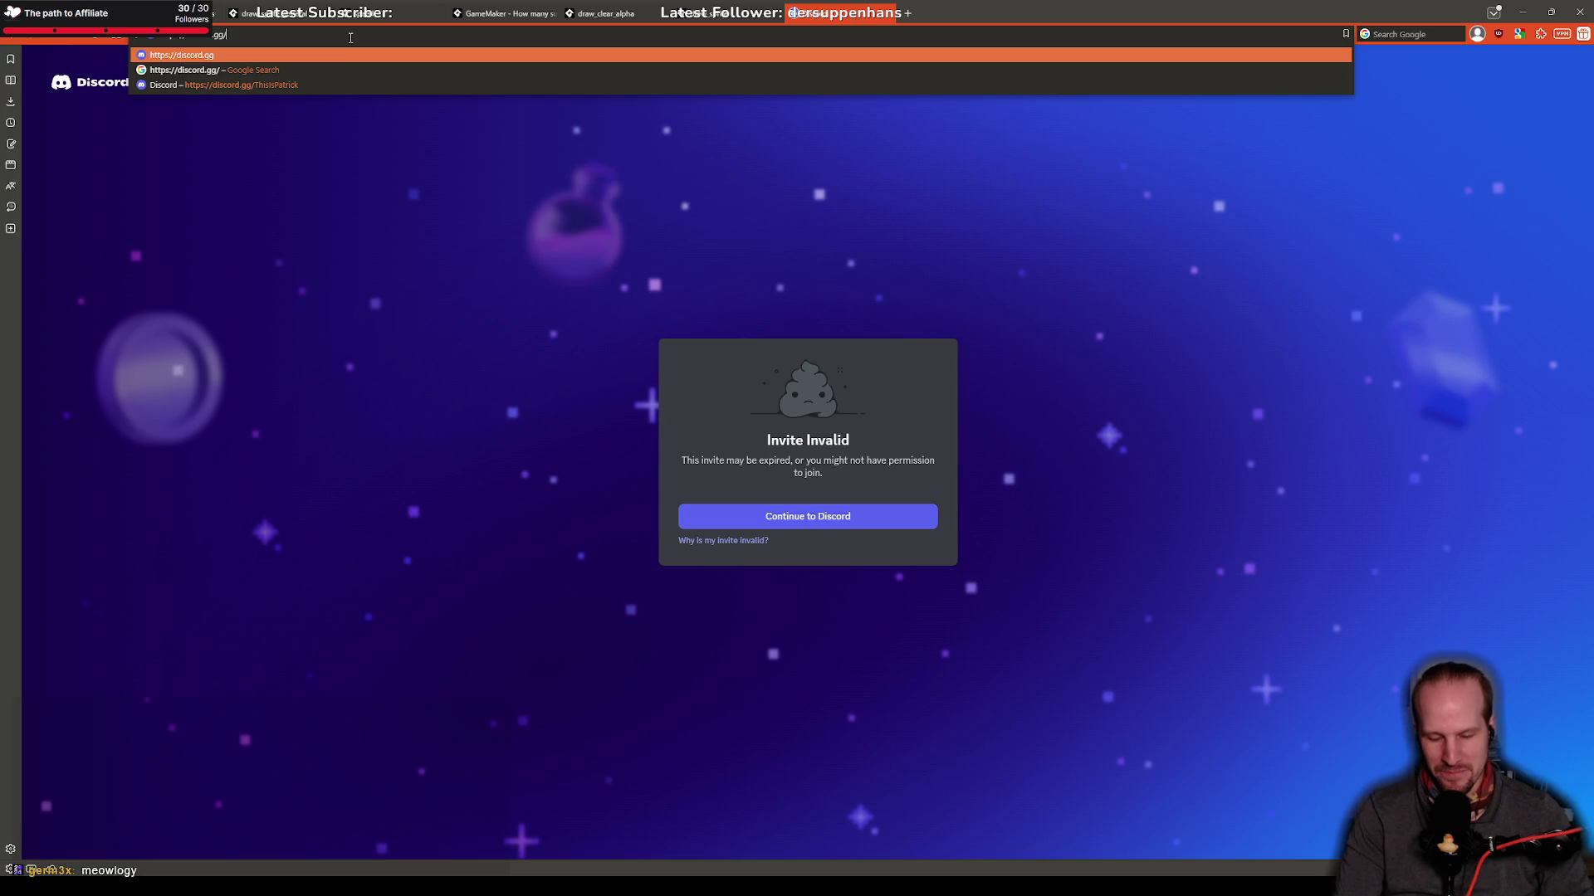
text(blov)
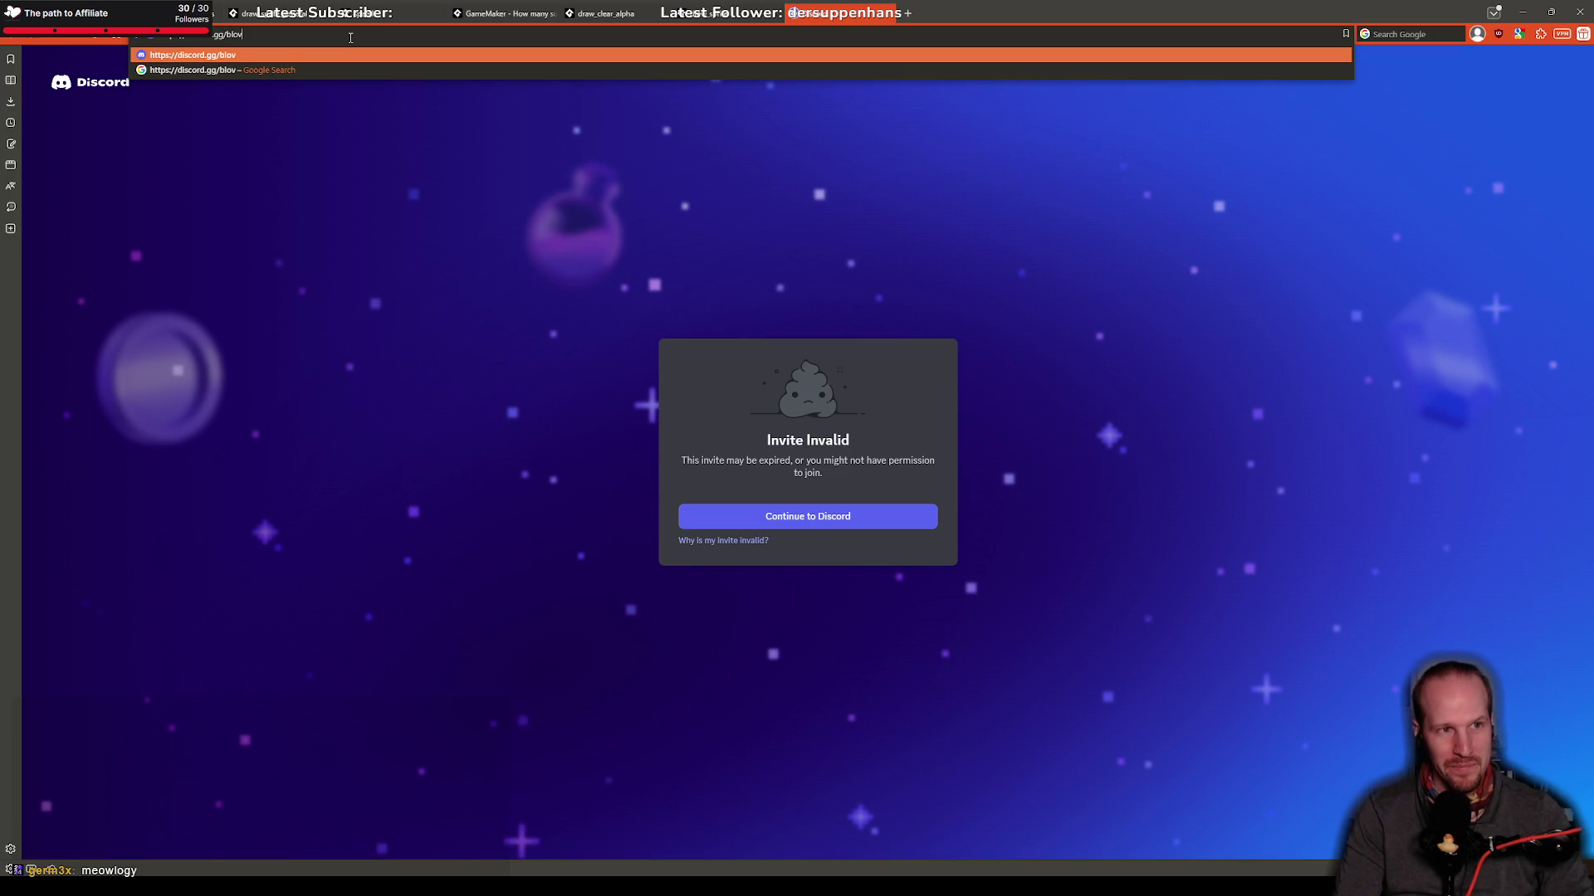
text(k)
key(Return)
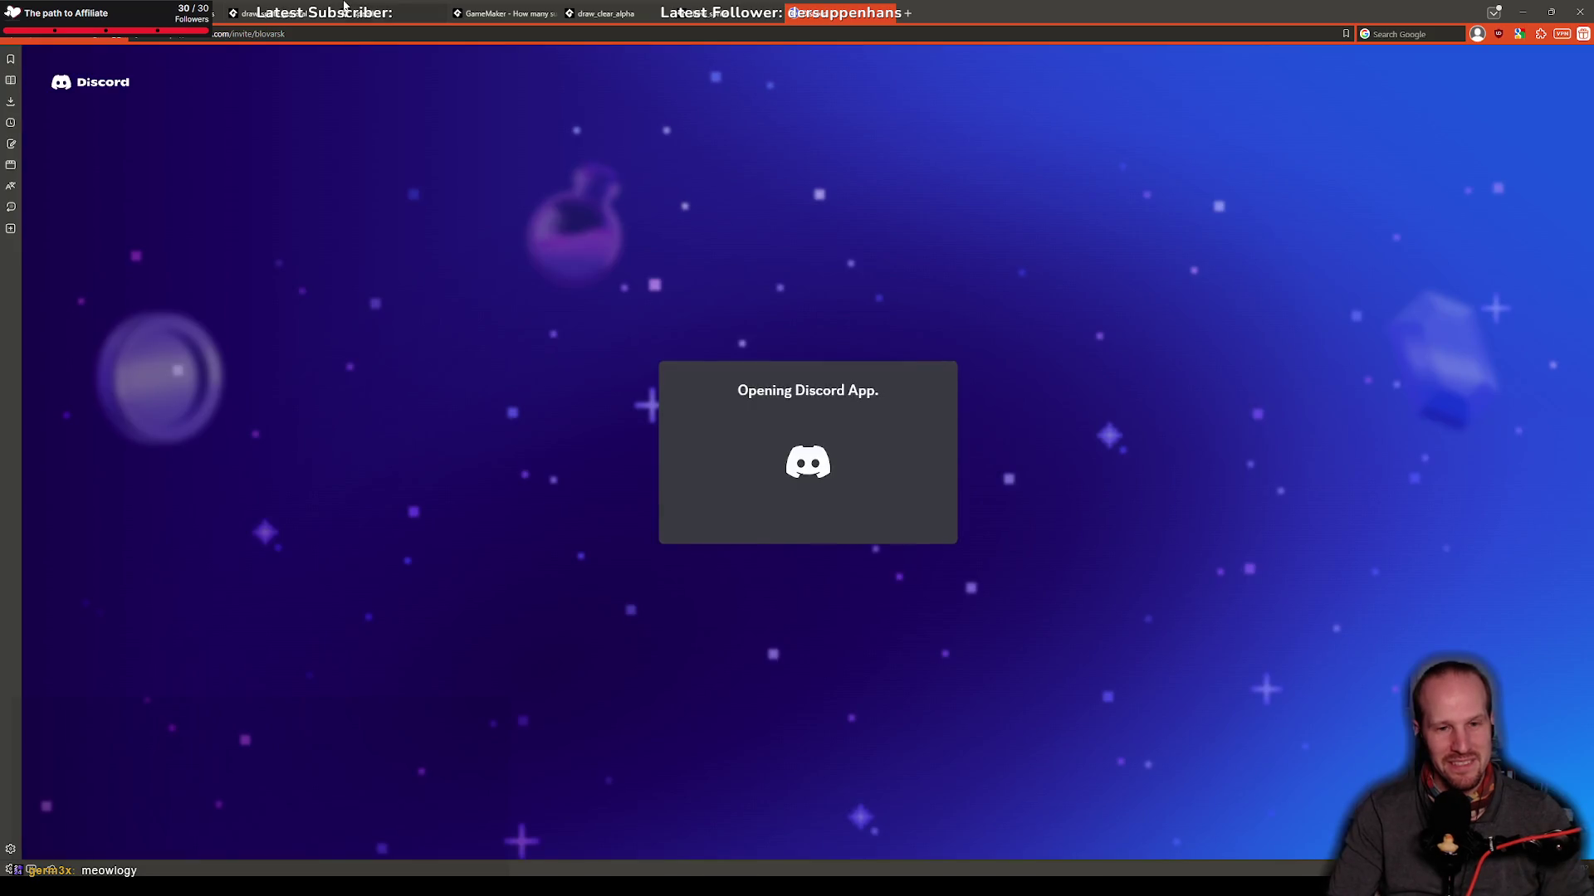
Step: Load discord.gg/cats to reach the cats server invite page
click(265, 34)
key(BackSpace)
key(BackSpace)
key(BackSpace)
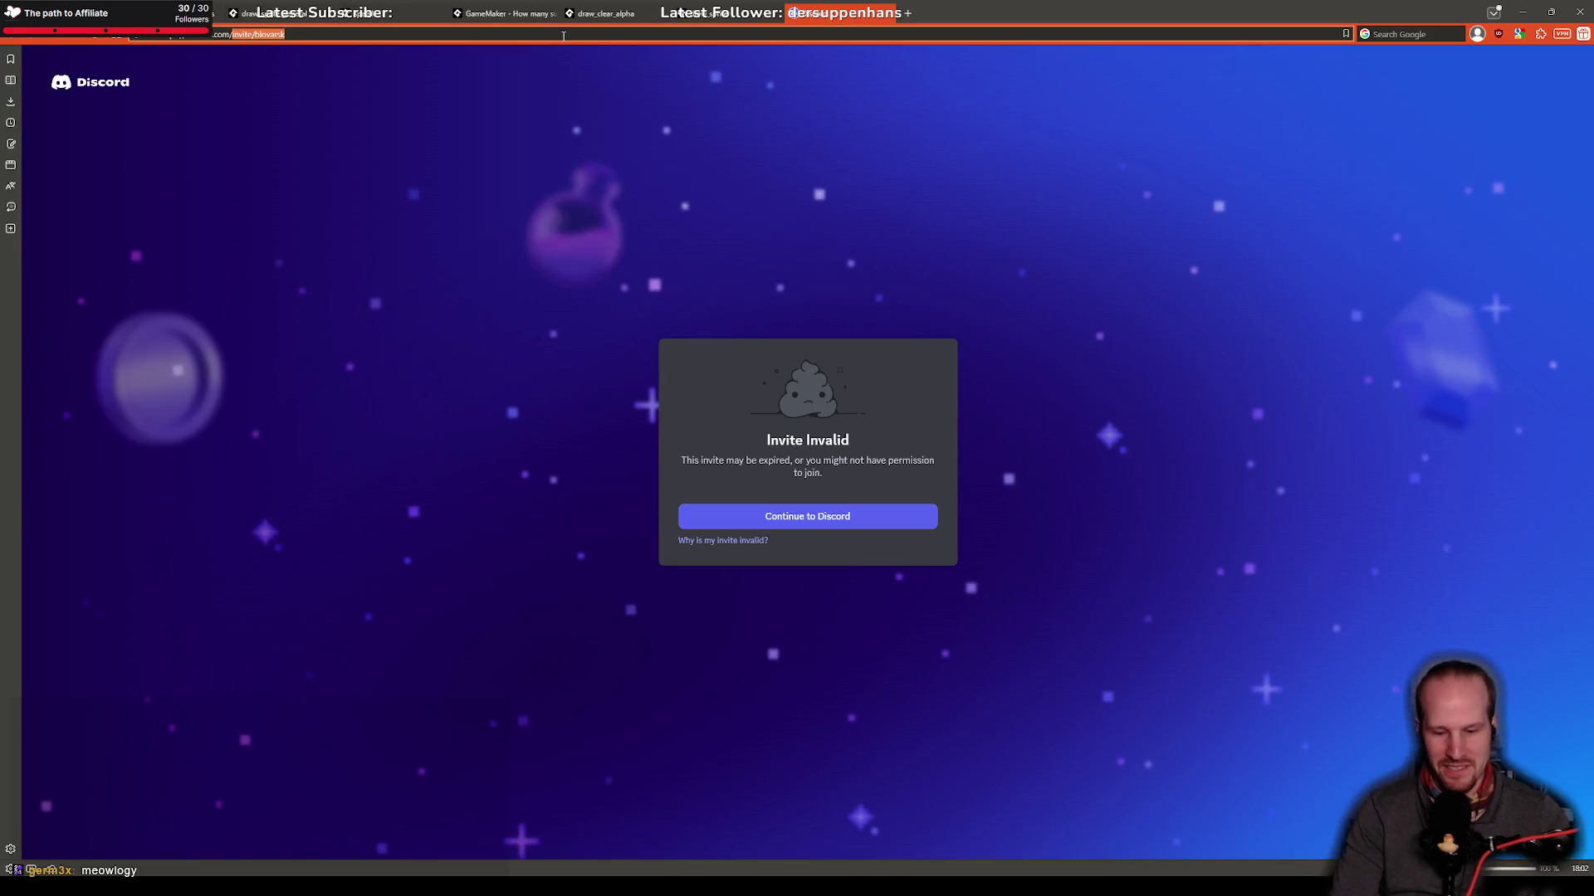
key(BackSpace)
text(gg/)
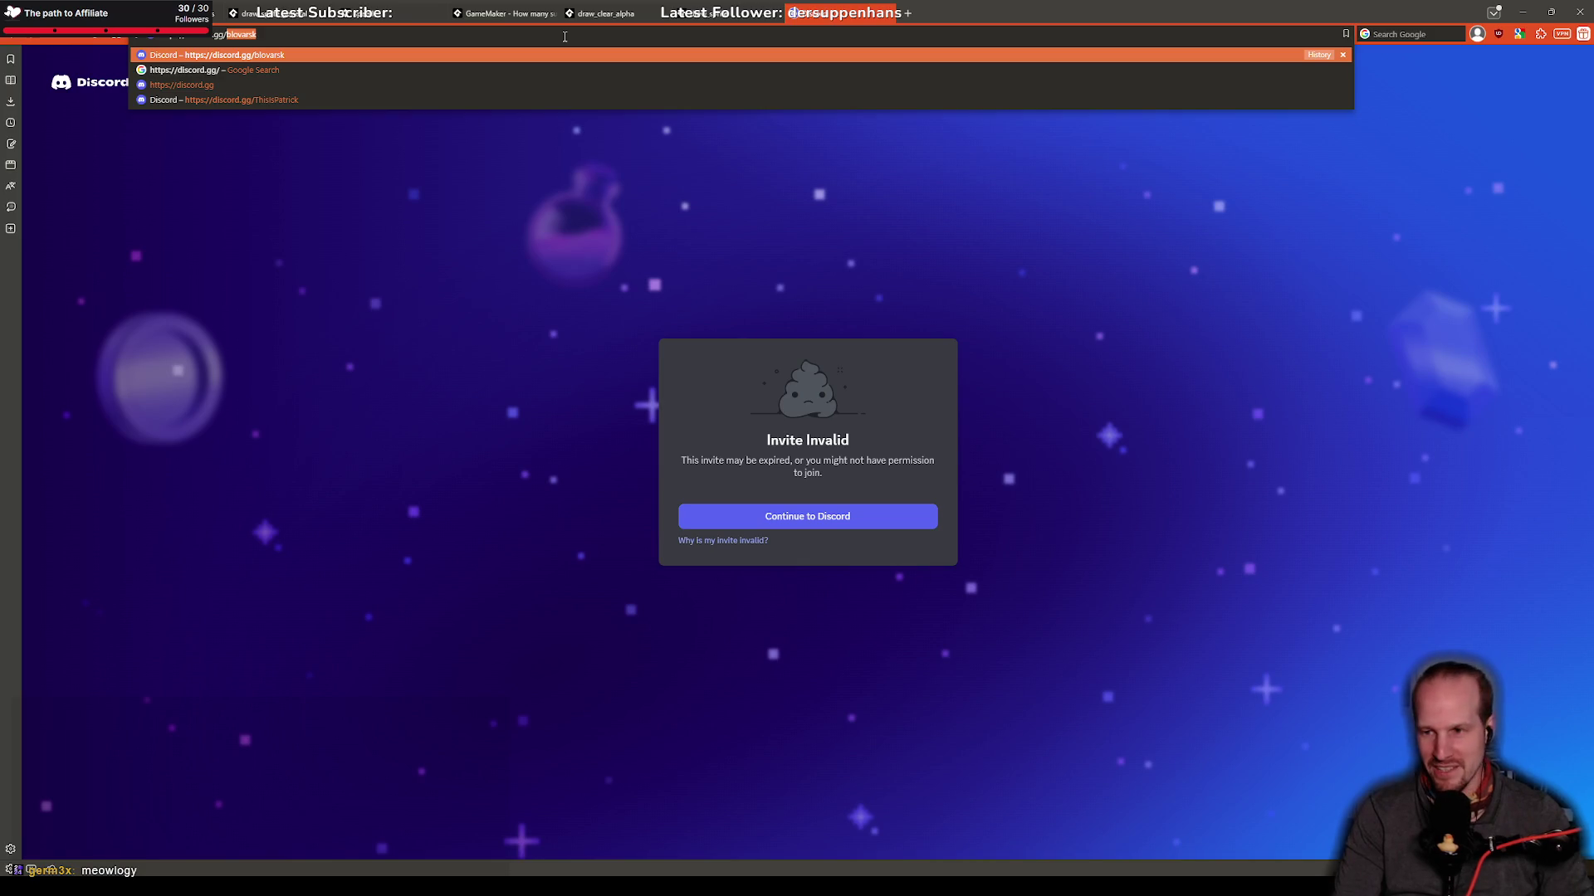
text(cats)
key(Return)
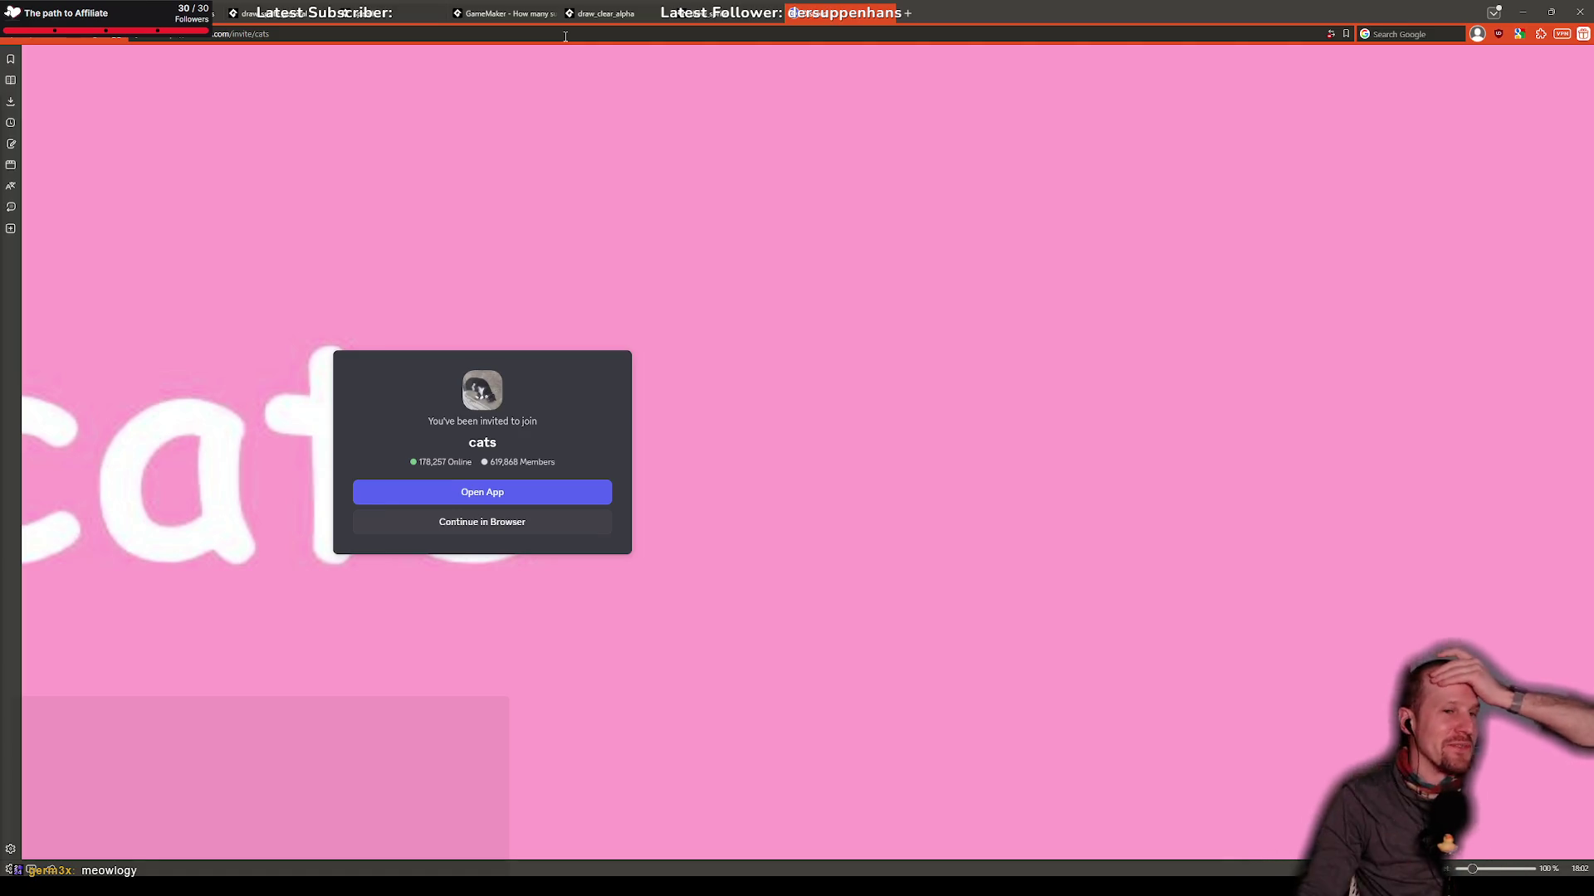
Step: Continue in the web app and accept the invite to join the cats server
click(536, 530)
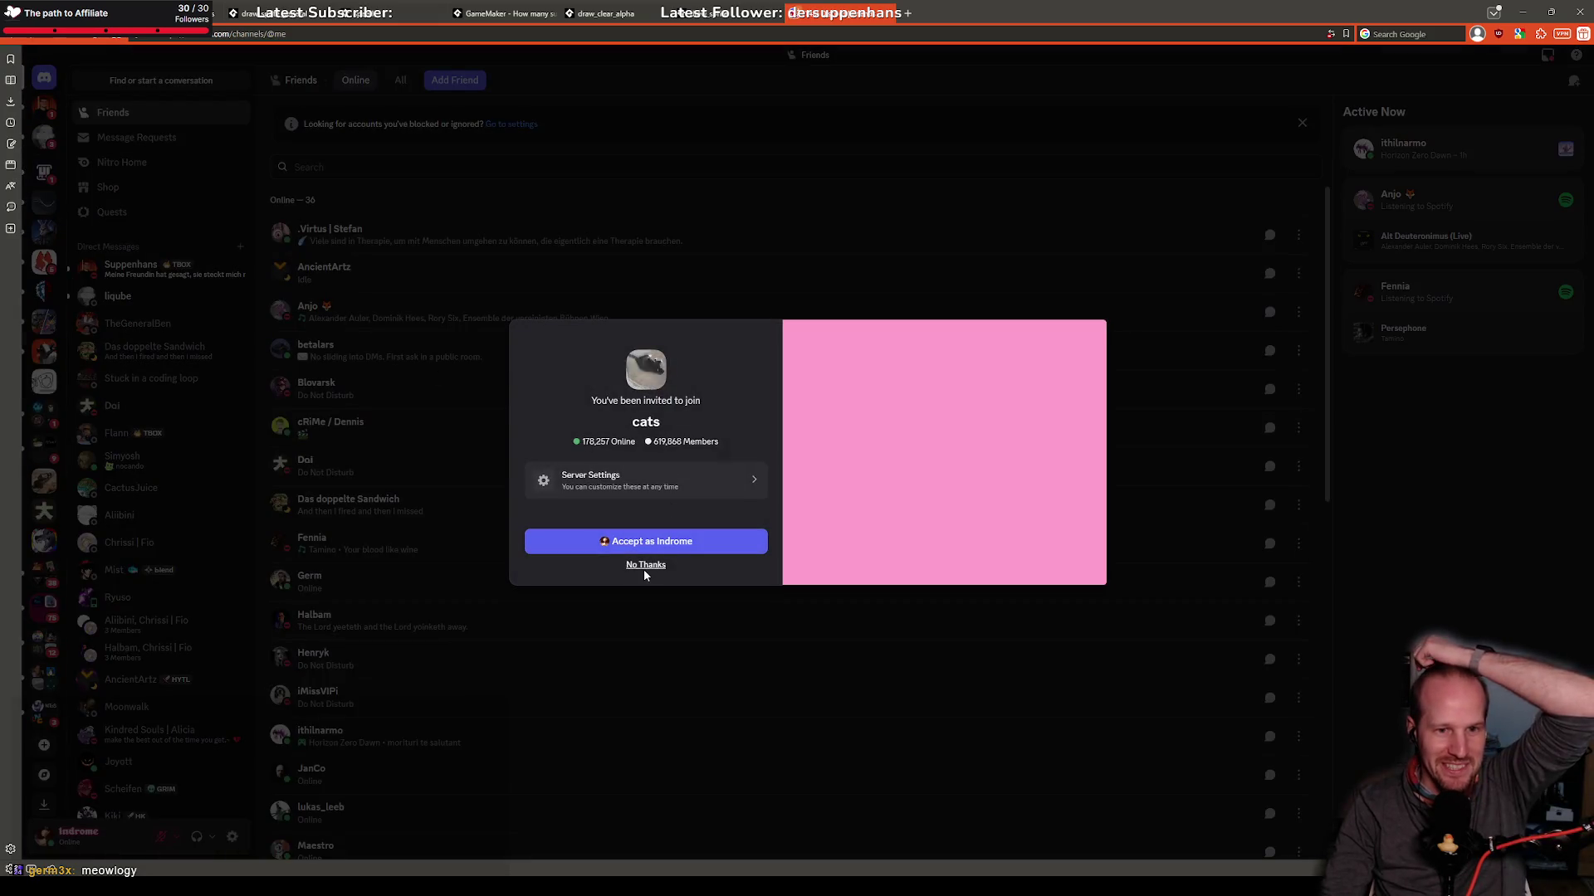
click(648, 541)
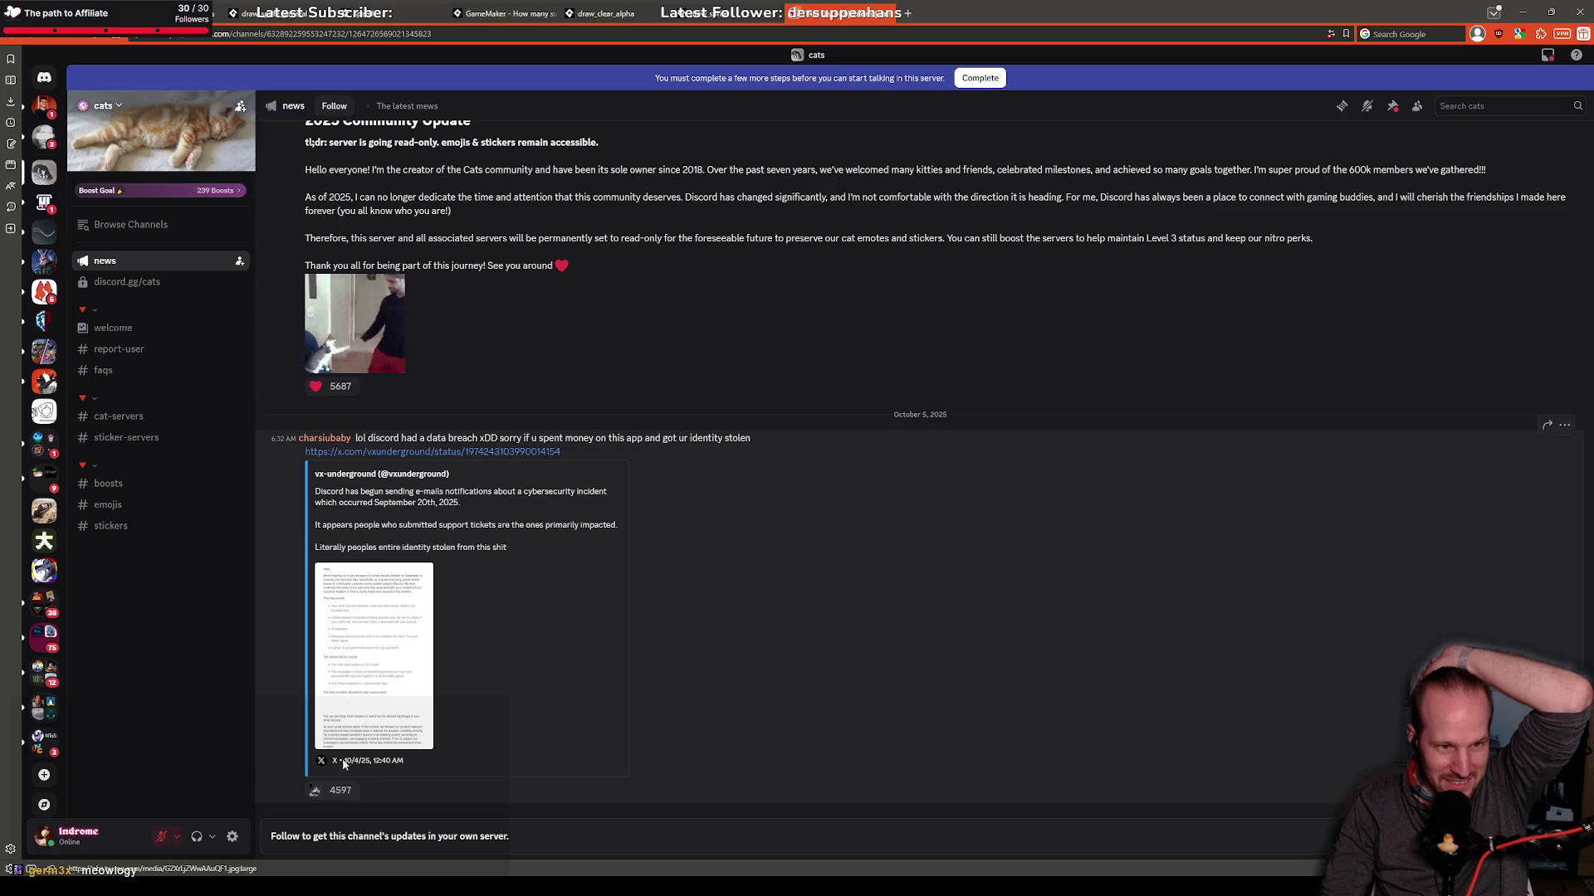
Step: Read through the cats server's 2025 Community Update post, highlighting sentences along the way
scroll(380, 405, up, 2)
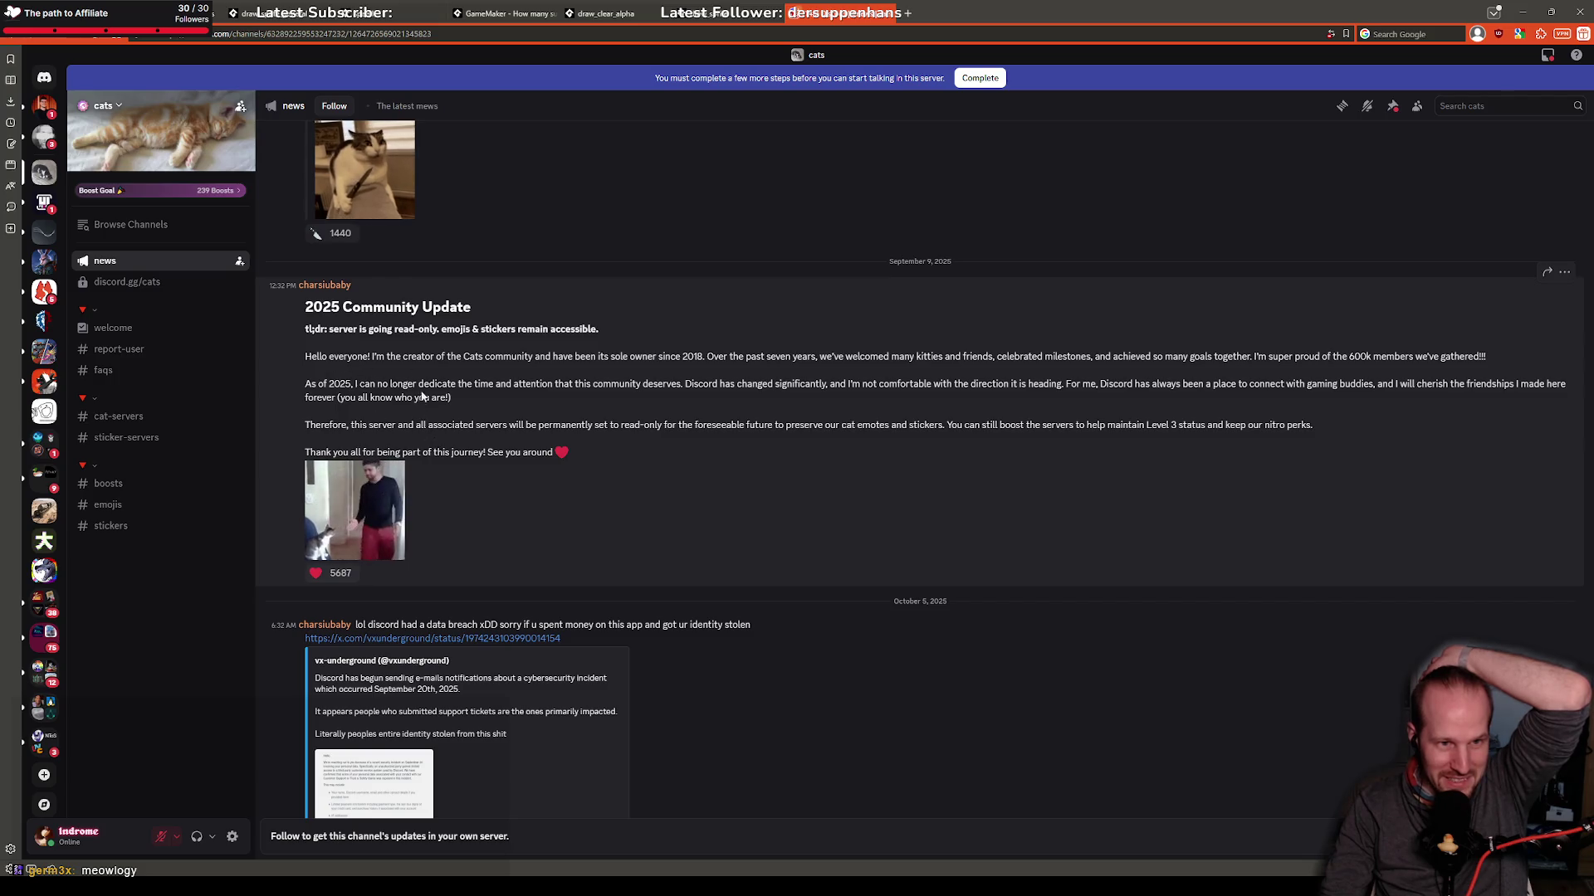
double_click(343, 329)
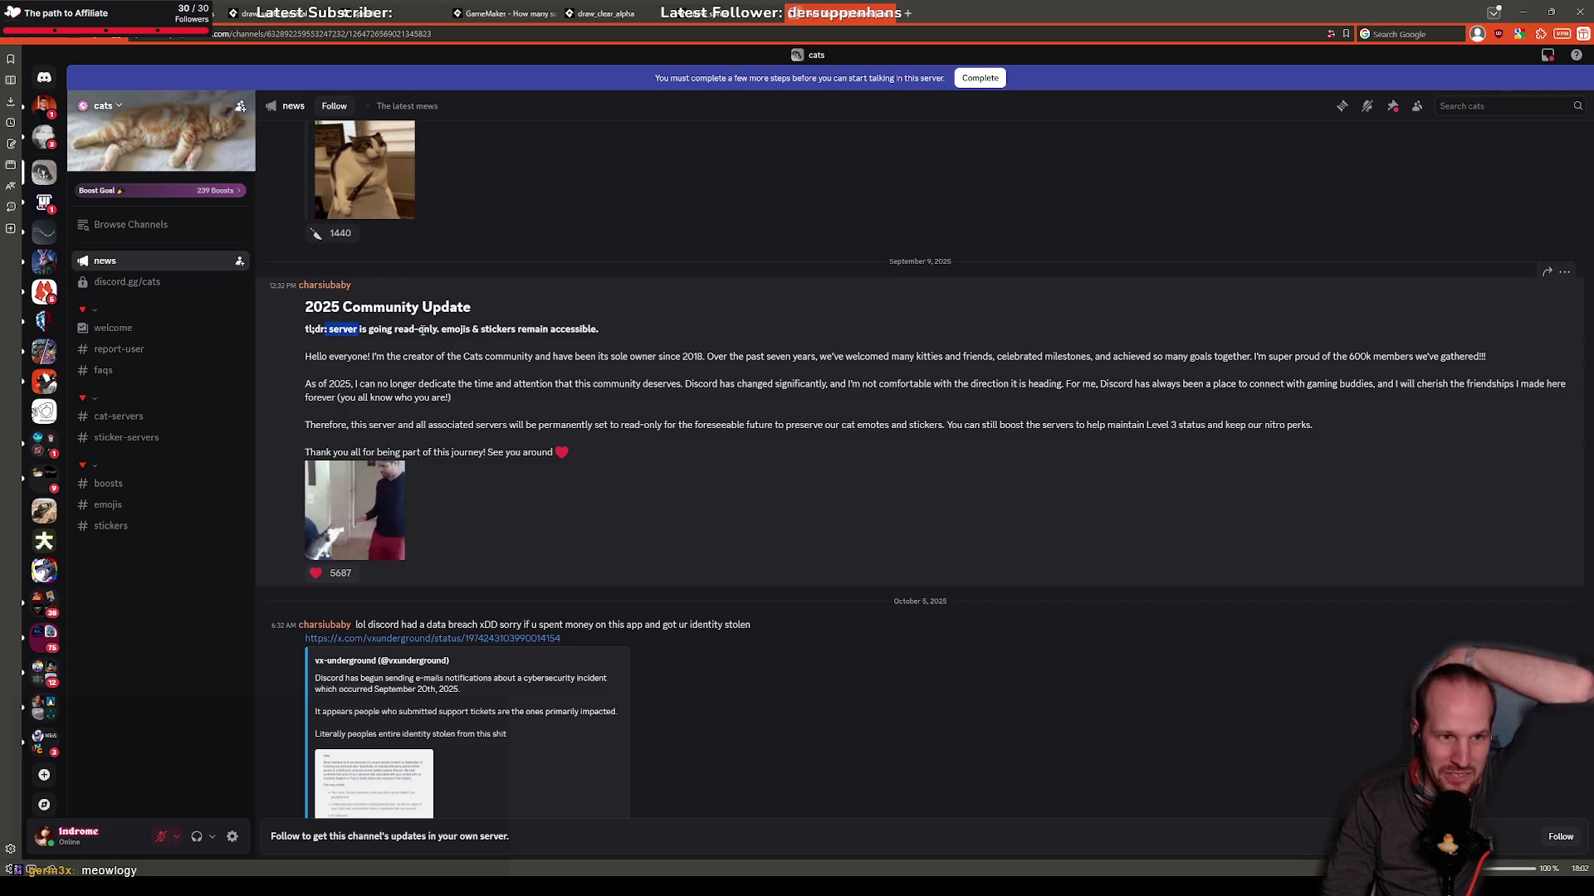
triple_click(422, 330)
click(481, 359)
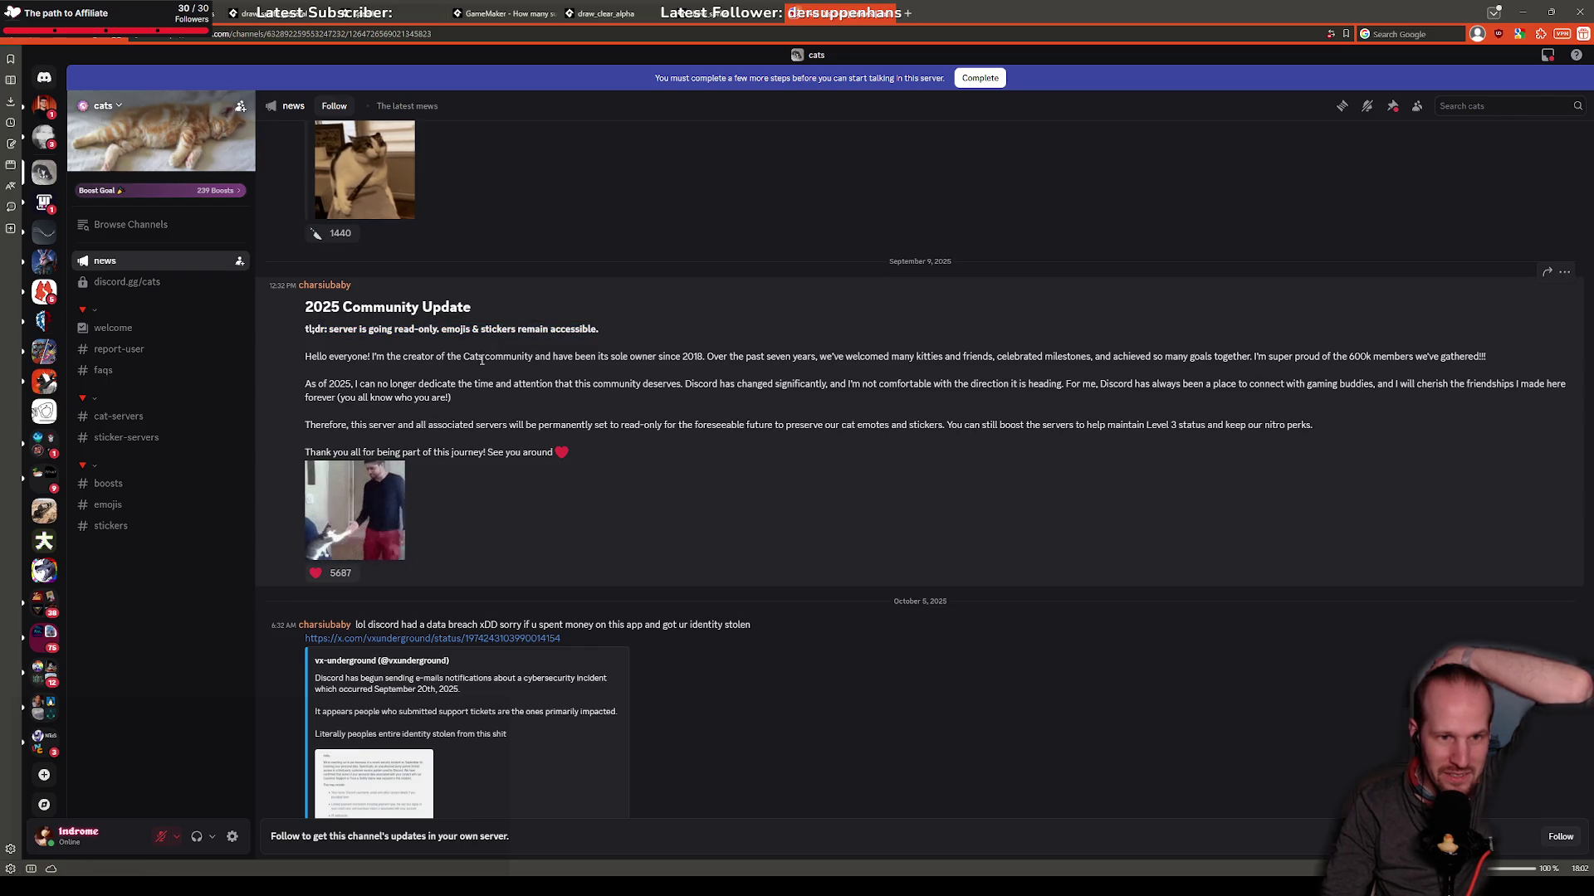
drag(482, 360, 304, 357)
click(686, 355)
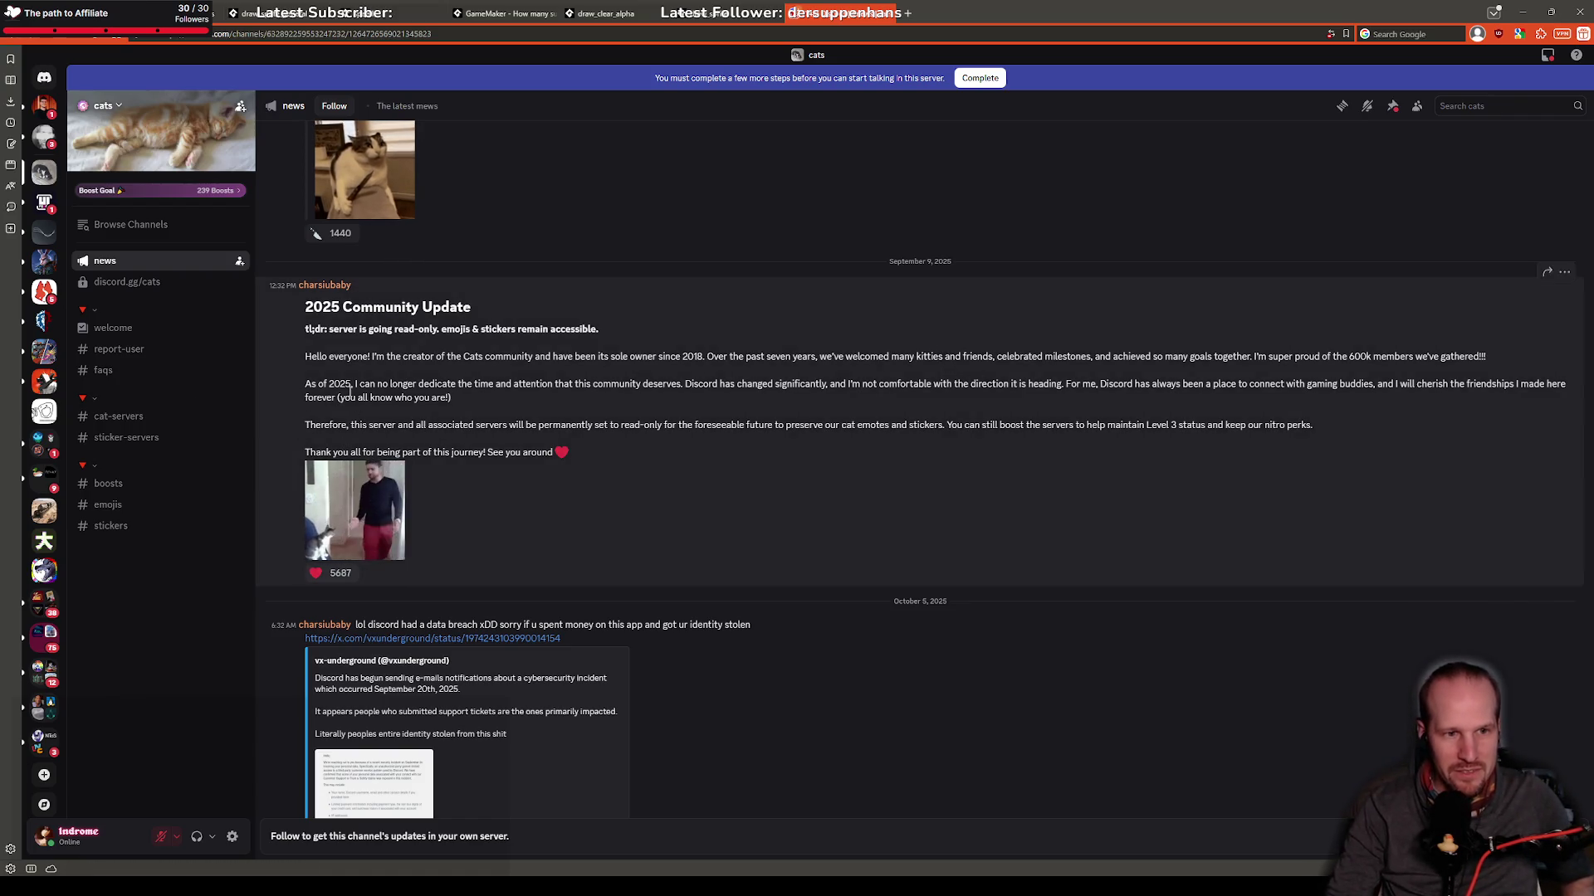
drag(347, 385, 574, 384)
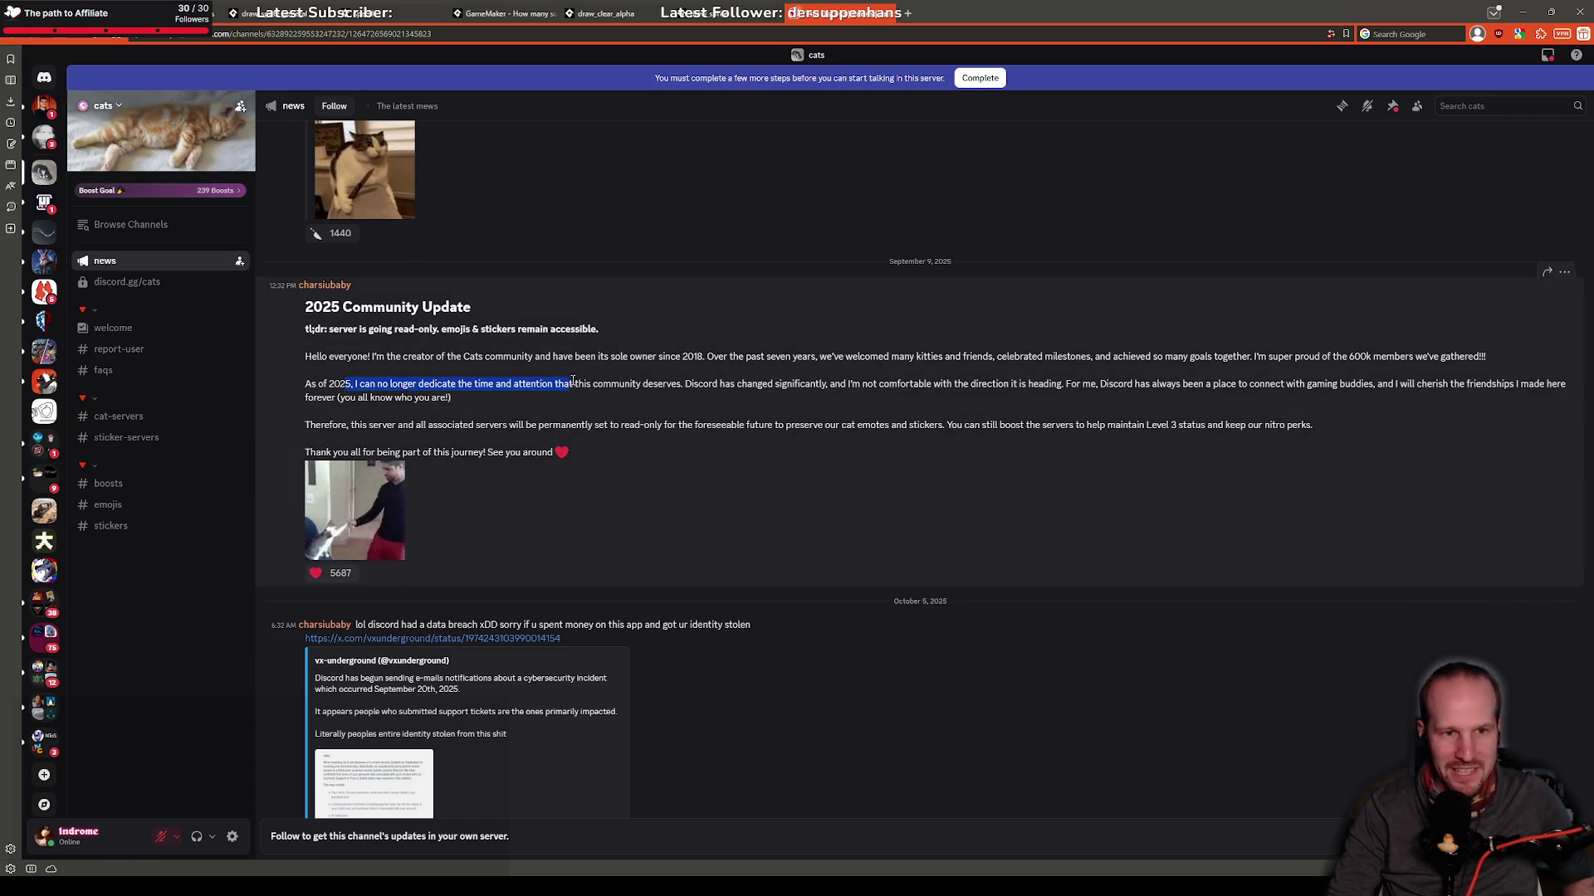
click(644, 357)
drag(316, 425, 737, 435)
click(719, 377)
click(645, 434)
scroll(656, 434, up, 2)
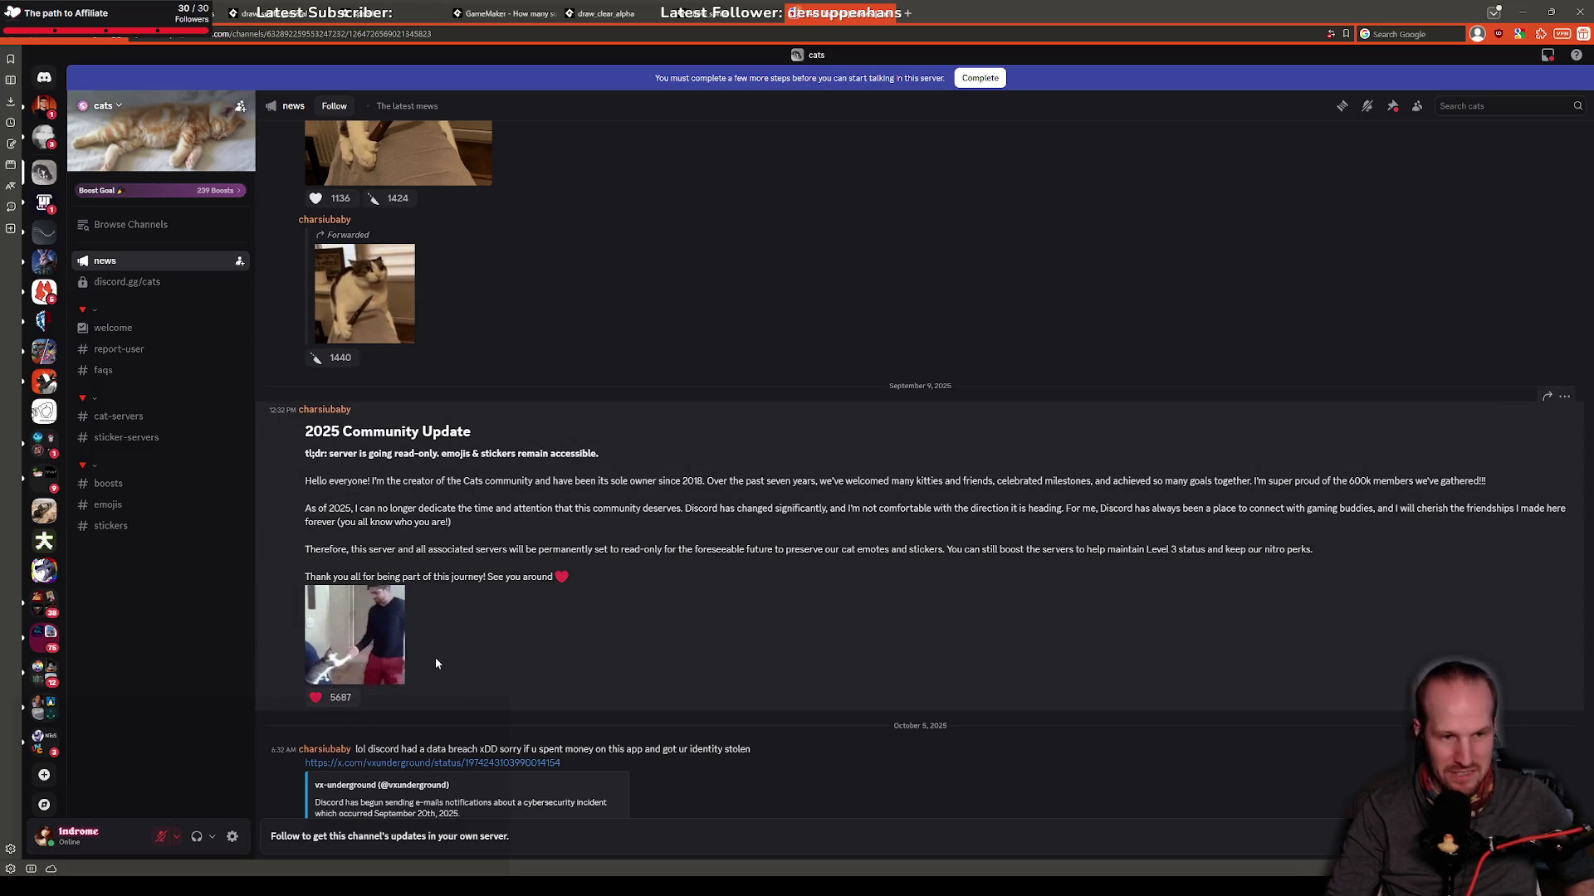
scroll(467, 531, down, 3)
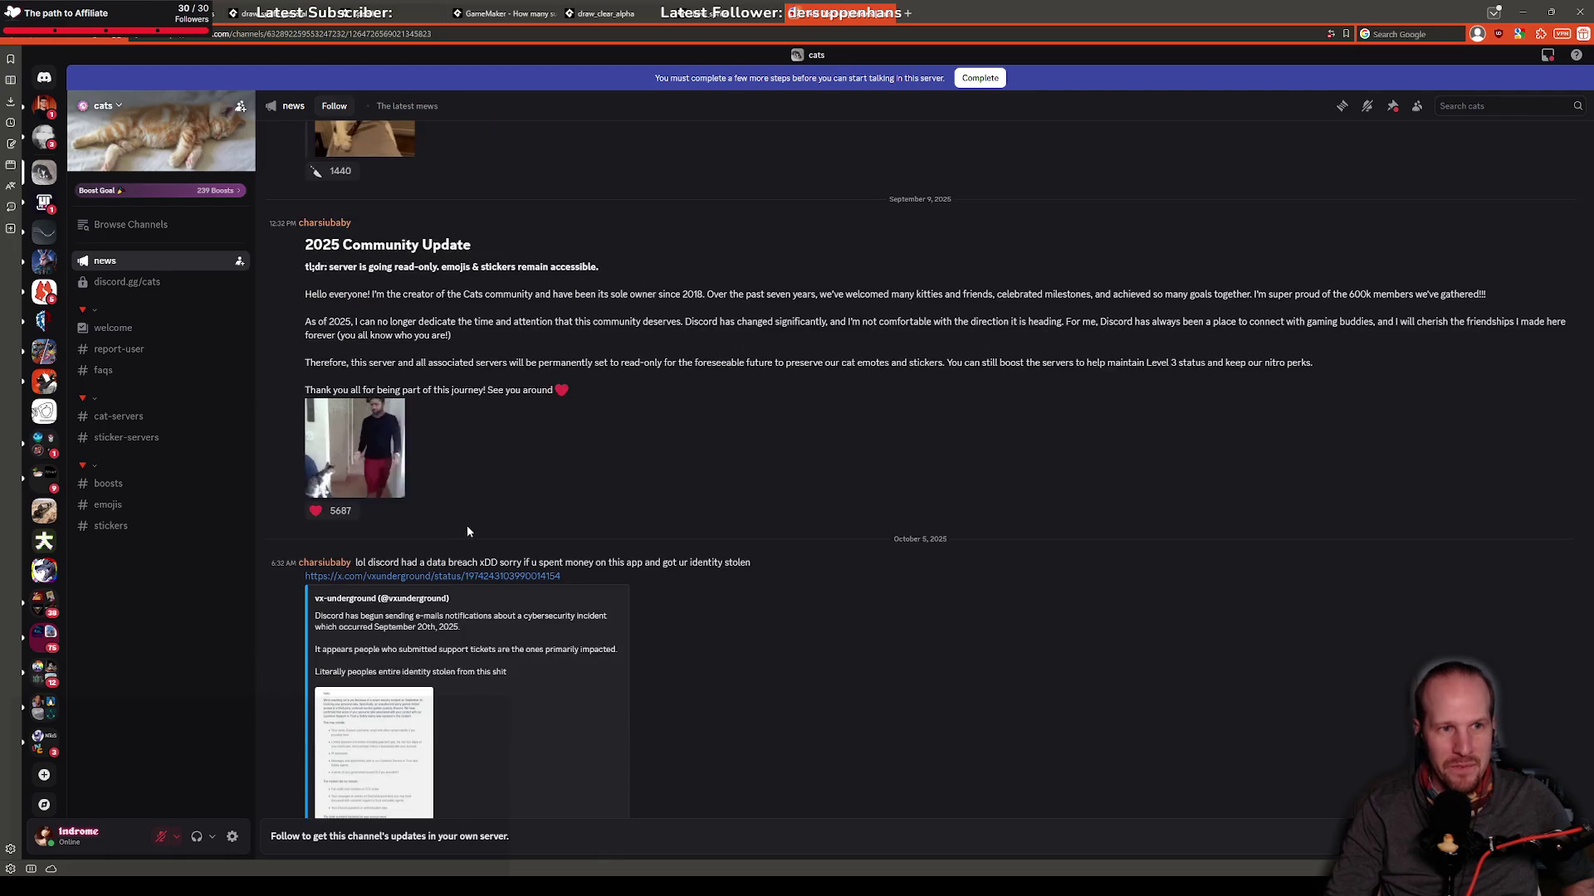
drag(305, 363, 664, 365)
click(701, 383)
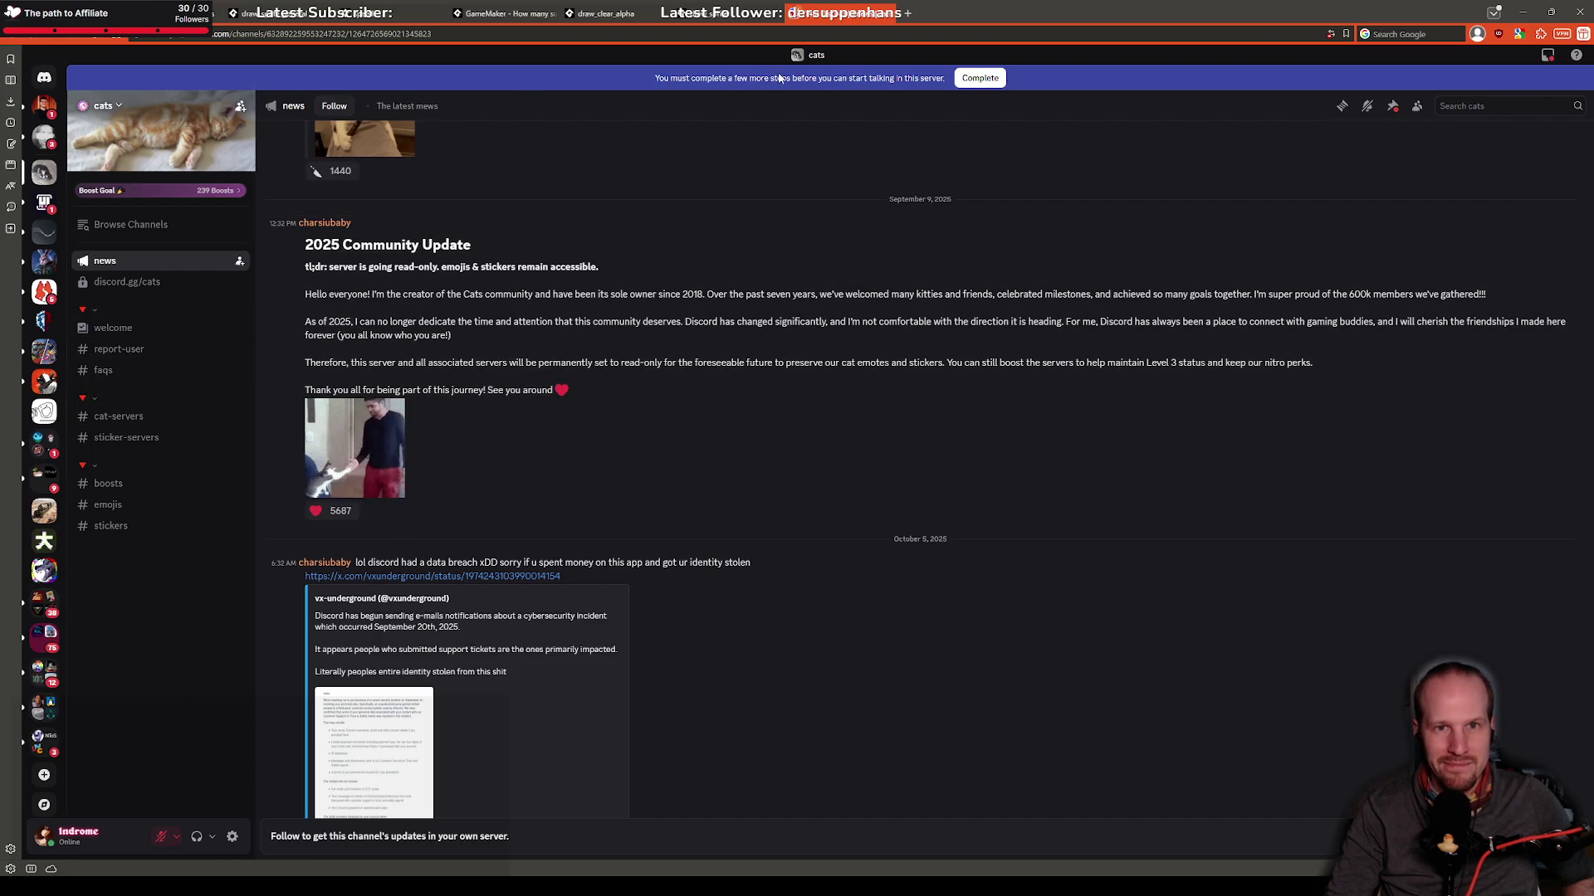
Step: Leave the cats server from its icon's context menu and confirm
right_click(46, 171)
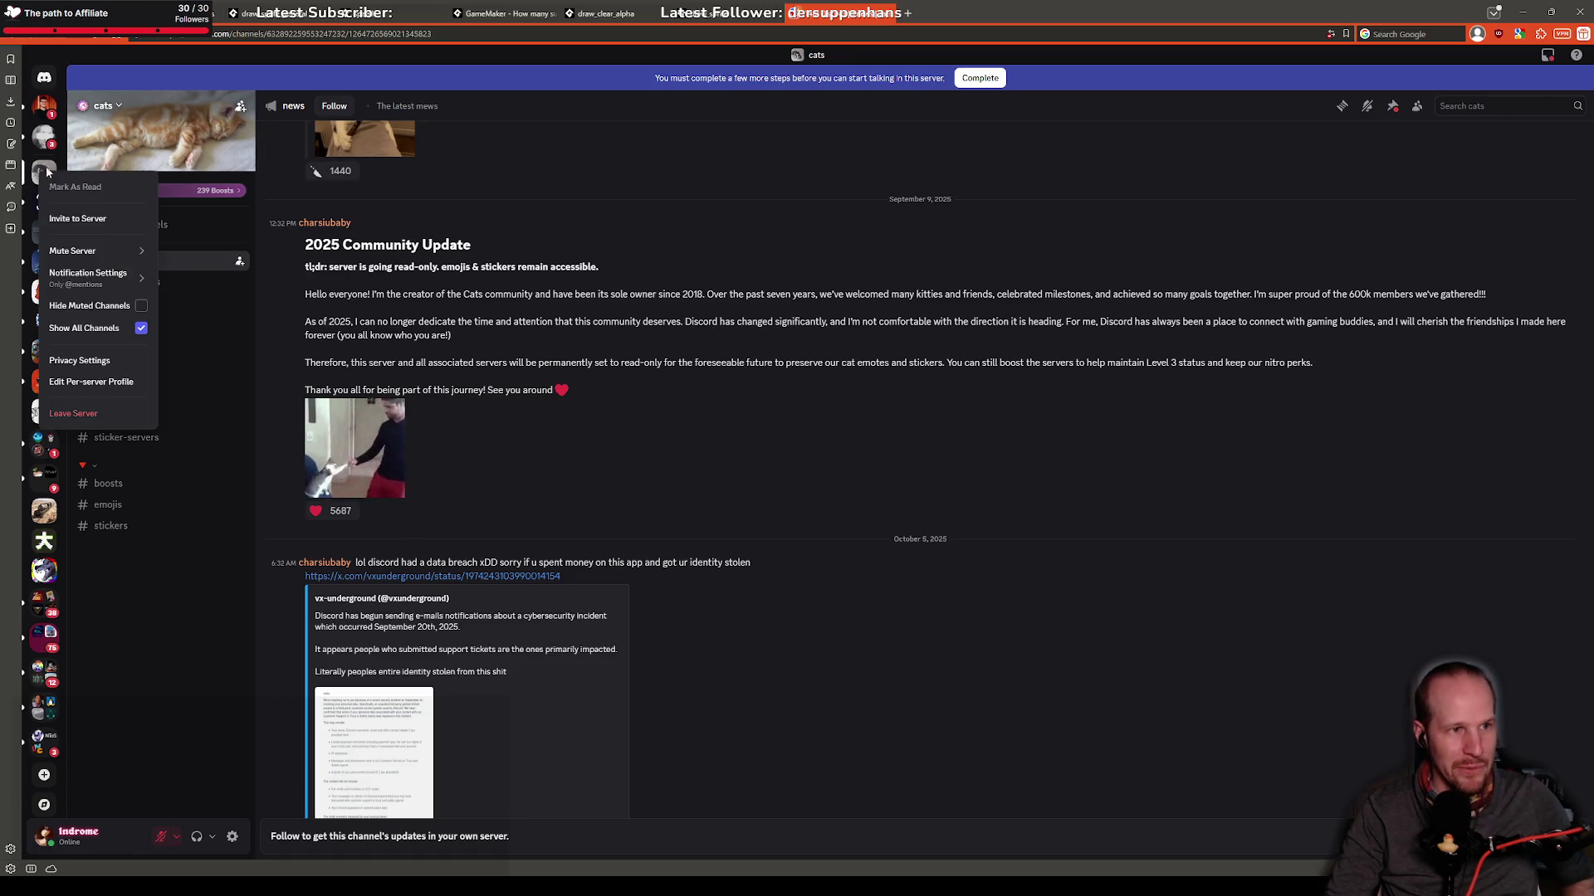
click(73, 413)
click(752, 479)
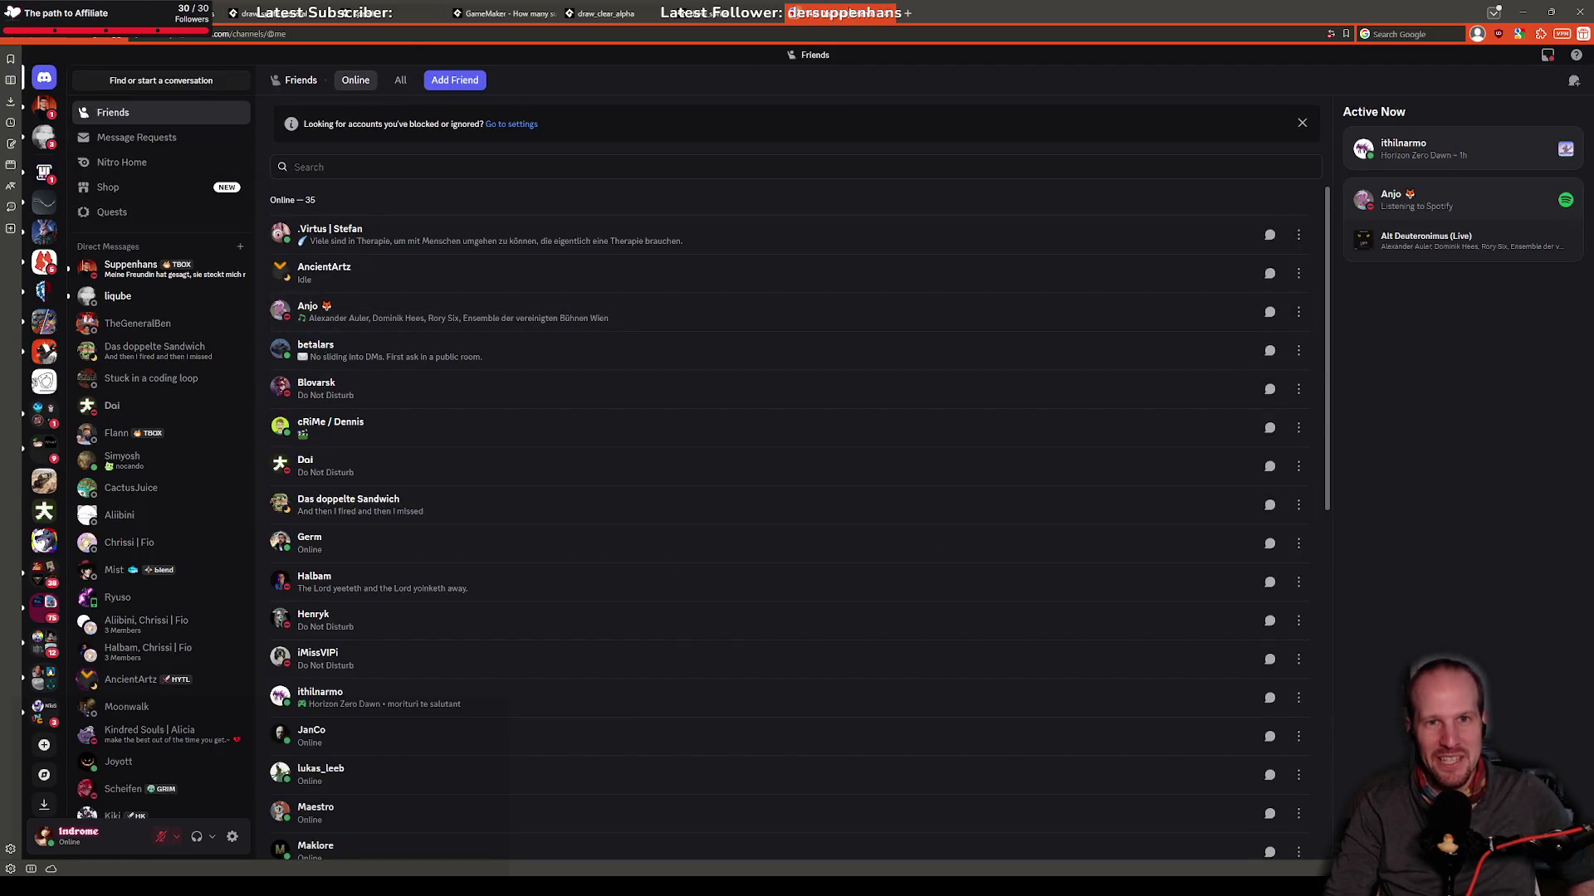
Step: Start a Pyrebound test run with PLAY, close the game, and bring GameMaker back
key(ctrl+Tab)
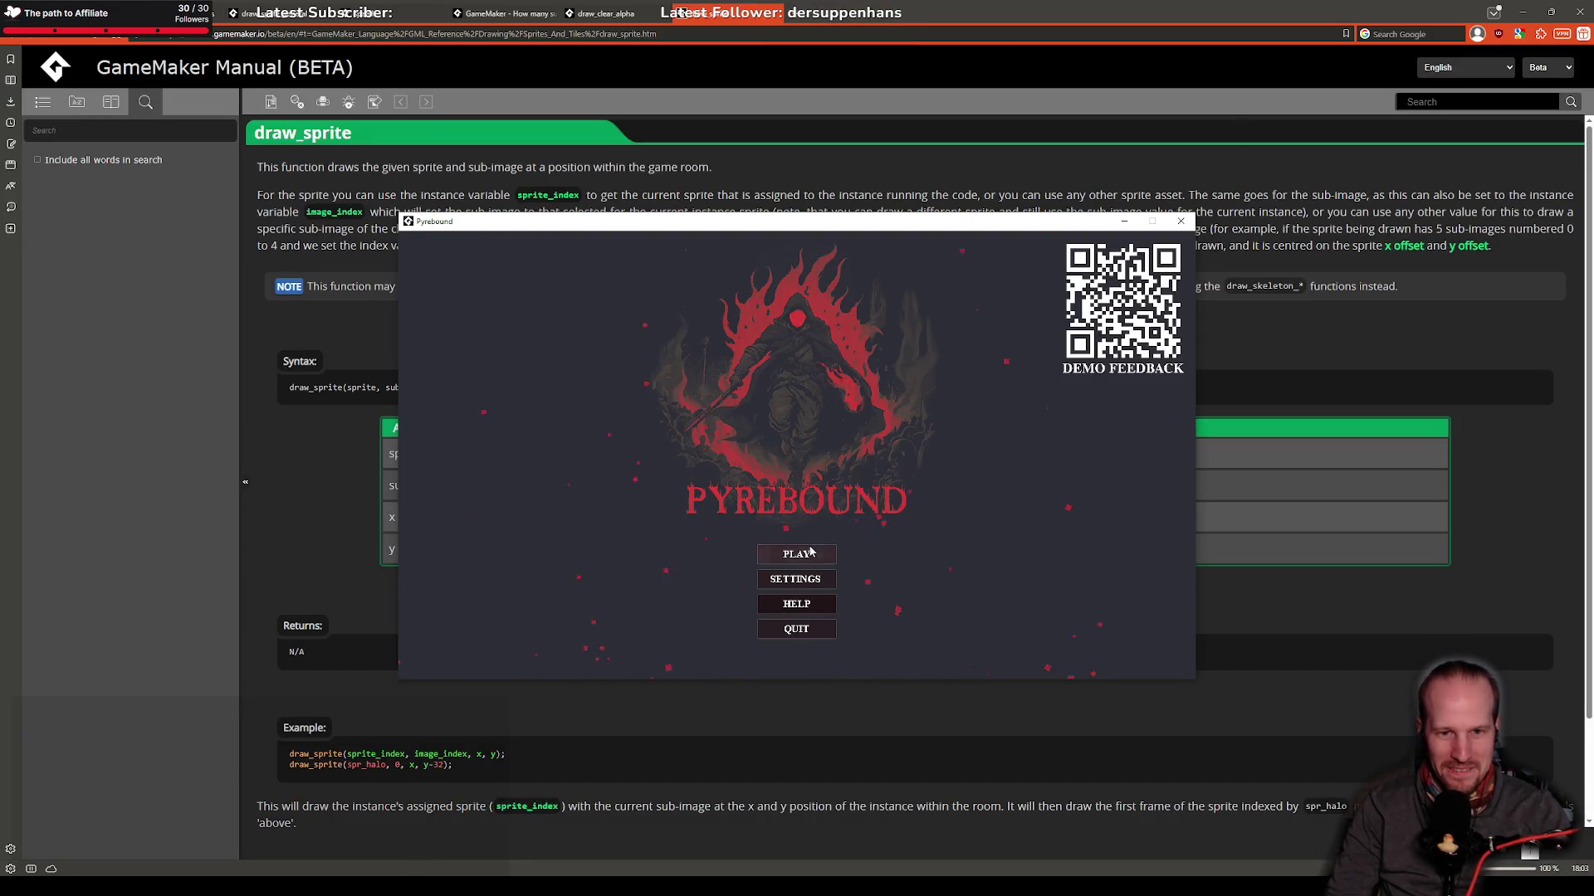
click(811, 552)
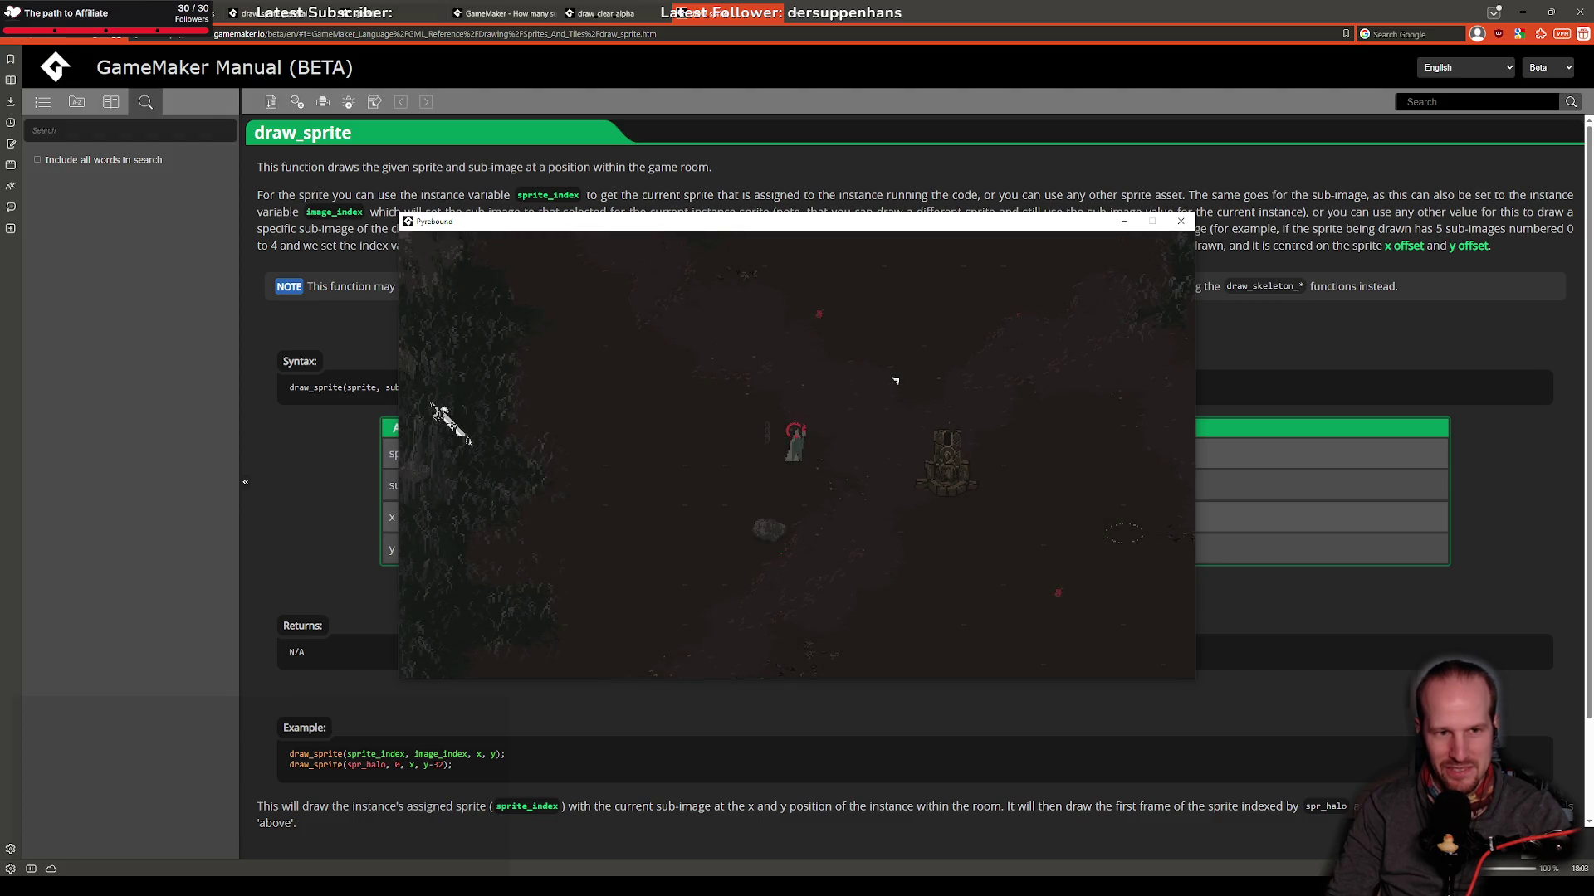
click(1178, 223)
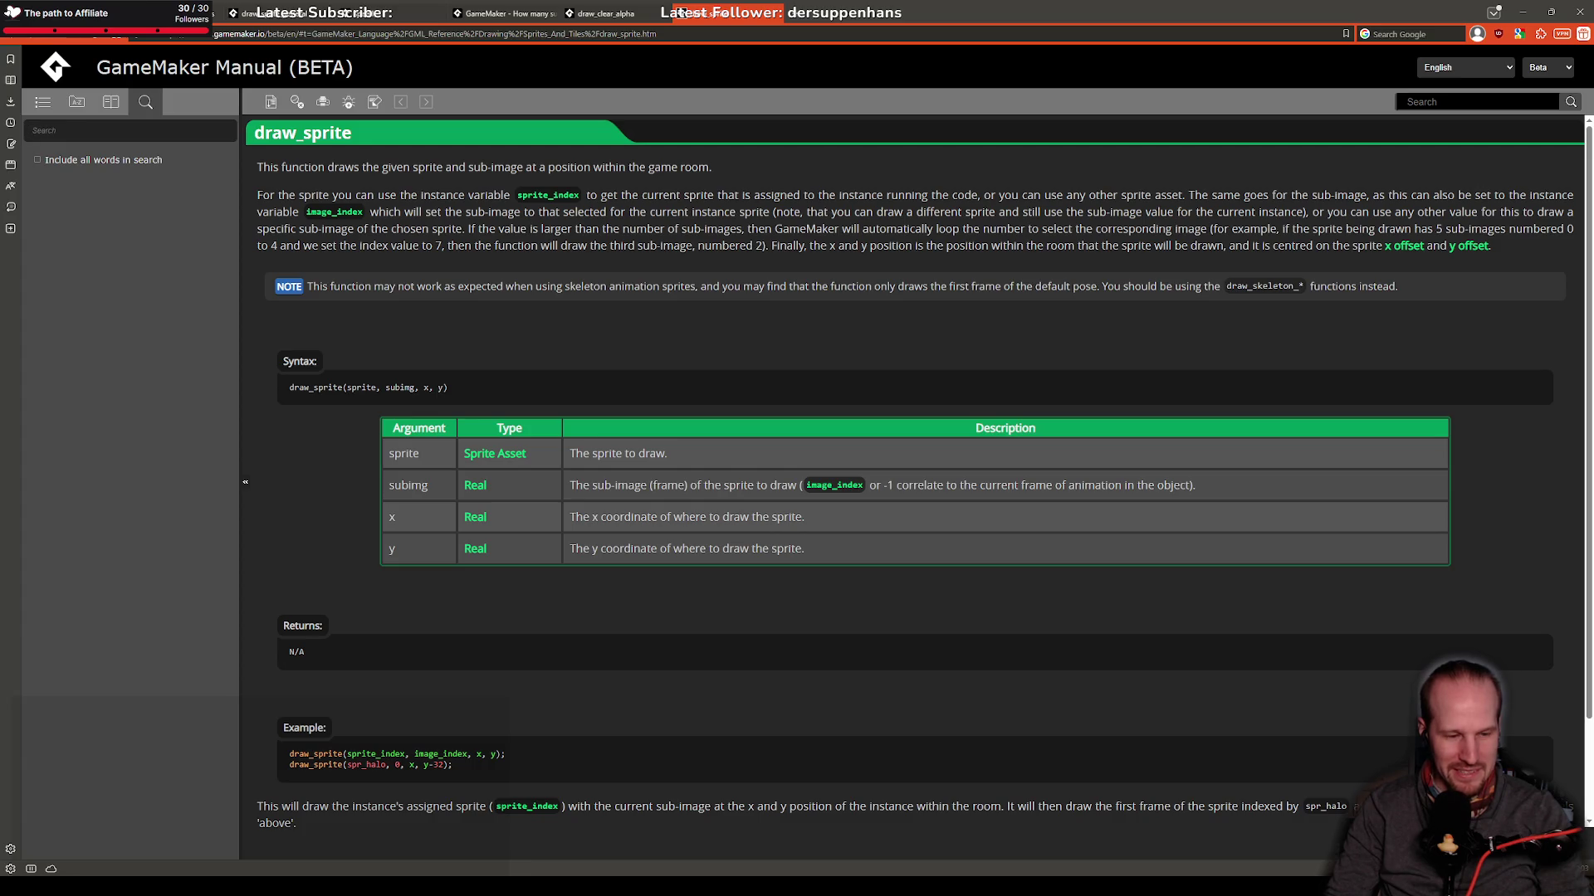
mouse_move(357, 884)
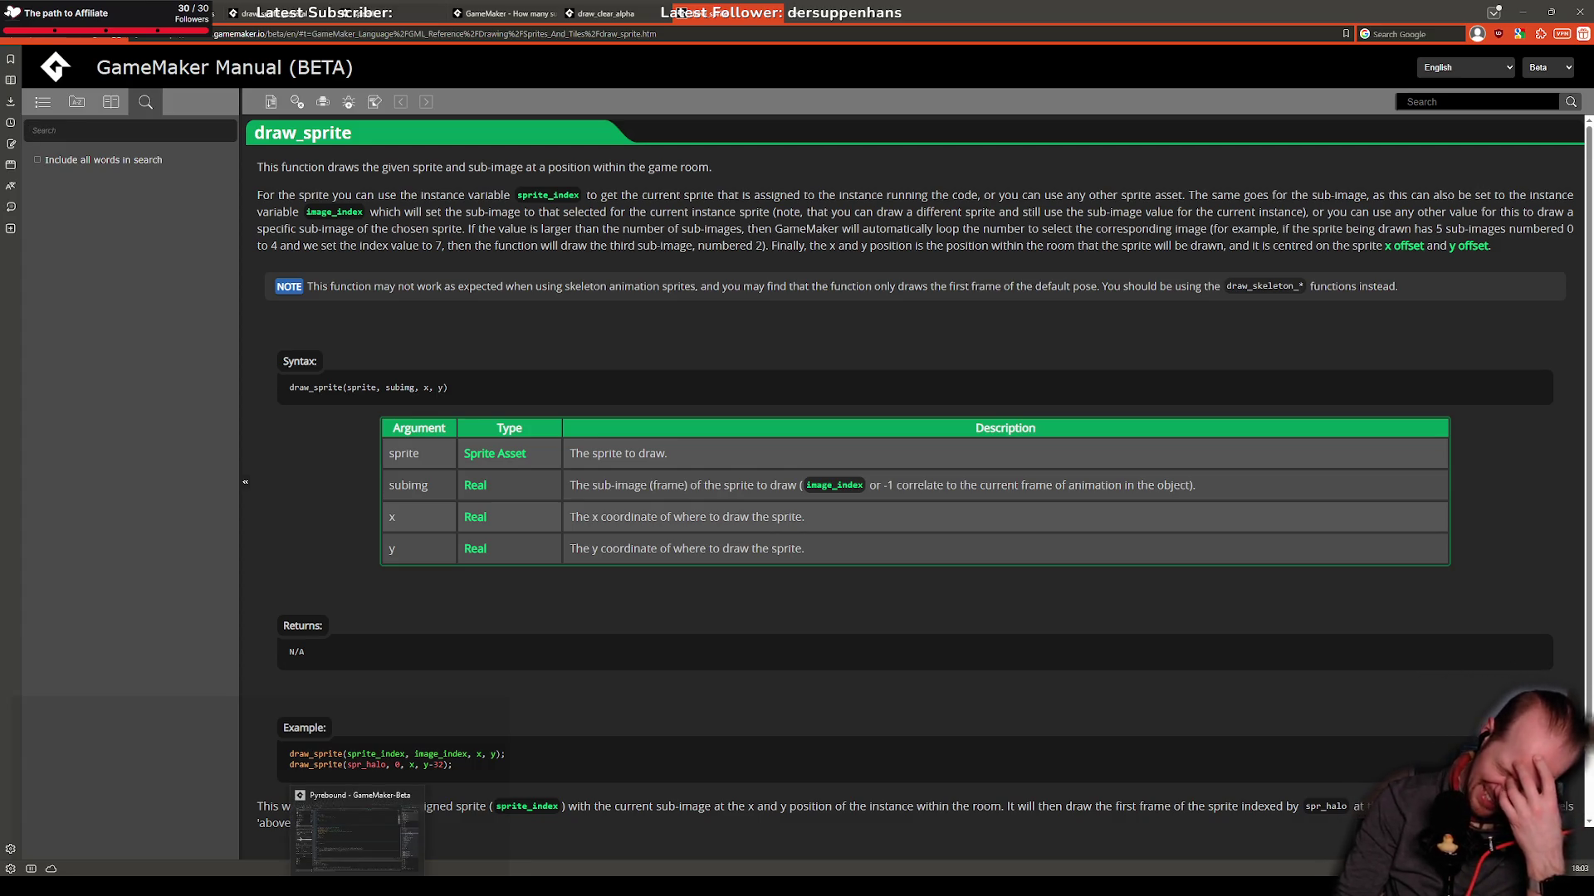
click(357, 834)
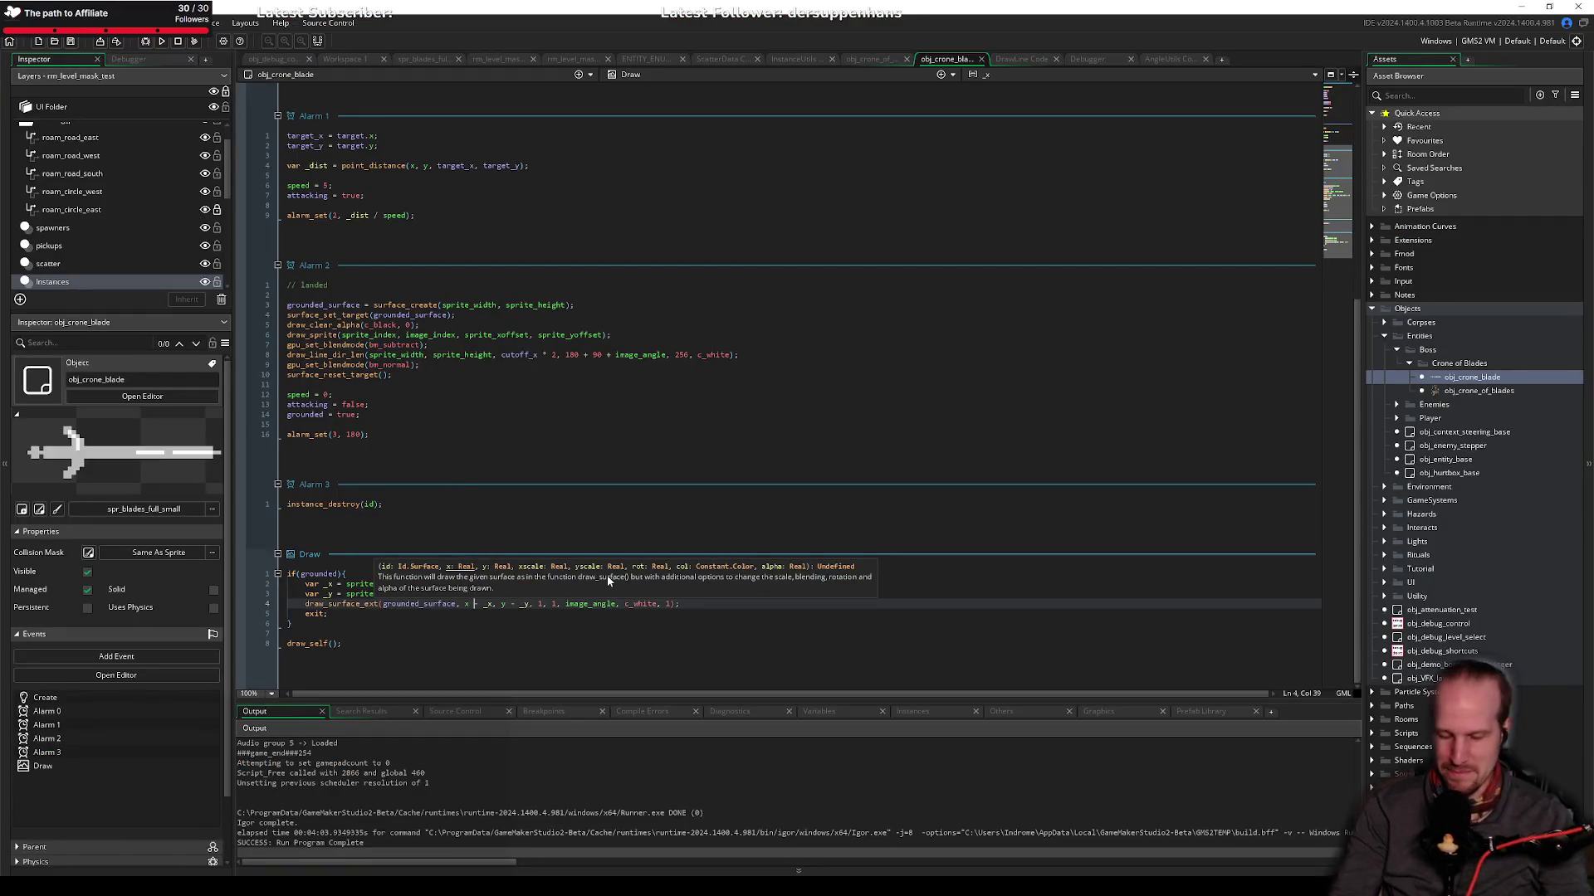
Step: Replace line 2's degtorad-based _x offset expression with a lengthdir_x call
key(Up)
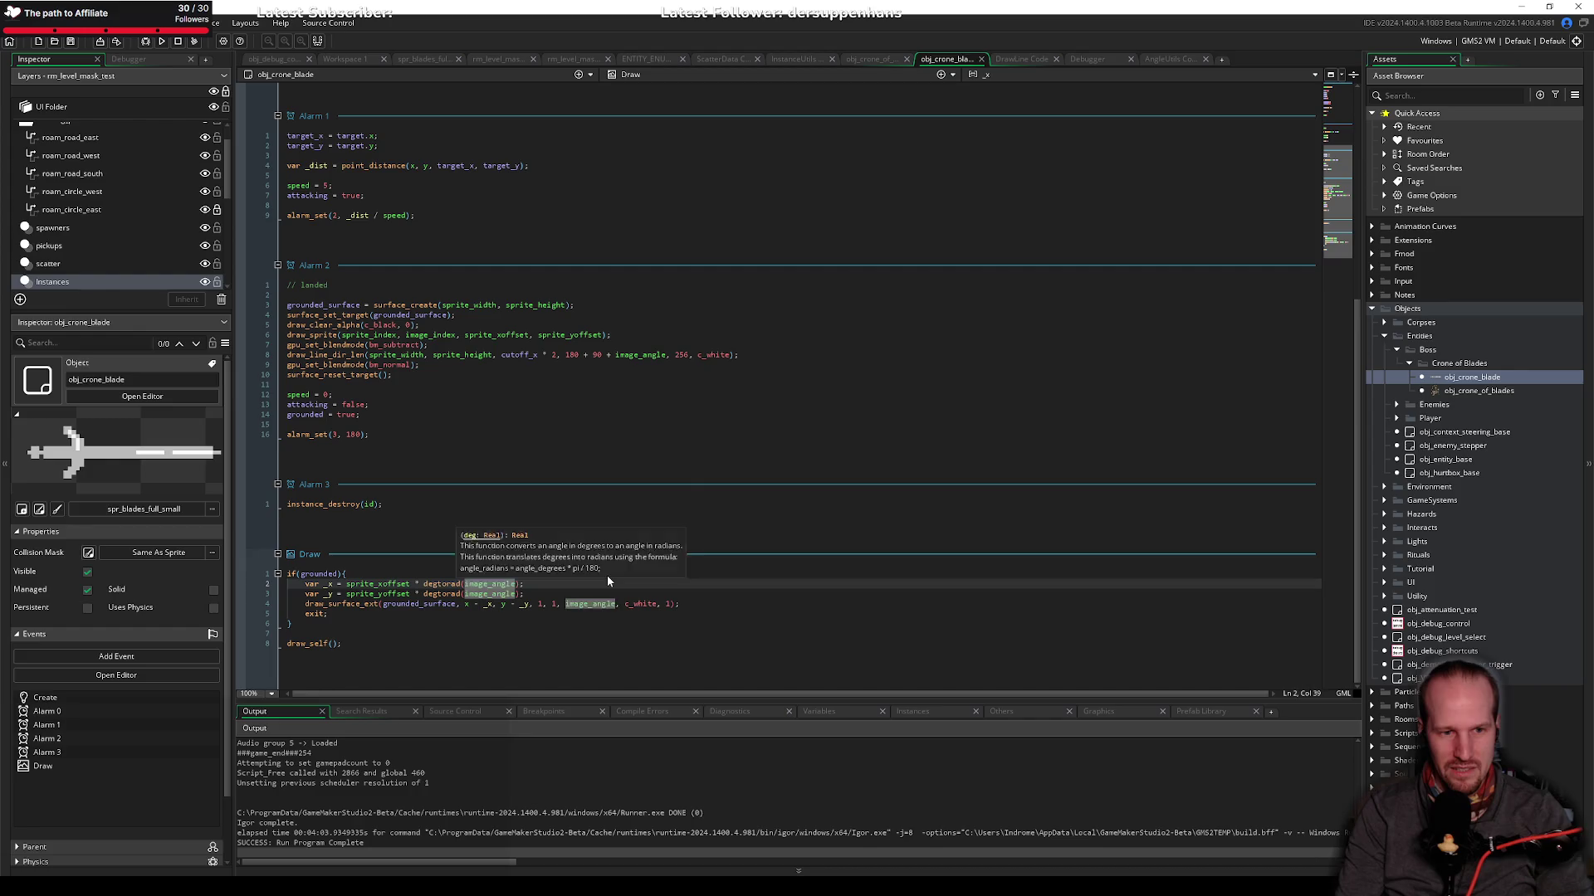
key(End)
key(shift+alt+Up)
key(ctrl+shift+Left)
key(ctrl+shift+Left)
key(ctrl+shift+Left)
key(Escape)
key(ctrl+shift+Left)
key(ctrl+shift+Left)
key(ctrl+shift+Left)
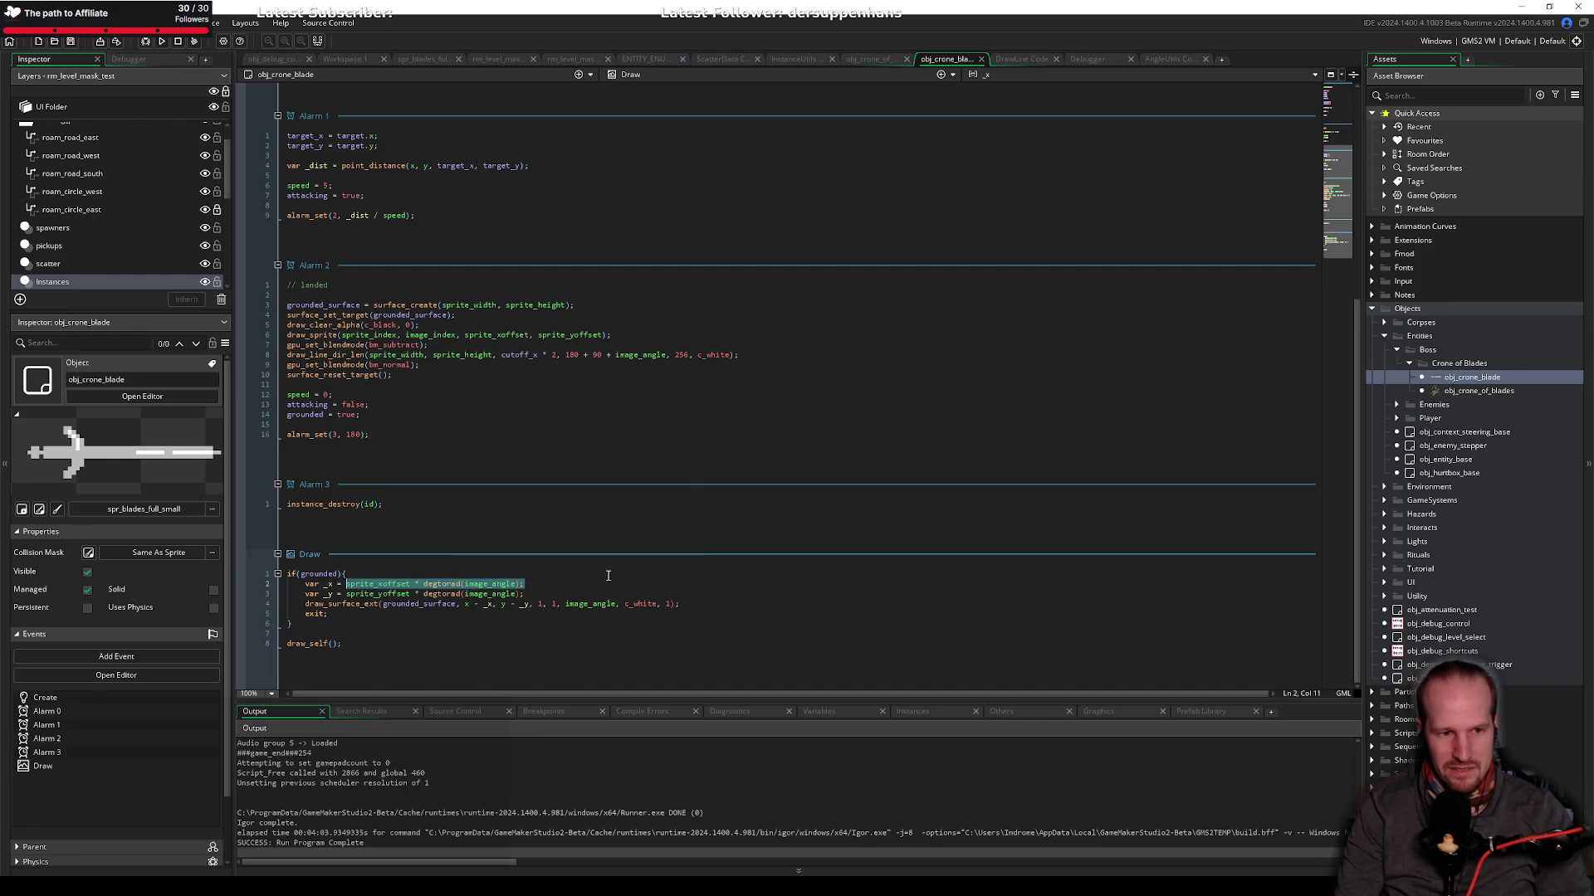
key(Delete)
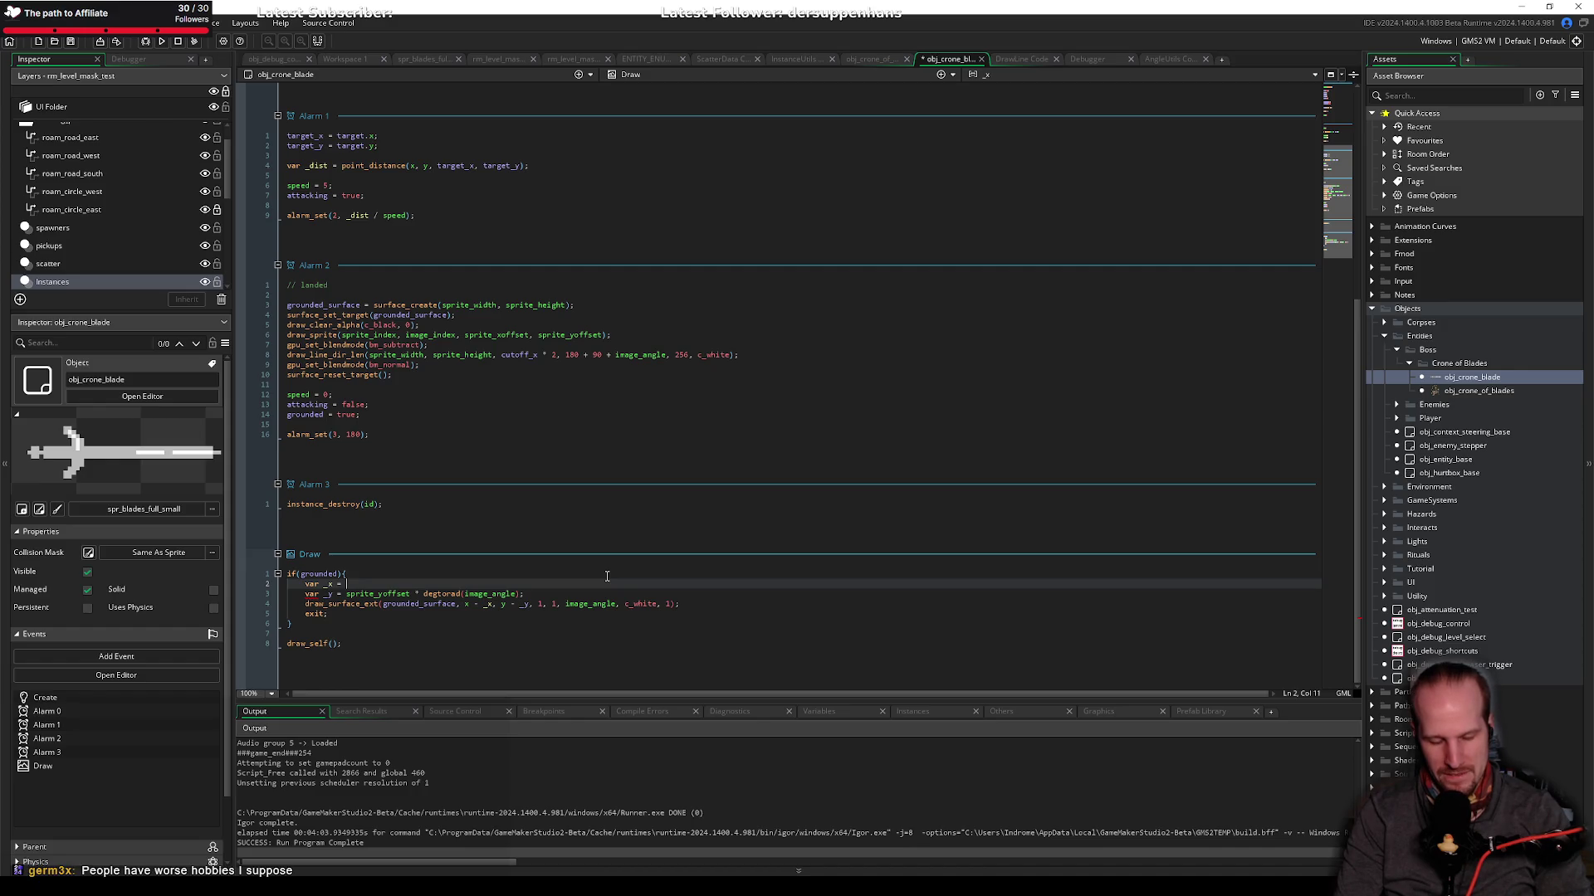
text(leng)
key(Return)
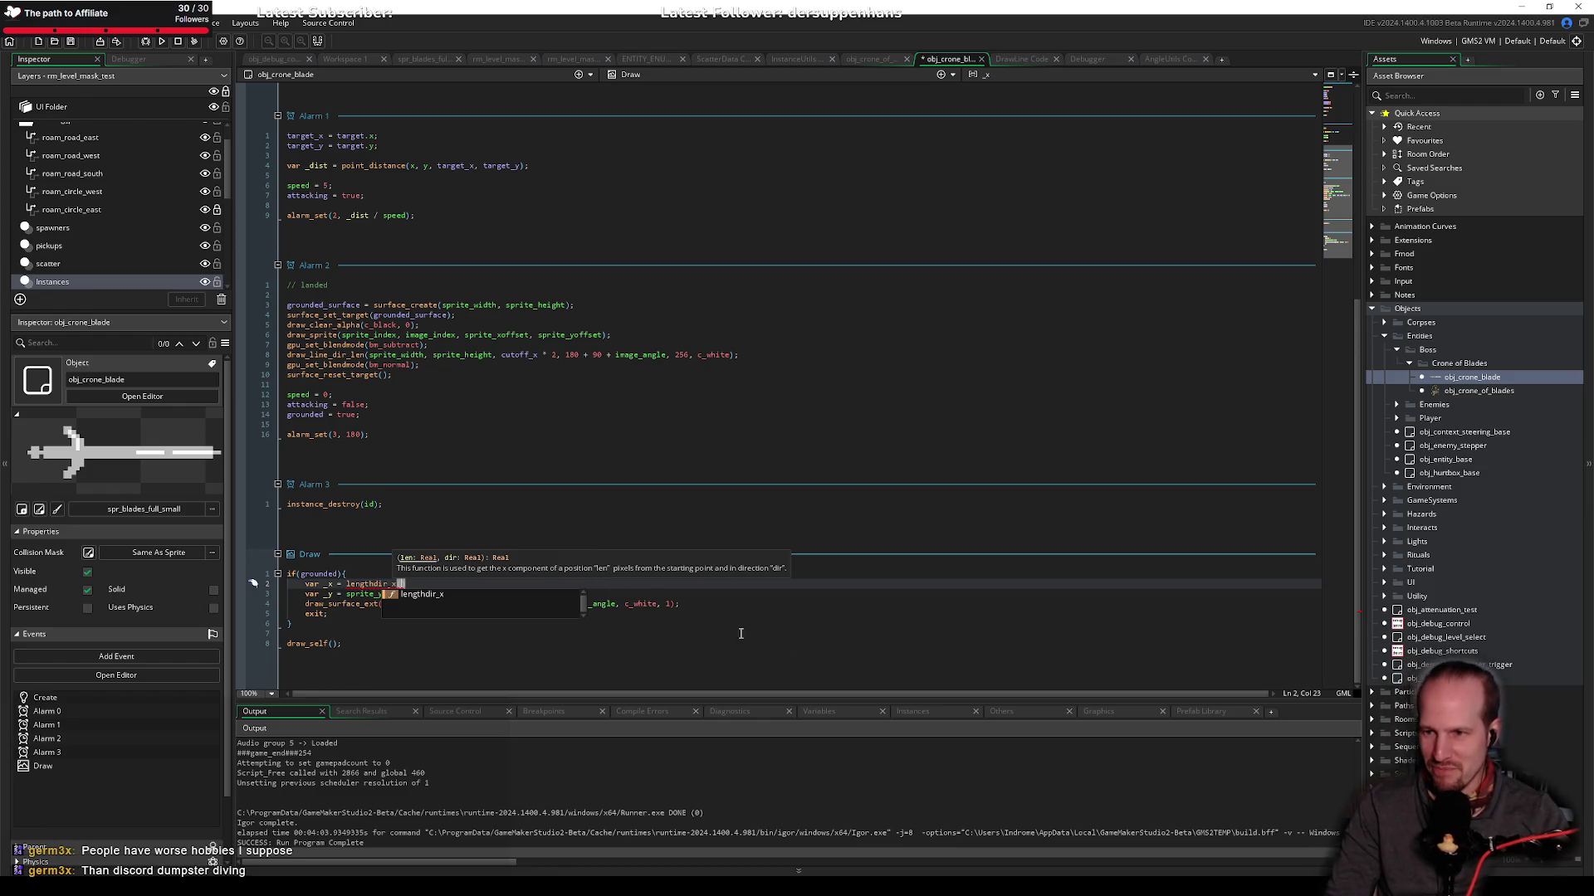
Step: Fill lengthdir_x with sprite_xoffset, image_angle +, then switch to the browser
click(632, 639)
click(400, 584)
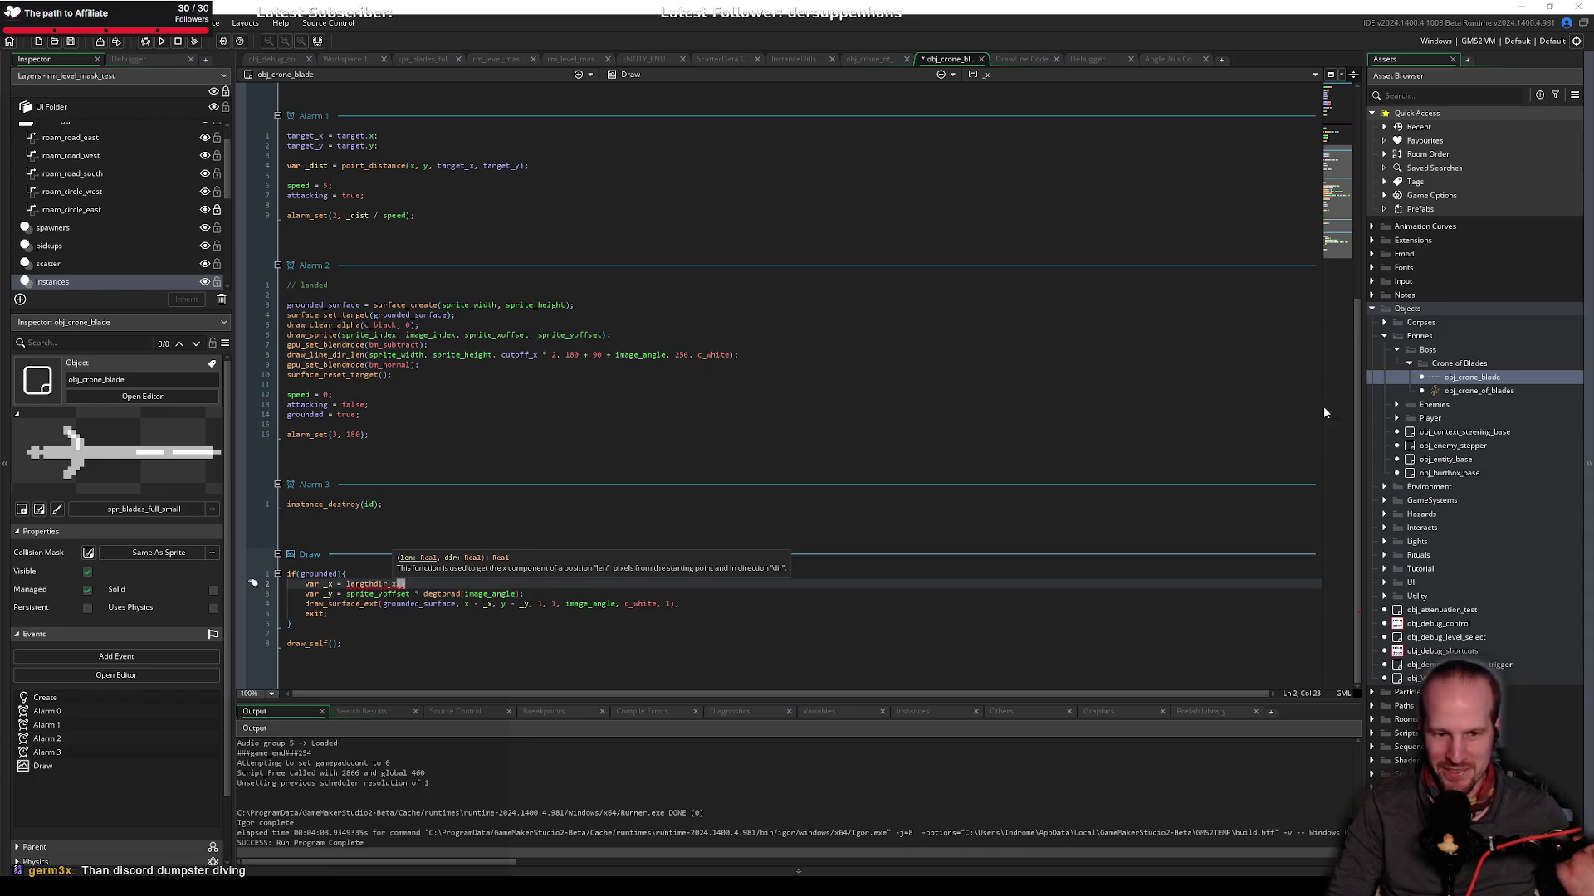
click(414, 586)
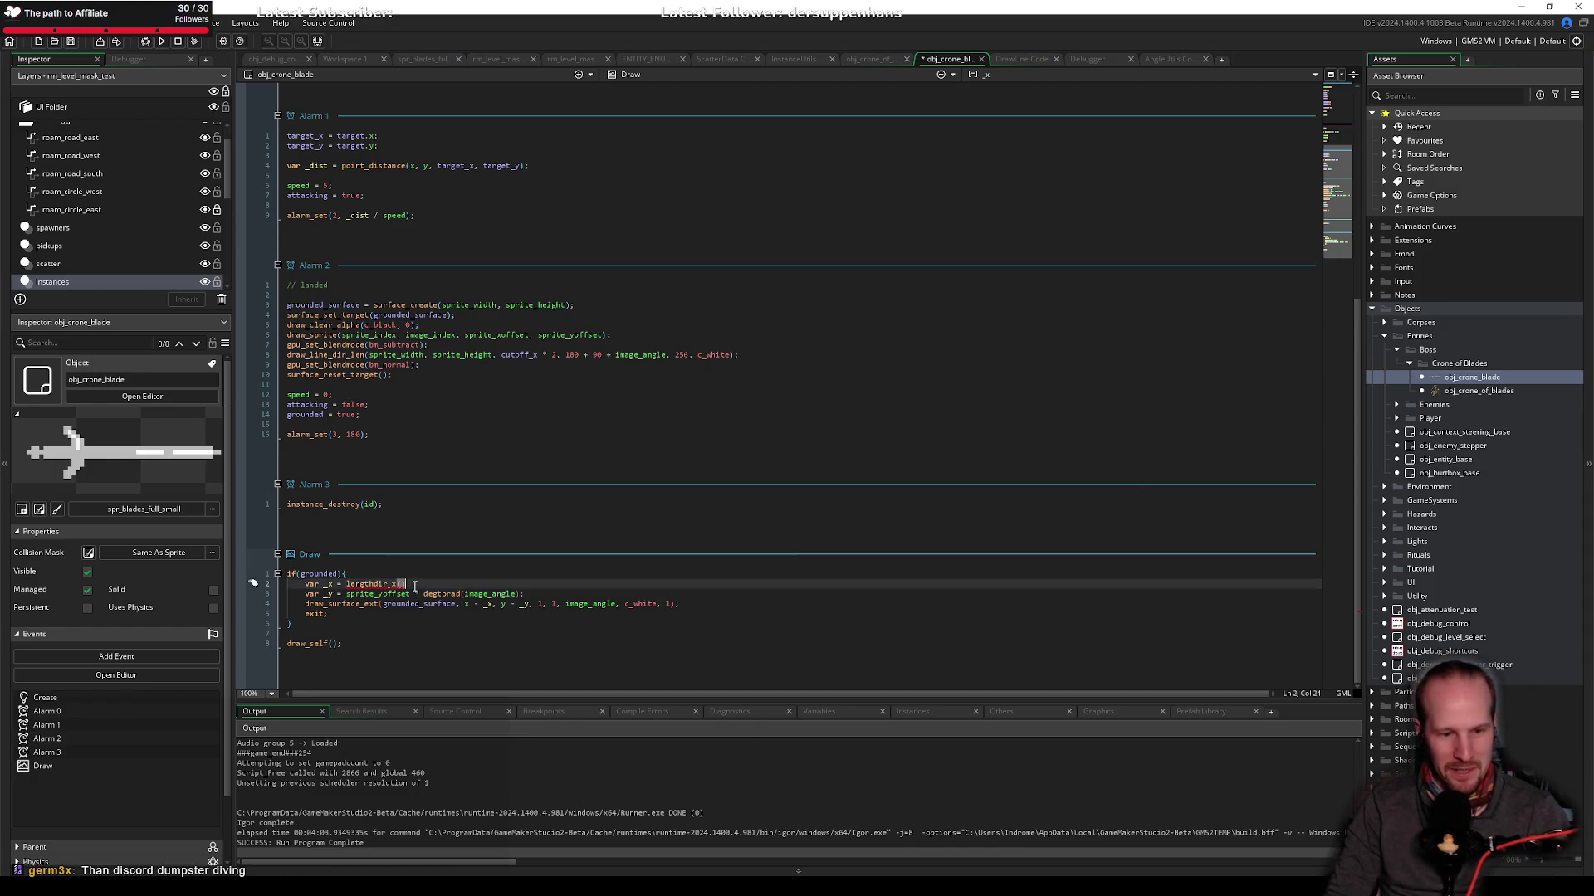
mouse_move(425, 598)
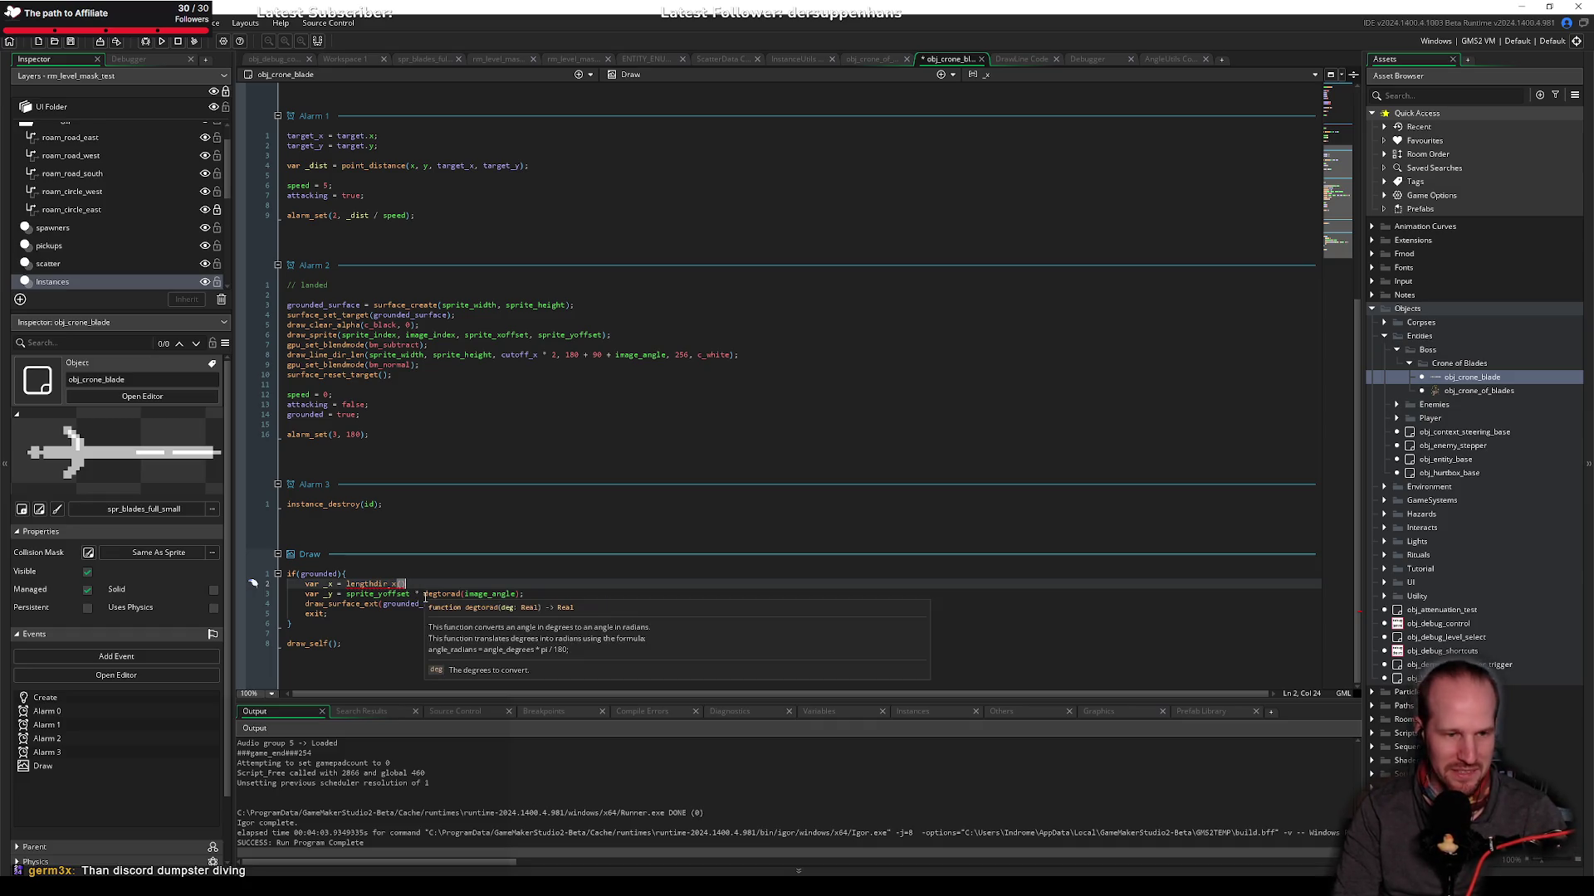
key(Left)
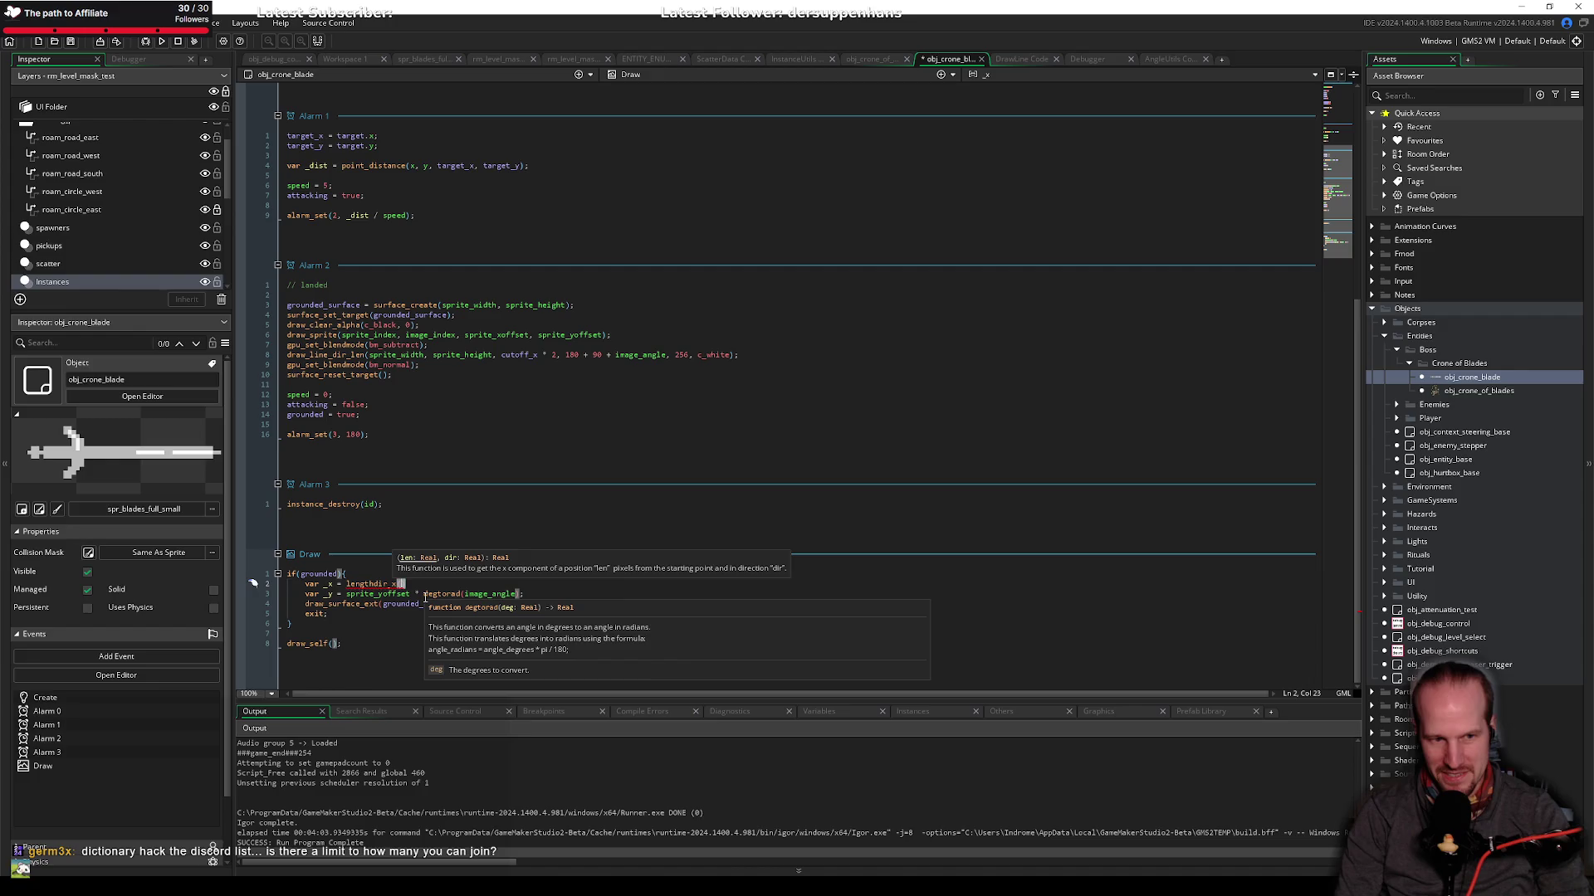
text(sprite_)
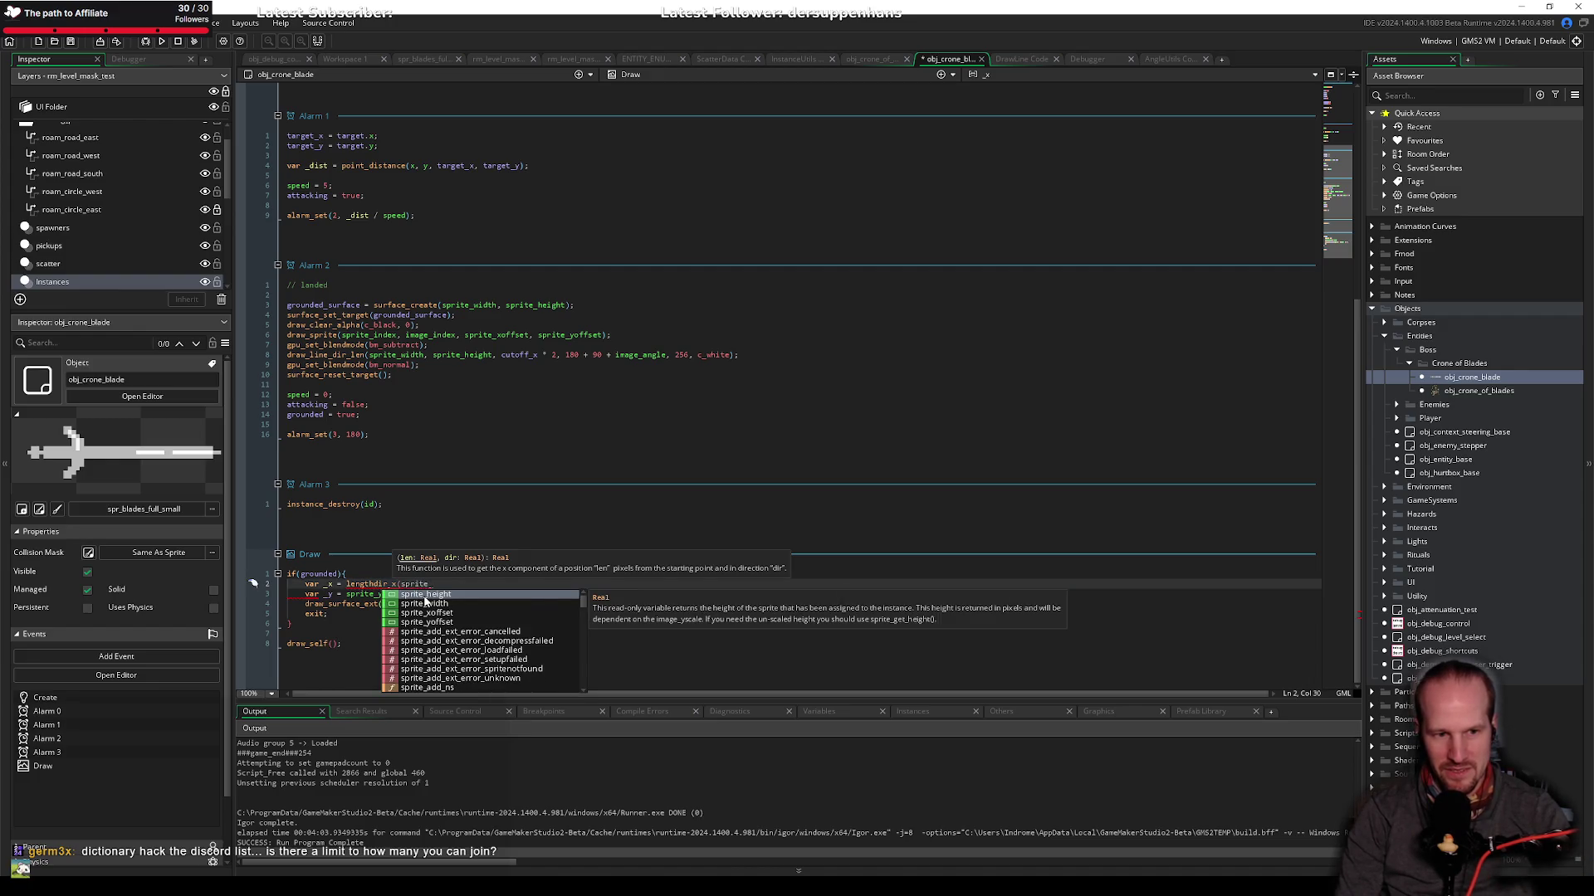
text(xoffset, )
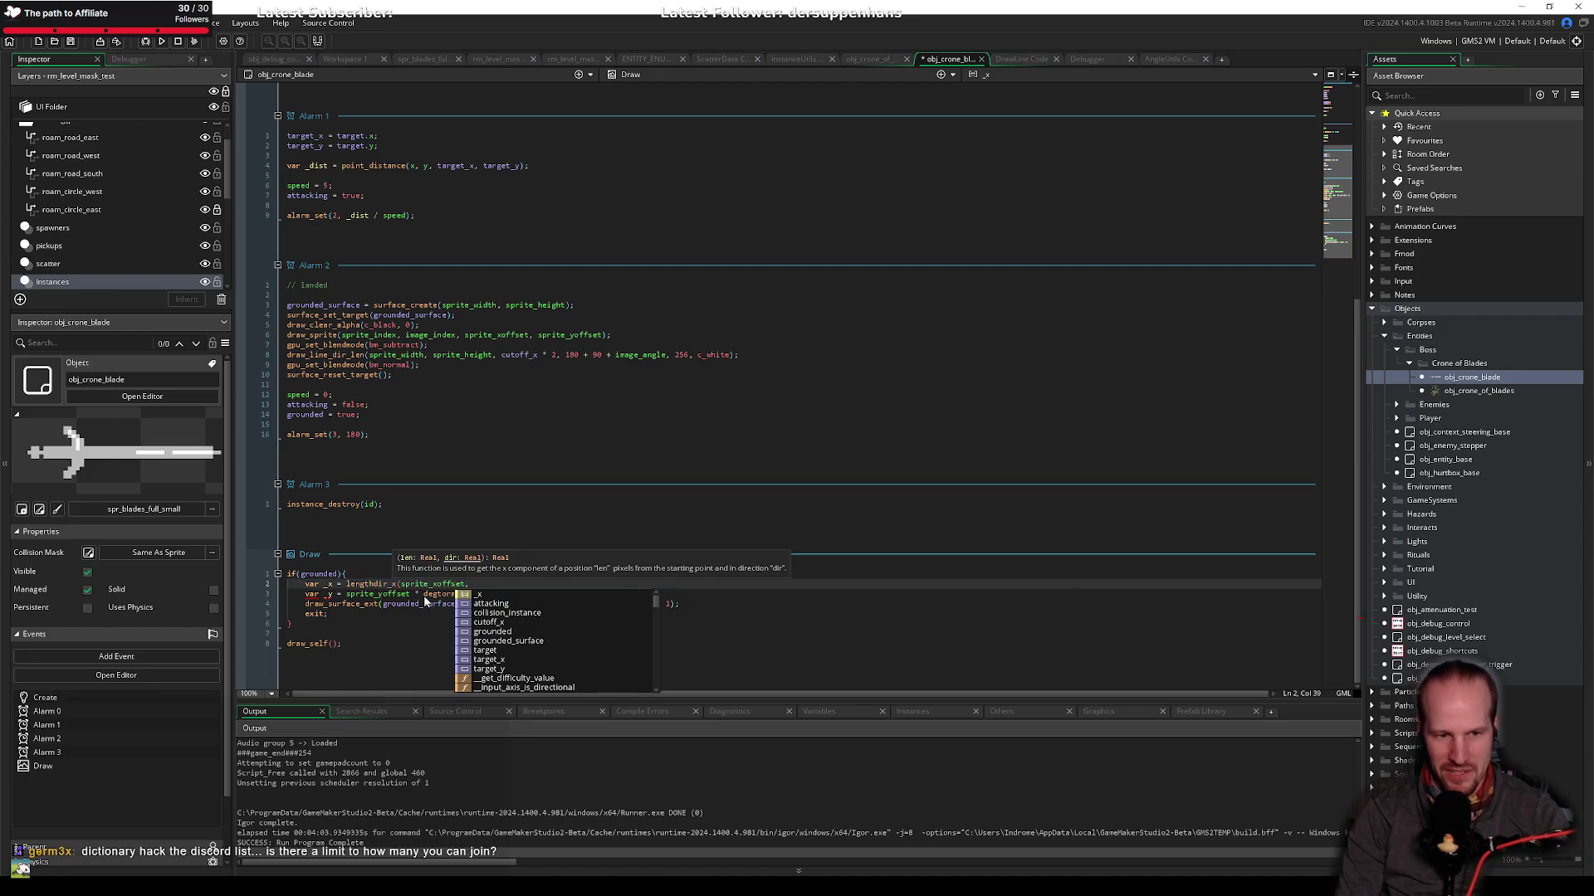
text(image)
key(Down)
key(Return)
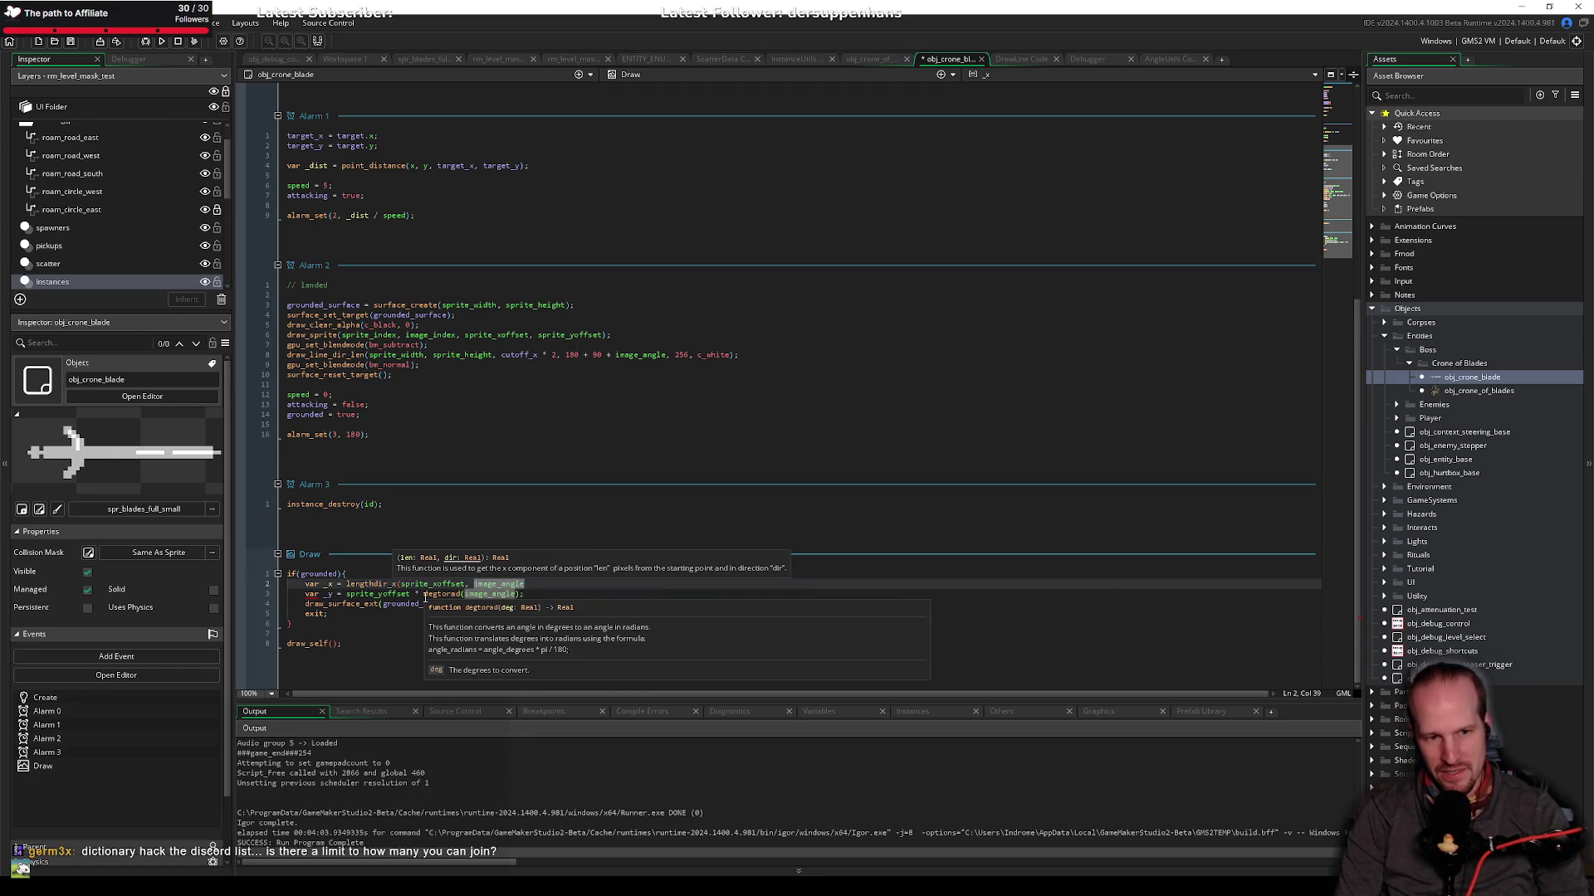
text( +)
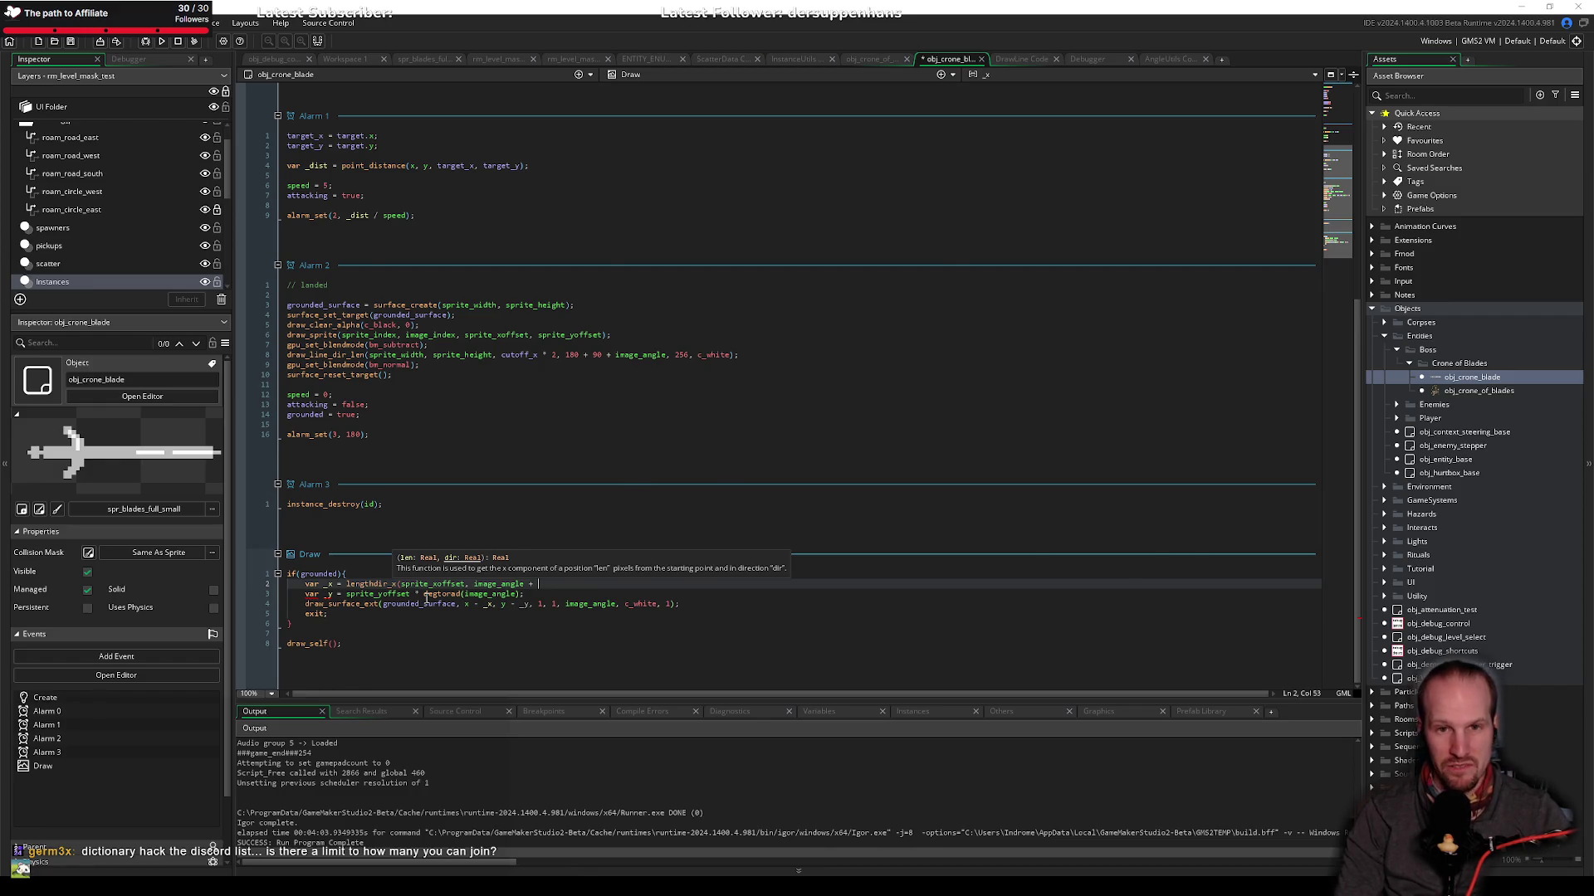
key(alt+Tab)
key(alt+Tab)
Step: Google 'discord server limit', expand the AI Overview answer, then return to the GameMaker code
key(ctrl+t)
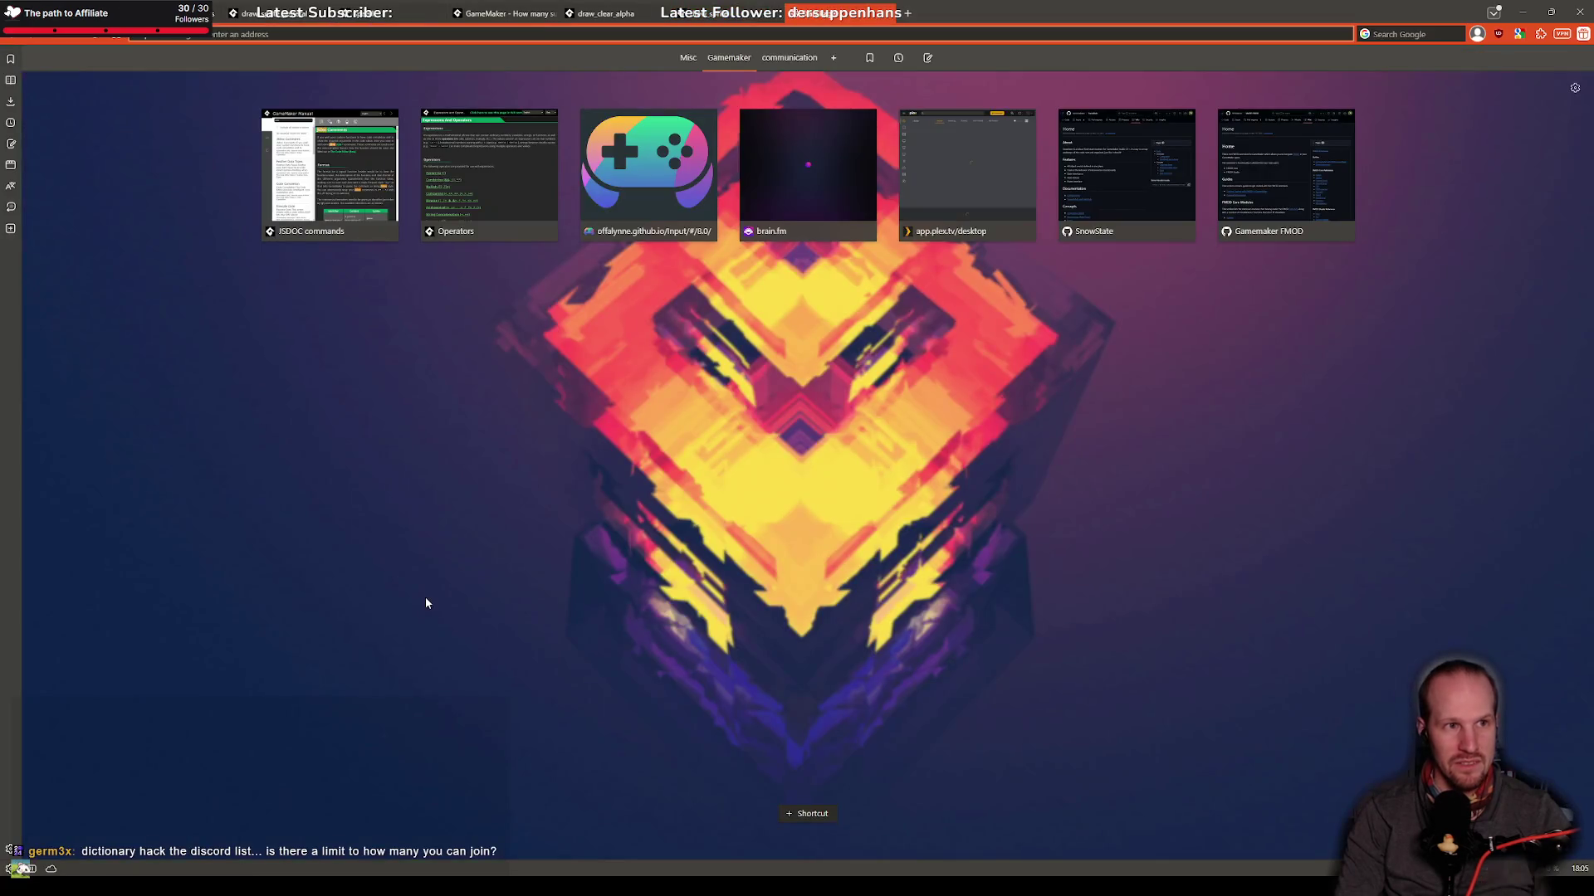
text(discord)
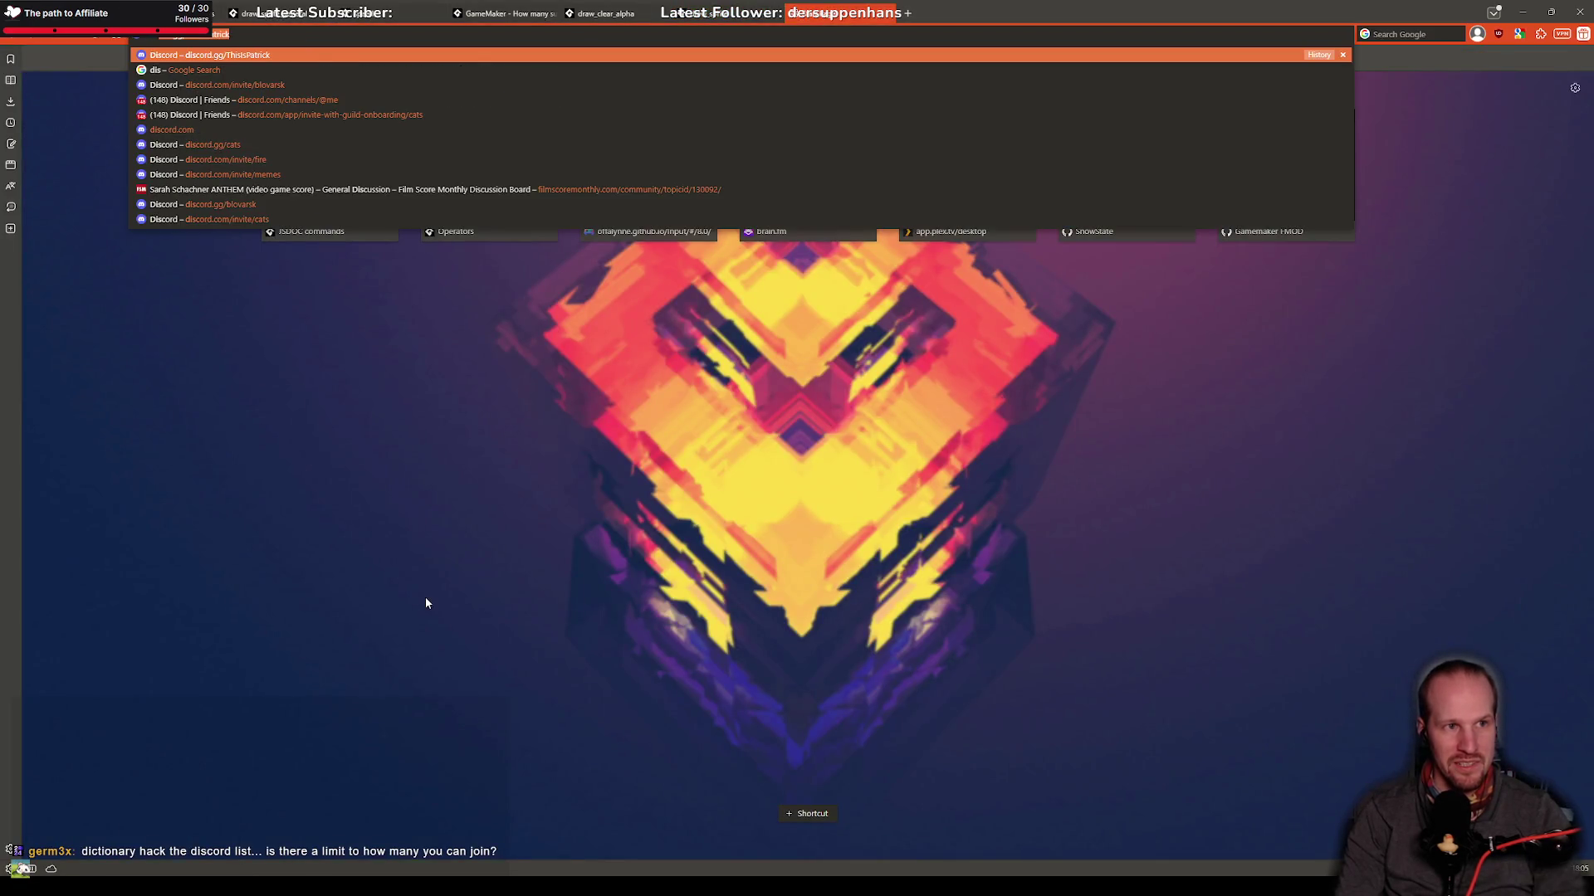
text( server limit)
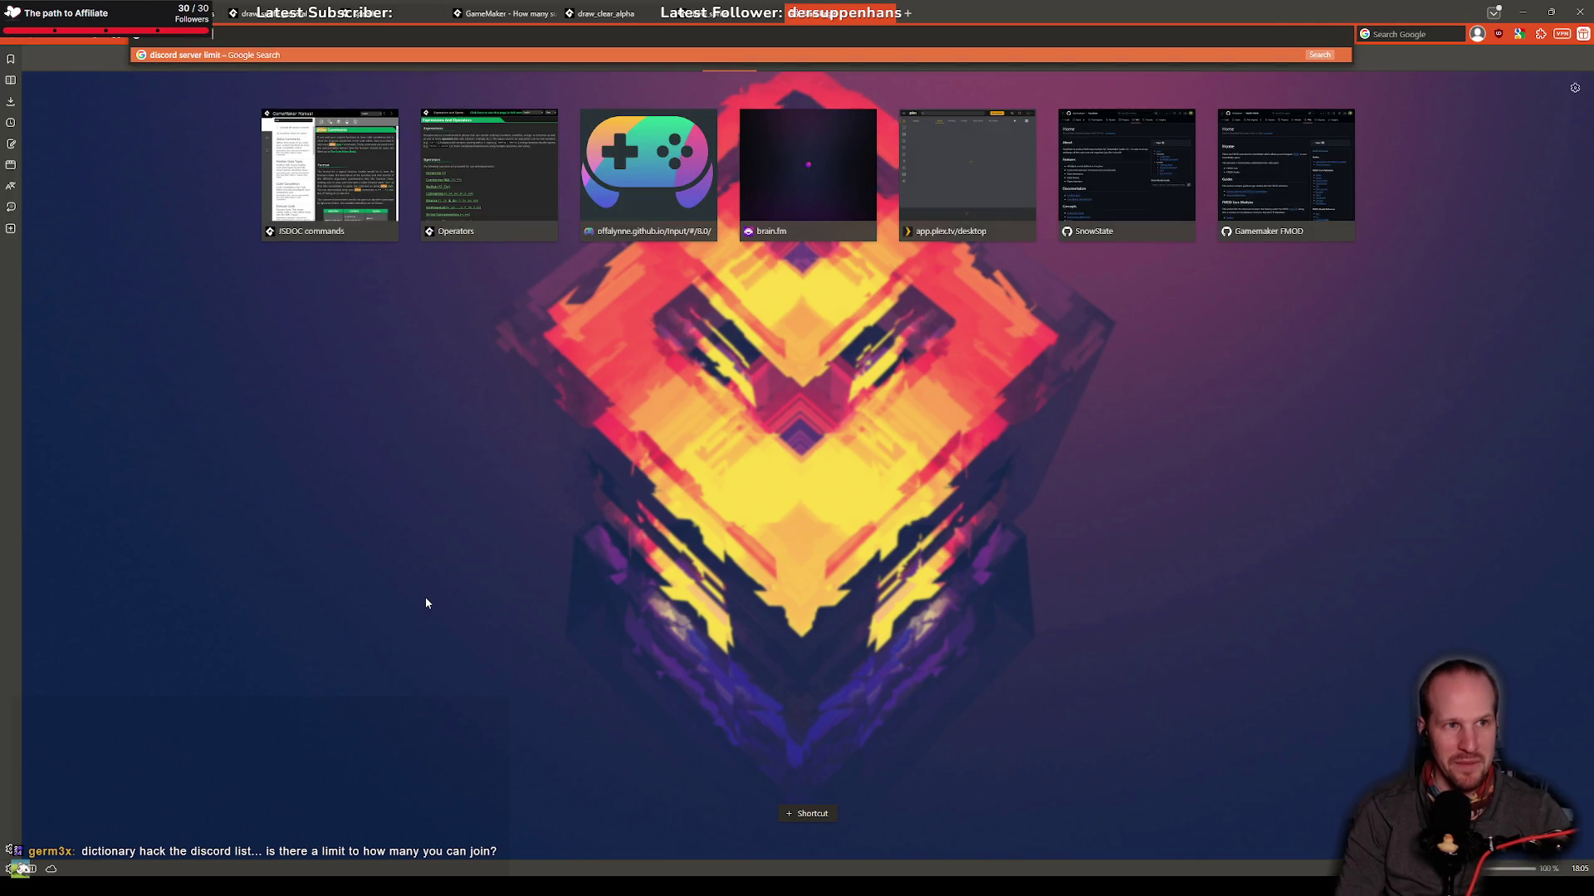
key(Return)
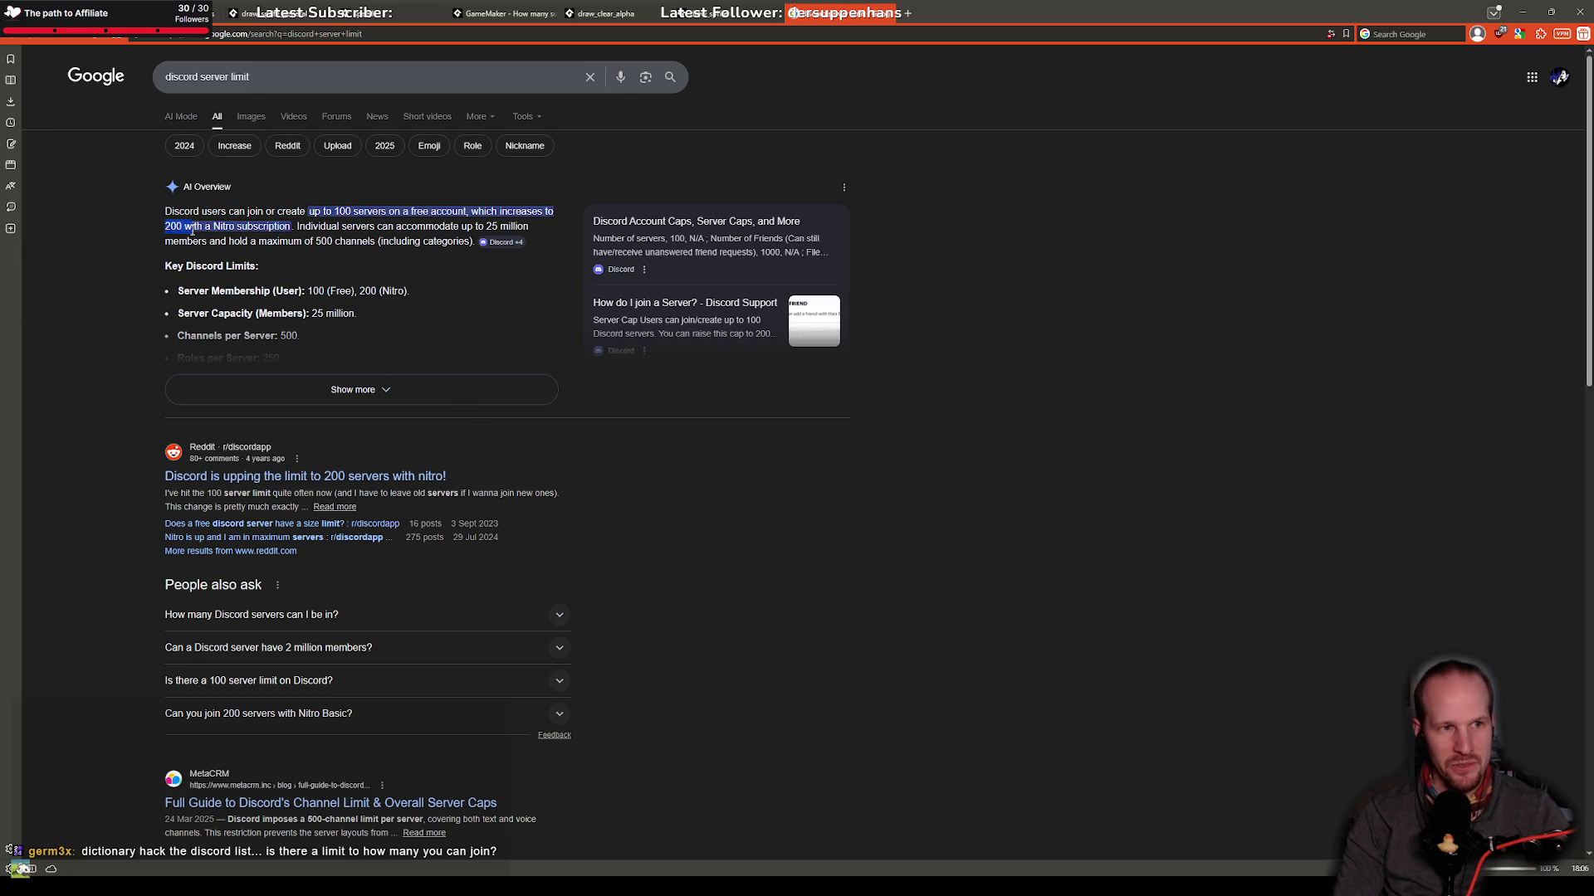
click(370, 392)
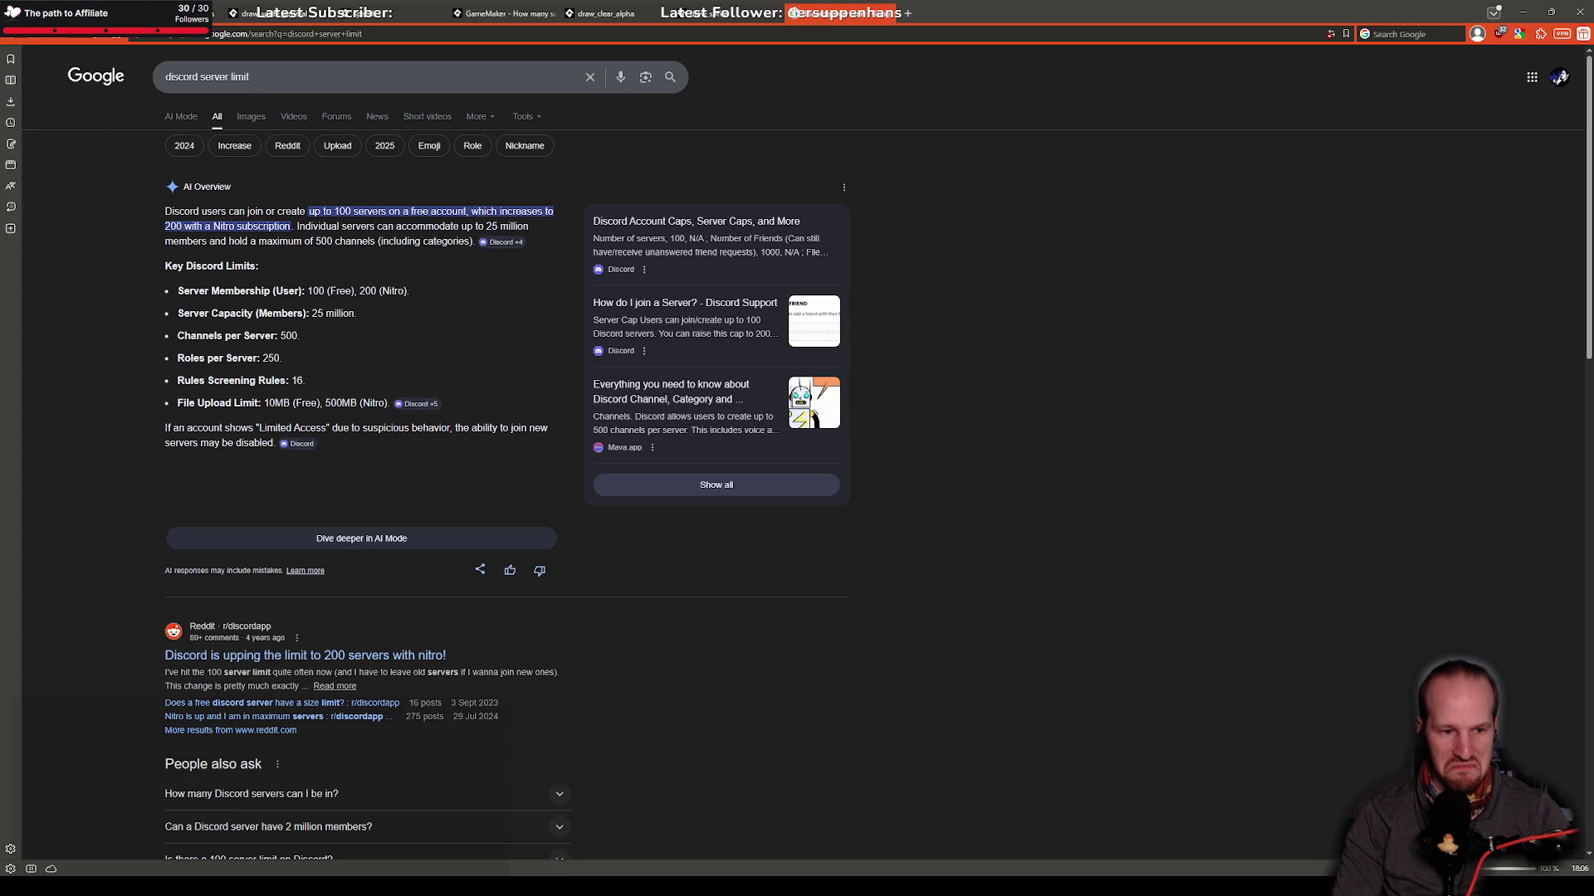
key(alt+Tab)
click(541, 401)
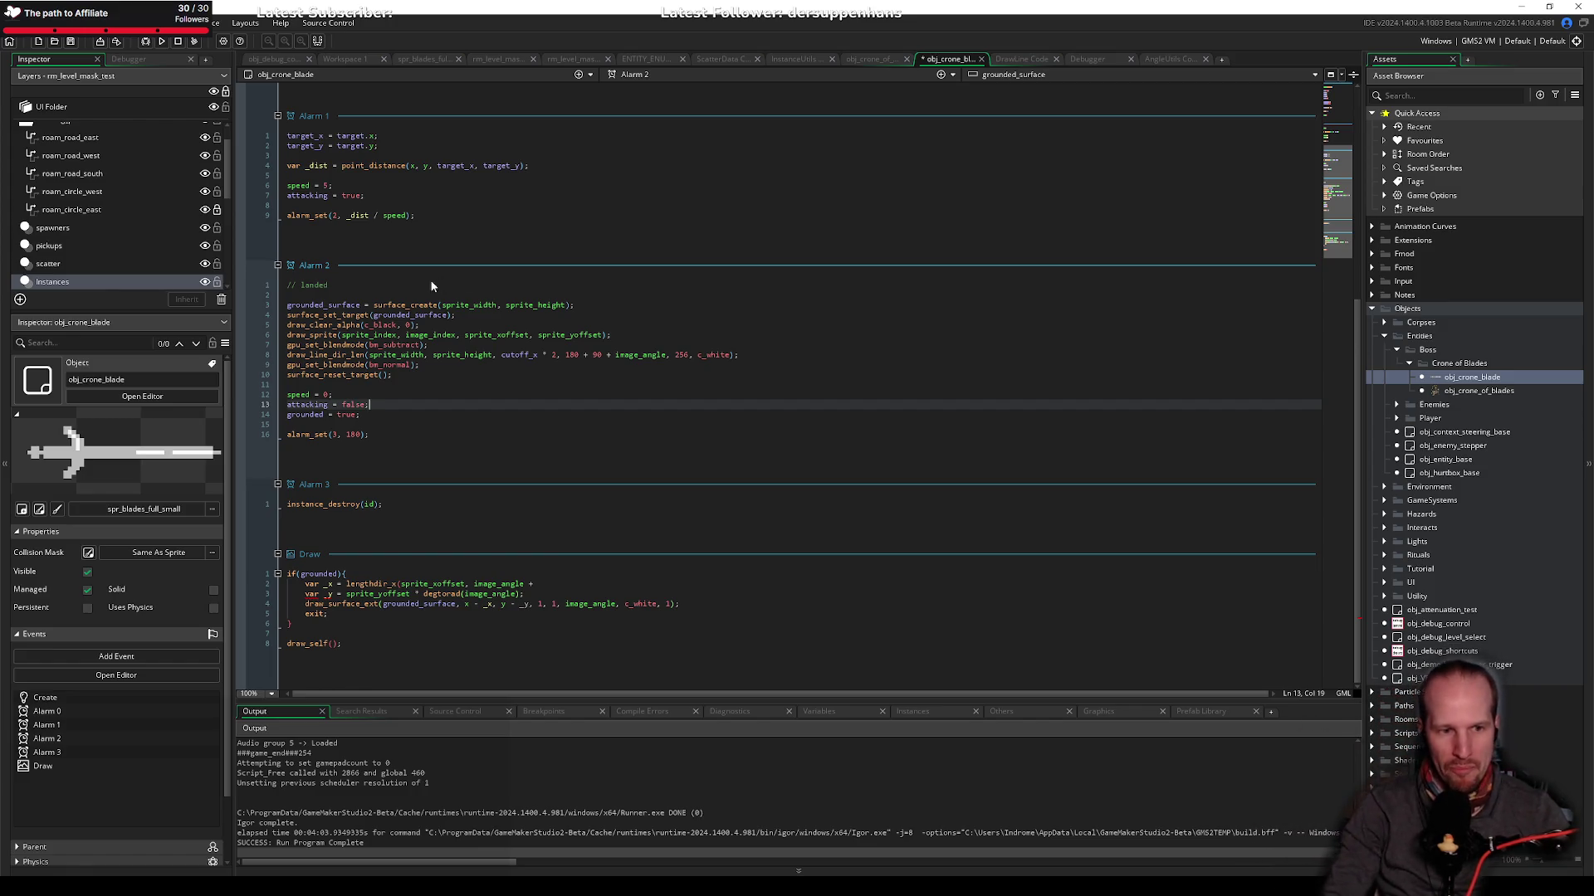
Step: Finish line 2 as lengthdir_x(sprite_xoffset, image_angle); removing the stray plus
click(575, 585)
key(BackSpace)
key(BackSpace)
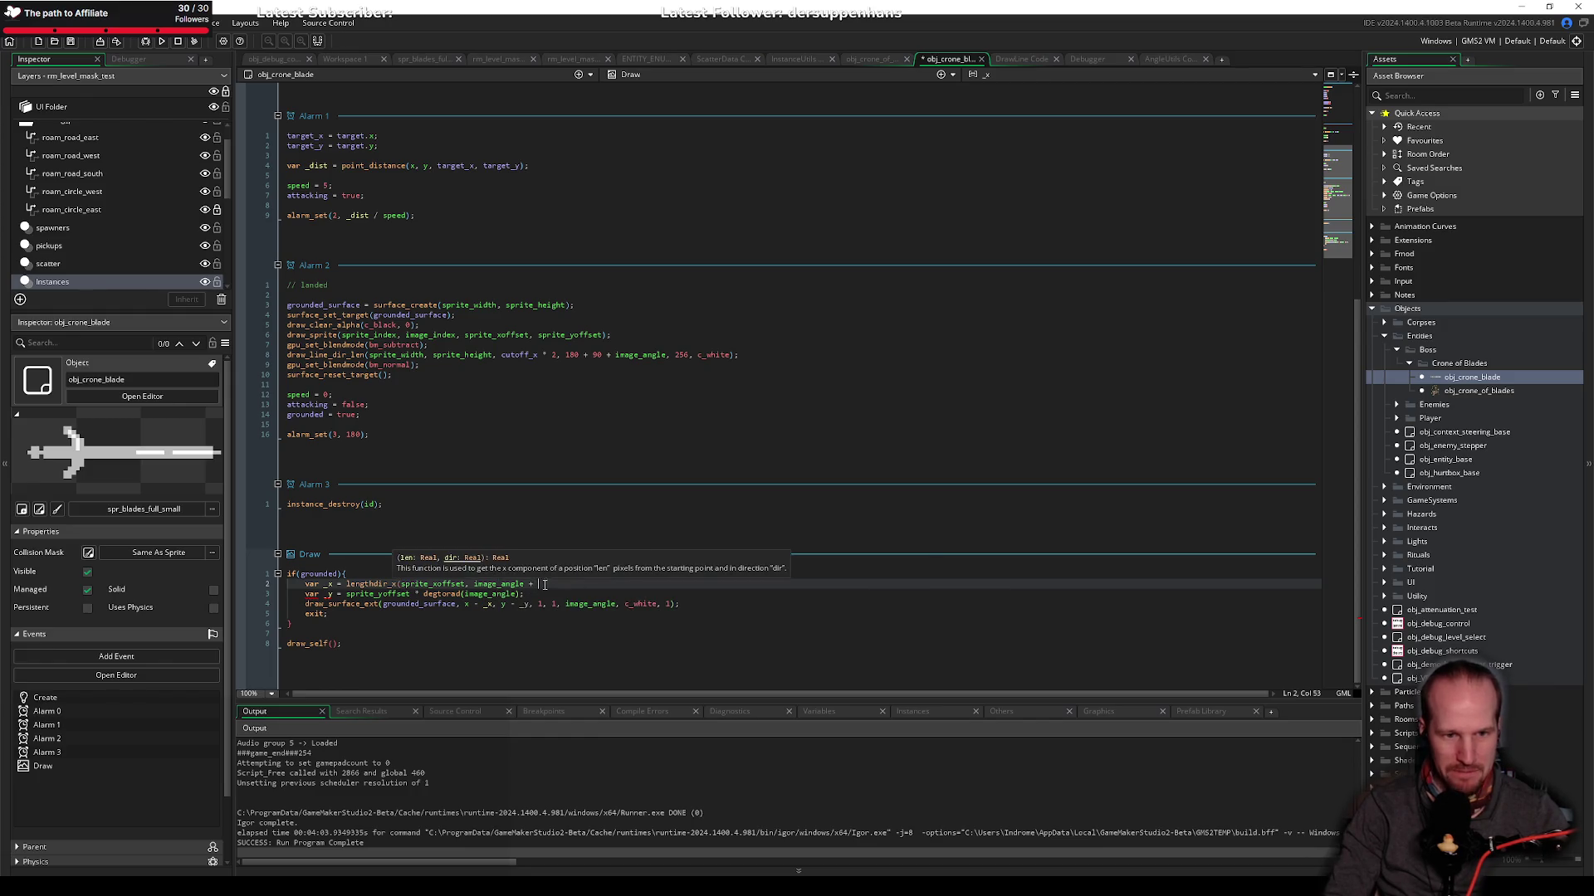
text();)
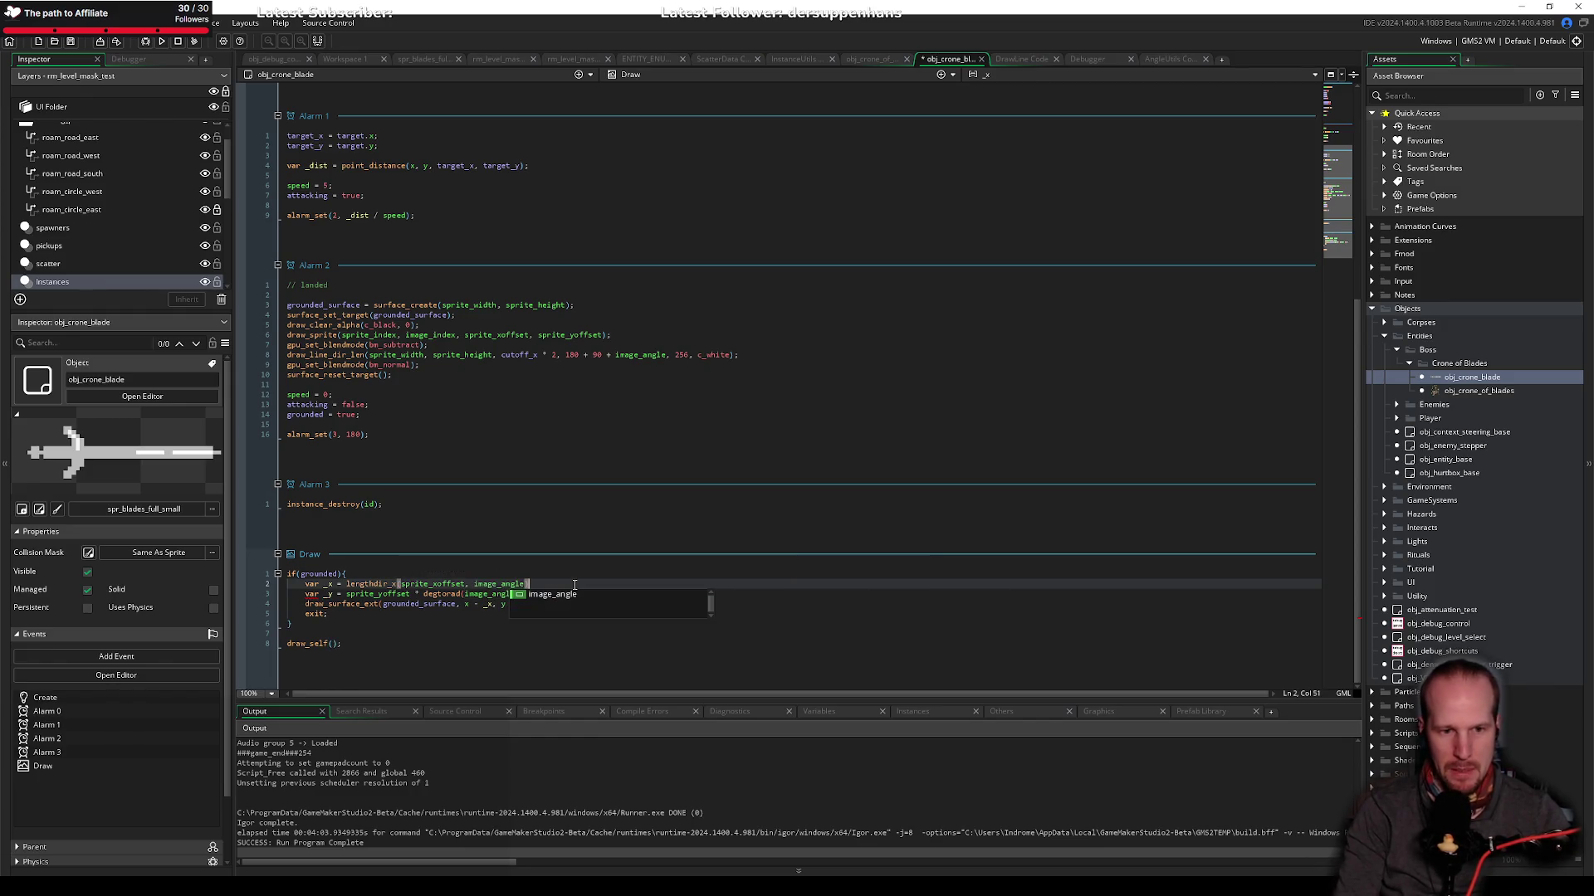
key(ctrl+Left)
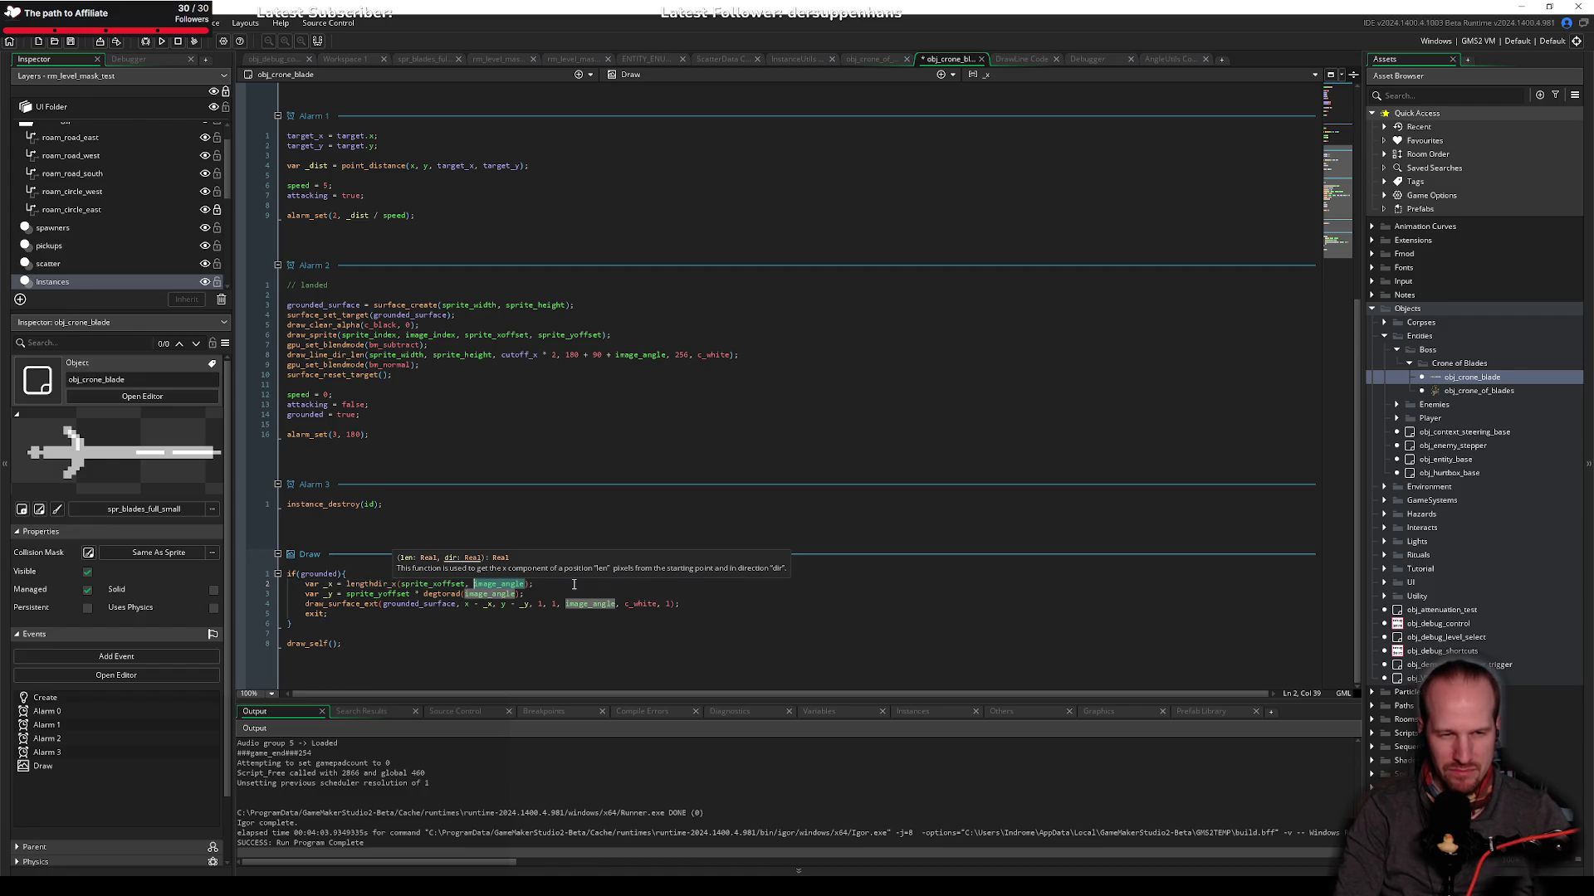
key(ctrl+Right)
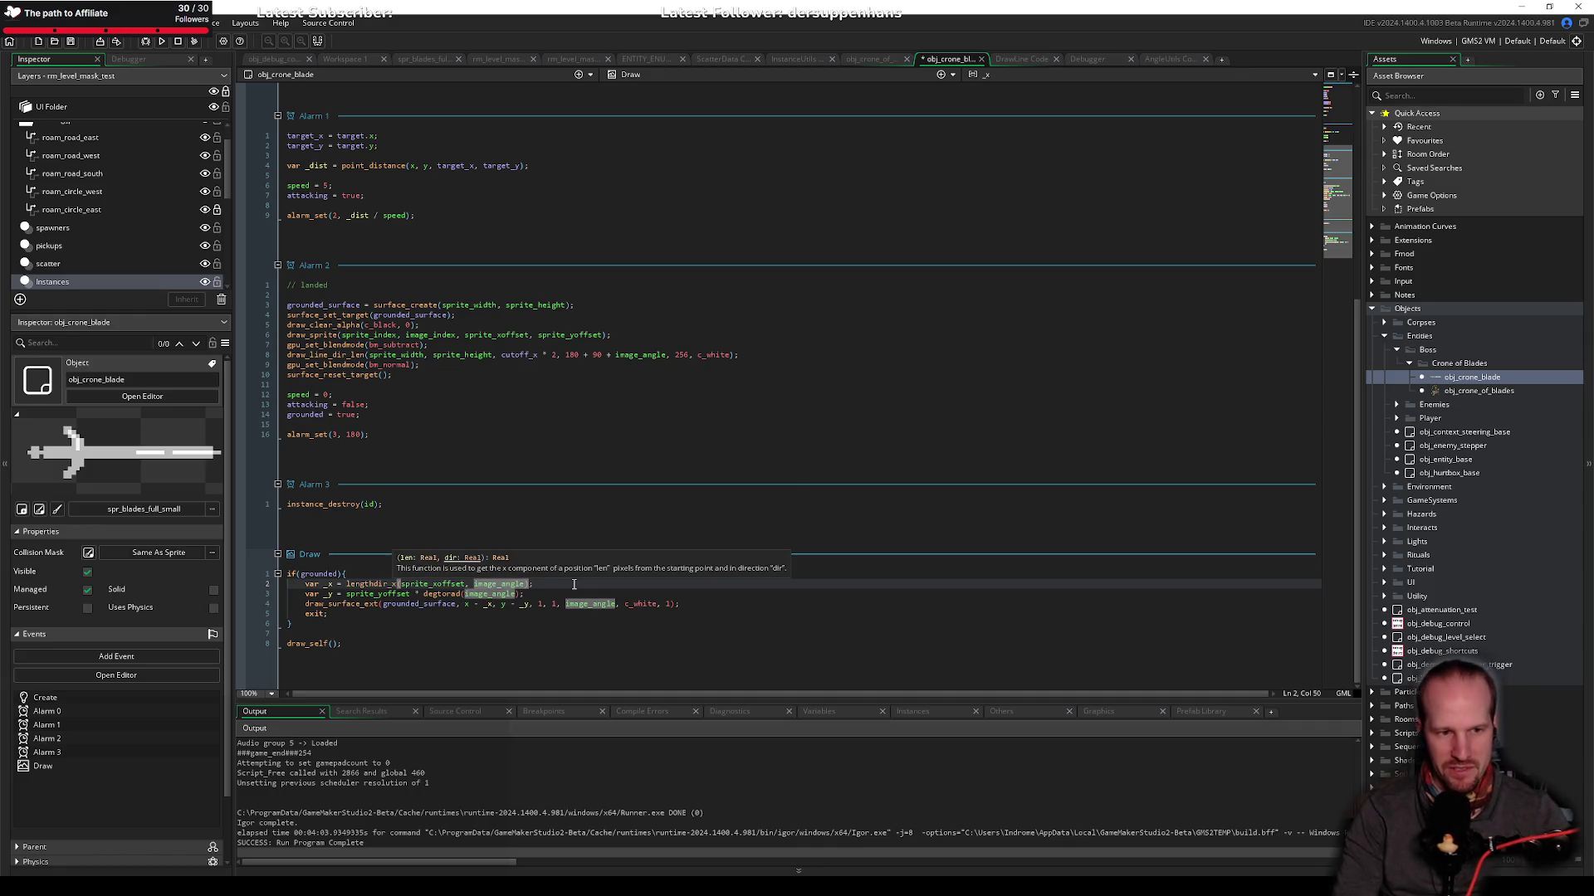
key(Down)
key(Up)
key(ctrl+Left)
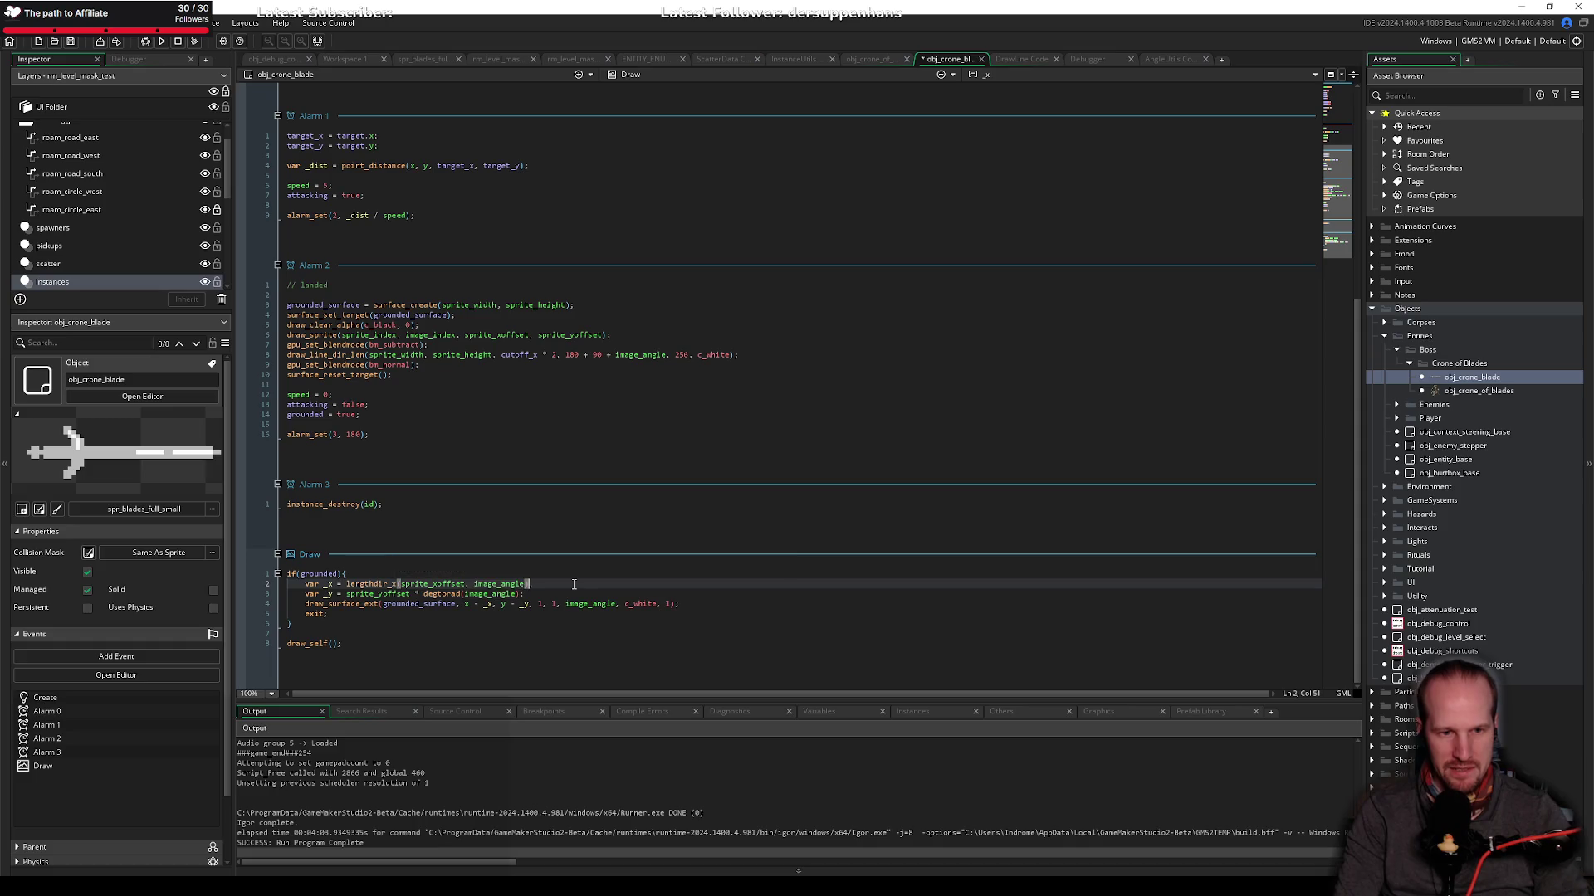
Step: Copy the call to line 3 as lengthdir_y(sprite_yoffset, image_angle)
key(alt+shift+Right)
key(ctrl+c)
key(Down)
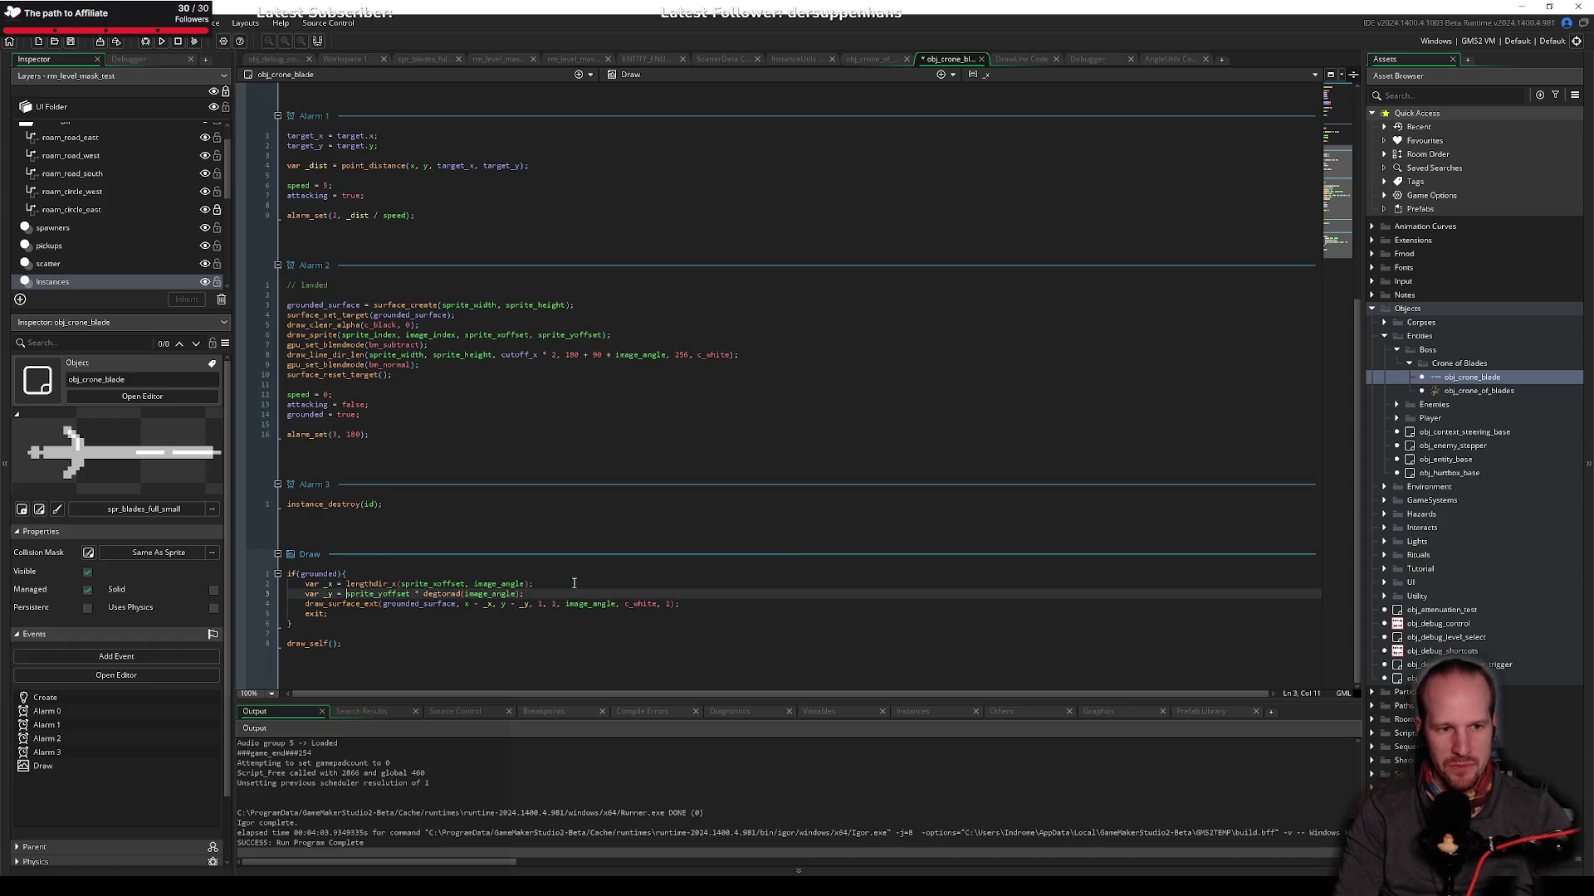
key(alt+shift+Right)
key(ctrl+v)
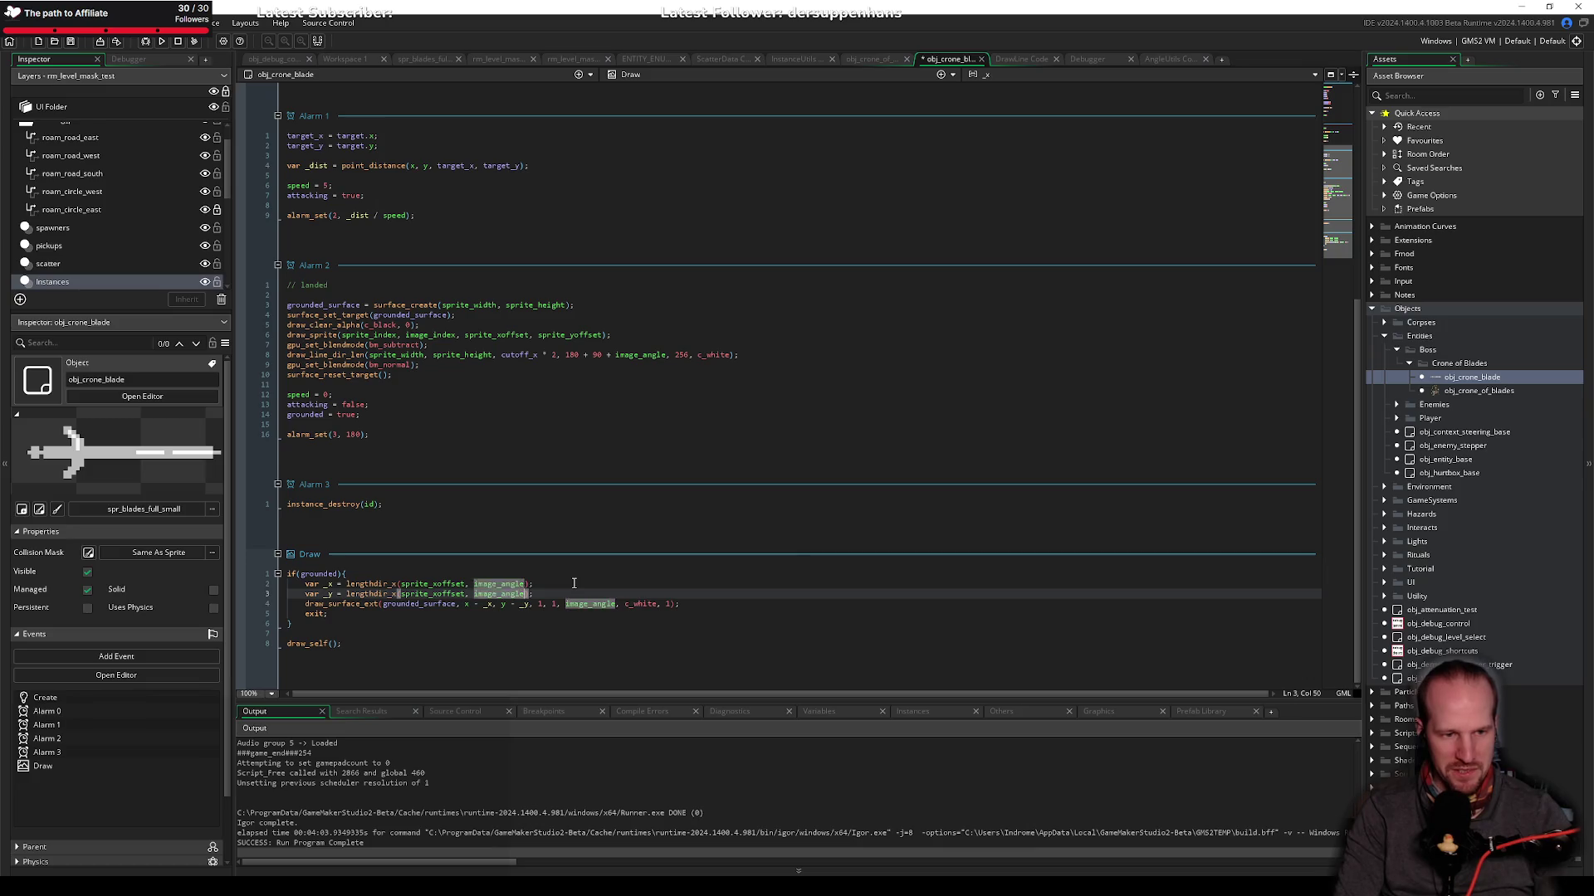
key(ctrl+Left)
key(ctrl+Left)
key(ctrl+Left)
key(BackSpace)
text(y)
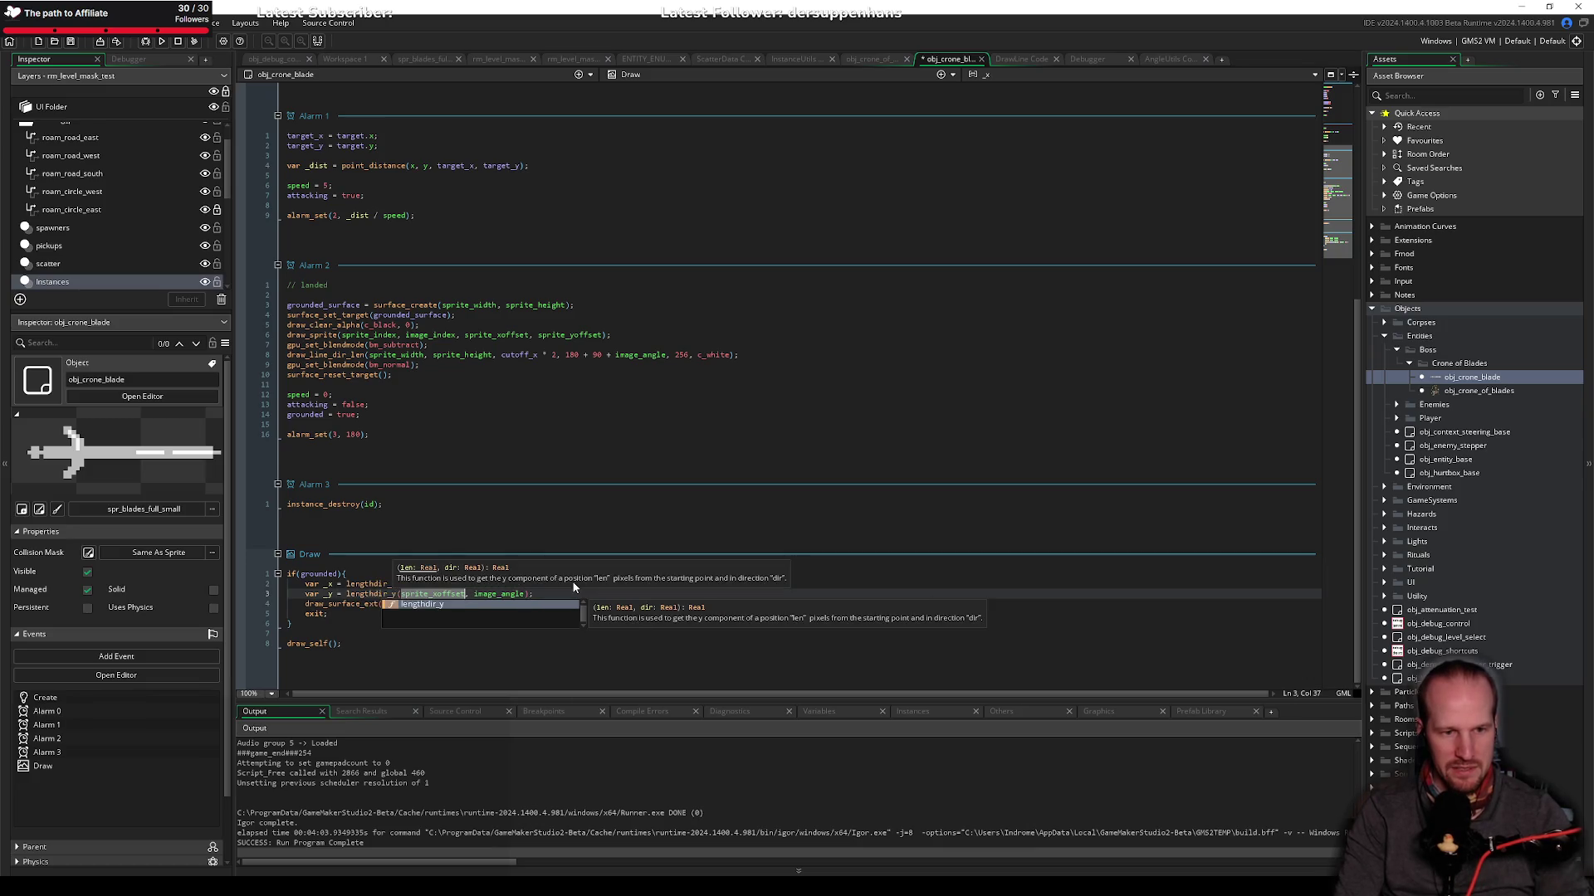
key(ctrl+Right)
key(BackSpace)
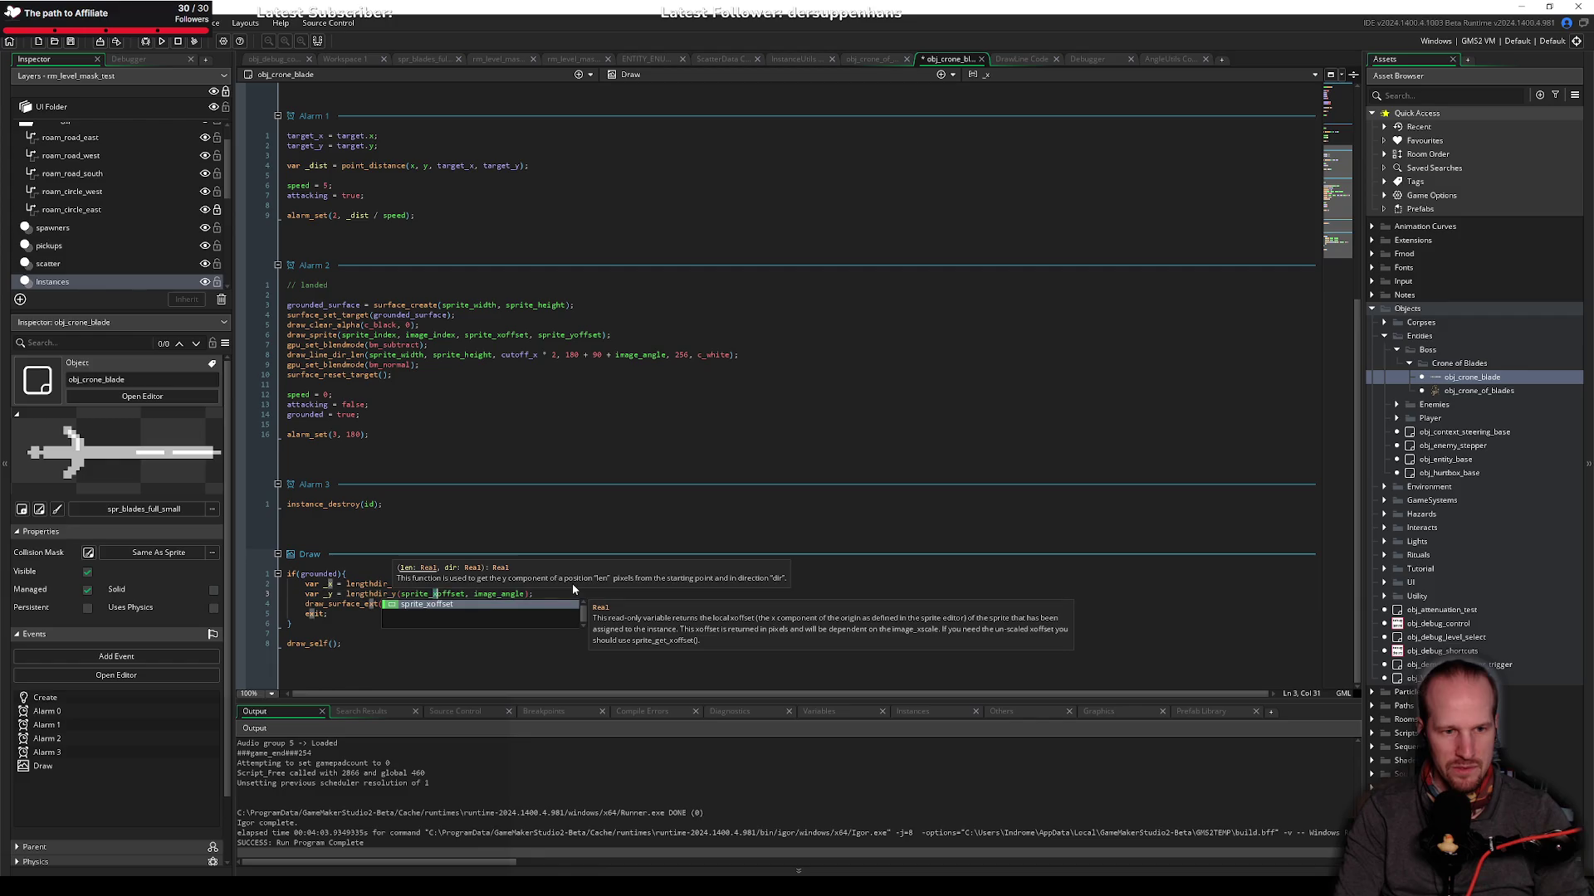
text(y)
Step: Rename the offset variables _x and _y to _dx and _dy
click(499, 625)
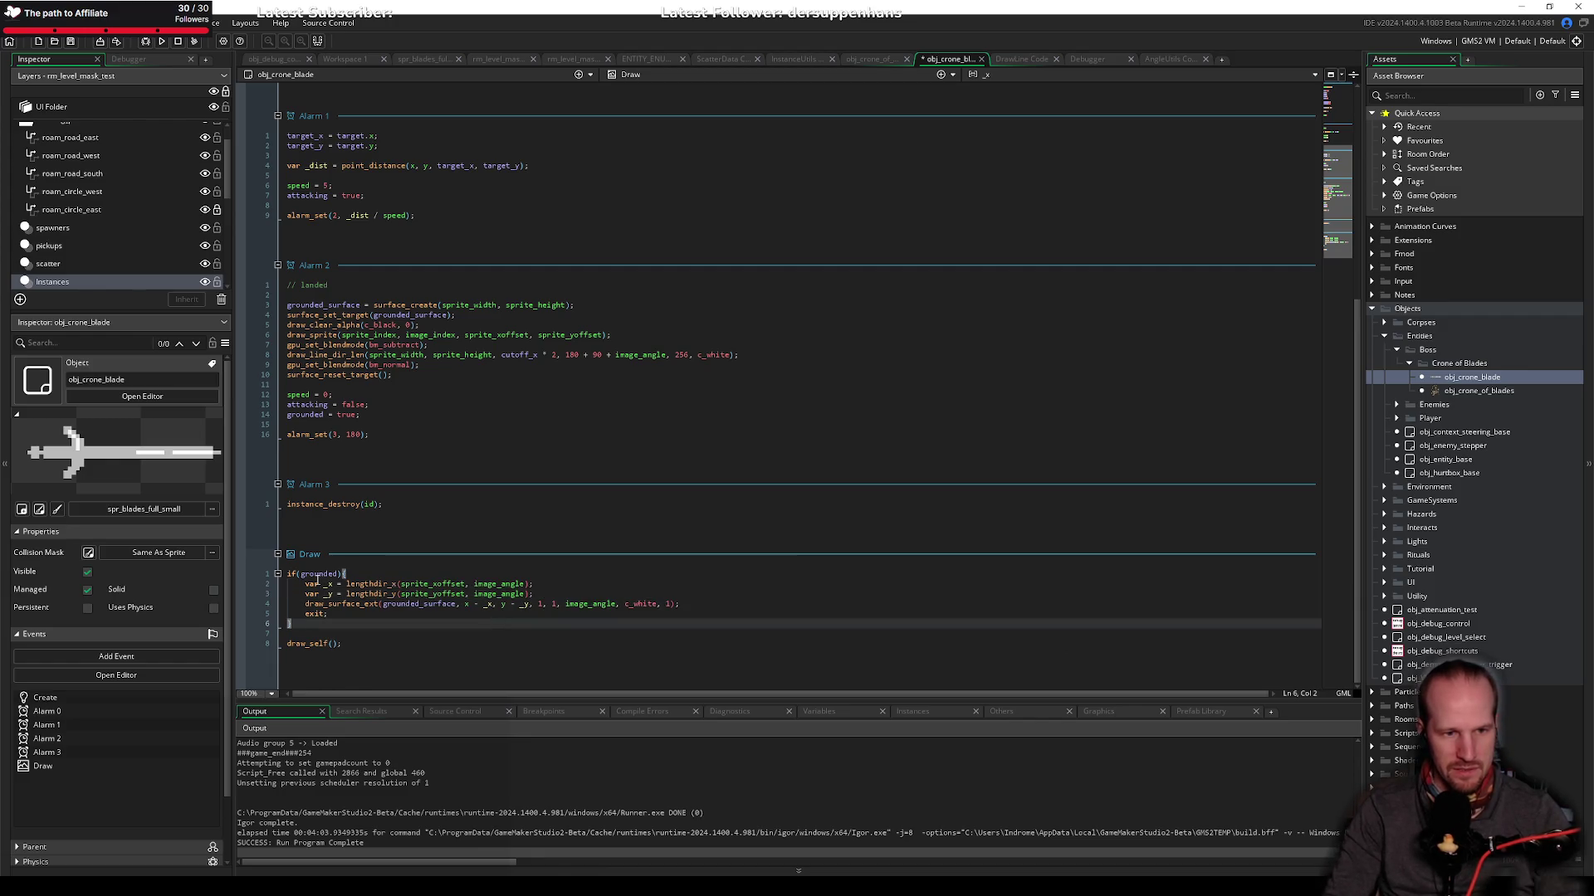
click(324, 583)
key(ctrl+s)
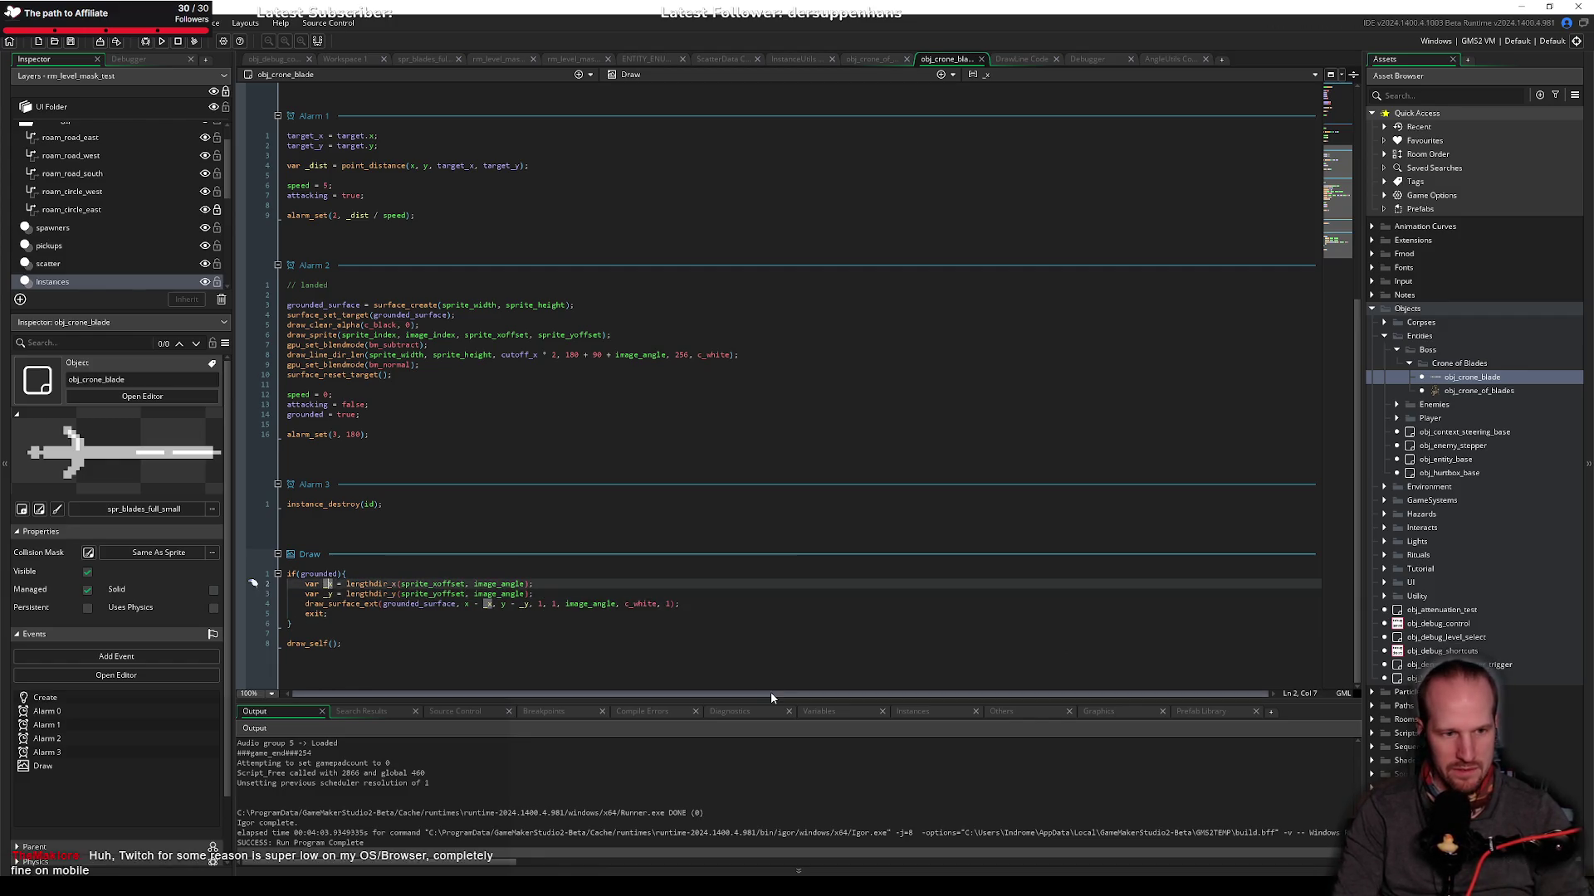
key(Left)
text(d)
key(Down)
key(Left)
text(d)
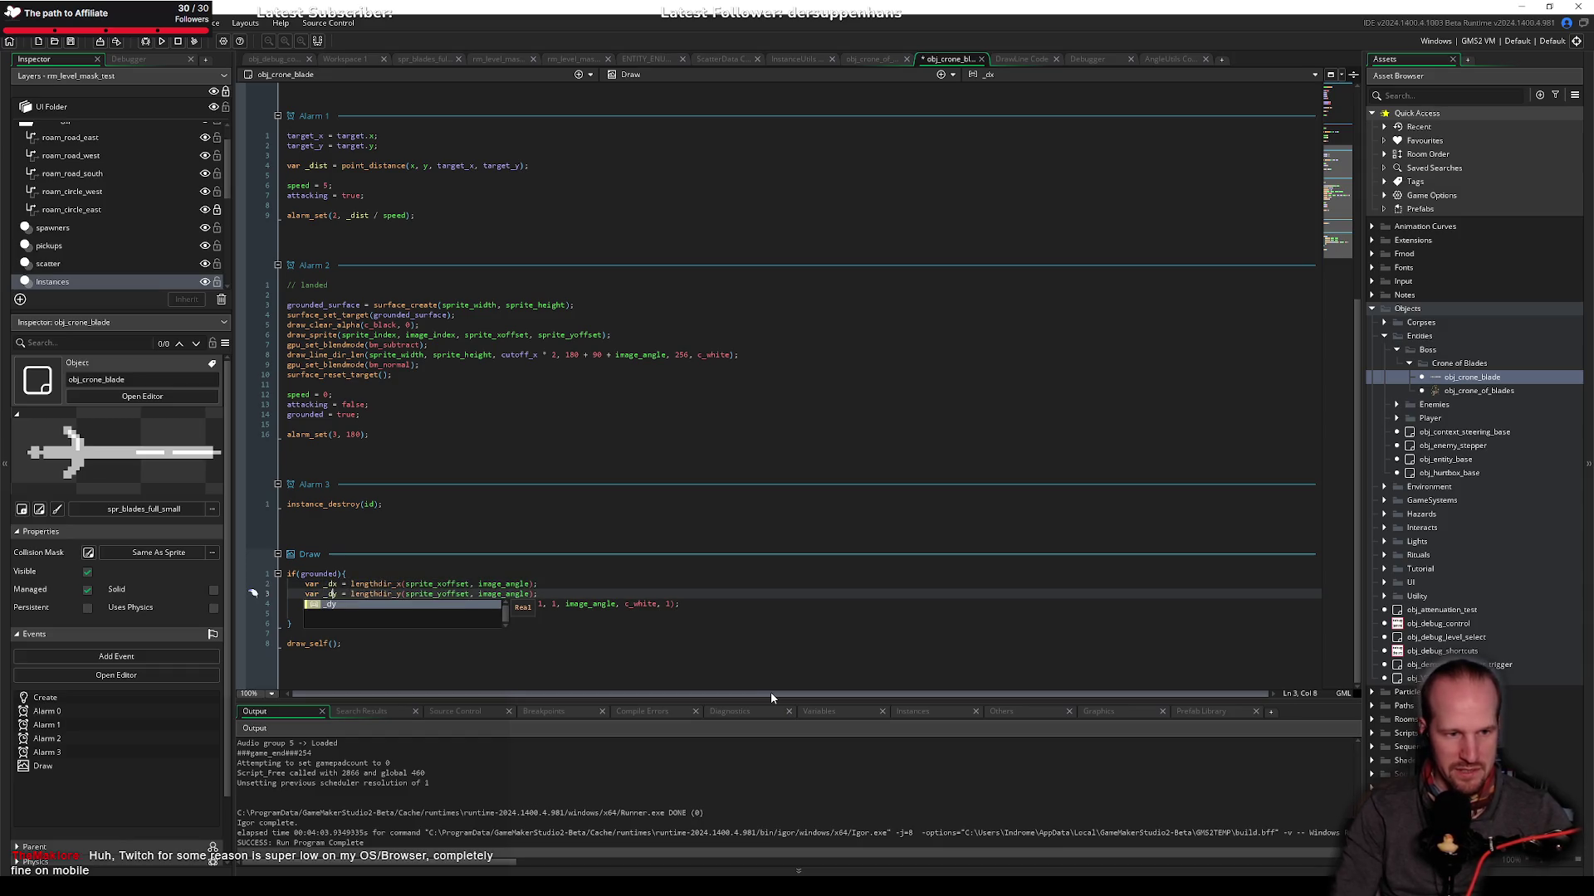
Step: Use _dx and _dy in draw_surface_ext, save, and run the game in debug mode
click(489, 604)
text(d)
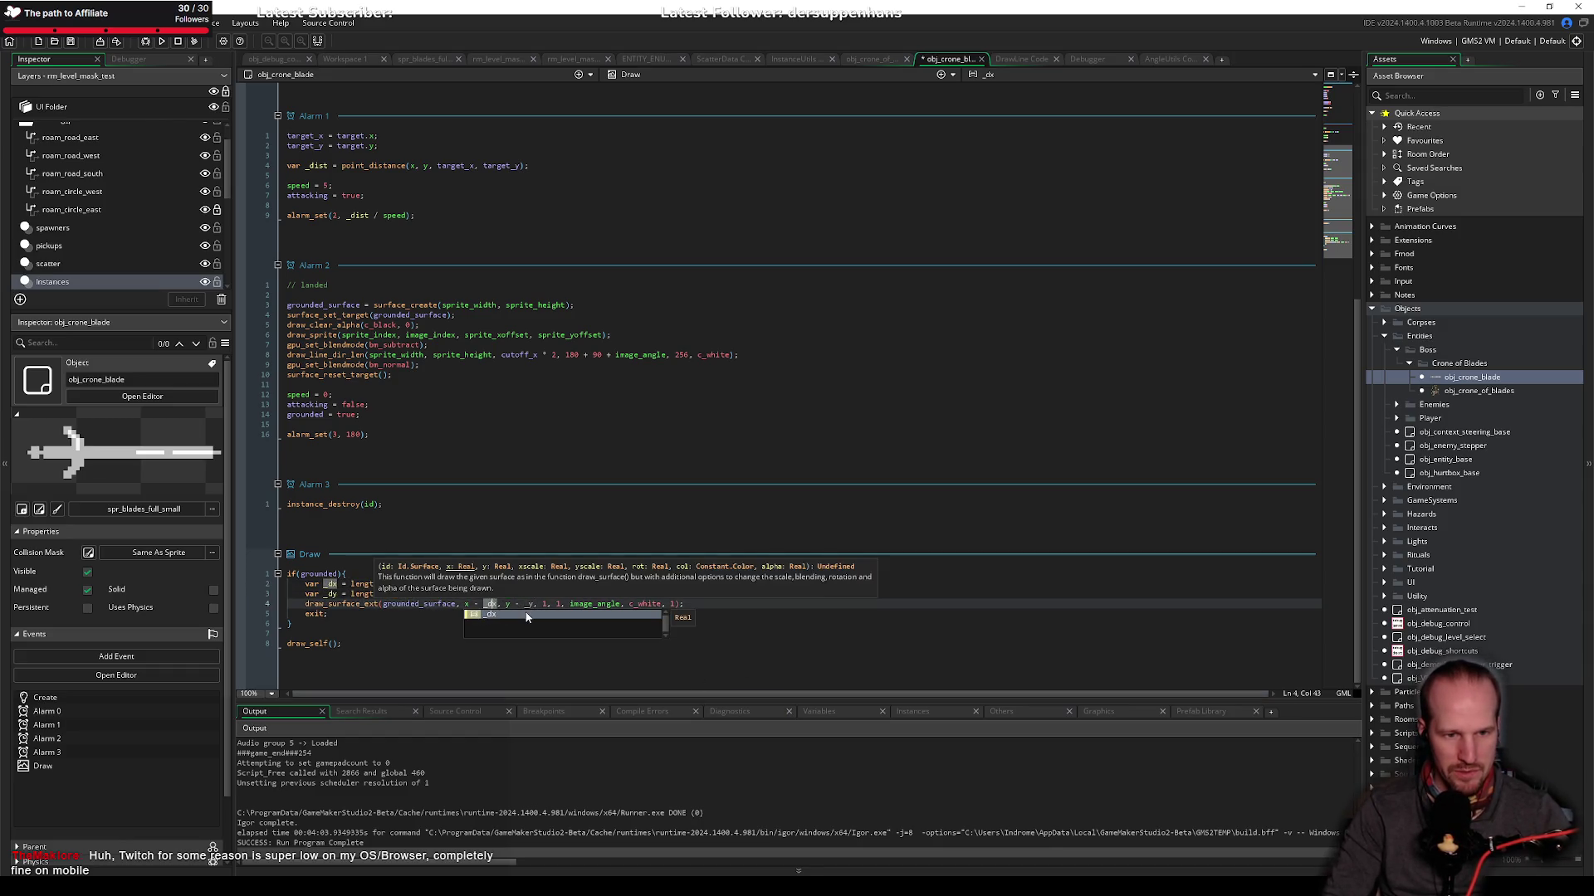
click(526, 605)
text(d)
click(635, 604)
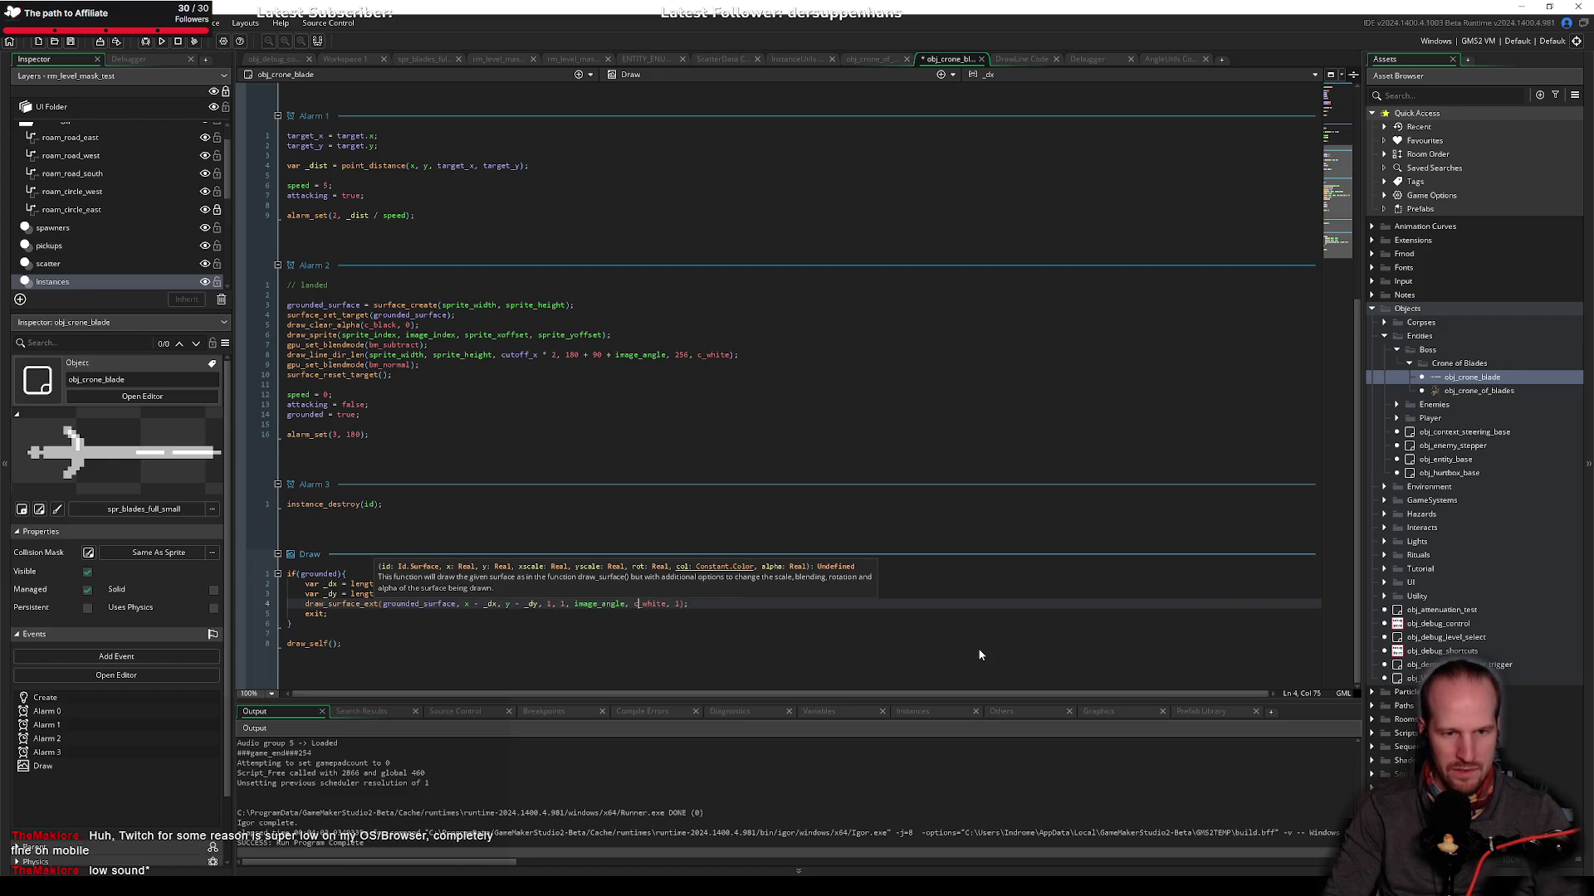
key(ctrl+s)
click(789, 627)
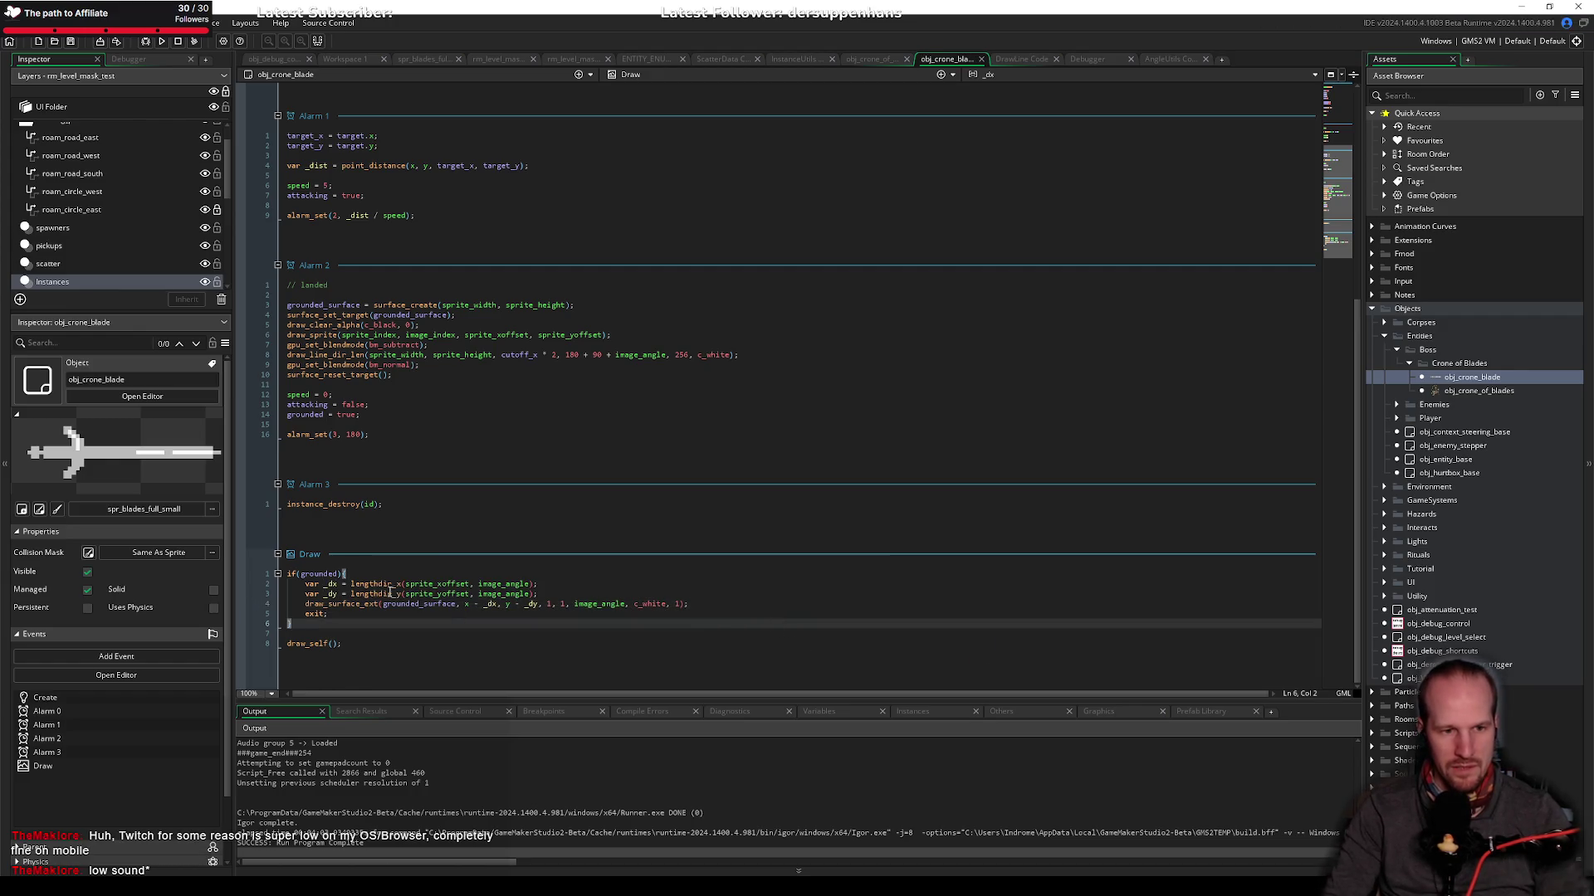
click(143, 44)
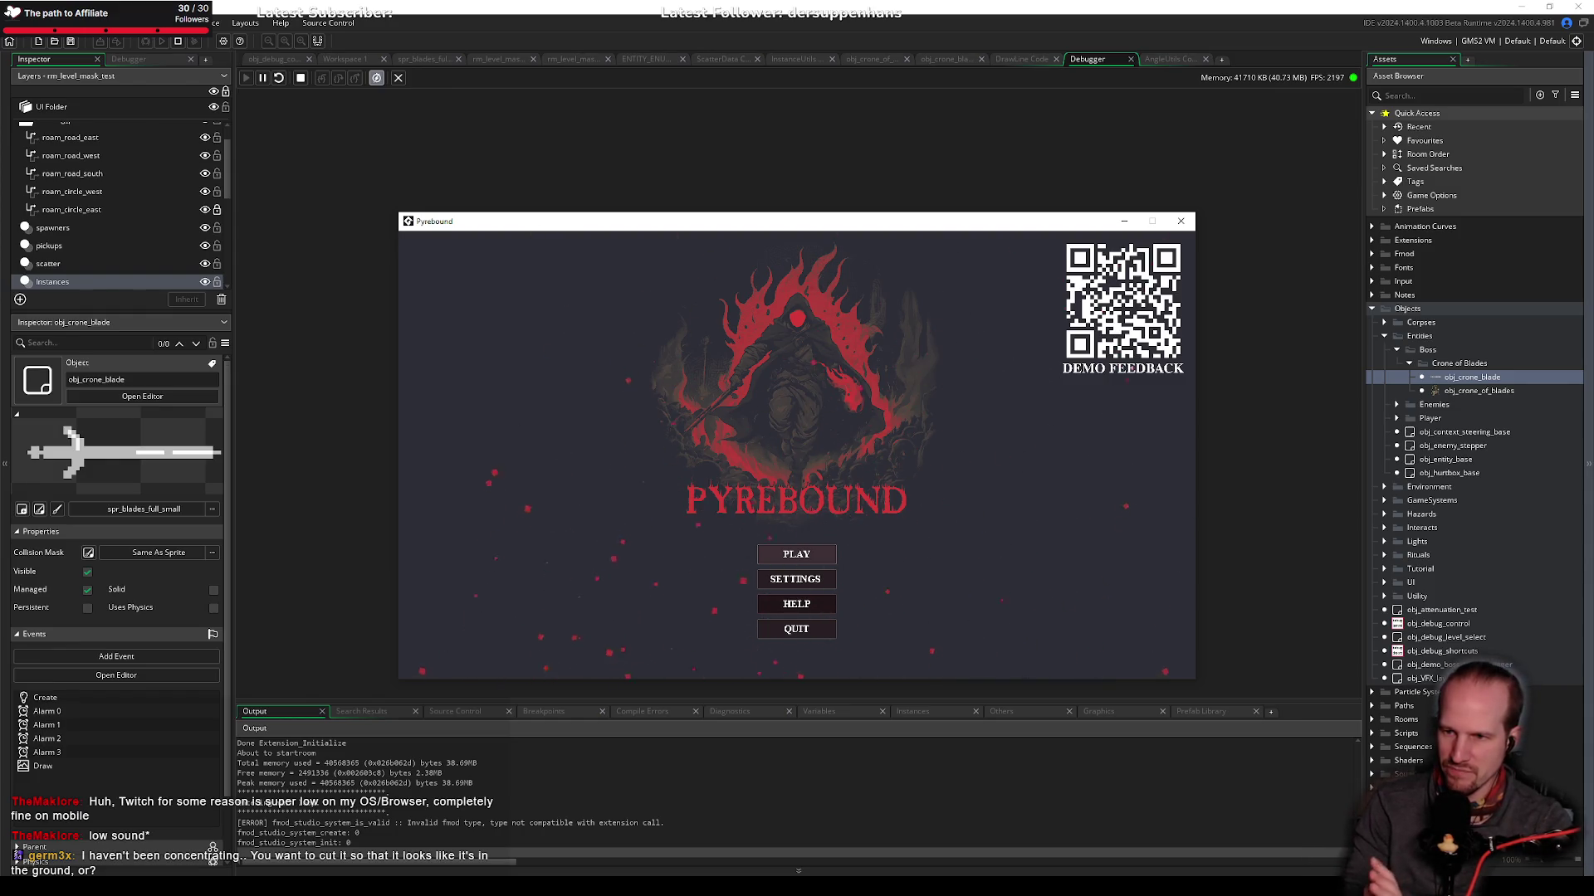
Step: Play from Pyrebound's title menu to watch the blade, then close it and reopen obj_crone_blade's code
click(803, 569)
click(802, 566)
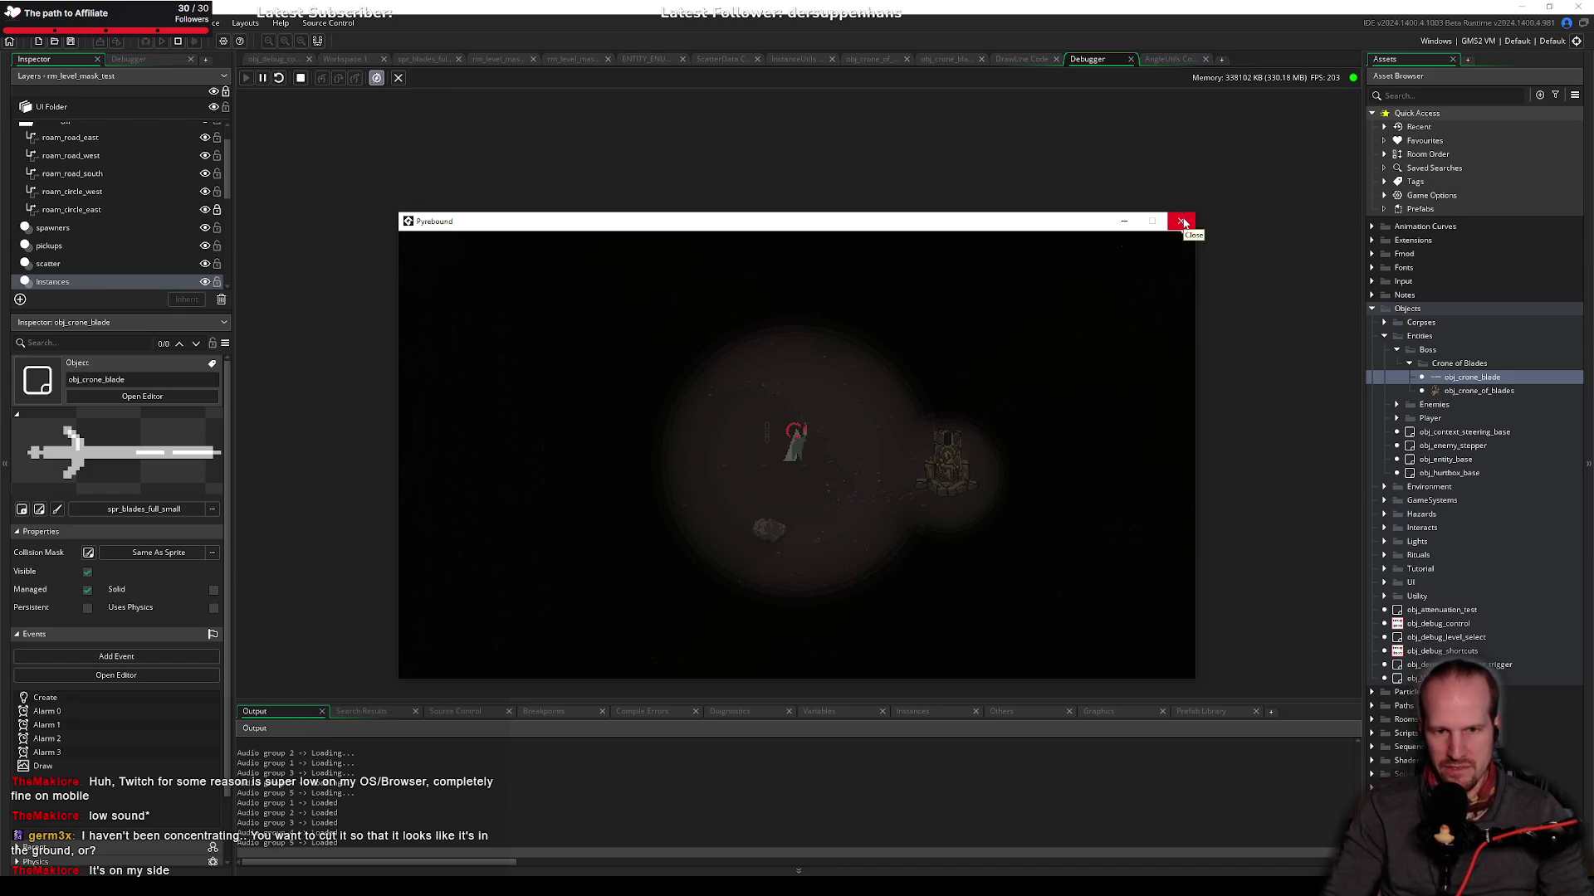
click(1184, 222)
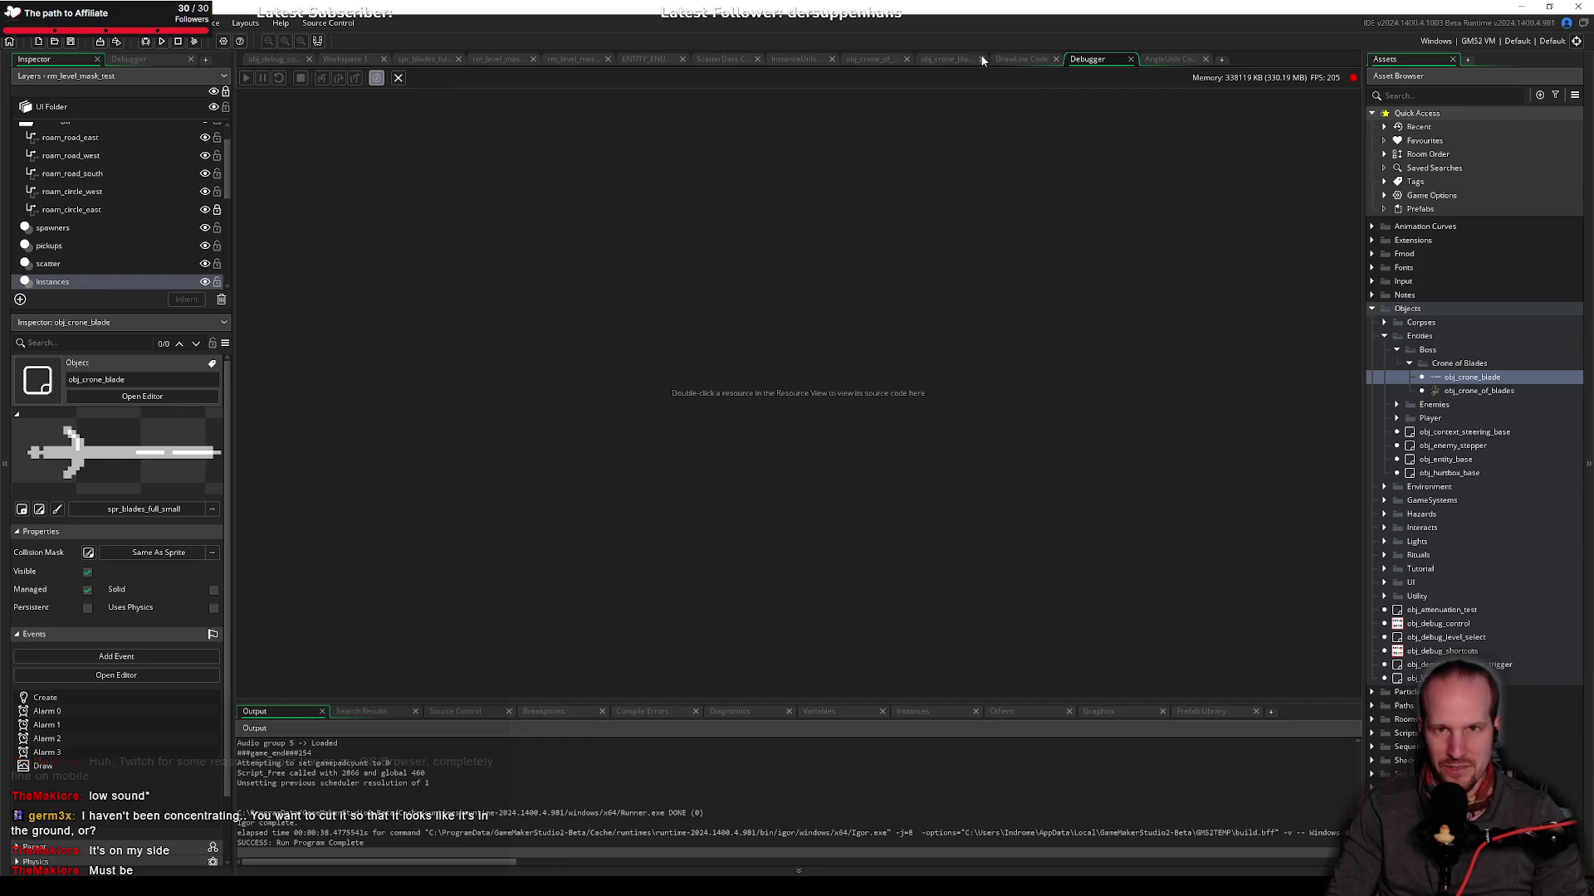
click(946, 58)
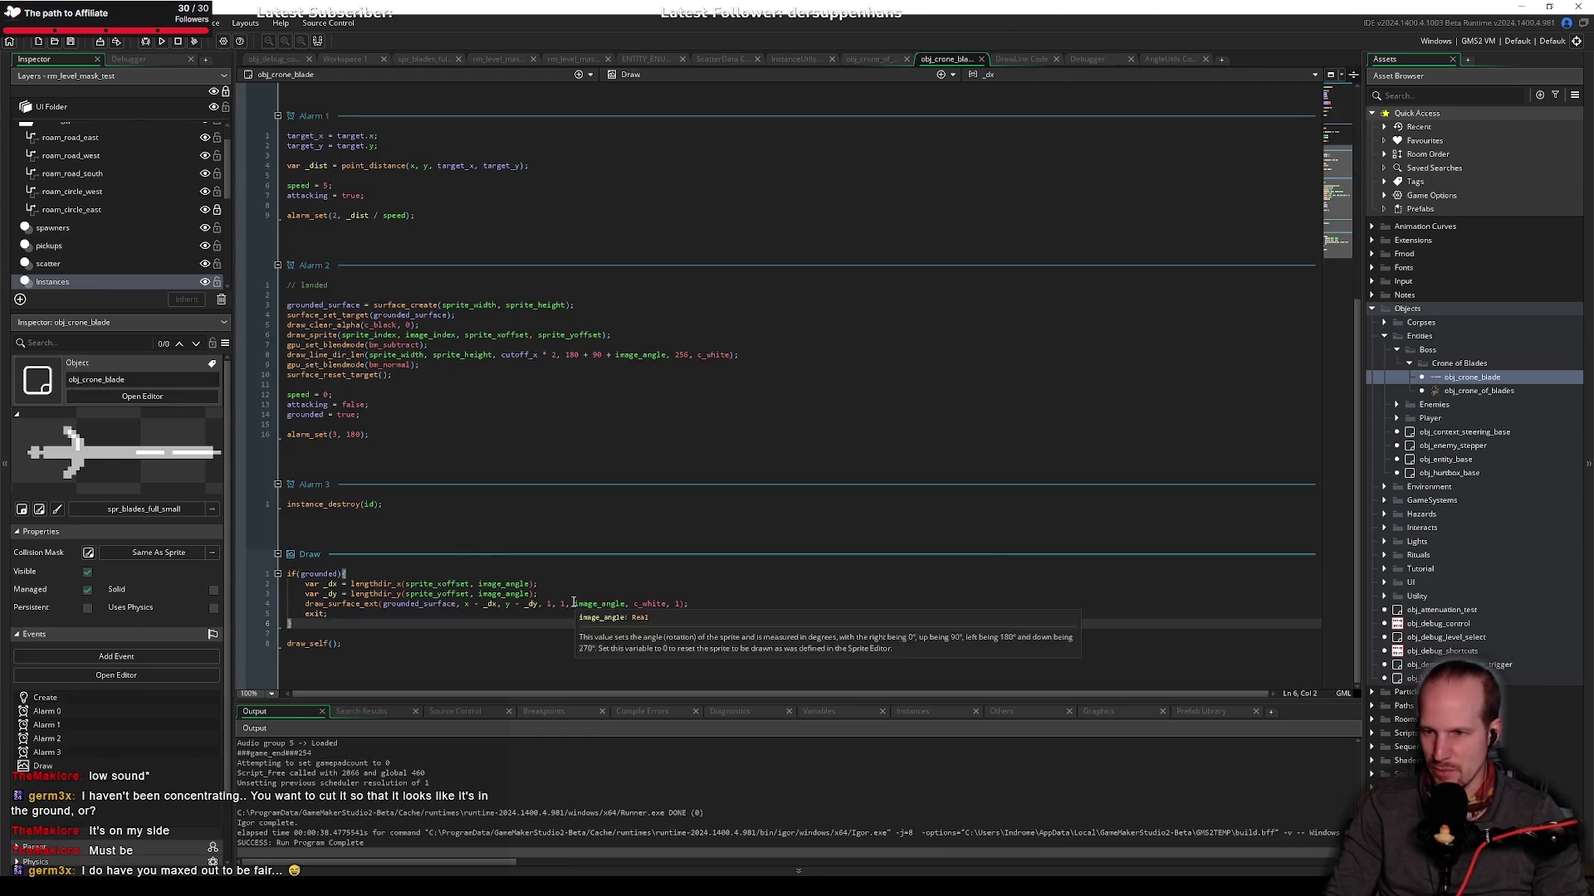
mouse_move(519, 581)
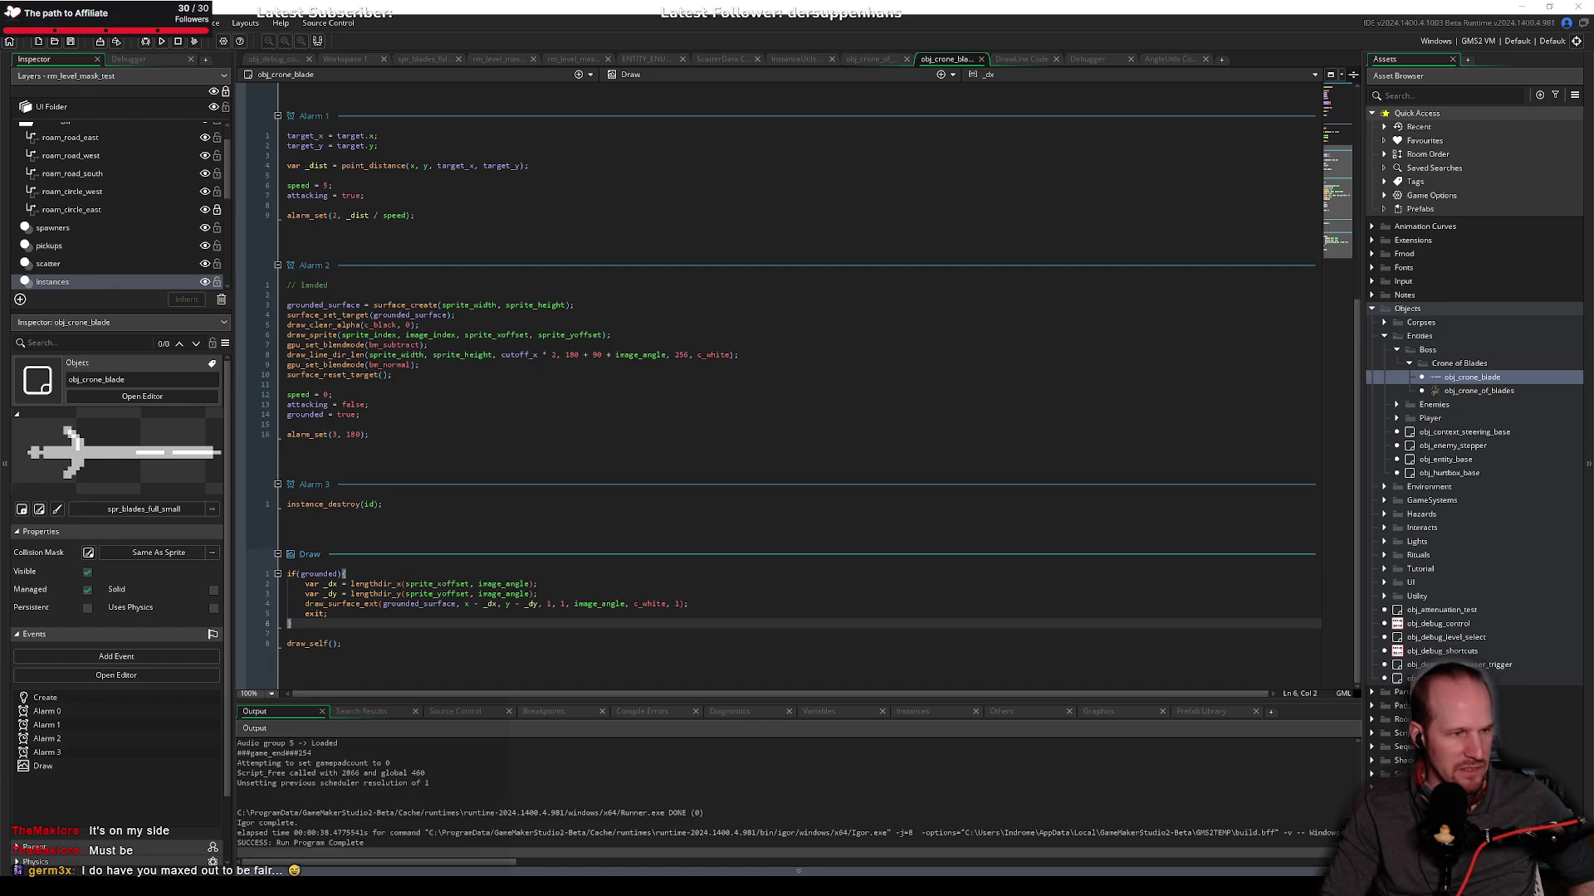
click(498, 324)
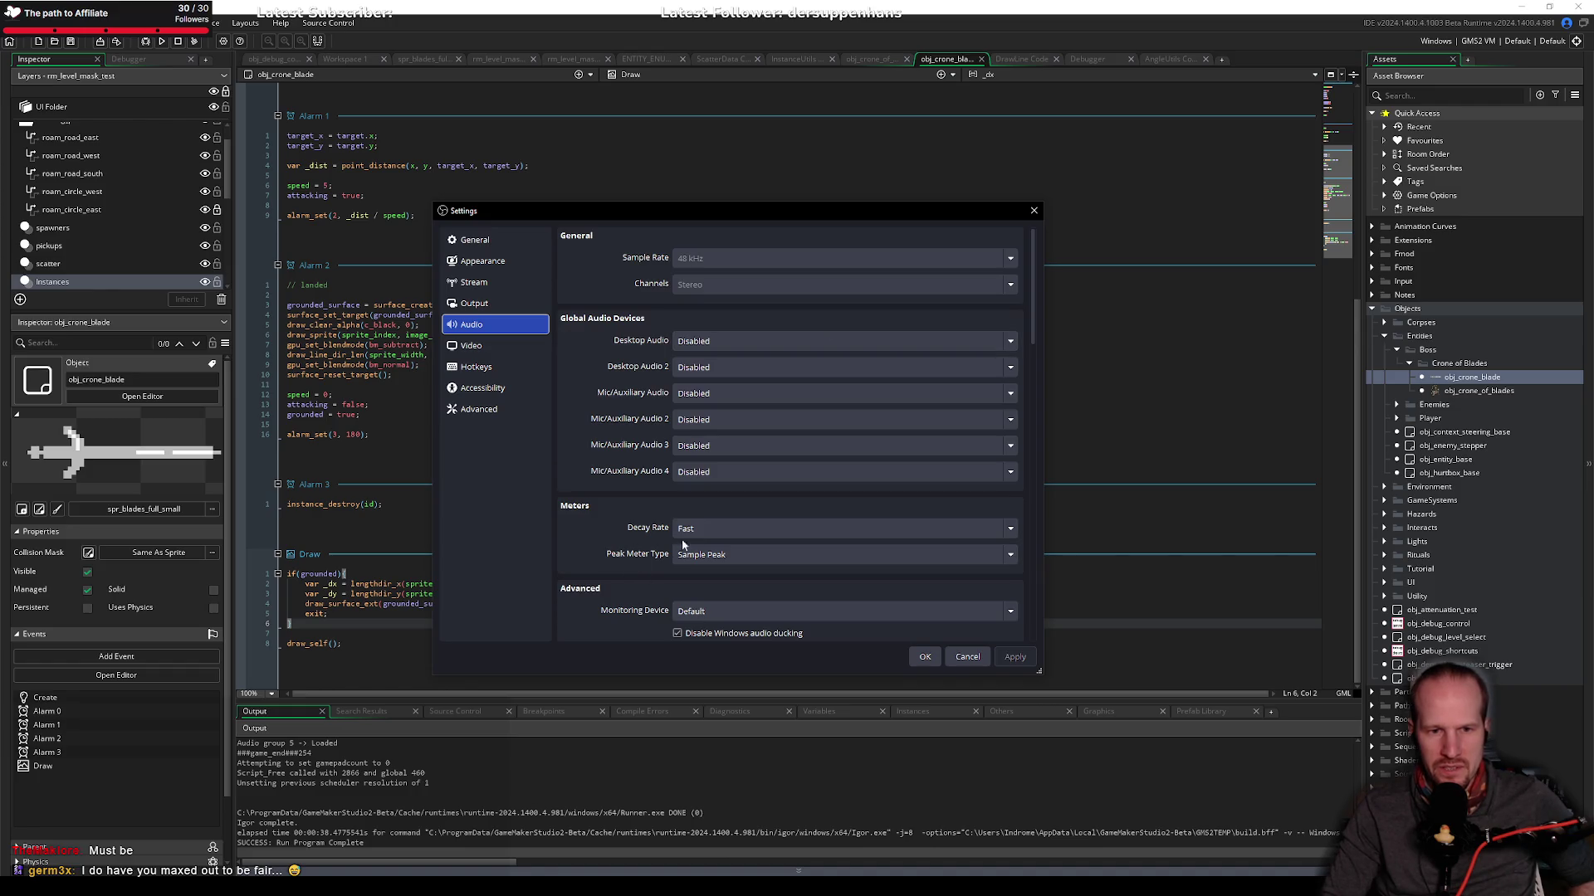
scroll(609, 448, down, 10)
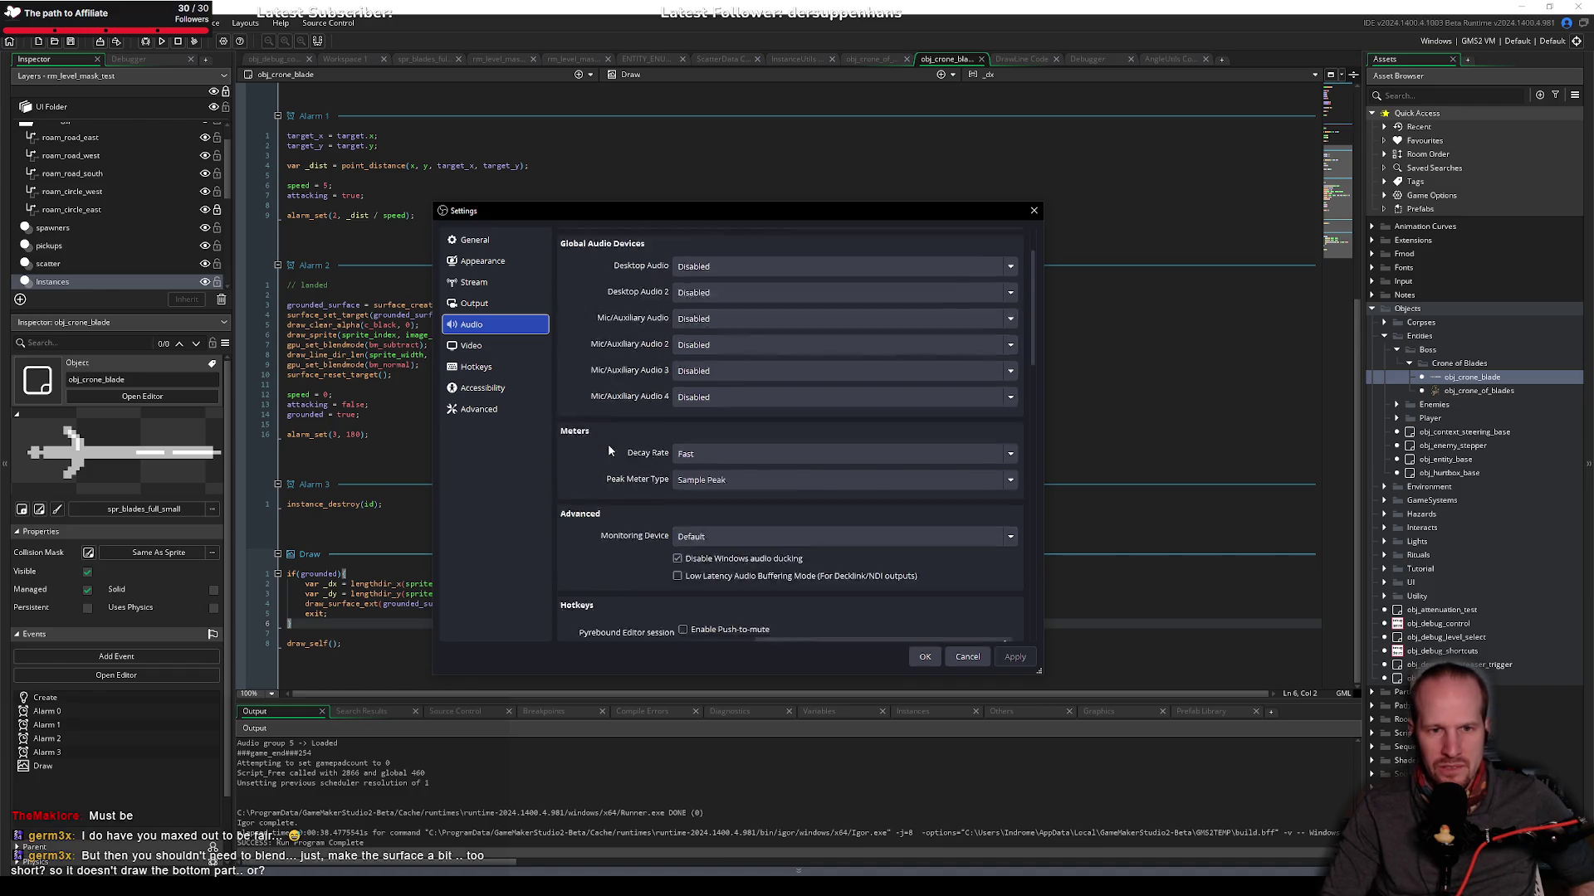
scroll(611, 466, up, 10)
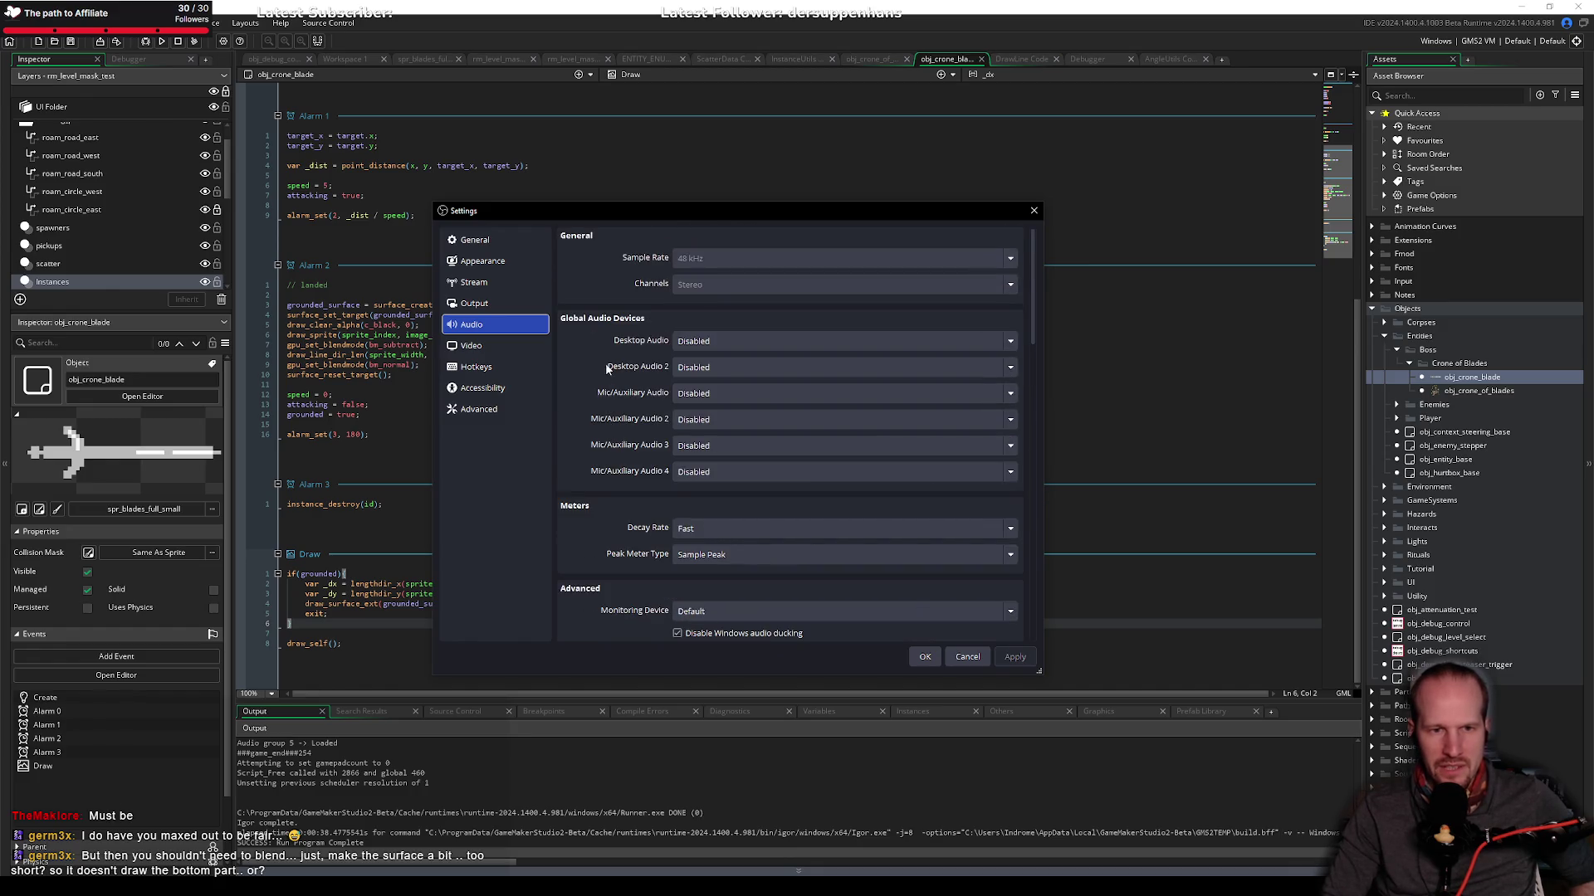
click(496, 283)
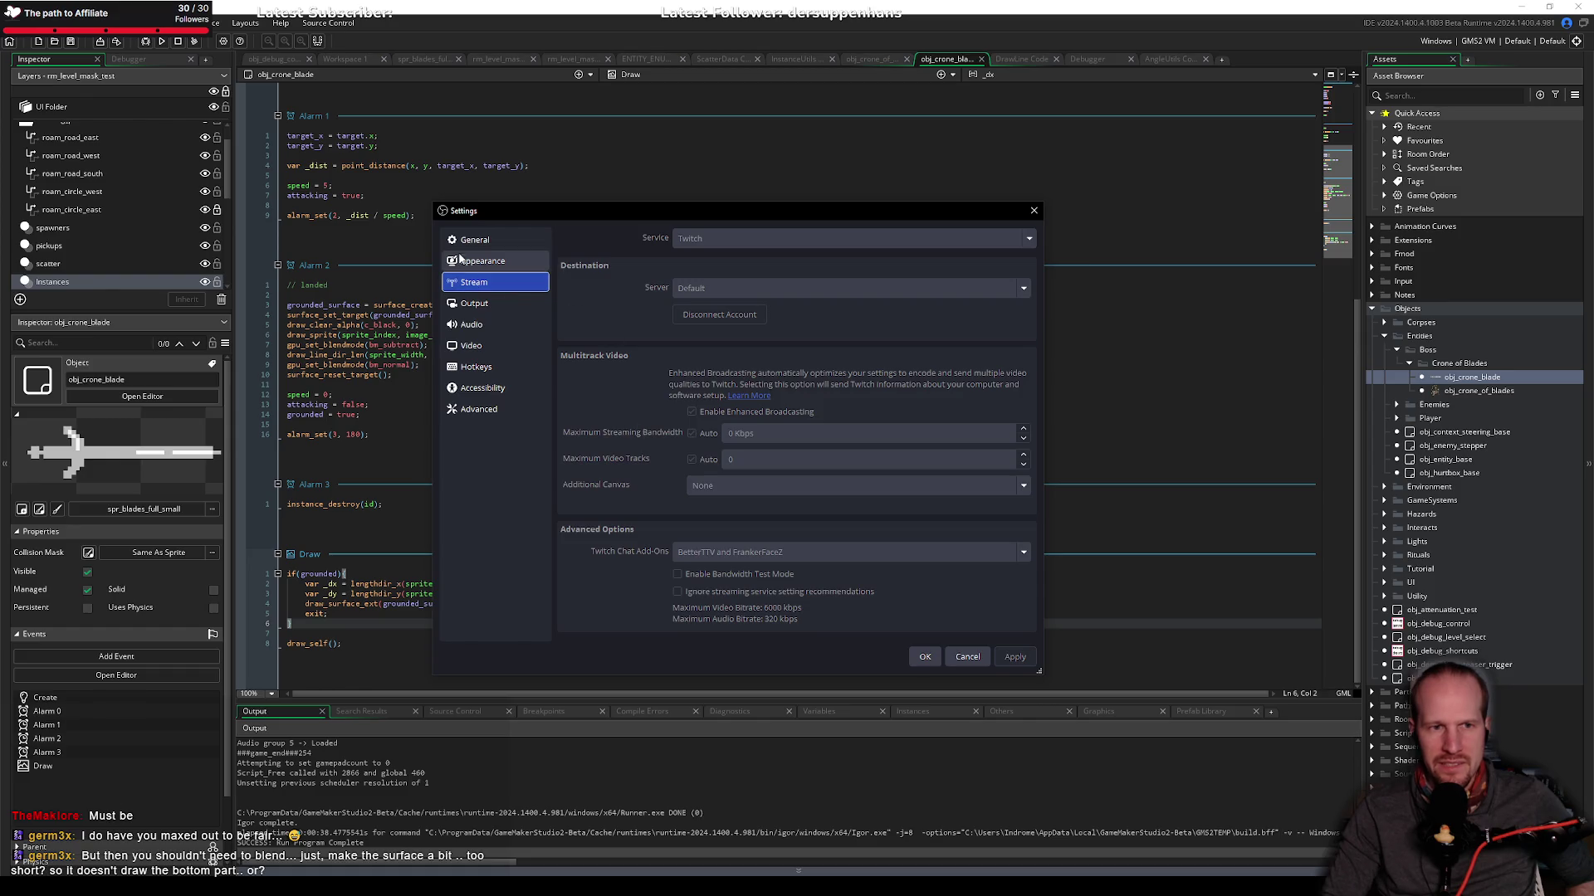
click(969, 657)
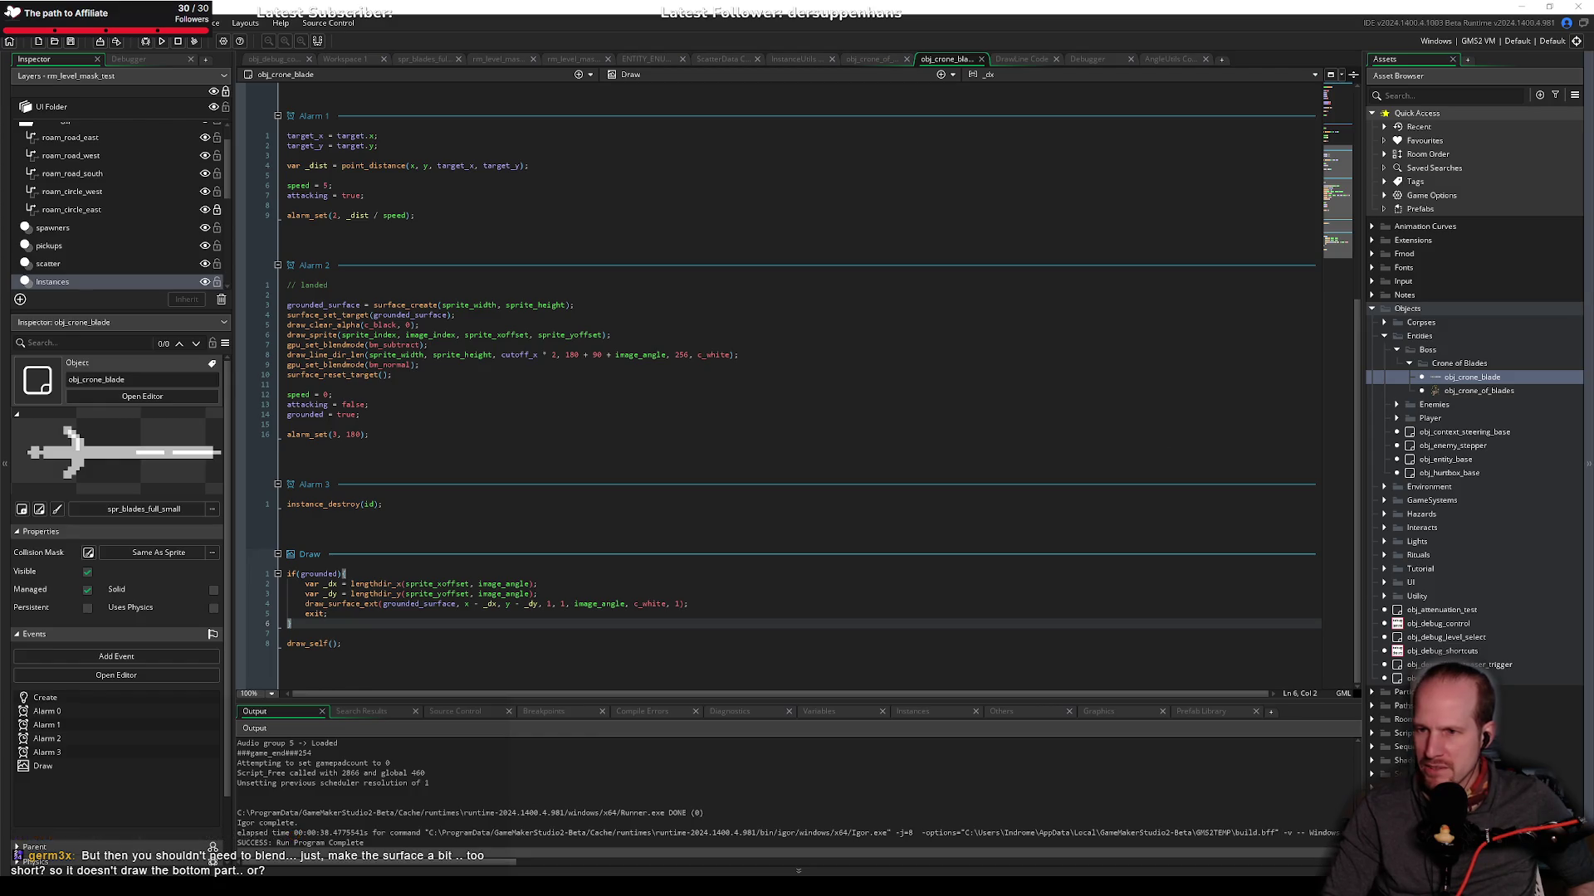
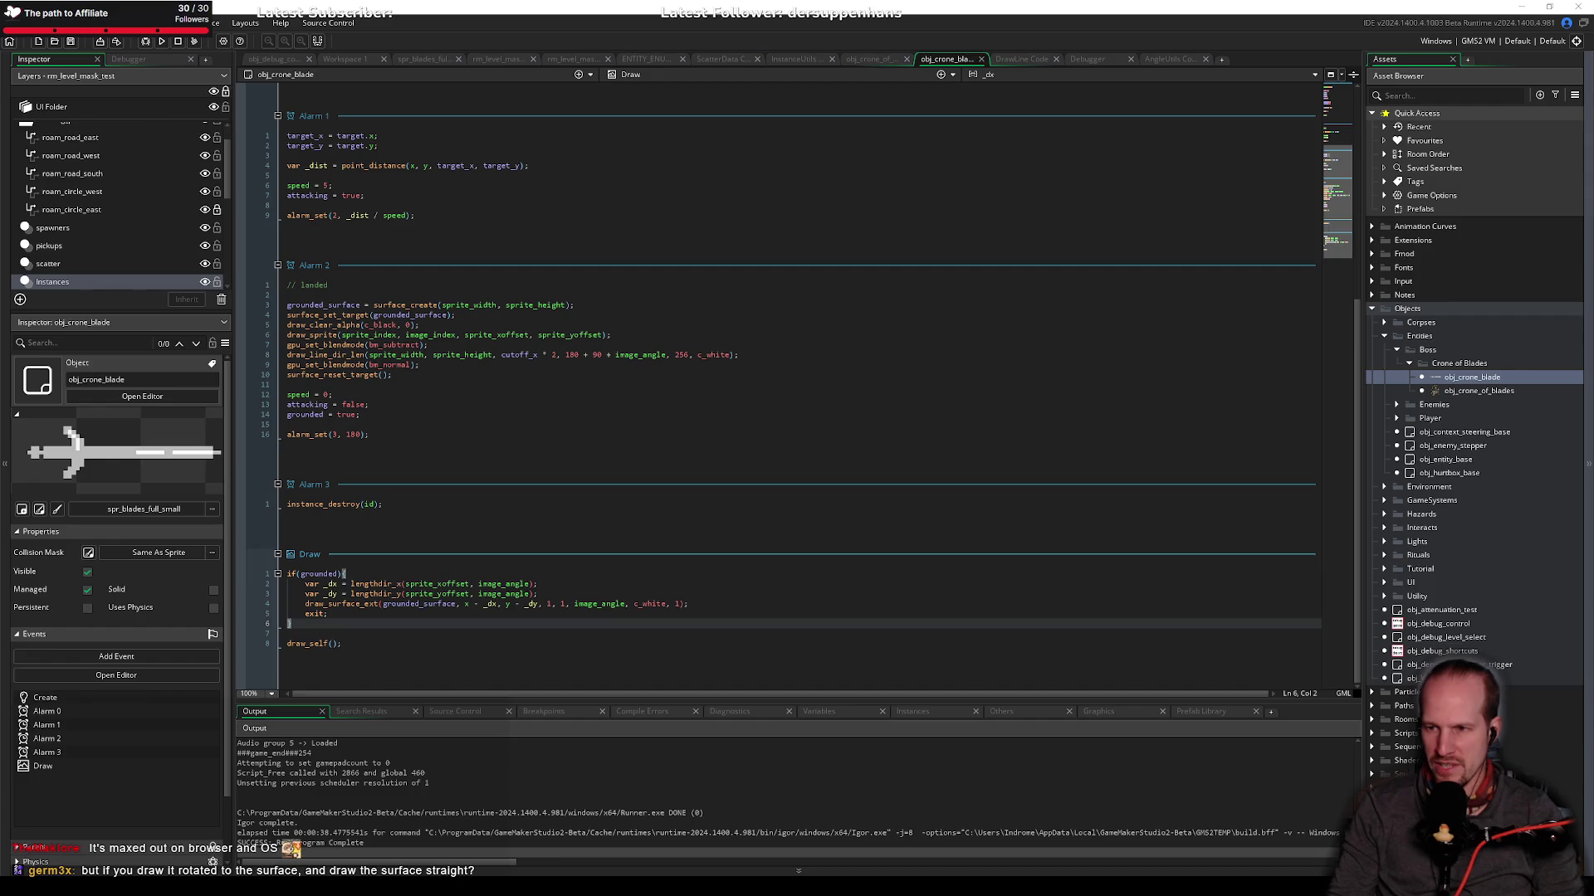
Step: Change the surface_create height argument to sprite_height * 3 and save
click(445, 372)
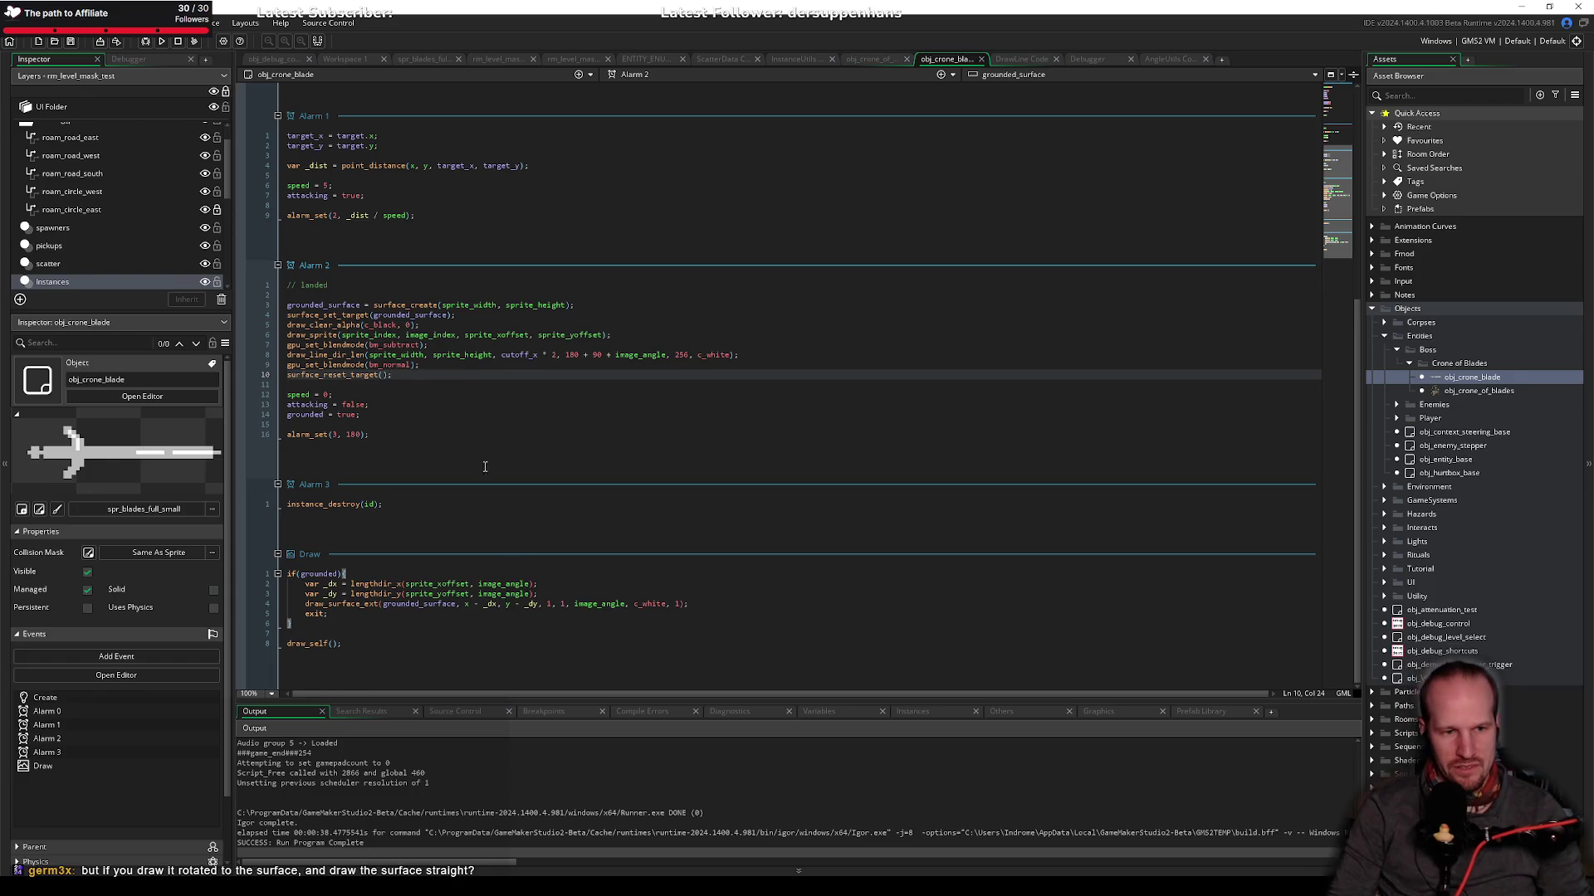
click(431, 326)
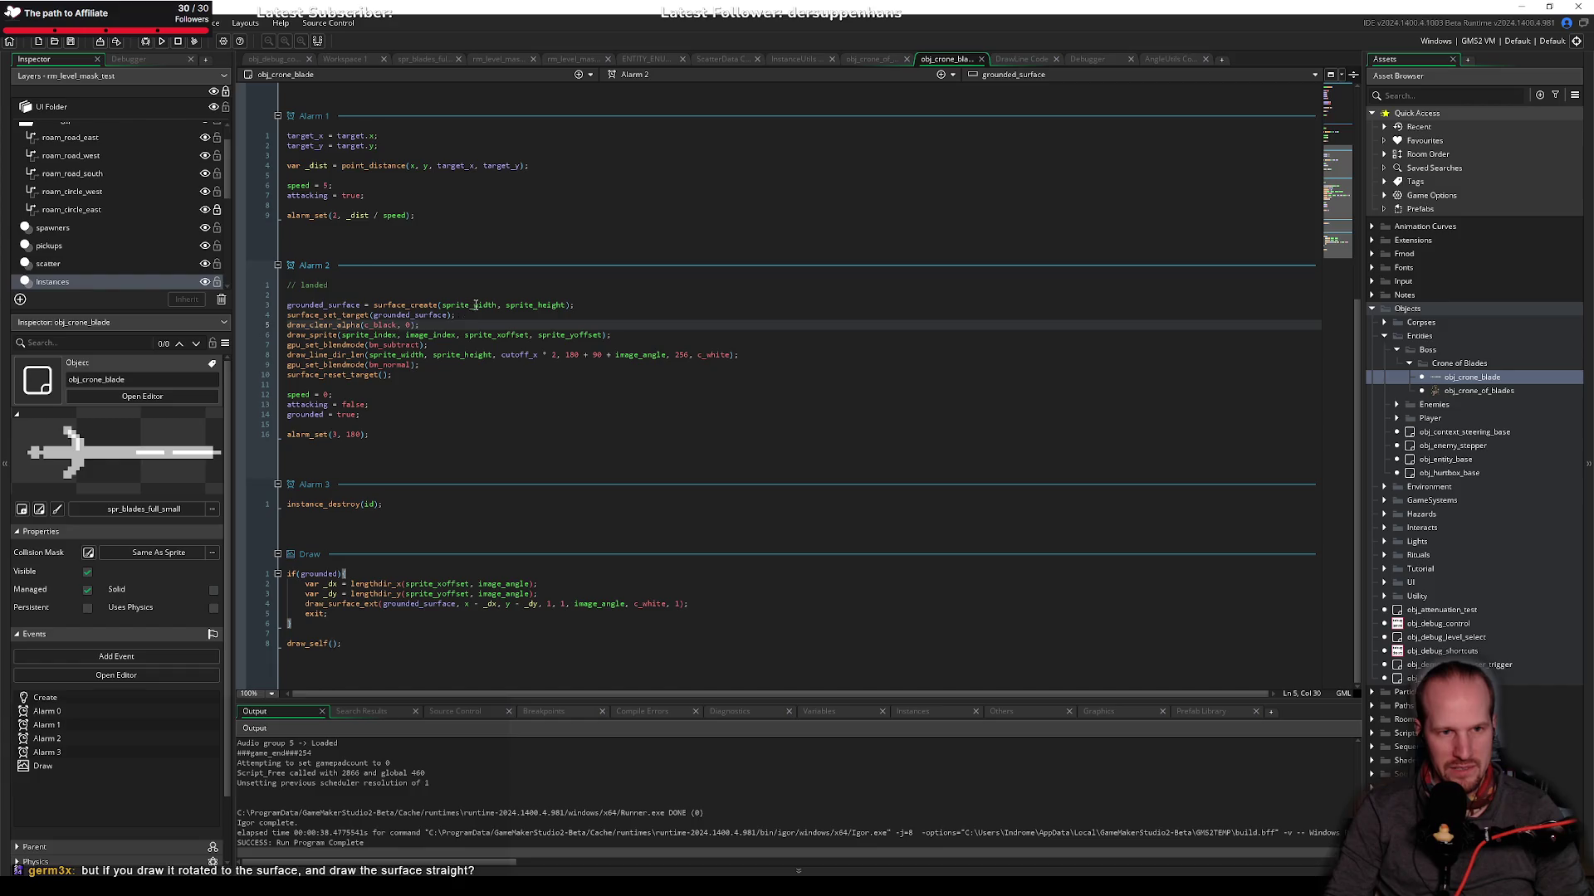
double_click(486, 305)
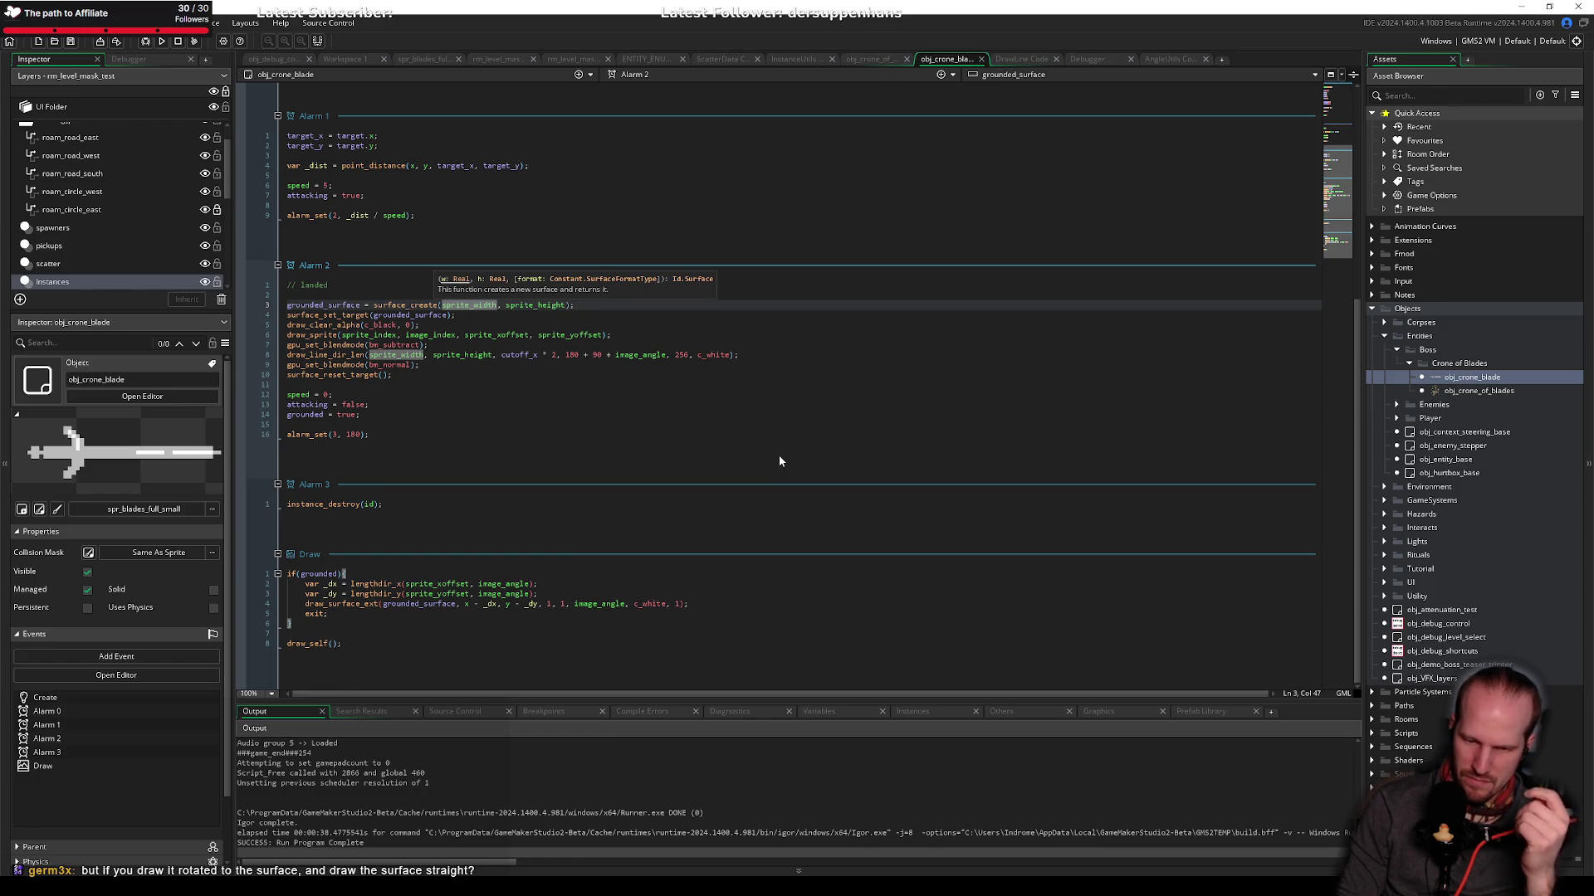
key(Right)
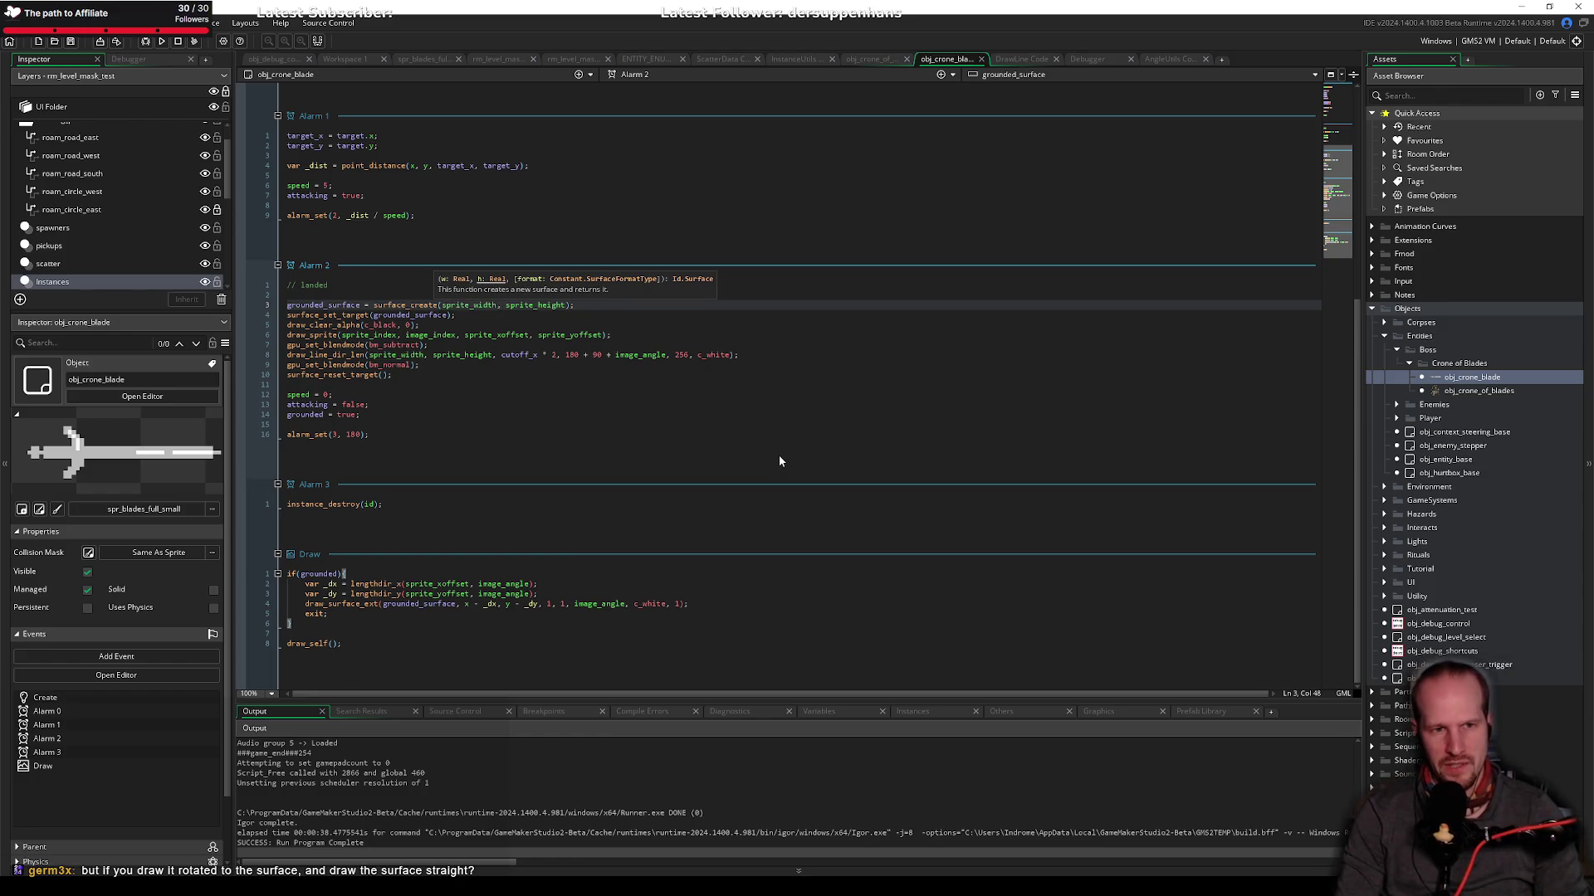
key(ctrl+Right)
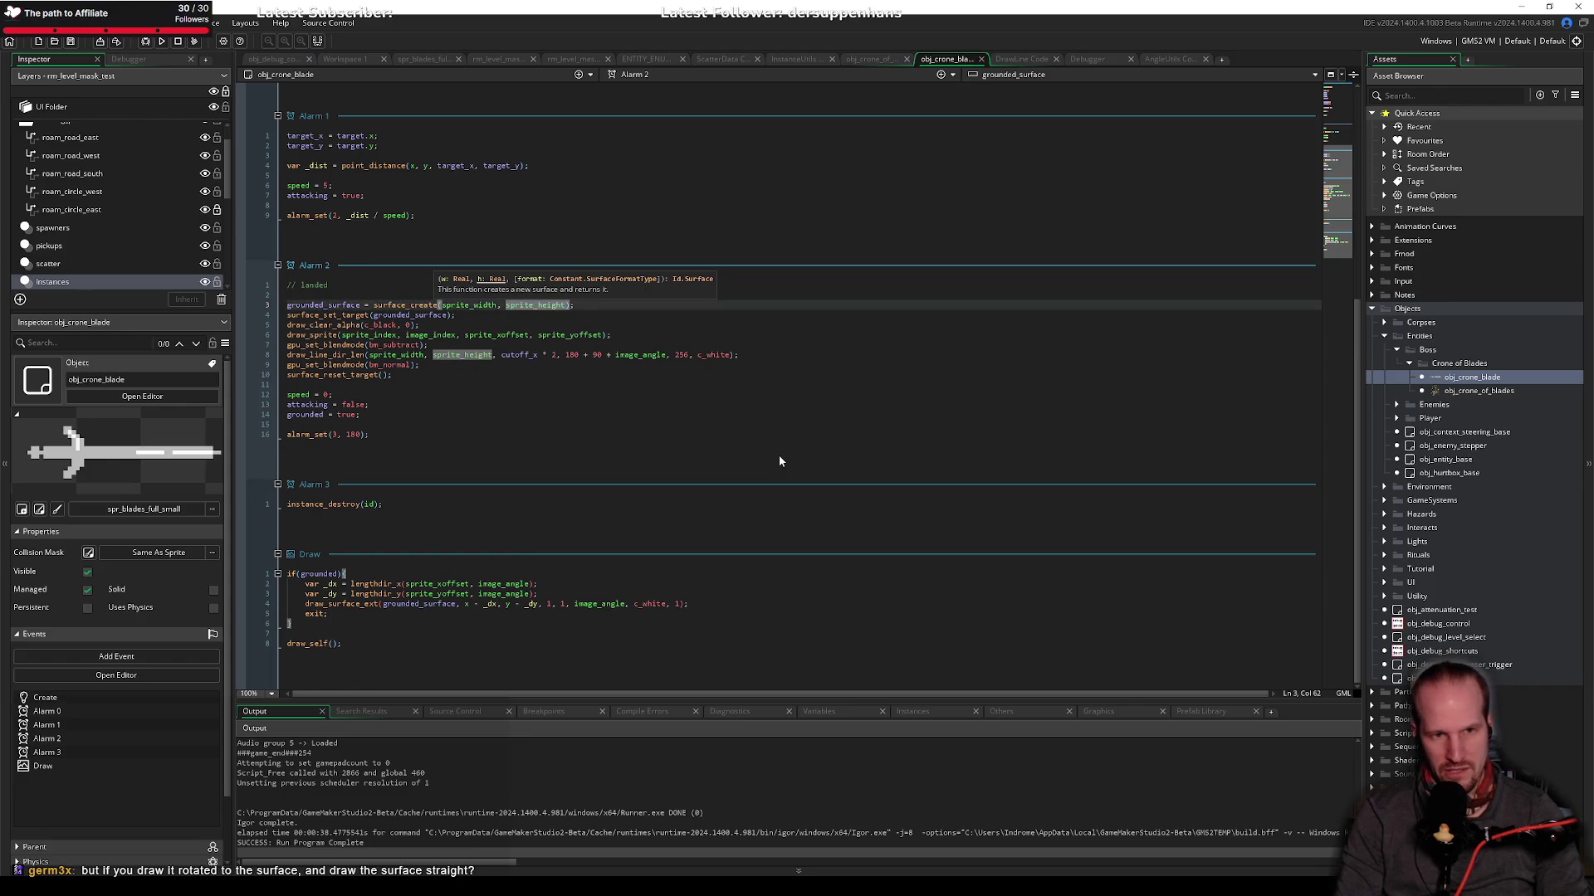
text(=)
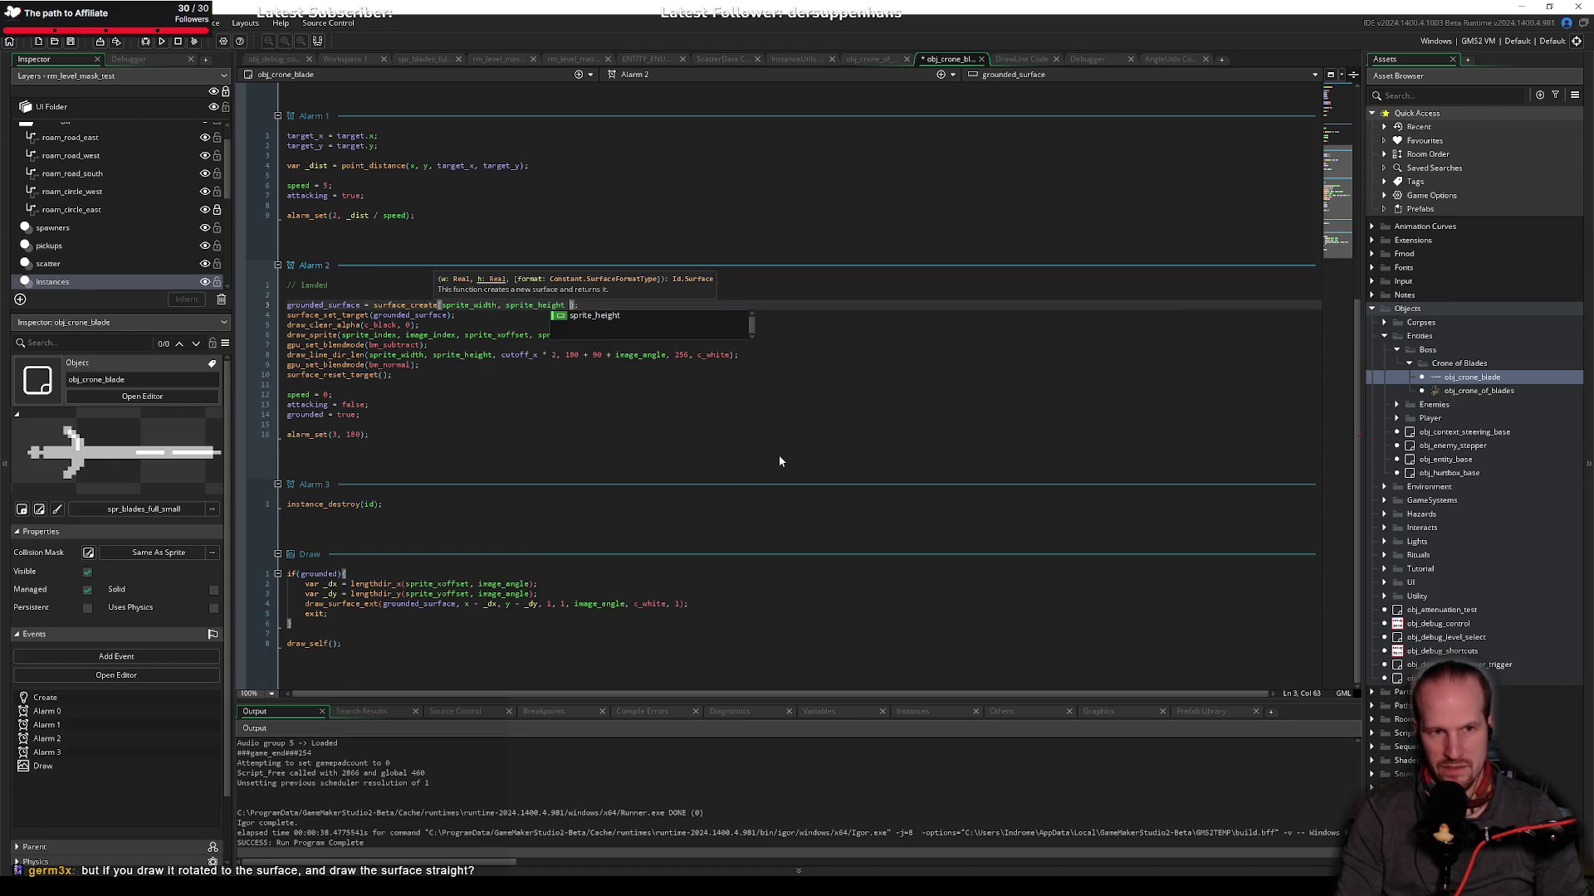
key(BackSpace)
key(BackSpace)
text(* )
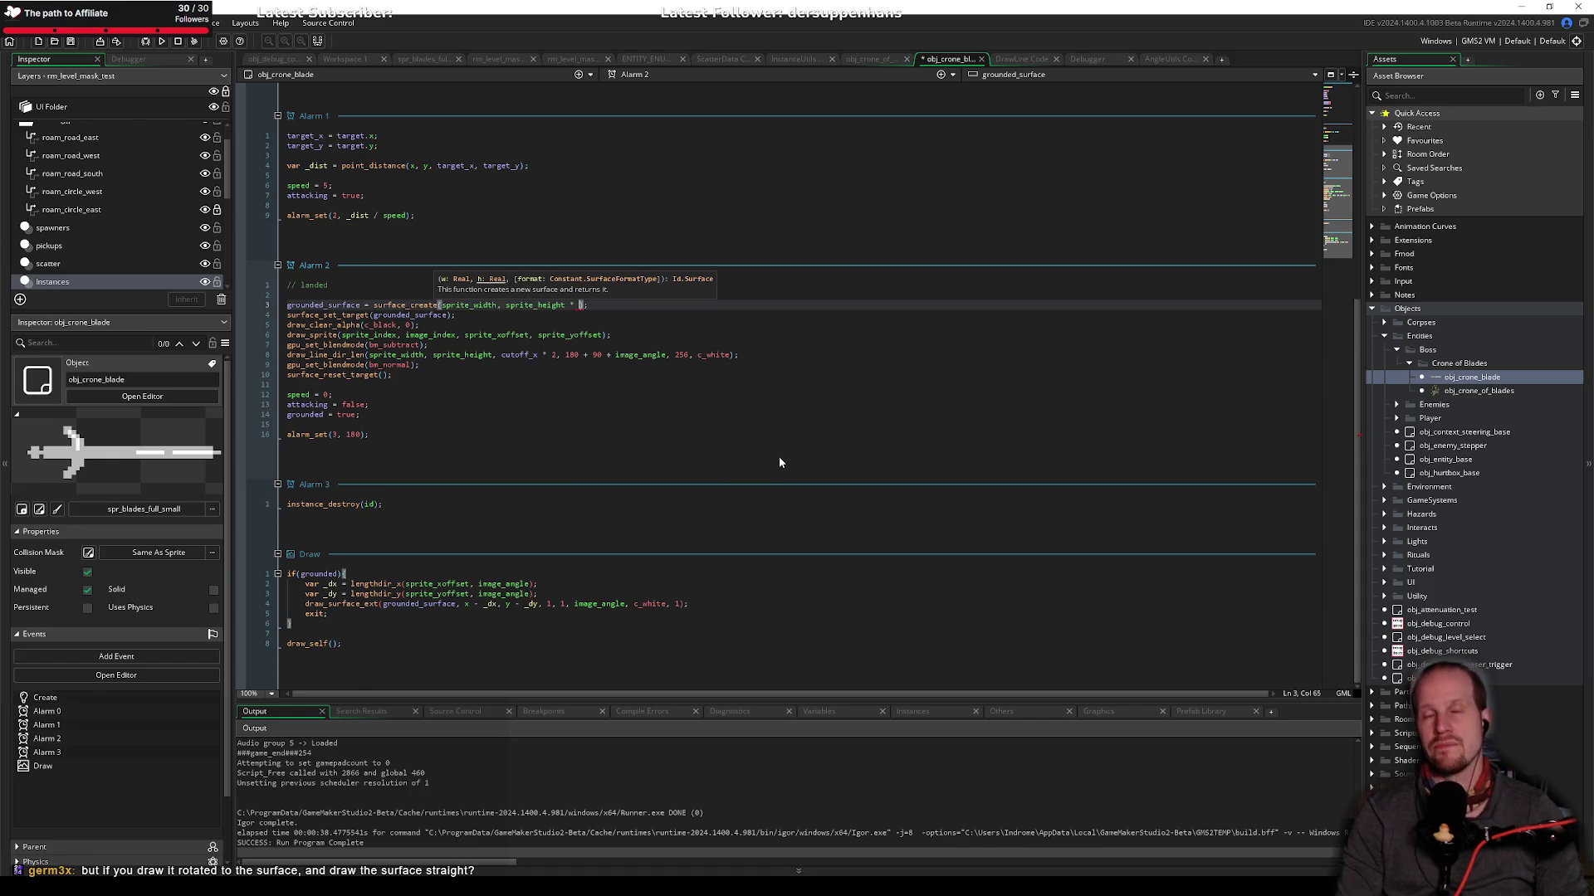
text(3)
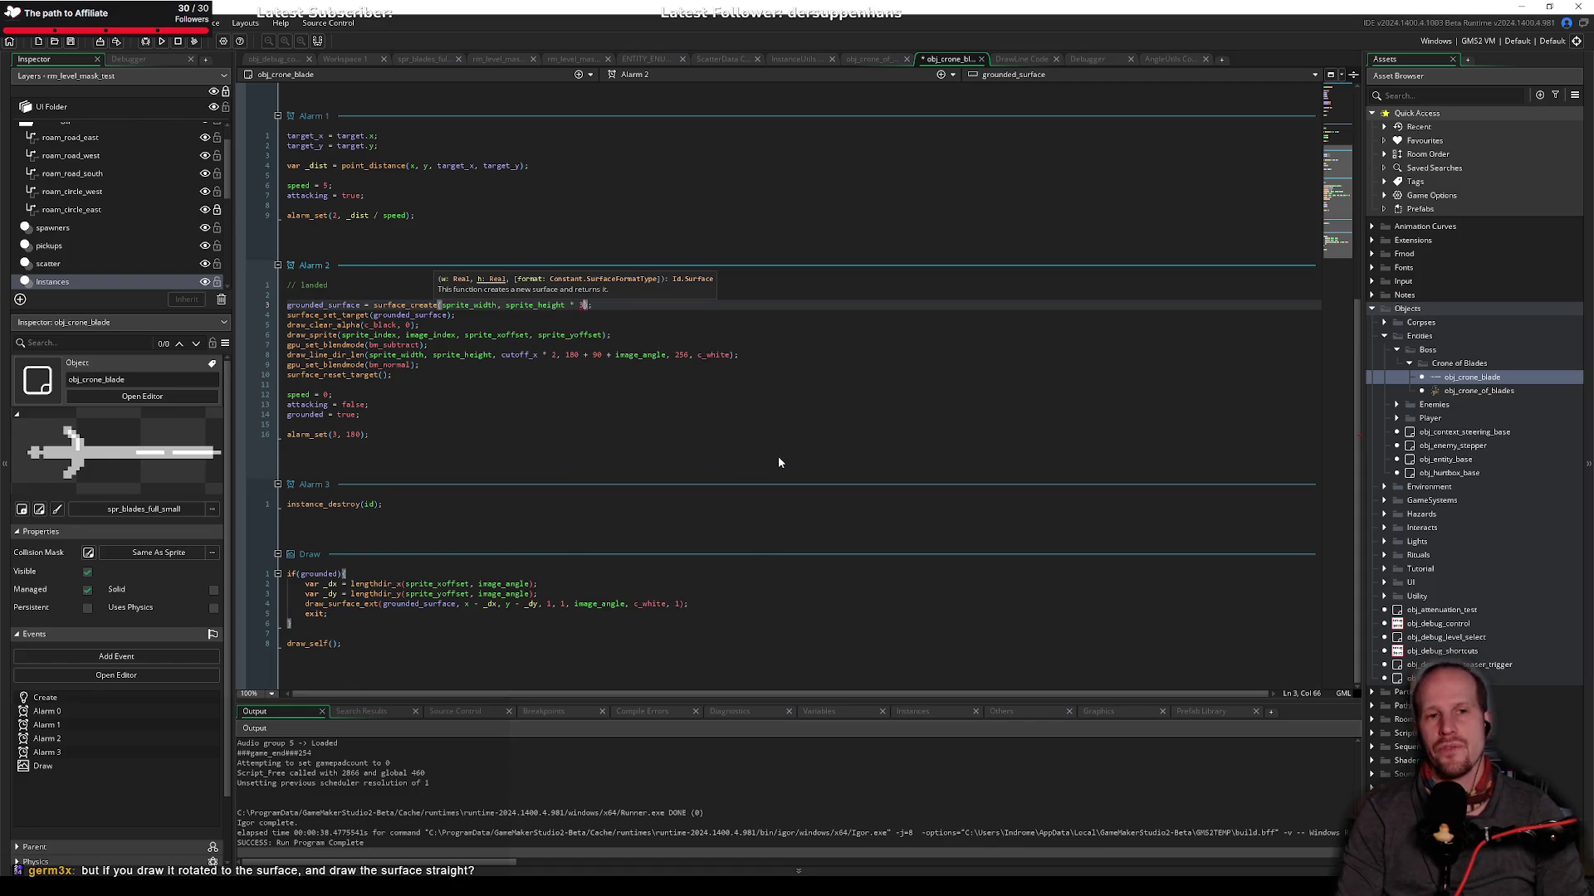
key(ctrl+s)
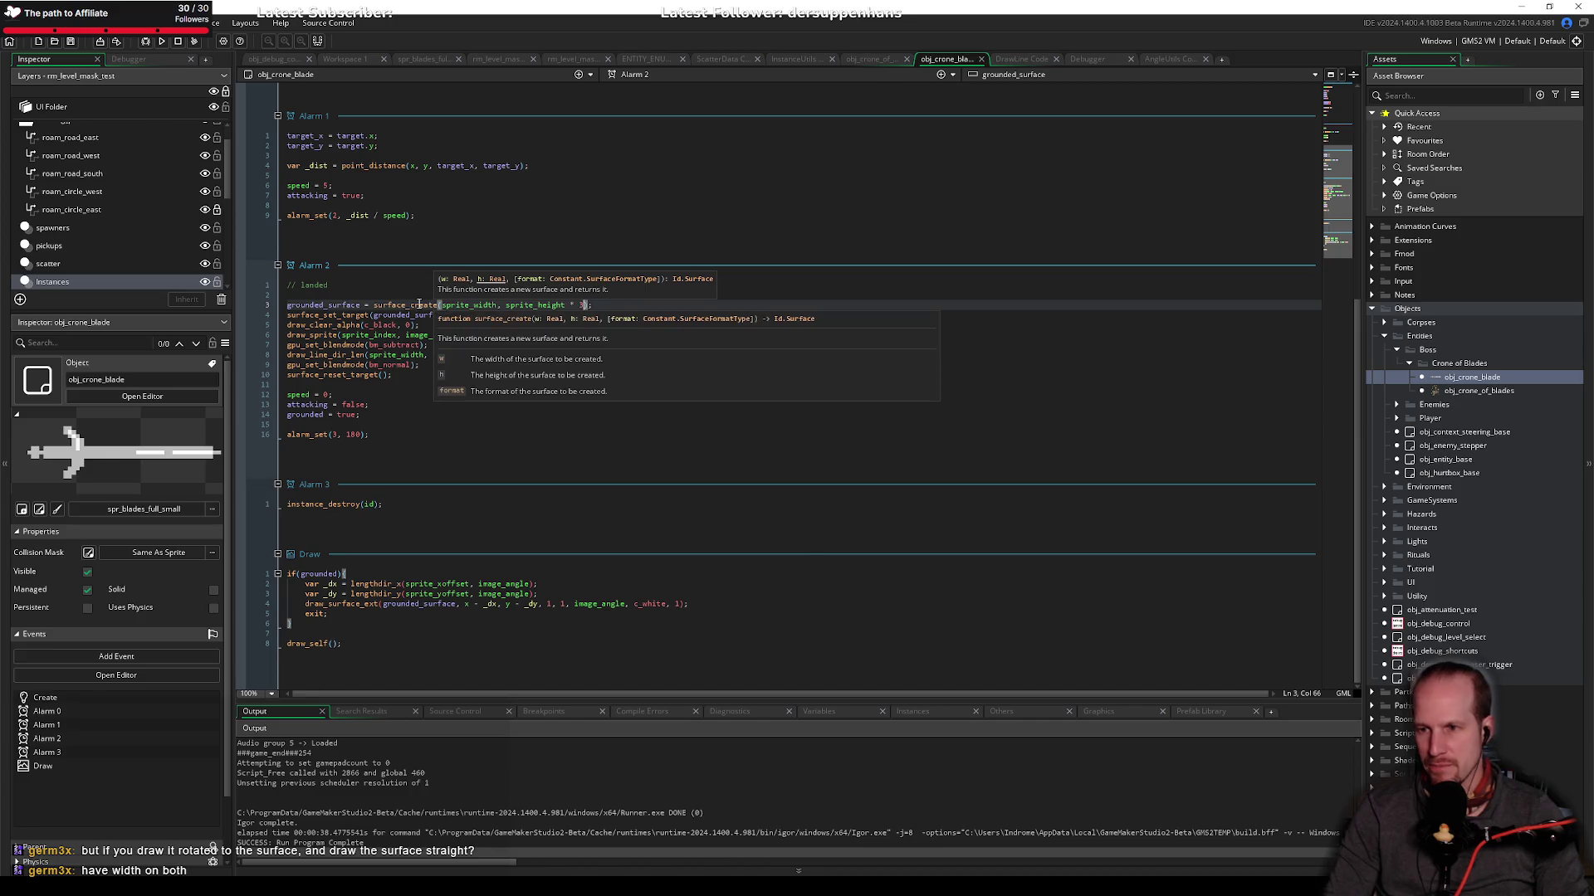
Step: Replace the height with sprite_width, giving surface_create(sprite_width, sprite_width), and save
double_click(469, 305)
key(ctrl+c)
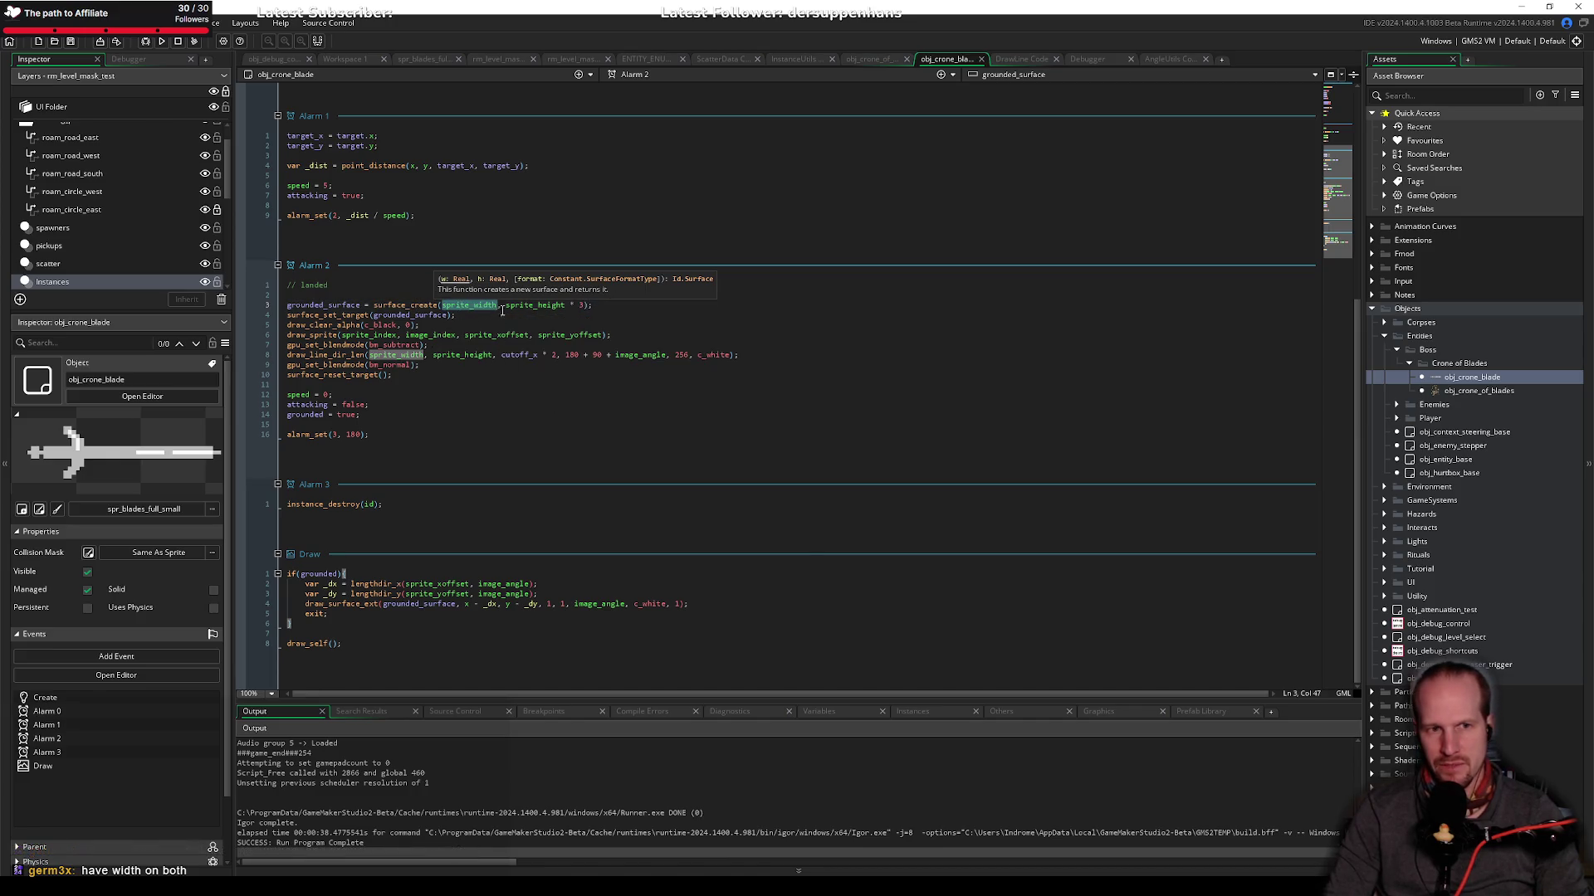
drag(506, 305, 581, 304)
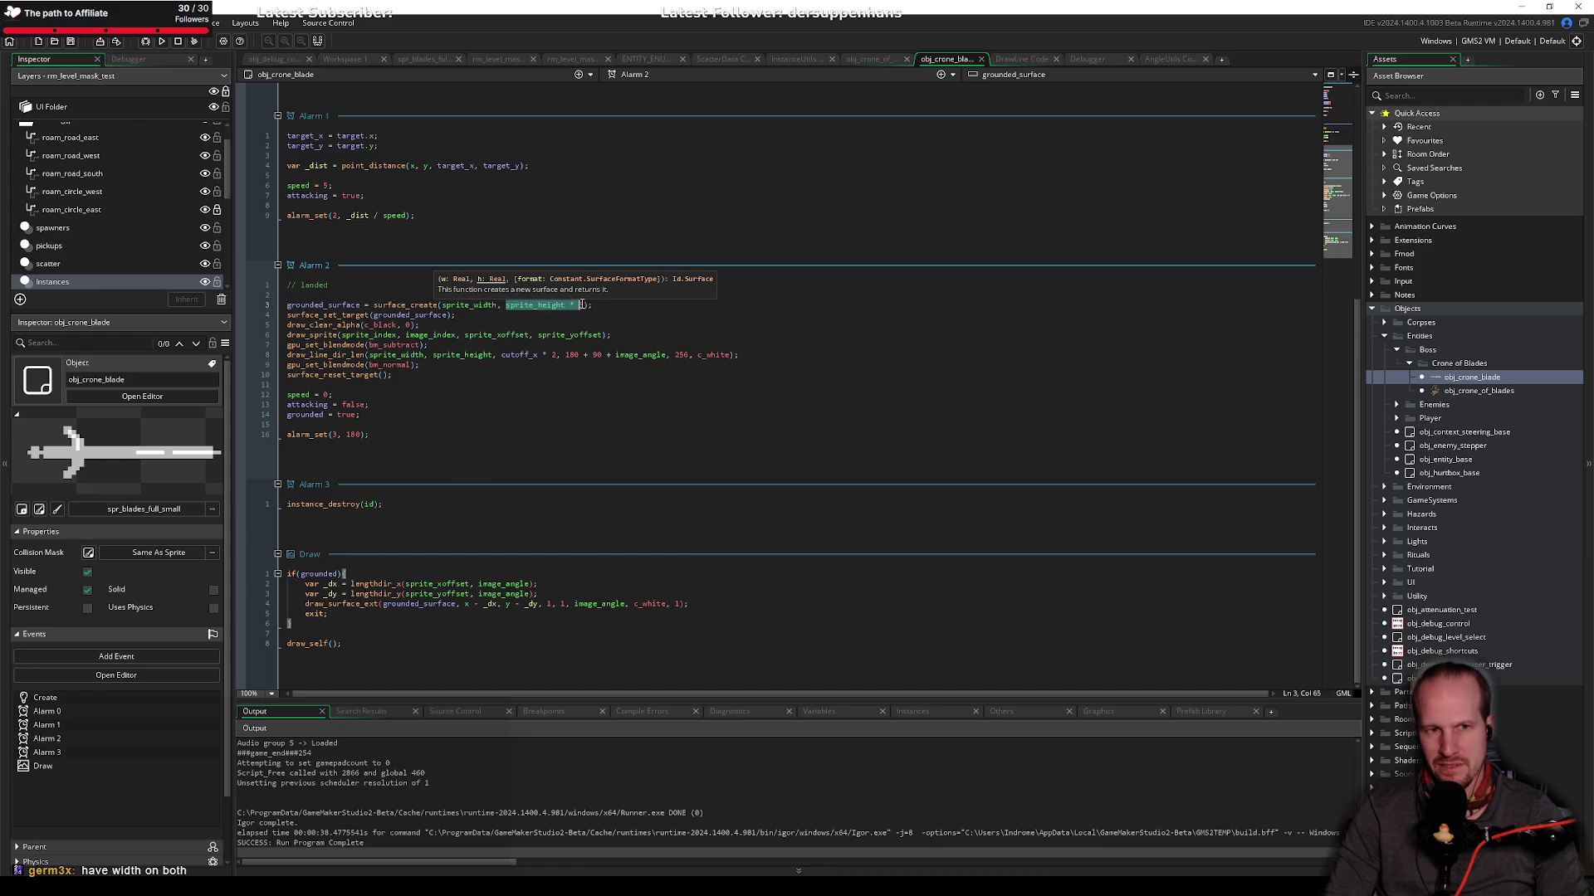
key(shift+Right)
key(ctrl+v)
click(482, 316)
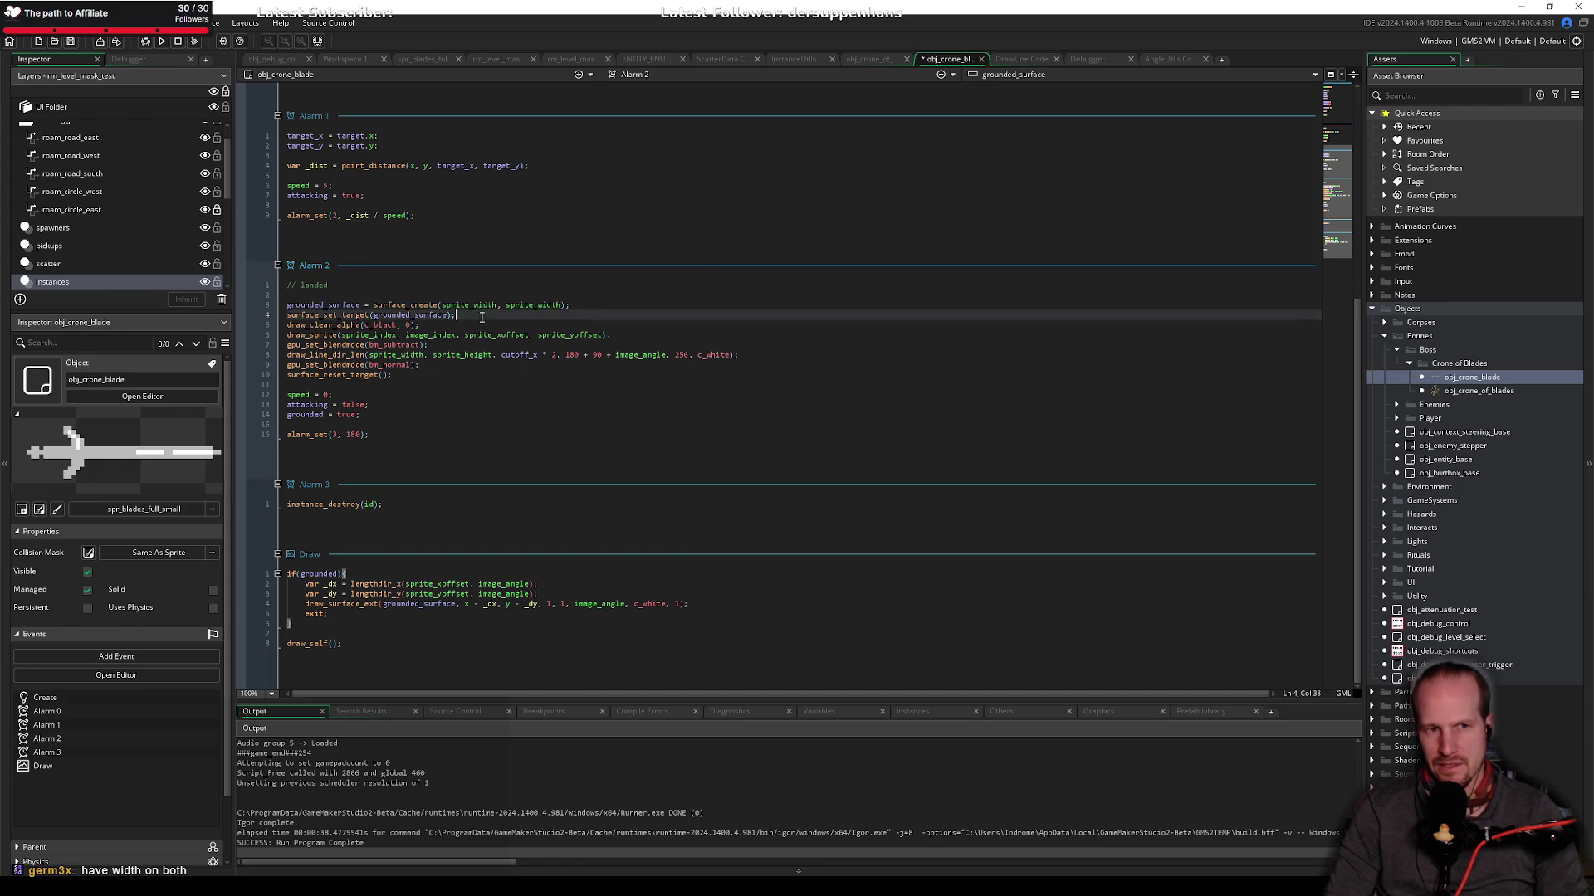
key(ctrl+s)
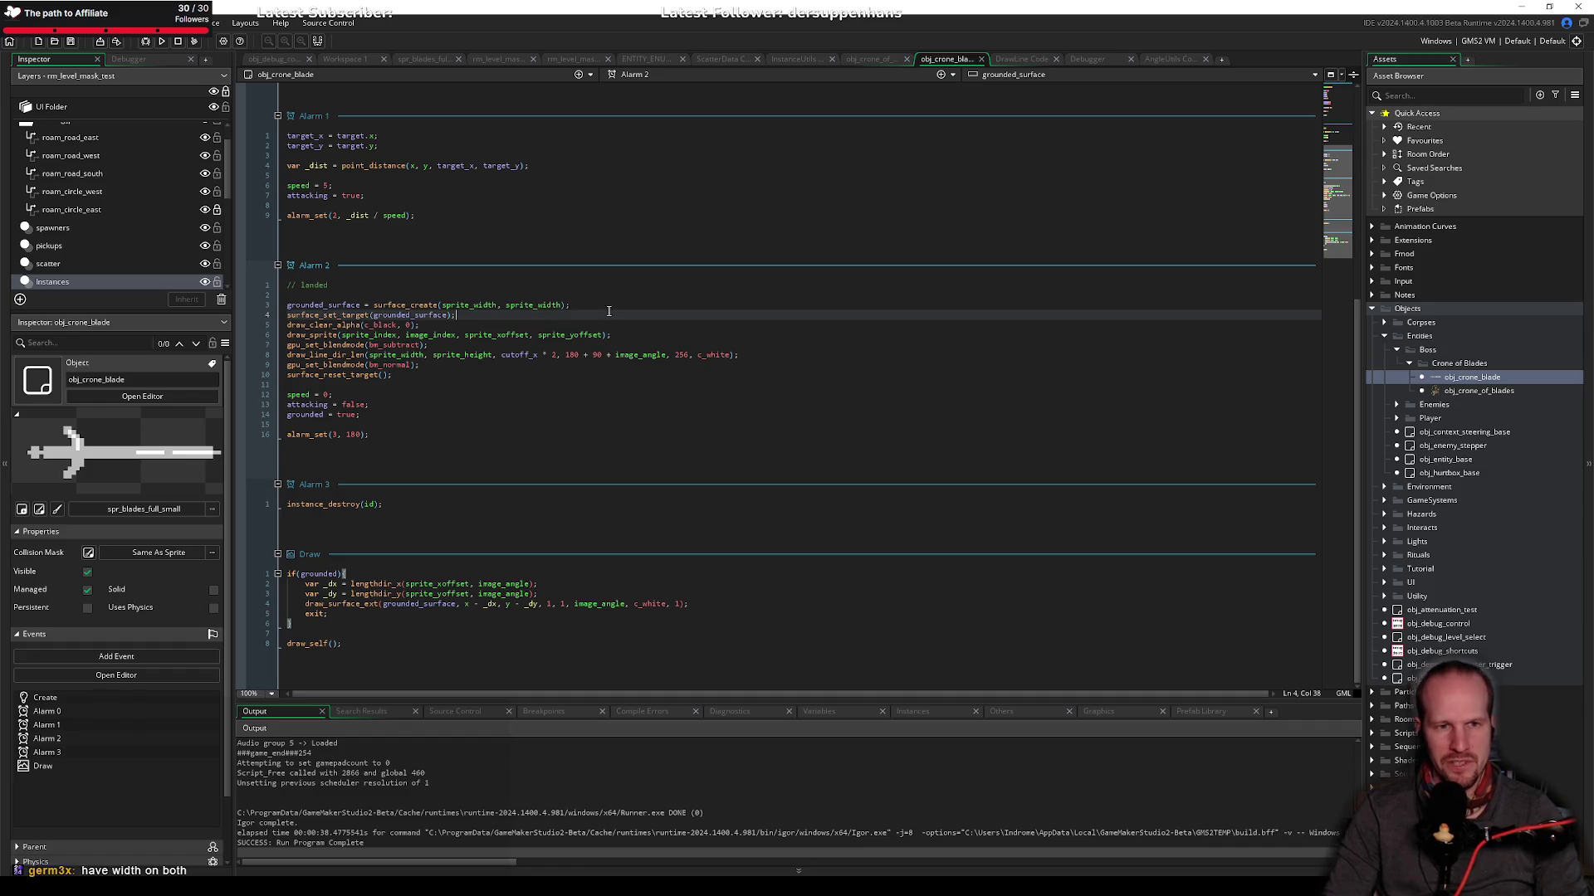
Step: Change draw_sprite to draw_sprite_ext and select its sprite_yoffset argument for replacement
click(561, 305)
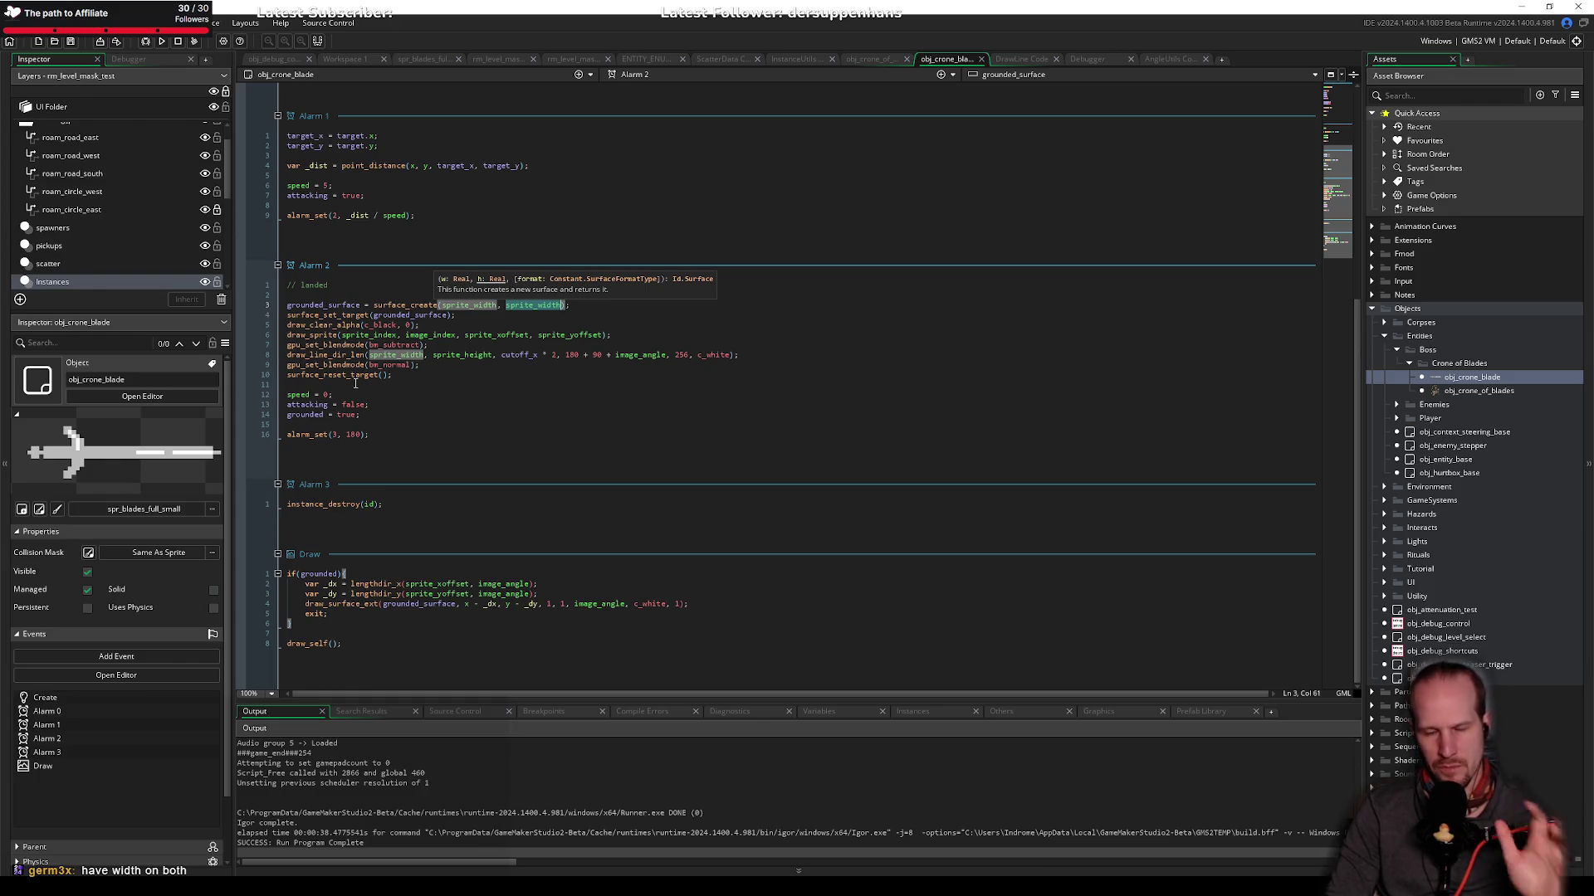
click(423, 326)
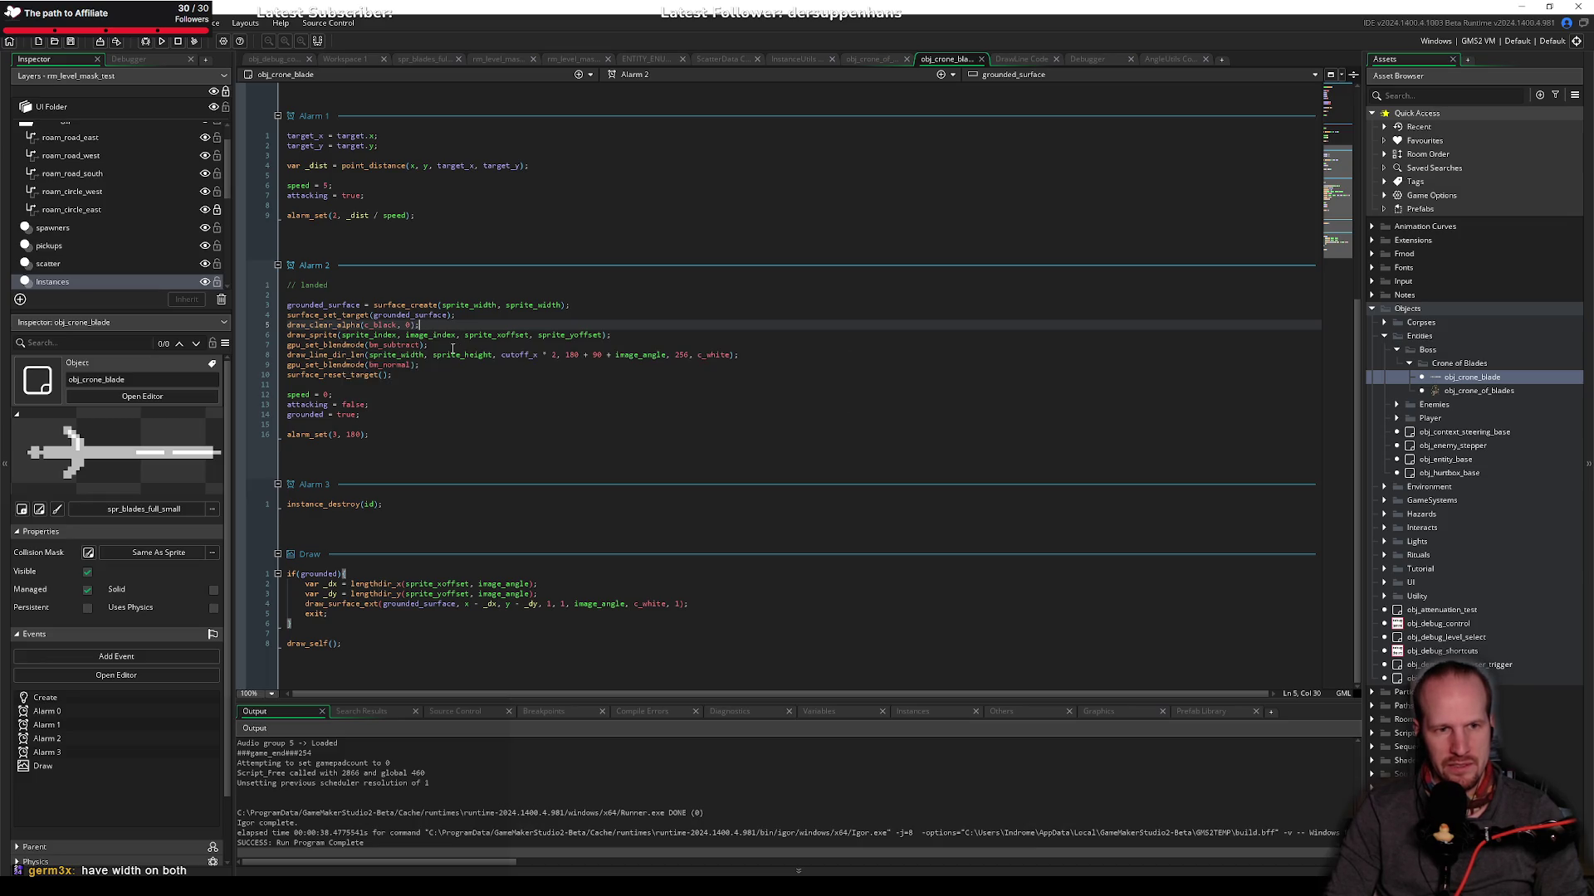
click(338, 335)
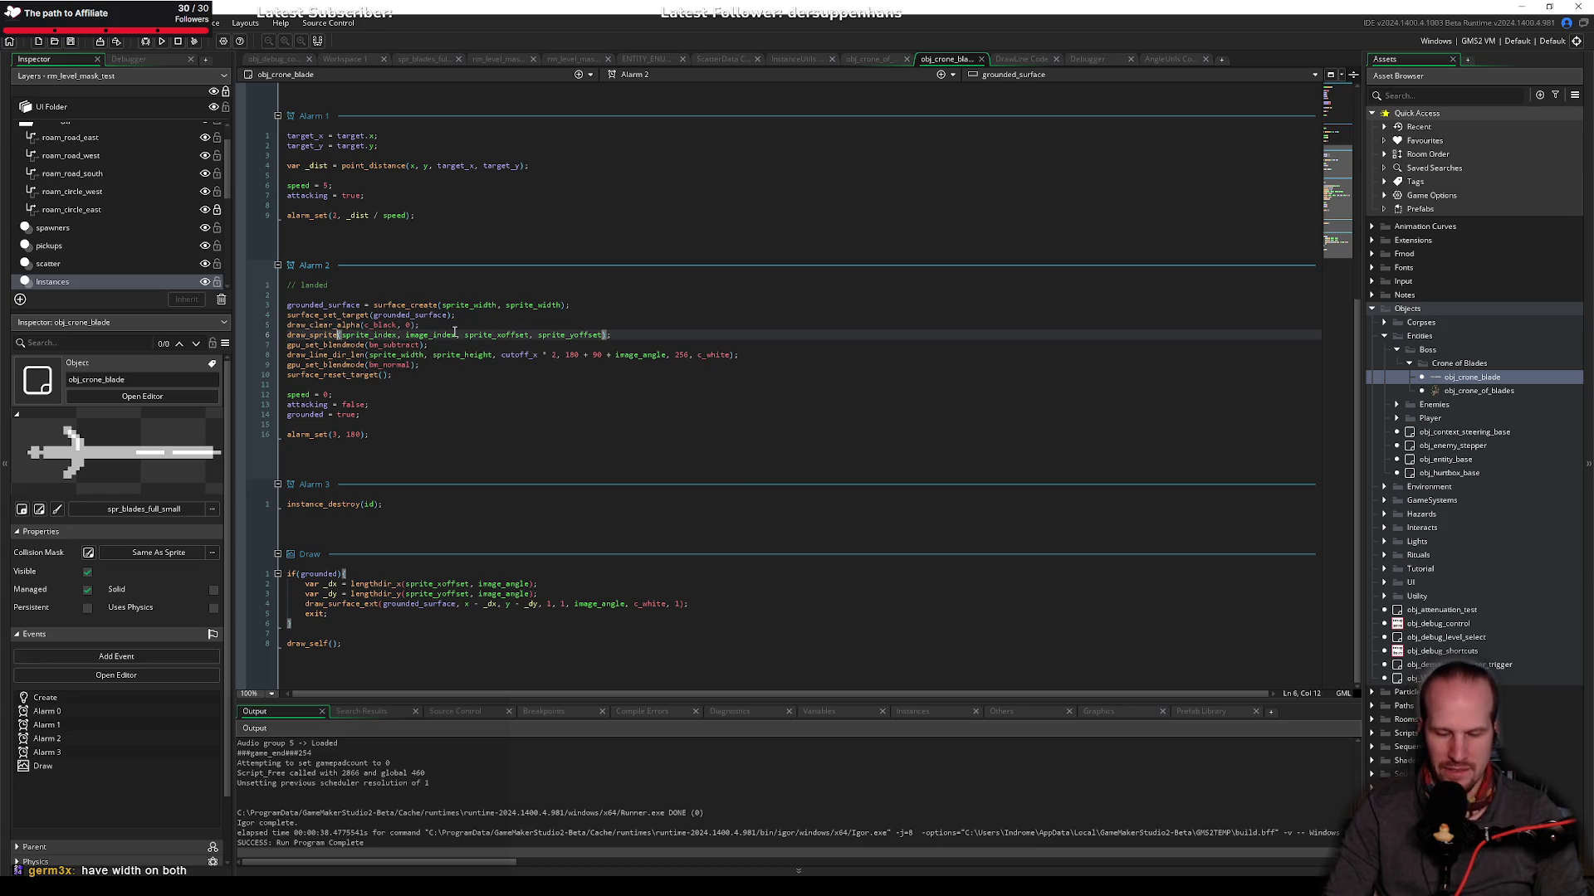
text(_ext)
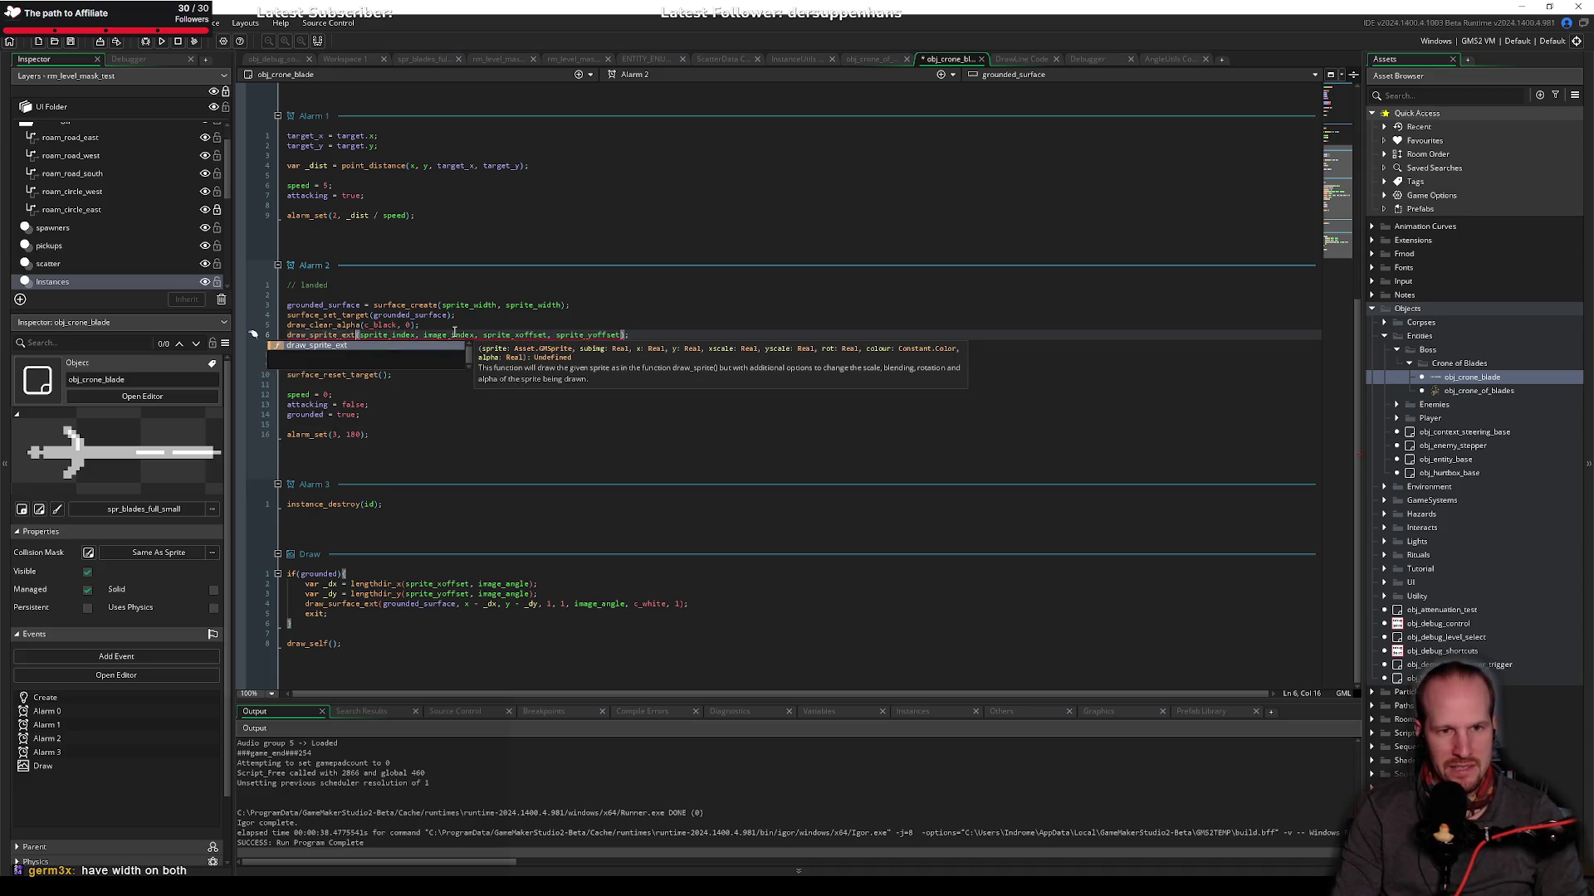
key(ctrl+Right)
key(ctrl+Right)
key(ctrl+Right)
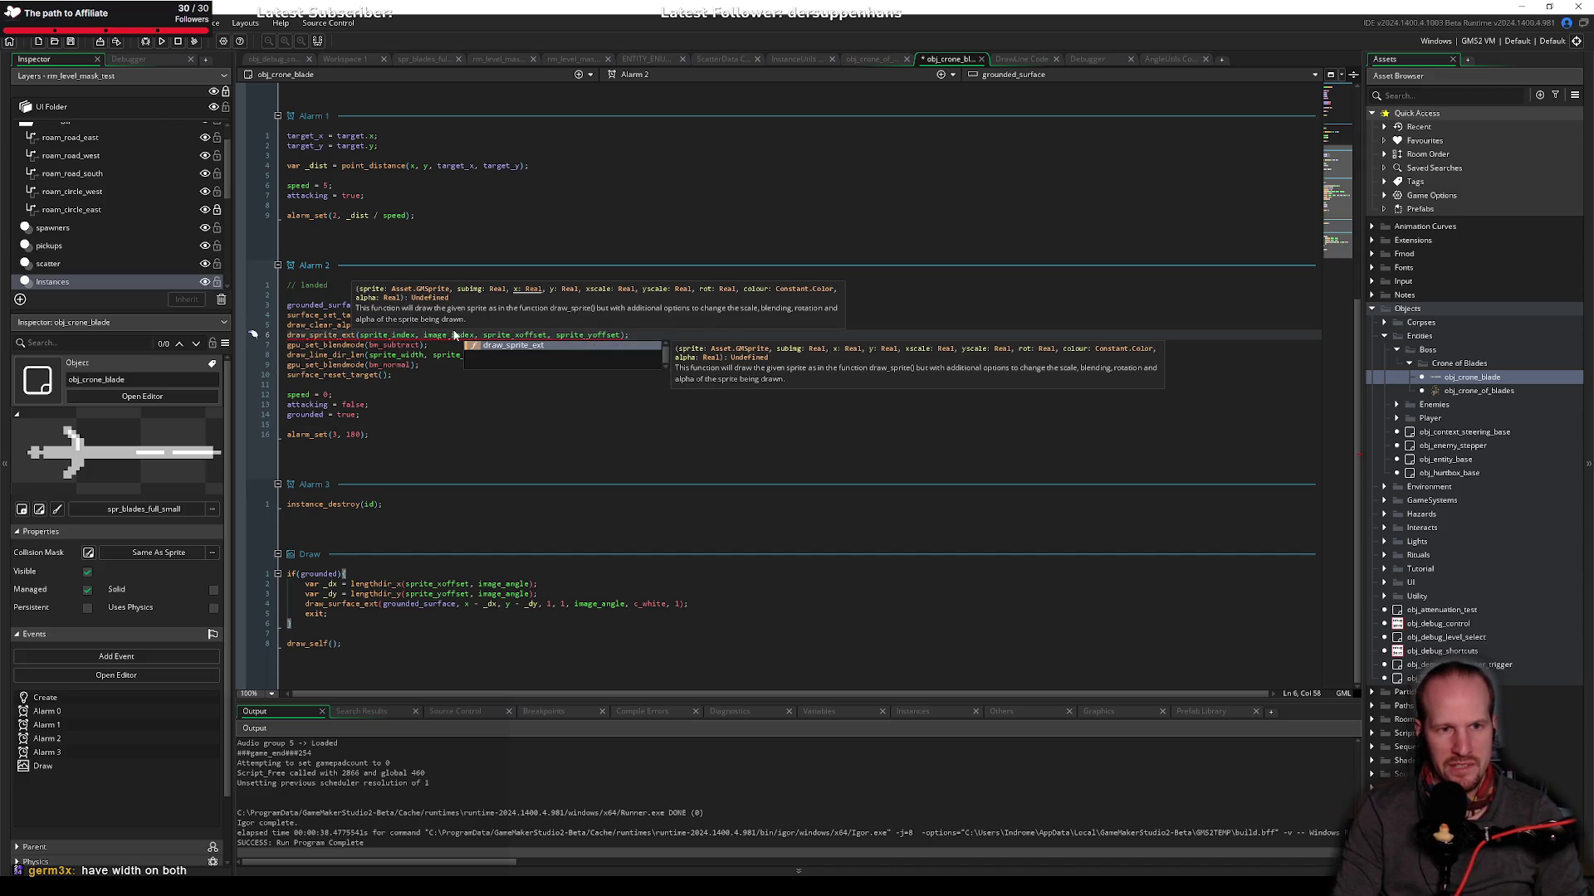
key(ctrl+Right)
key(ctrl+Right)
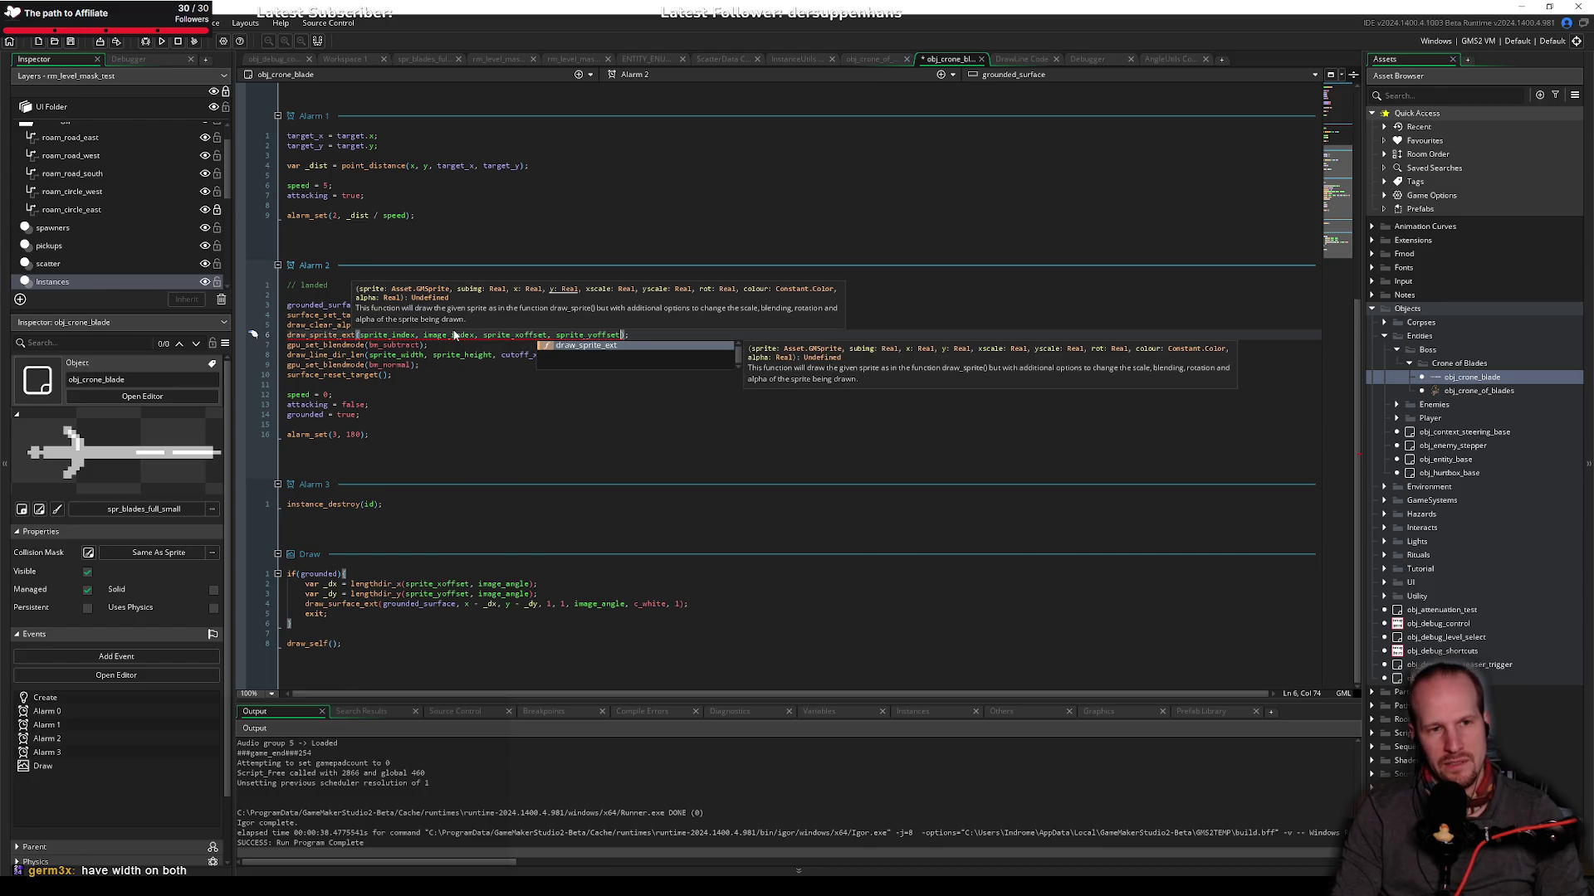
key(ctrl+Left)
key(ctrl+Left)
key(ctrl+Left)
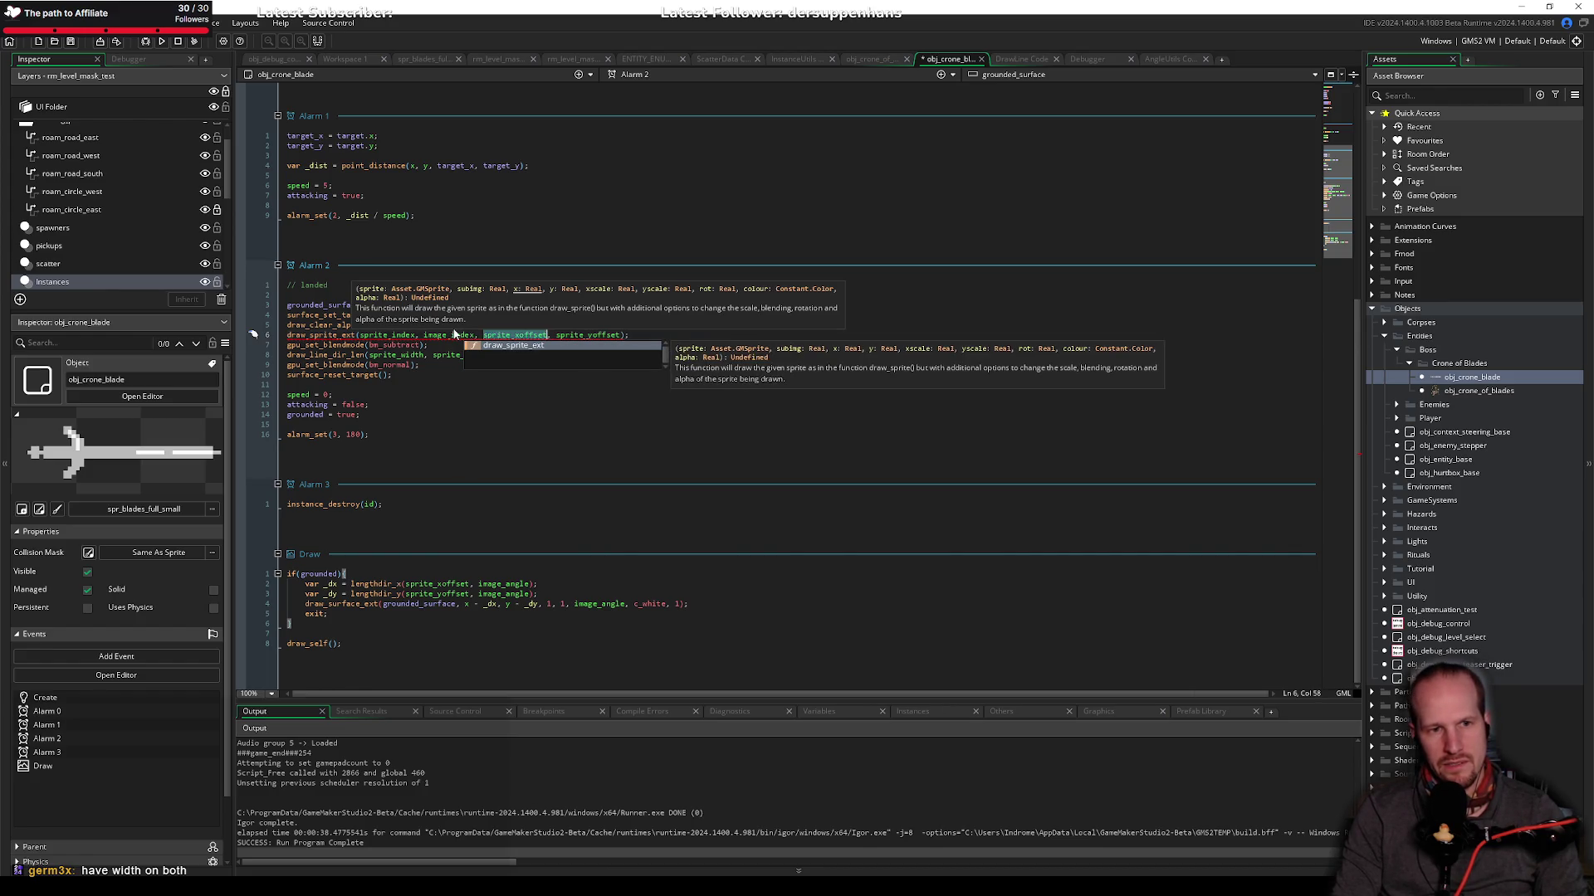
key(ctrl+shift+Right)
key(ctrl+shift+Right)
key(ctrl+shift+Right)
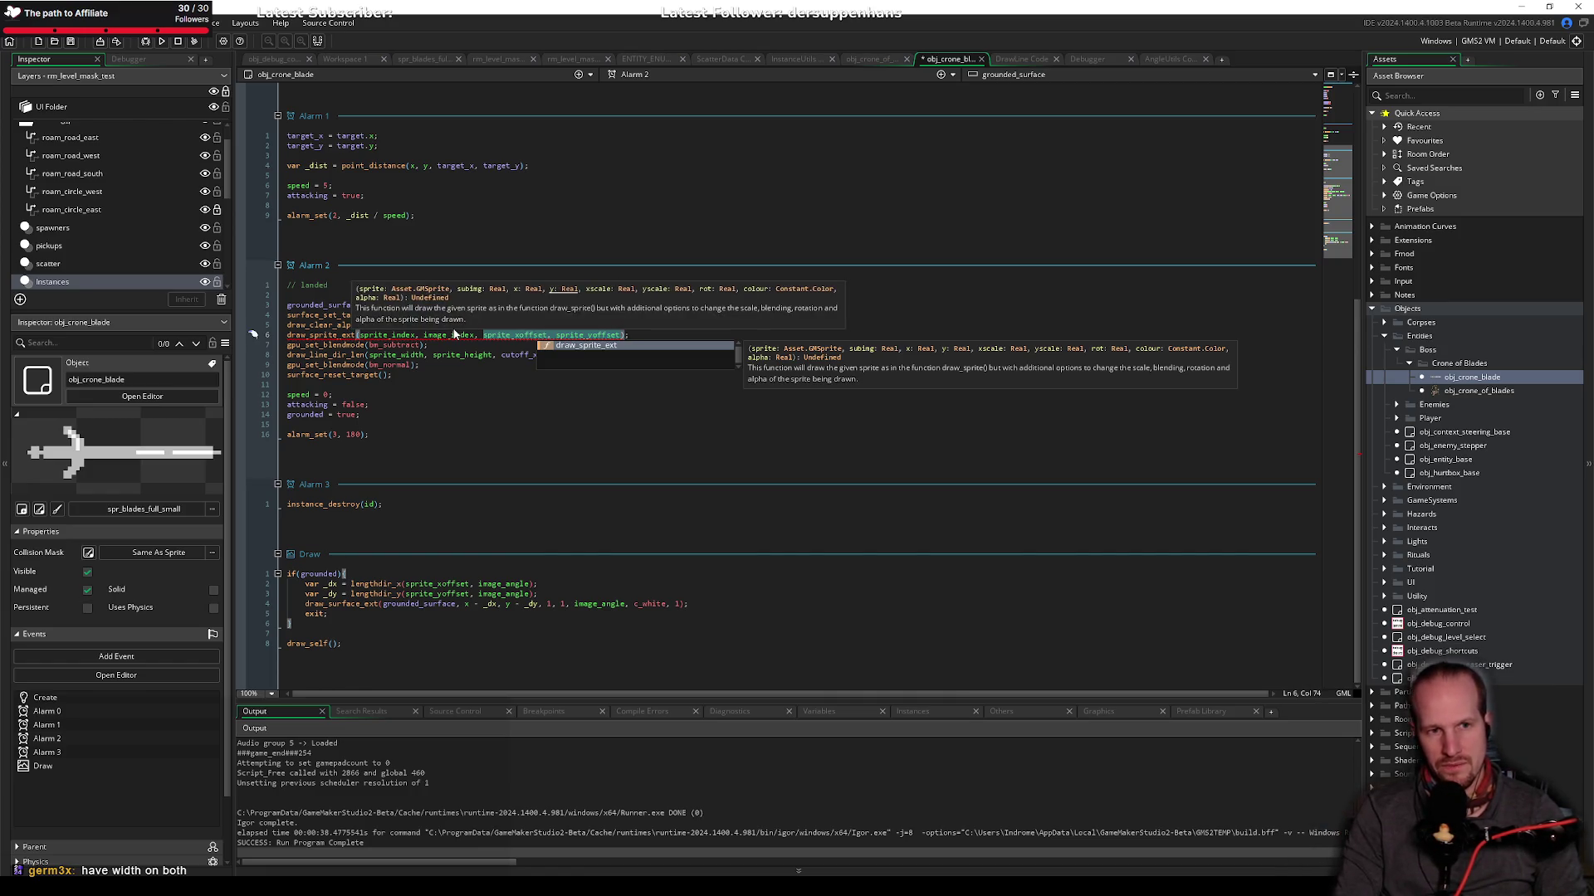
key(Left)
key(Right)
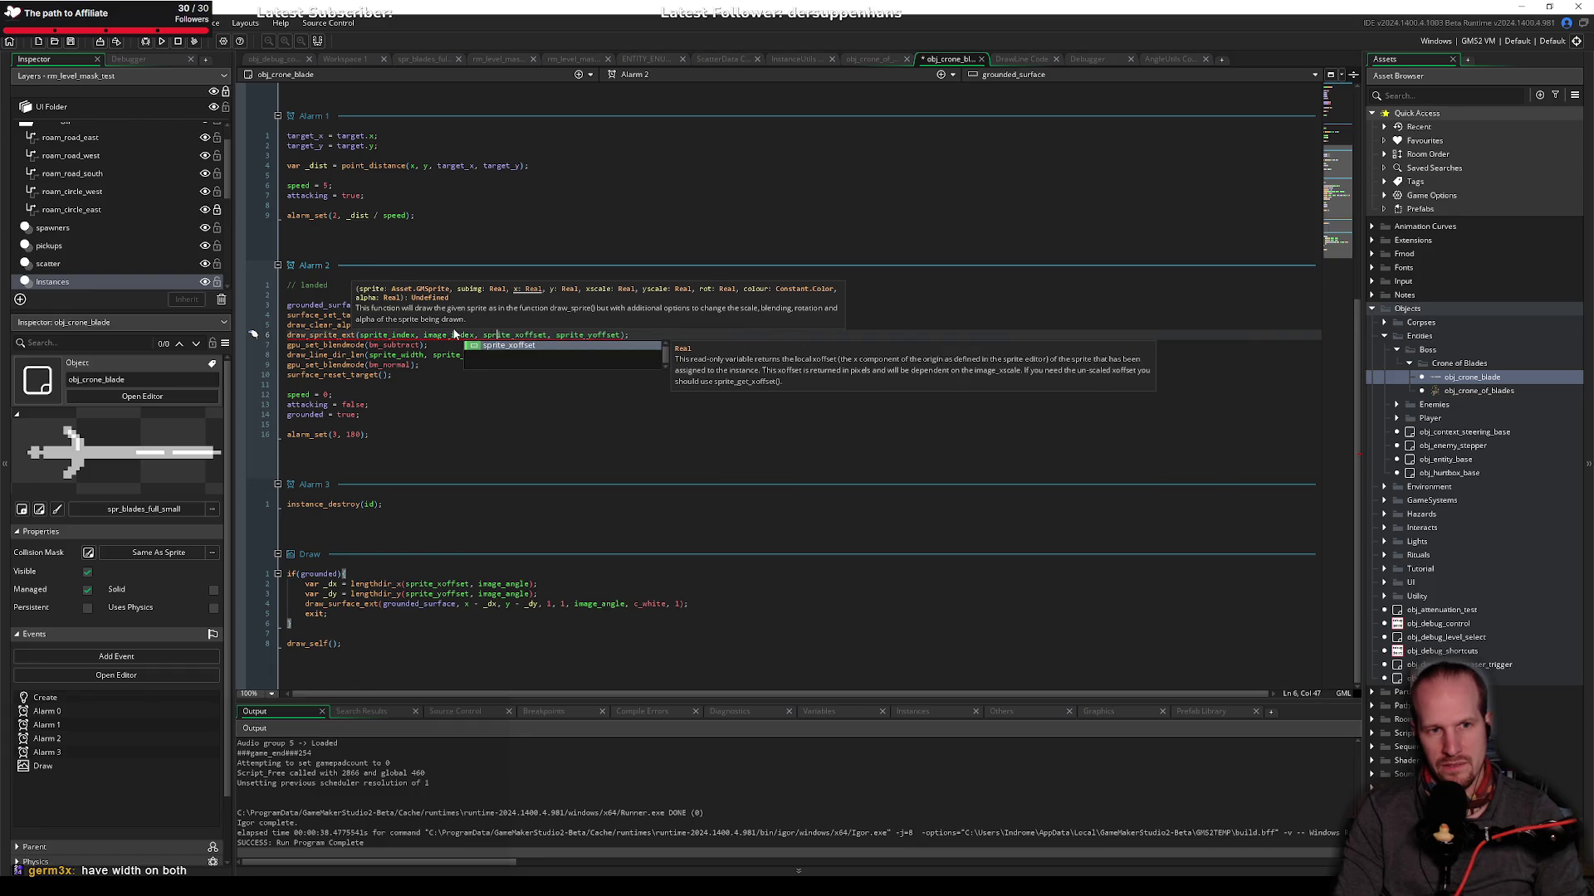
key(Tab)
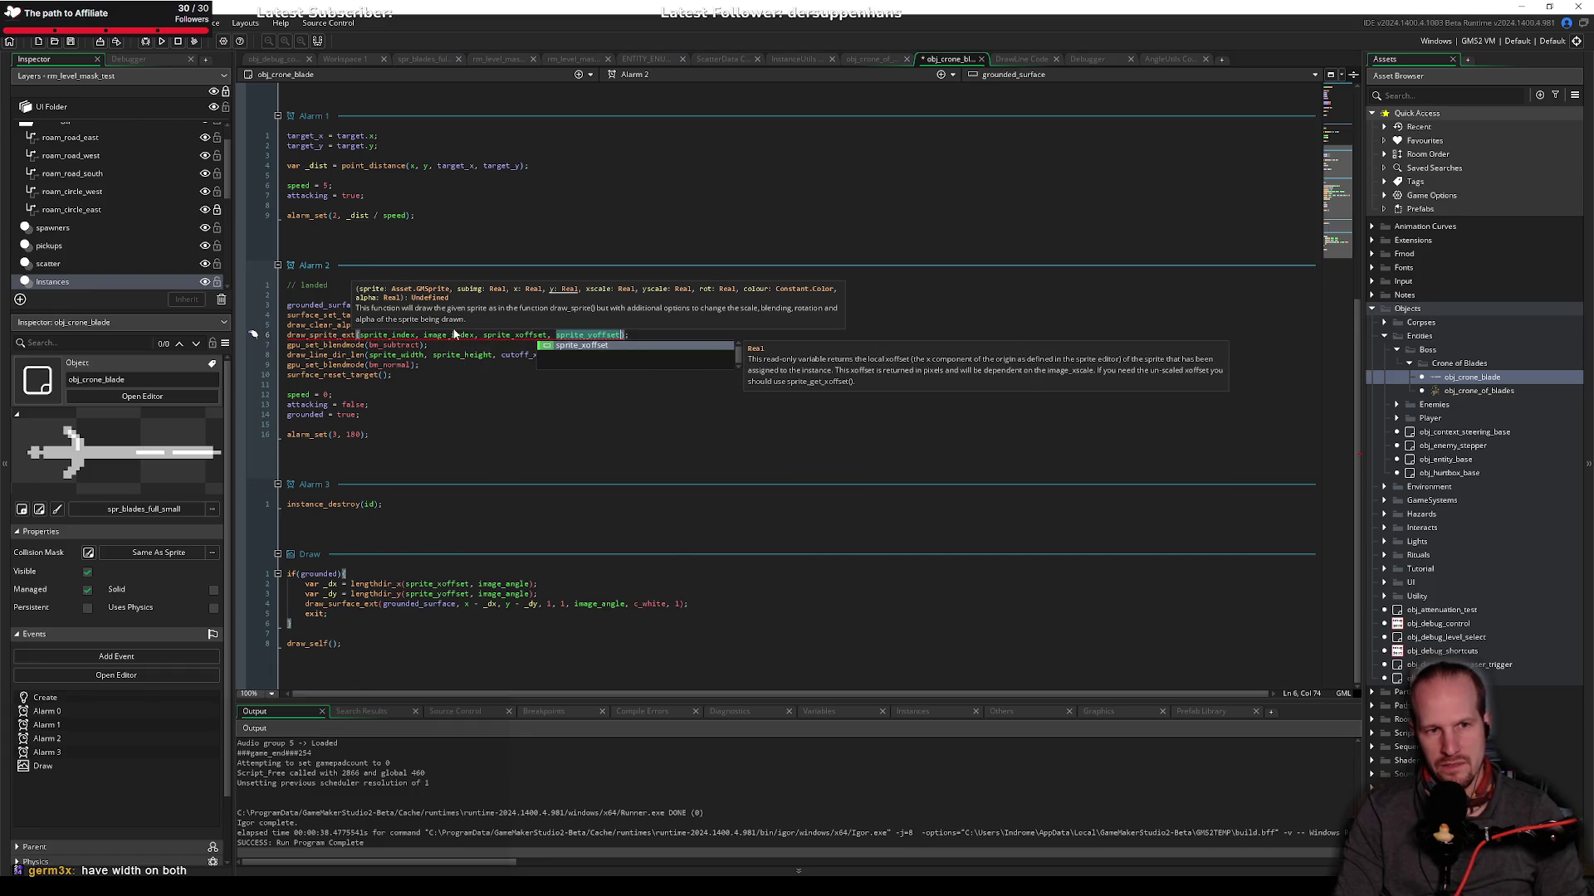
key(Escape)
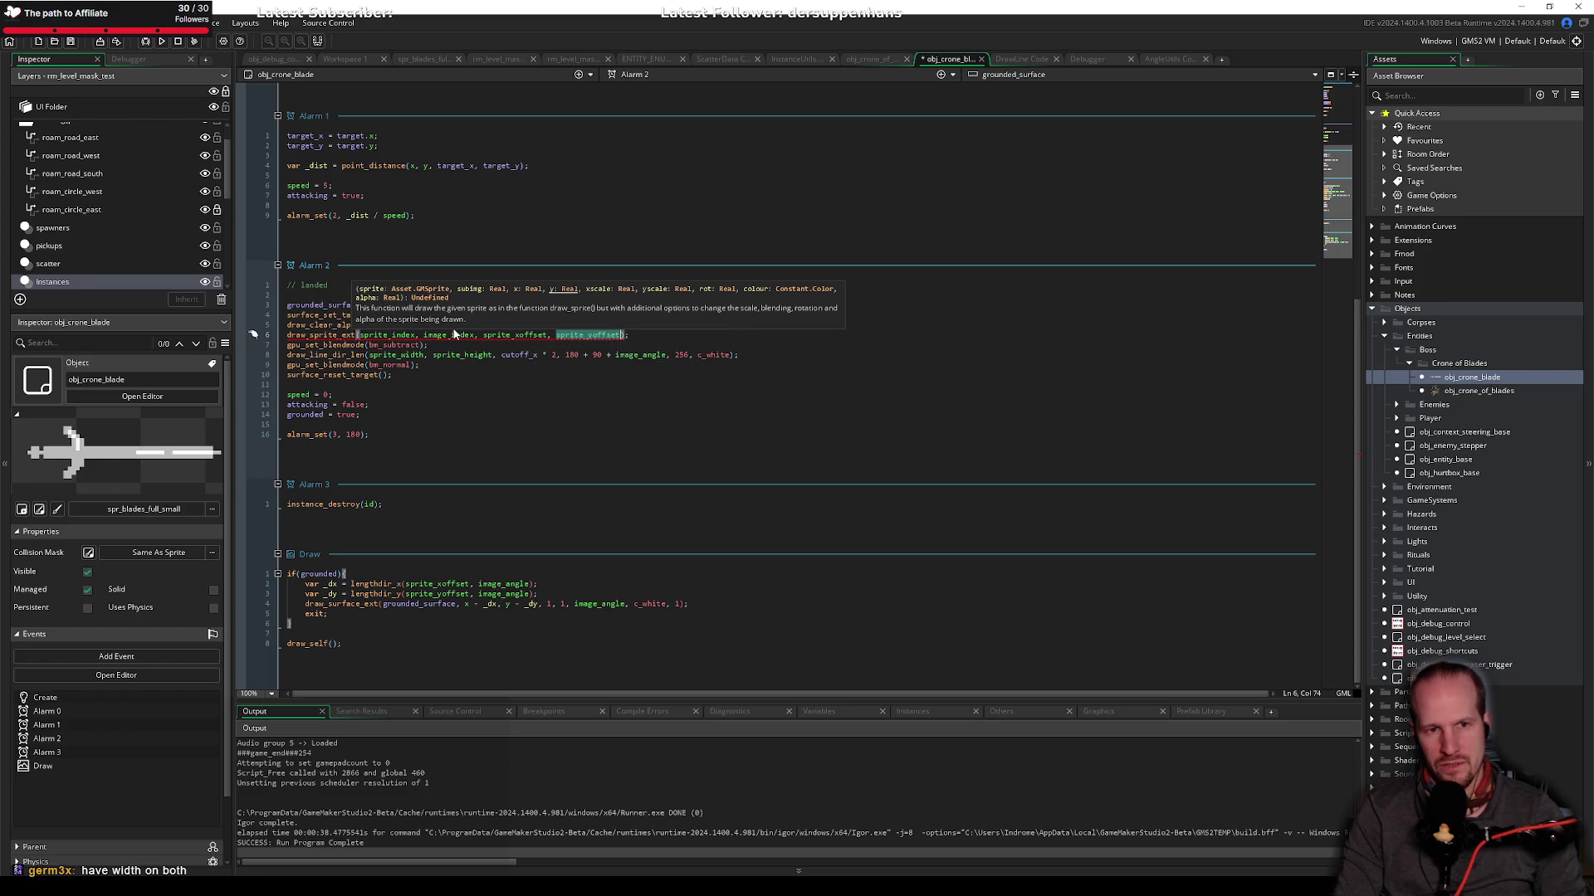
Step: Make that argument sprite_width * 0.5 - sprite_yoffset, then add scale 1, 1 and image_angle
text(sprite_)
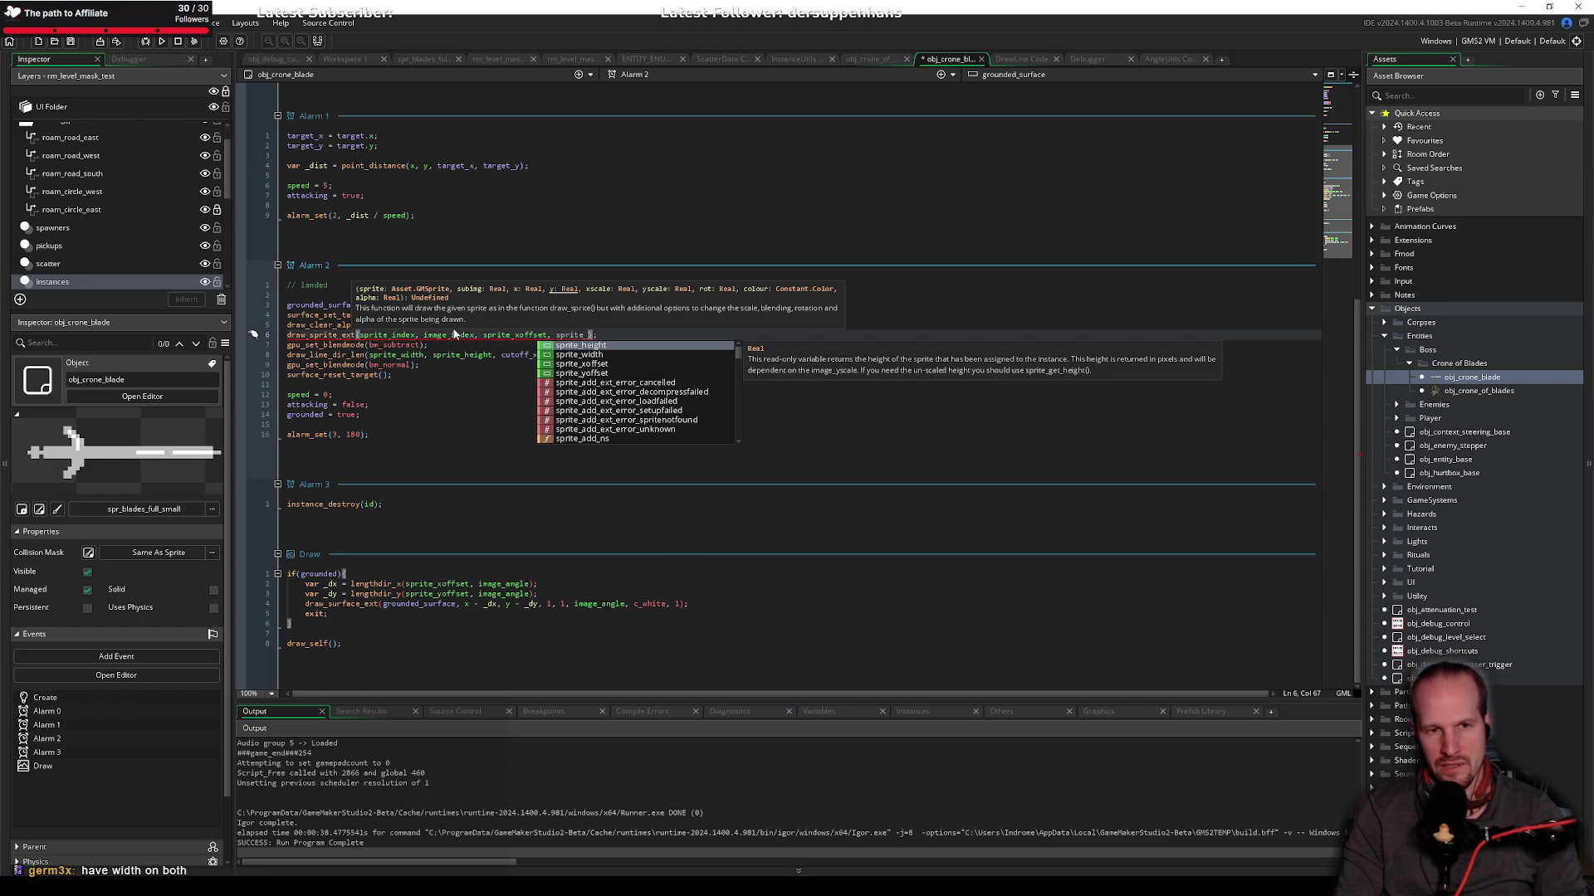
text(widt)
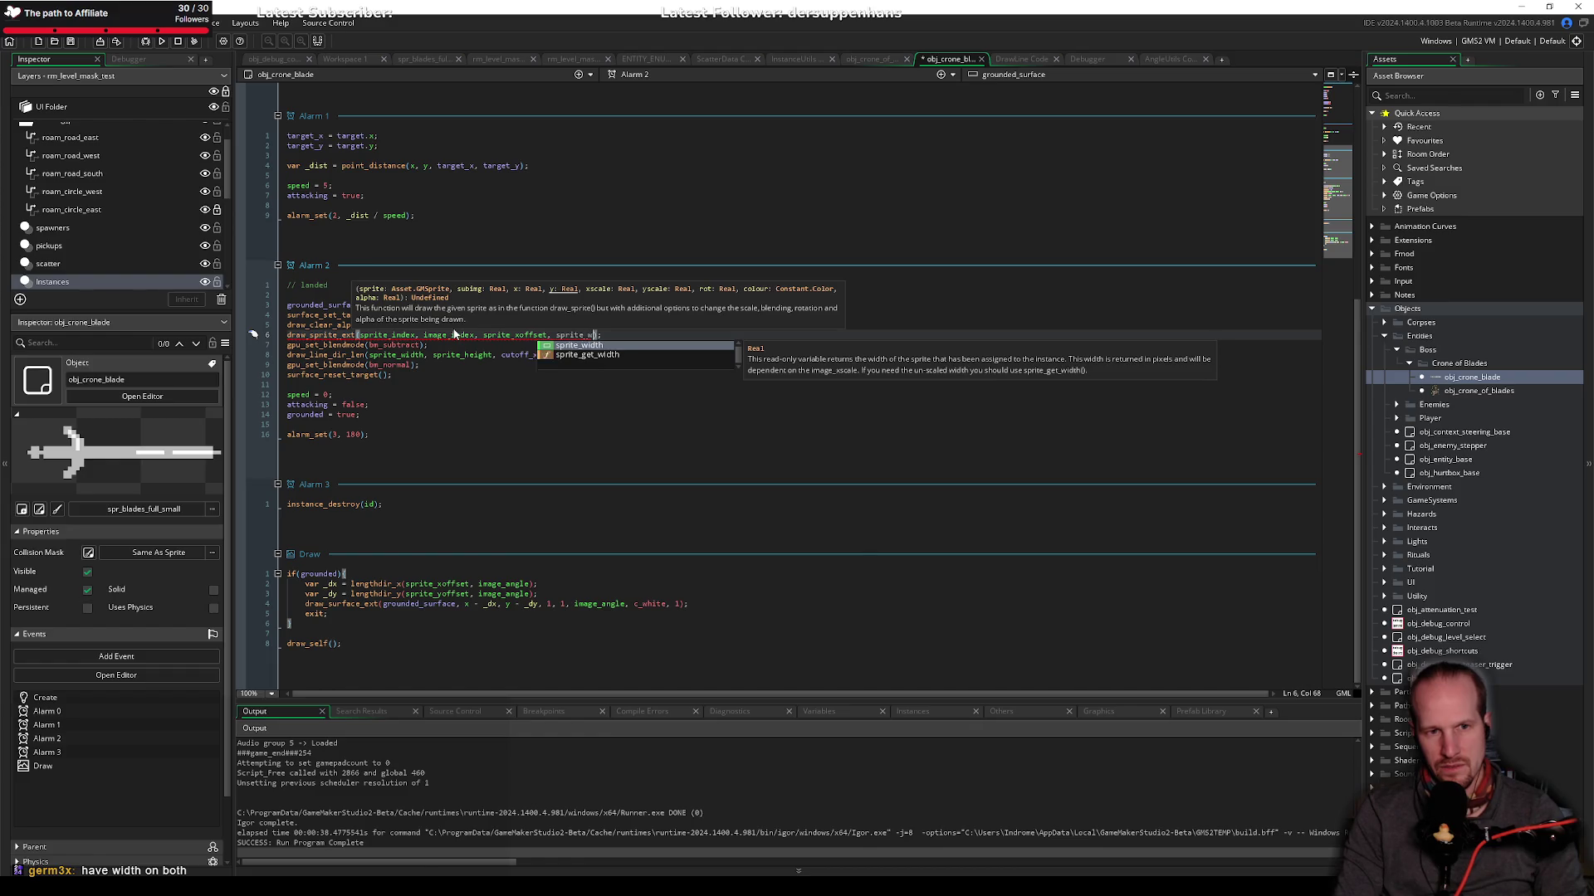
text(h)
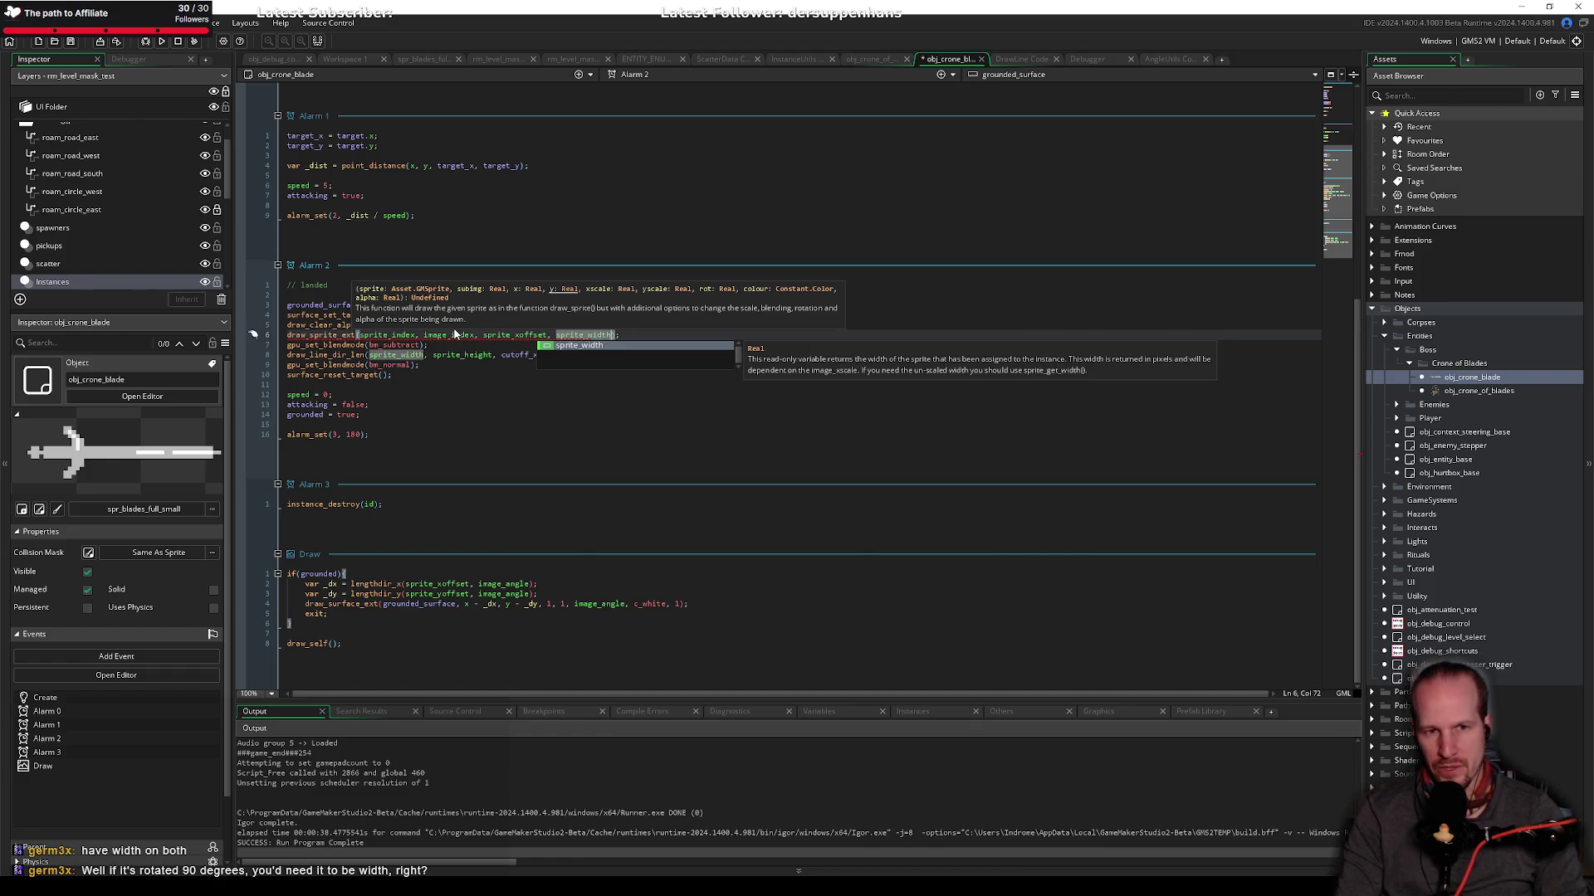
text( * 0.5)
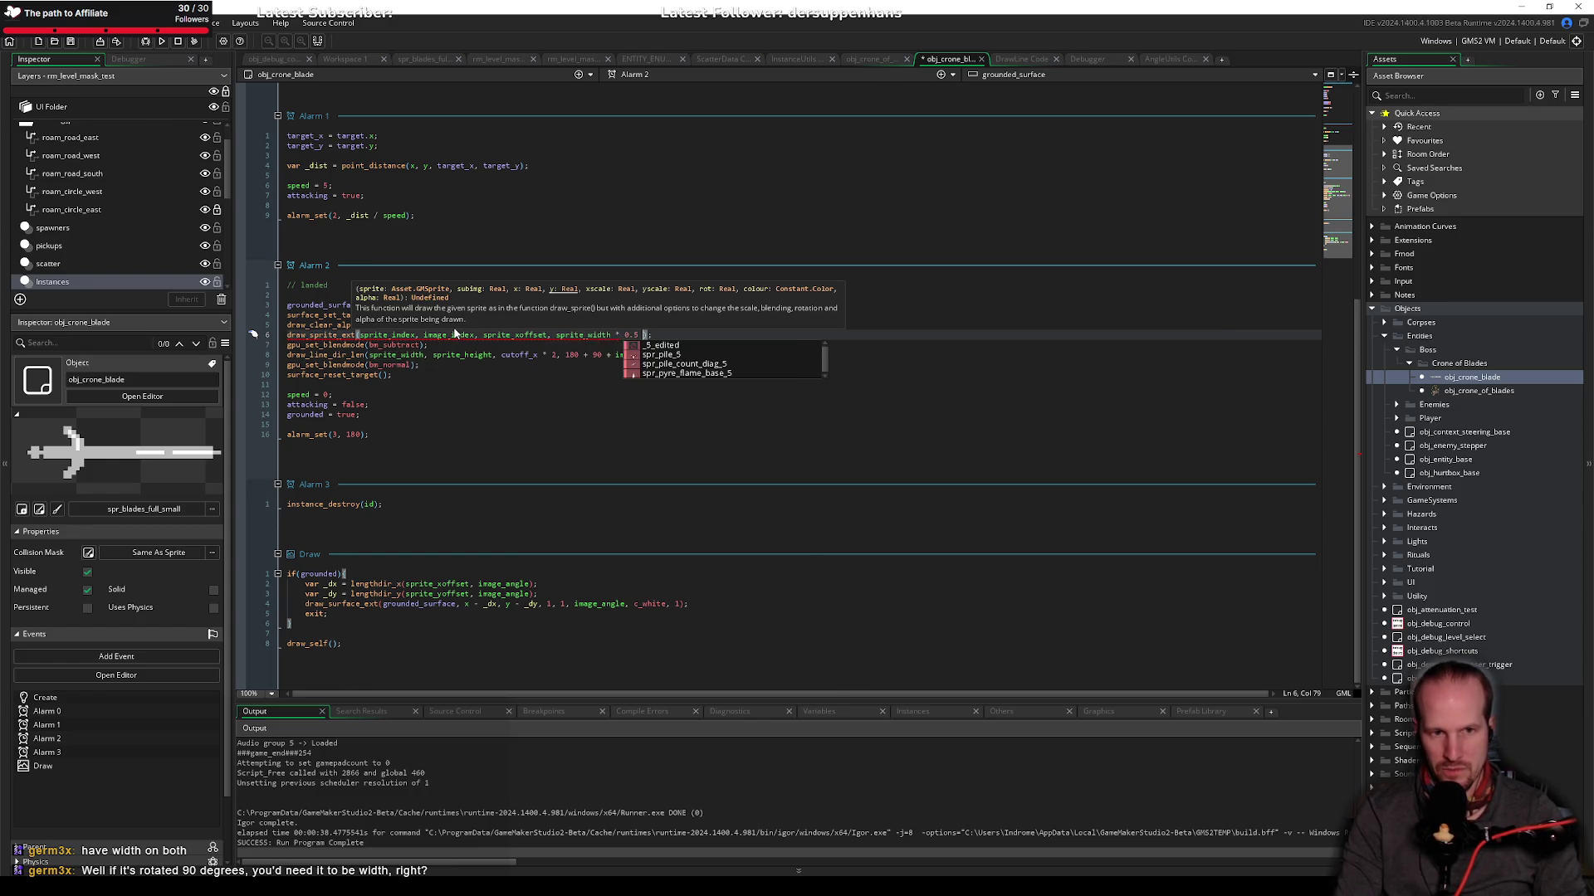
text( +)
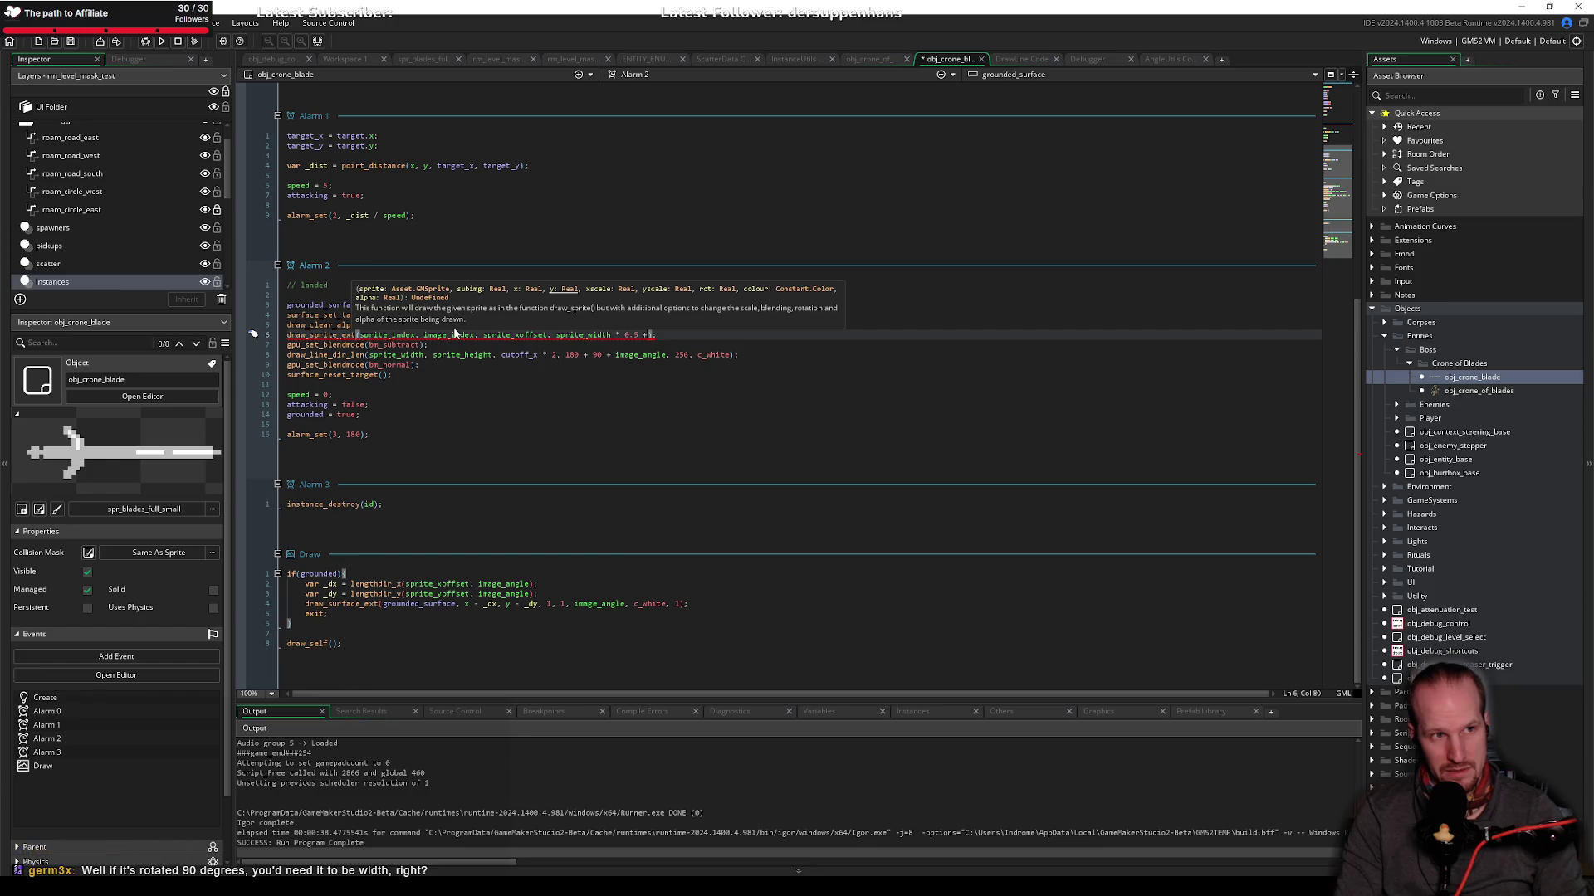
key(BackSpace)
text(- spr)
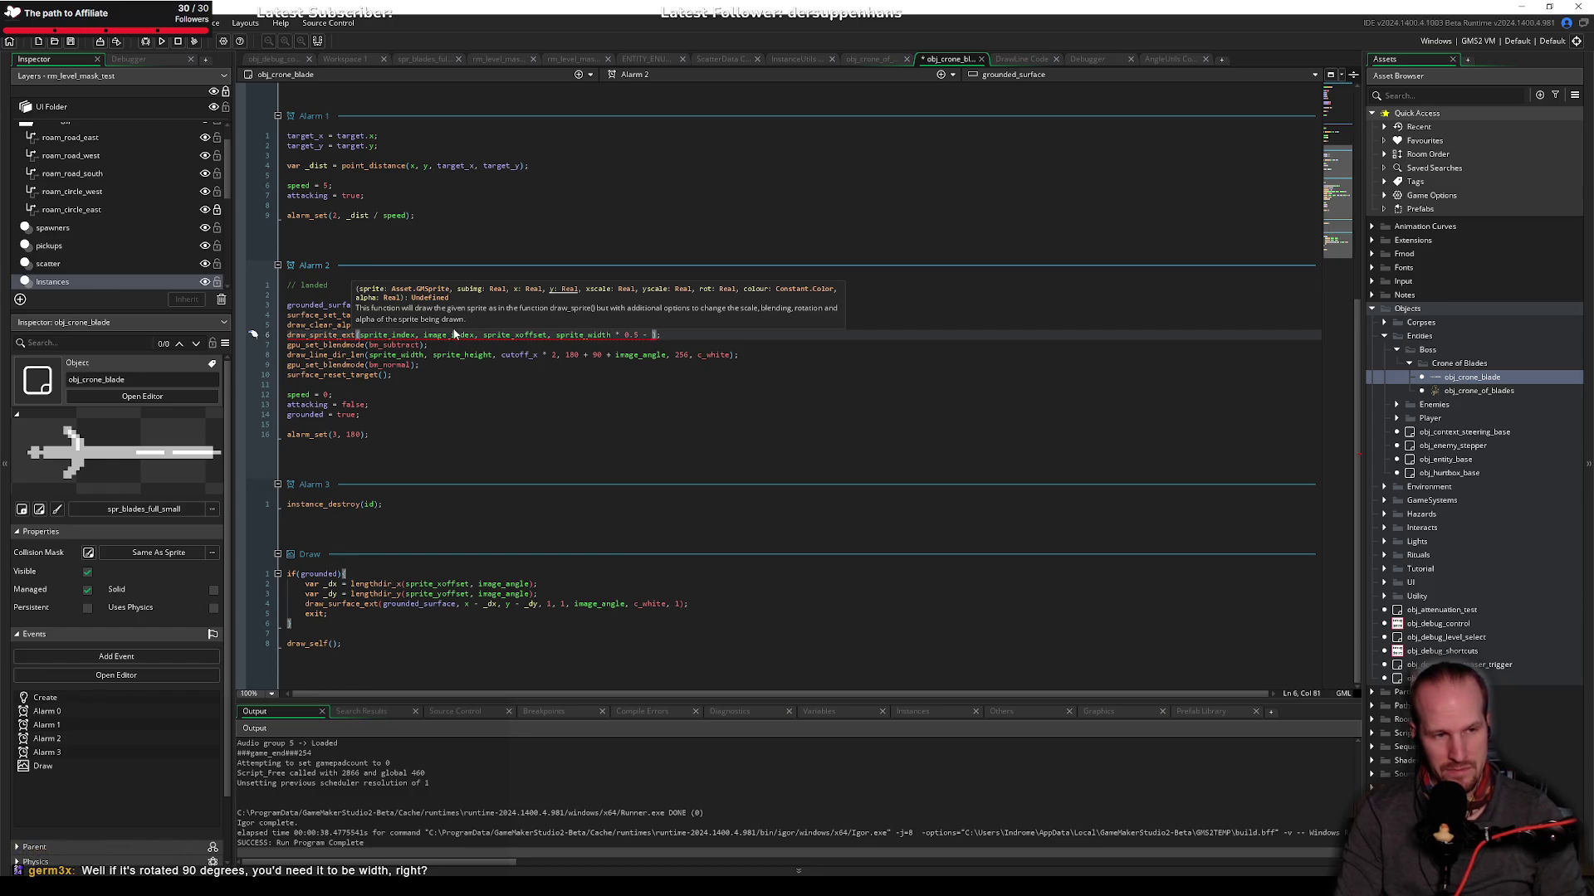
text(ite_y)
key(Return)
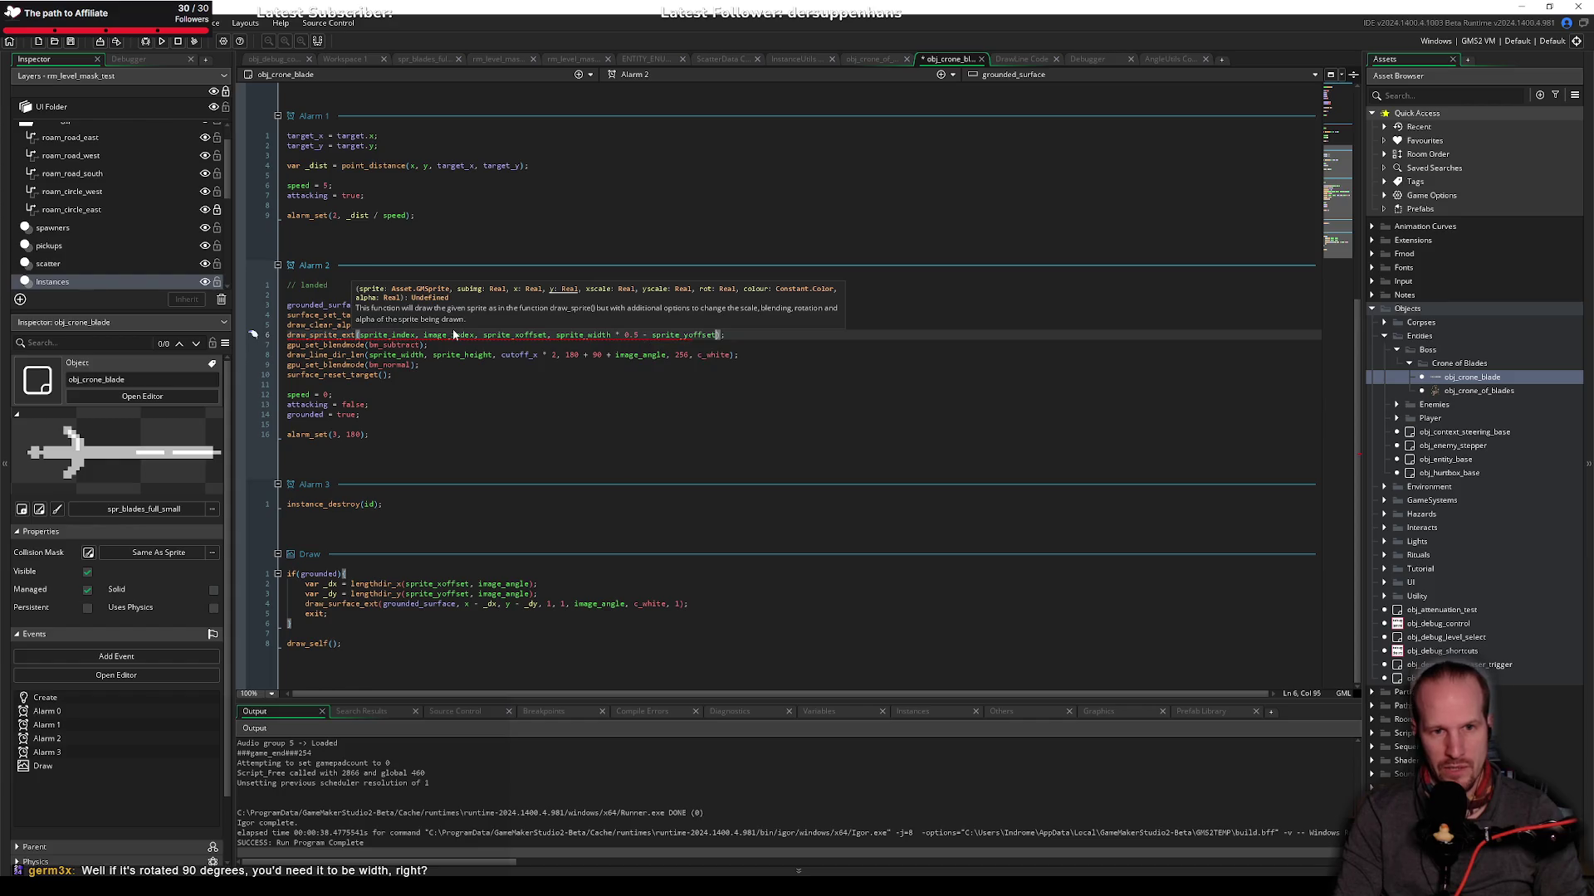
text(, )
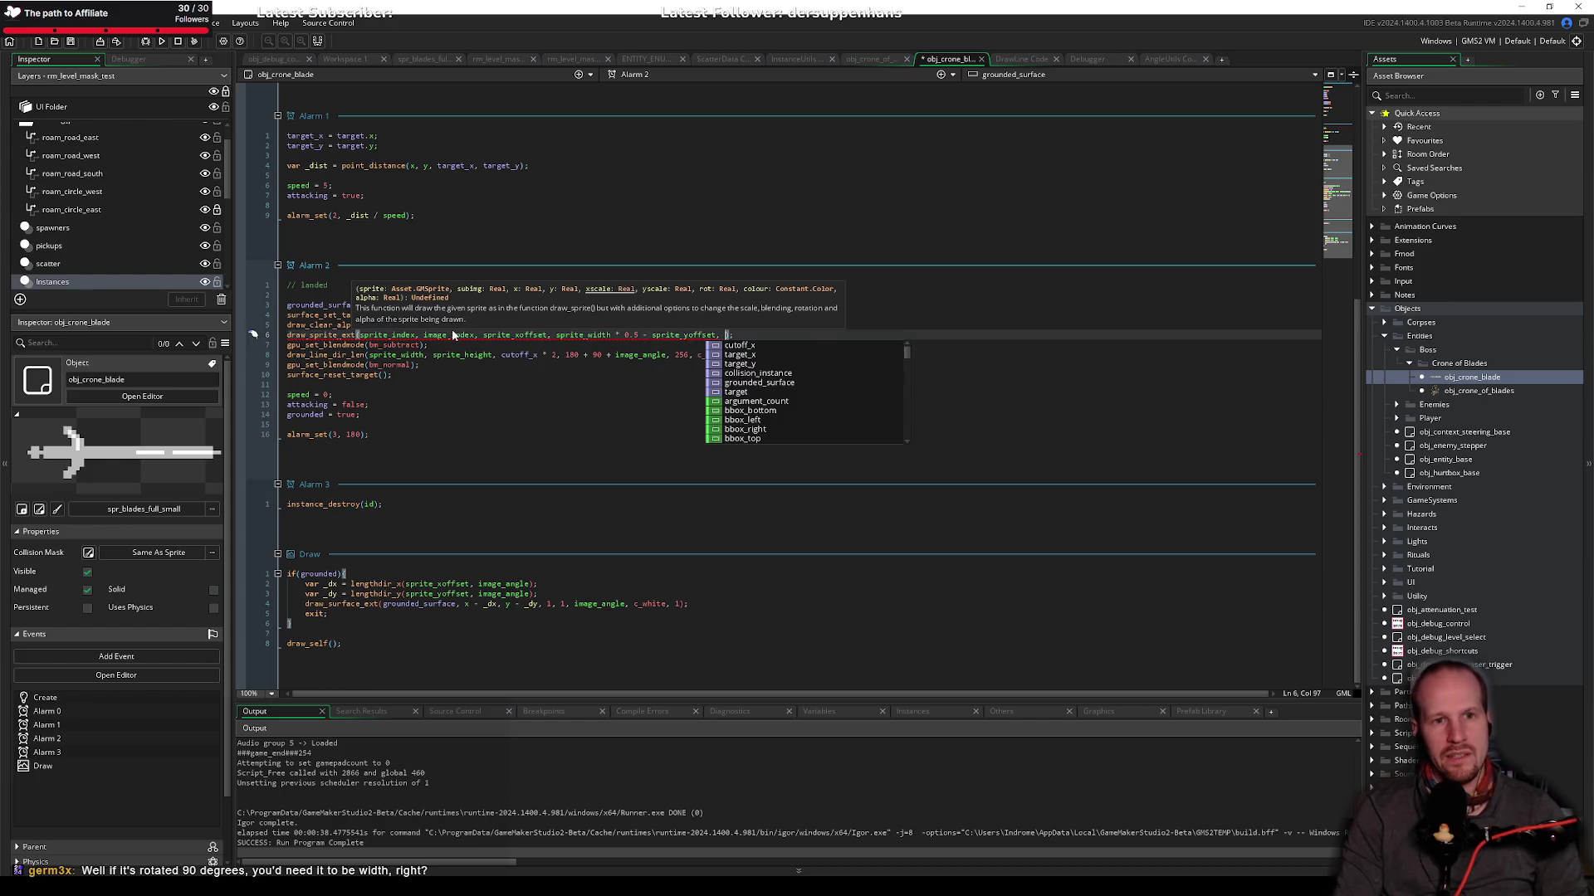
text(1, 1, )
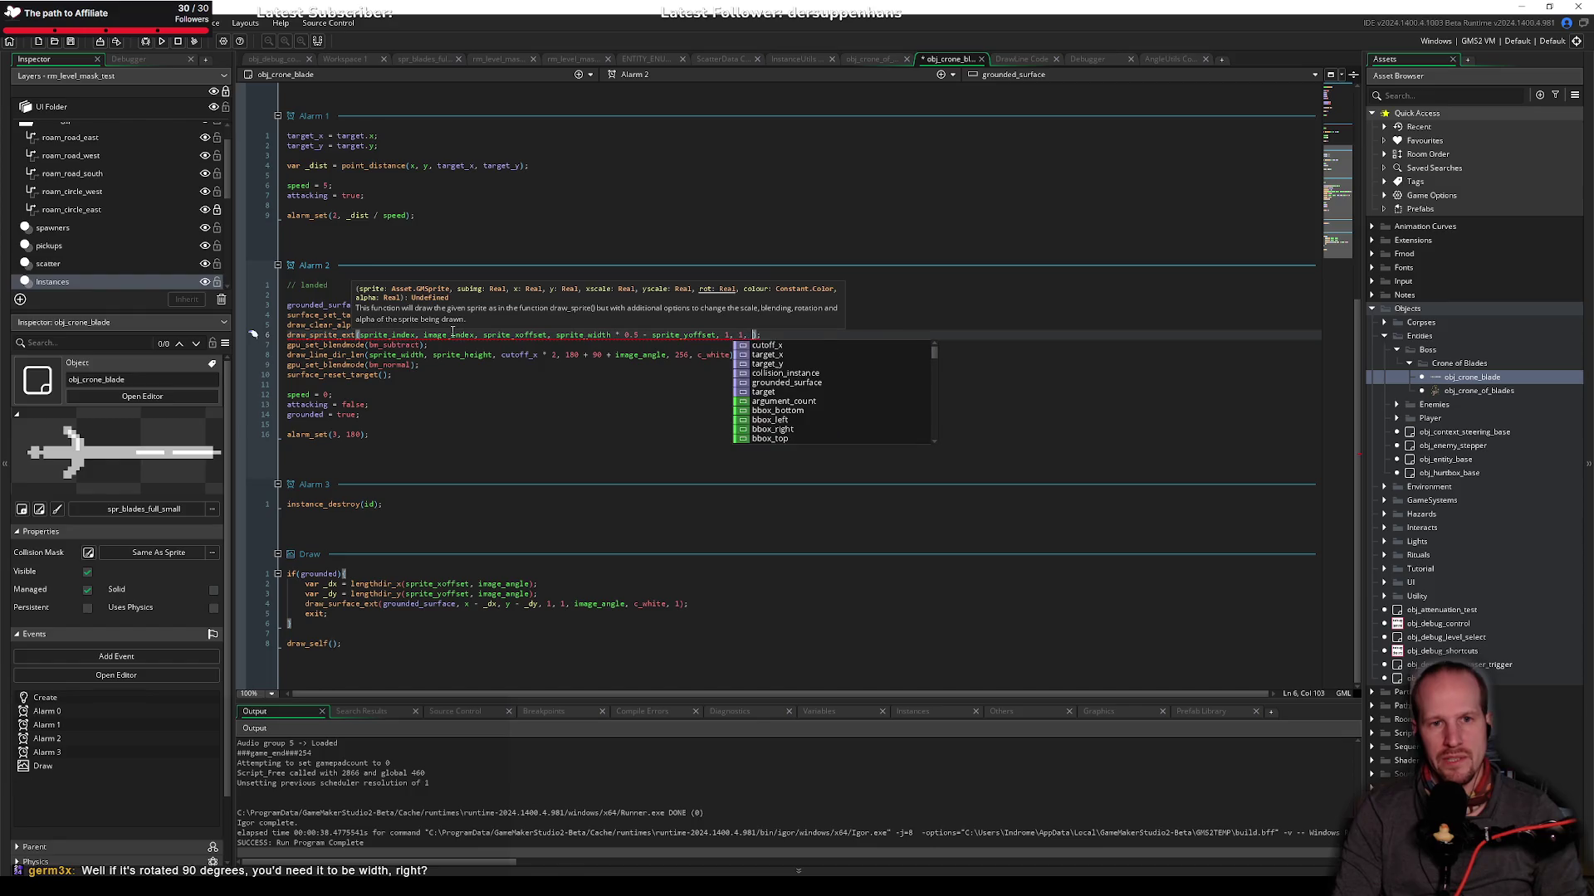
text(imag)
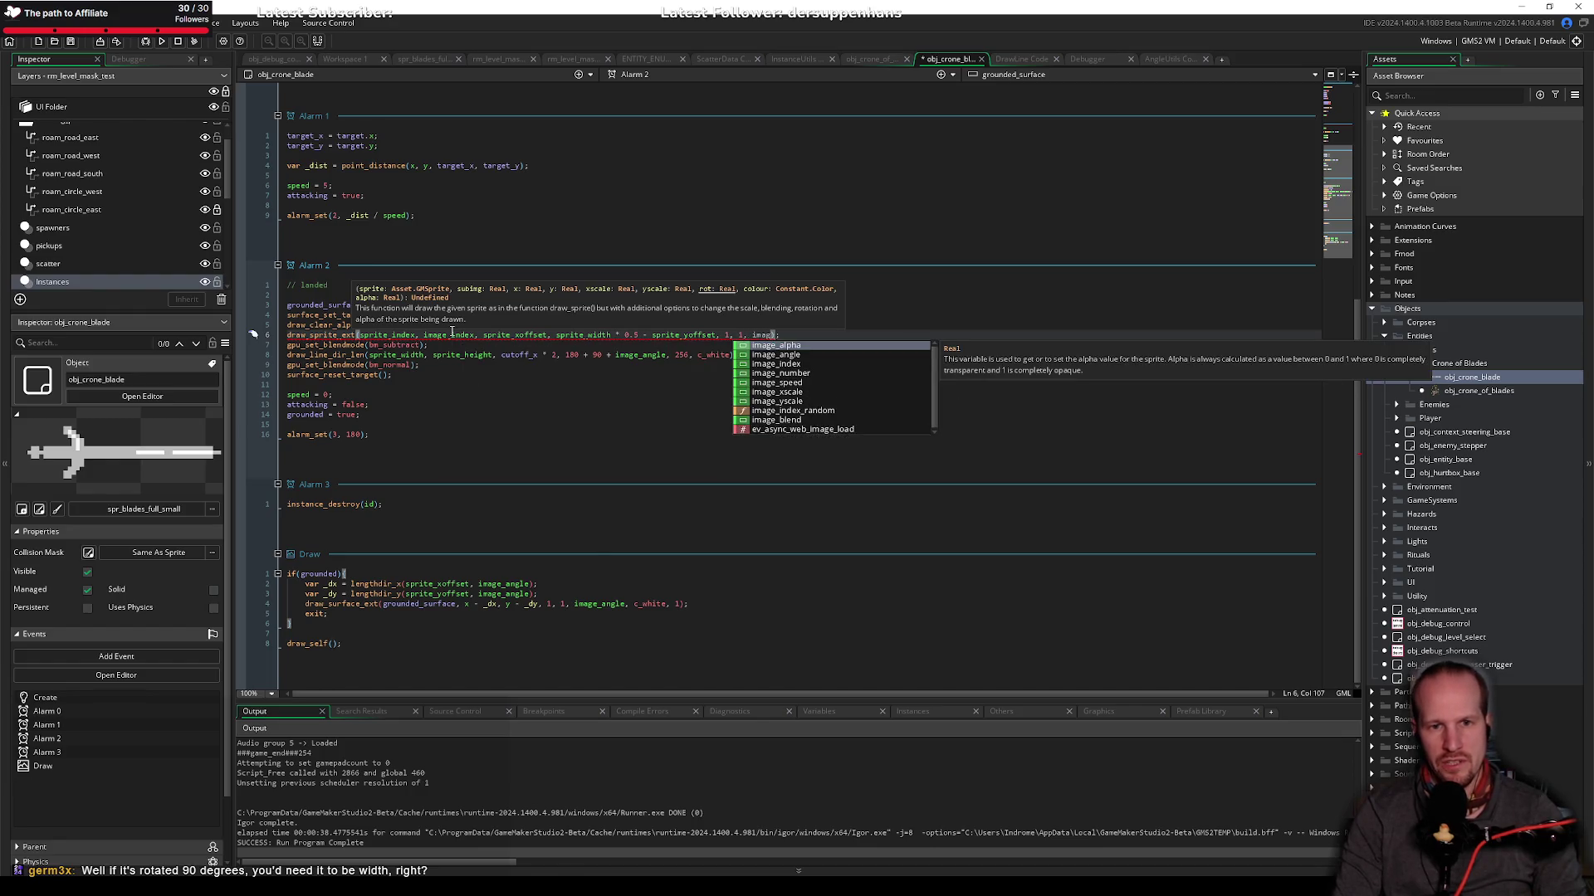
key(Down)
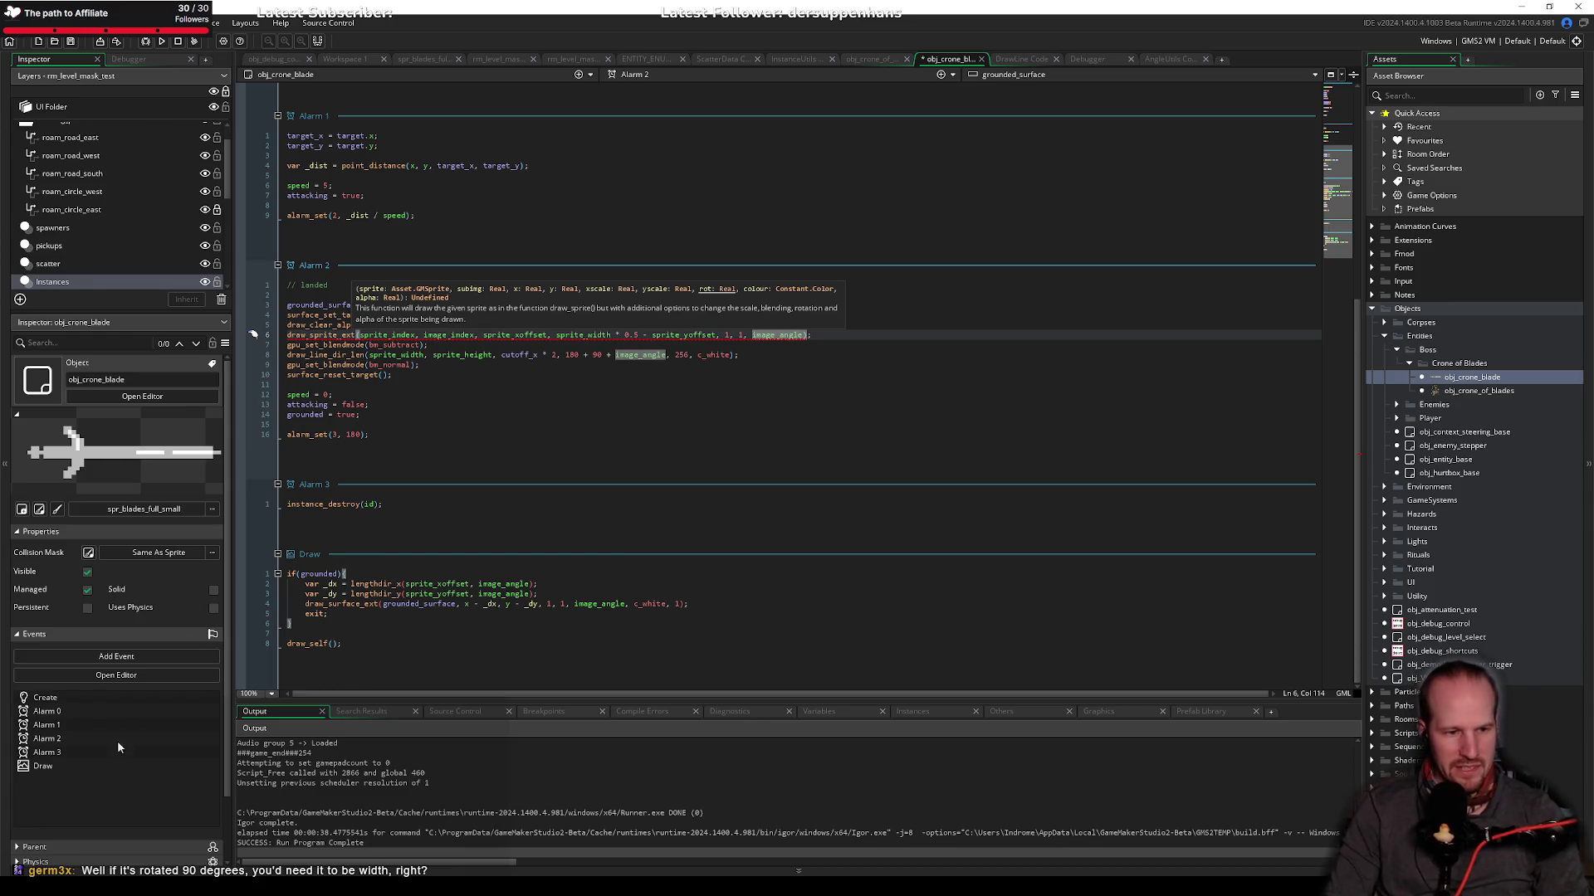
Step: In Paint, remove the old angle sketches and fill the canvas black
key(alt+Tab)
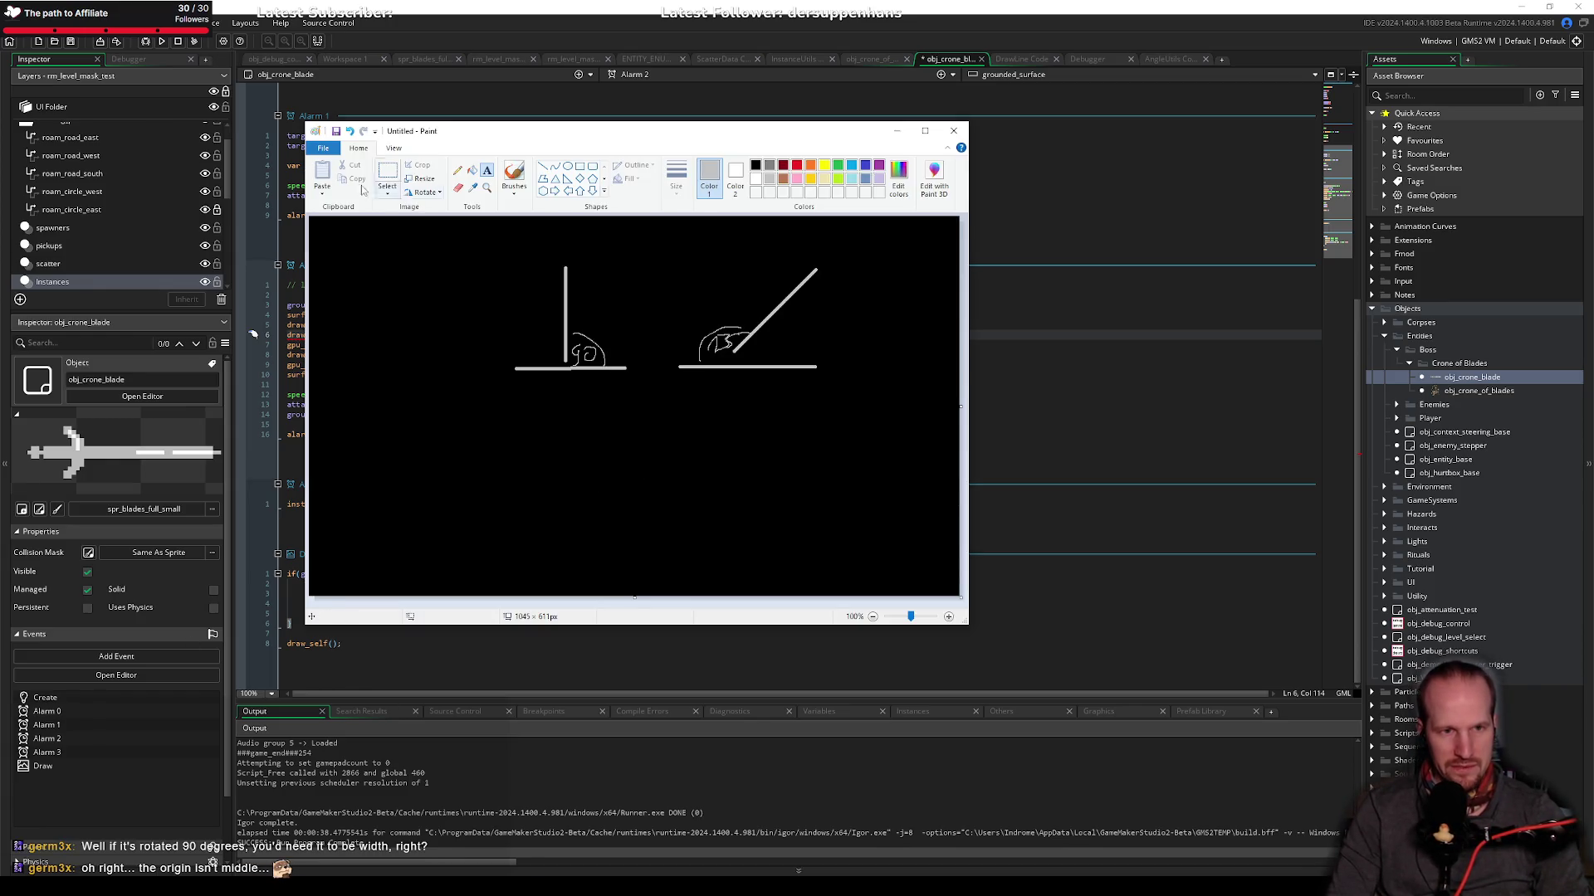
click(387, 179)
mouse_move(461, 245)
mouse_down()
mouse_move(942, 475)
mouse_move(829, 413)
mouse_up()
key(ctrl+z)
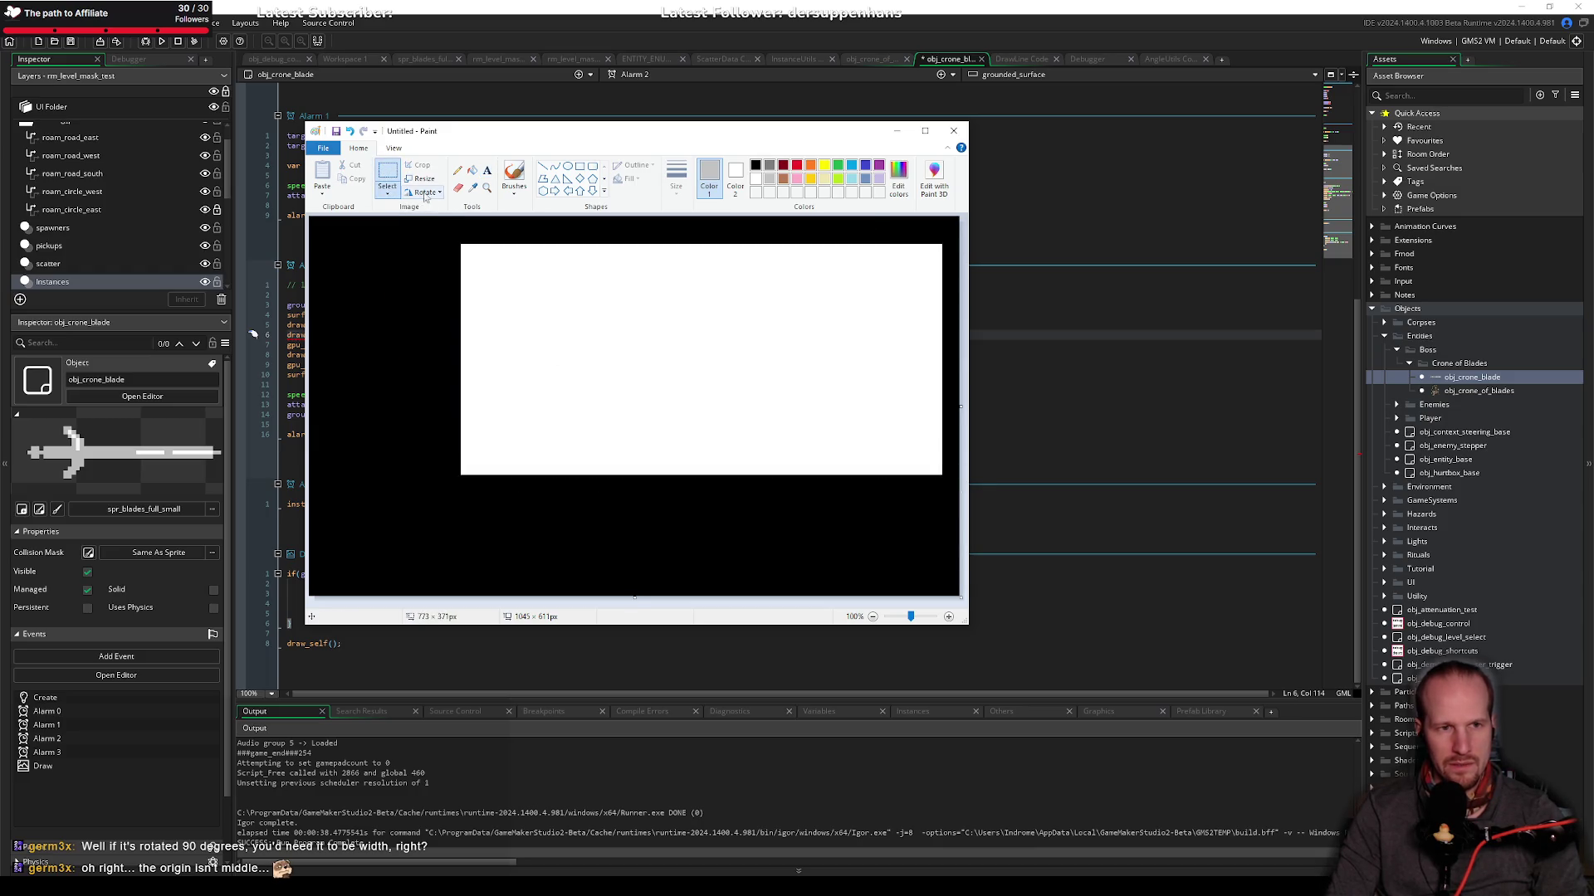
click(472, 169)
click(757, 166)
click(502, 247)
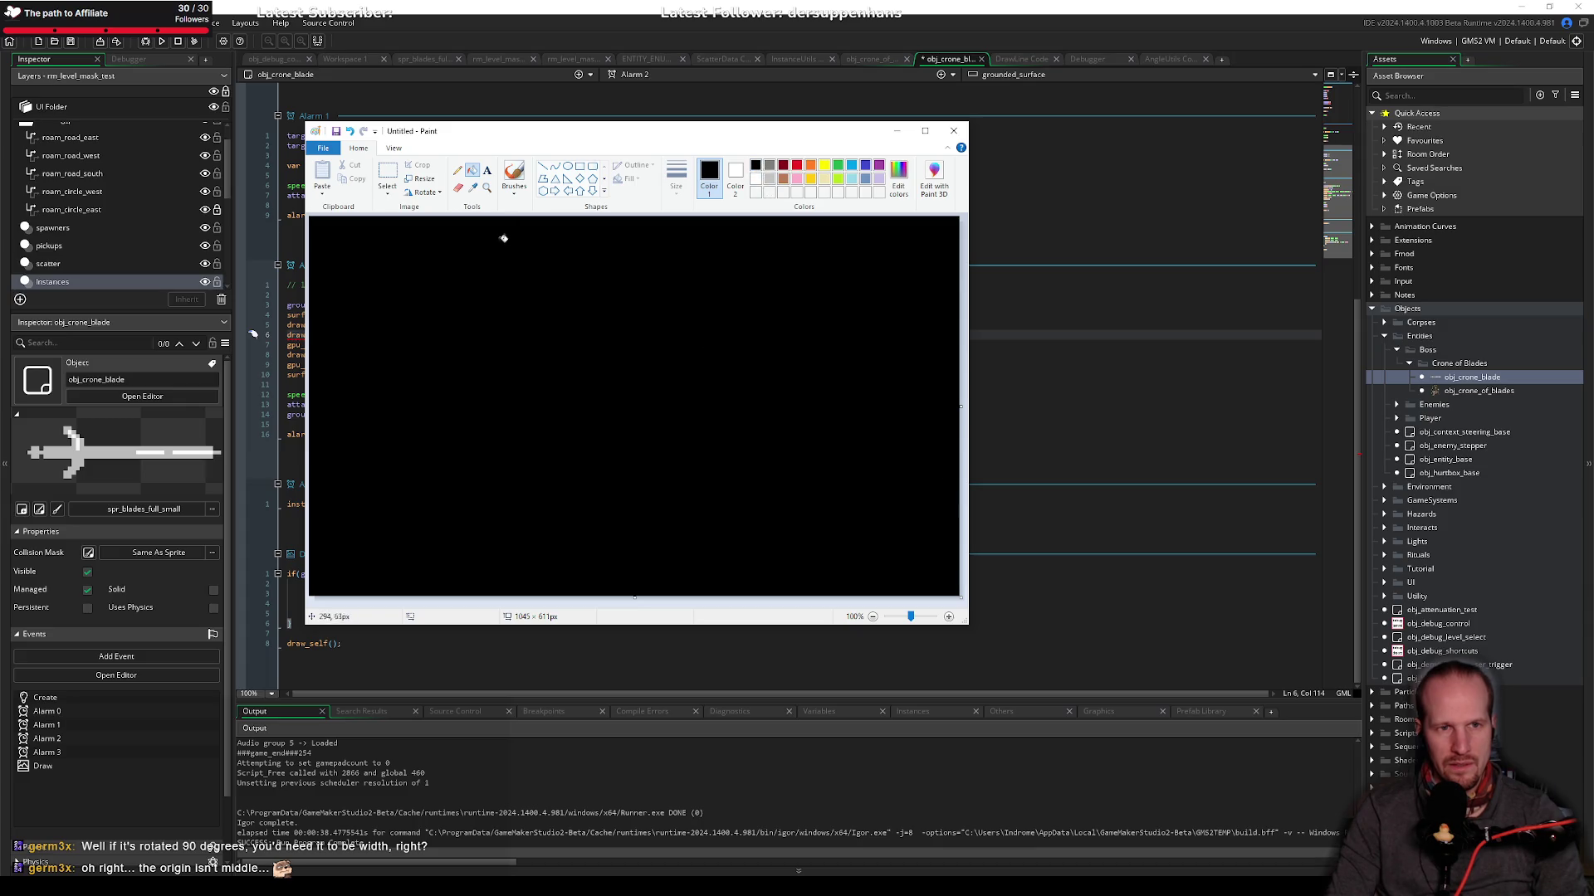
Step: Draw a light grey square outline left of centre
click(581, 169)
click(769, 178)
mouse_move(409, 270)
mouse_down()
mouse_move(696, 410)
mouse_move(602, 475)
mouse_move(630, 489)
mouse_up()
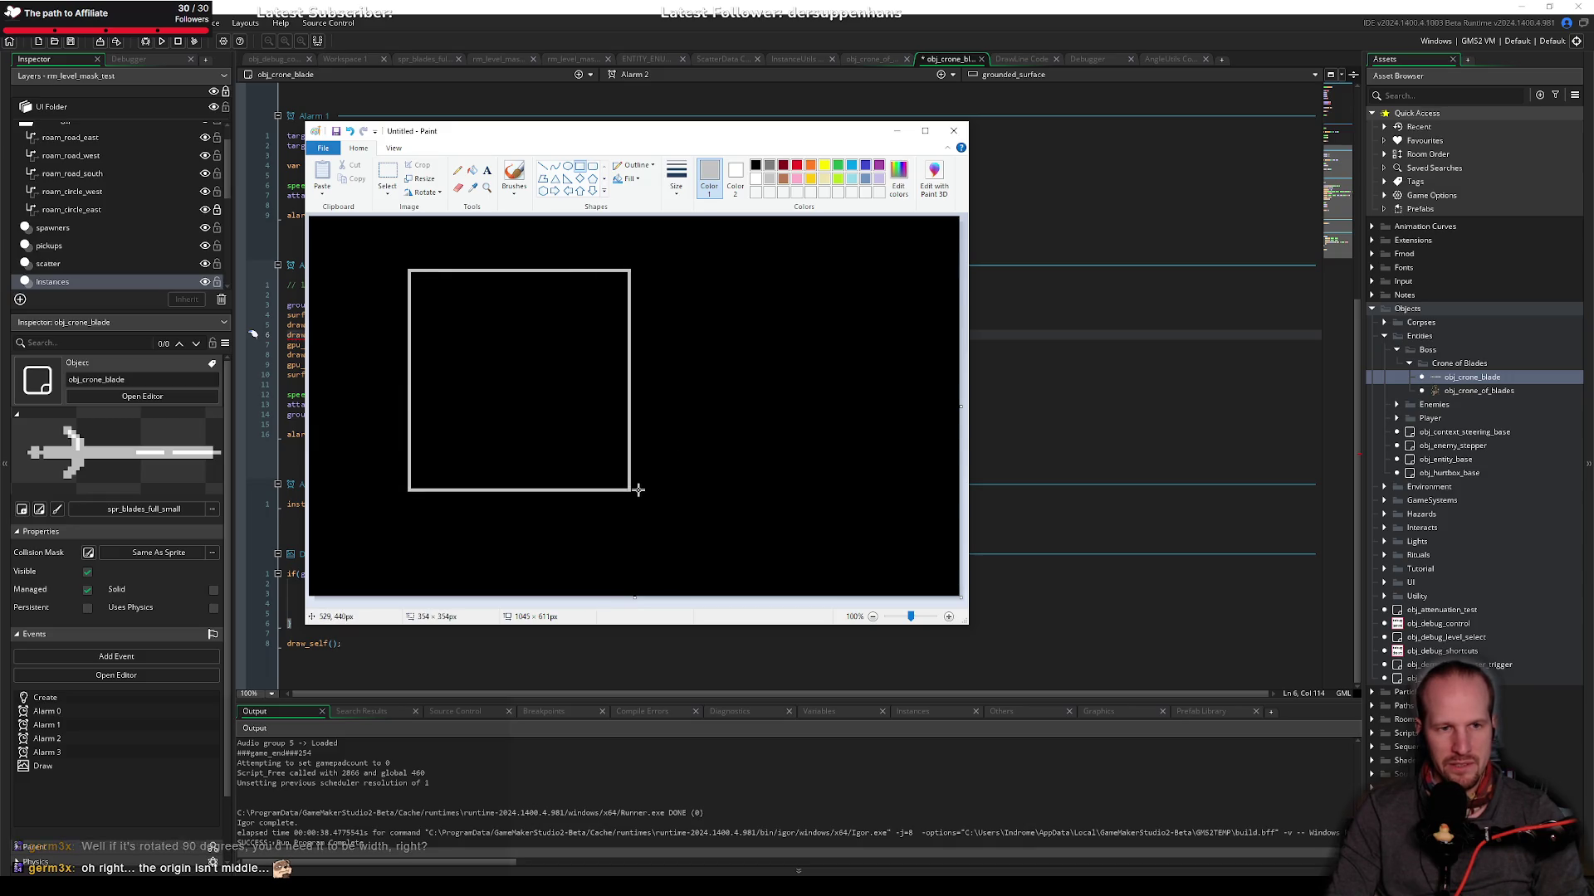
click(676, 366)
Step: Draw a yellow horizontal blade and a yellow diagonal blade labelled 135, each with origin crosses
click(824, 165)
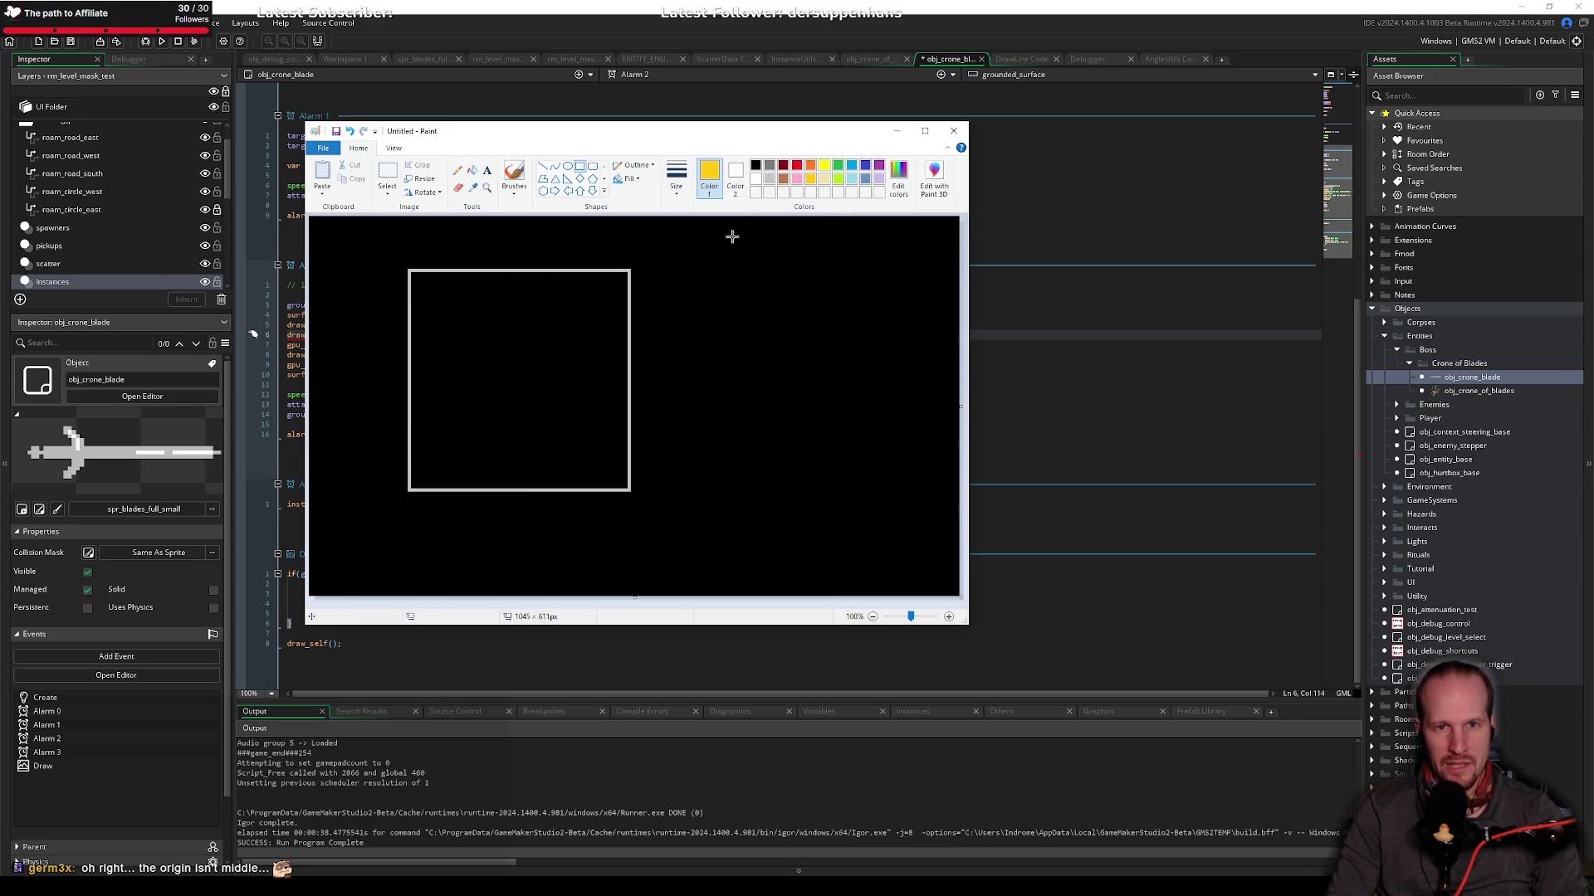
click(458, 170)
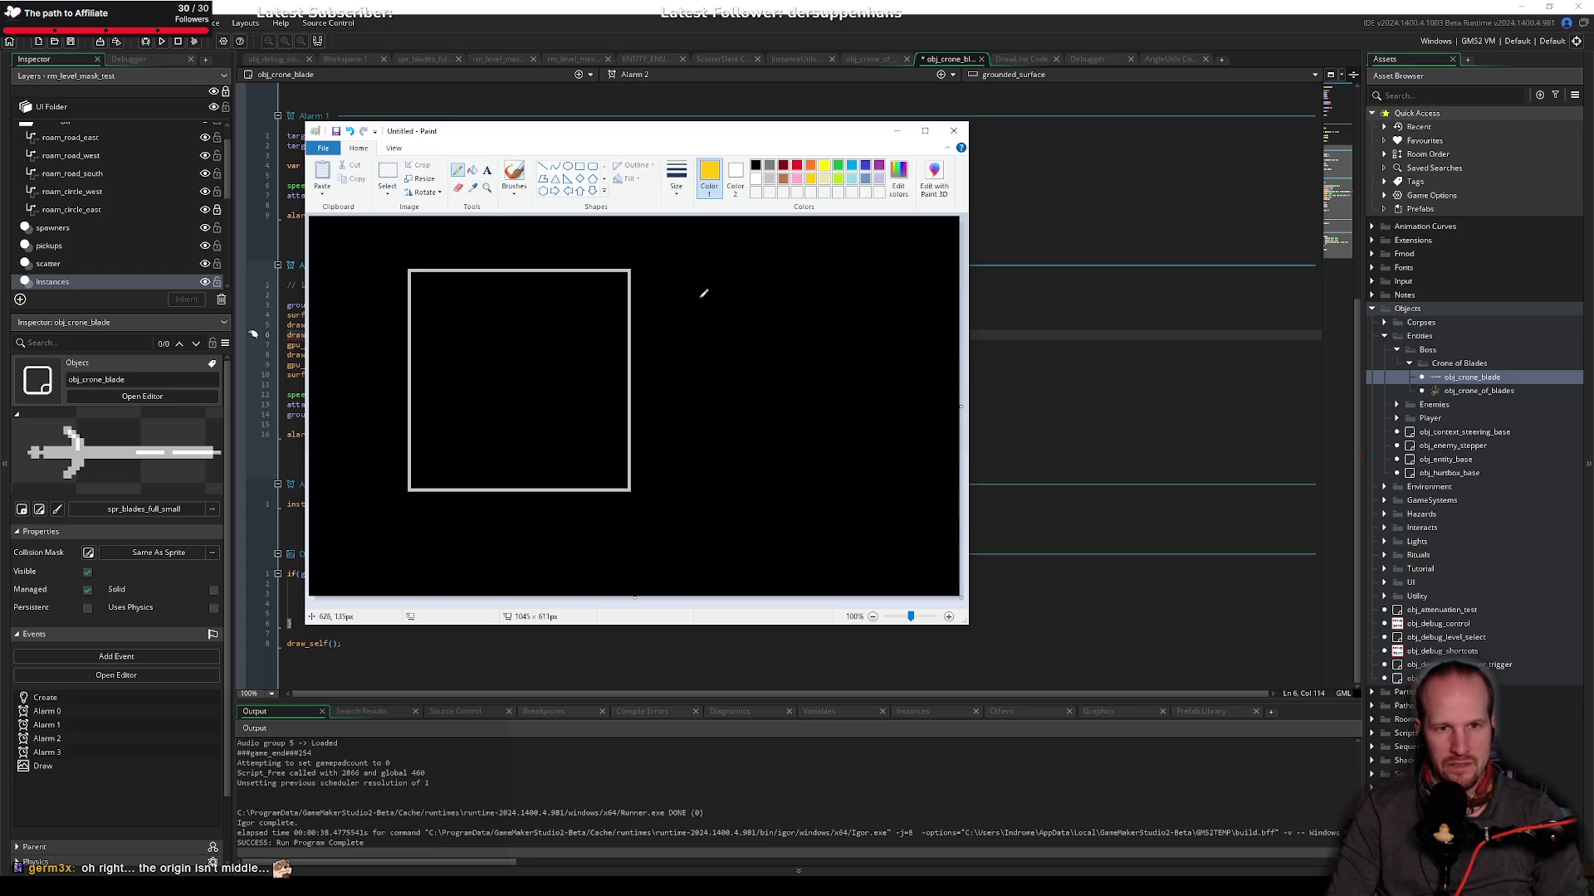
drag(826, 270, 882, 270)
key(ctrl+z)
drag(710, 283, 874, 289)
mouse_move(741, 279)
mouse_down()
mouse_move(736, 301)
mouse_move(742, 267)
mouse_move(794, 290)
mouse_move(726, 291)
mouse_up()
drag(853, 277, 897, 270)
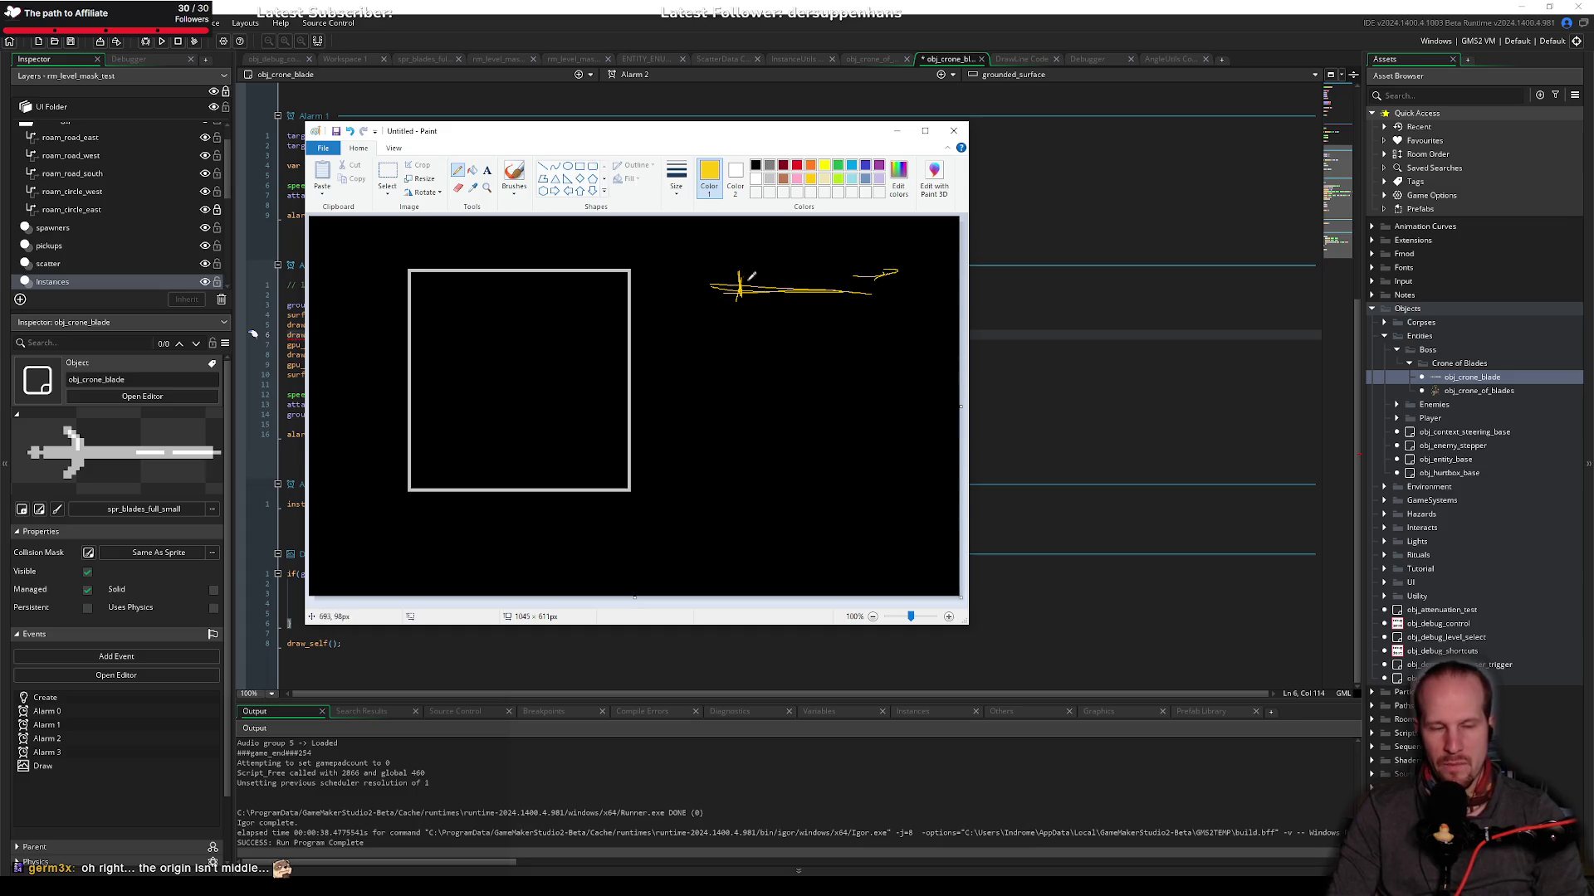
drag(742, 357, 873, 475)
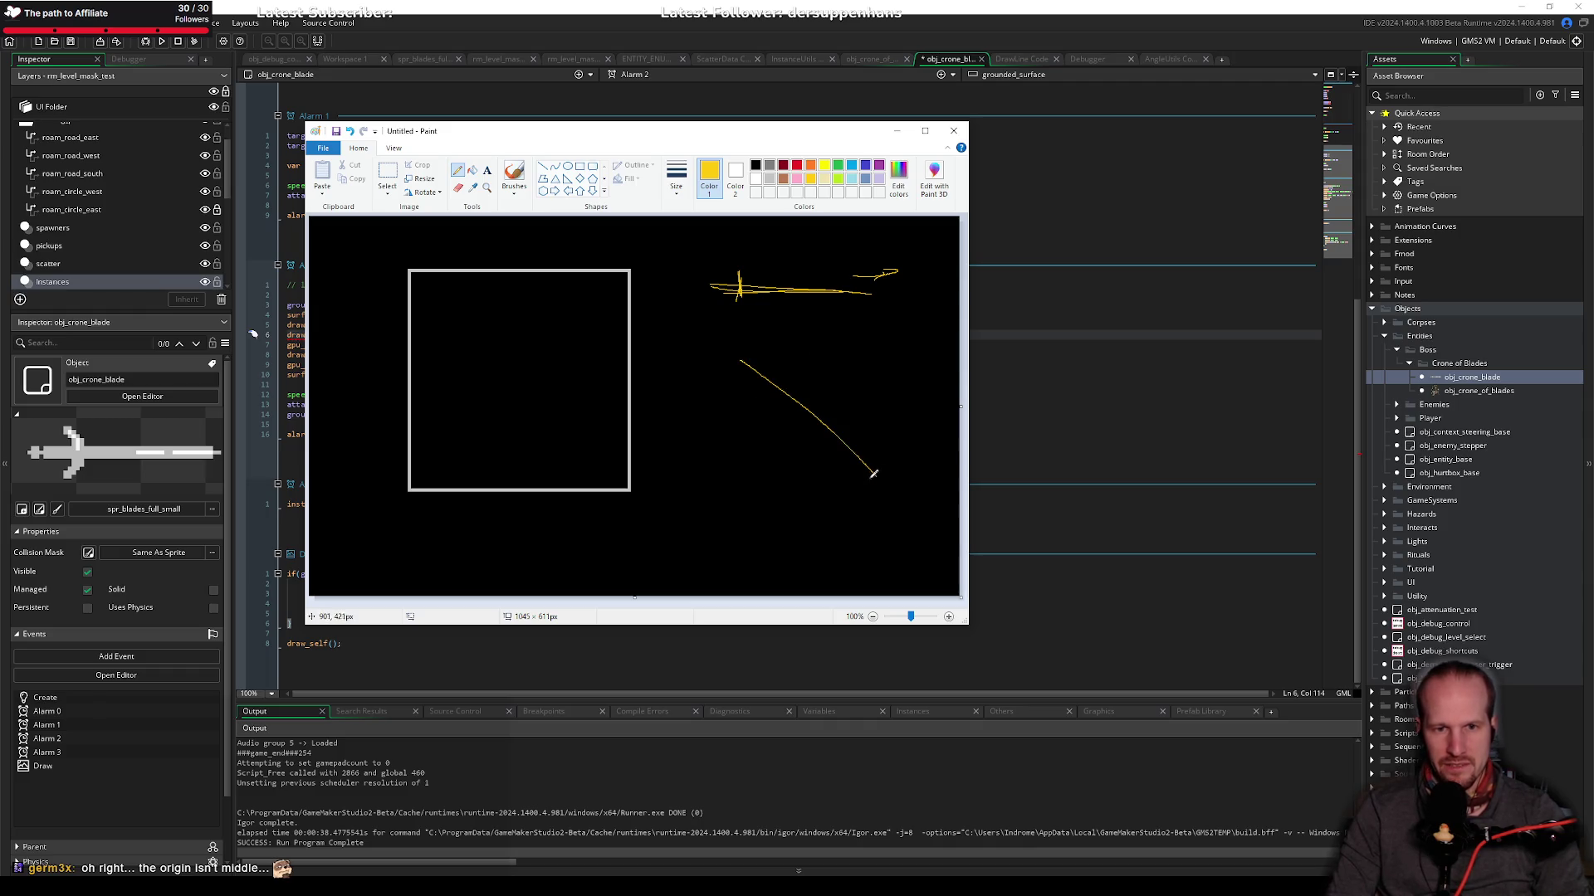
key(ctrl+z)
drag(742, 347, 841, 459)
drag(765, 357, 746, 371)
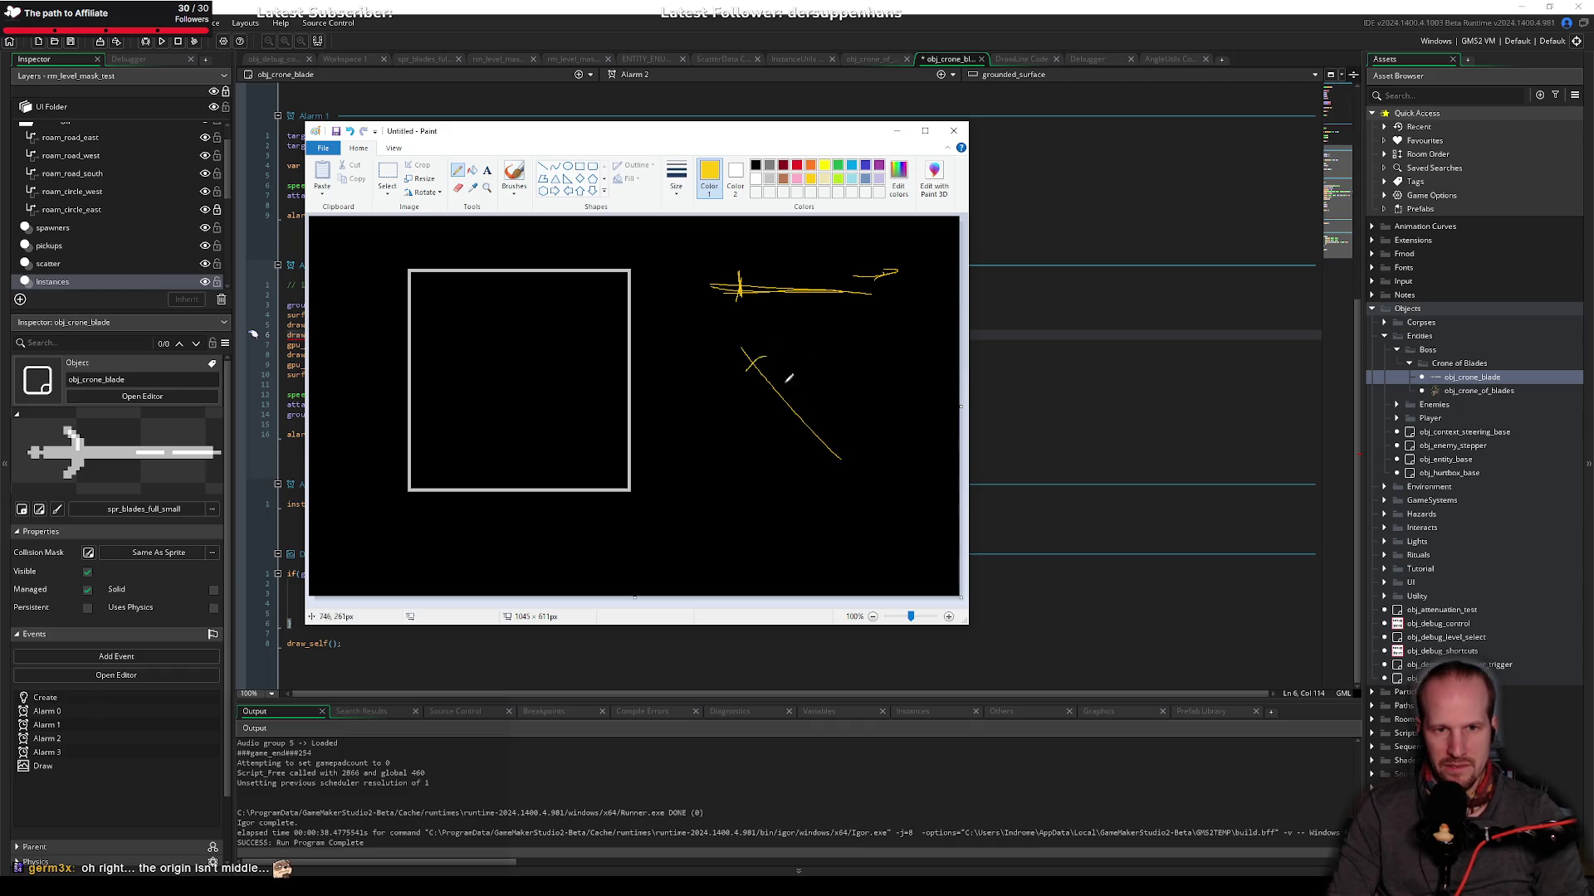
drag(850, 413, 903, 415)
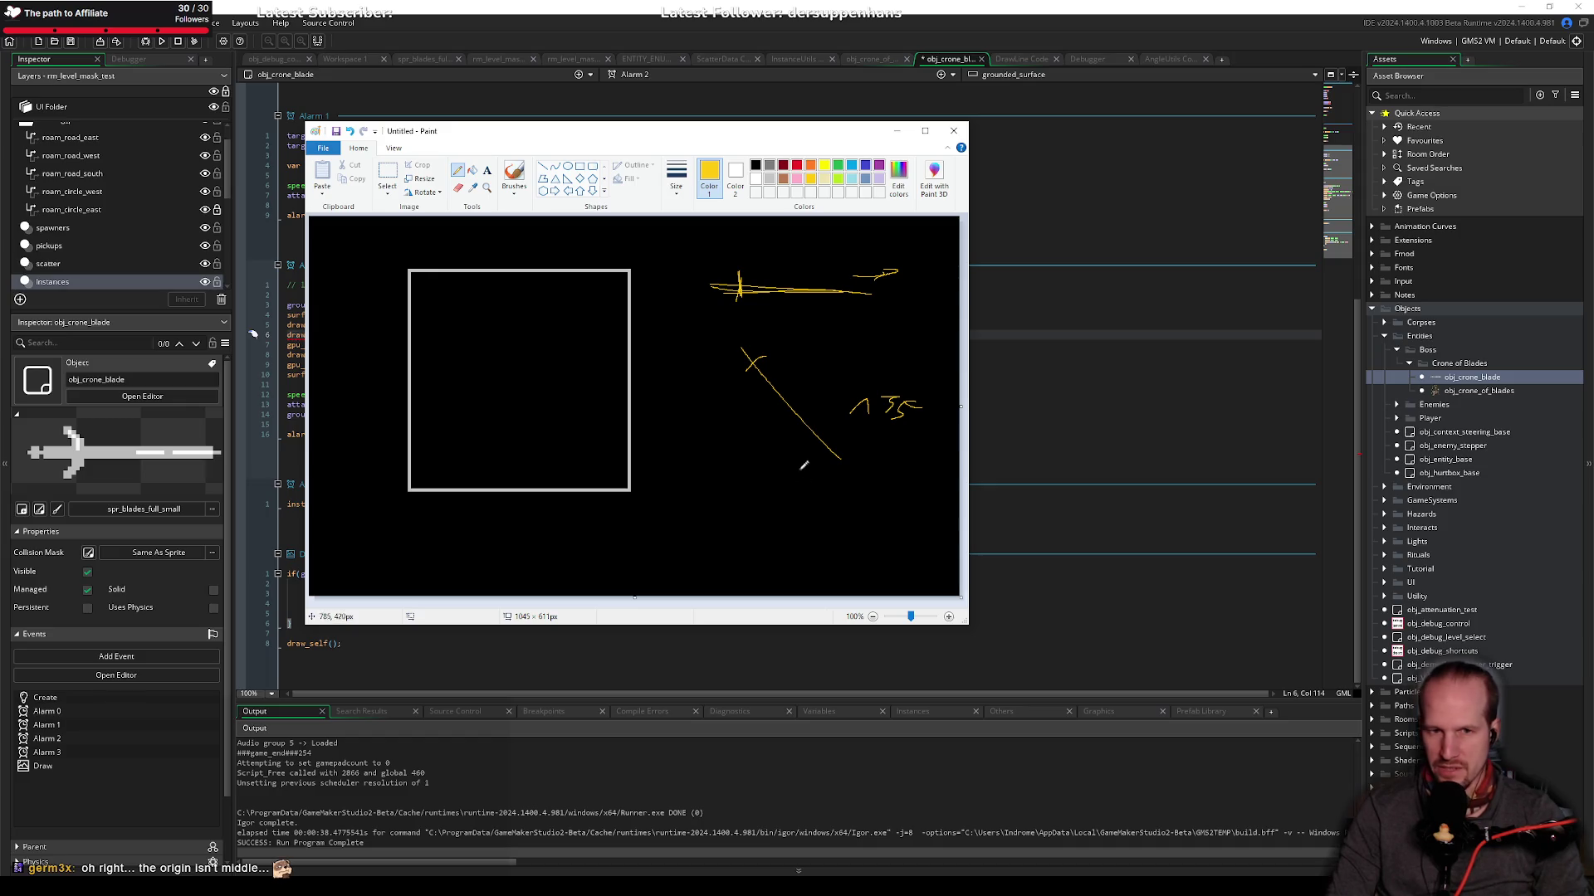
Step: Mark the blade tips with red Xs, the square's 0,0 corner blue, and add grey curved arrows
click(797, 165)
drag(875, 288, 865, 303)
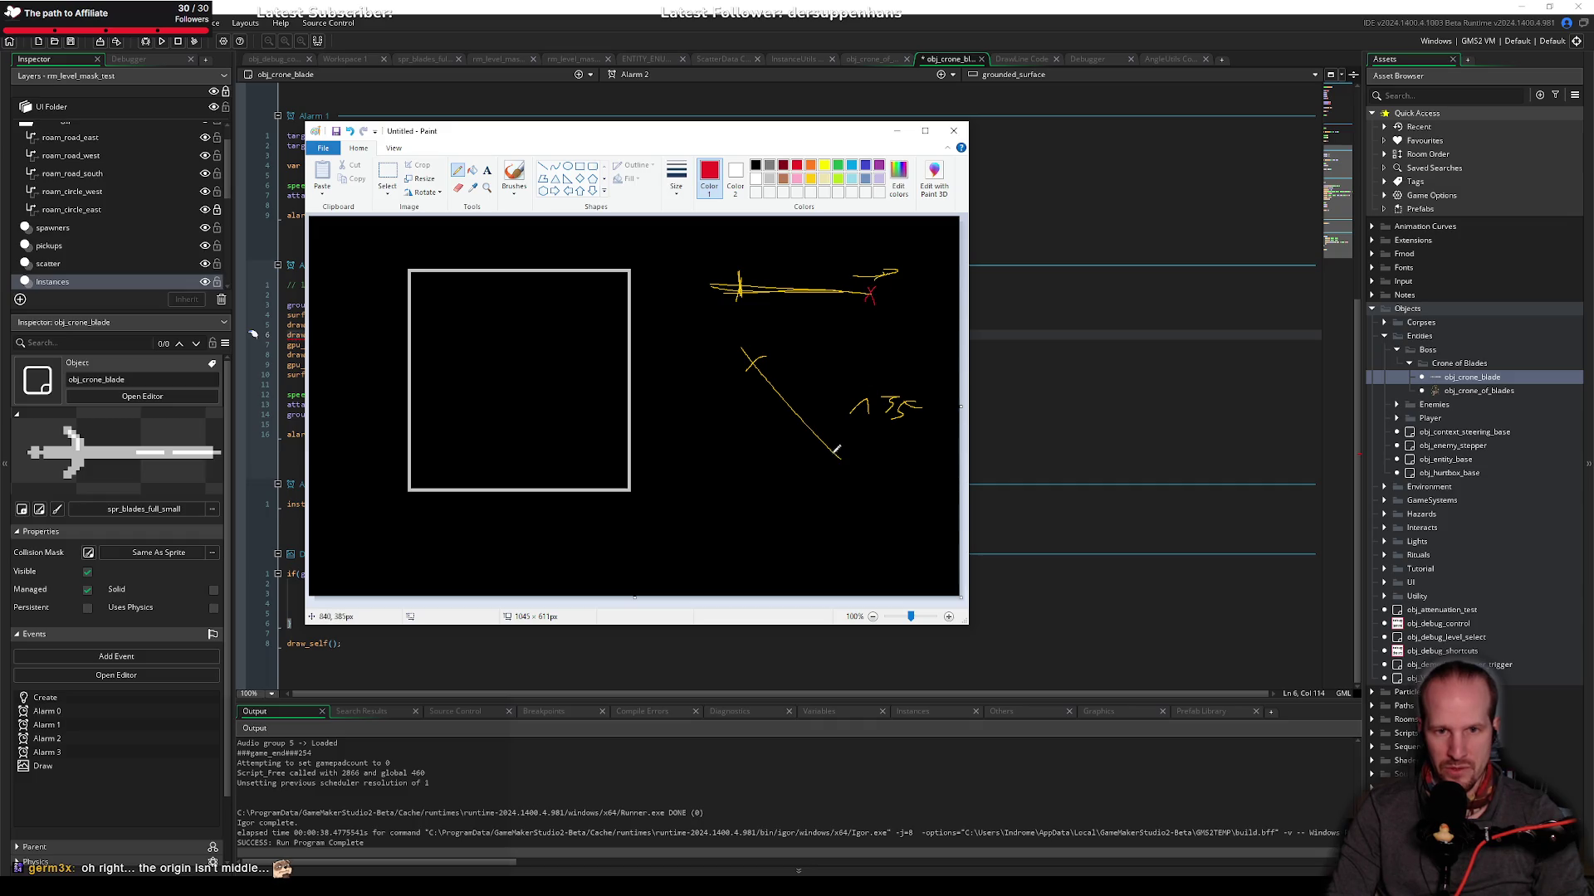
drag(834, 459, 861, 453)
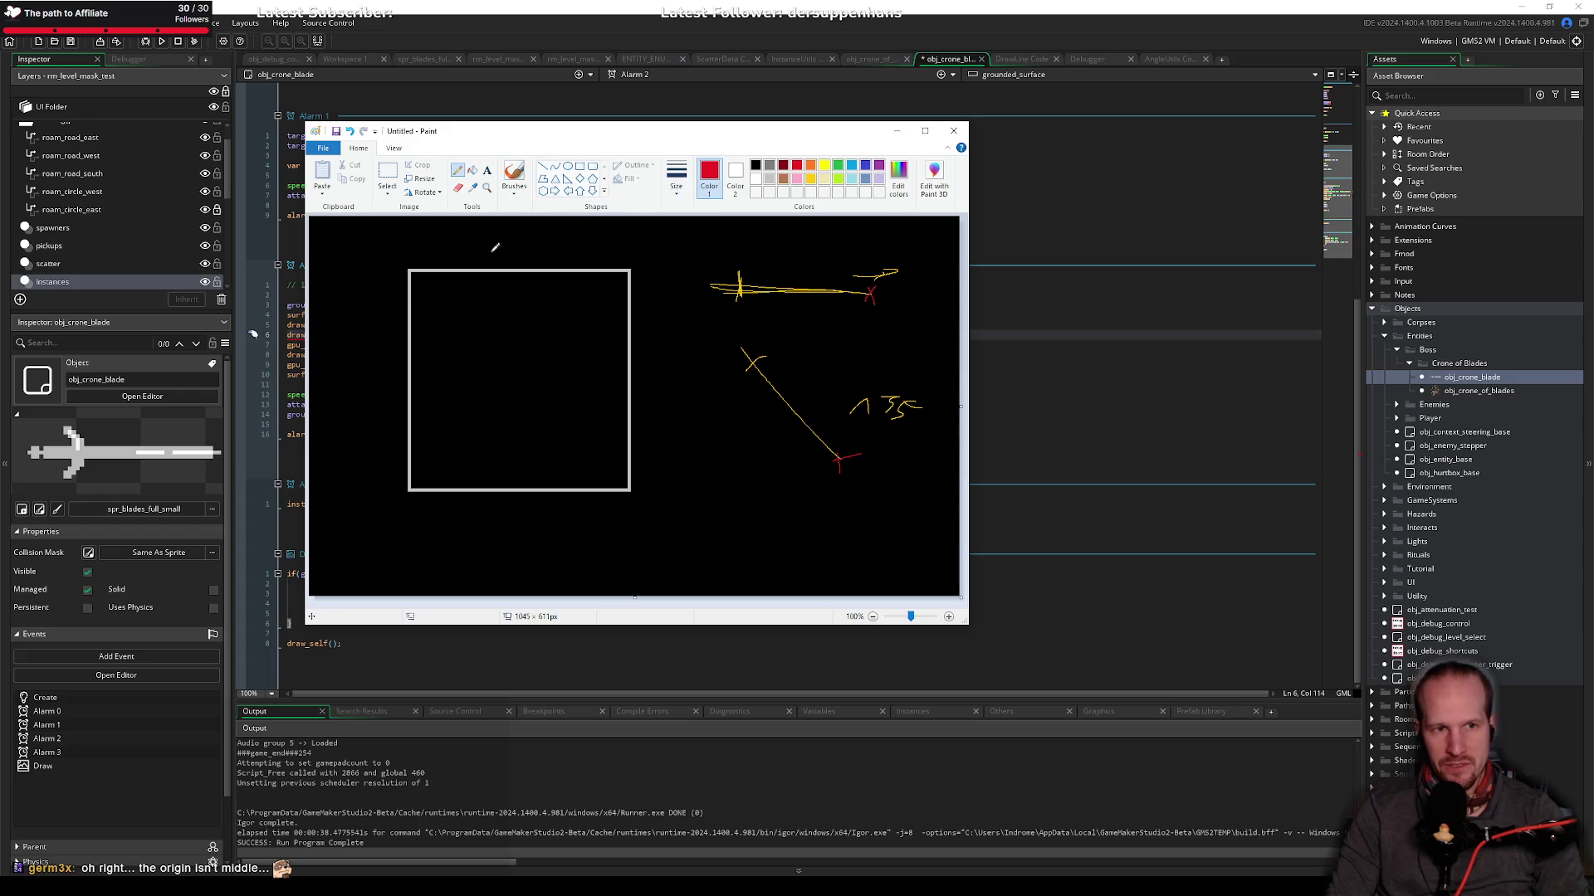
click(851, 165)
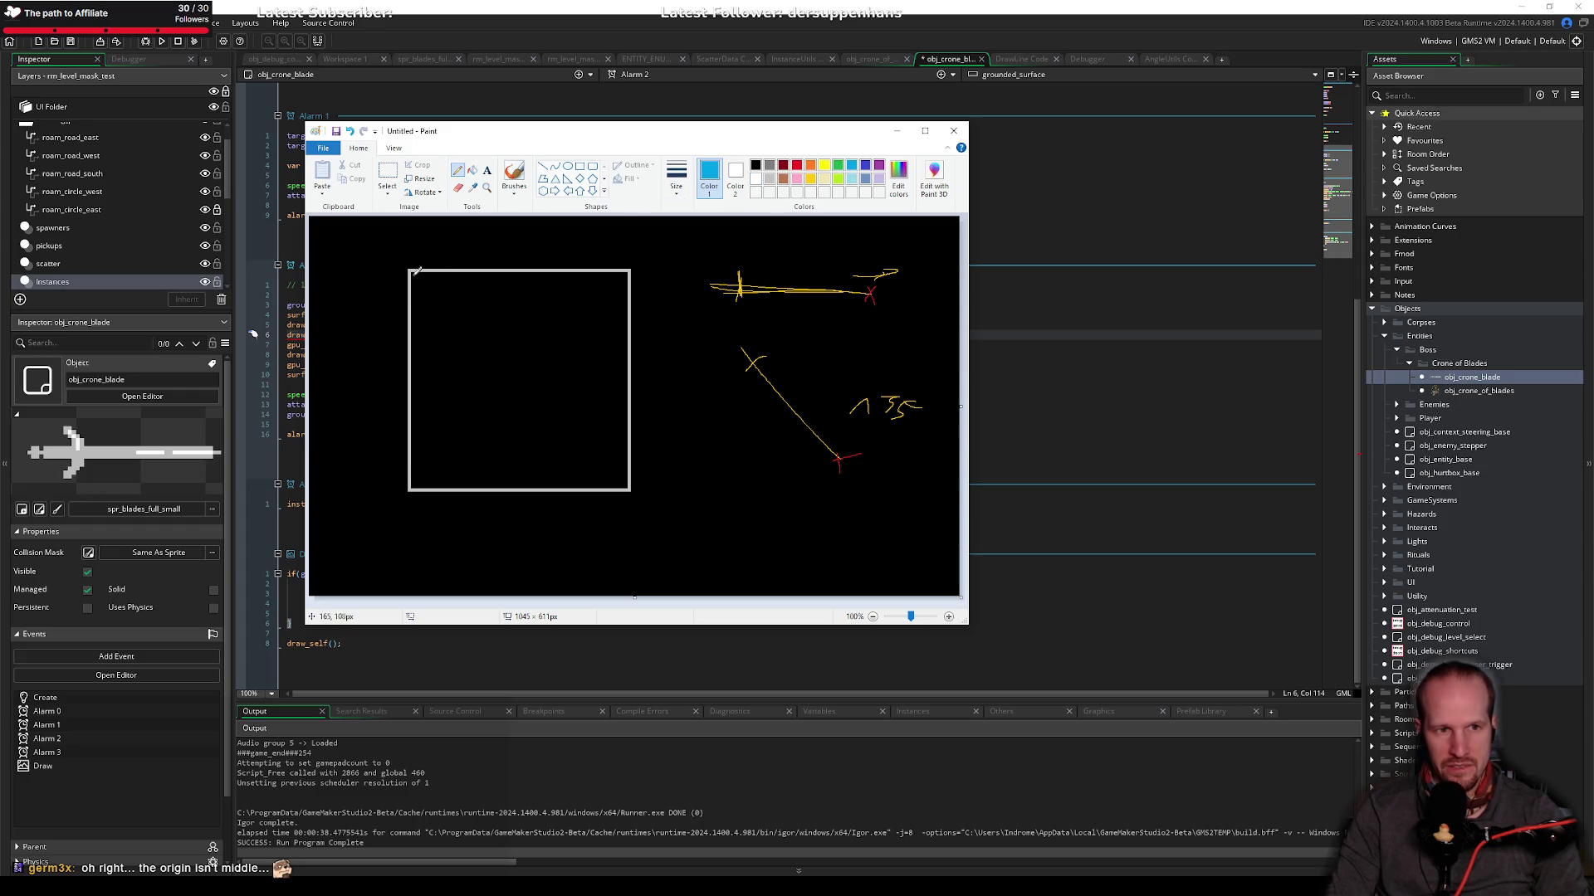
mouse_move(402, 264)
mouse_down()
mouse_move(418, 281)
mouse_move(400, 247)
mouse_move(448, 241)
mouse_move(428, 249)
mouse_up()
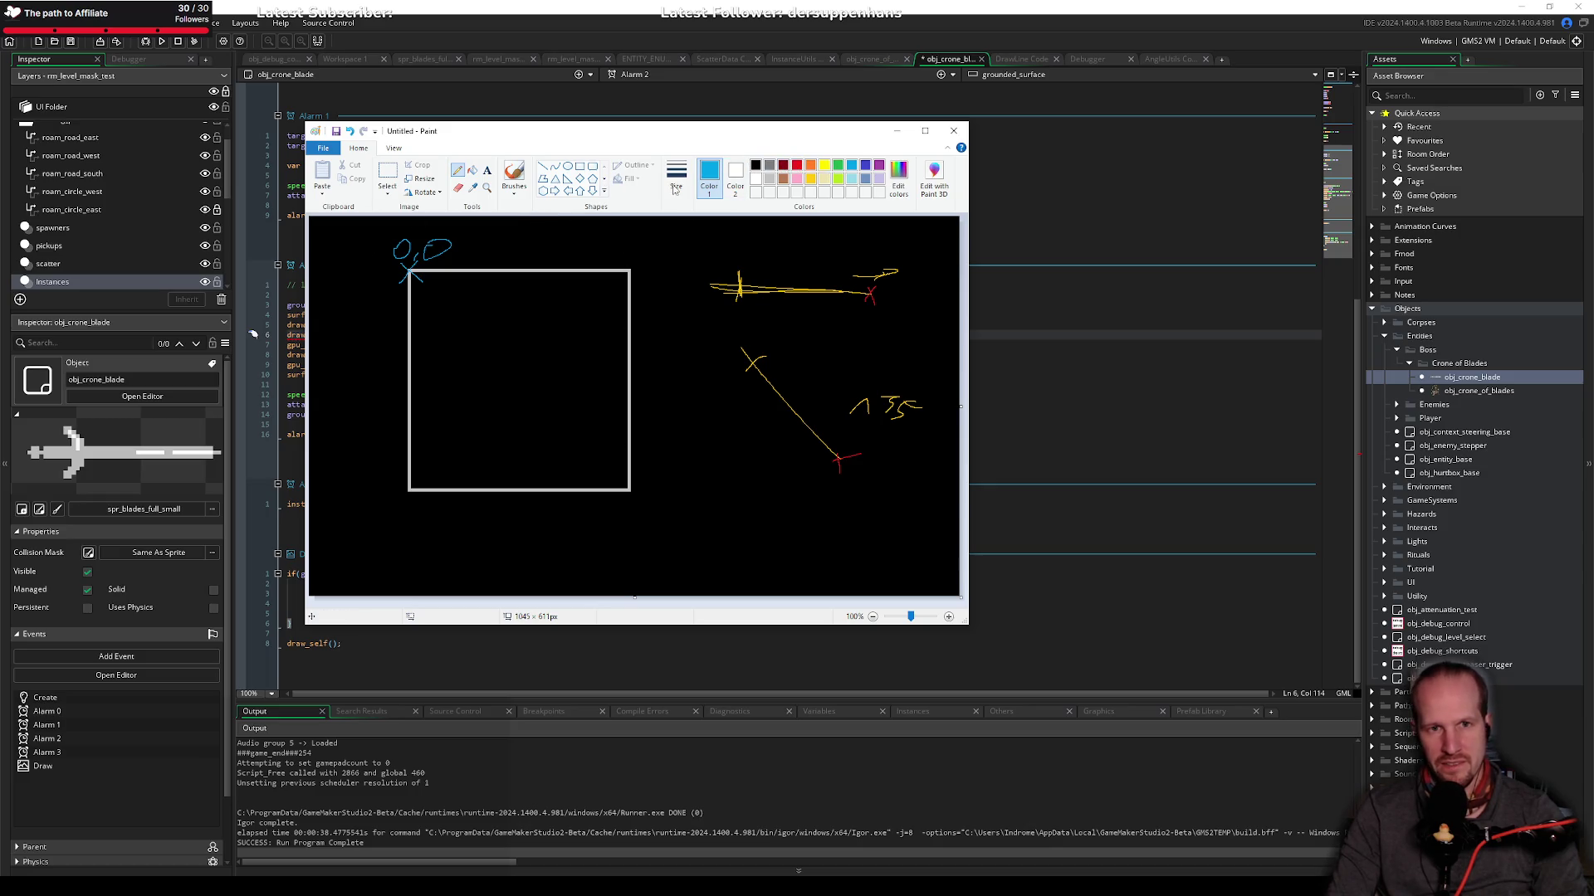
click(769, 178)
drag(525, 262, 555, 237)
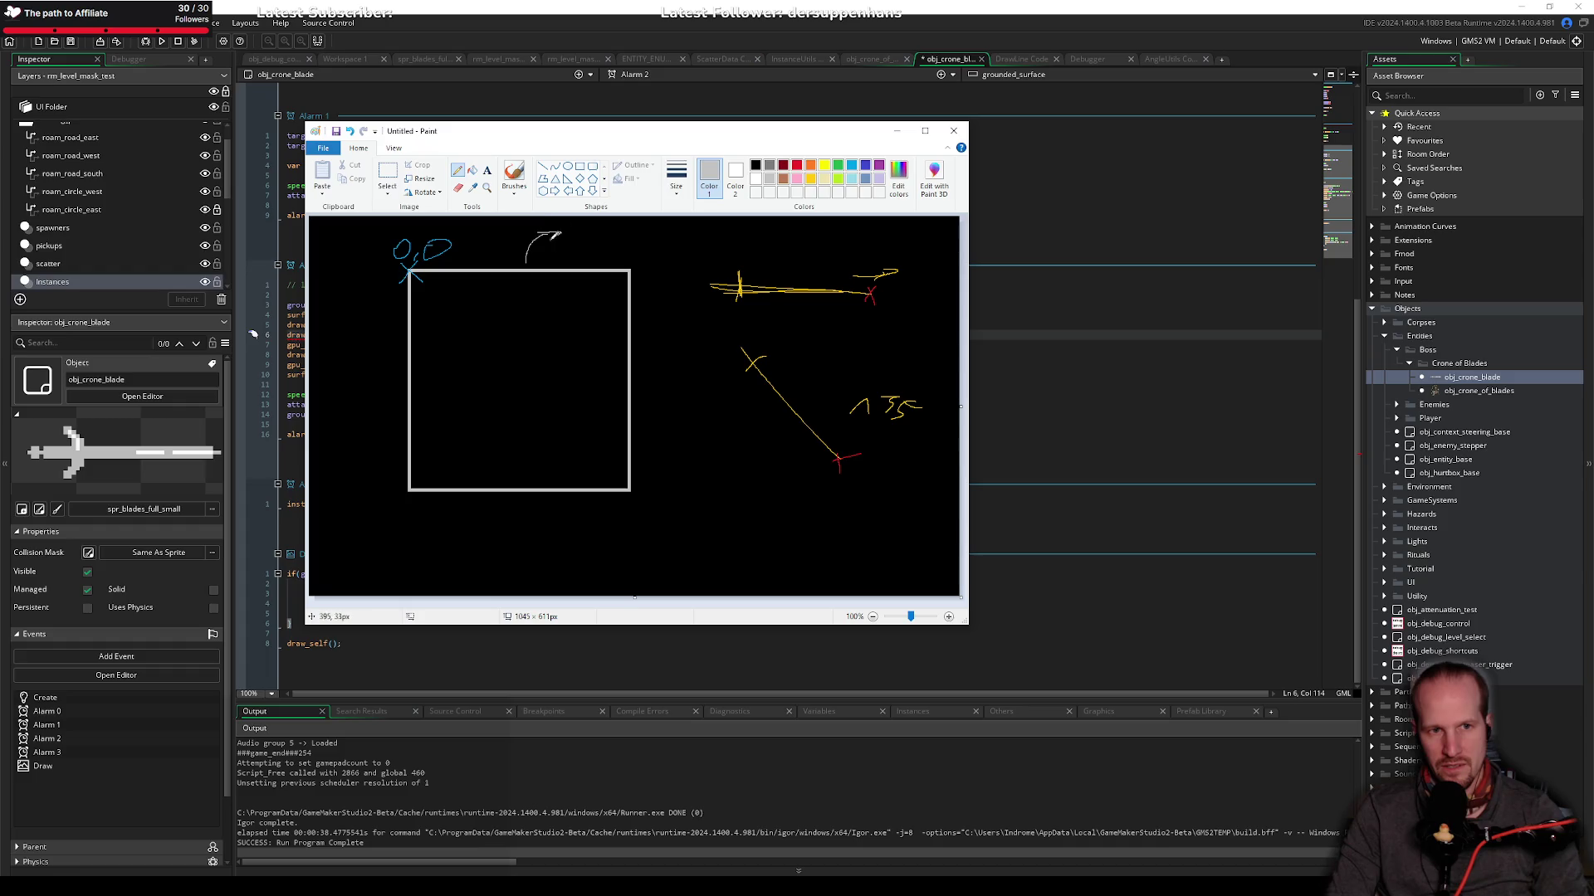
drag(501, 508, 533, 532)
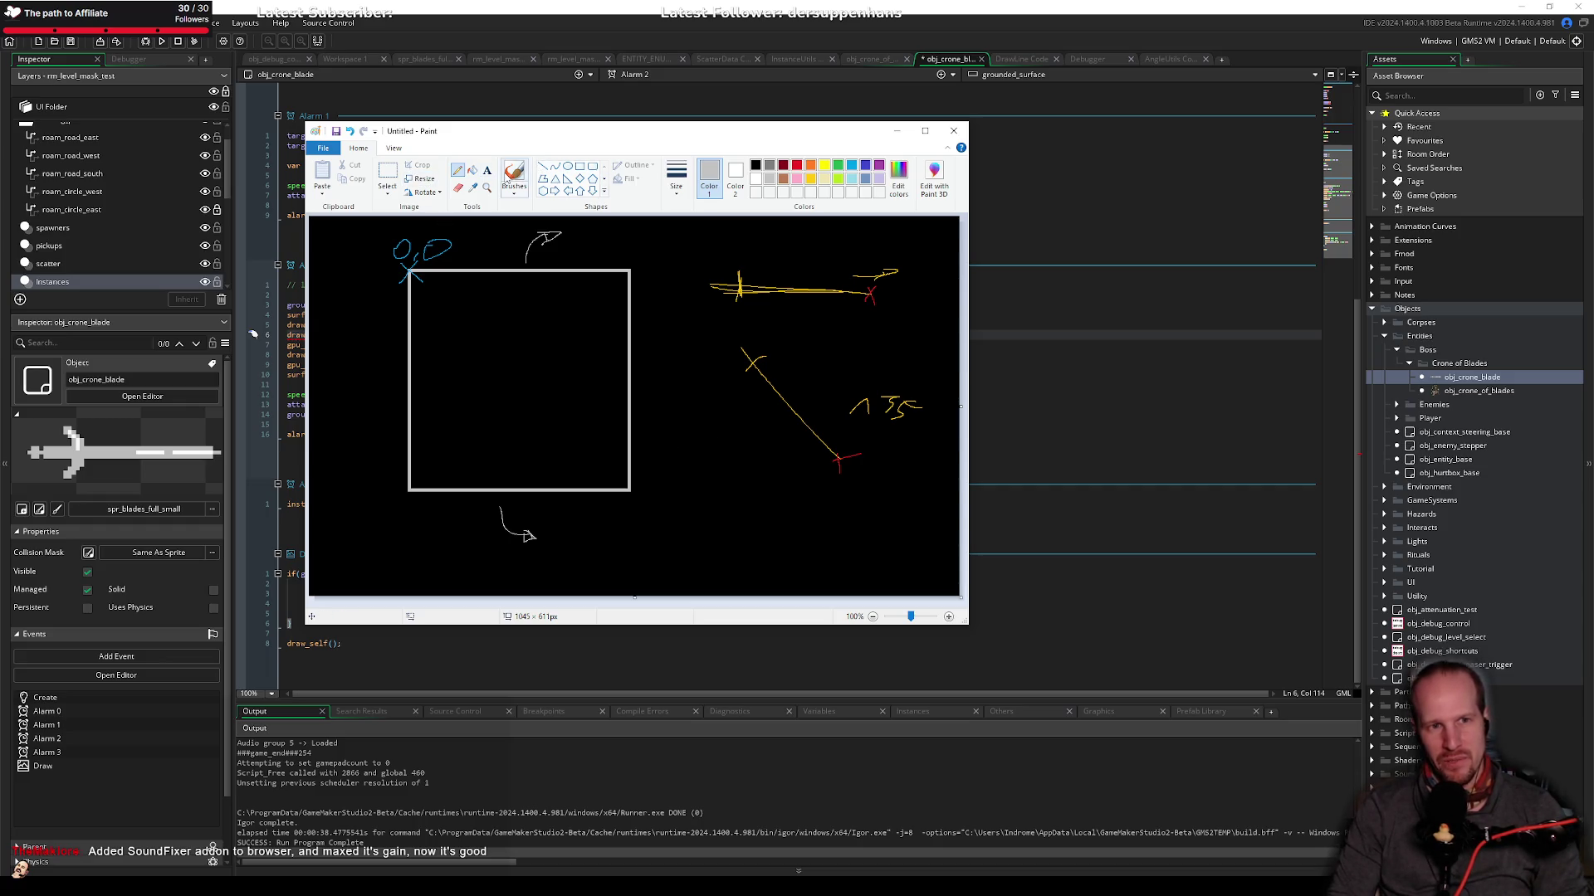
Step: Draw a gold diagonal blade inside the square and a gold line with a crossed end near the bottom
click(811, 179)
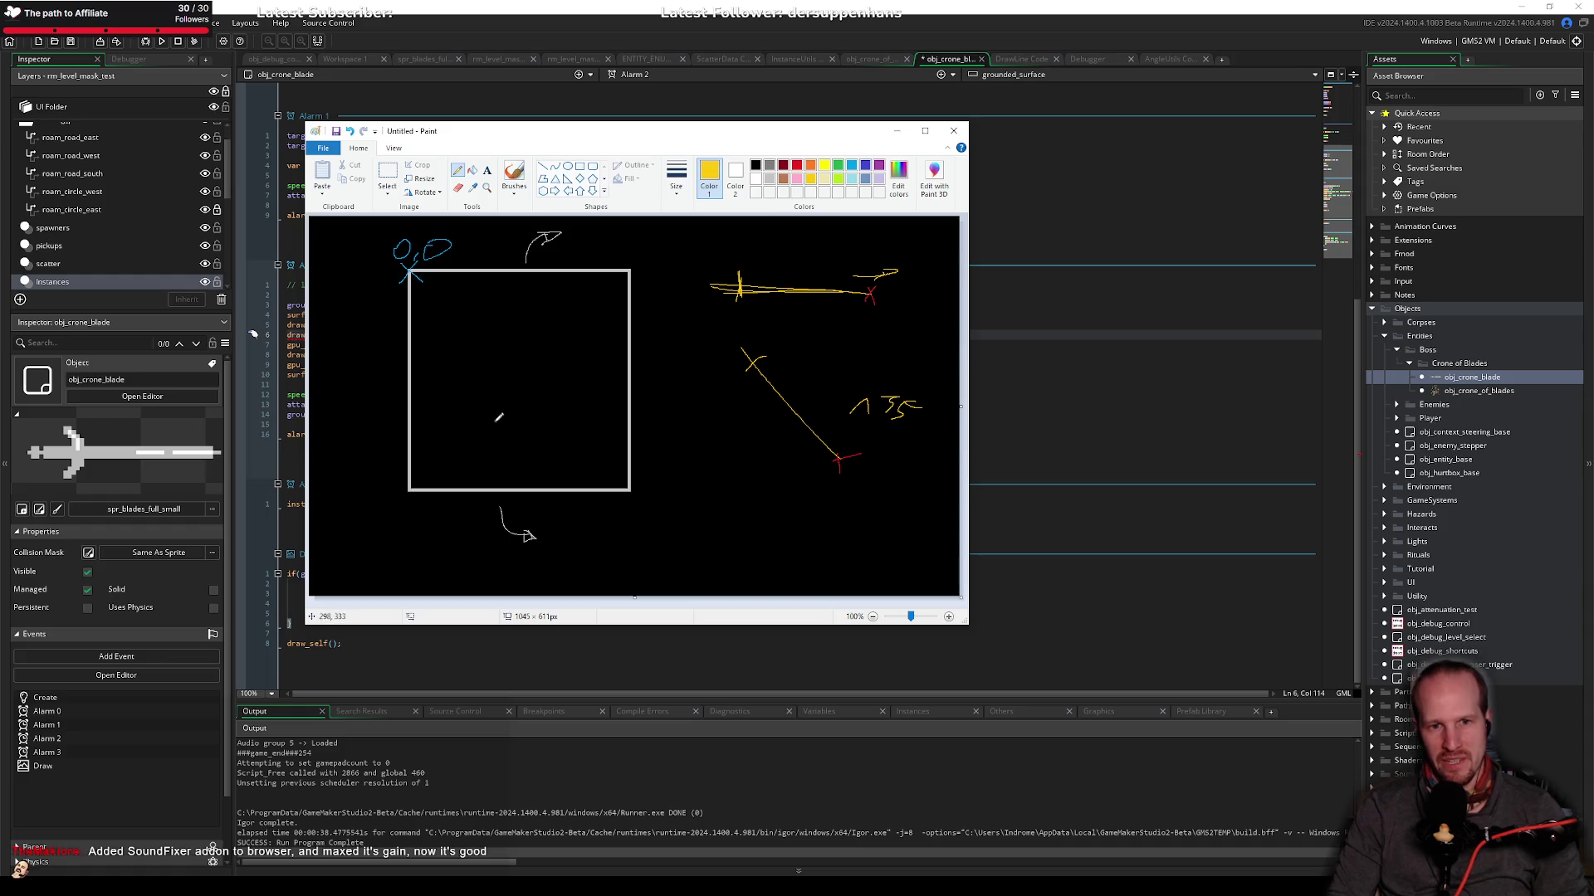
drag(469, 363, 555, 482)
mouse_move(680, 519)
mouse_down()
mouse_move(833, 519)
mouse_move(793, 529)
mouse_up()
key(ctrl+z)
key(ctrl+z)
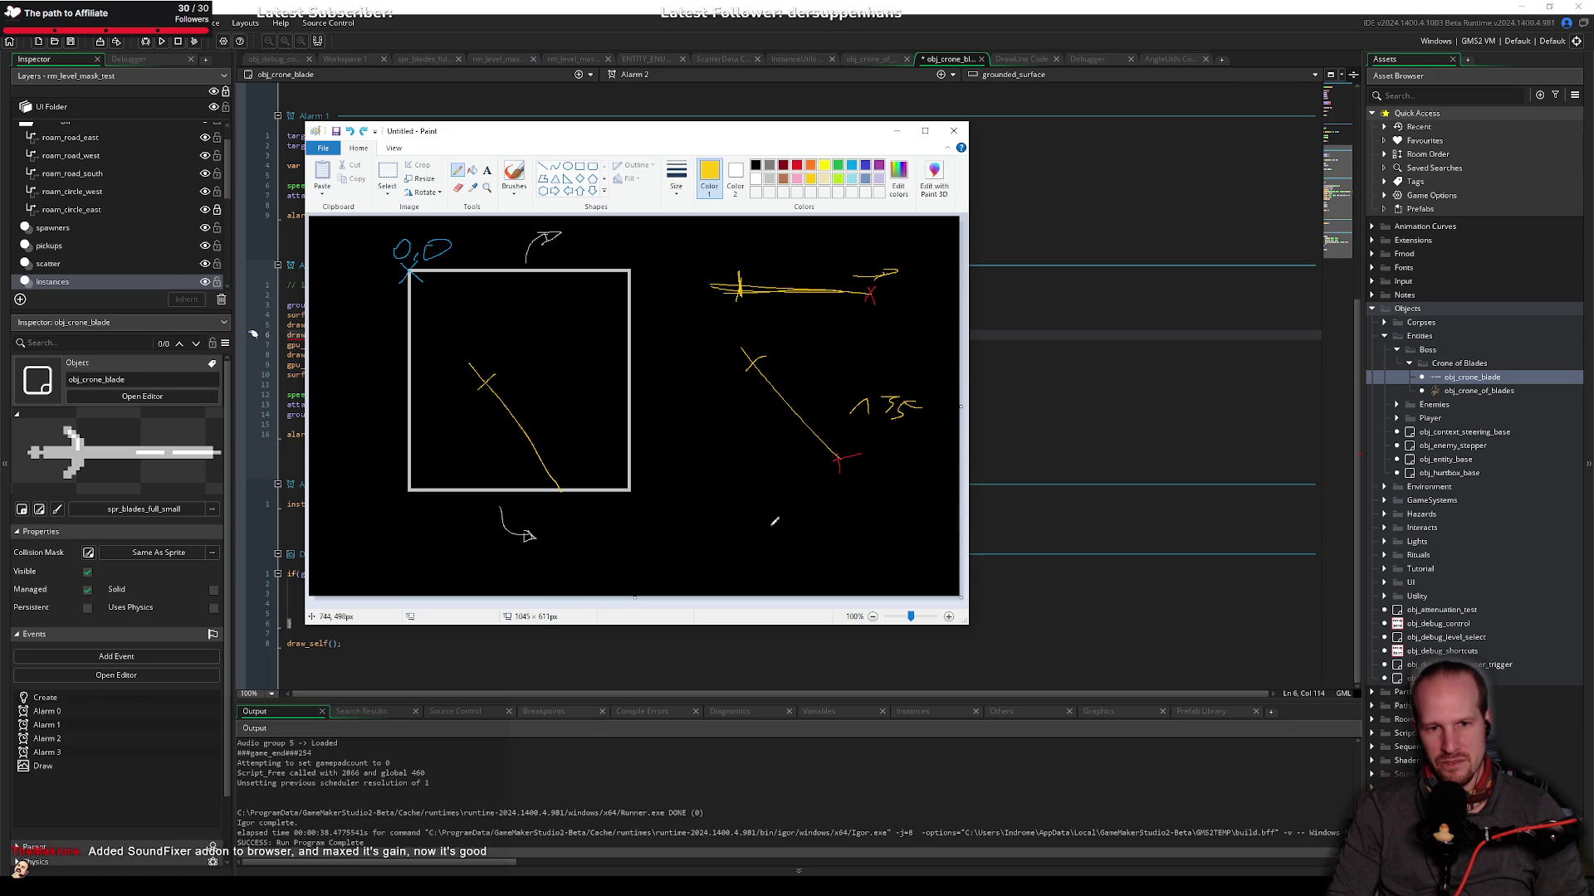
drag(674, 540, 754, 465)
drag(676, 509, 704, 541)
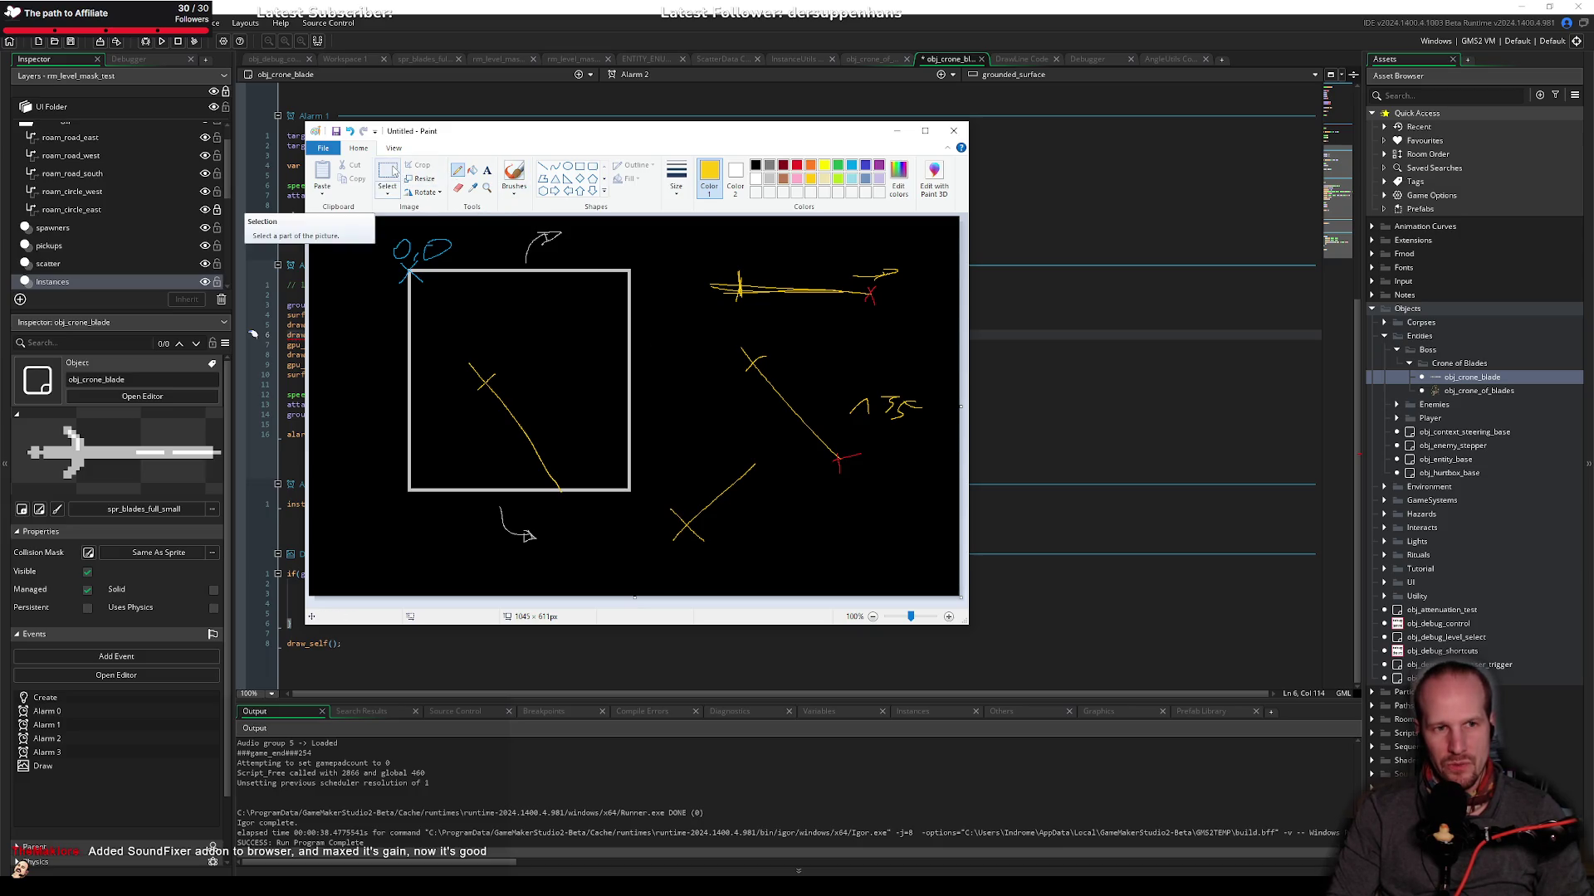
Step: Erase the whole canvas and fill it black again
key(ctrl+a)
key(Delete)
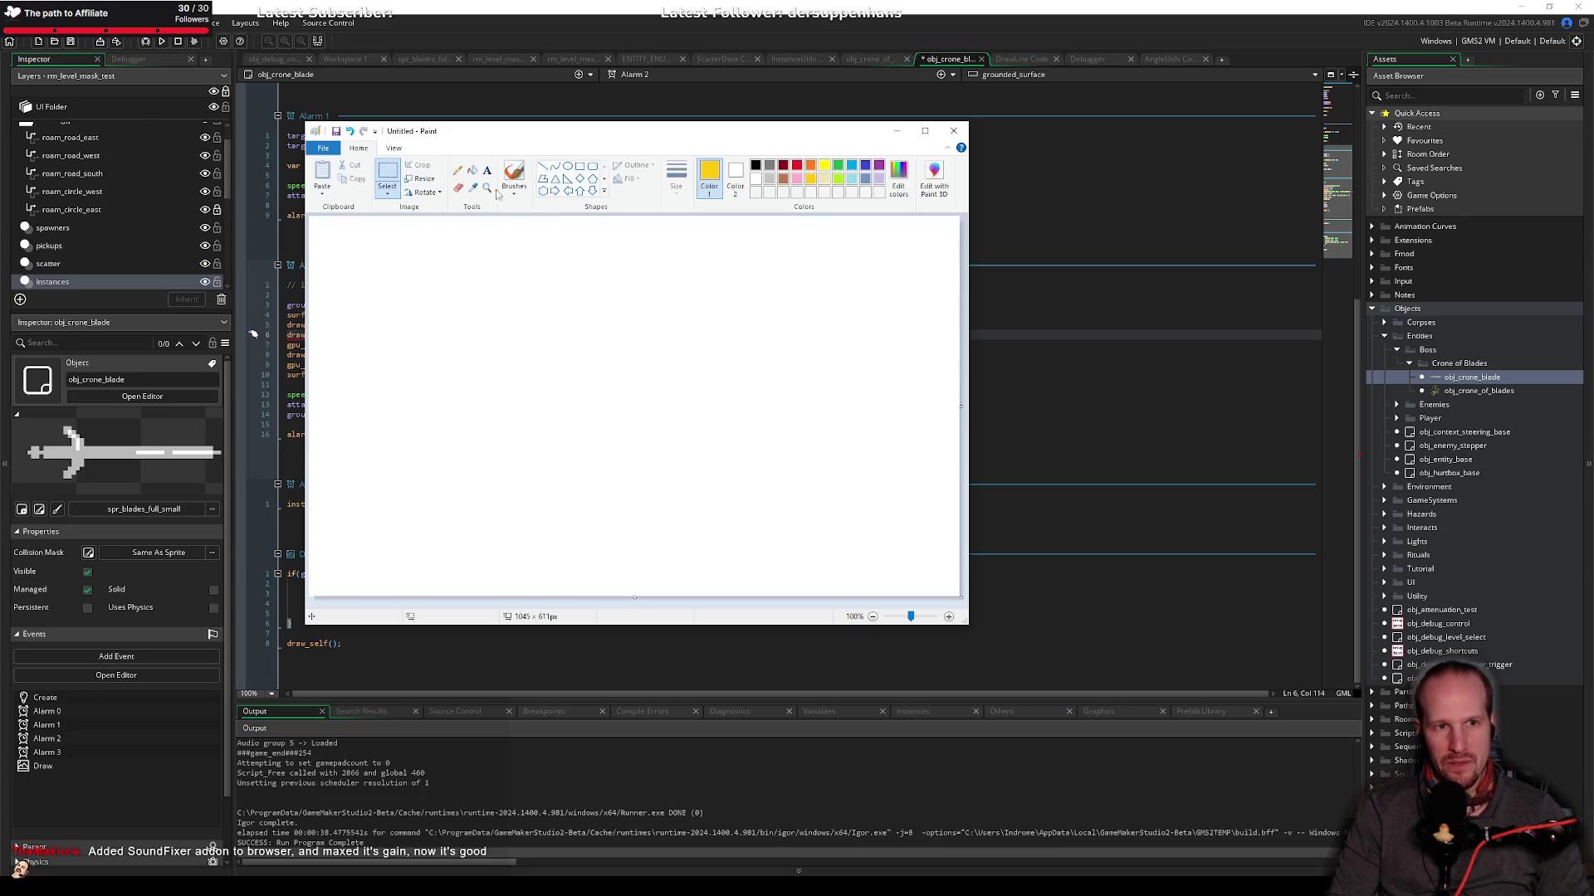
click(472, 170)
click(755, 165)
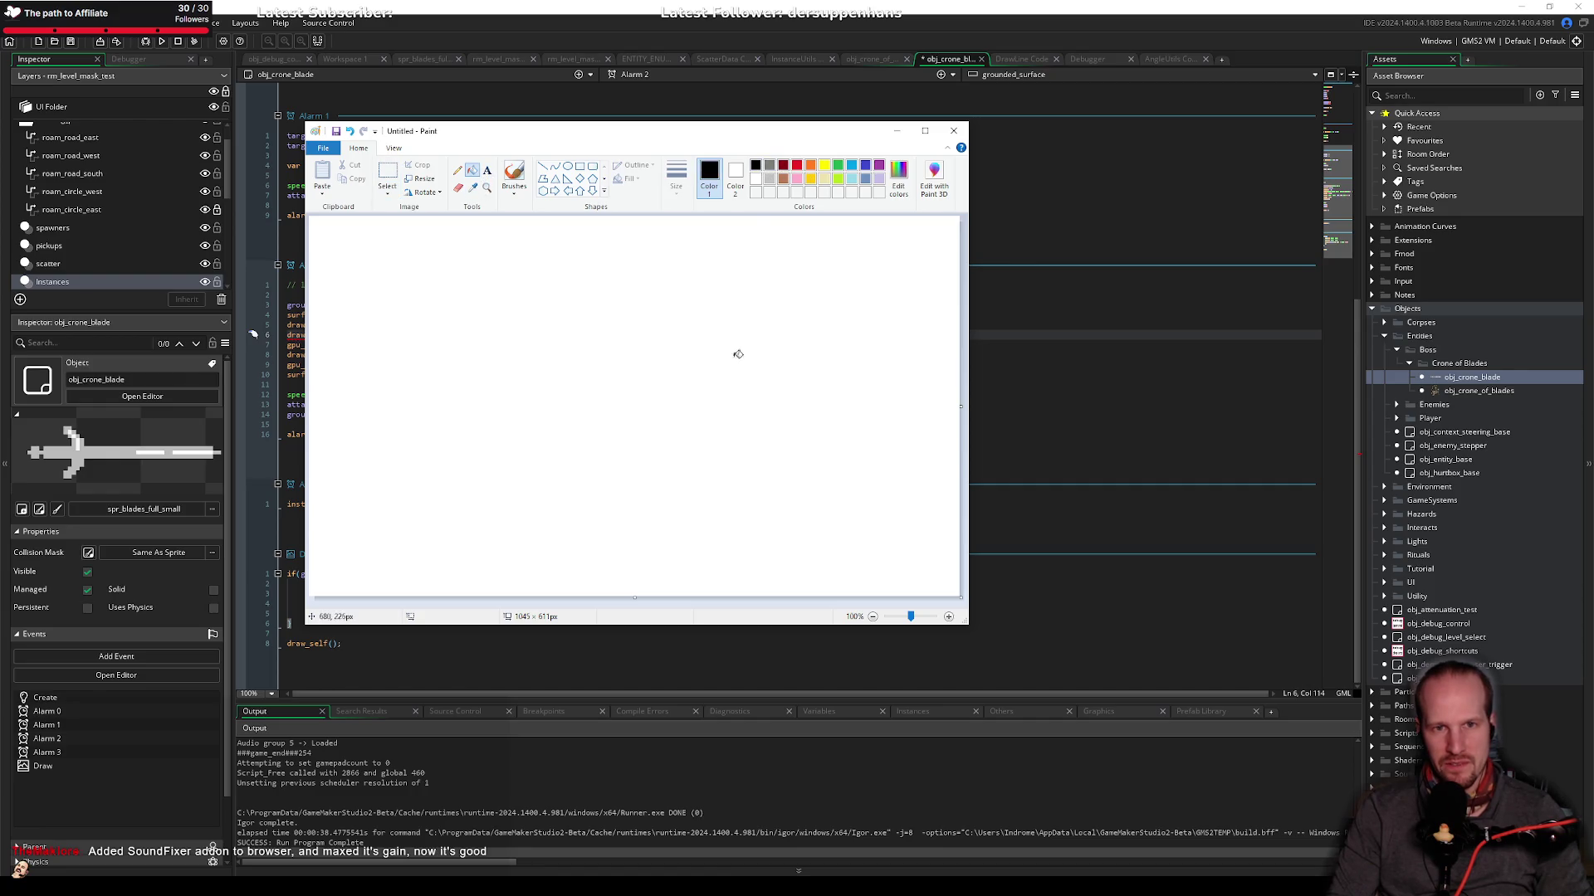
click(738, 355)
Step: Draw a gold line at bottom-left and a red X near centre, undoing a trial yellow line
click(457, 170)
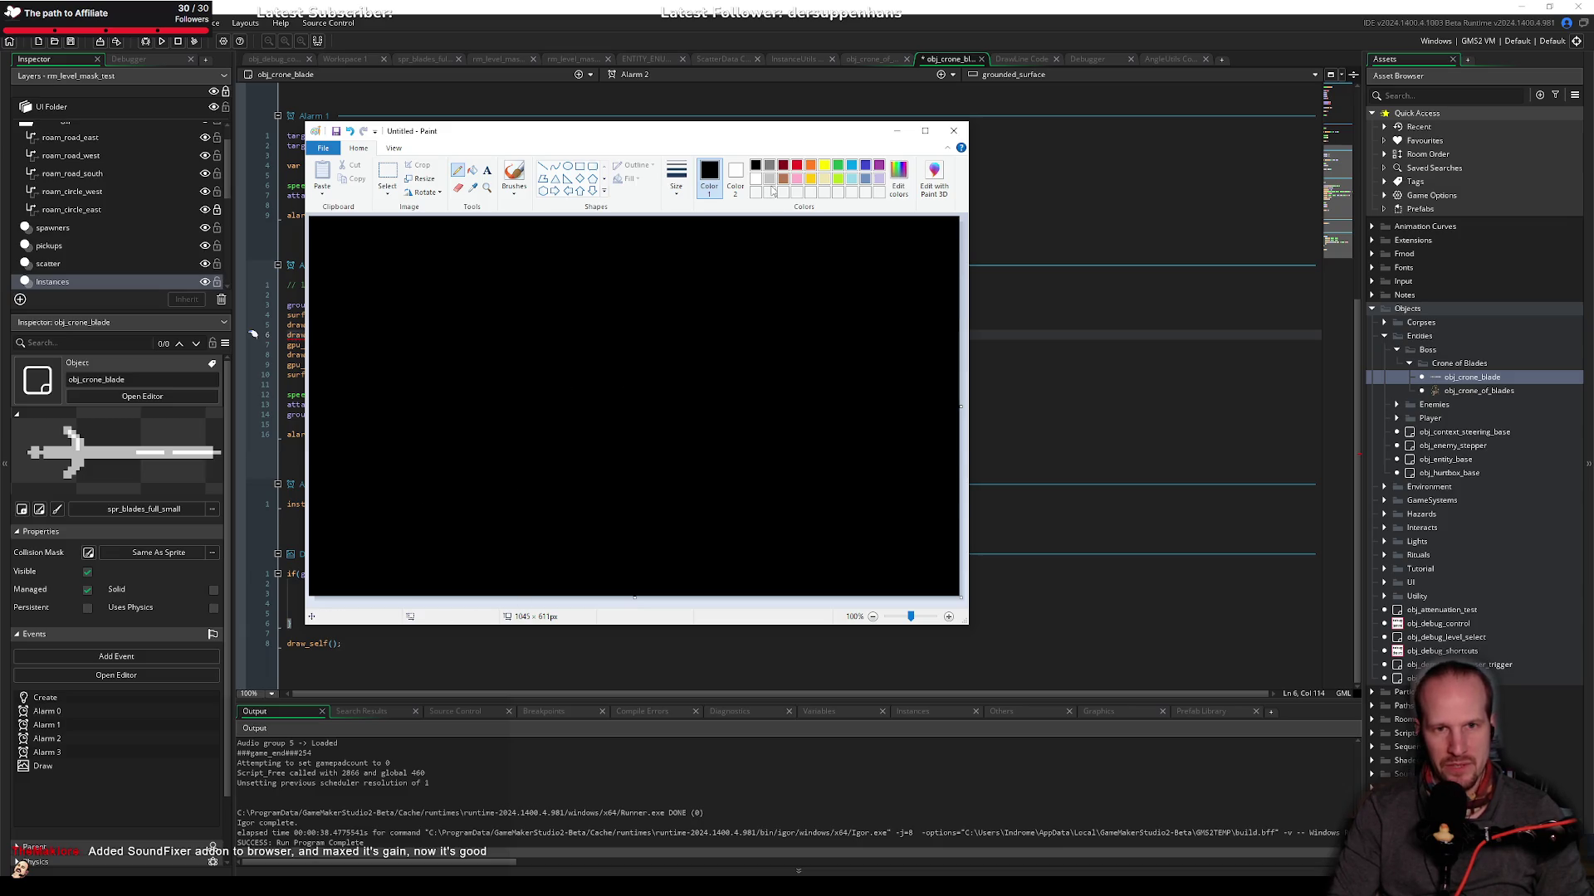
click(810, 178)
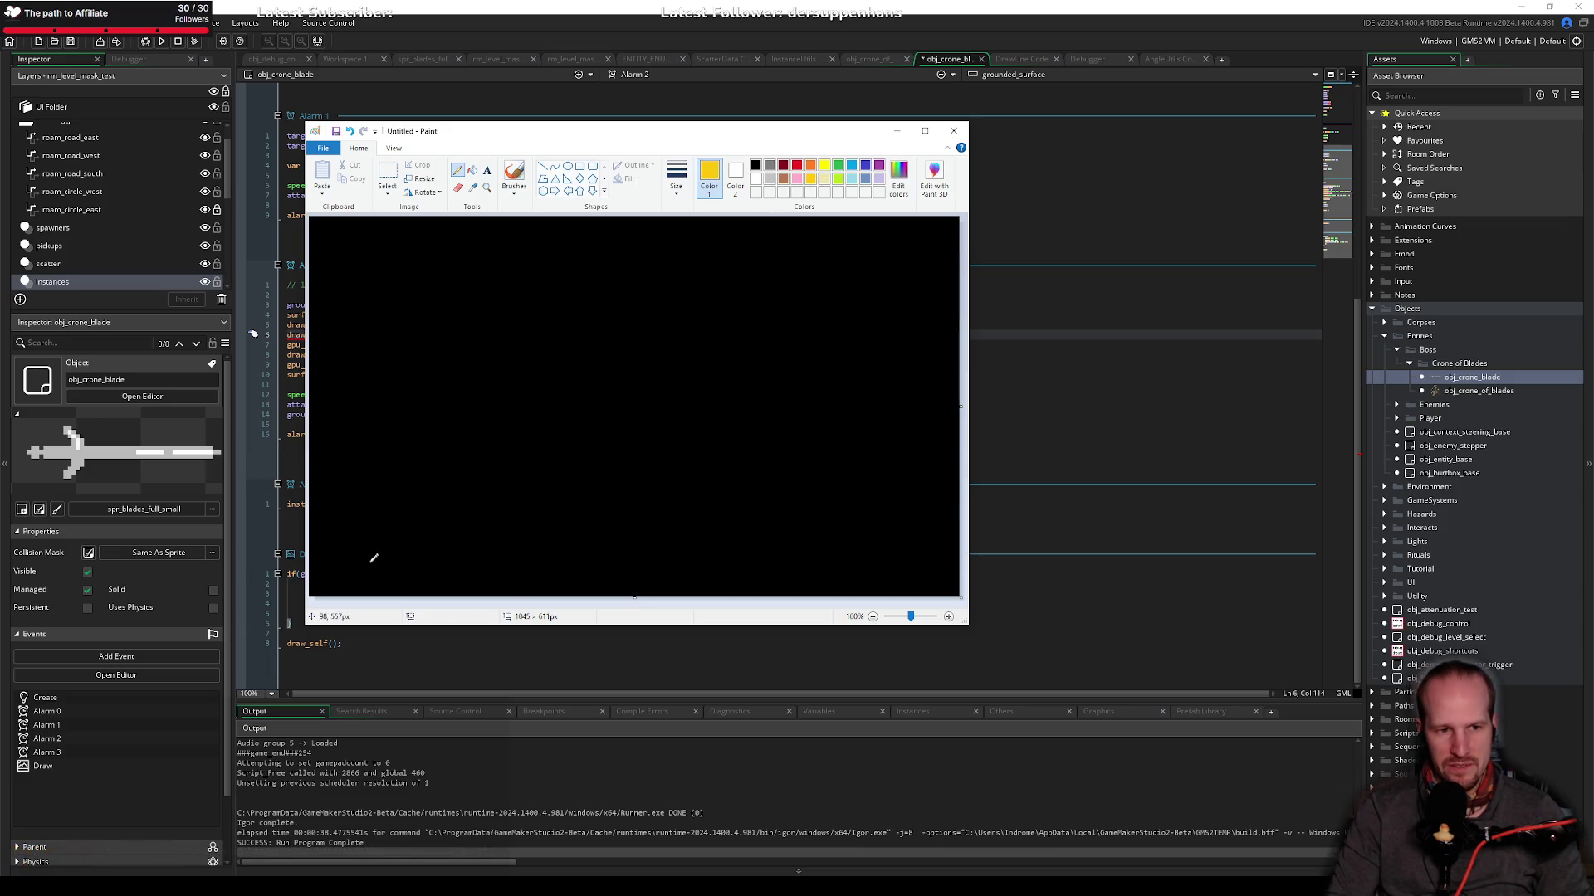
mouse_move(370, 561)
mouse_down()
mouse_move(419, 514)
mouse_move(358, 573)
mouse_up()
click(797, 165)
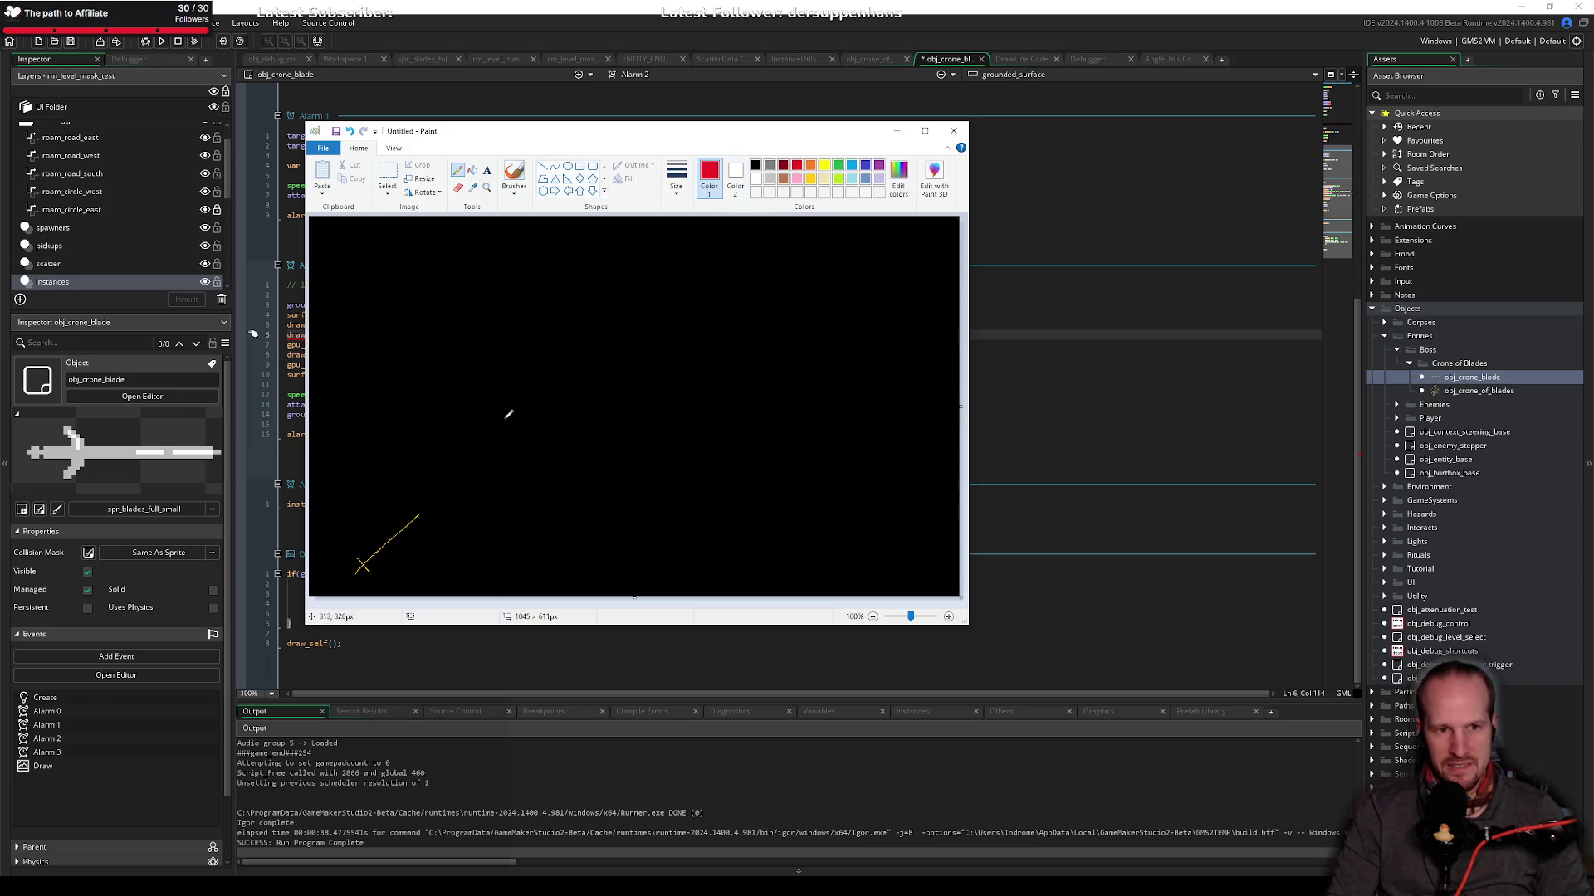
drag(506, 419, 523, 435)
drag(523, 419, 505, 435)
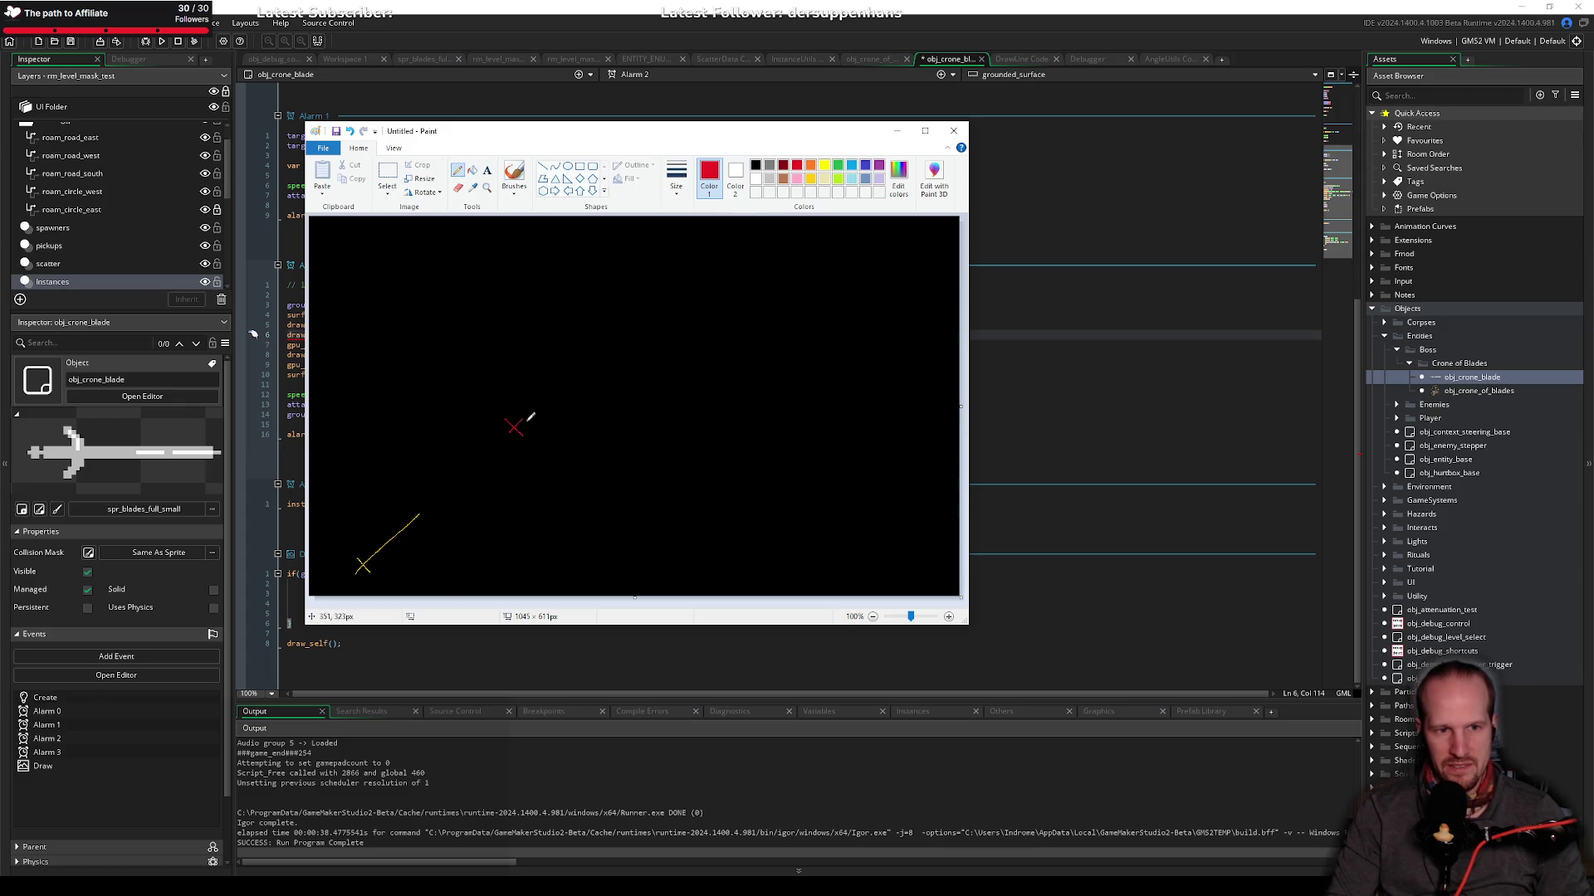
click(811, 179)
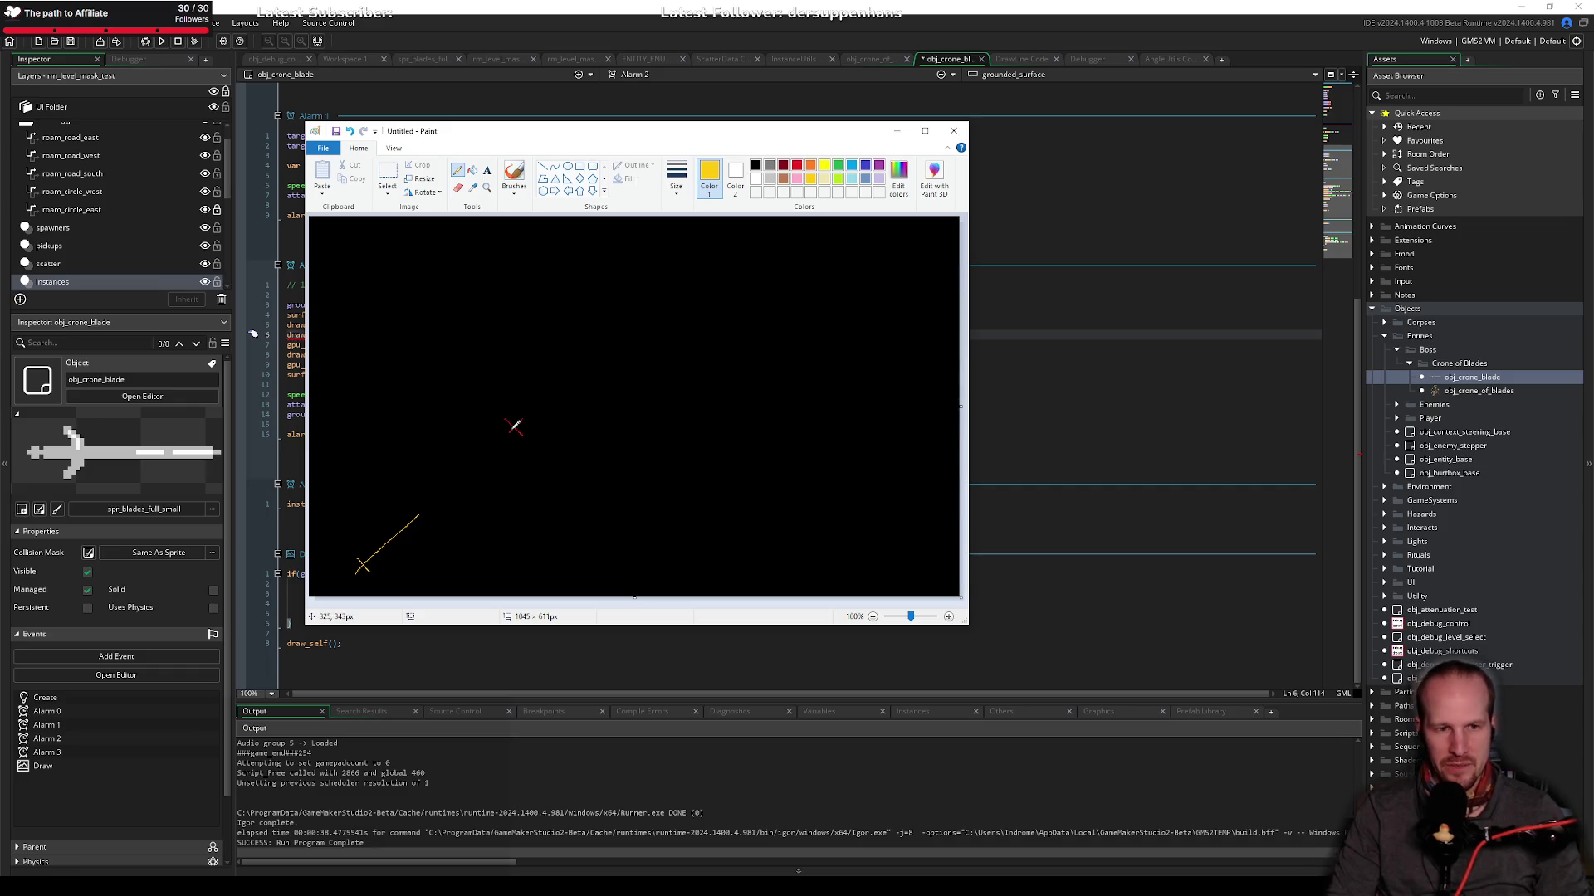
drag(512, 430, 488, 468)
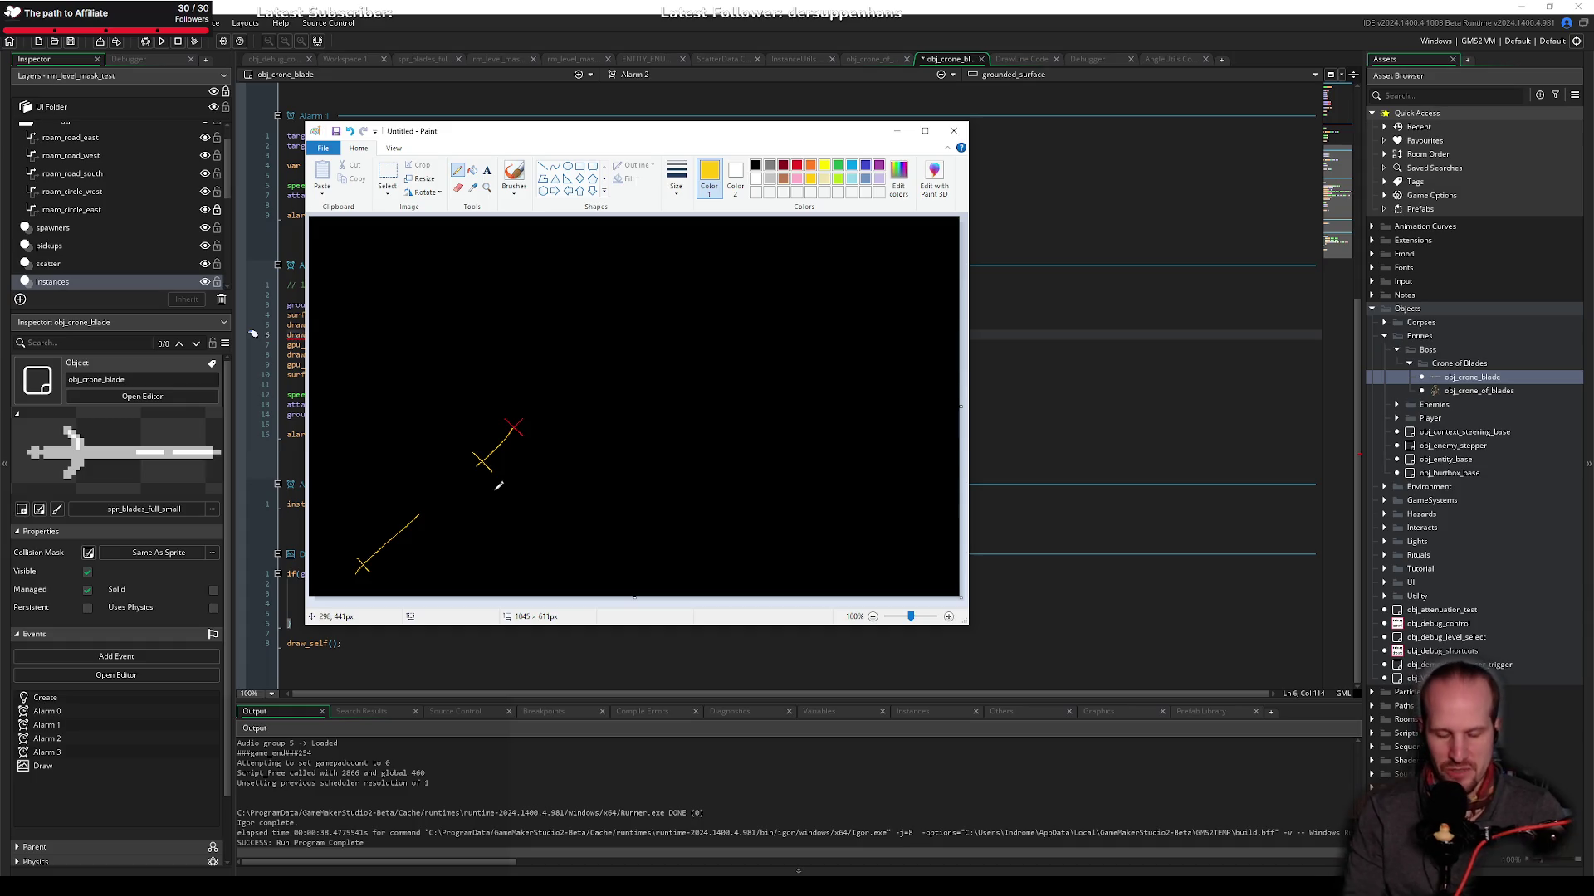
key(ctrl+z)
key(ctrl+z)
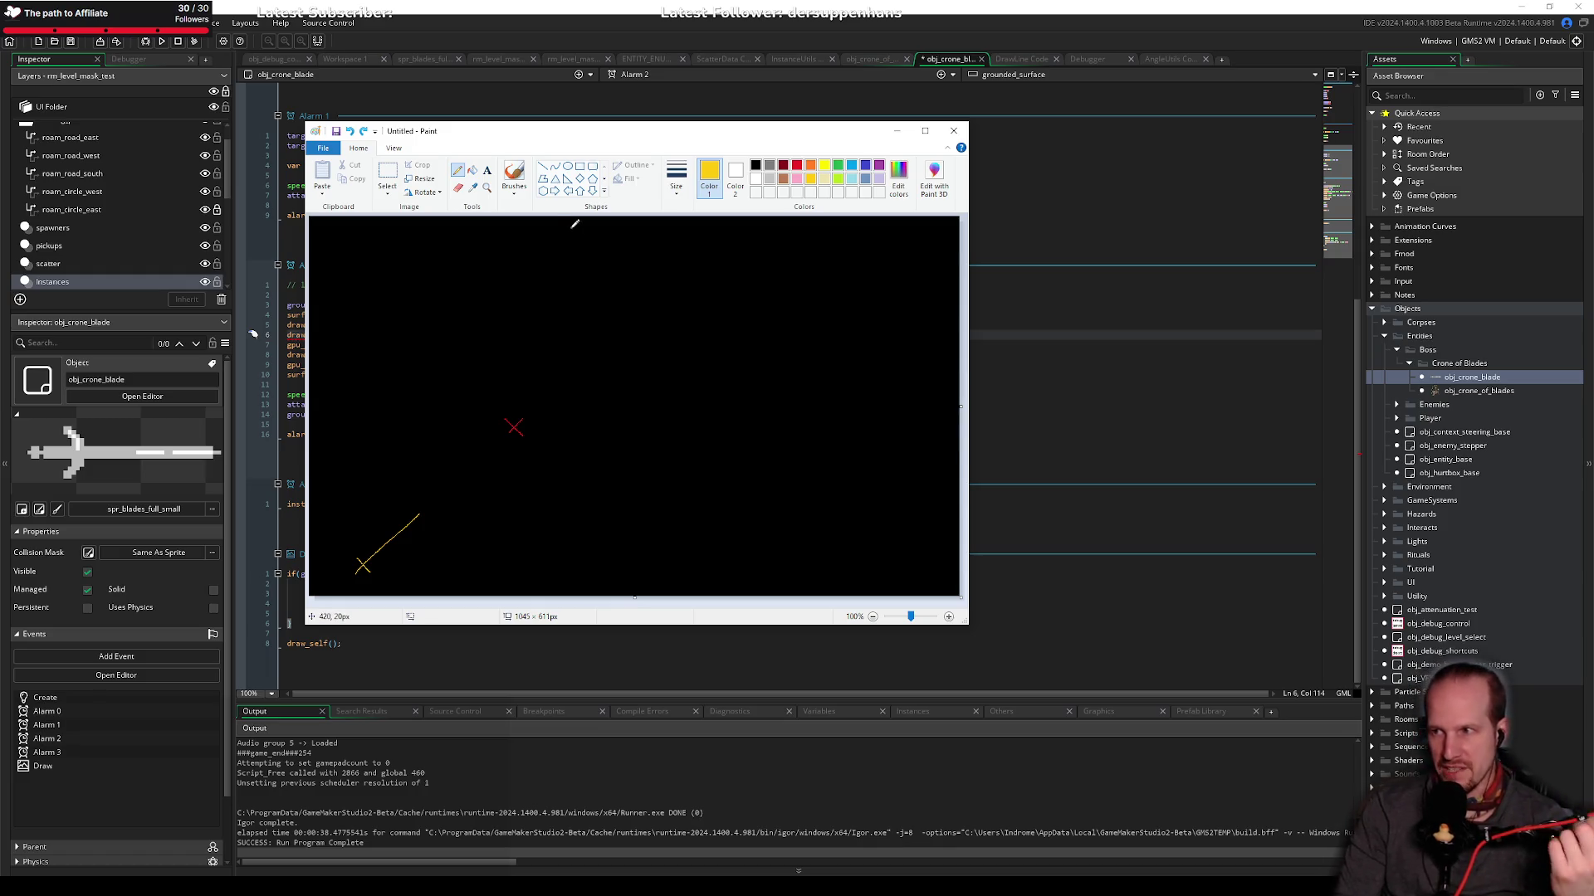
Step: Draw a red circle right of the X and a green triangle at right
click(797, 164)
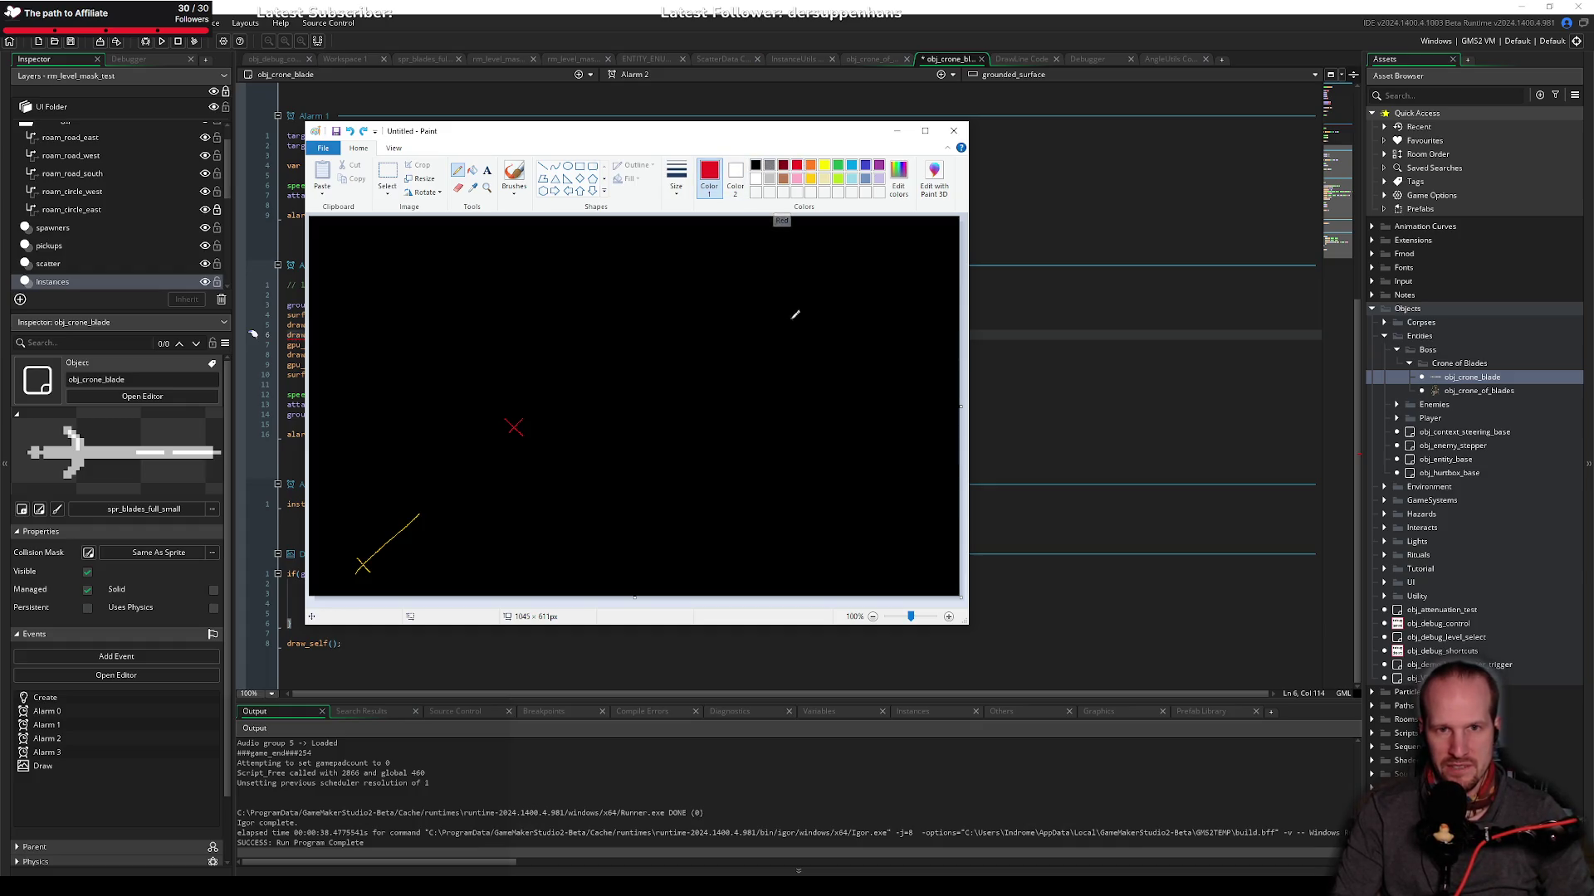
drag(641, 409, 645, 413)
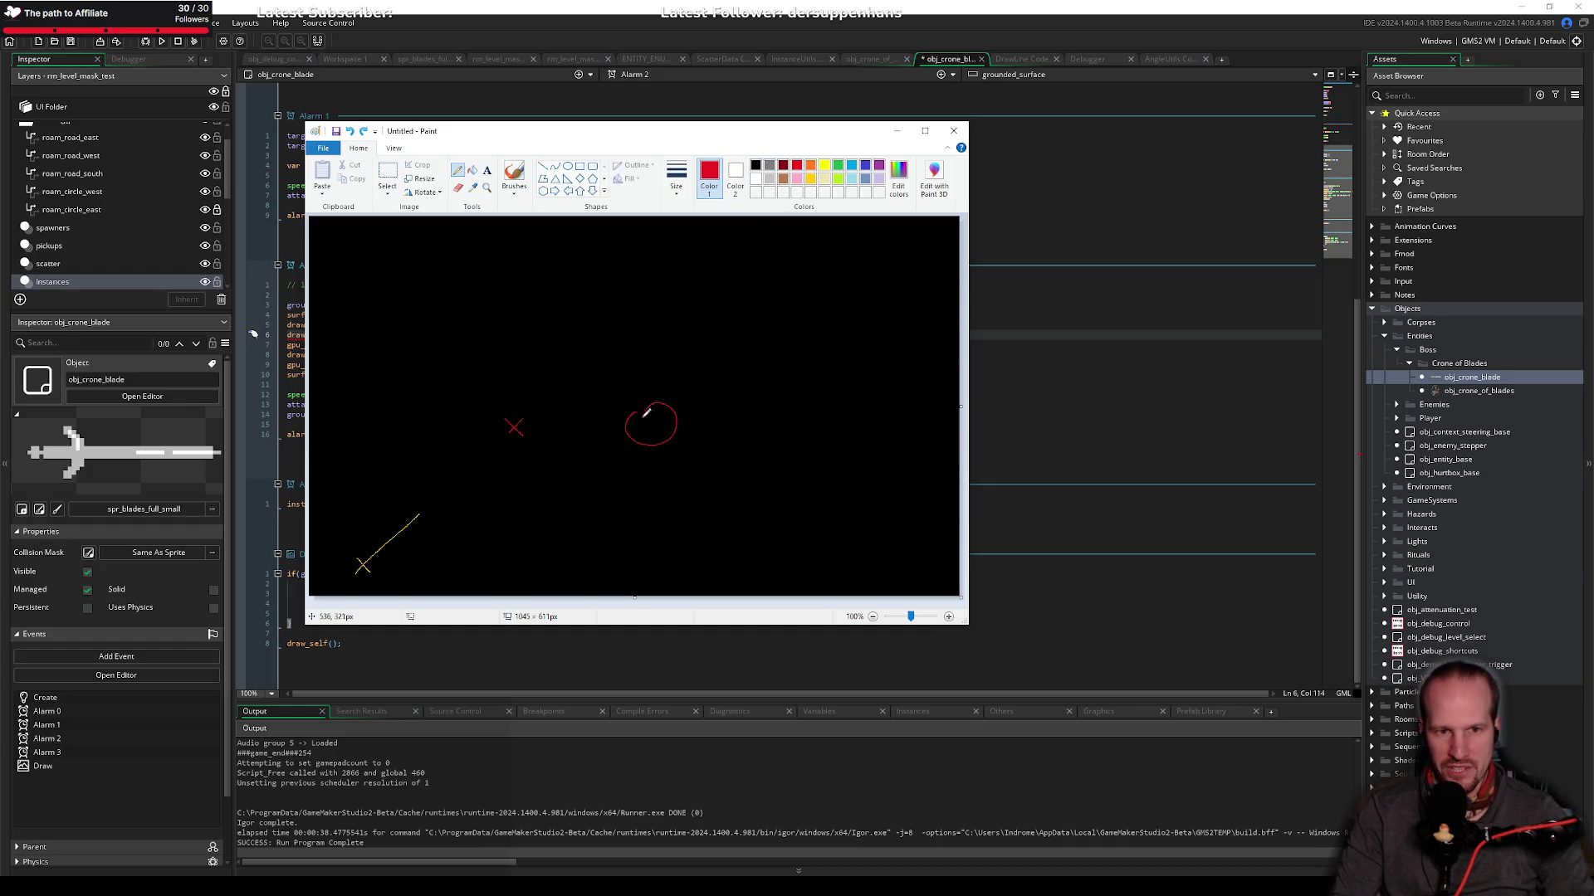
click(811, 178)
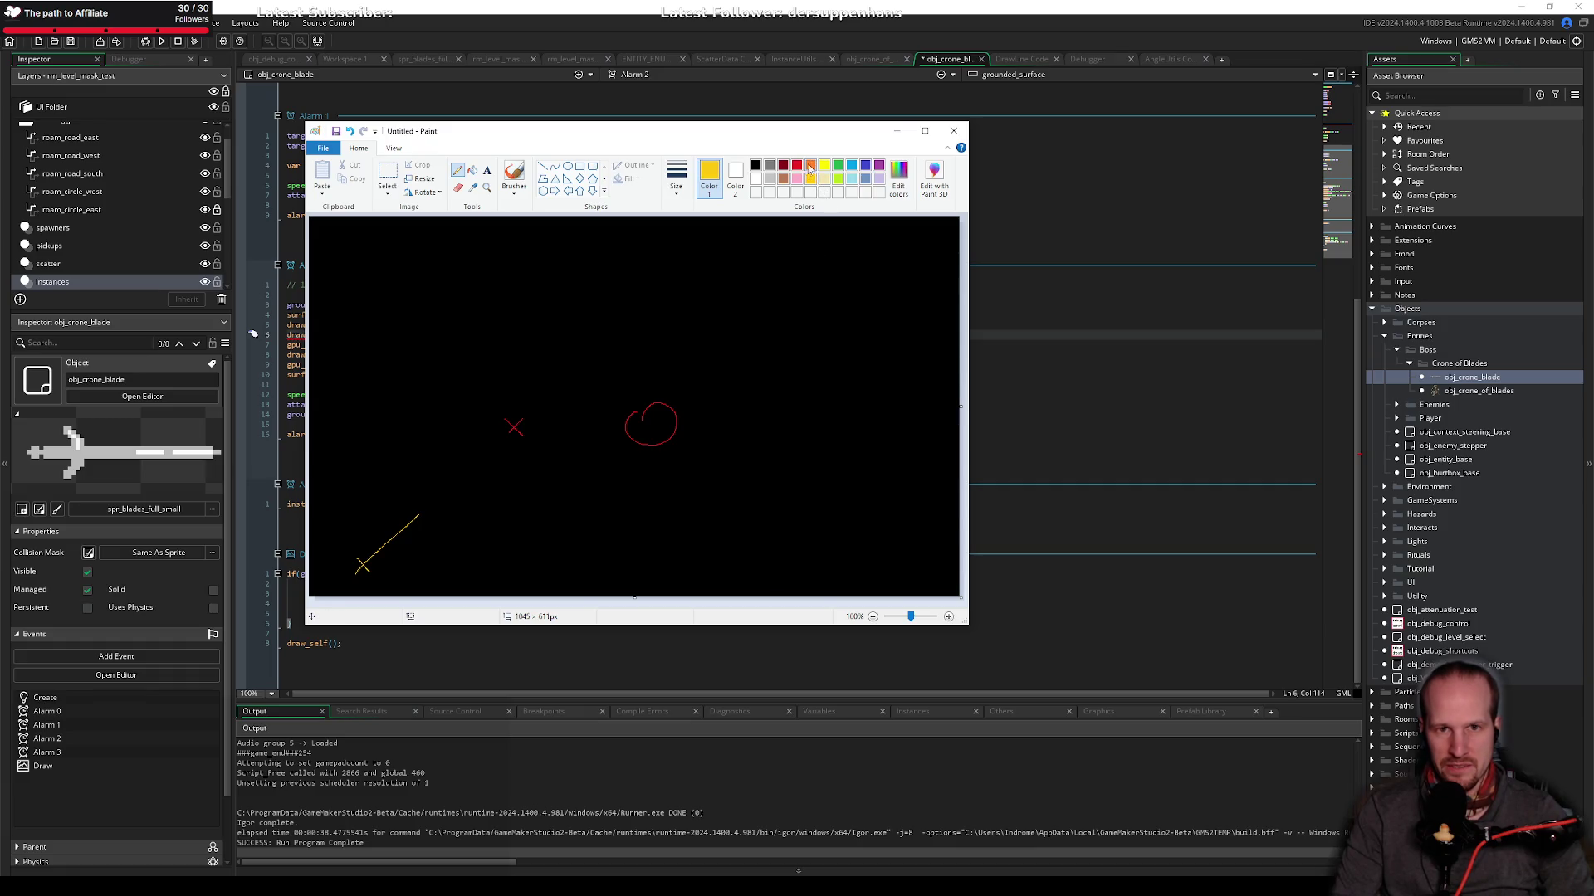
click(838, 165)
drag(792, 289, 776, 320)
key(ctrl+z)
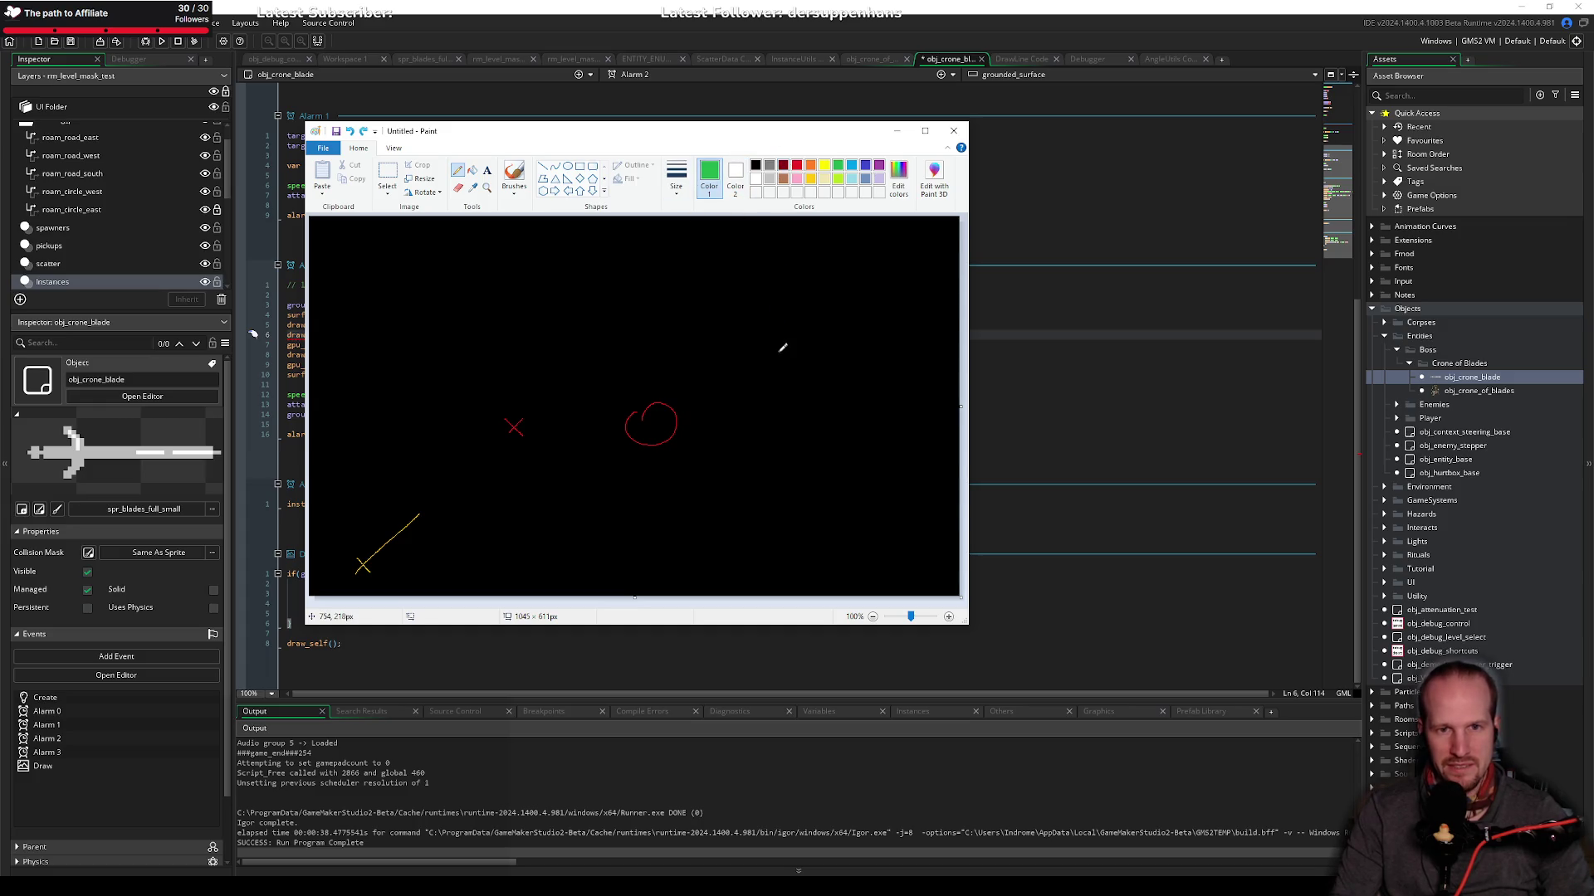
drag(828, 362, 816, 339)
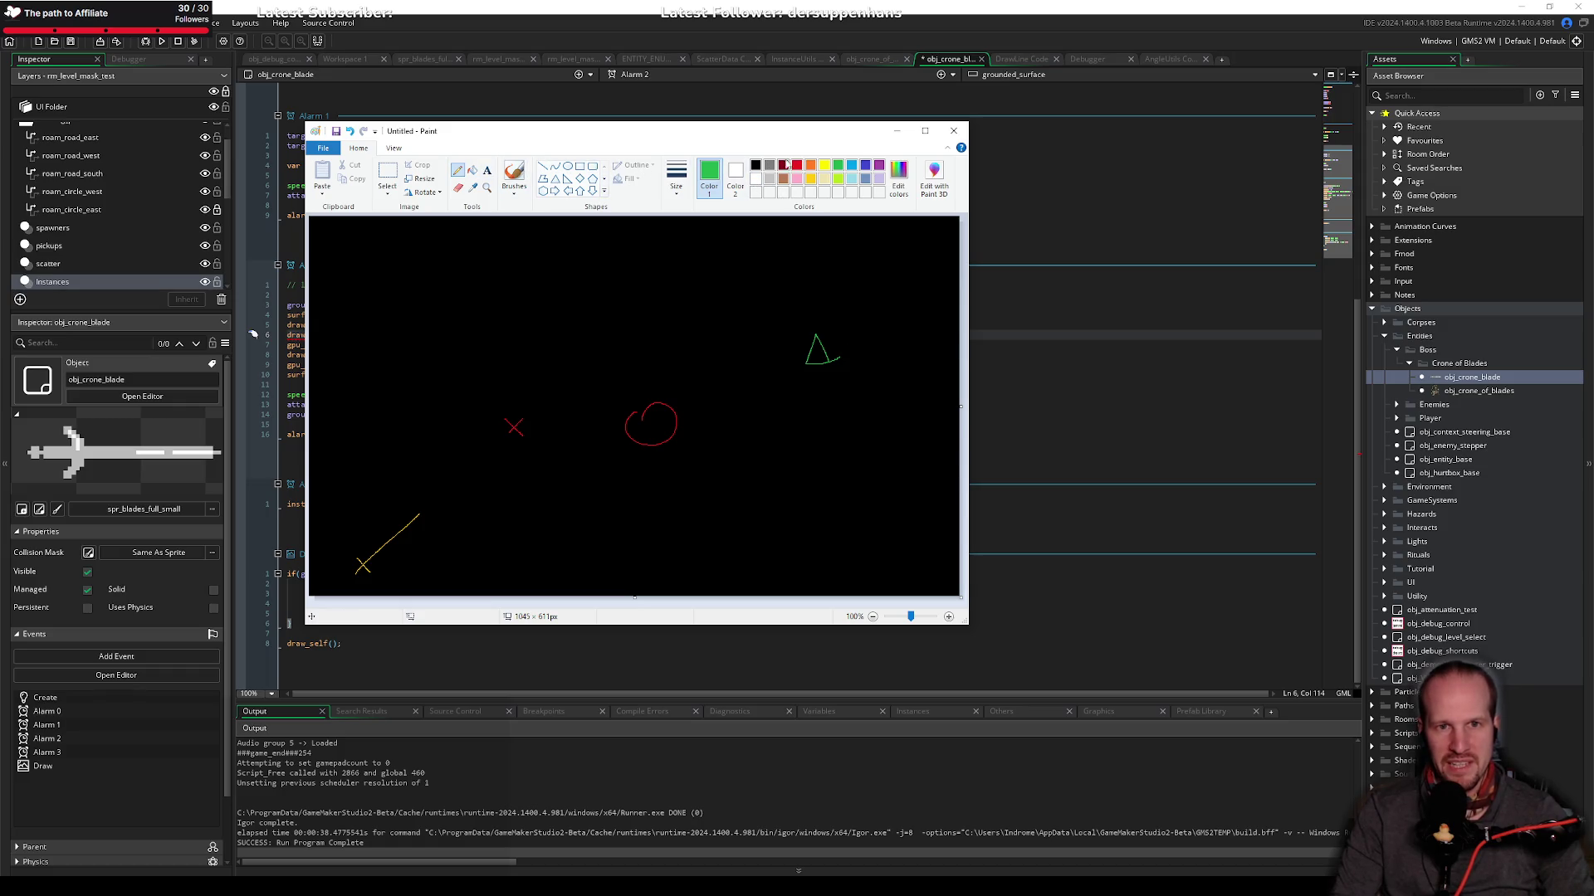
Step: Add a yellow curve rising from the red circle and yellow blade strokes across the green triangle
click(811, 179)
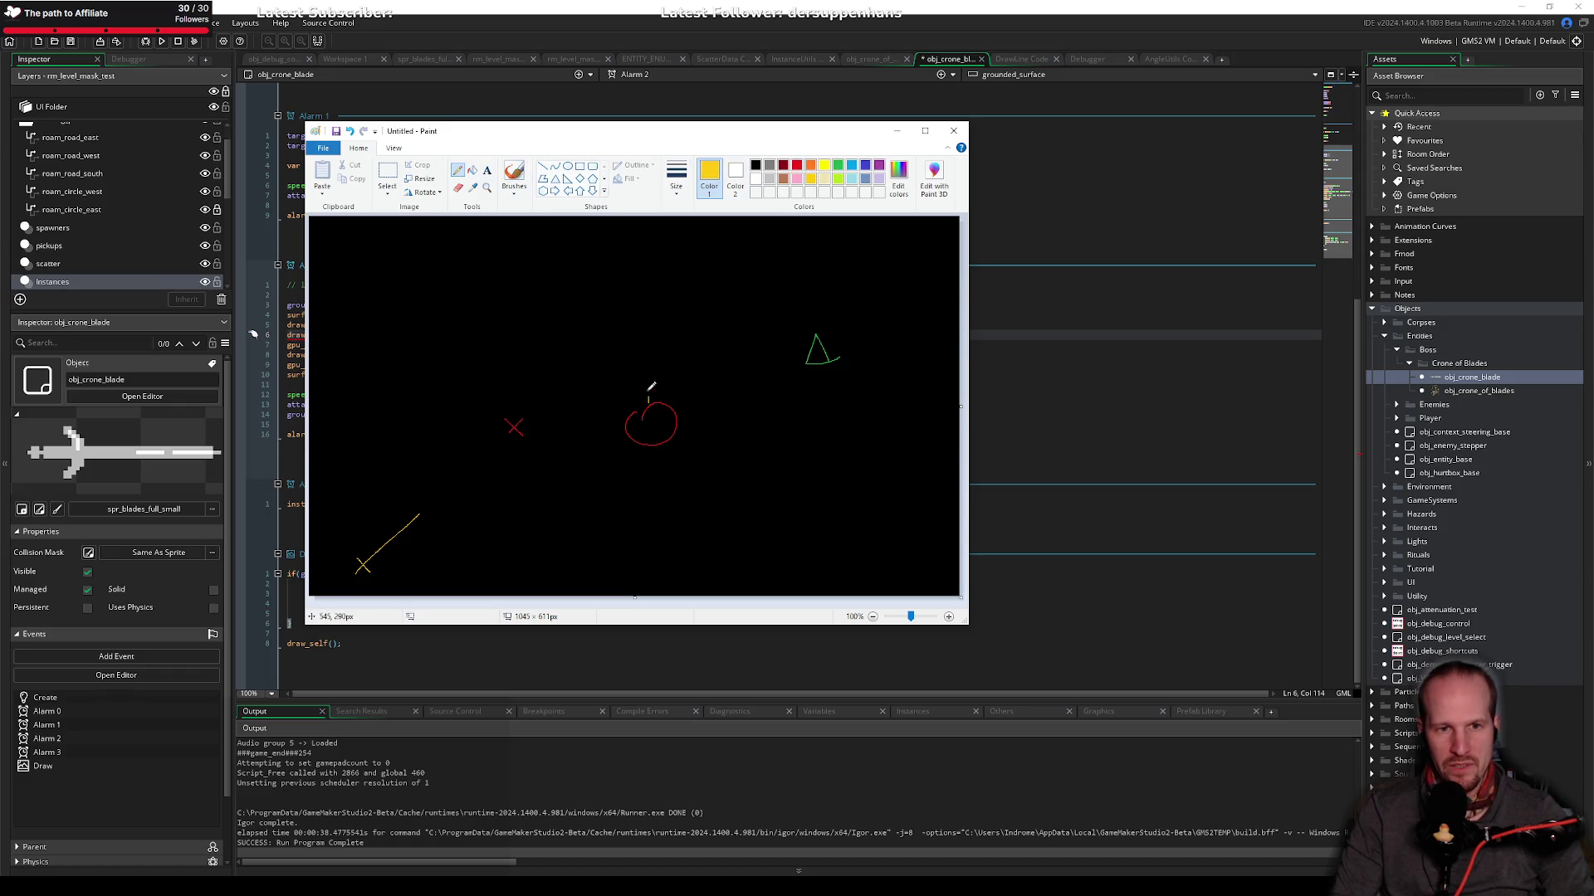
drag(651, 310, 674, 233)
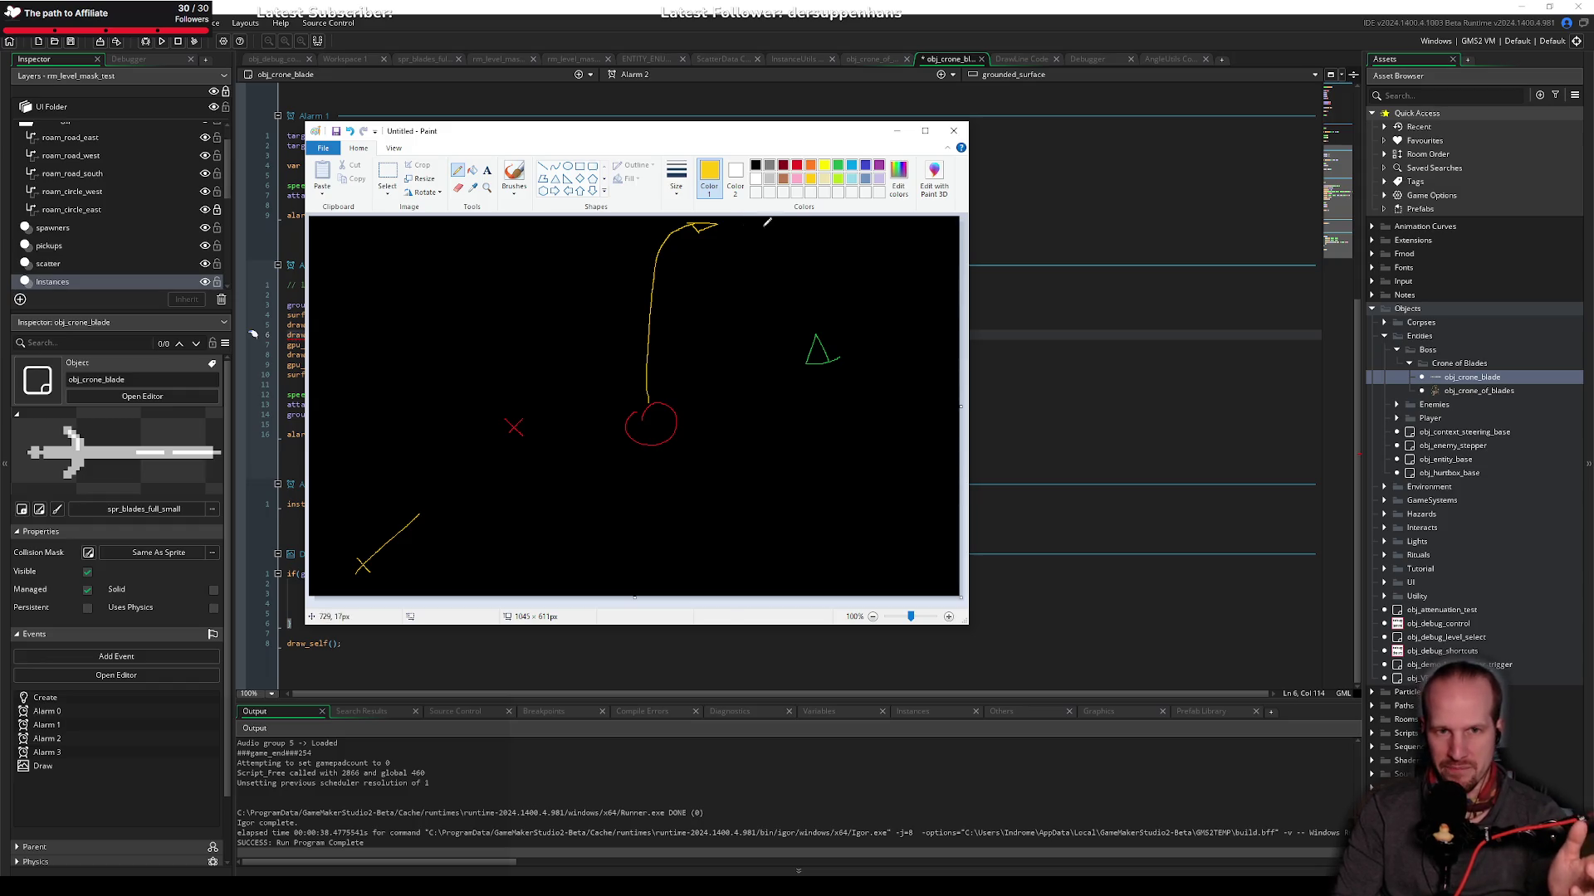
drag(794, 248, 785, 220)
key(ctrl+z)
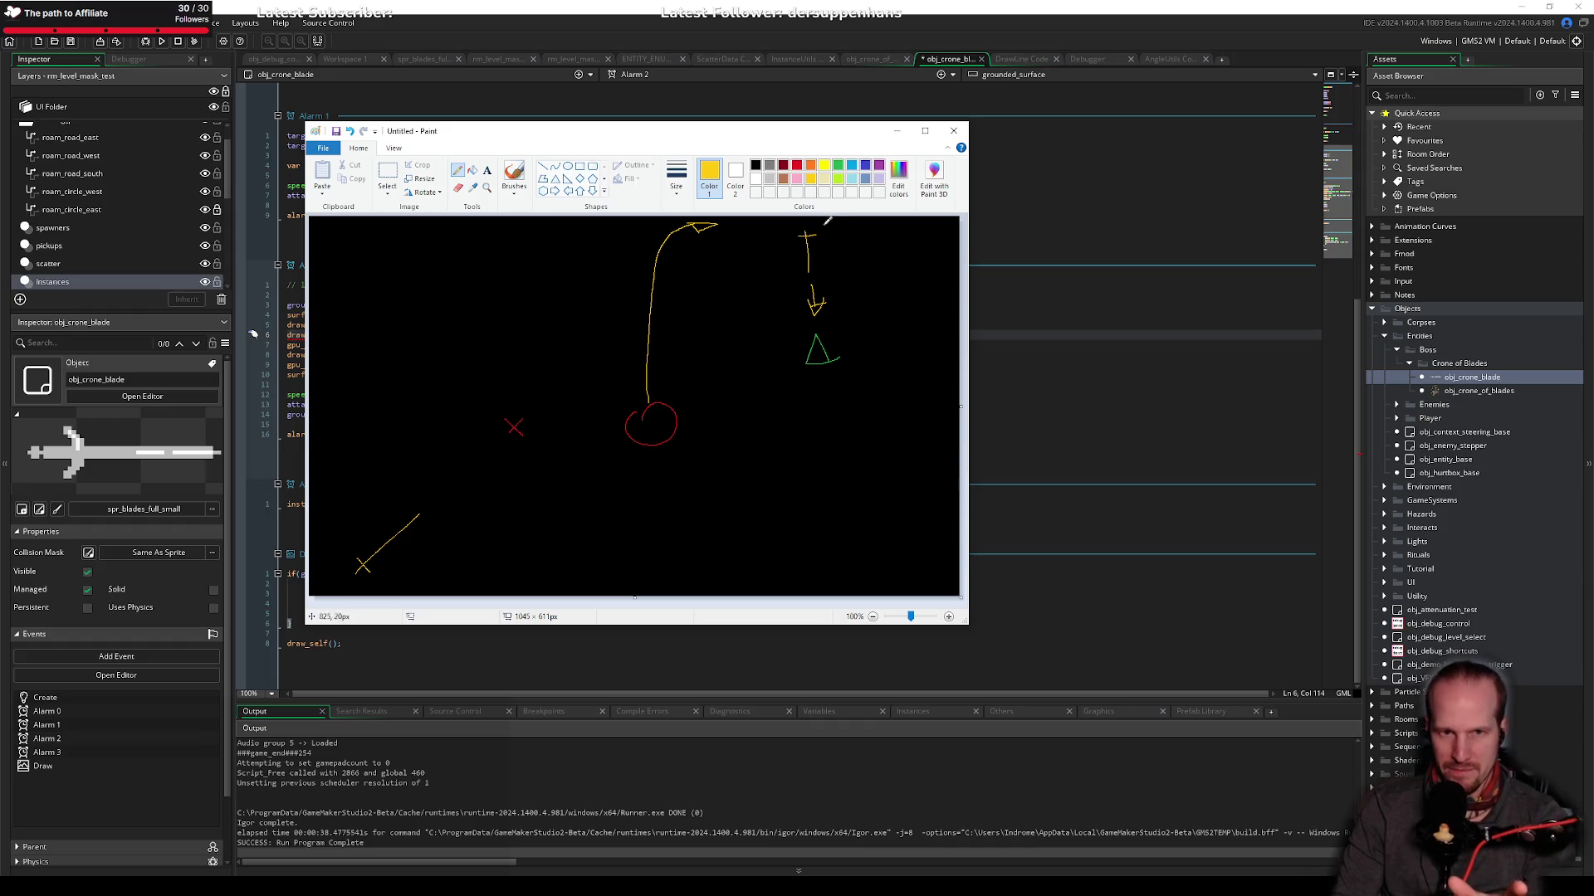
drag(836, 333, 837, 364)
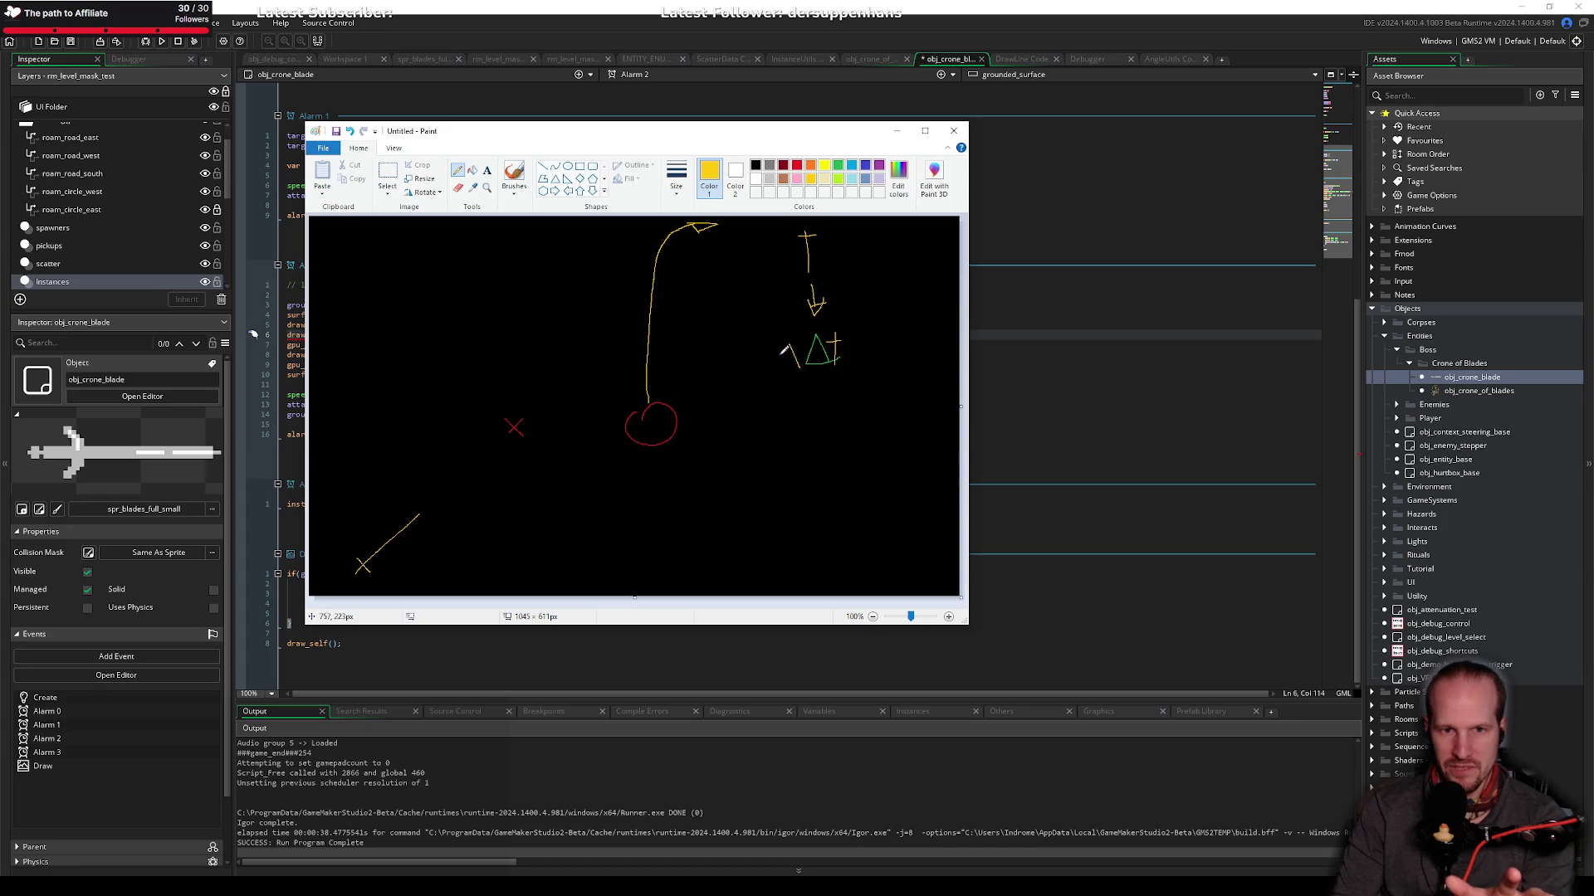
drag(862, 361, 884, 342)
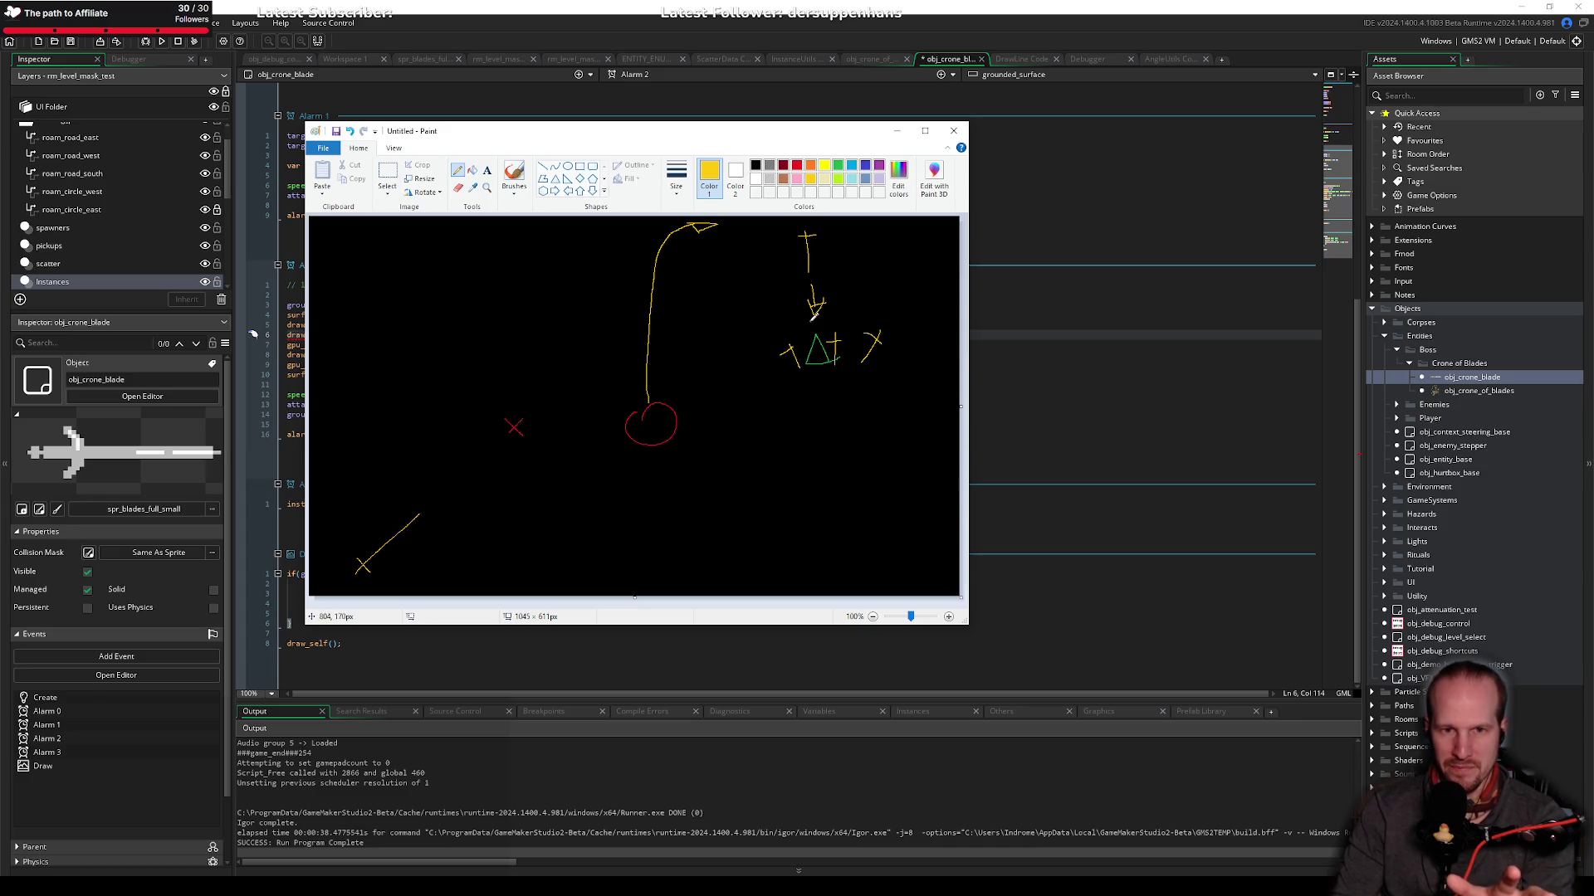
mouse_move(803, 309)
mouse_down()
mouse_move(832, 375)
mouse_move(794, 332)
mouse_move(820, 328)
mouse_up()
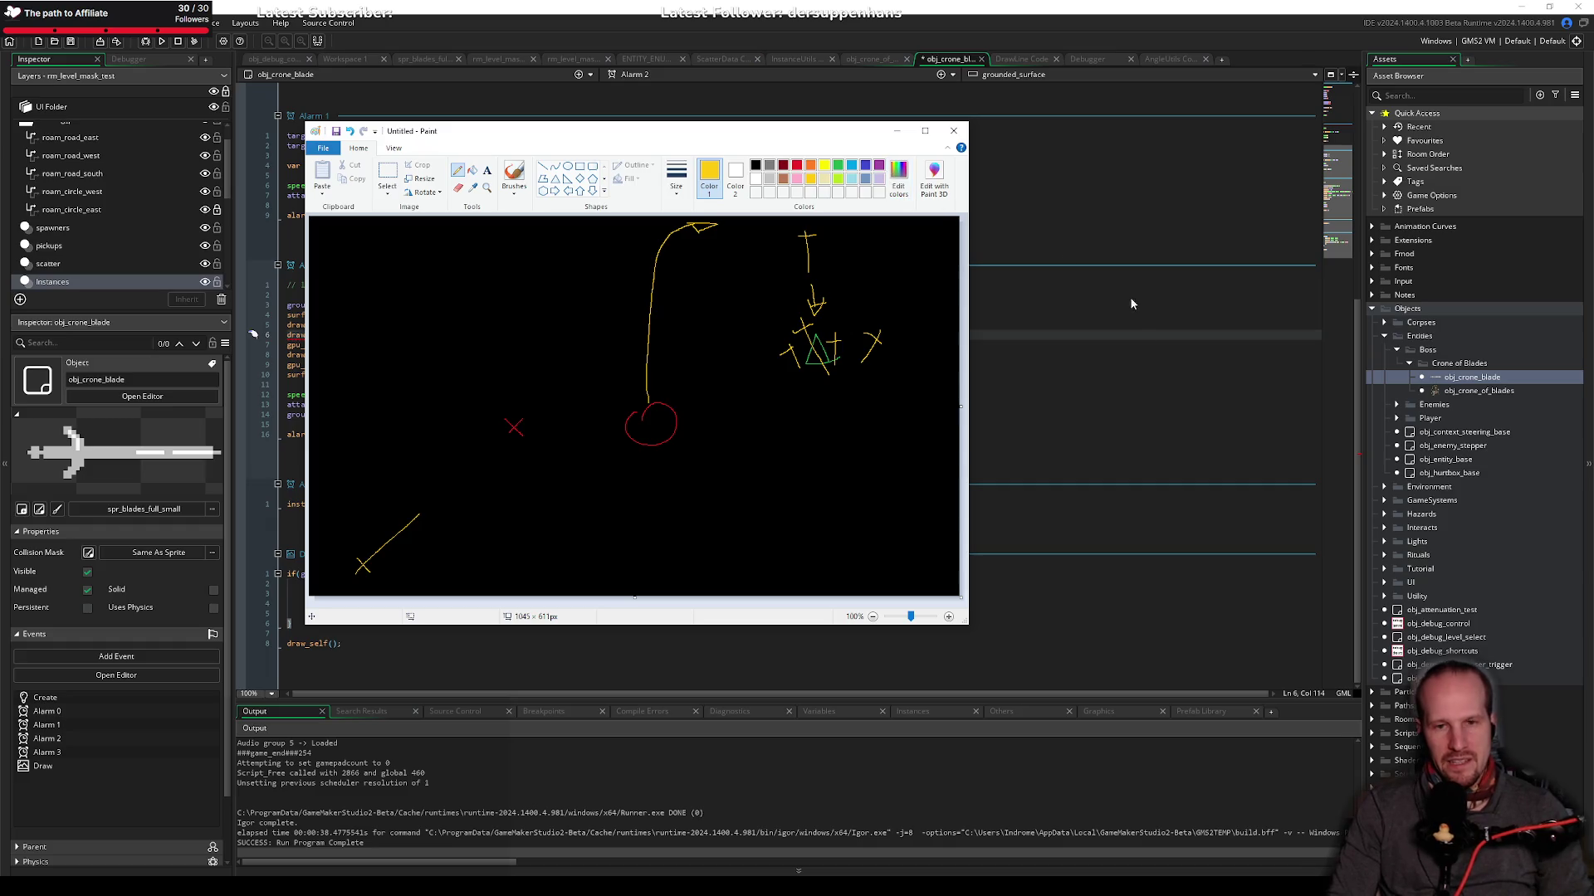
Step: Return to the obj_crone_blade code and inspect the draw_sprite_ext call on line 6
click(1076, 347)
click(678, 334)
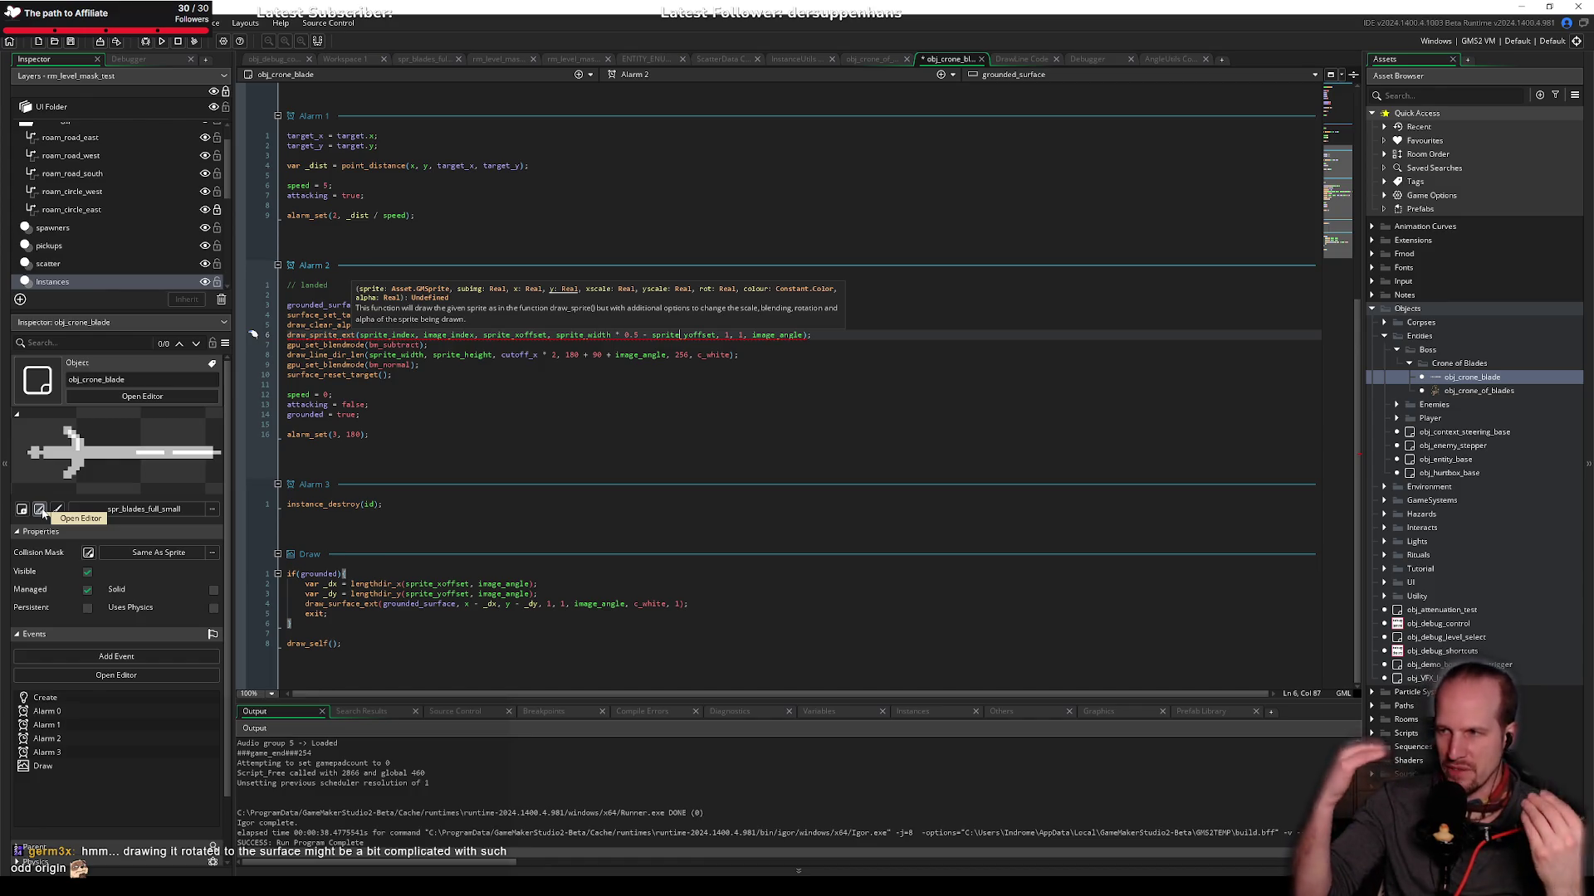
Step: Rotate all frames of spr_blades_full_small 90° anticlockwise in the image editor
click(39, 509)
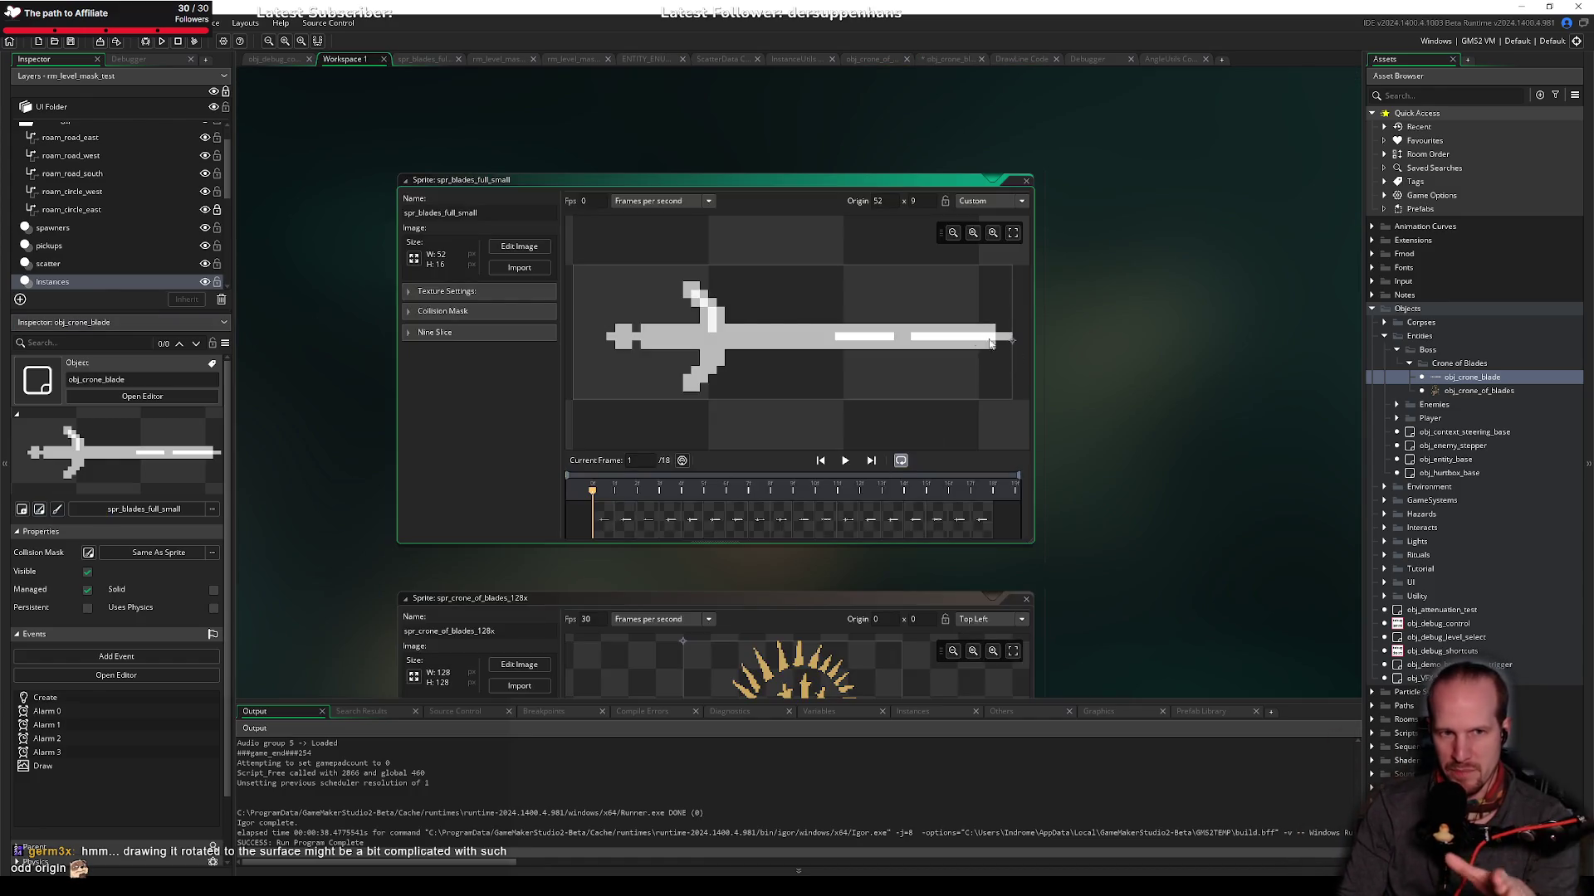
click(519, 247)
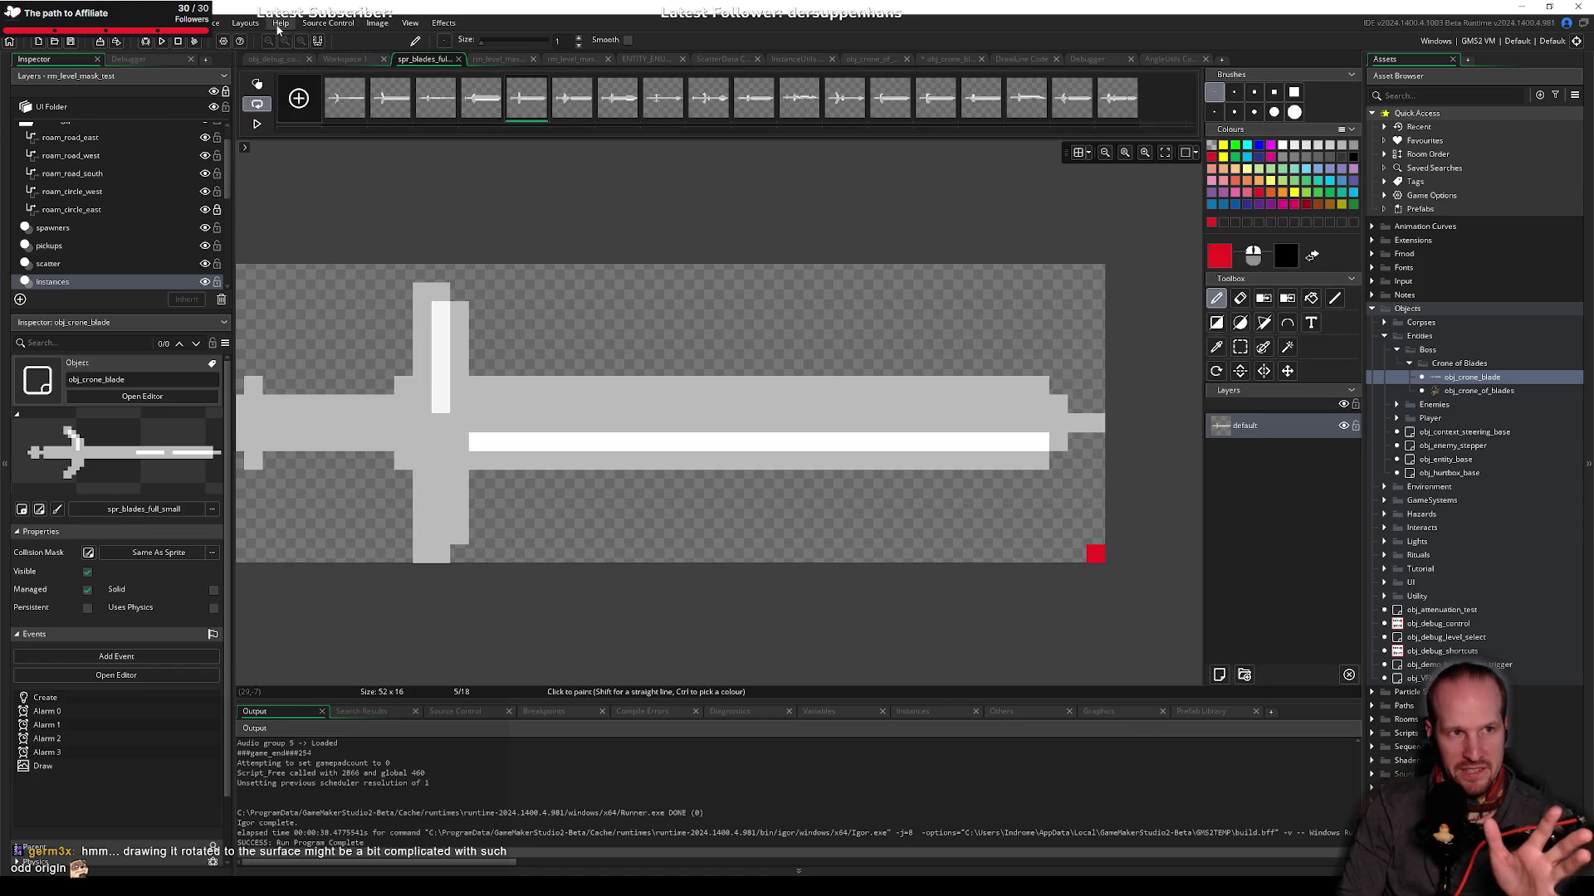
click(377, 22)
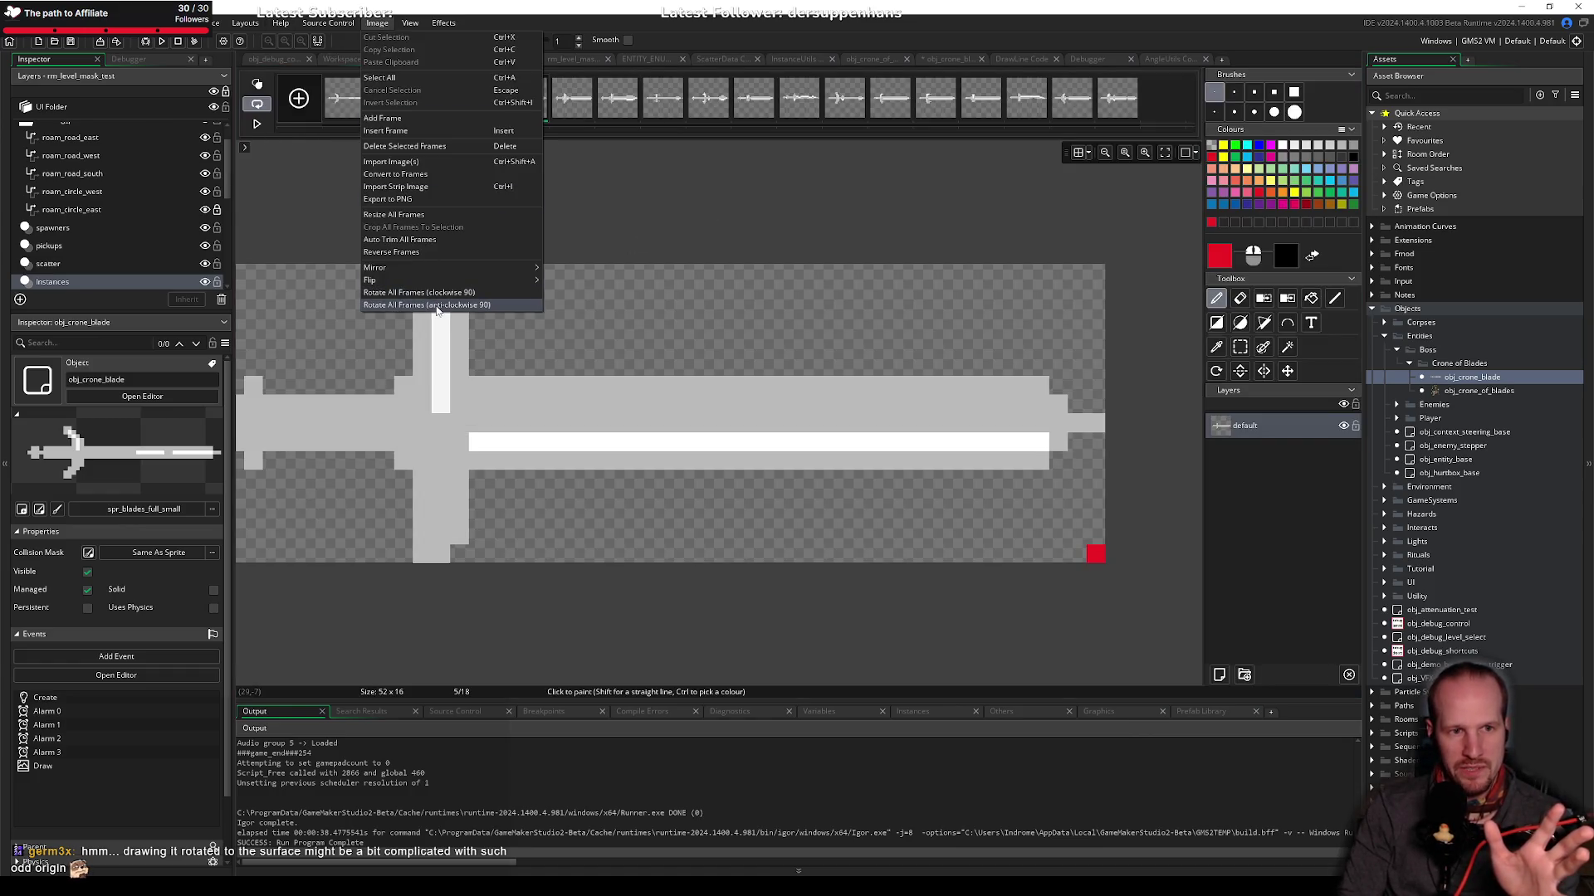
click(448, 304)
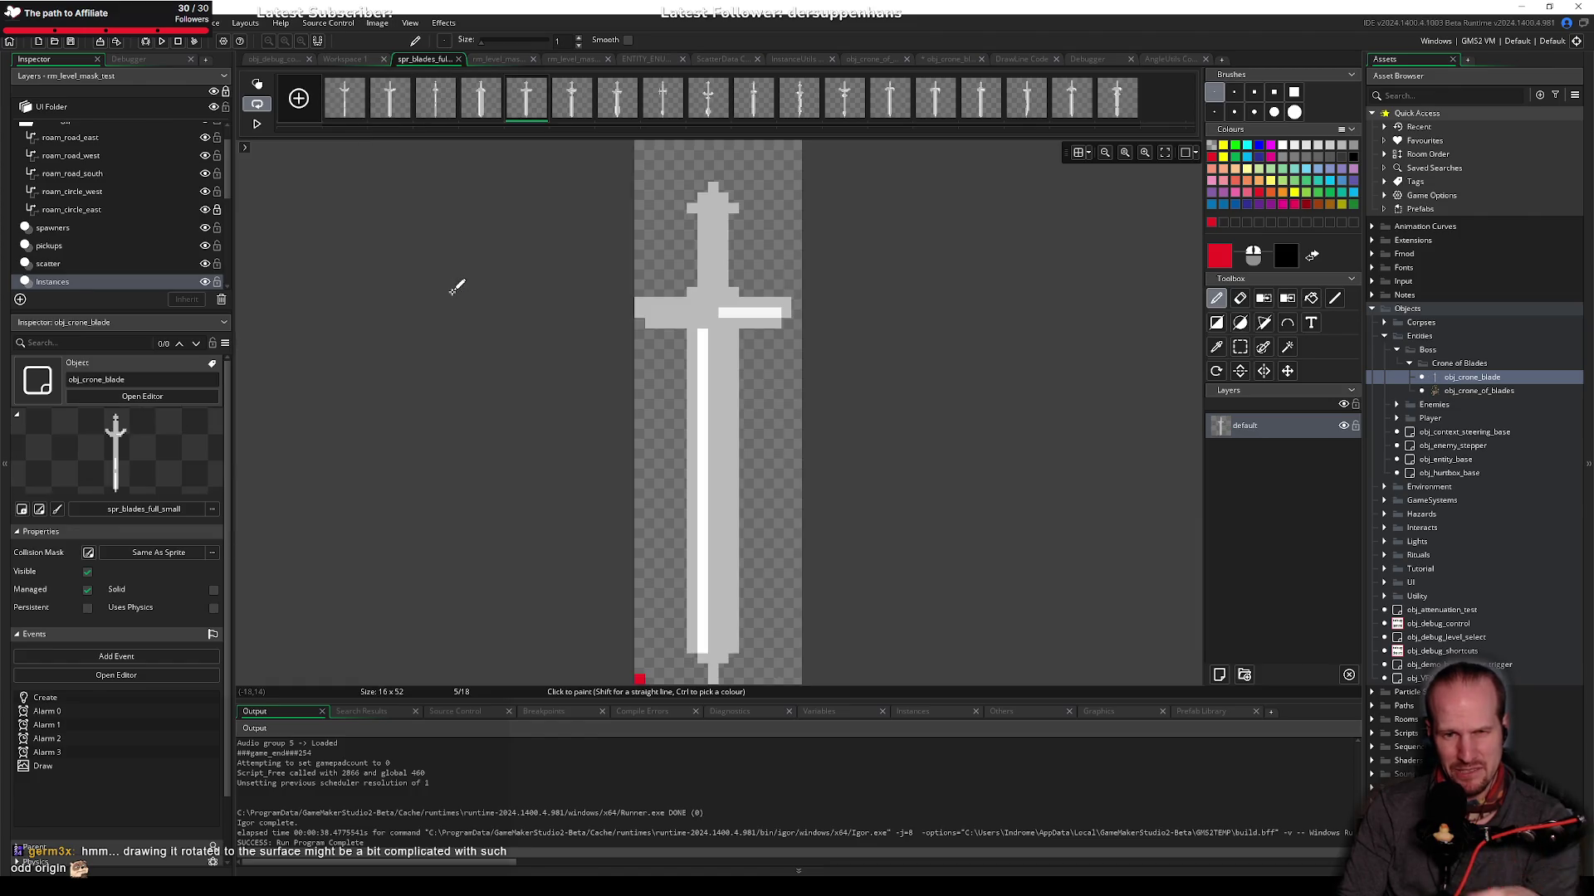
click(1239, 299)
scroll(664, 614, down, 2)
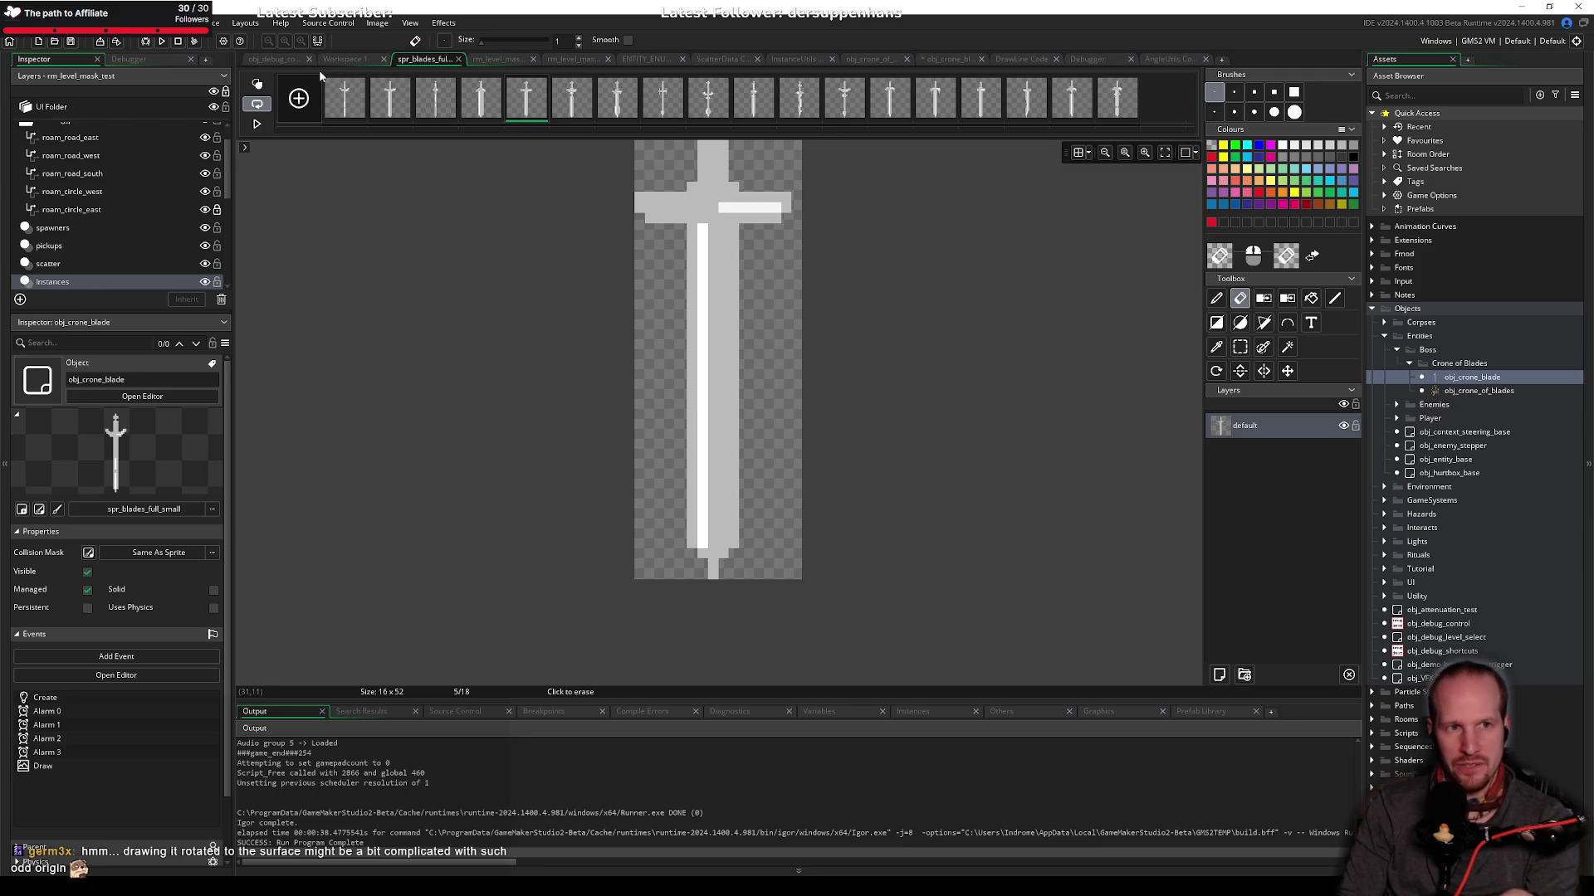
click(340, 60)
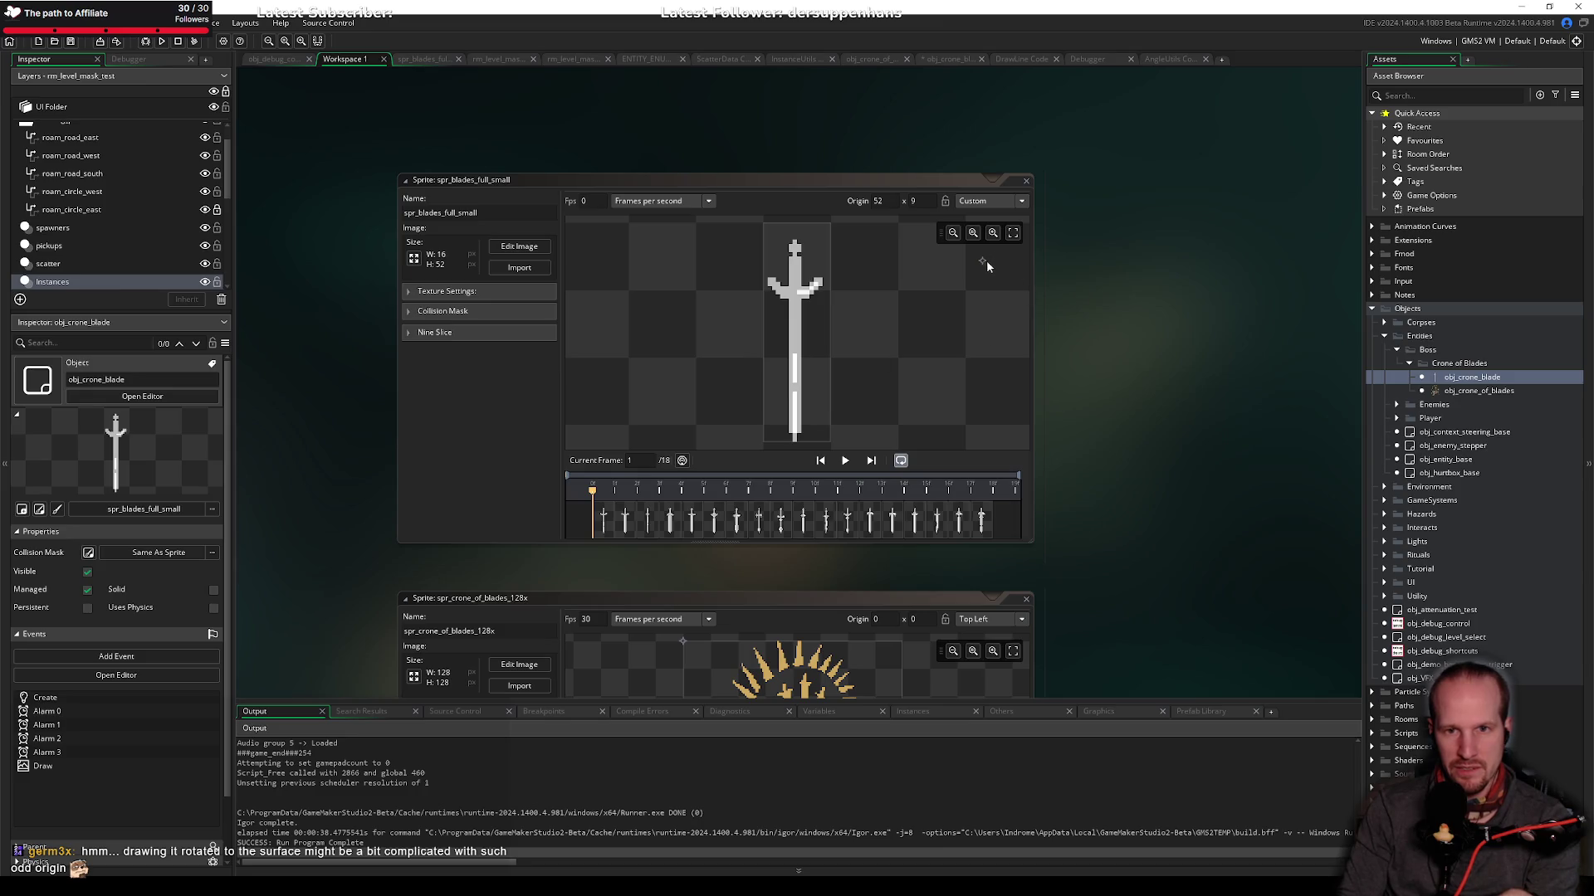
Step: Drag the spr_blades_full_small origin to 7, 52 at the sword's bottom
drag(984, 262, 795, 438)
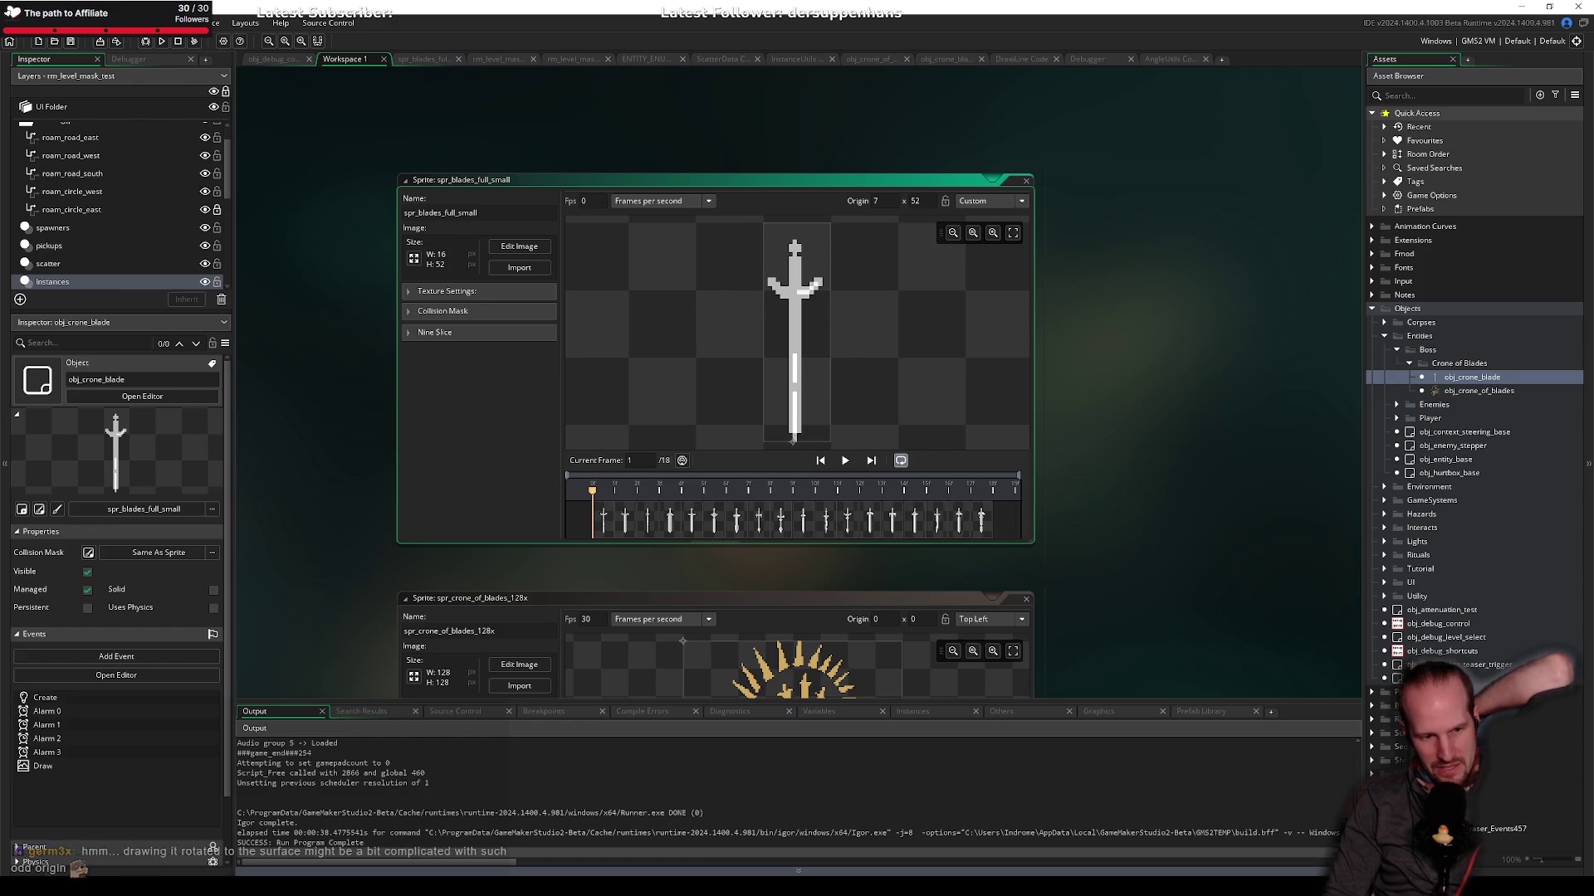
Step: In Paint, draw a yellow upright blade, a small green triangle and a yellow arrow at upper left
key(alt+Tab)
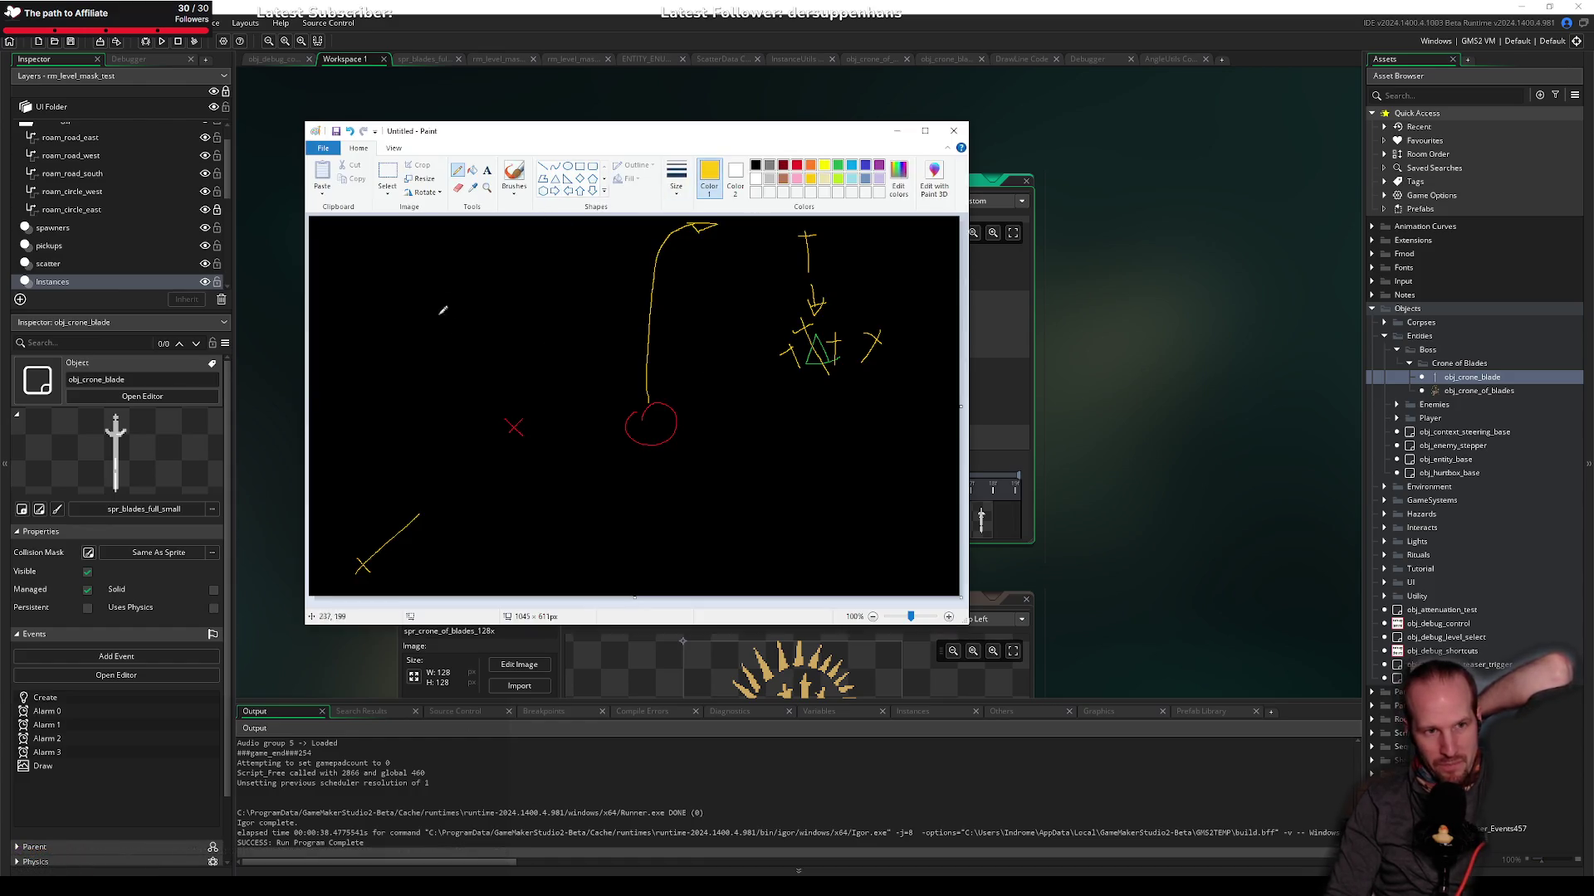
mouse_move(381, 328)
mouse_down()
mouse_move(378, 280)
mouse_move(399, 281)
mouse_move(397, 348)
mouse_up()
key(ctrl+z)
key(ctrl+z)
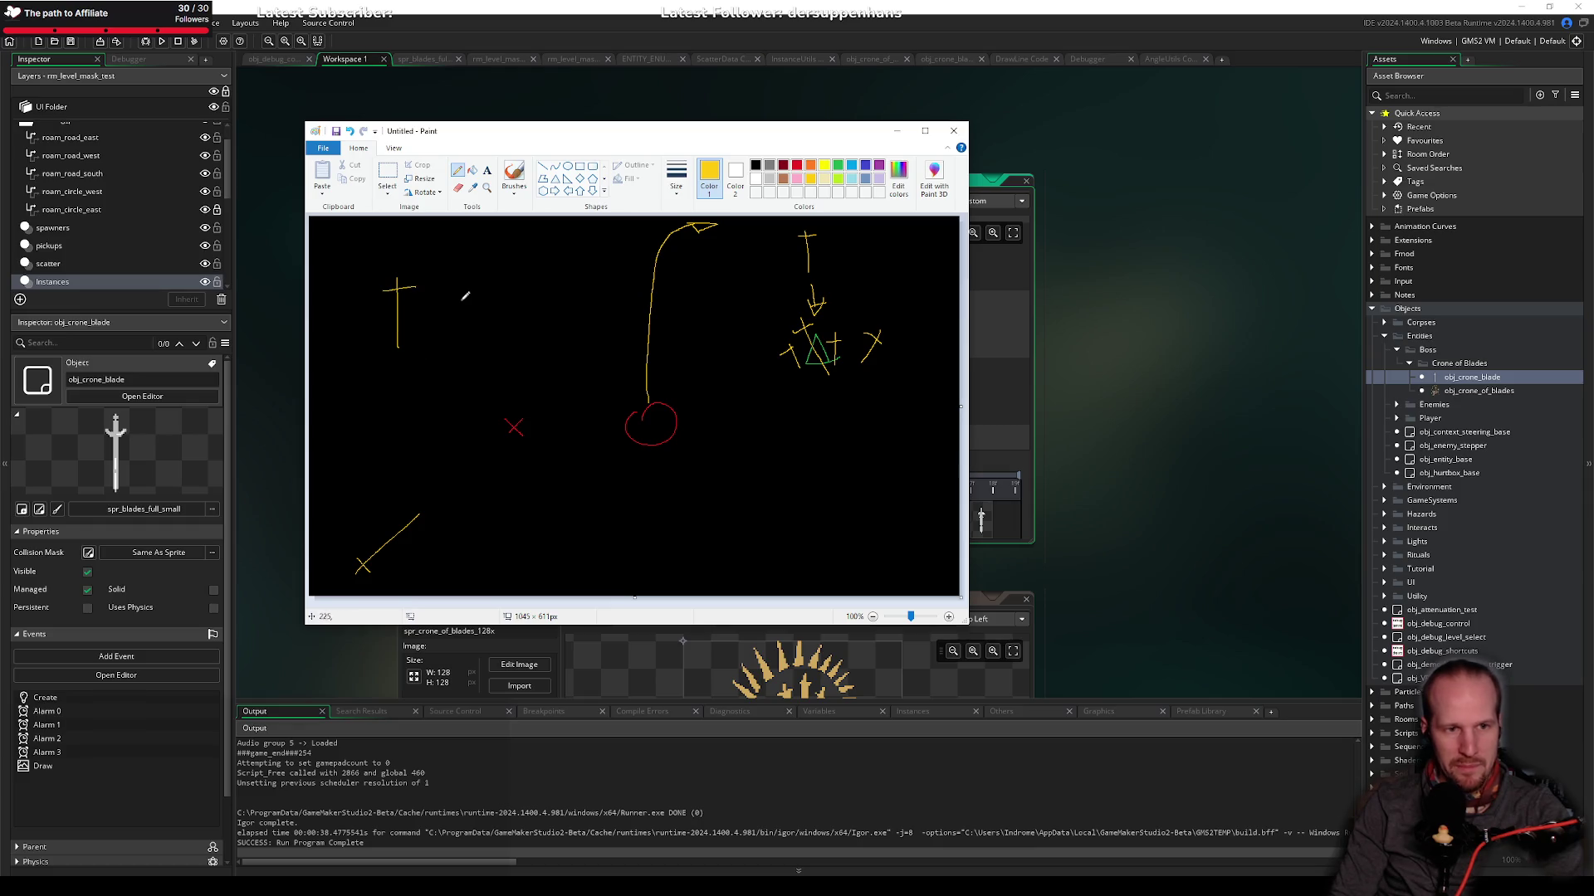
click(838, 165)
drag(487, 340, 512, 332)
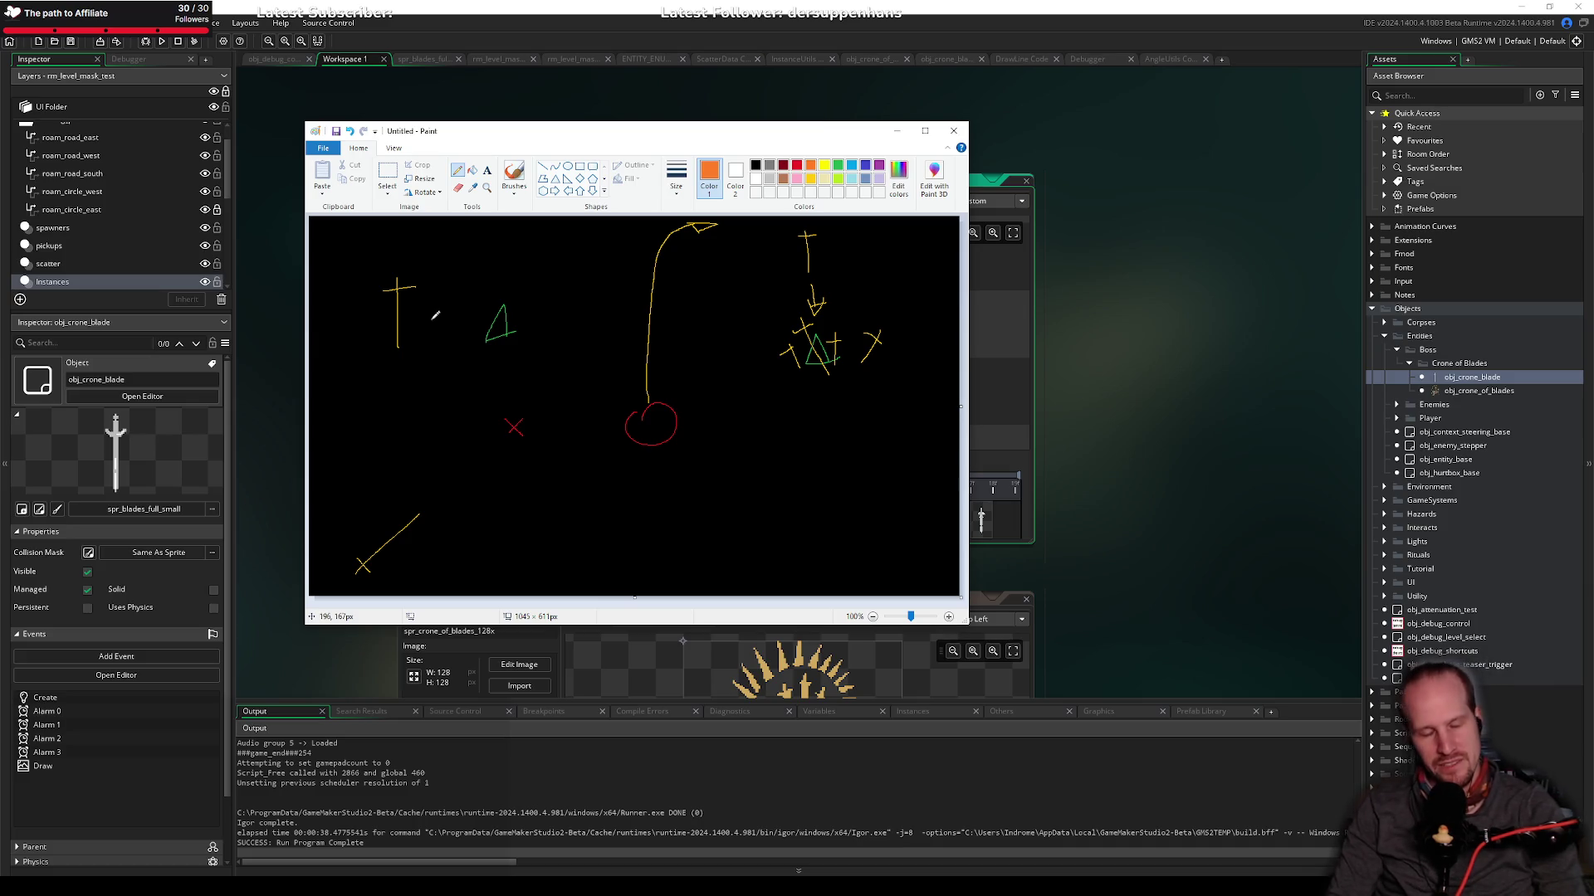
click(824, 165)
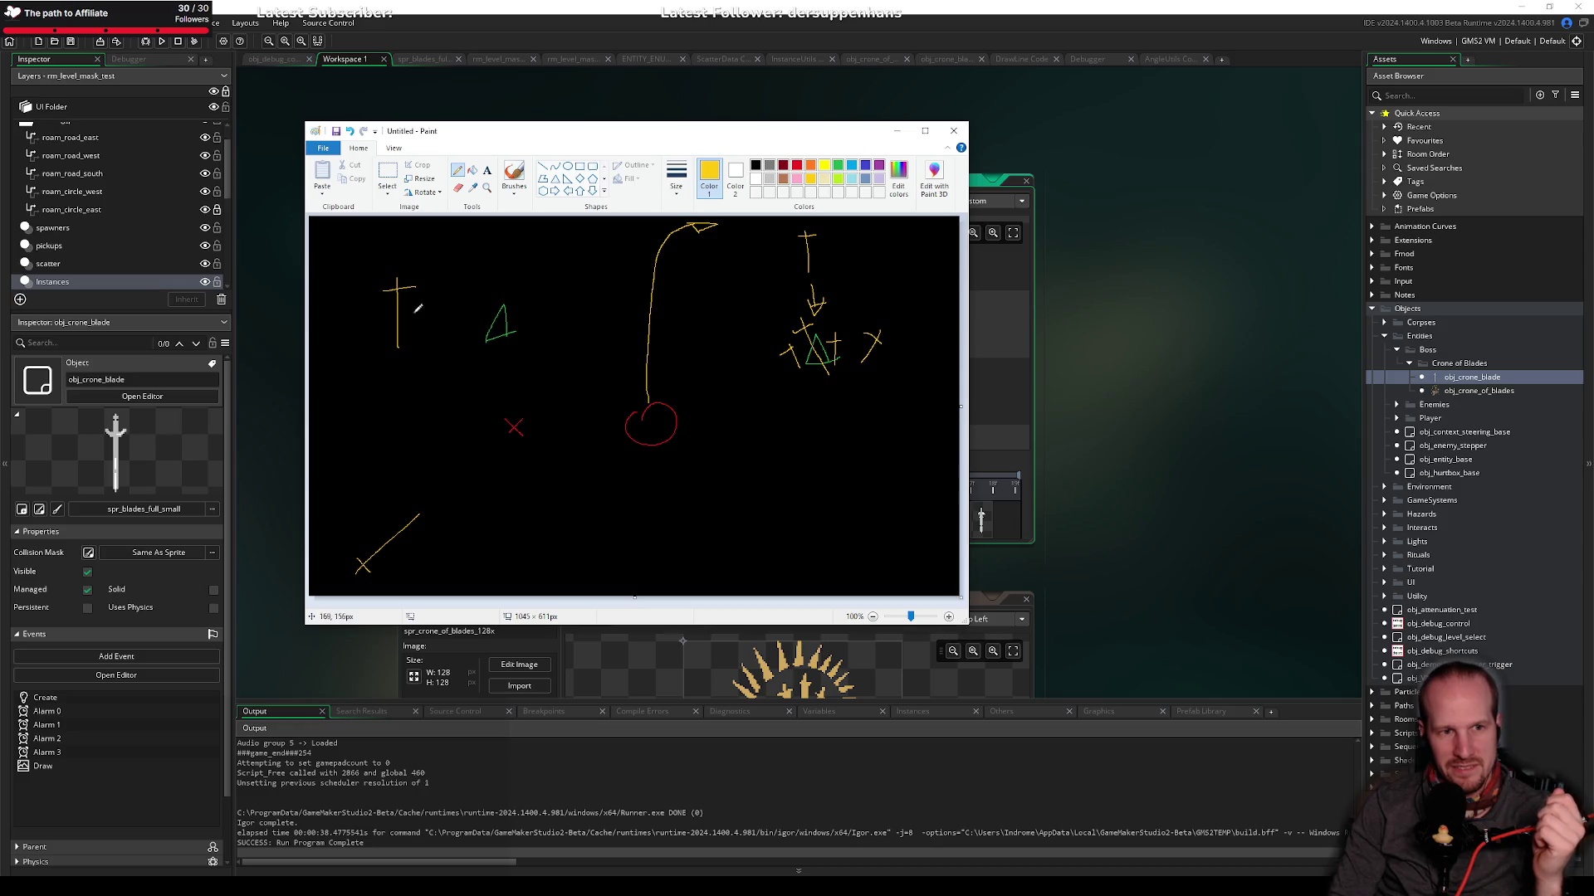
drag(412, 306, 481, 309)
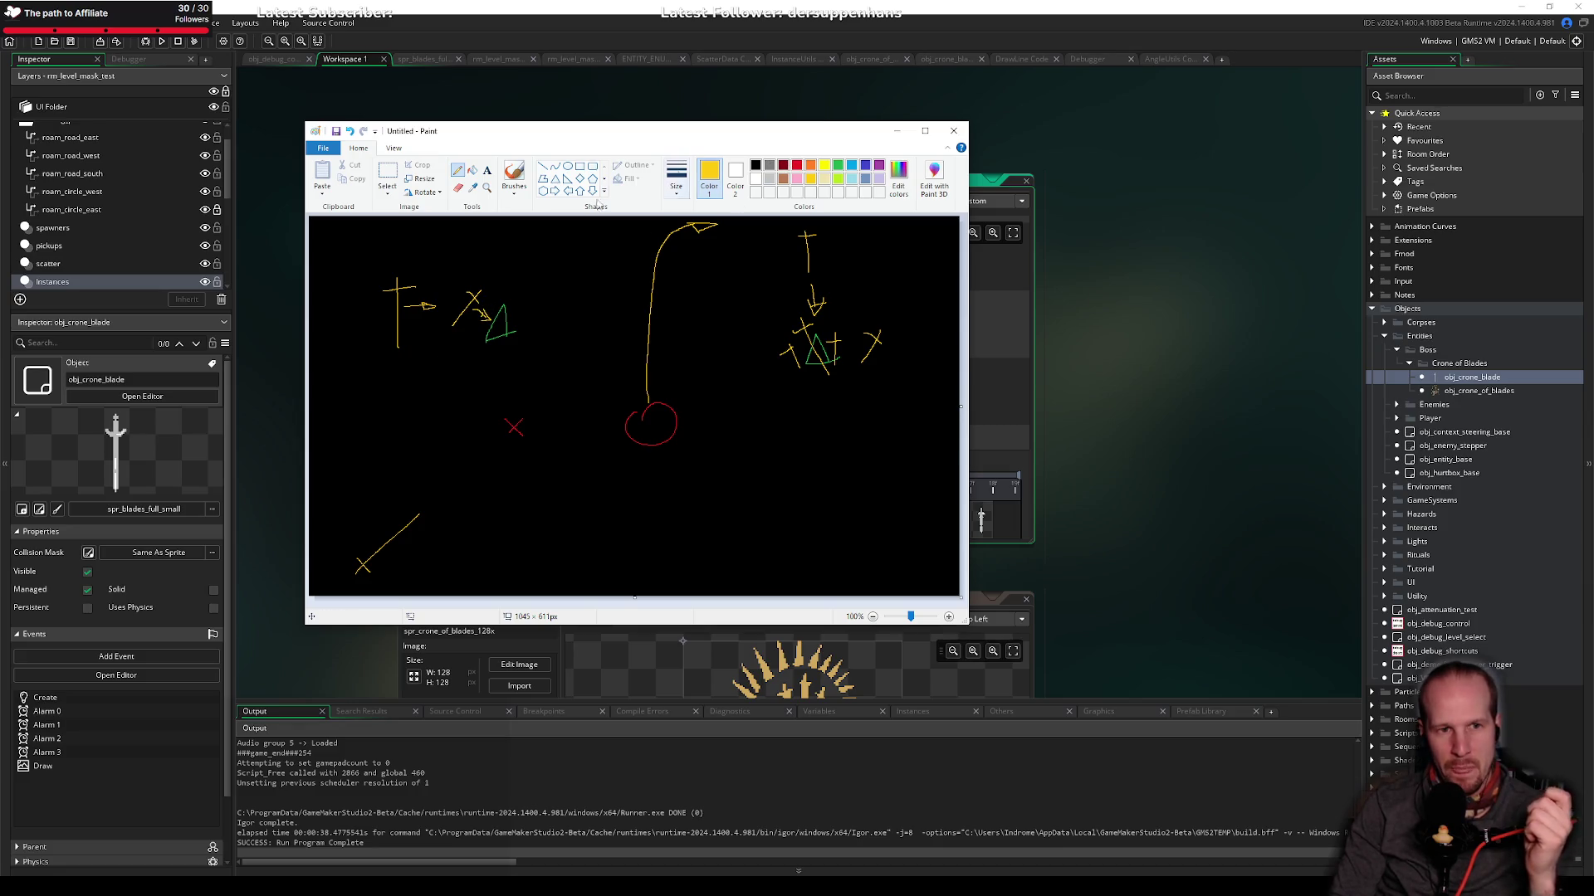
Step: Add two red curved rotation arrows, then bring the OBS window to the front
click(795, 165)
drag(472, 286, 435, 307)
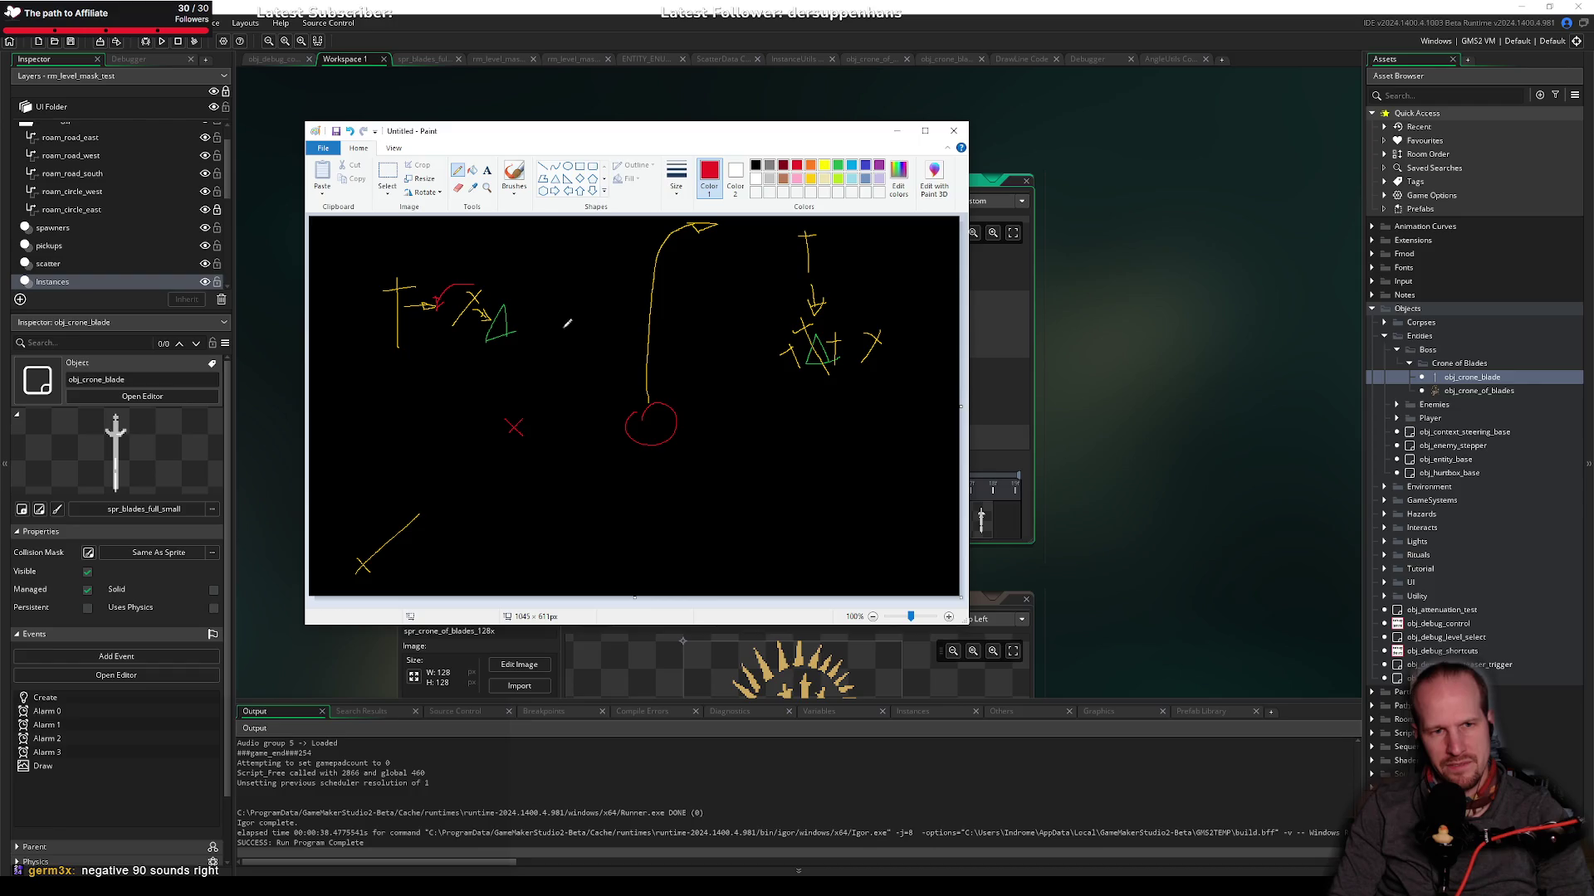
drag(588, 318, 570, 381)
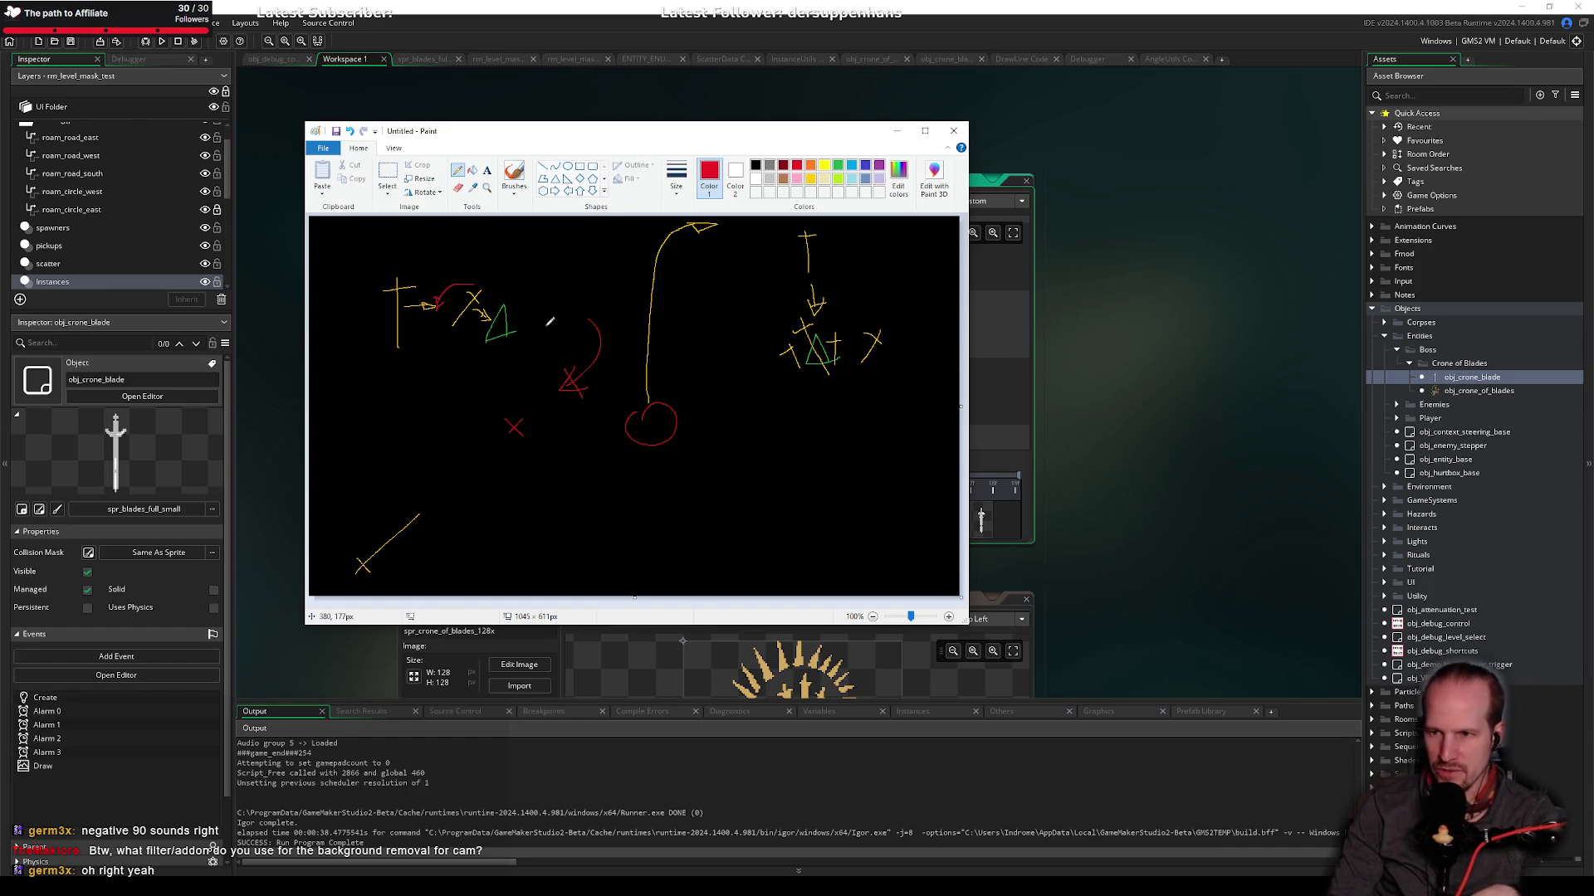
key(alt+Tab)
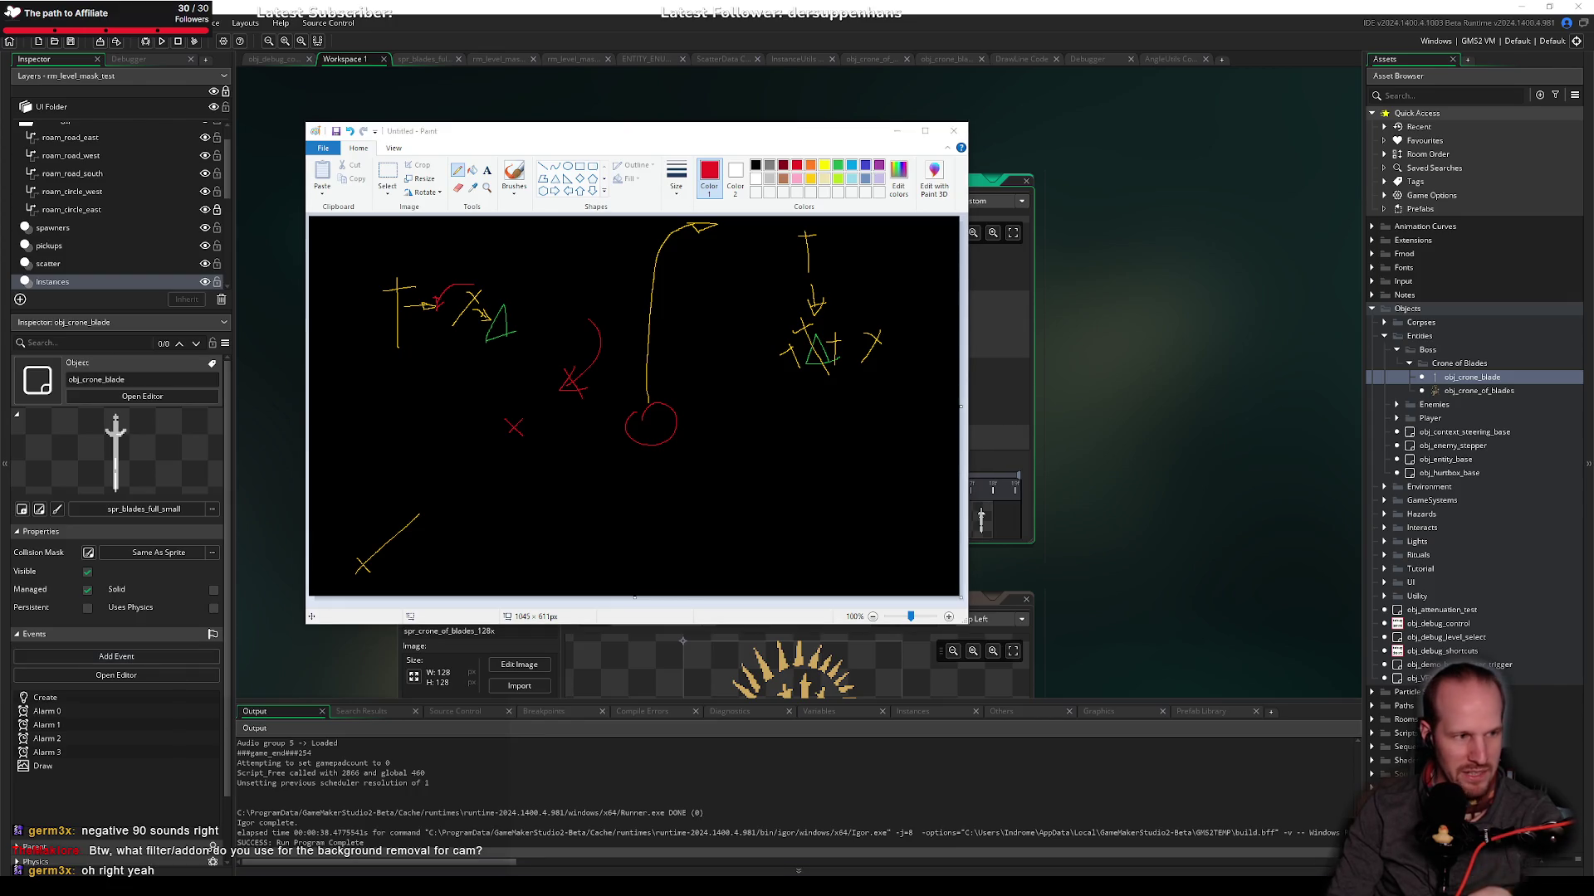
drag(0, 131, 539, 121)
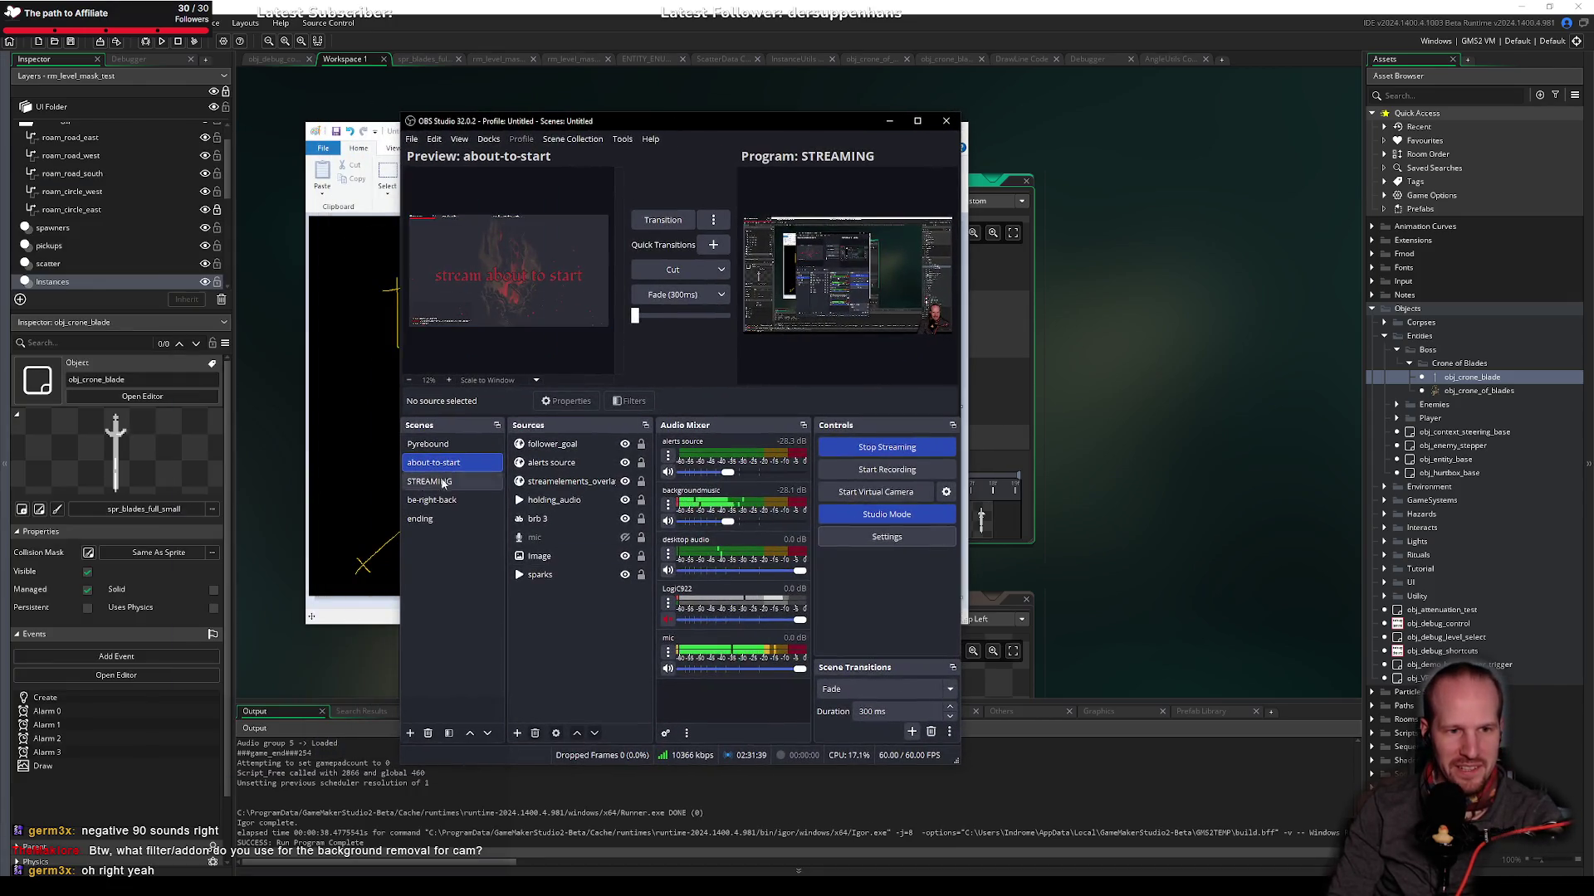
Step: Switch to the STREAMING scene and open, then cancel, the LogiC922 webcam's properties
click(438, 482)
click(548, 594)
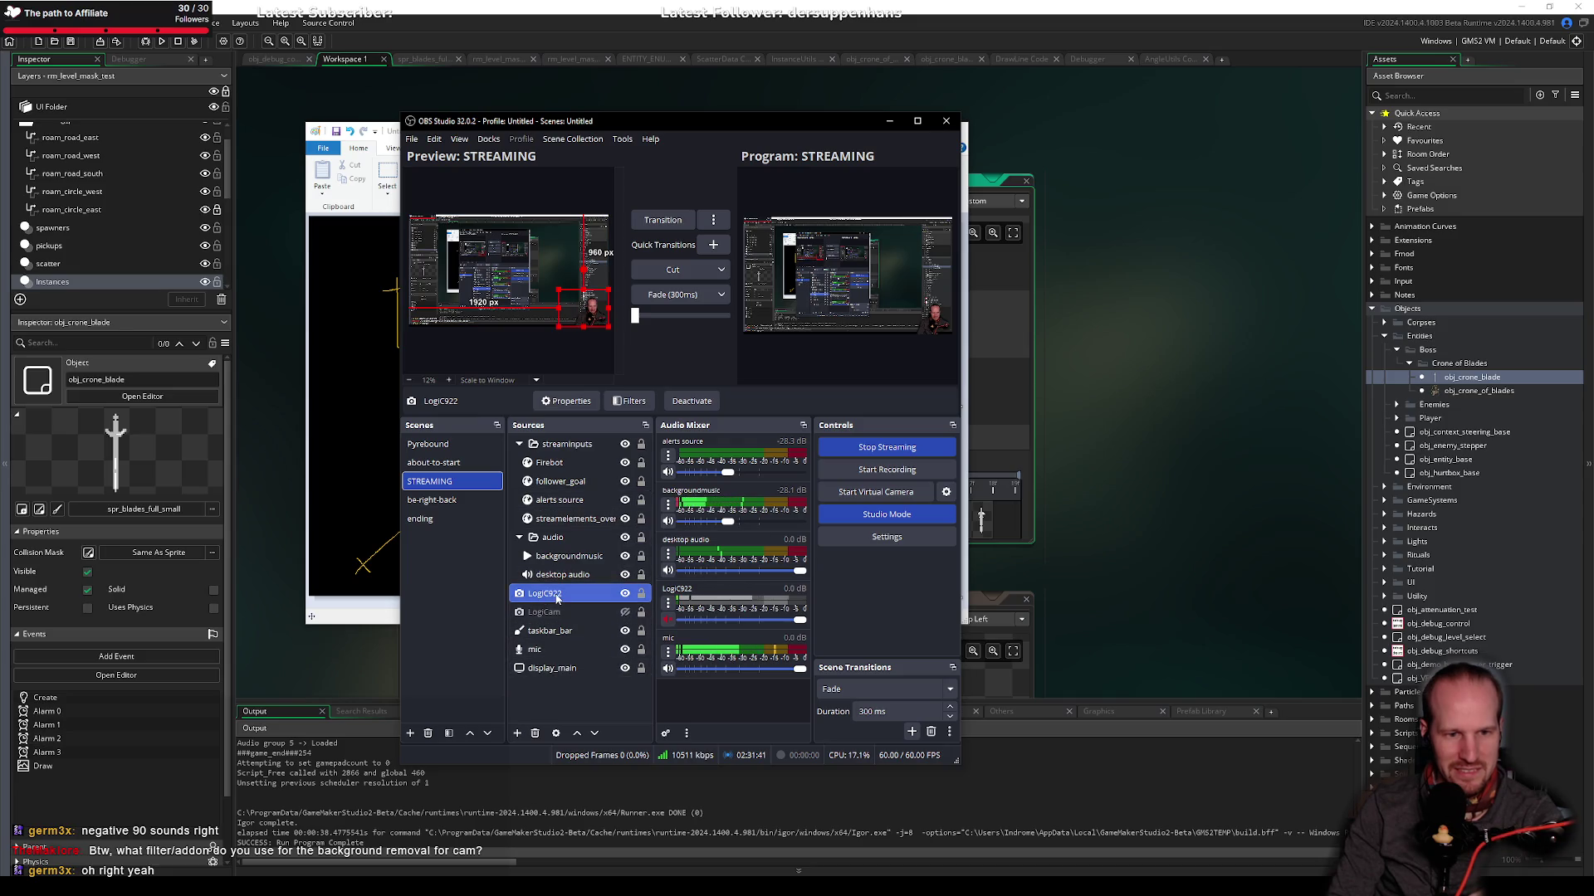
double_click(556, 598)
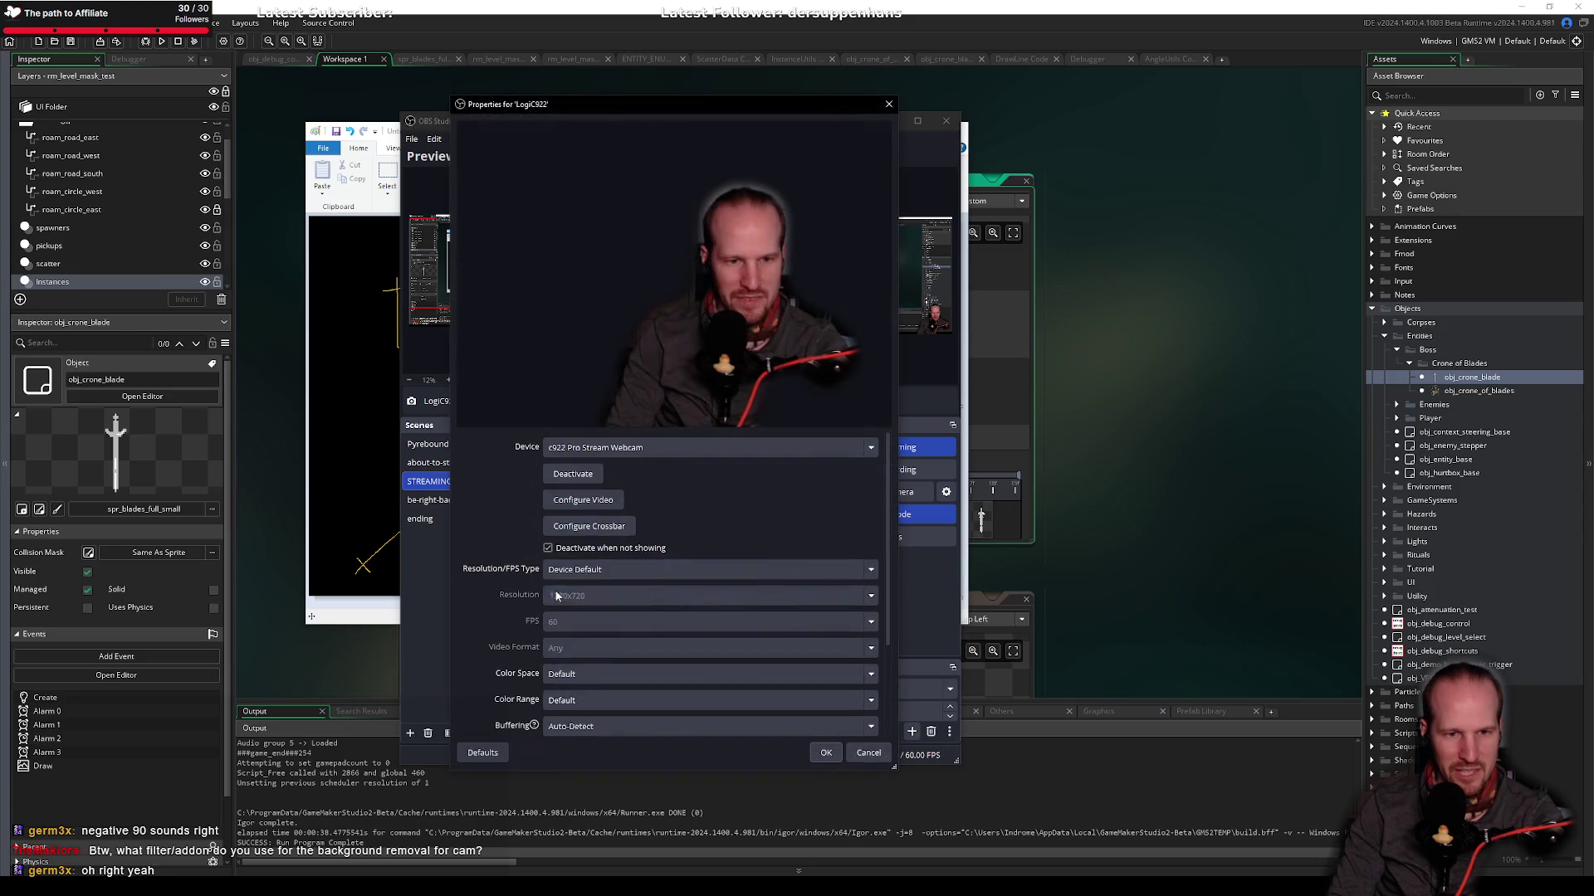
click(863, 757)
Step: Open LogiC922's Filters, review the Background Removal settings, then close the filters window
right_click(556, 605)
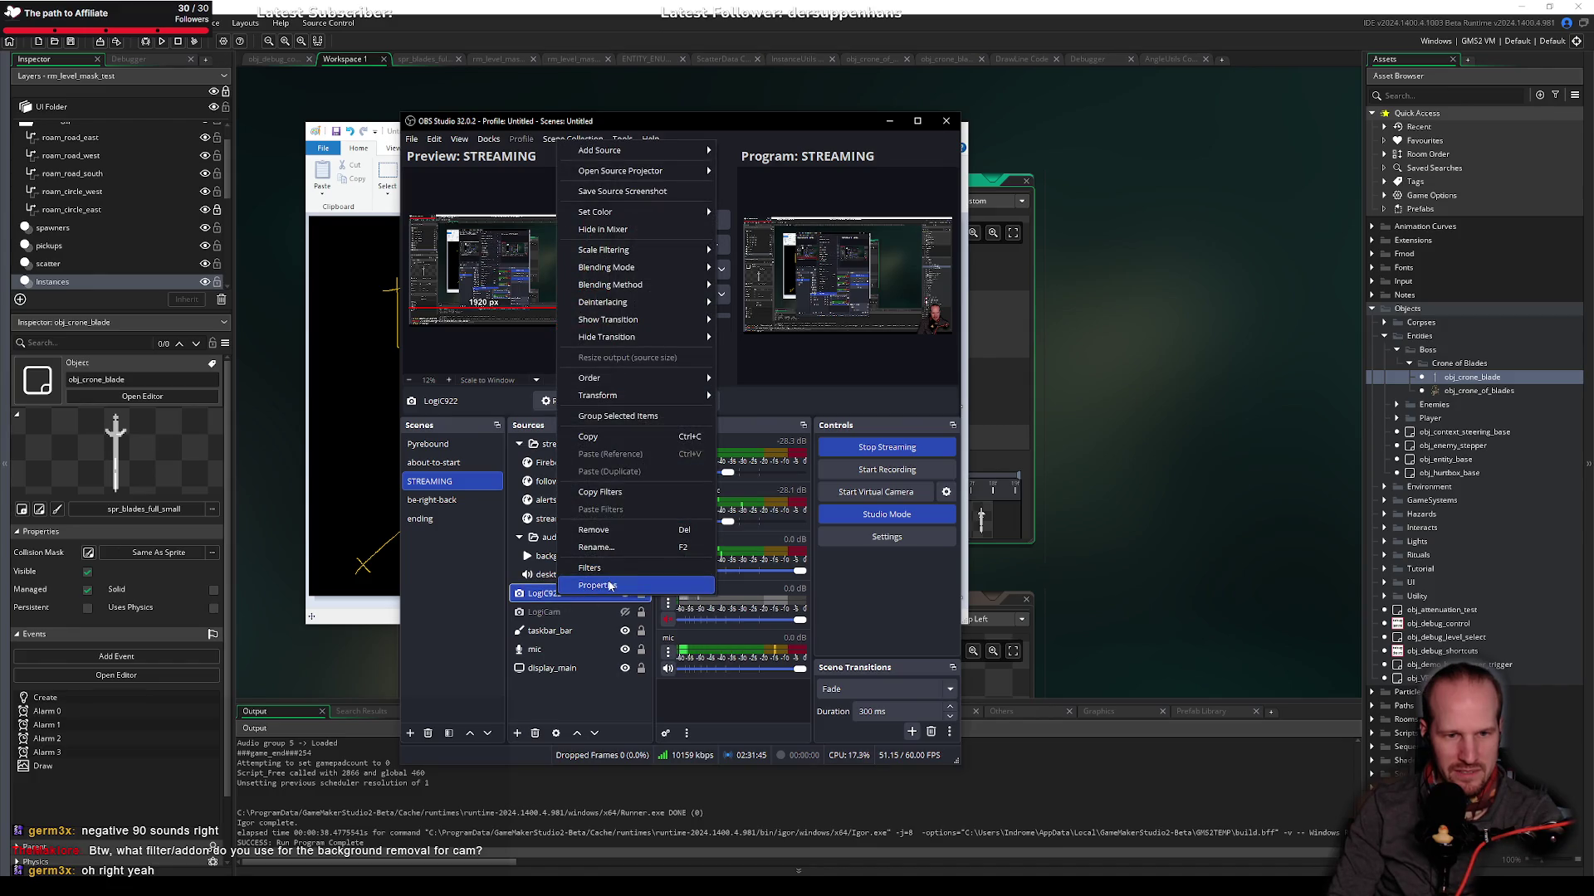
click(609, 575)
click(460, 475)
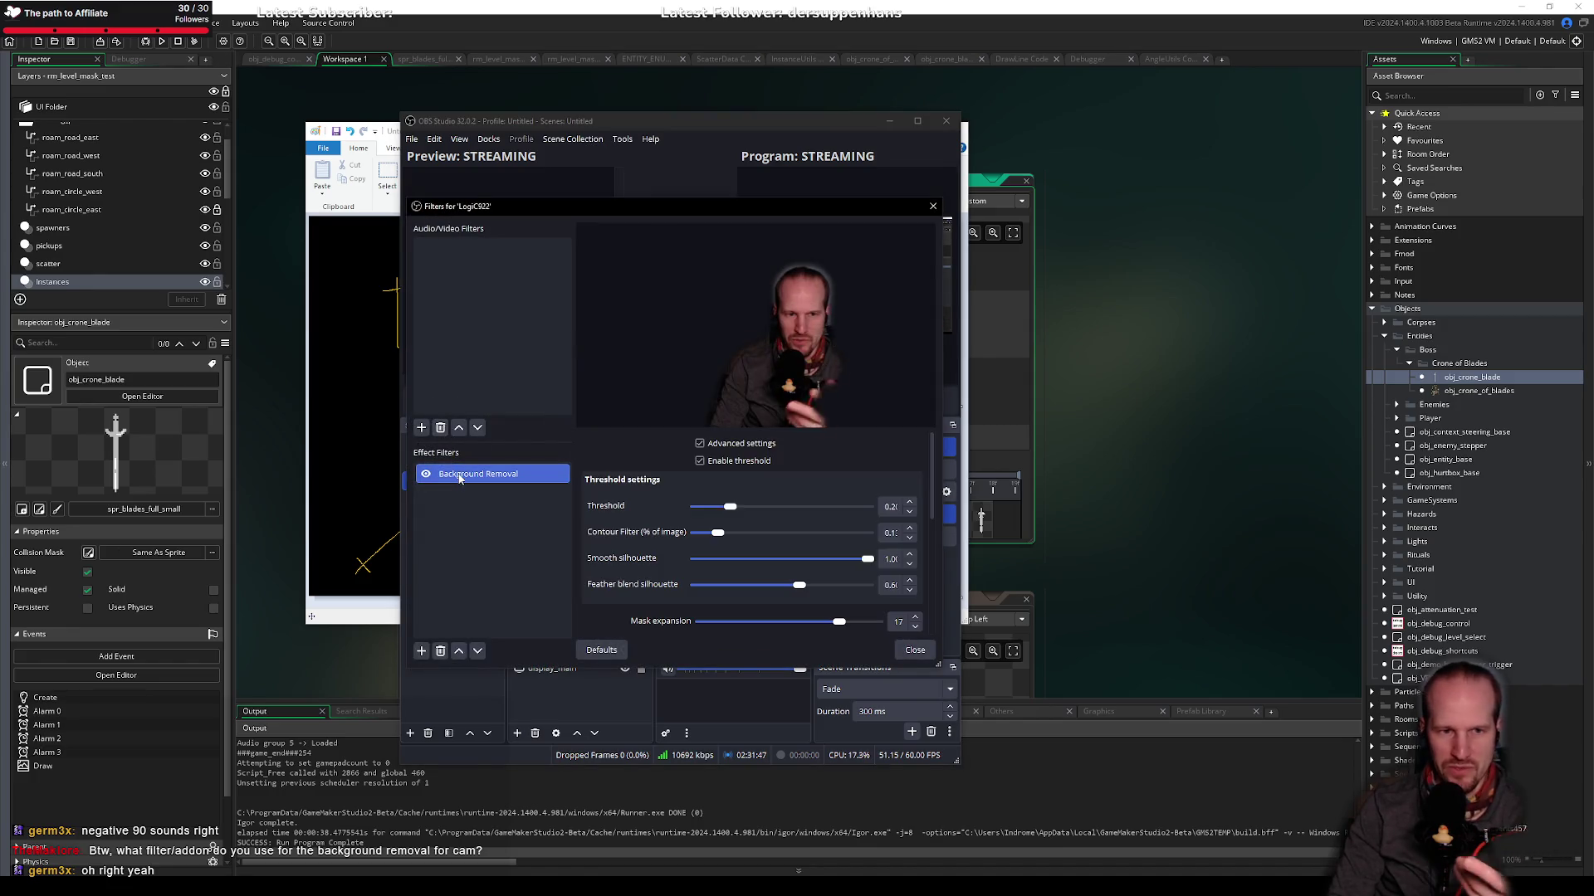
scroll(799, 486, down, 5)
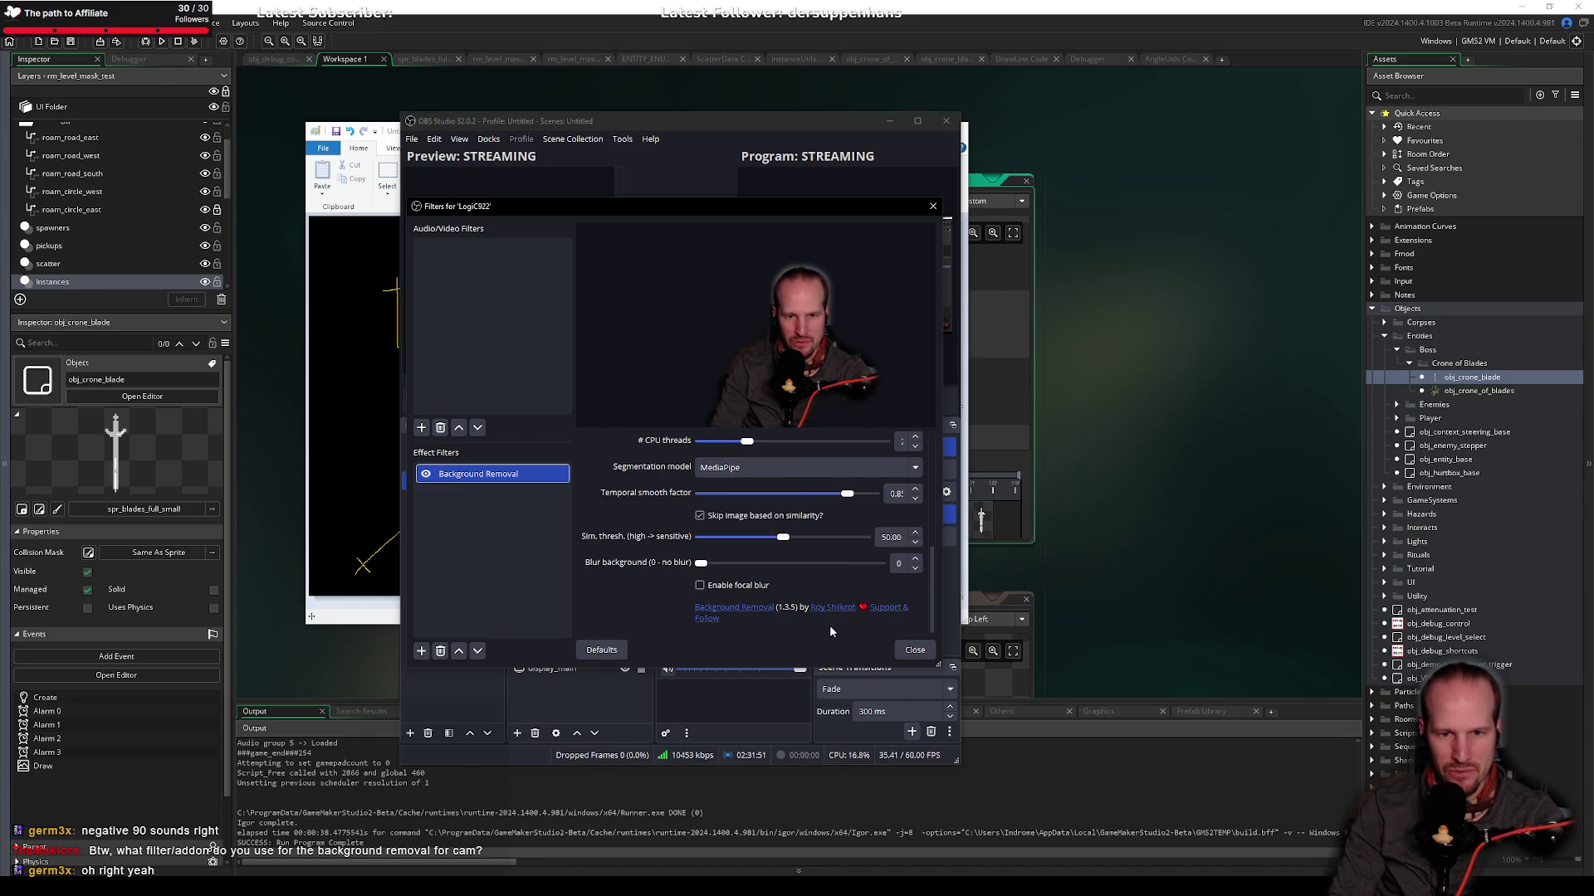
click(652, 674)
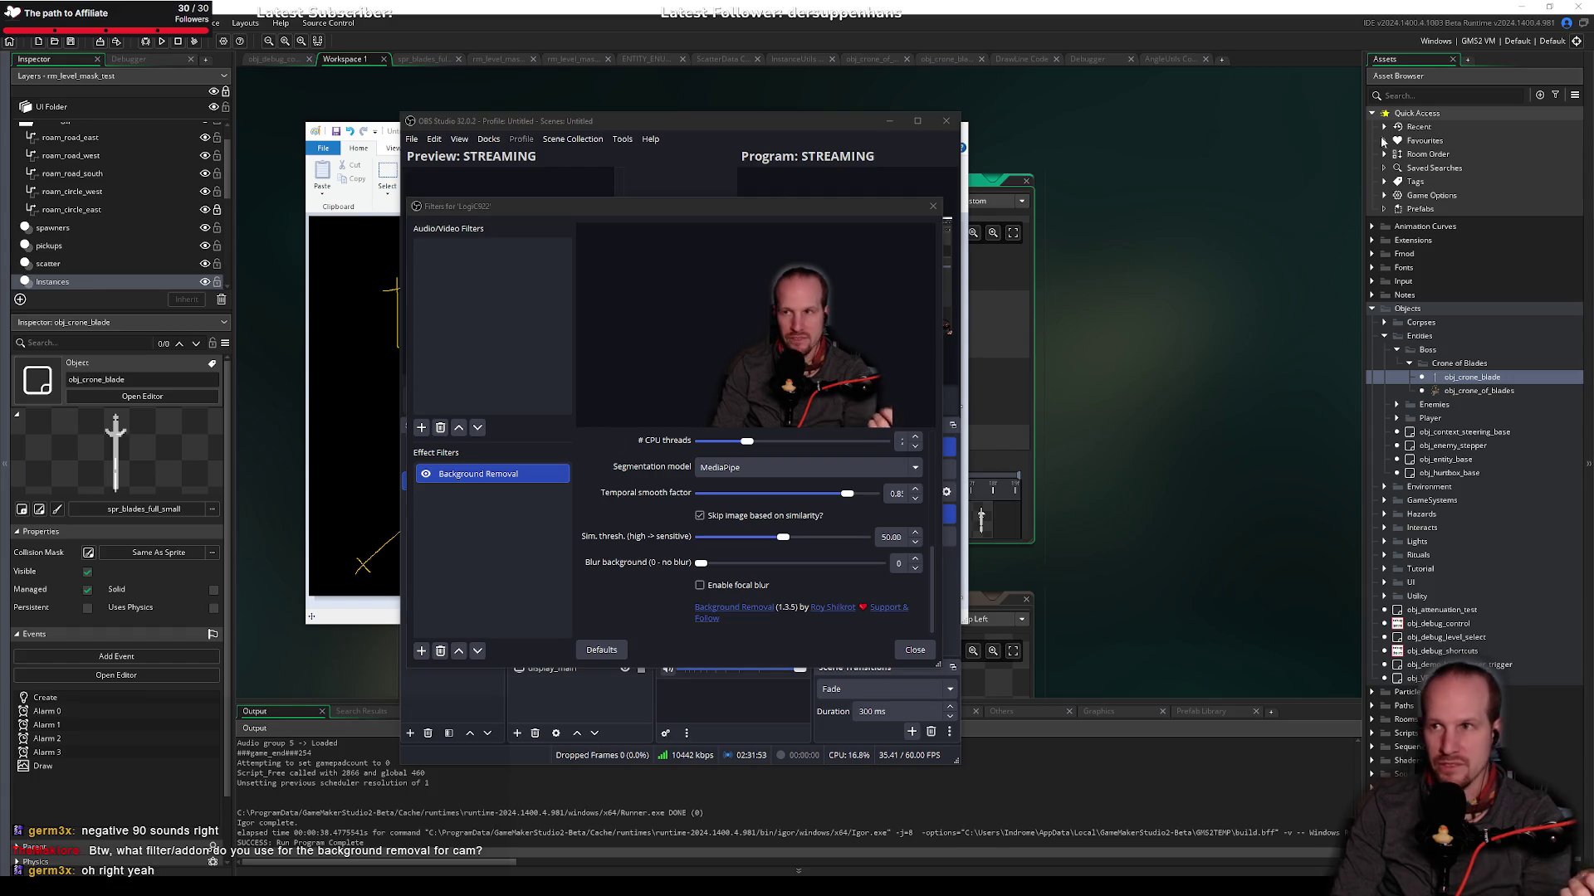
click(932, 206)
Step: Minimize OBS to reveal the Paint blade sketches, then bring GameMaker's IDE to the front
click(889, 121)
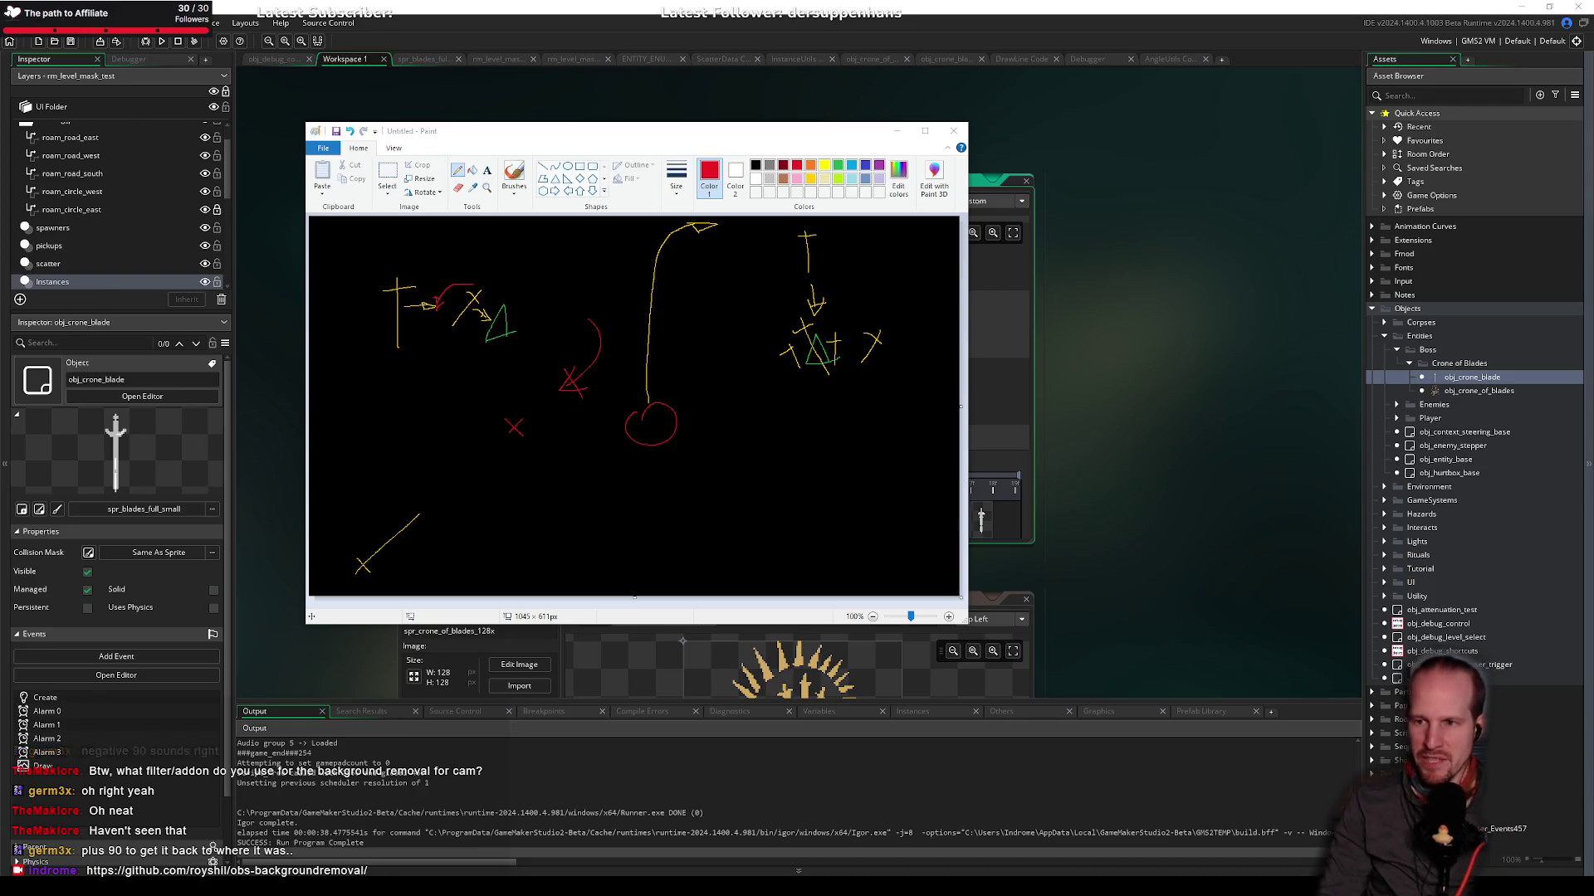
click(1067, 496)
Step: In obj_crone_blade's Alarm 0, change image_angle to _dir + 90 and save
click(946, 59)
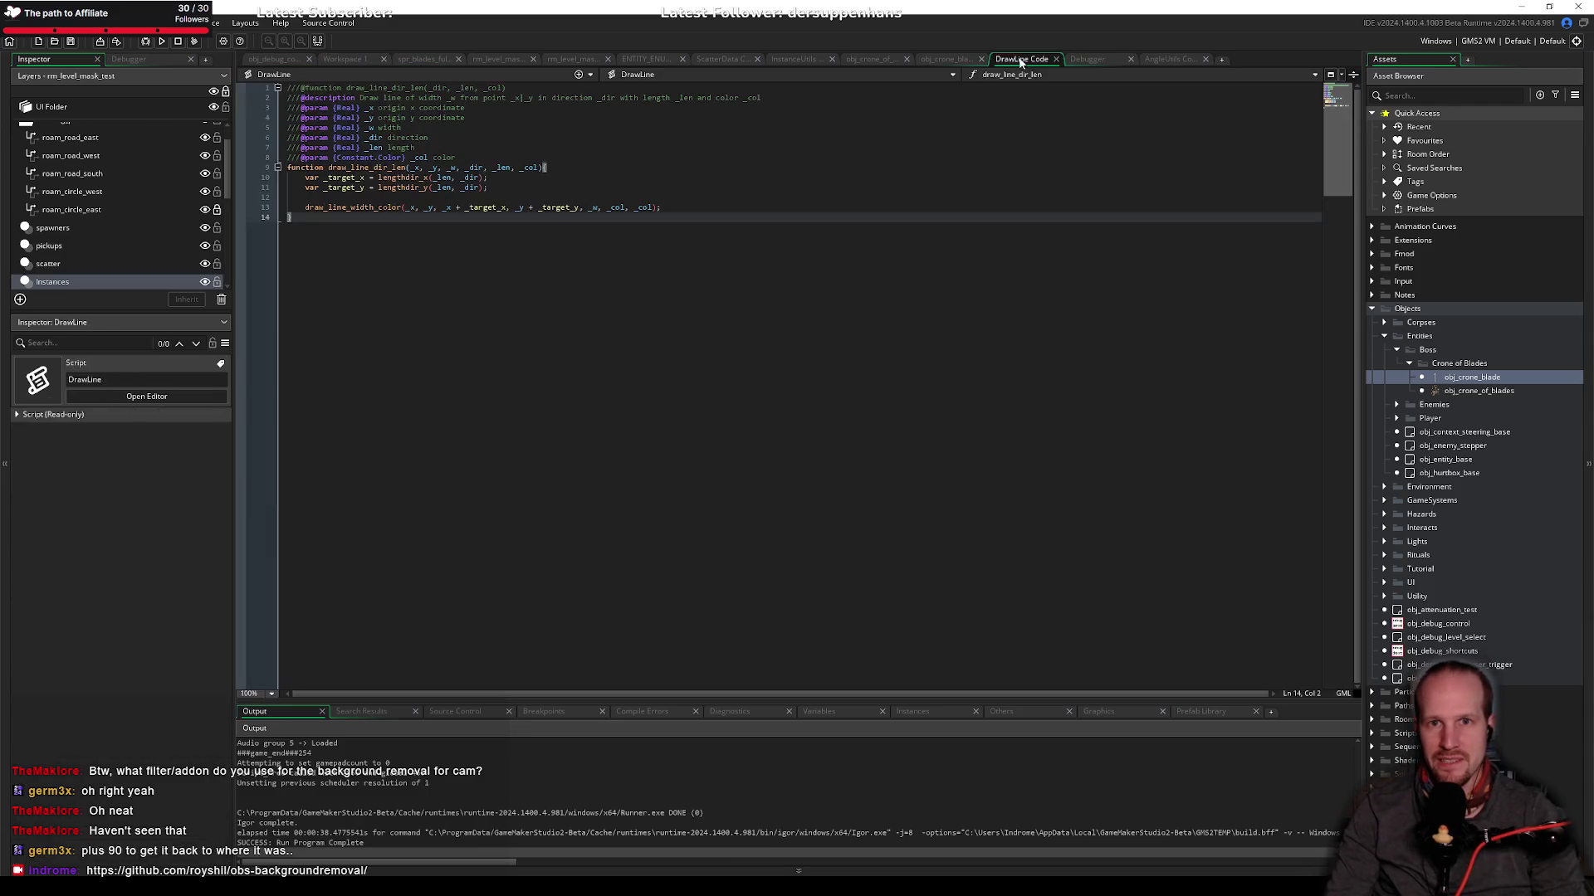
click(381, 207)
scroll(381, 297, up, 5)
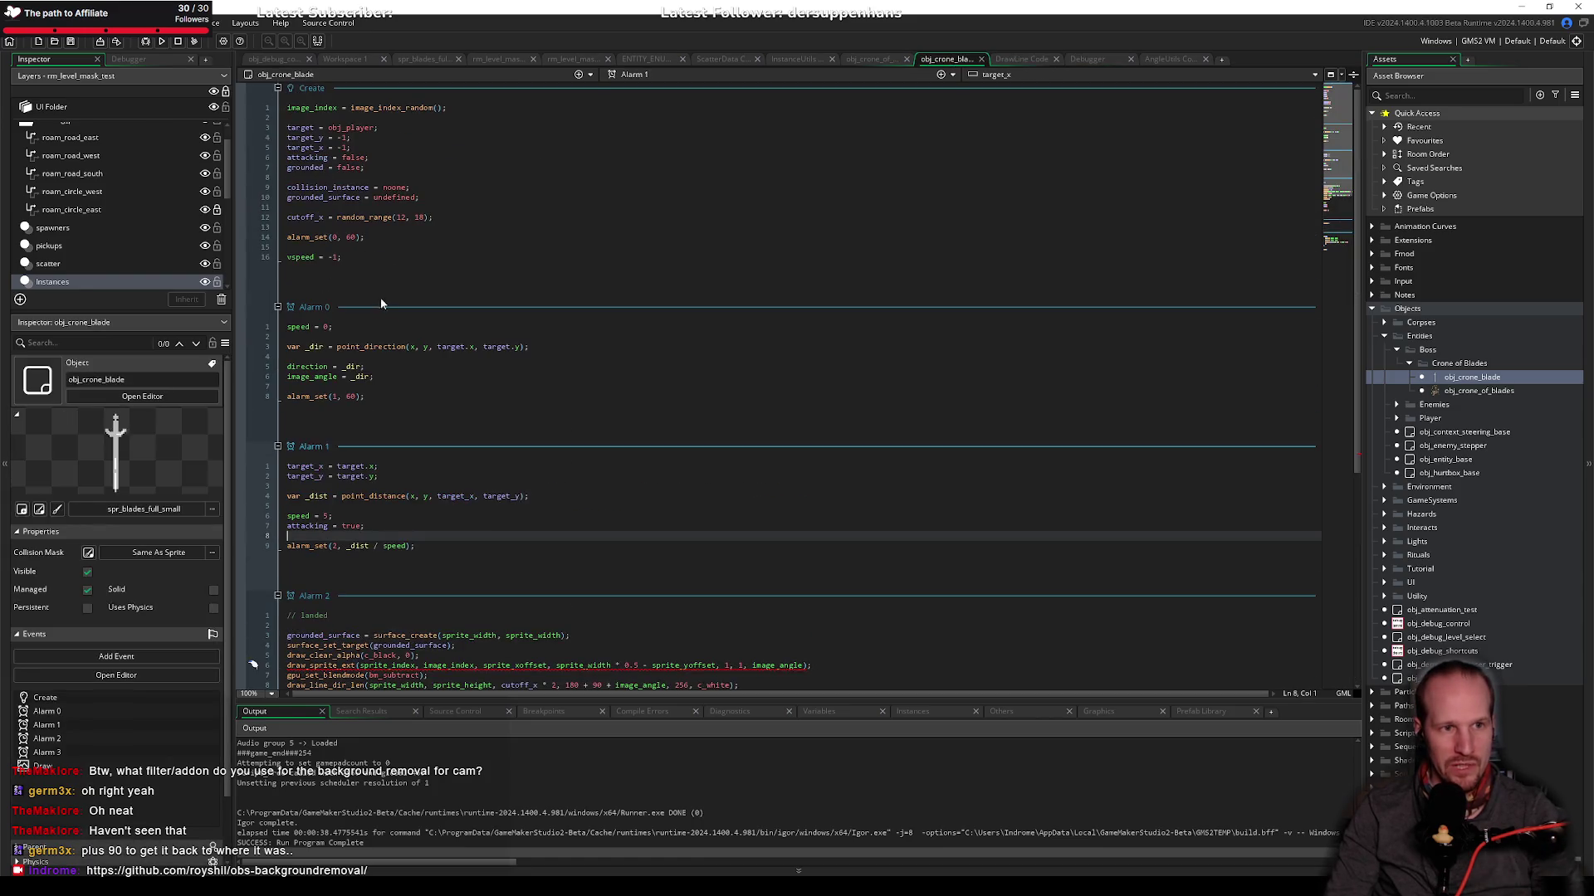
click(369, 376)
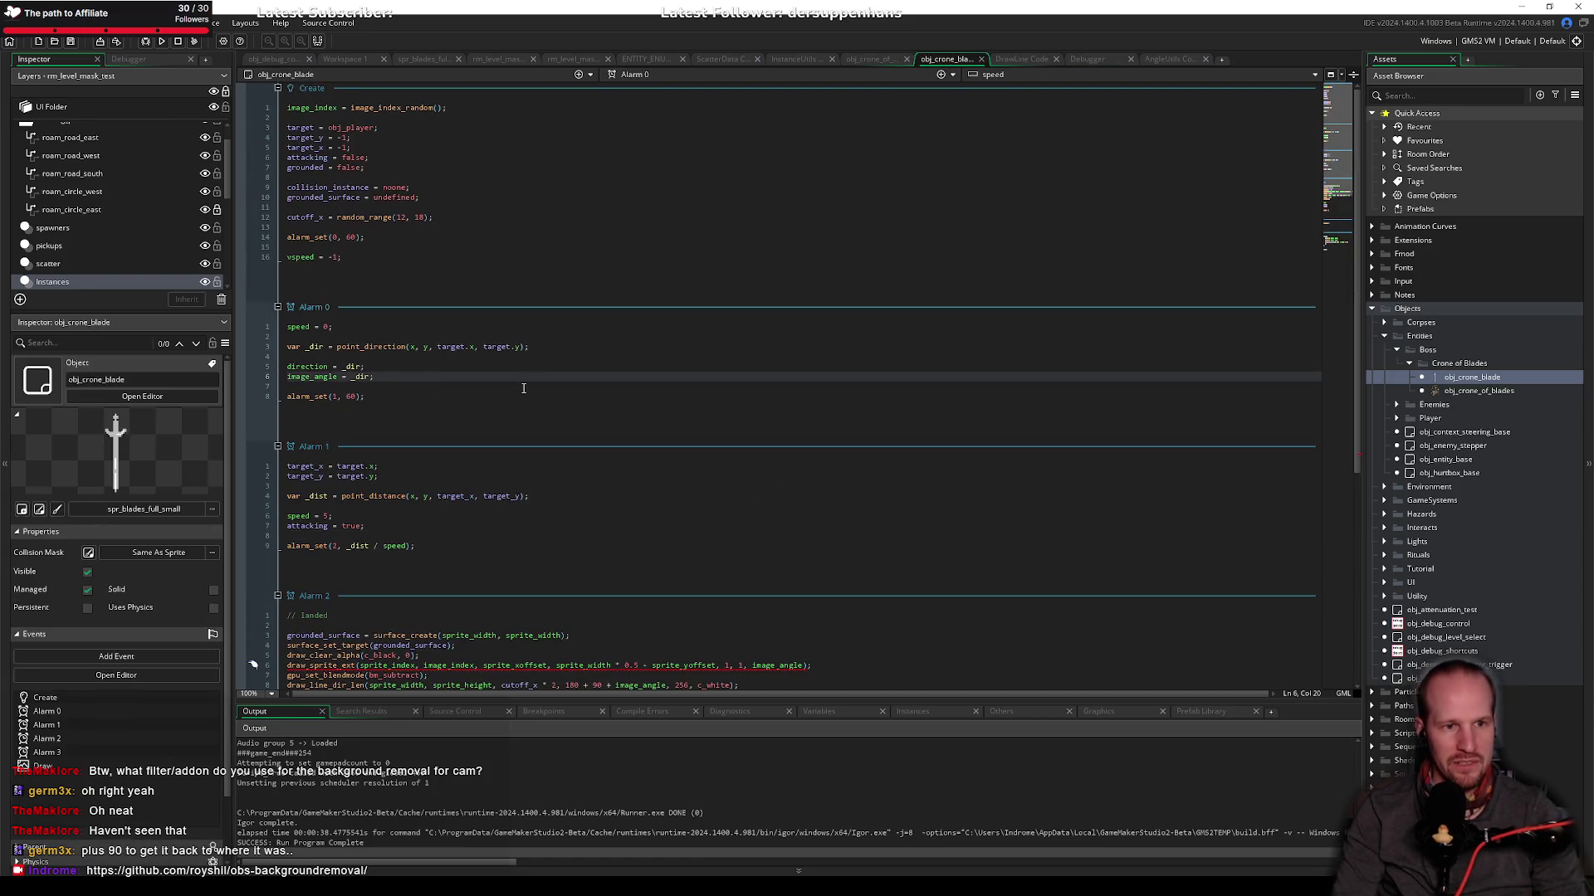
text(+ 90)
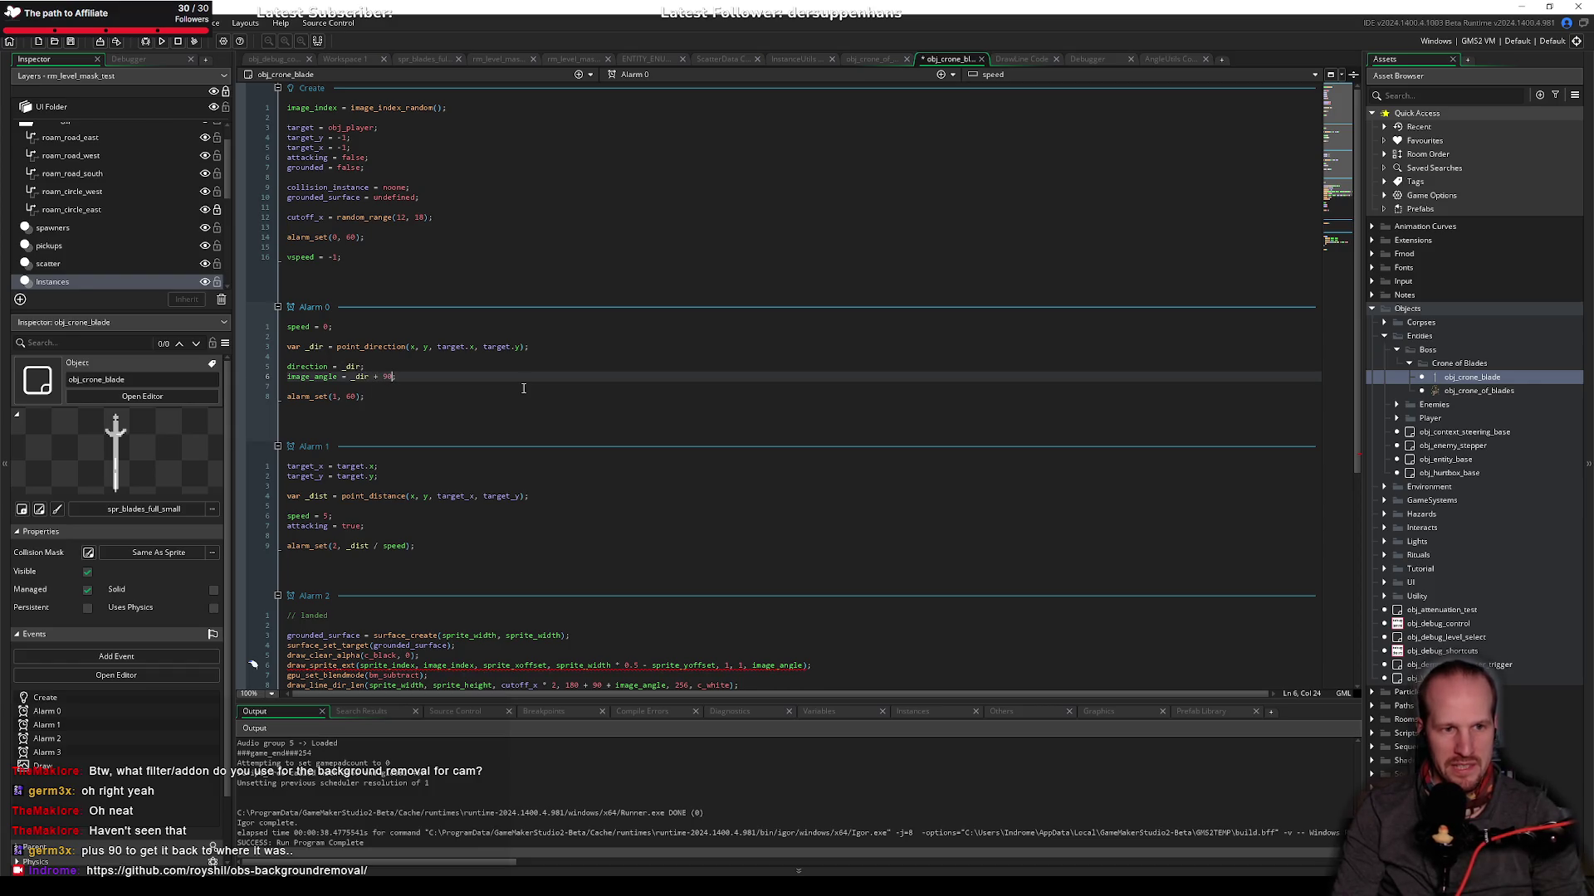
key(ctrl+s)
Step: Inspect draw_sprite_ext's arguments in Alarm 2's landed code
scroll(401, 428, down, 5)
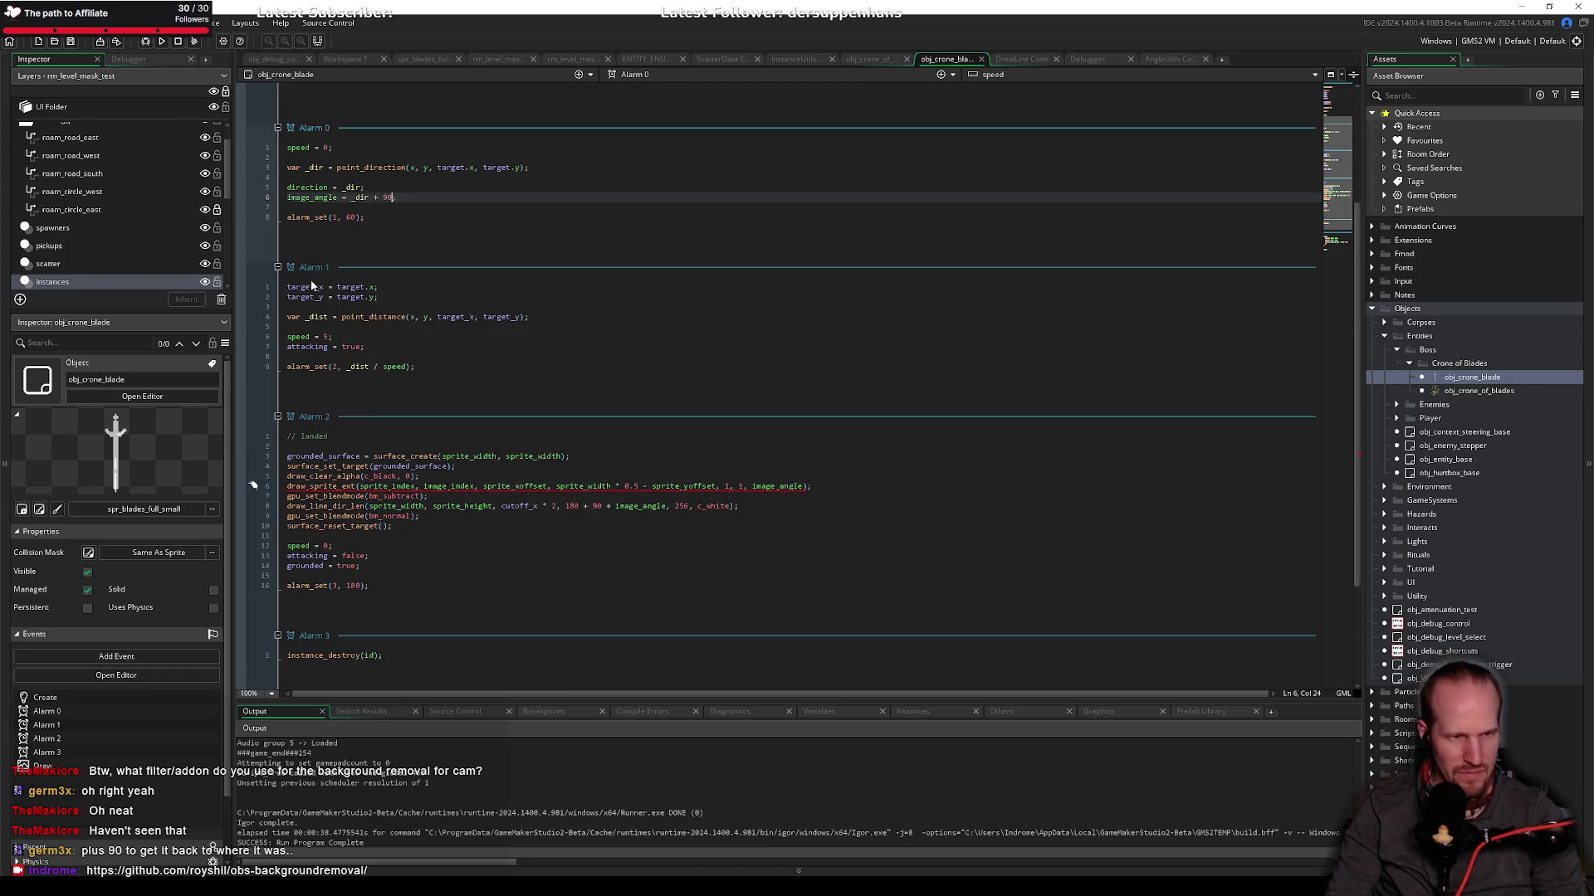
click(478, 479)
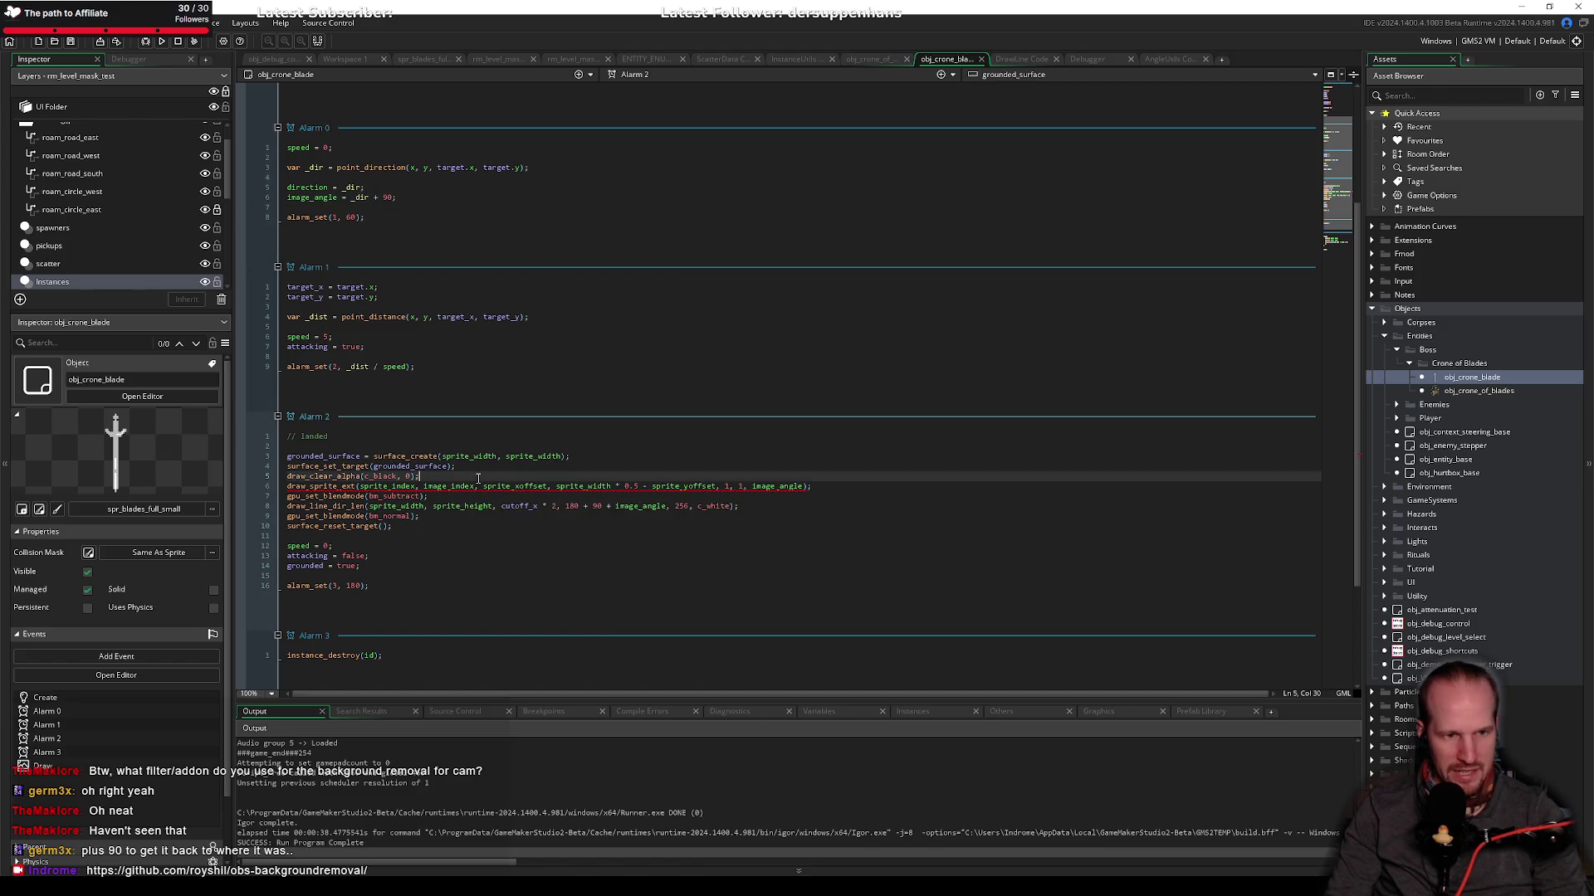
double_click(805, 491)
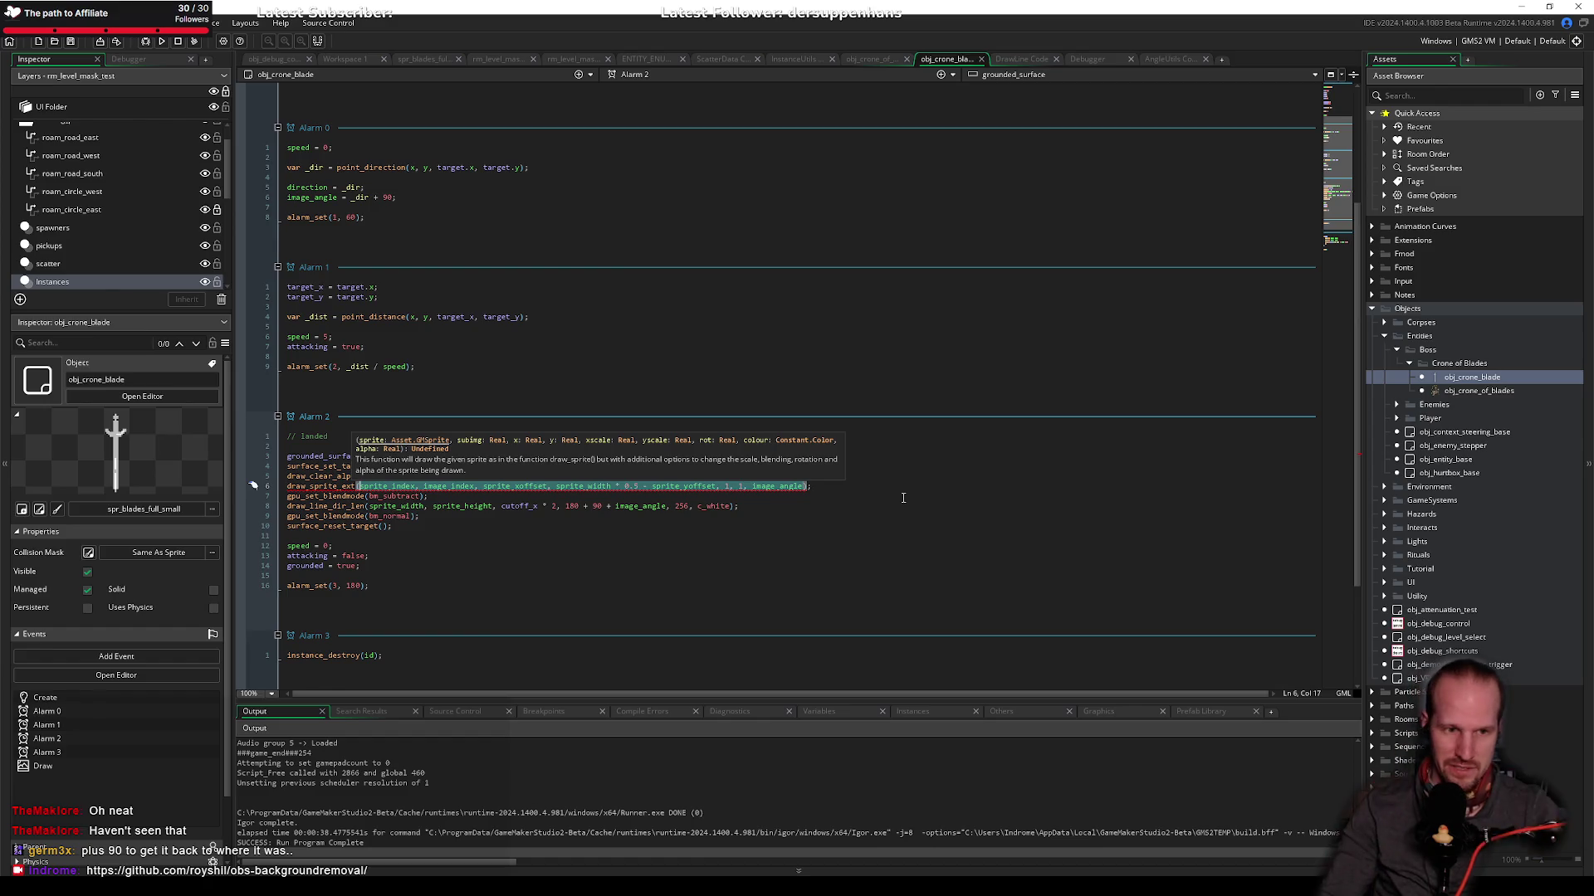
Step: Delete draw_sprite_ext's arguments in Alarm 2, then undo the deletion
click(622, 496)
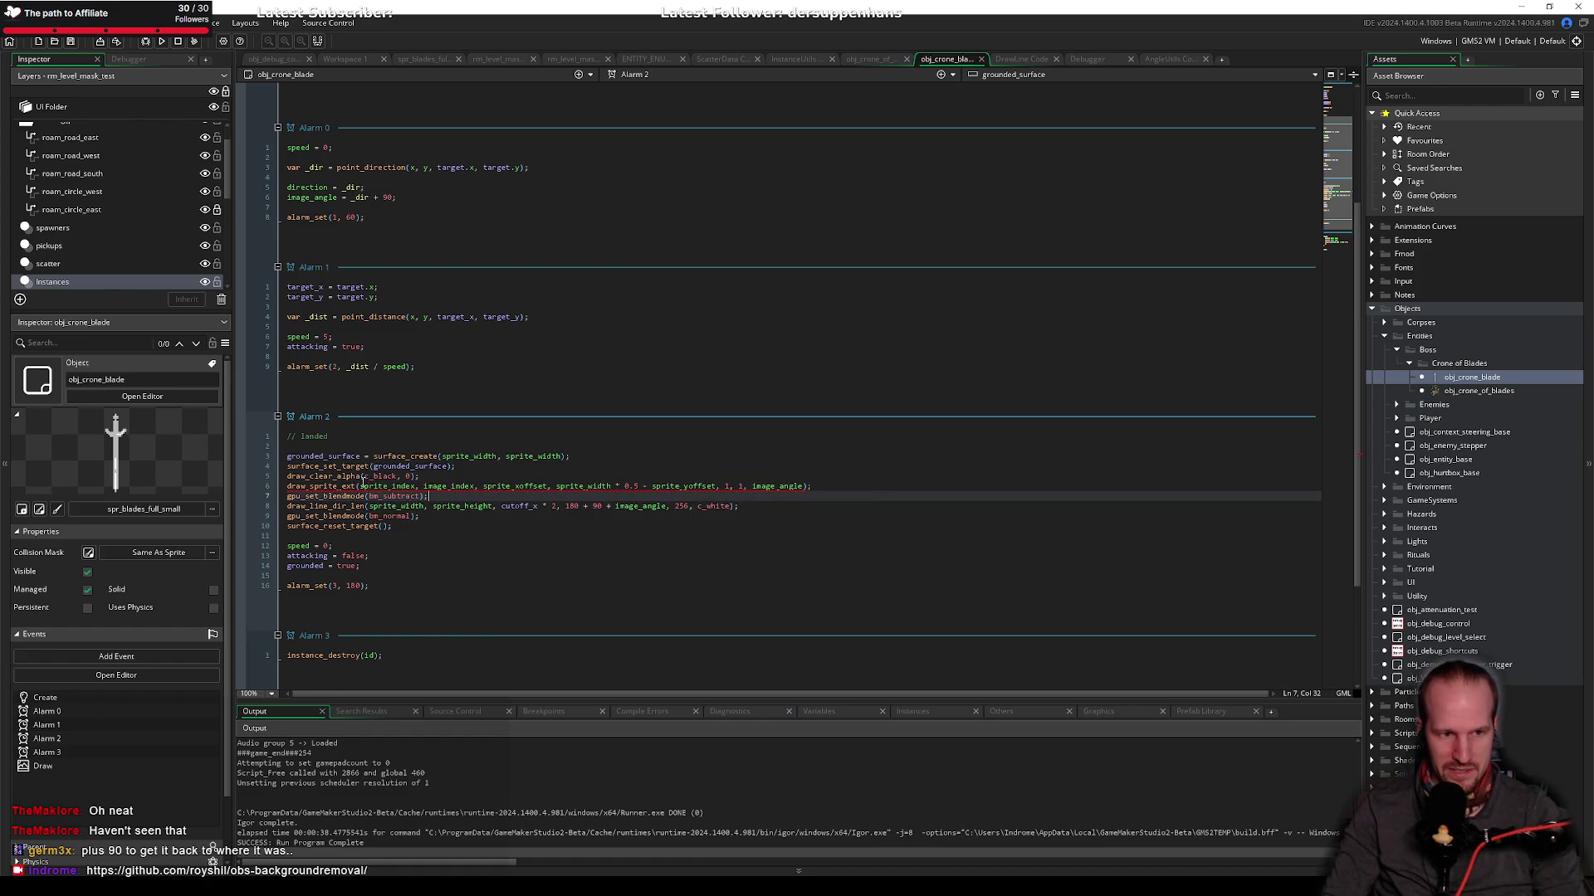
drag(359, 486, 800, 487)
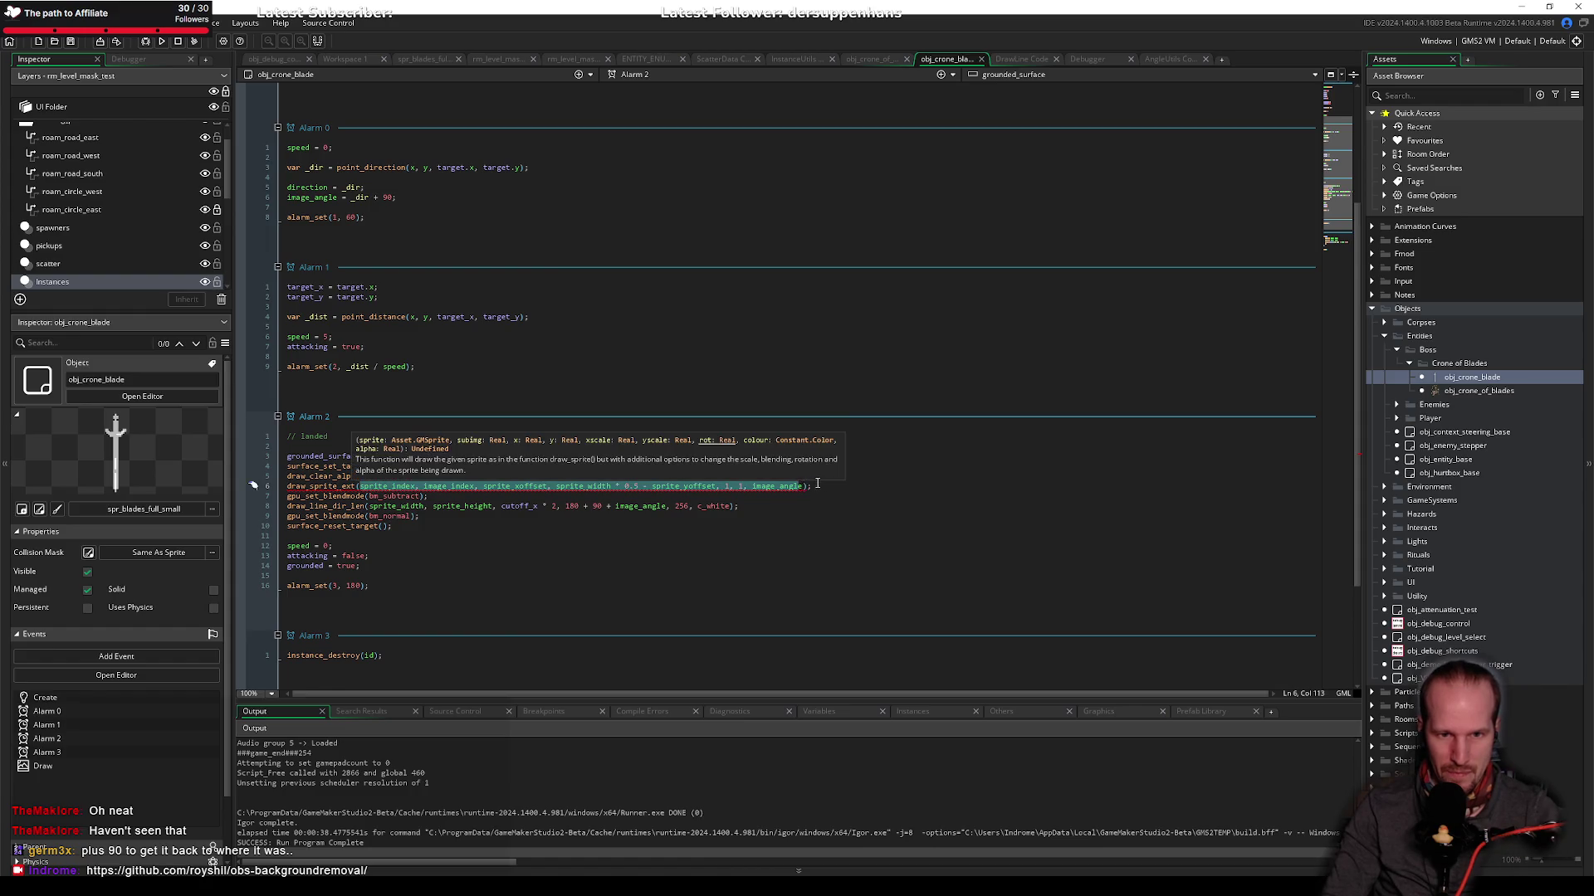
key(Delete)
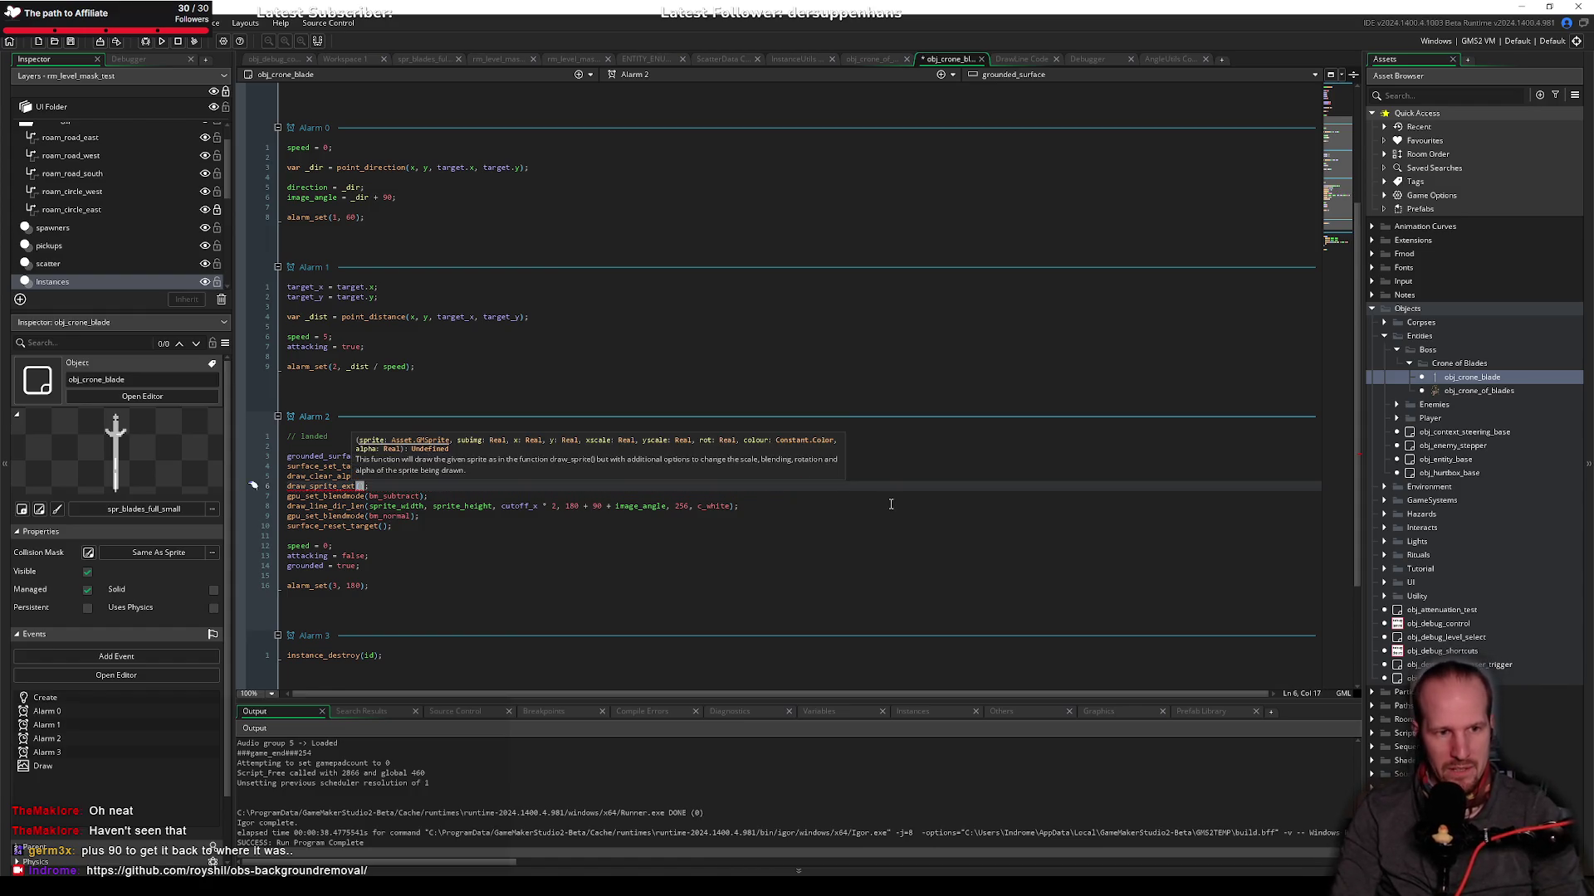
key(ctrl+z)
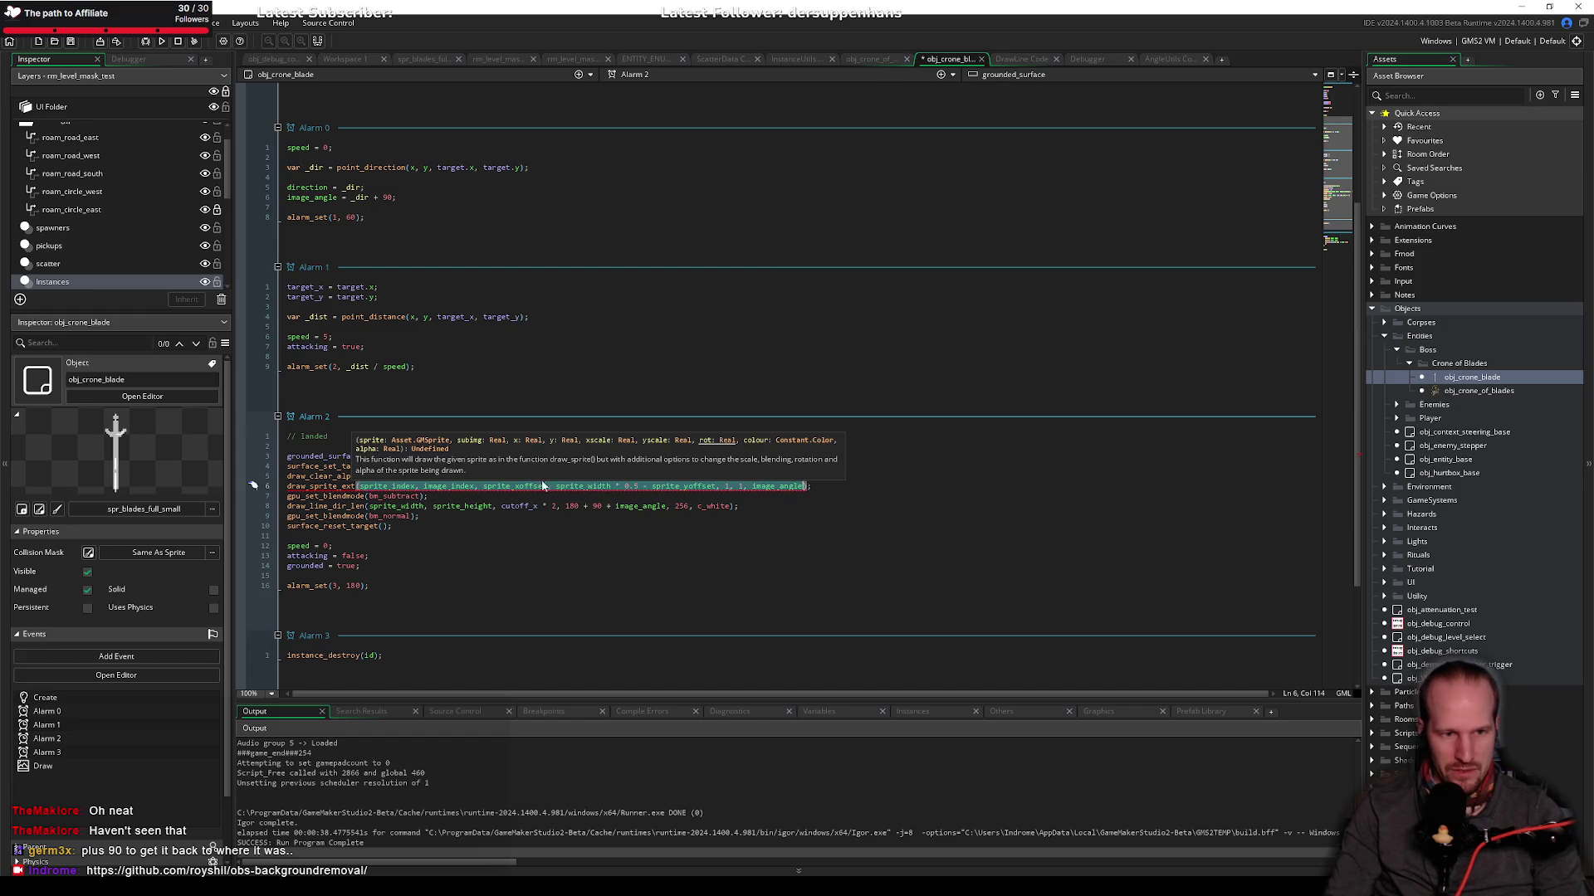
click(507, 486)
Step: Rename cutoff_x to cutoff_y in Create and in Alarm 2's cutoff reference
scroll(442, 249, up, 3)
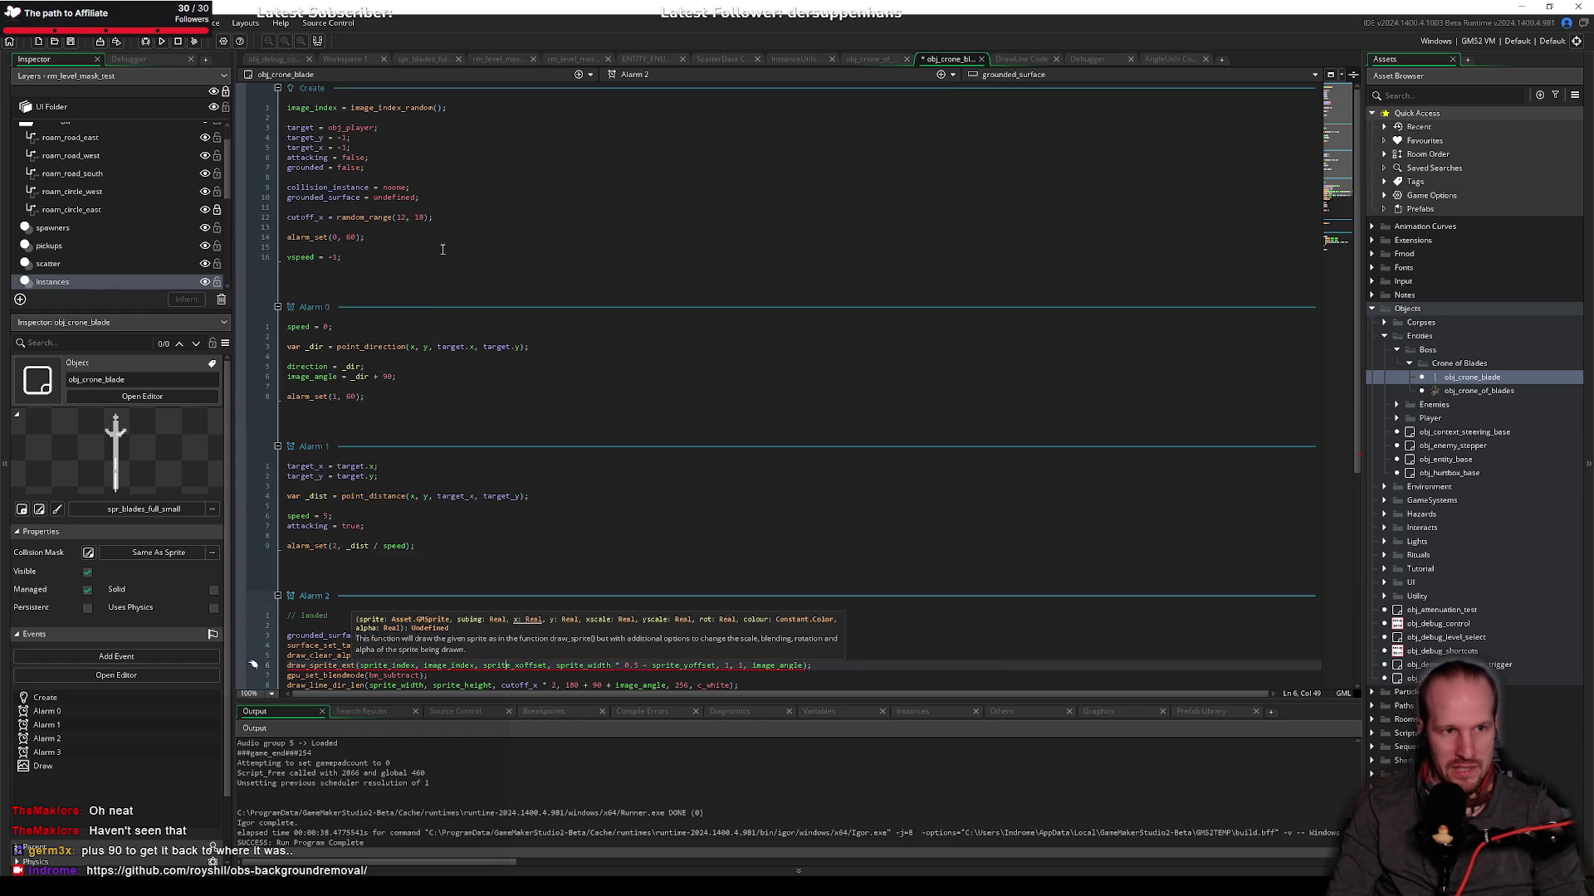
click(325, 215)
key(BackSpace)
text(y)
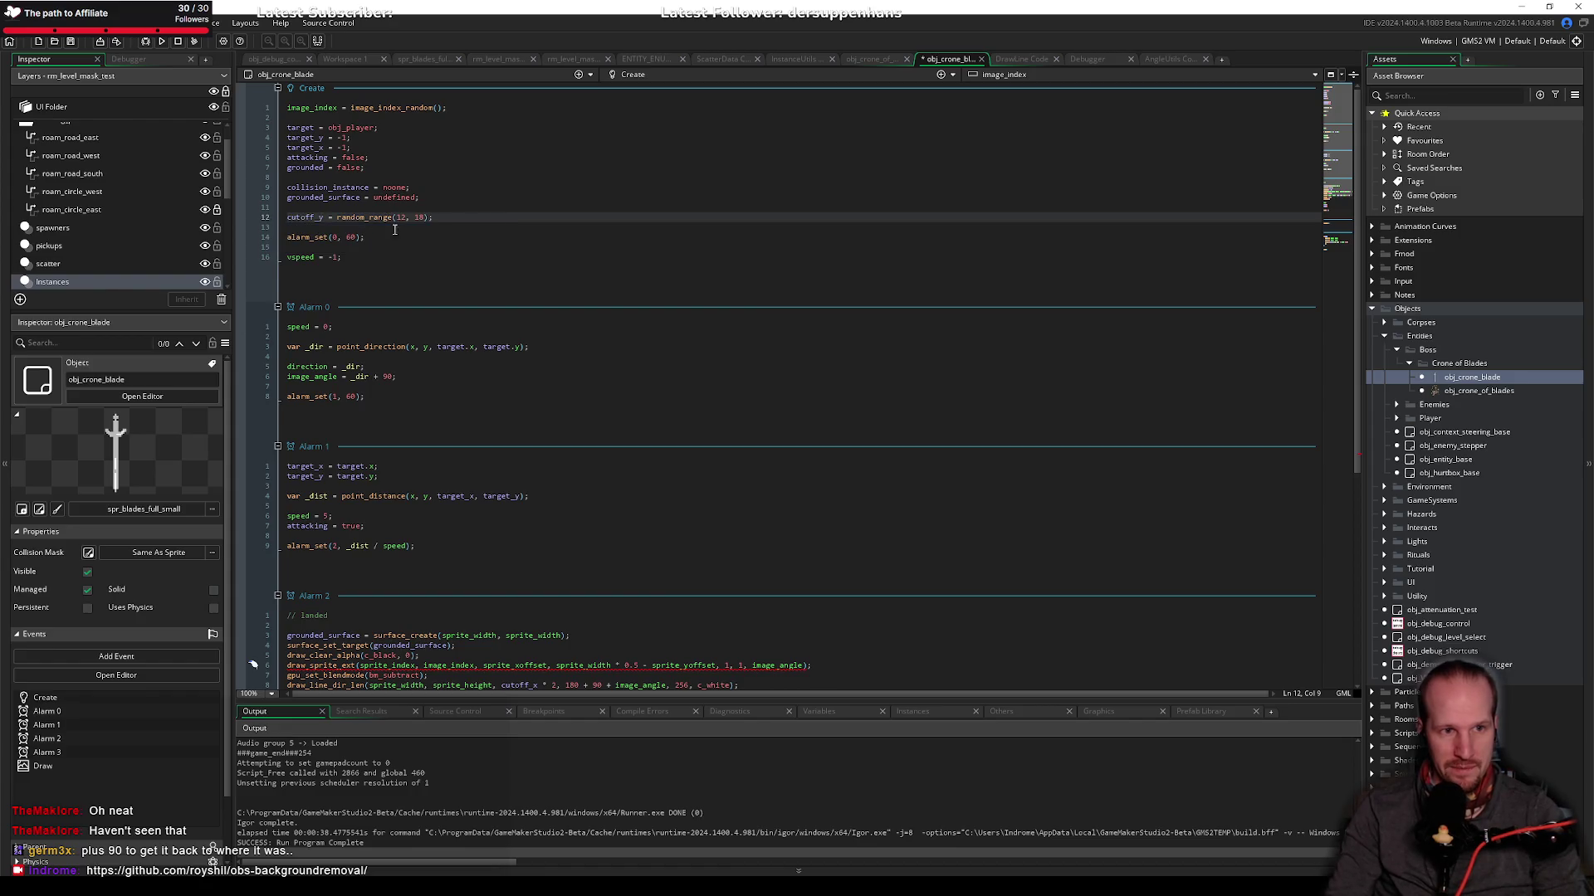
click(394, 236)
click(488, 465)
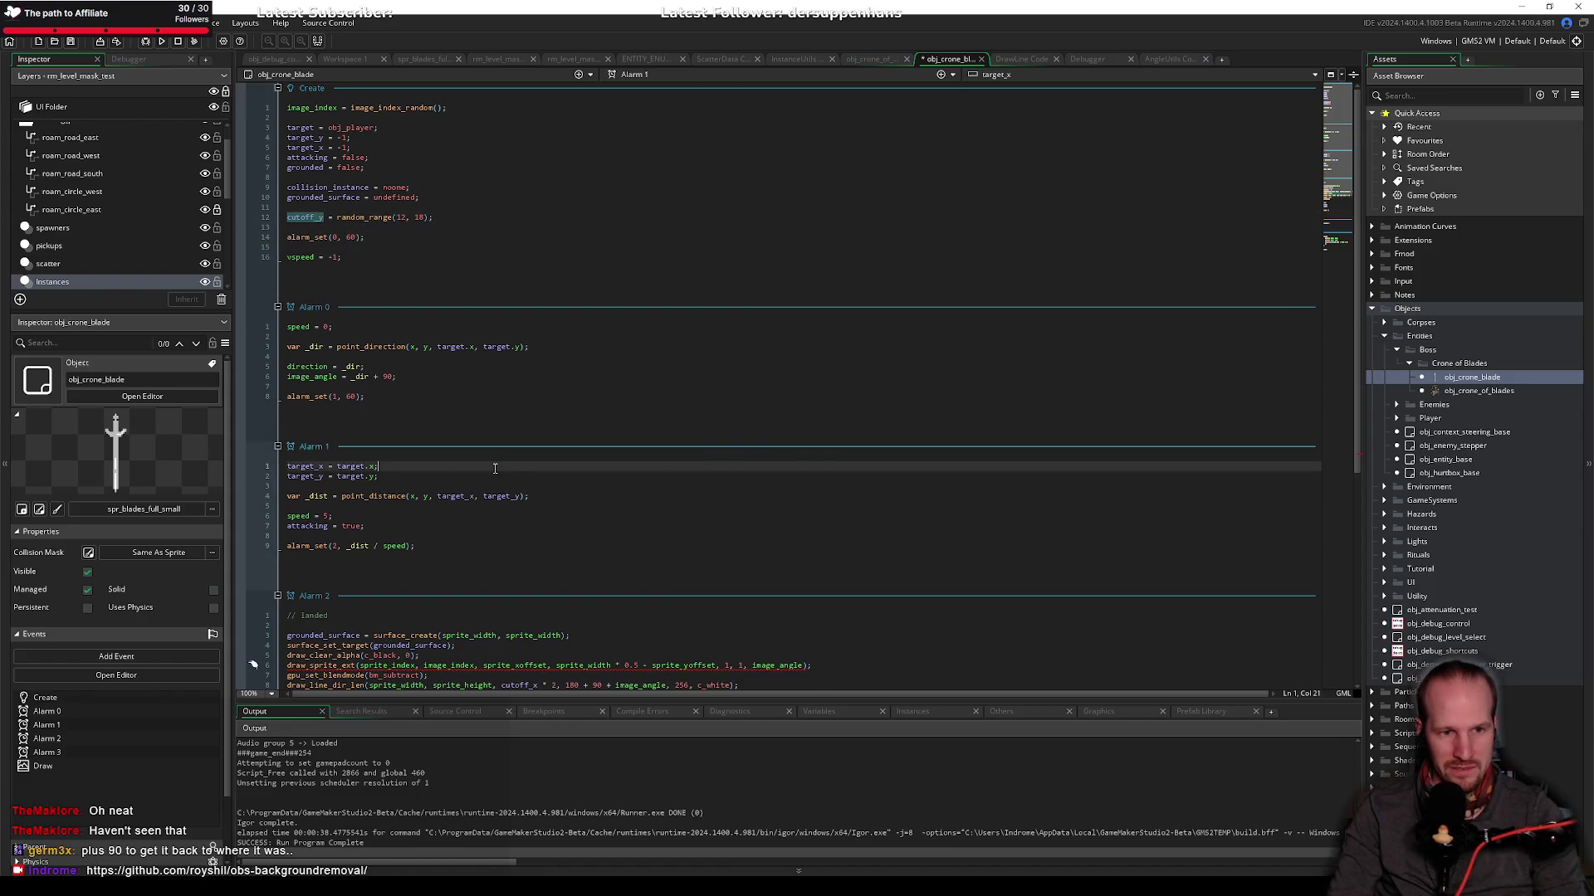
scroll(488, 466, down, 5)
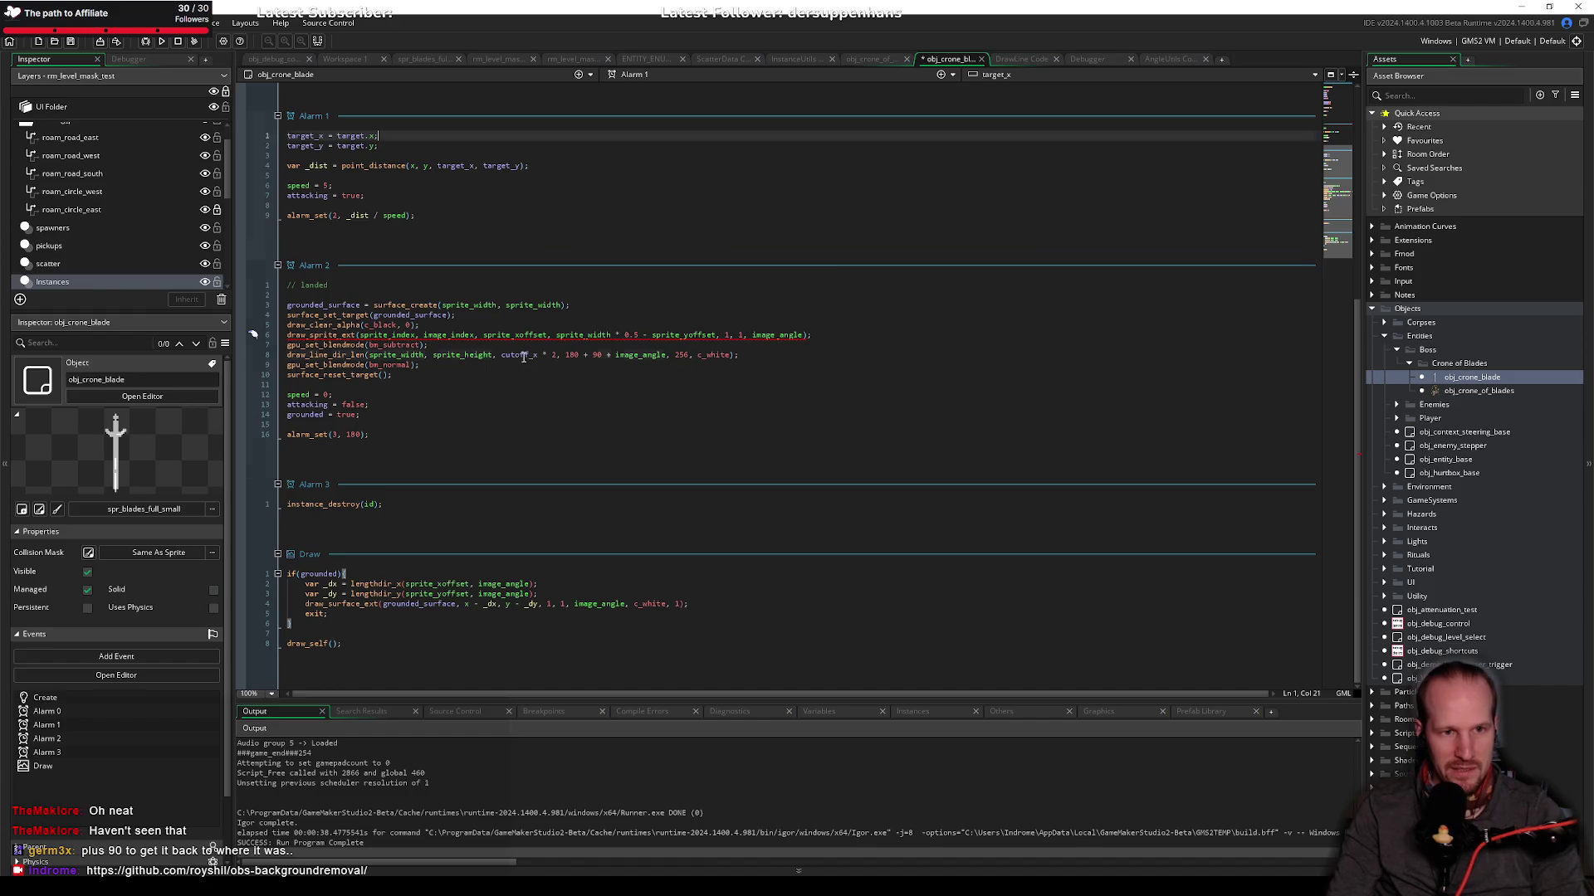
click(523, 357)
scroll(524, 356, up, 2)
key(BackSpace)
text(y)
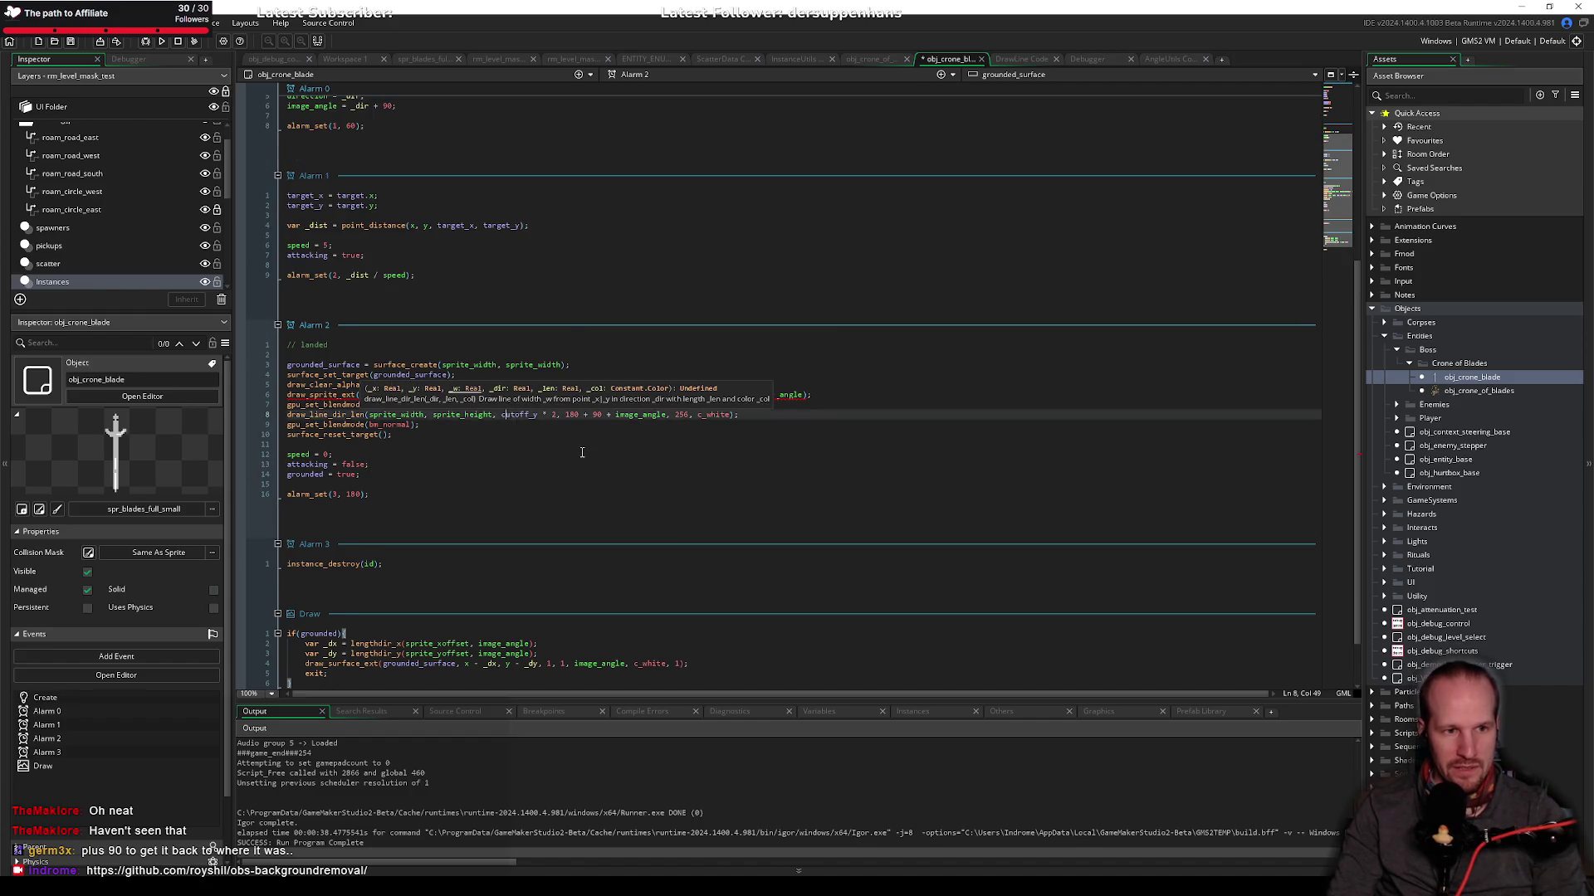
Step: Delete Alarm 2's draw_line_dir_len line and both gpu_set_blendmode lines
key(ctrl+d)
click(449, 406)
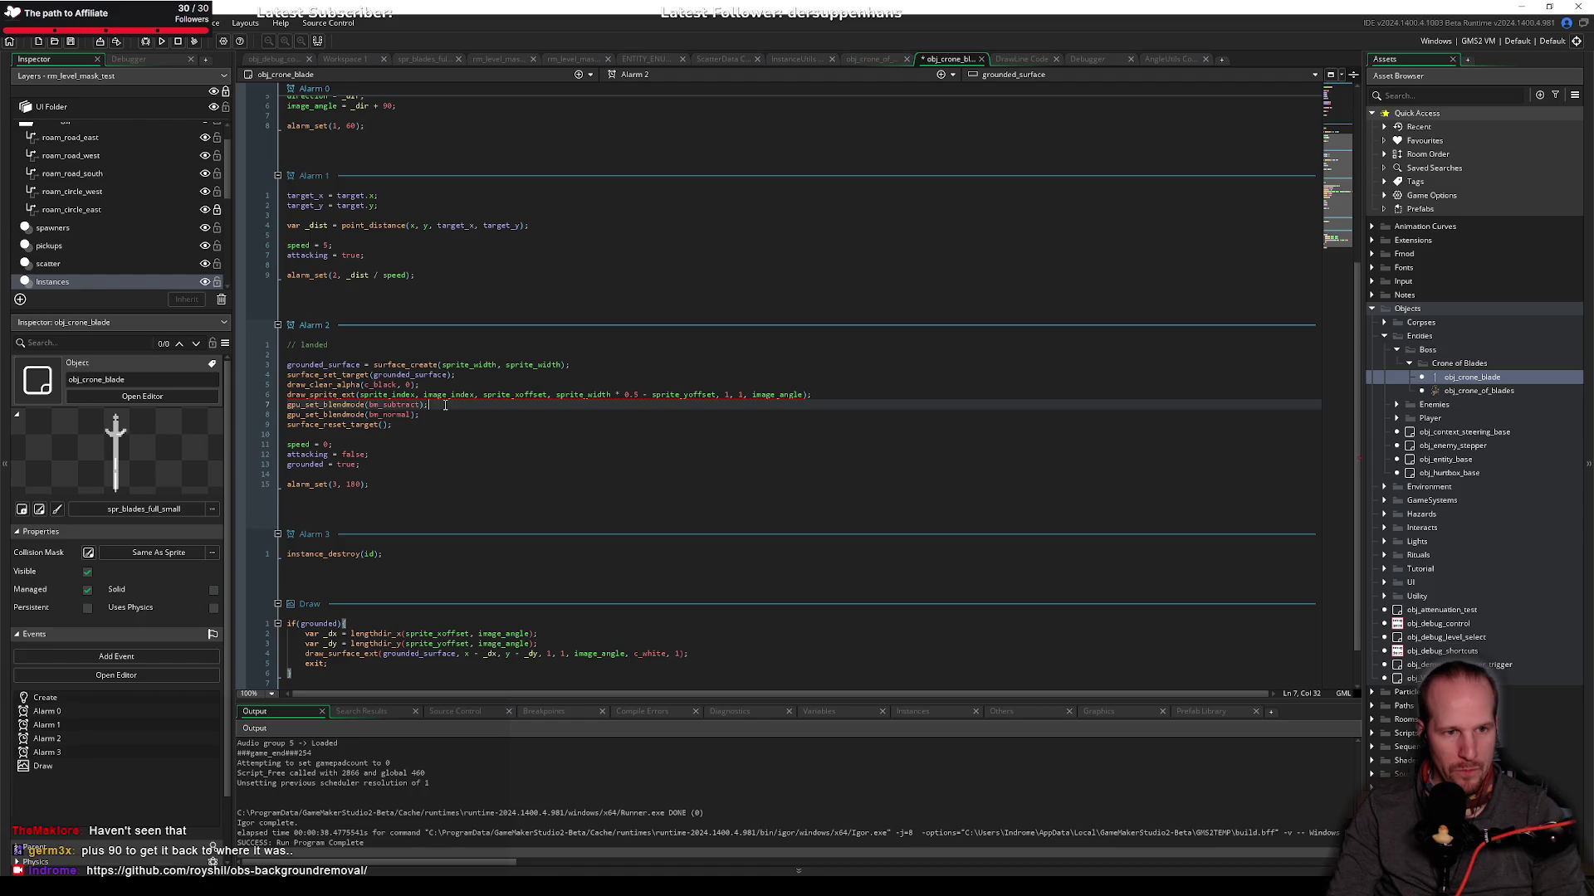
key(ctrl+d)
key(ctrl+d)
click(364, 396)
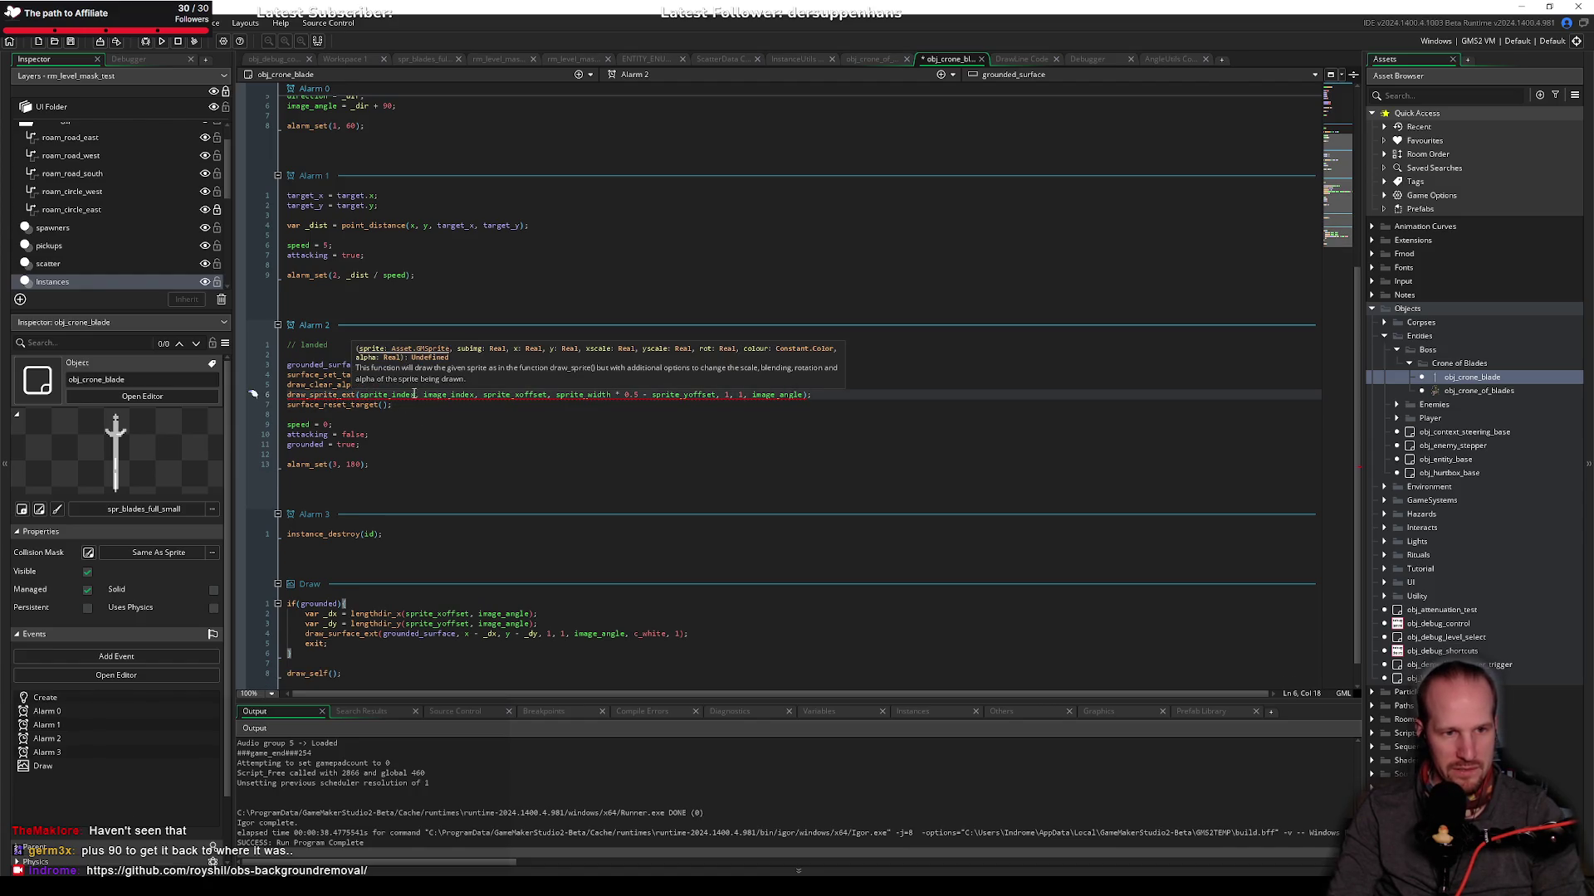
Step: Replace draw_sprite_ext's sprite_xoffset argument with sprite_width * 0.5
click(410, 395)
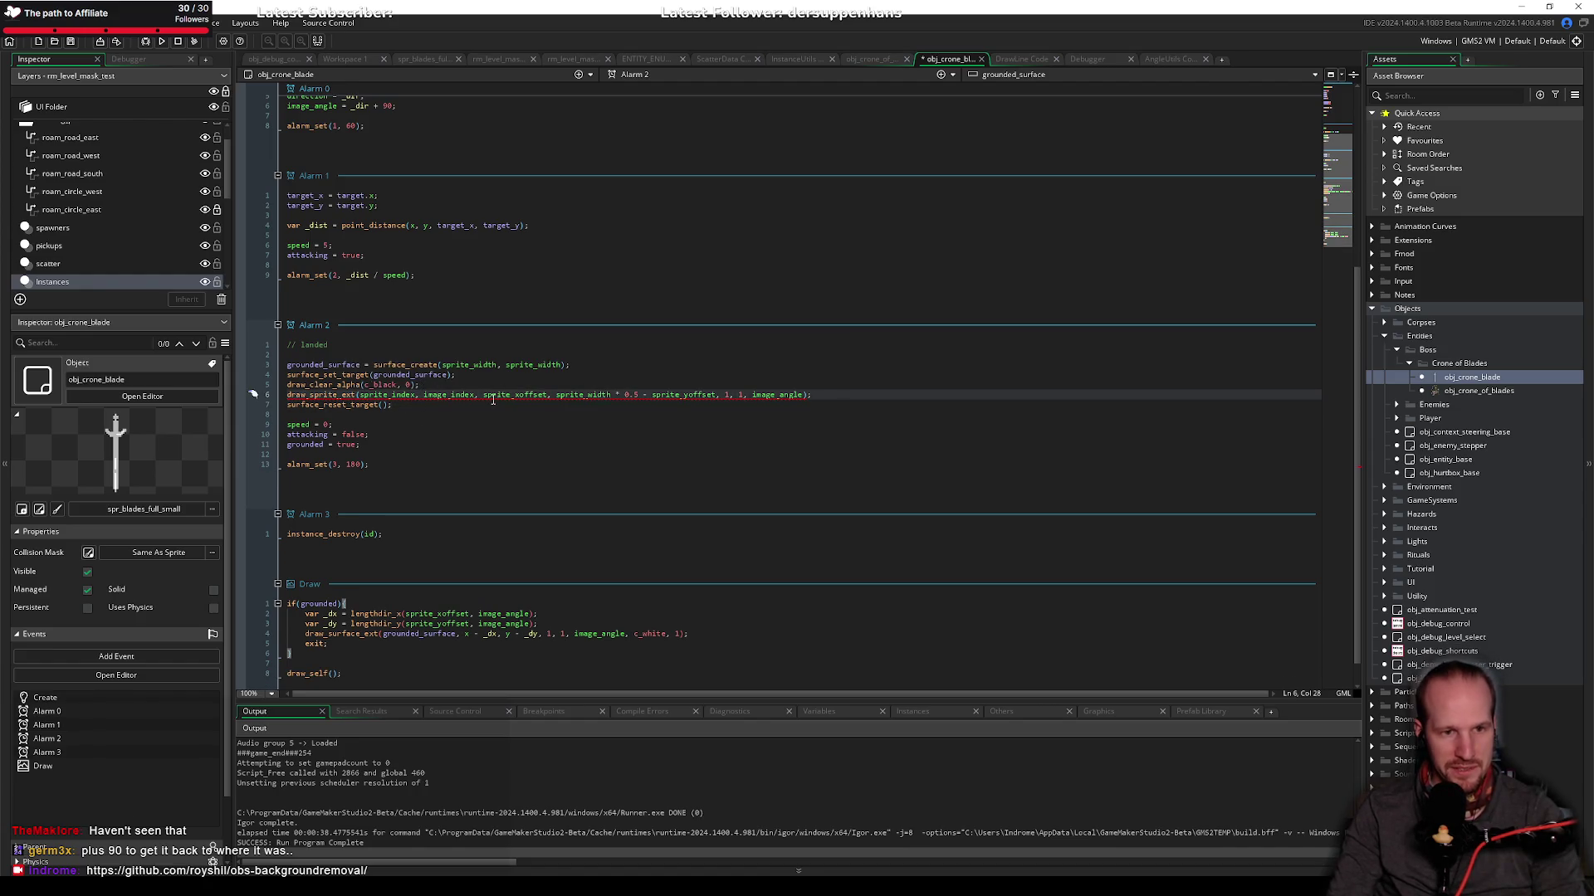
double_click(493, 395)
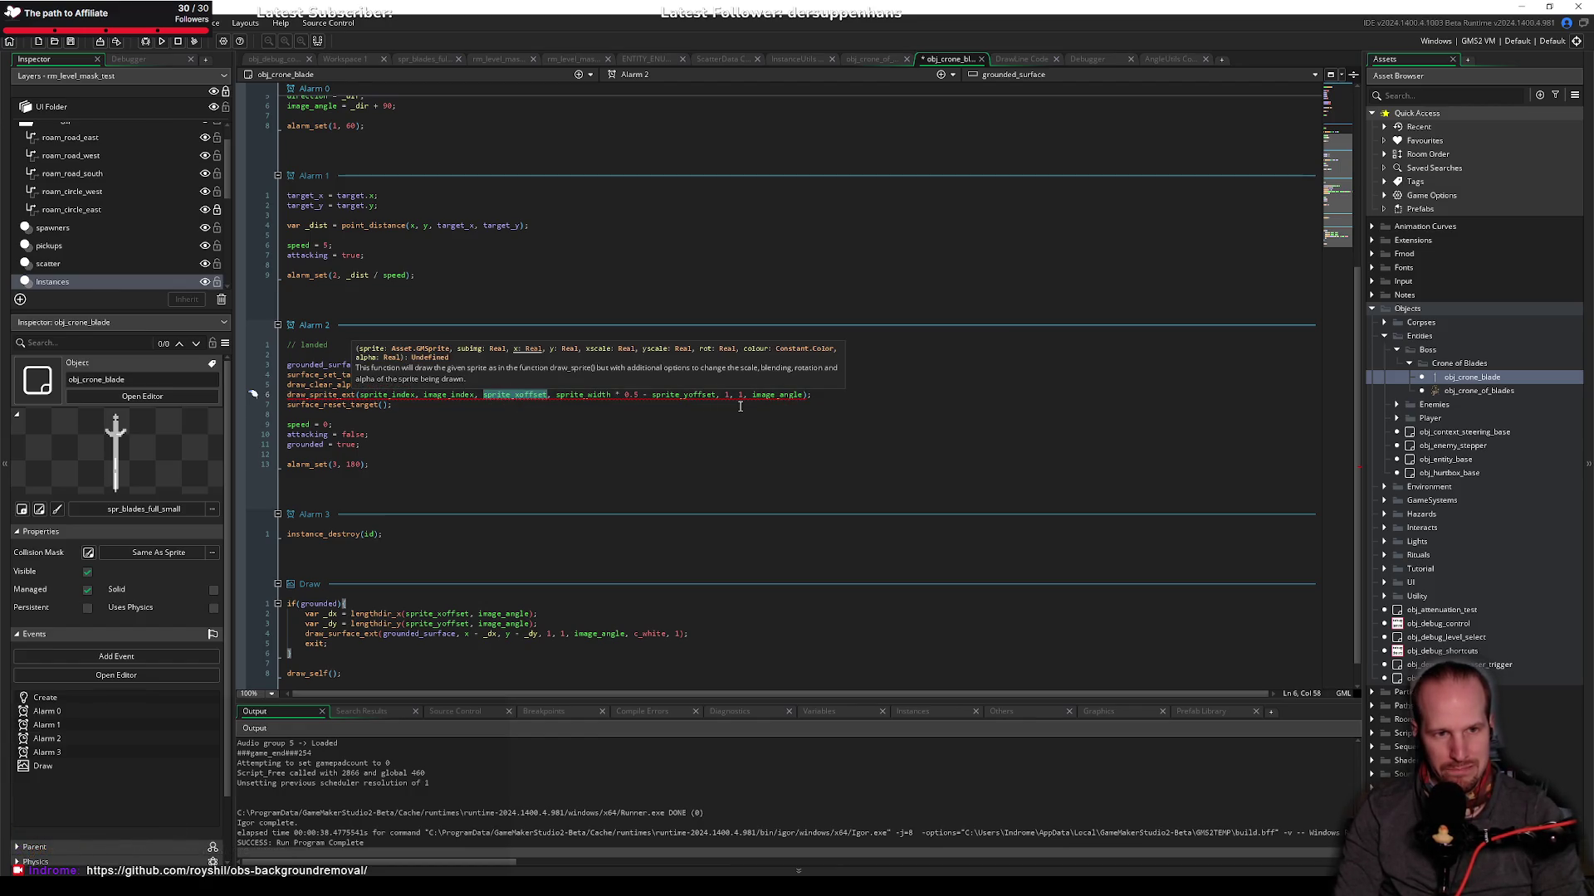
key(BackSpace)
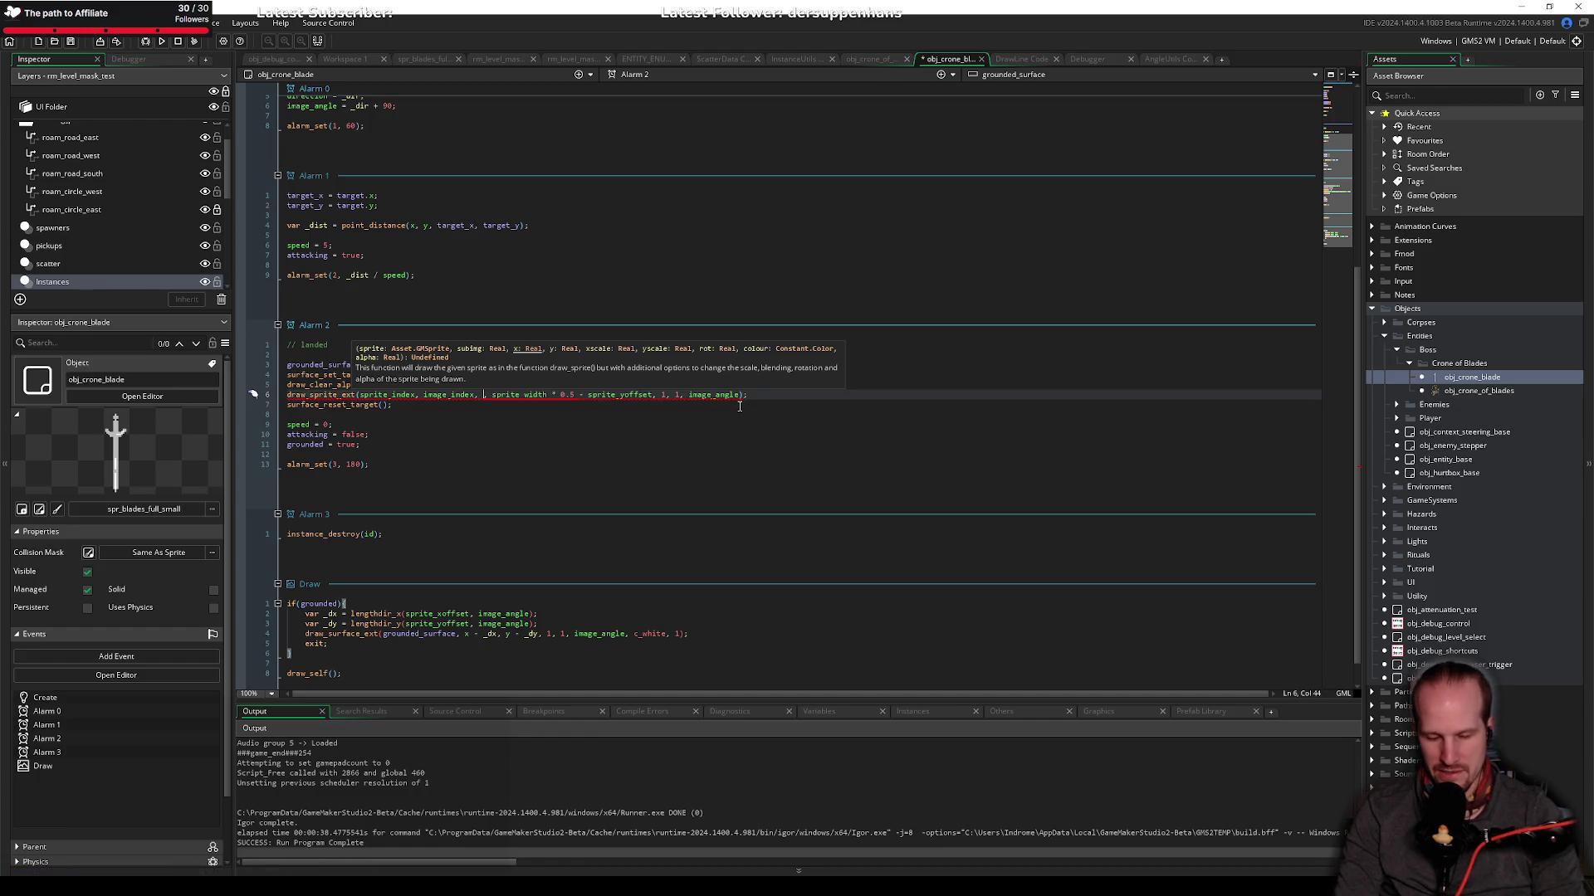
text(sprite_width *)
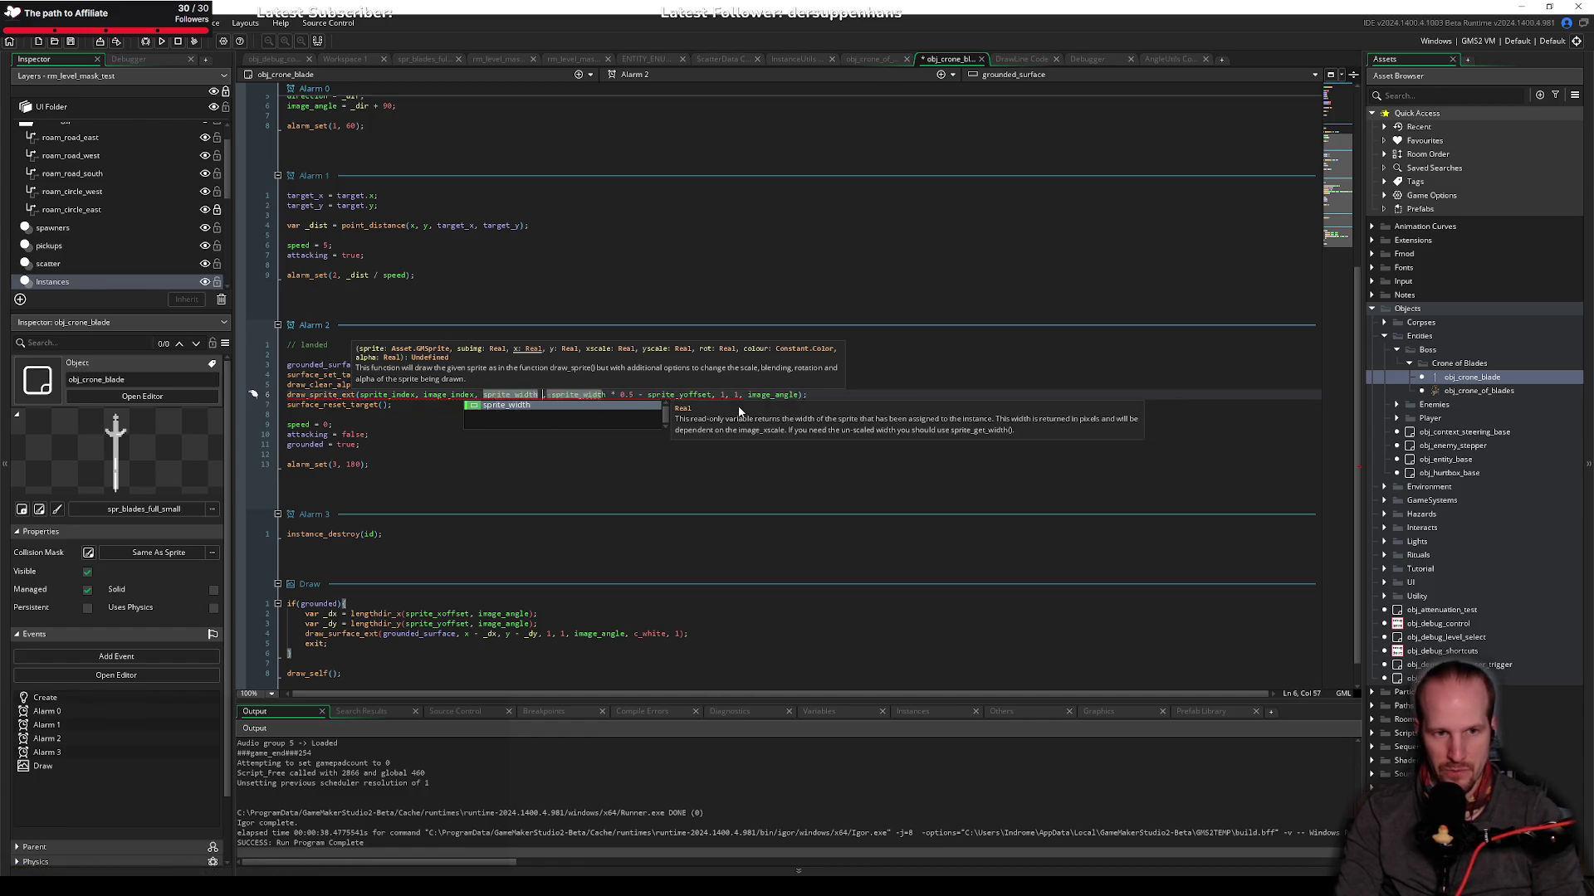
text( 0.5)
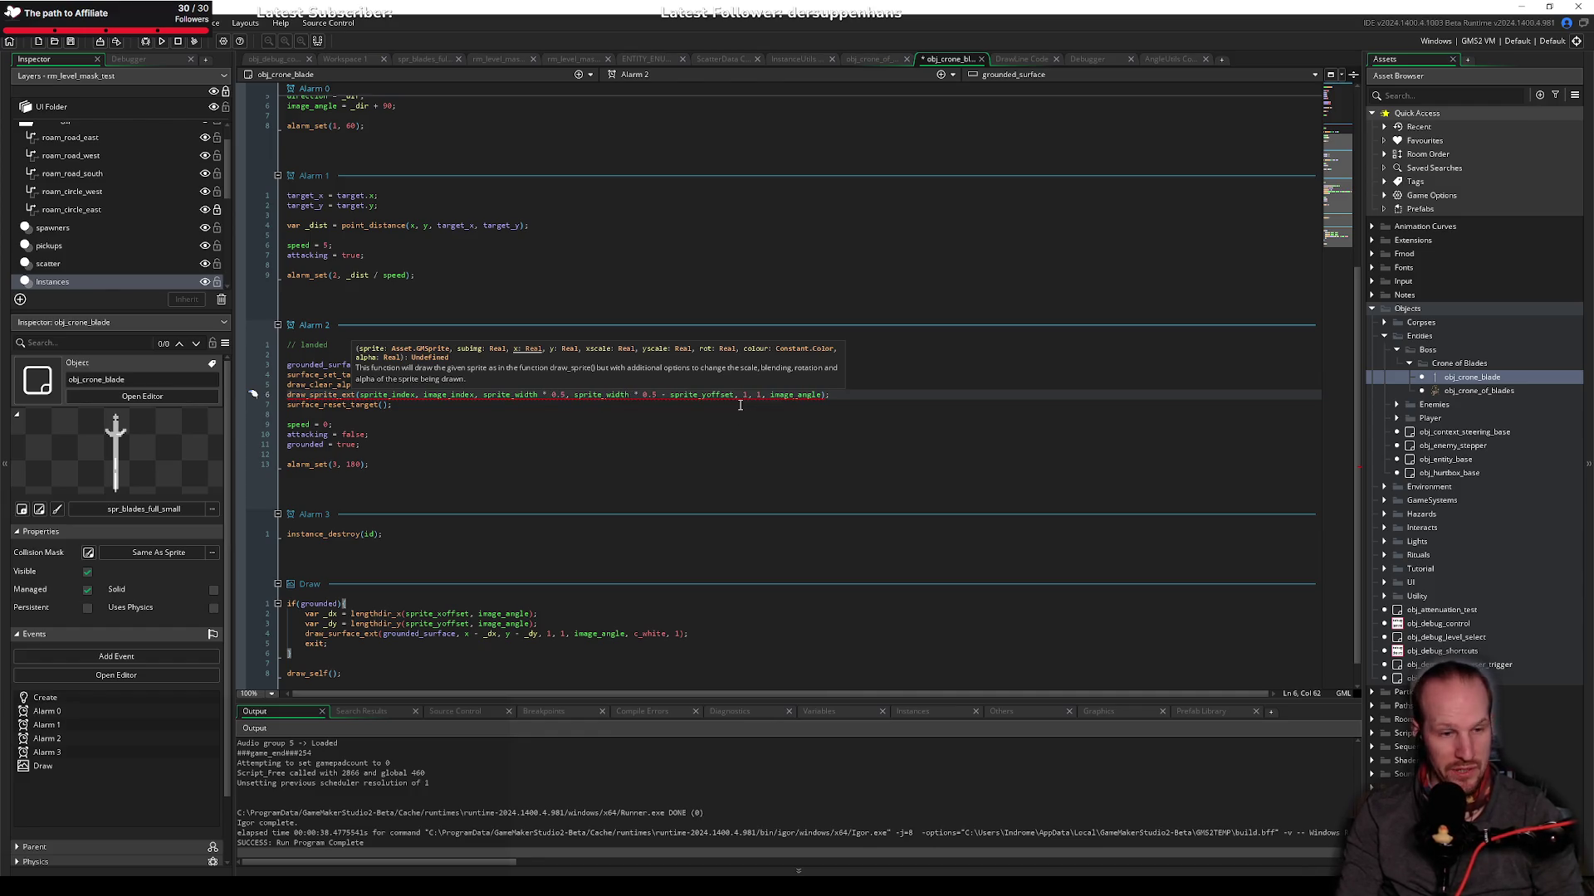
key(ctrl+Right)
key(ctrl+Right)
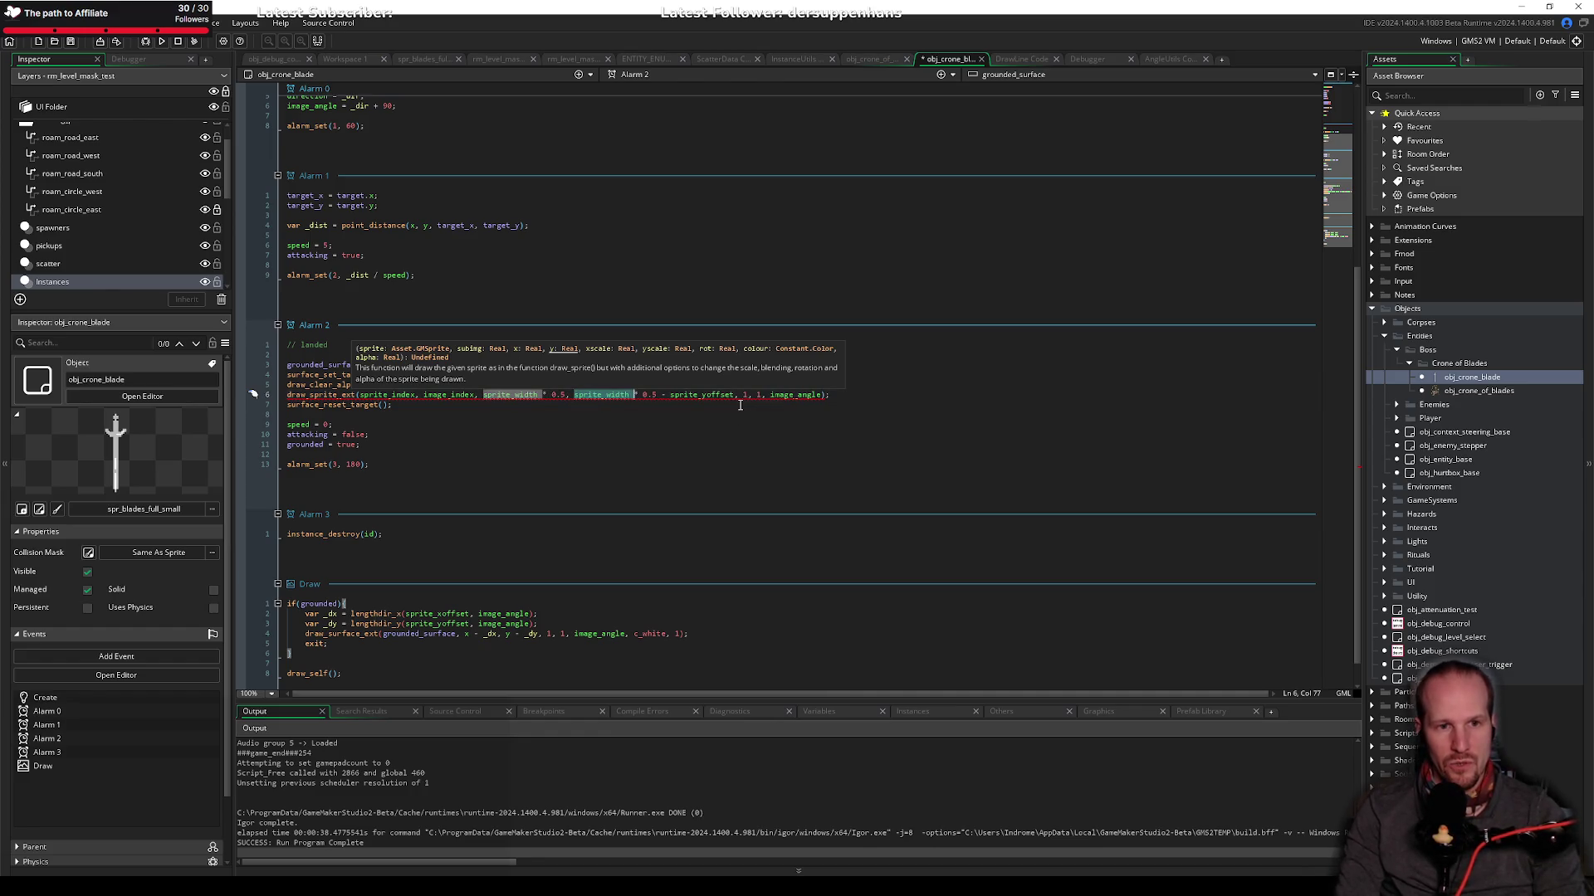
key(Right)
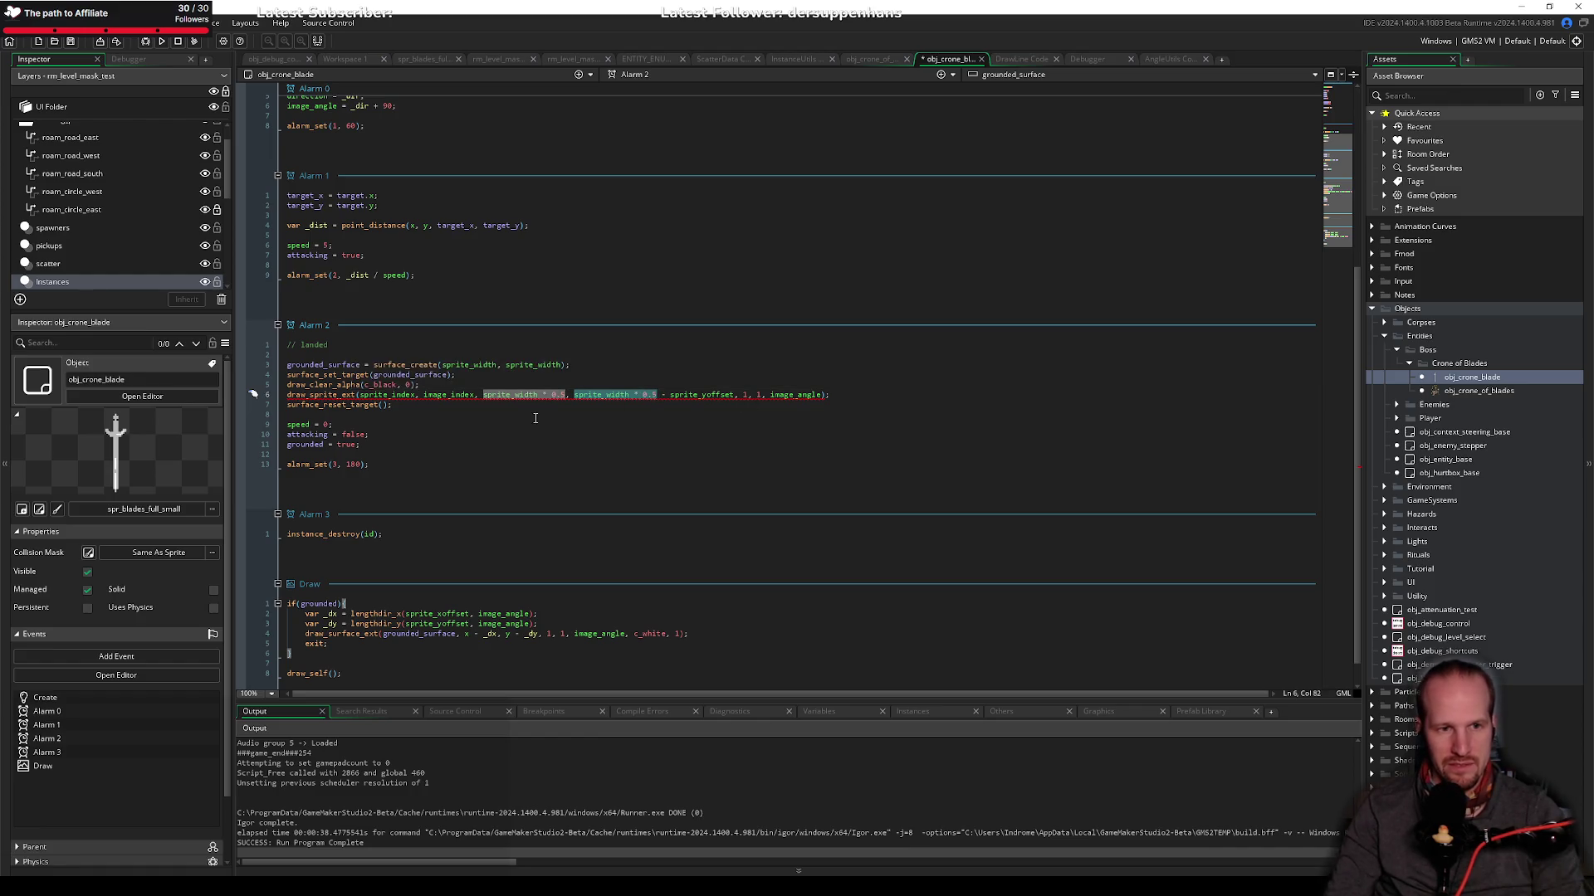
Step: Make surface_create use sprite_height for both surface dimensions
click(498, 405)
key(Up)
key(Up)
key(Up)
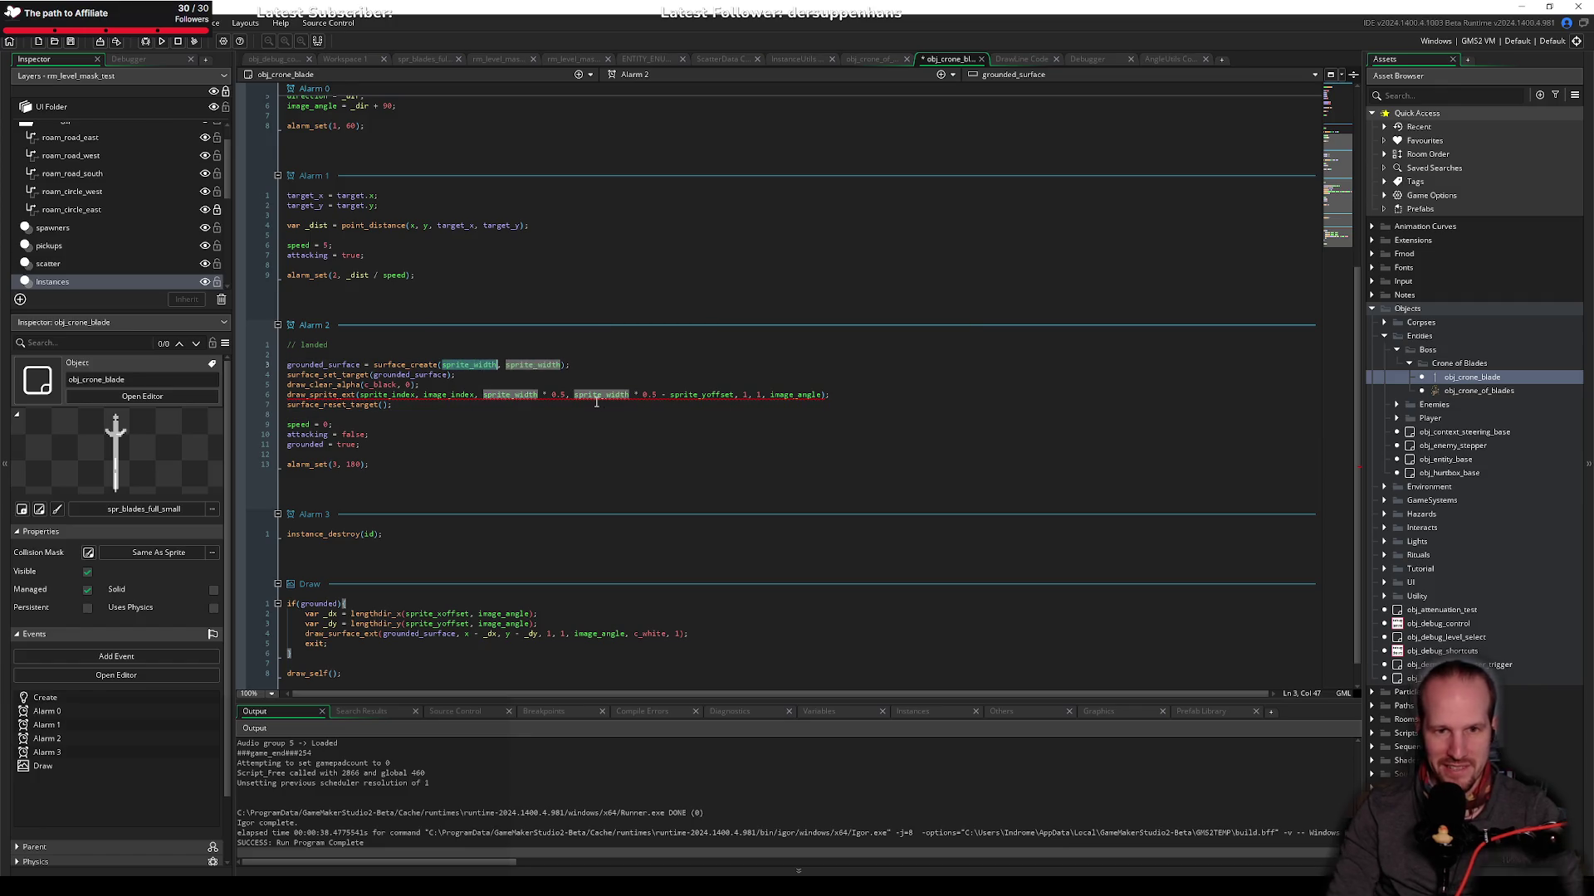
key(BackSpace)
key(BackSpace)
key(BackSpace)
key(Return)
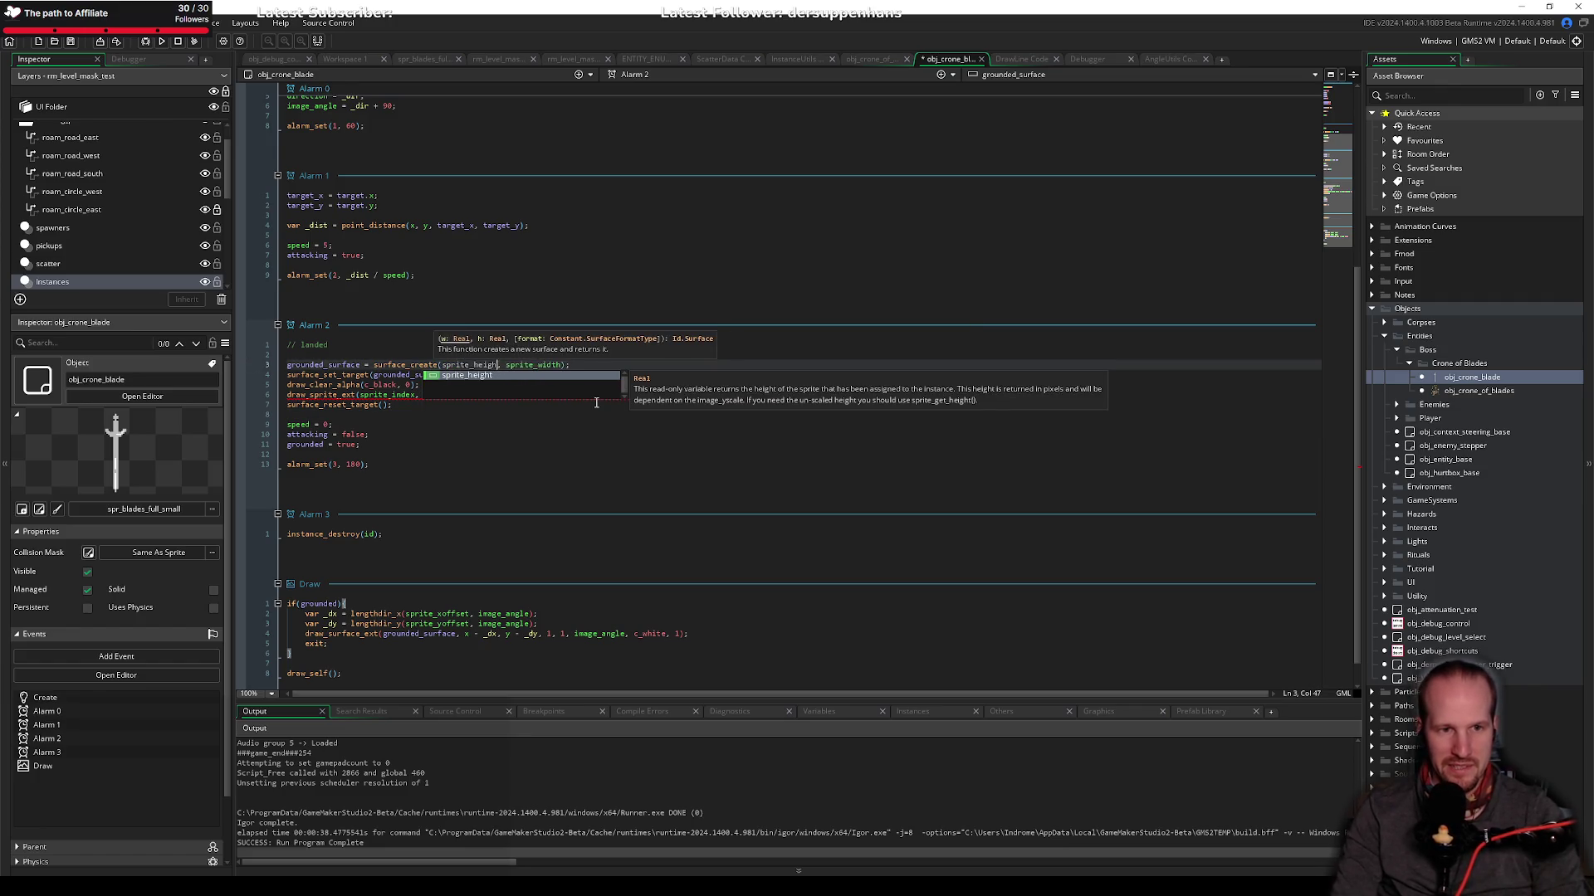
key(Right)
key(Right)
key(ctrl+Delete)
text(sprite_height)
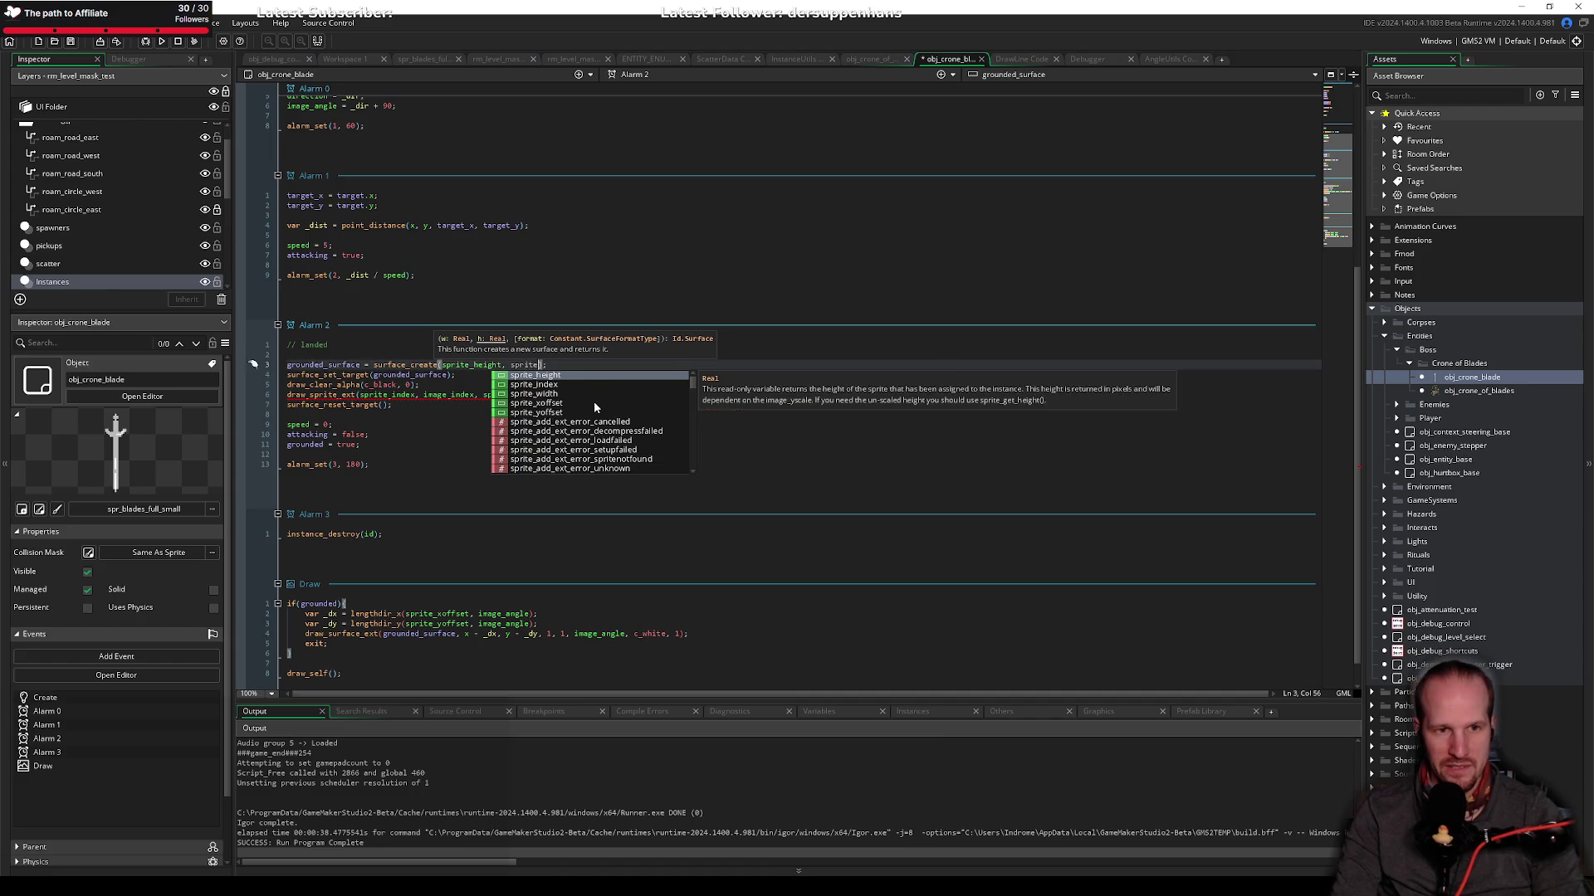
key(Escape)
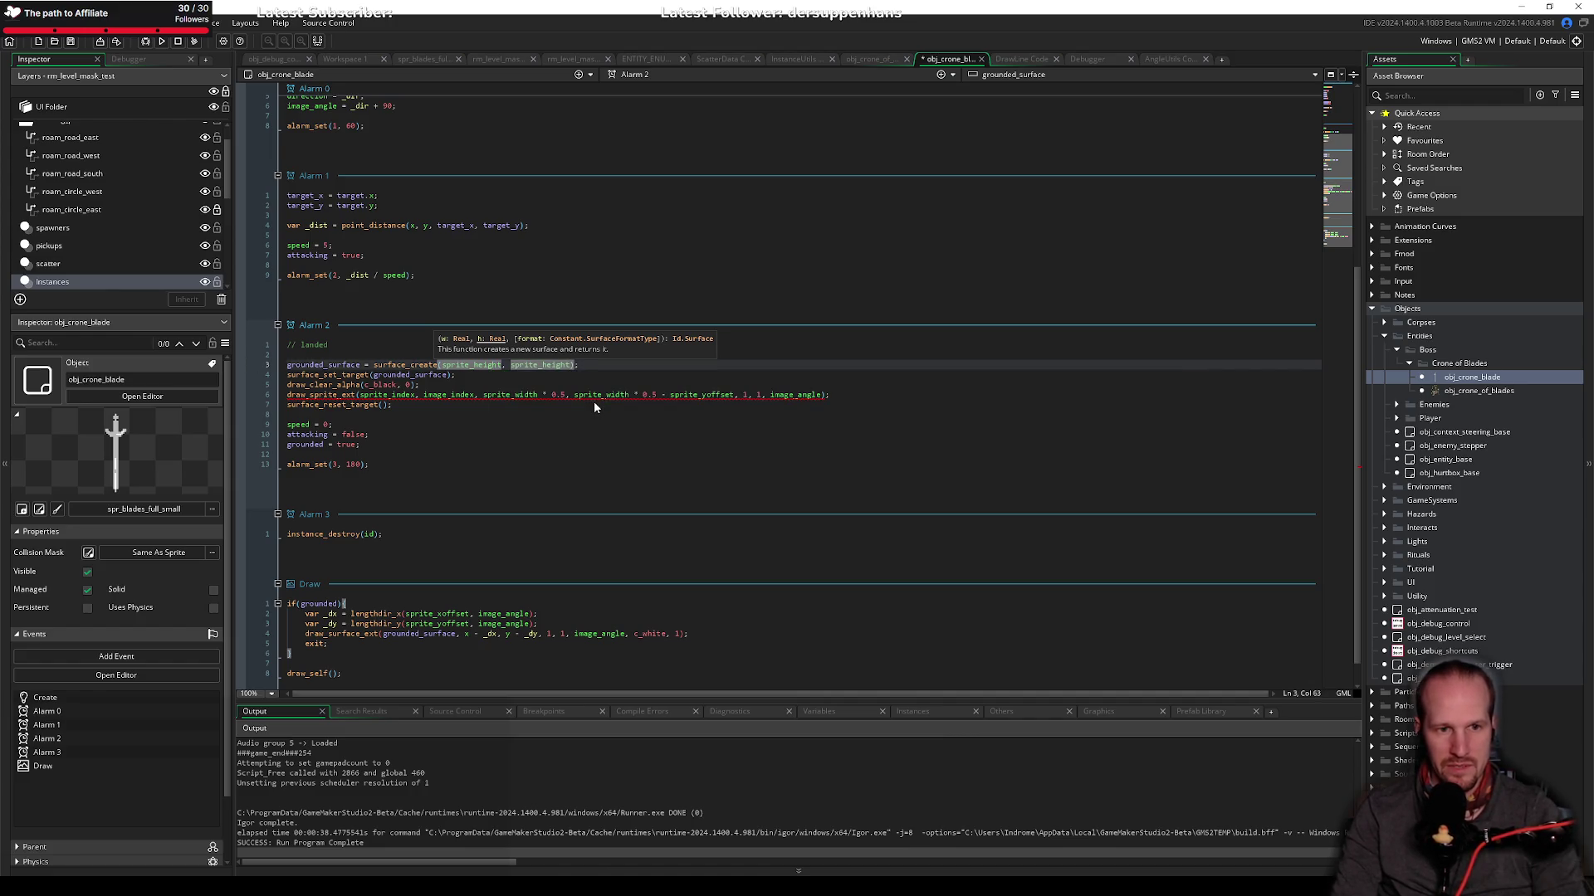
key(Down)
key(Down)
key(Down)
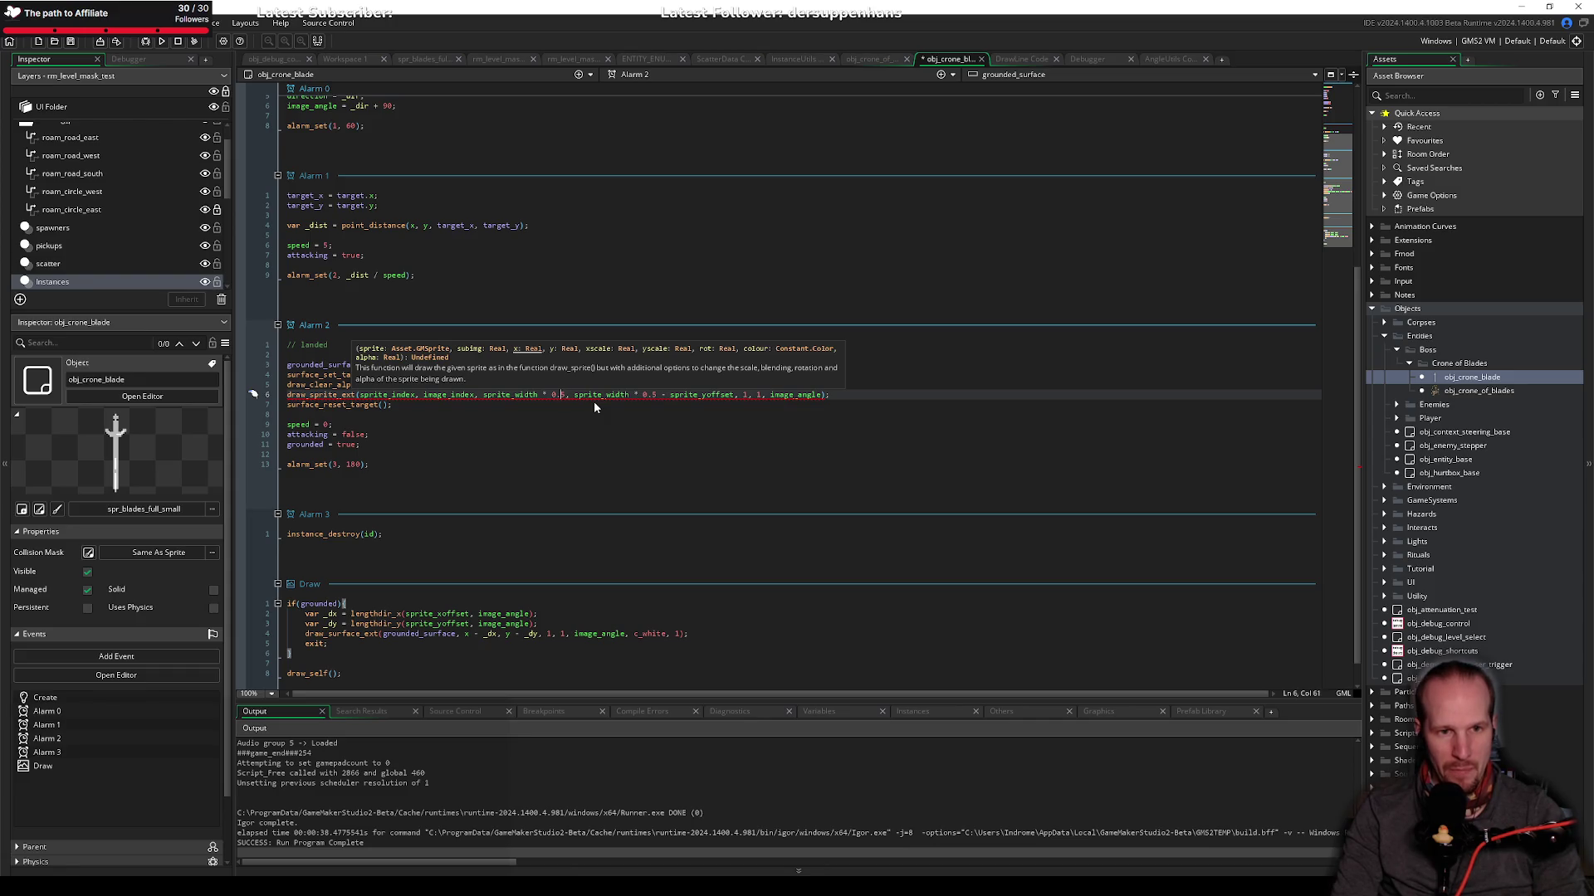
Step: Set draw_sprite_ext's position to sprite_height * 0.5, sprite_height + cutoff_y
key(ctrl+Left)
key(ctrl+Left)
key(ctrl+Left)
key(ctrl+shift+Right)
text(s)
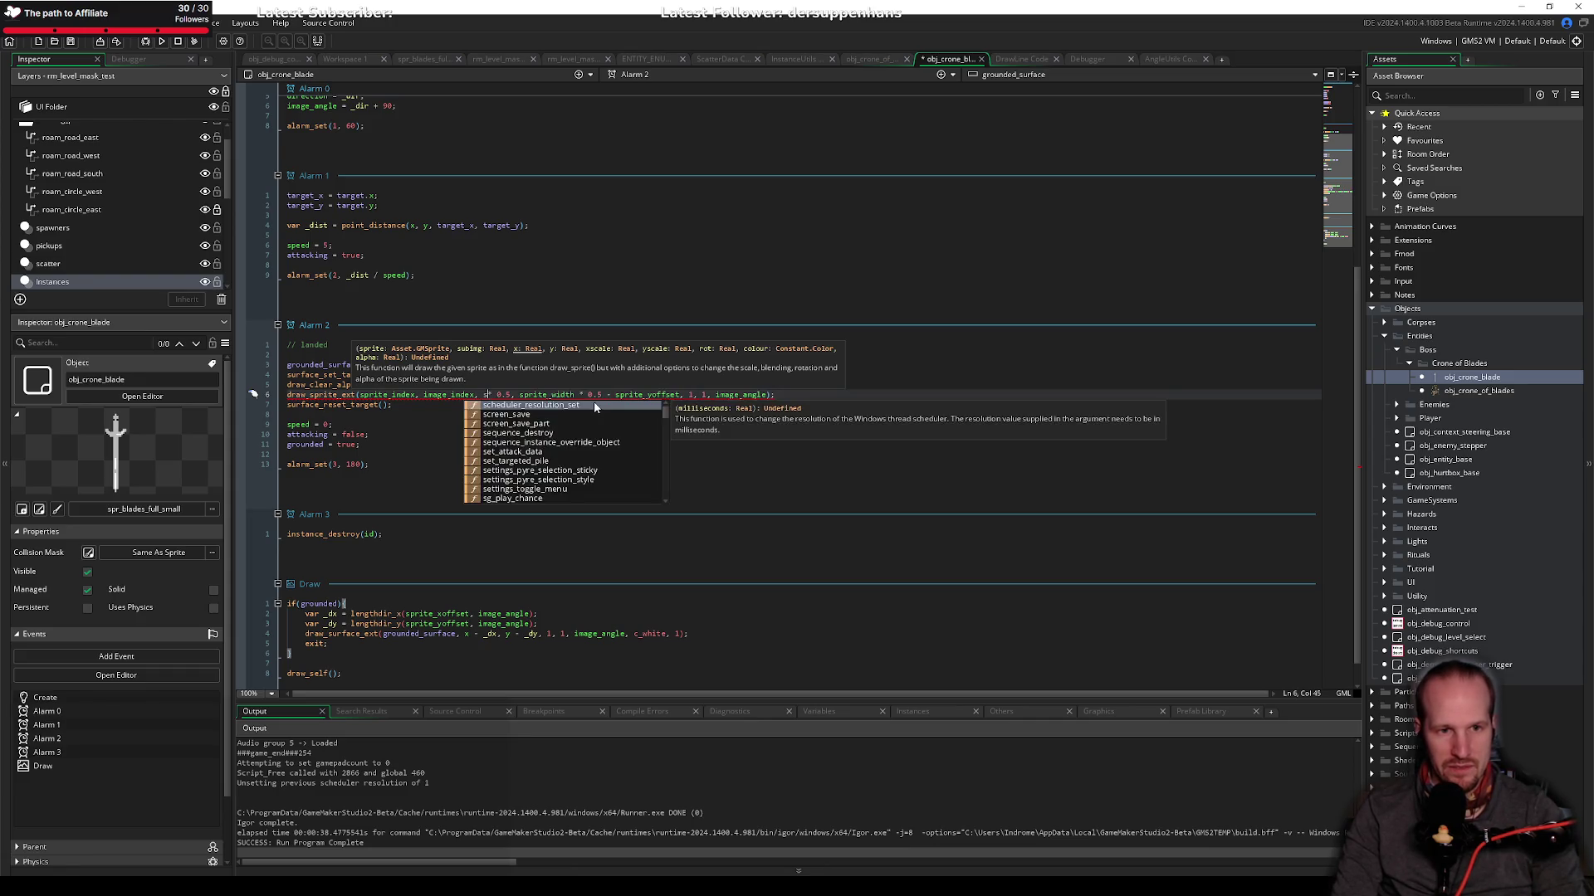
text(prite_height)
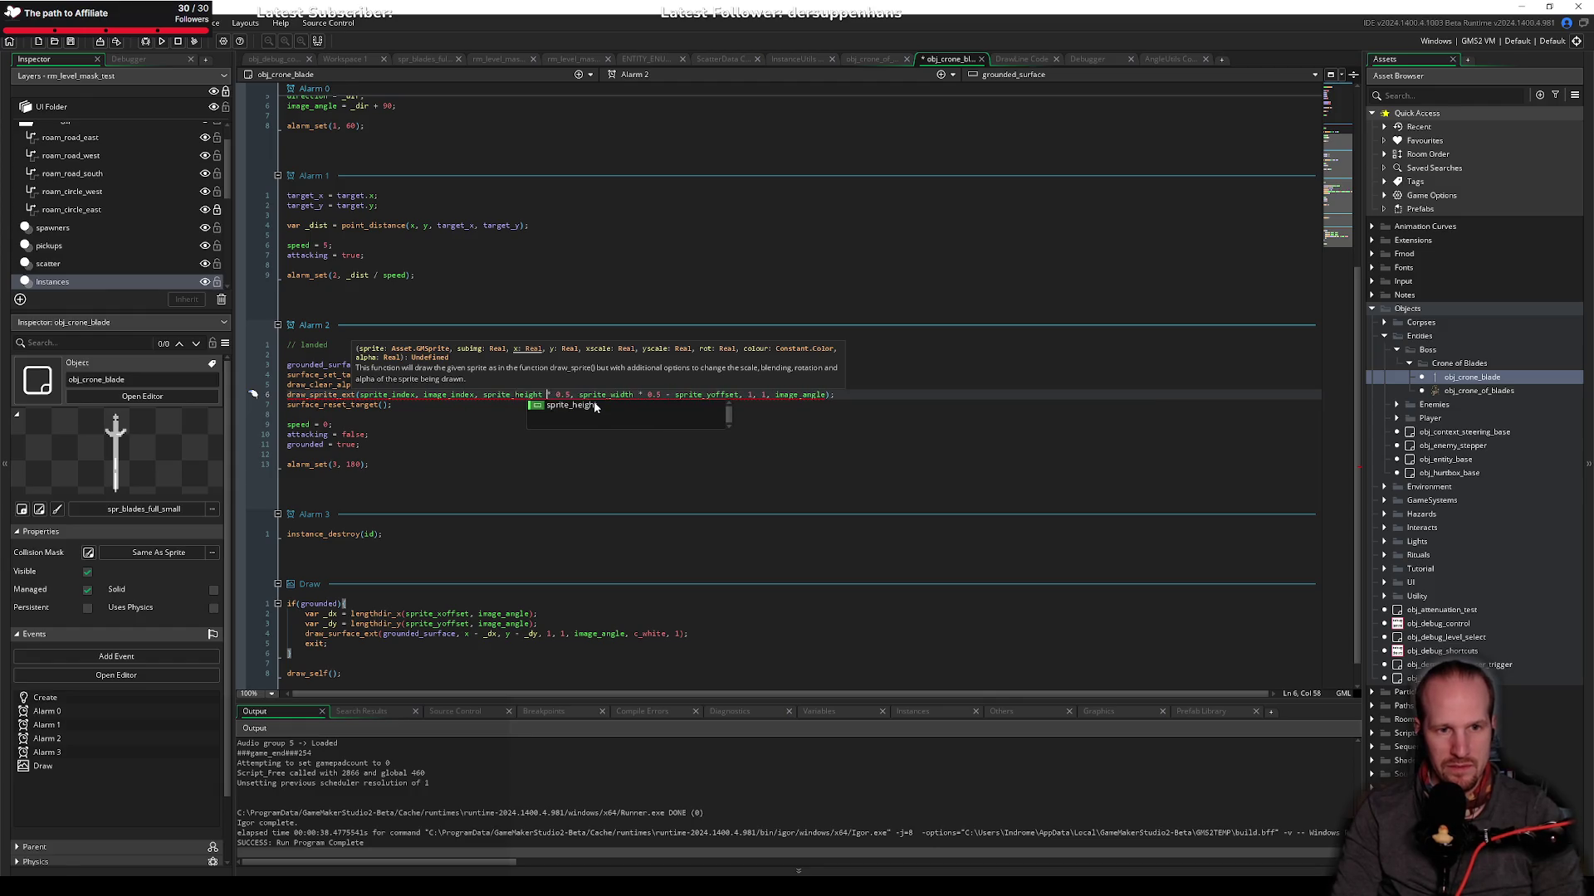
key(ctrl+Right)
key(ctrl+Right)
key(ctrl+Right)
key(shift+End)
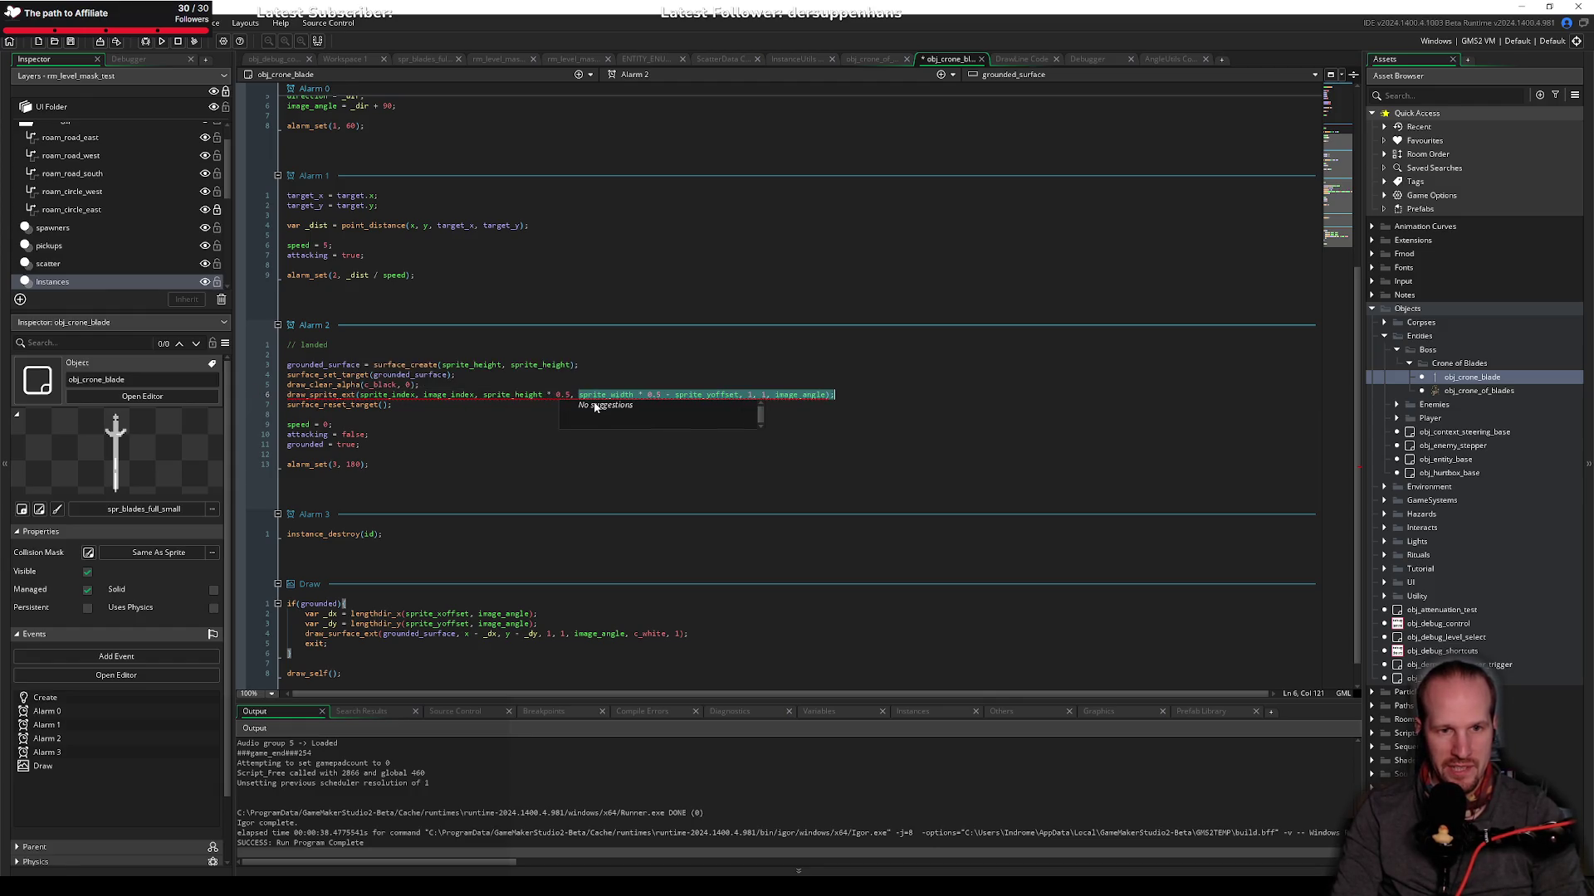
key(ctrl+shift+Left)
key(ctrl+shift+Left)
key(ctrl+shift+Left)
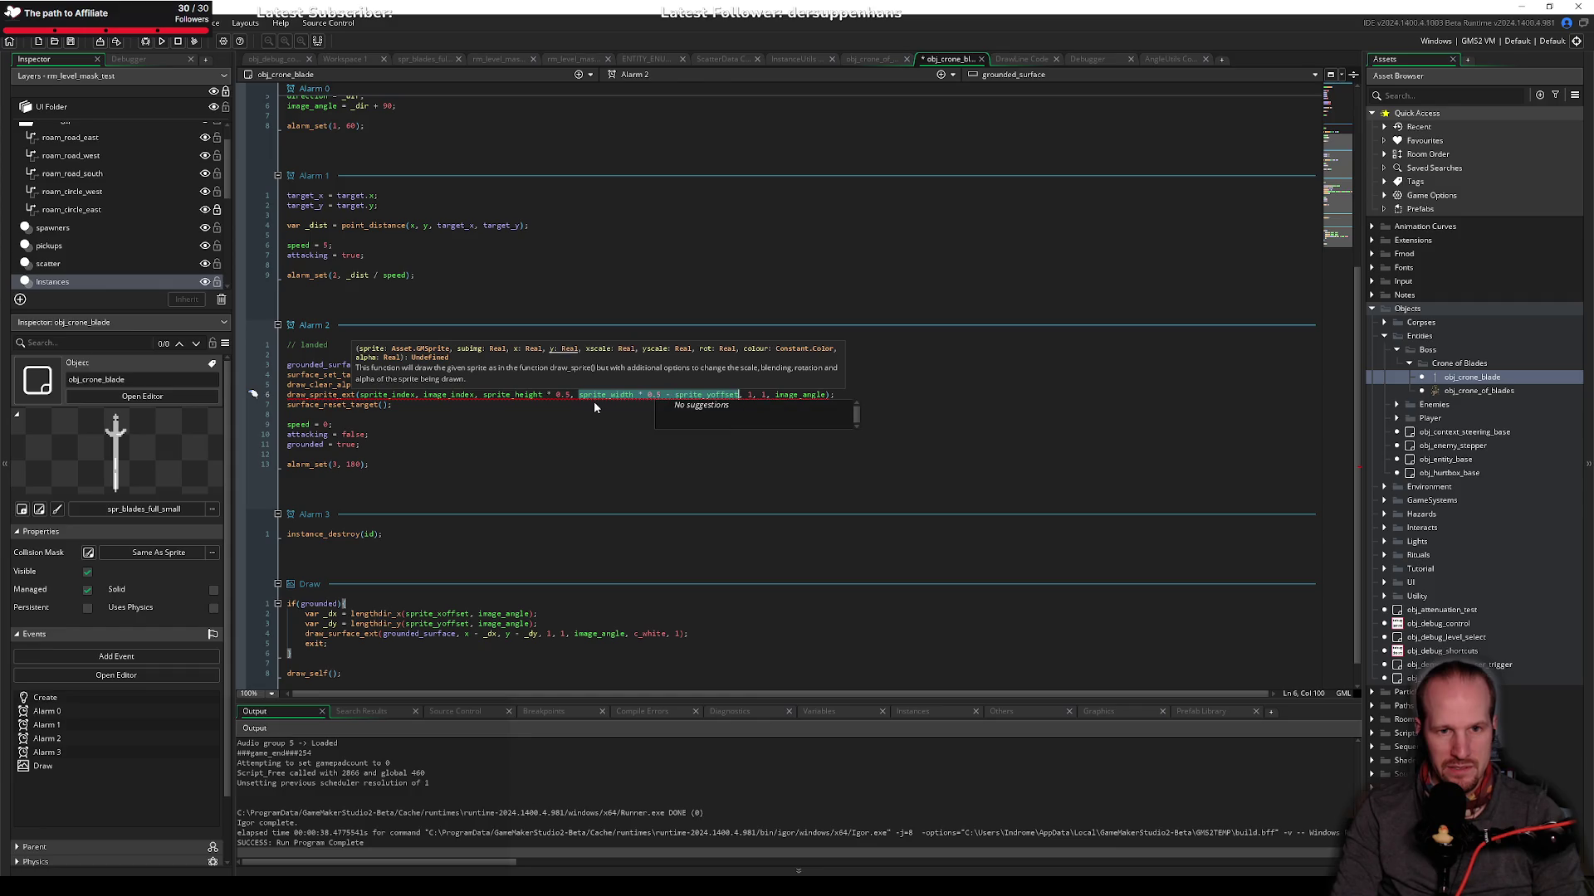
text(sprite_hei)
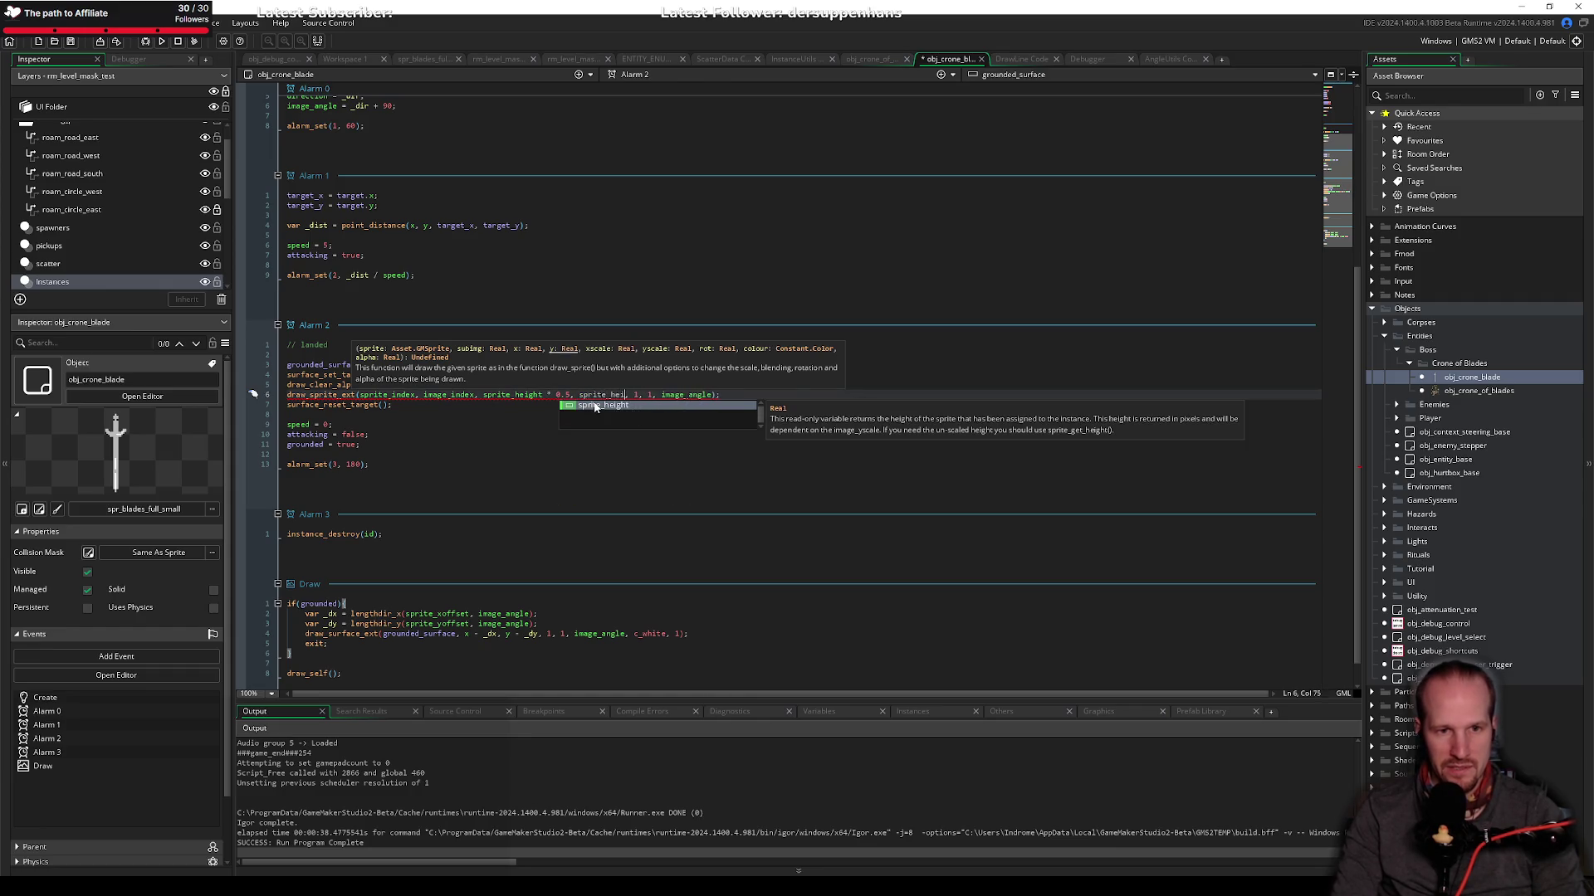
text(ght + )
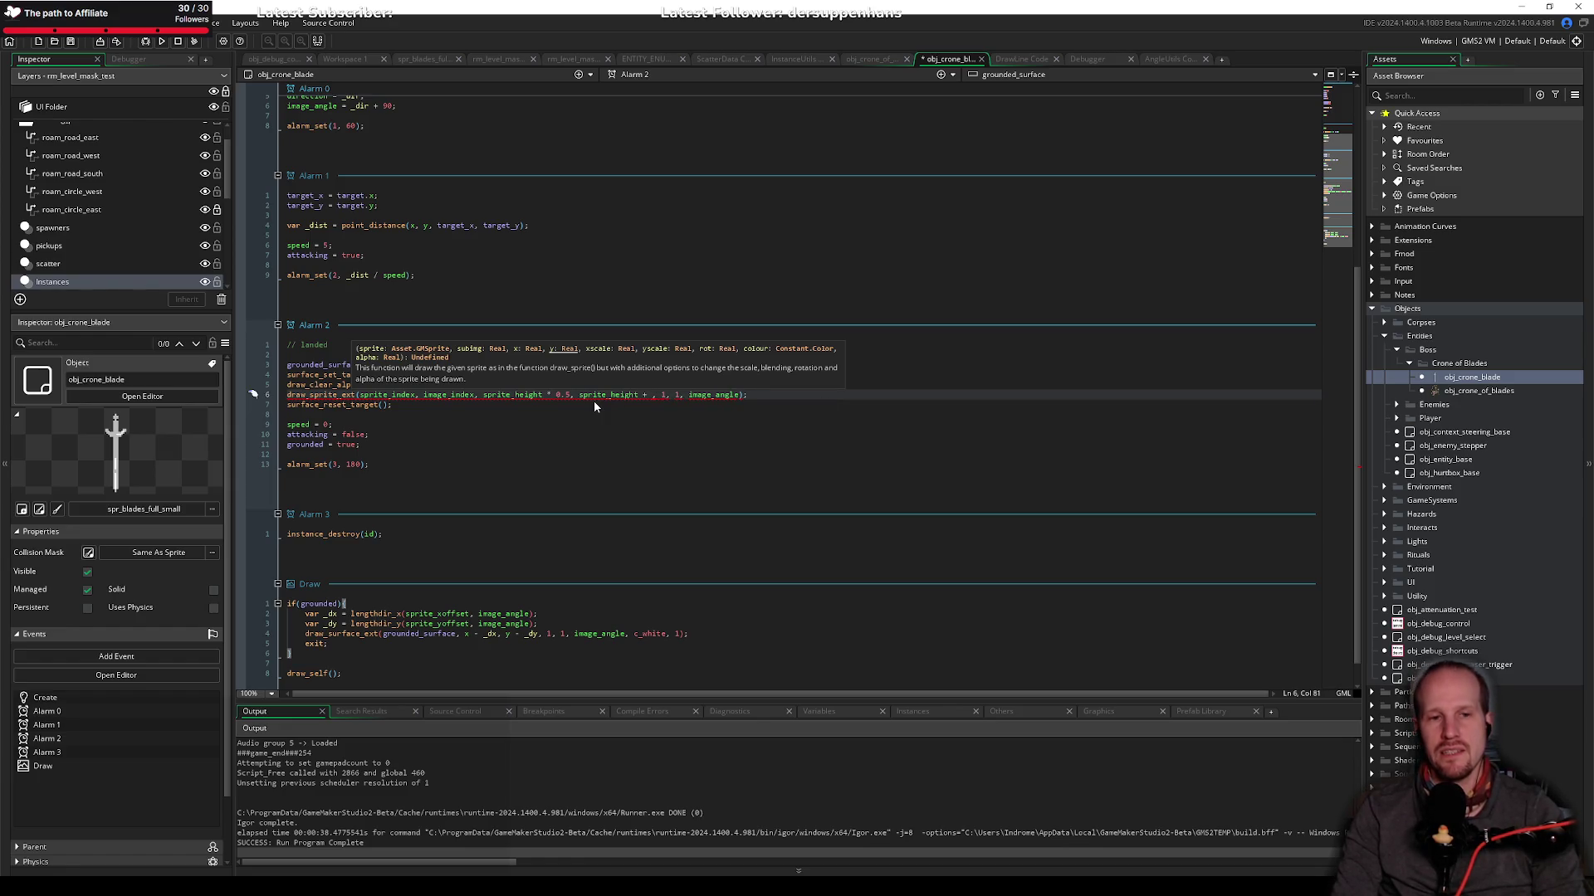
text(cutoff_y)
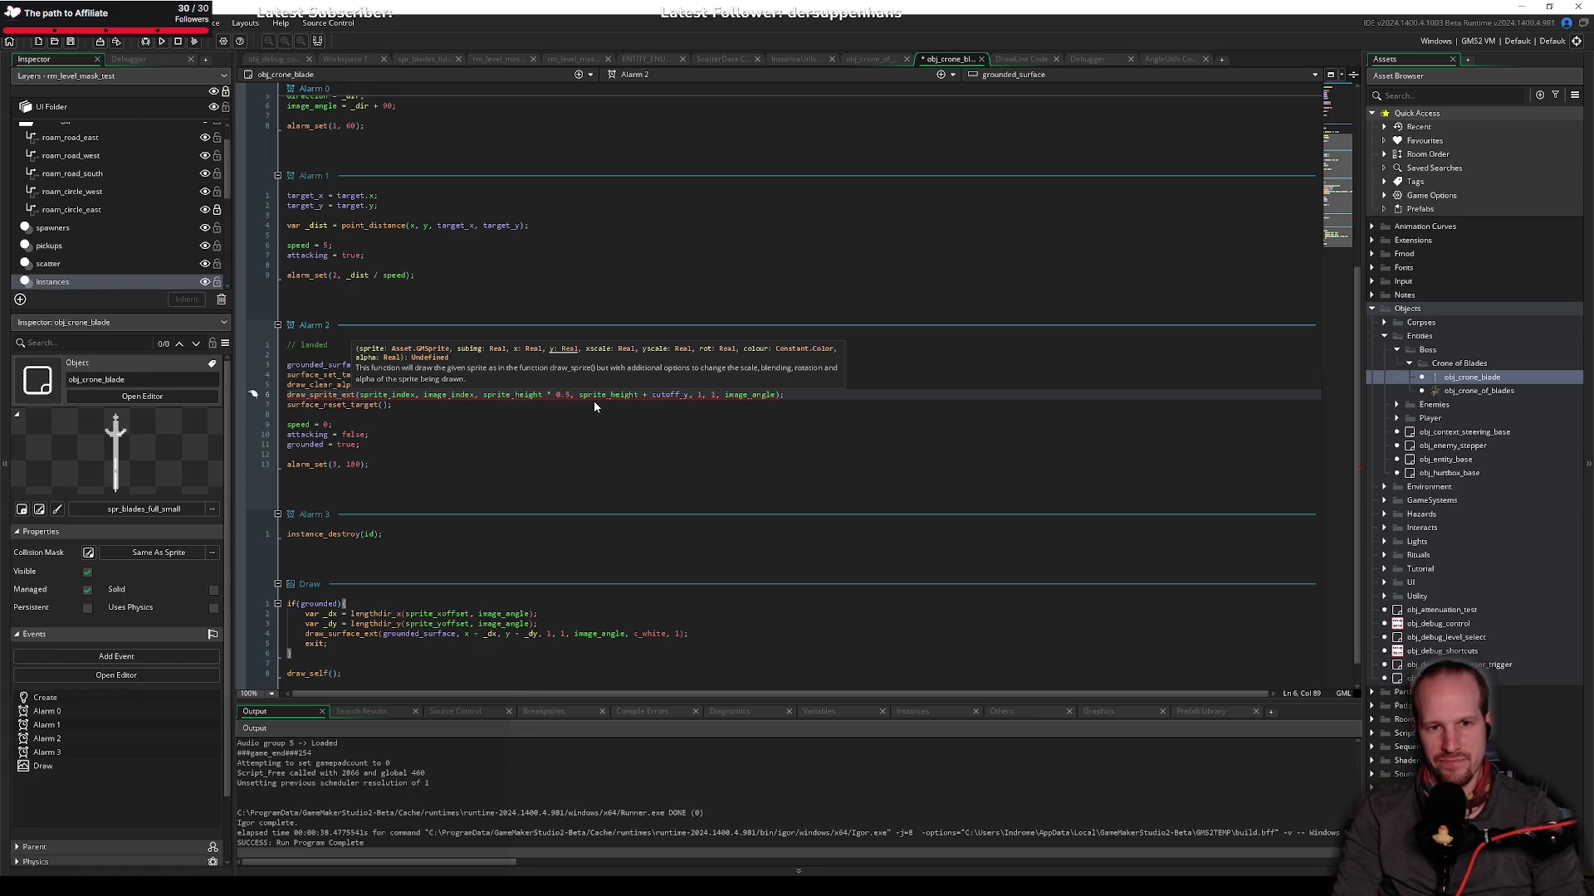
key(End)
key(Left)
key(Left)
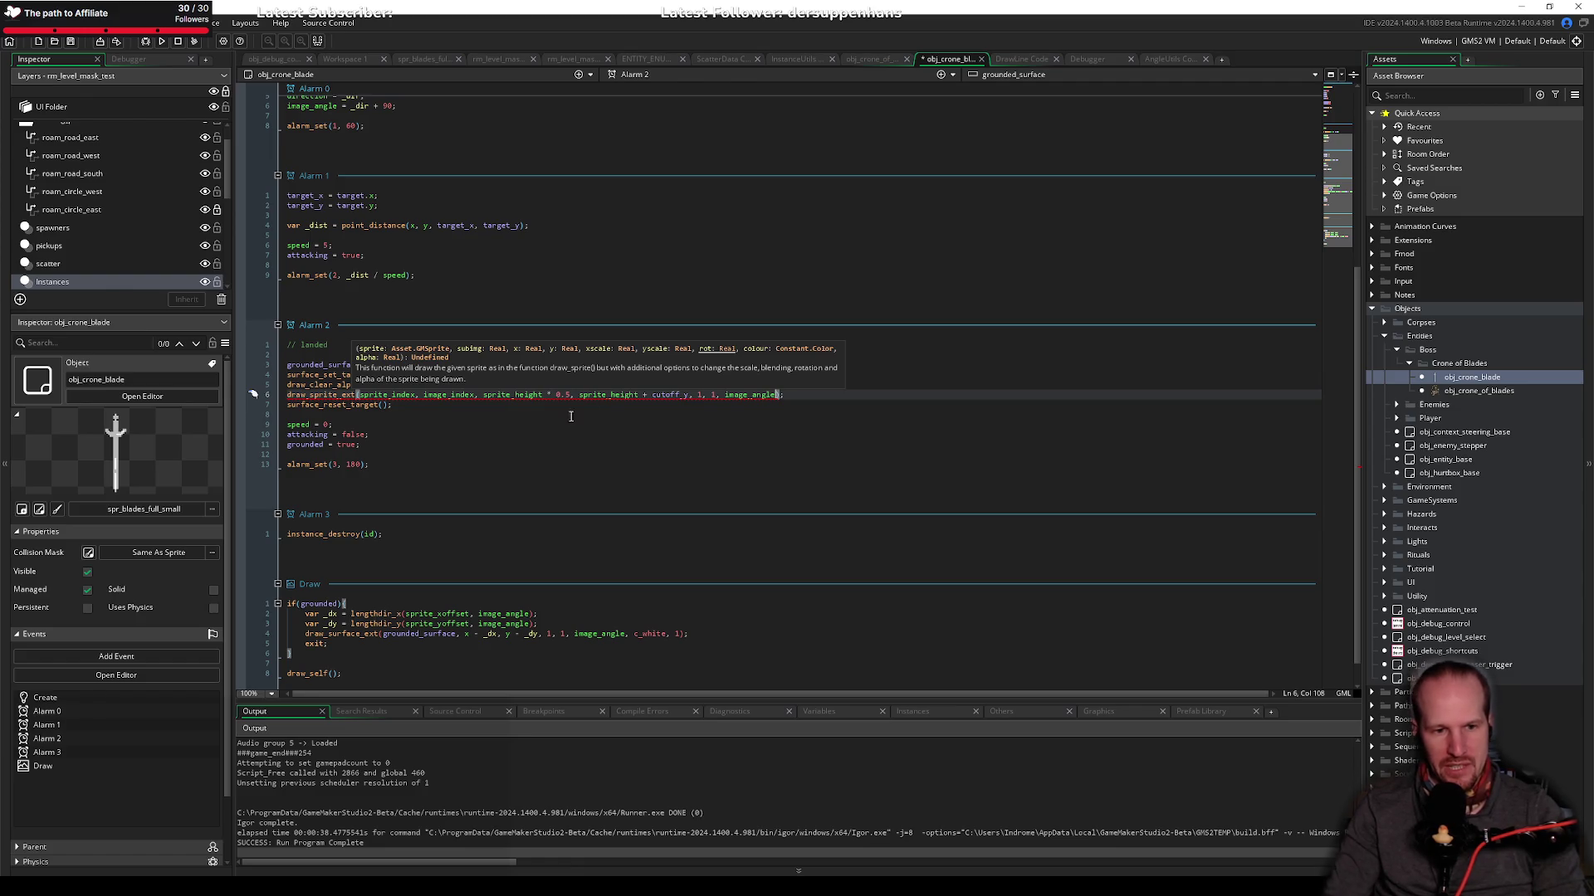
Step: Delete the var _dx and _dy lengthdir lines from the Draw event
click(542, 624)
drag(556, 624, 324, 615)
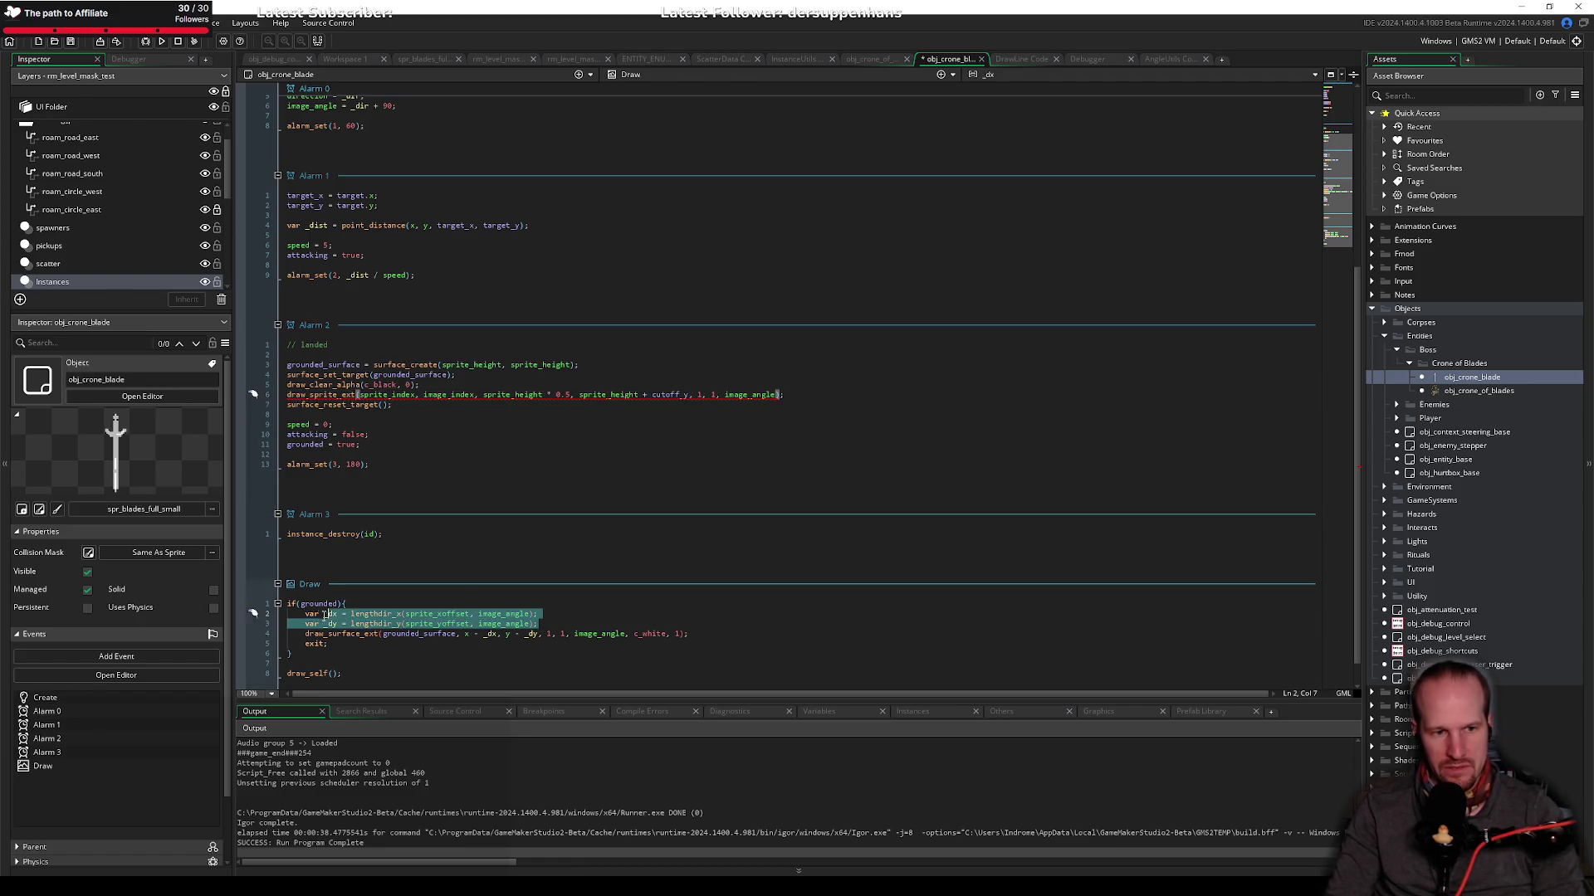
key(BackSpace)
key(Delete)
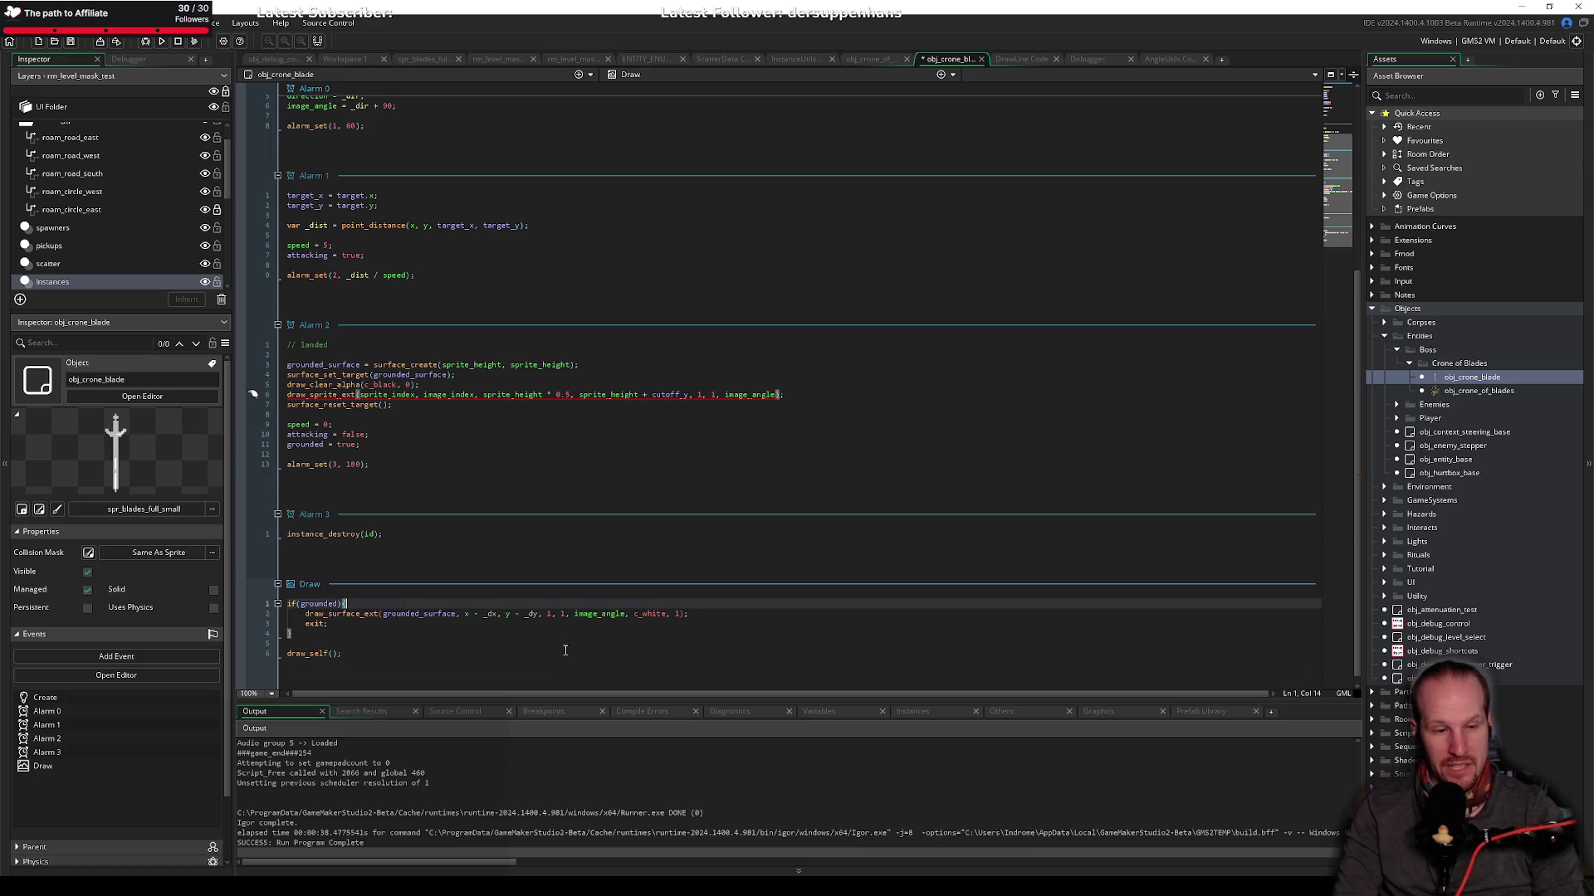
key(ctrl+Right)
key(ctrl+Right)
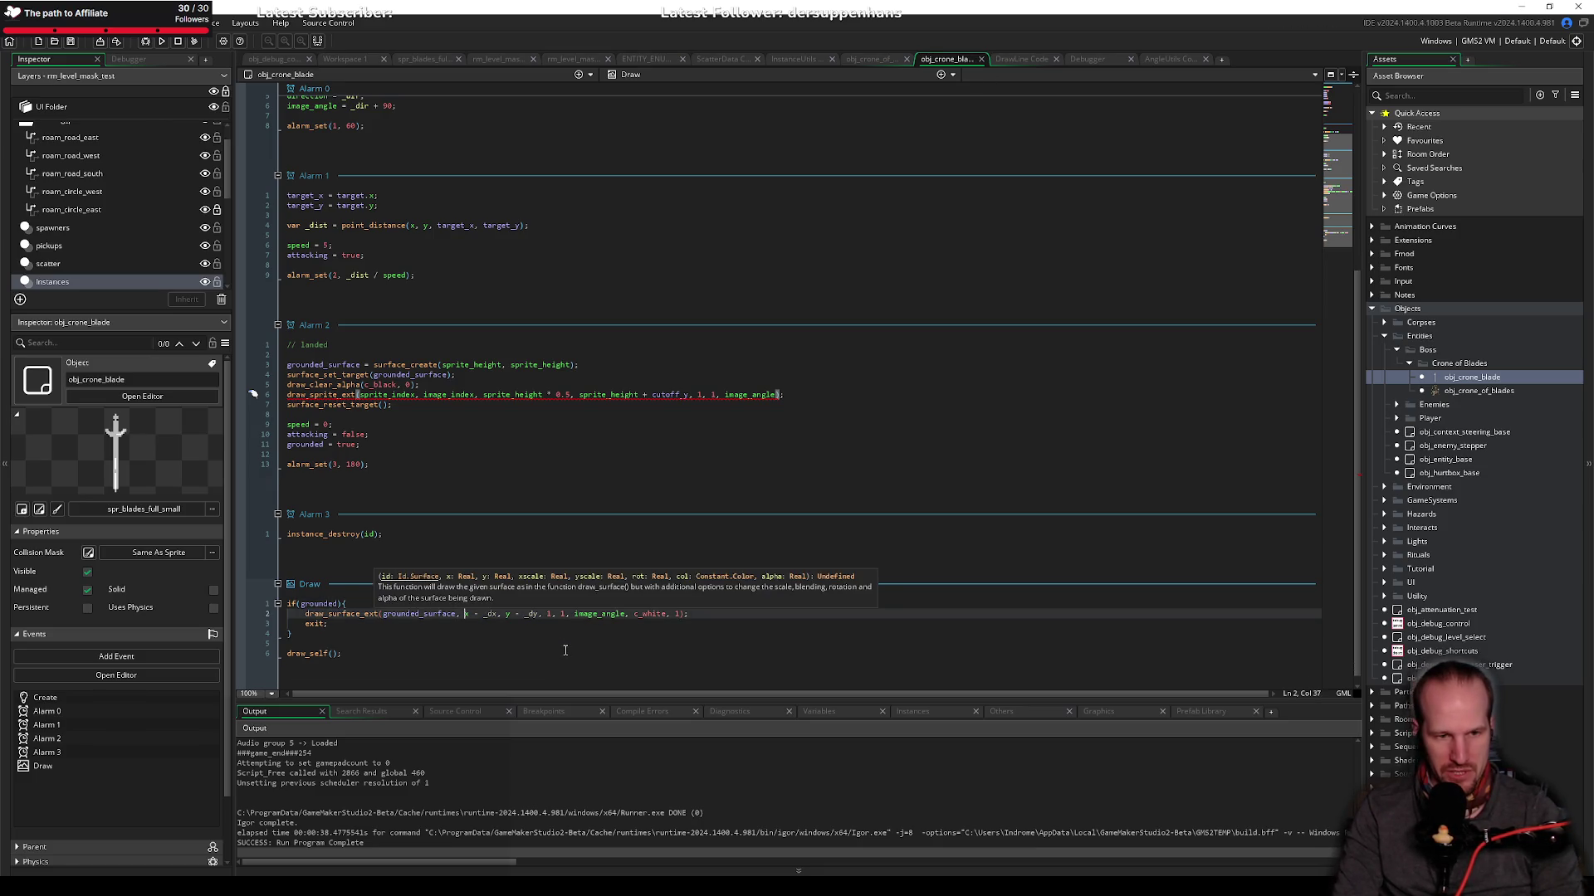
Step: Make draw_surface_ext draw at x - sprite_height * 0.5, y - sprite_height, and save
key(ctrl+Right)
key(shift+Right)
key(shift+Right)
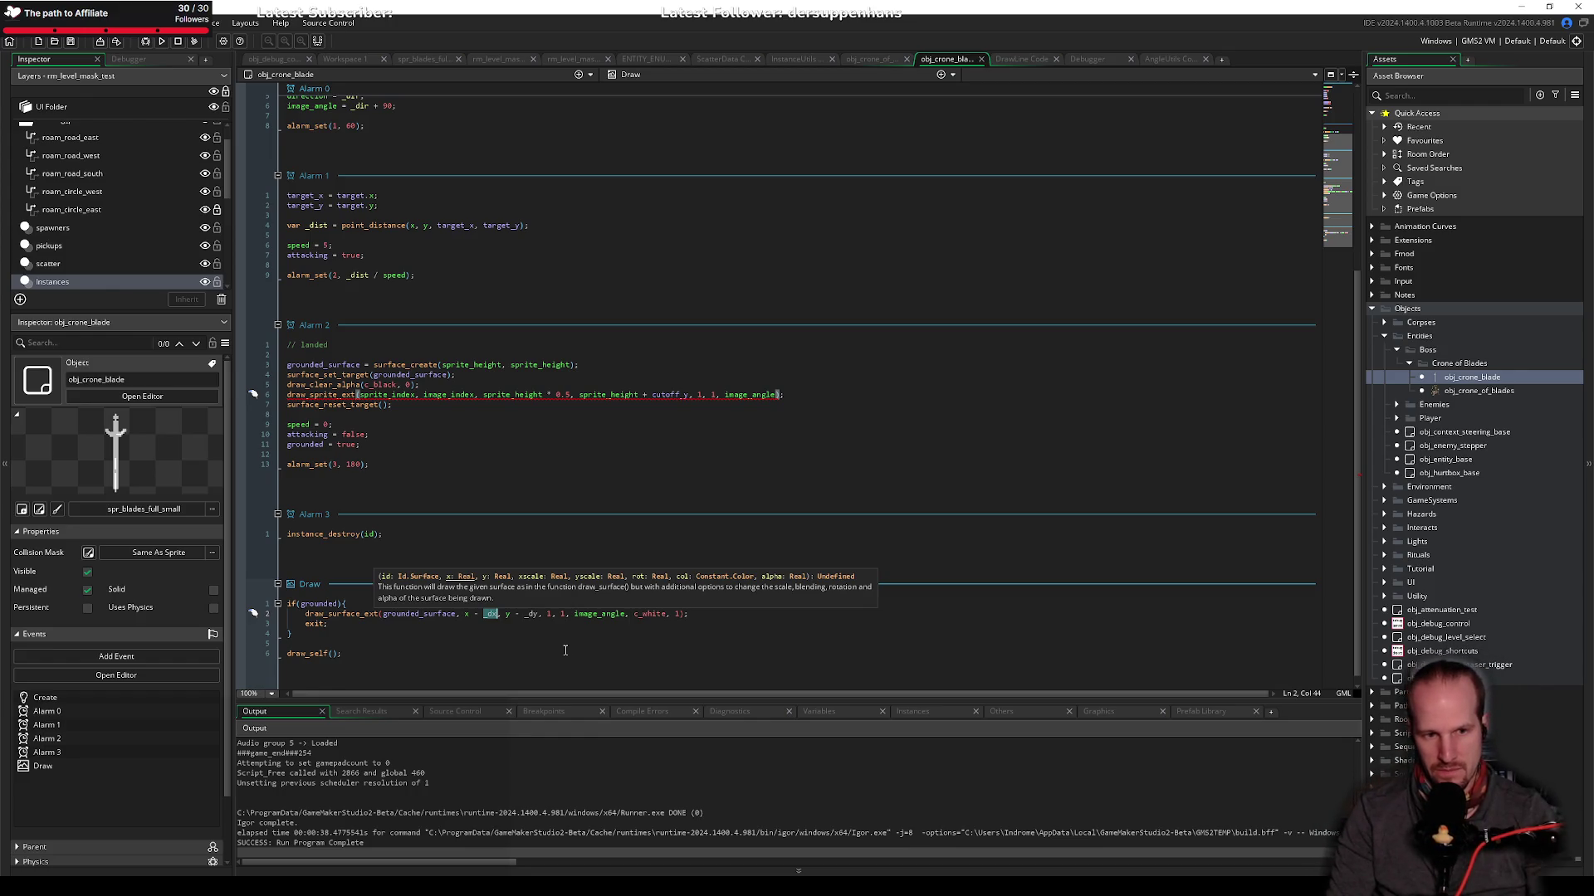
text(sprite_heigh)
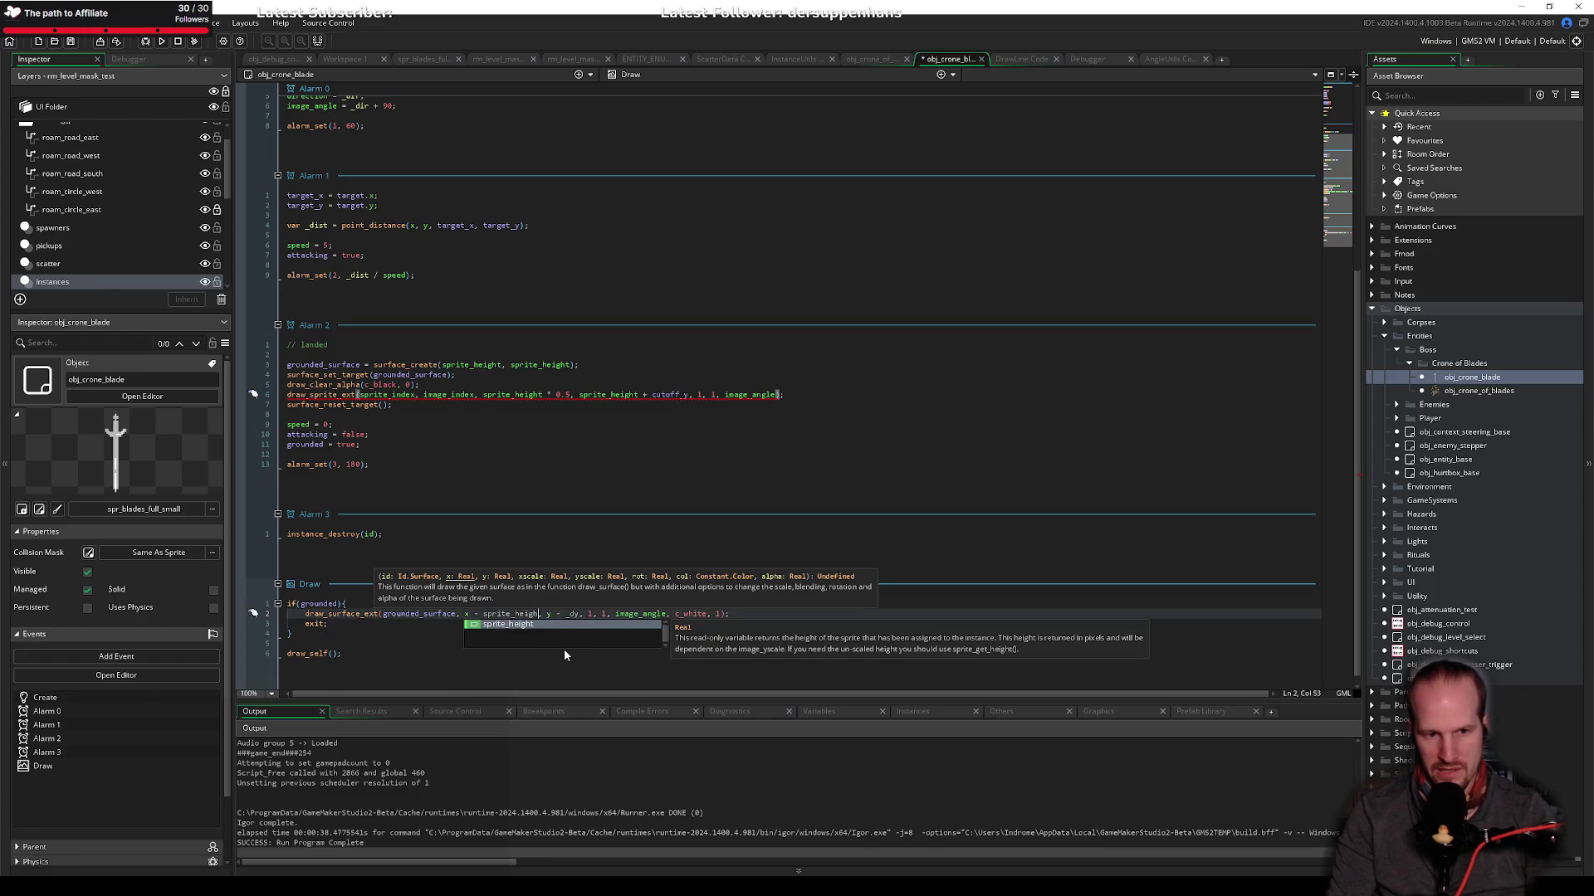
key(Return)
text(* 0.5)
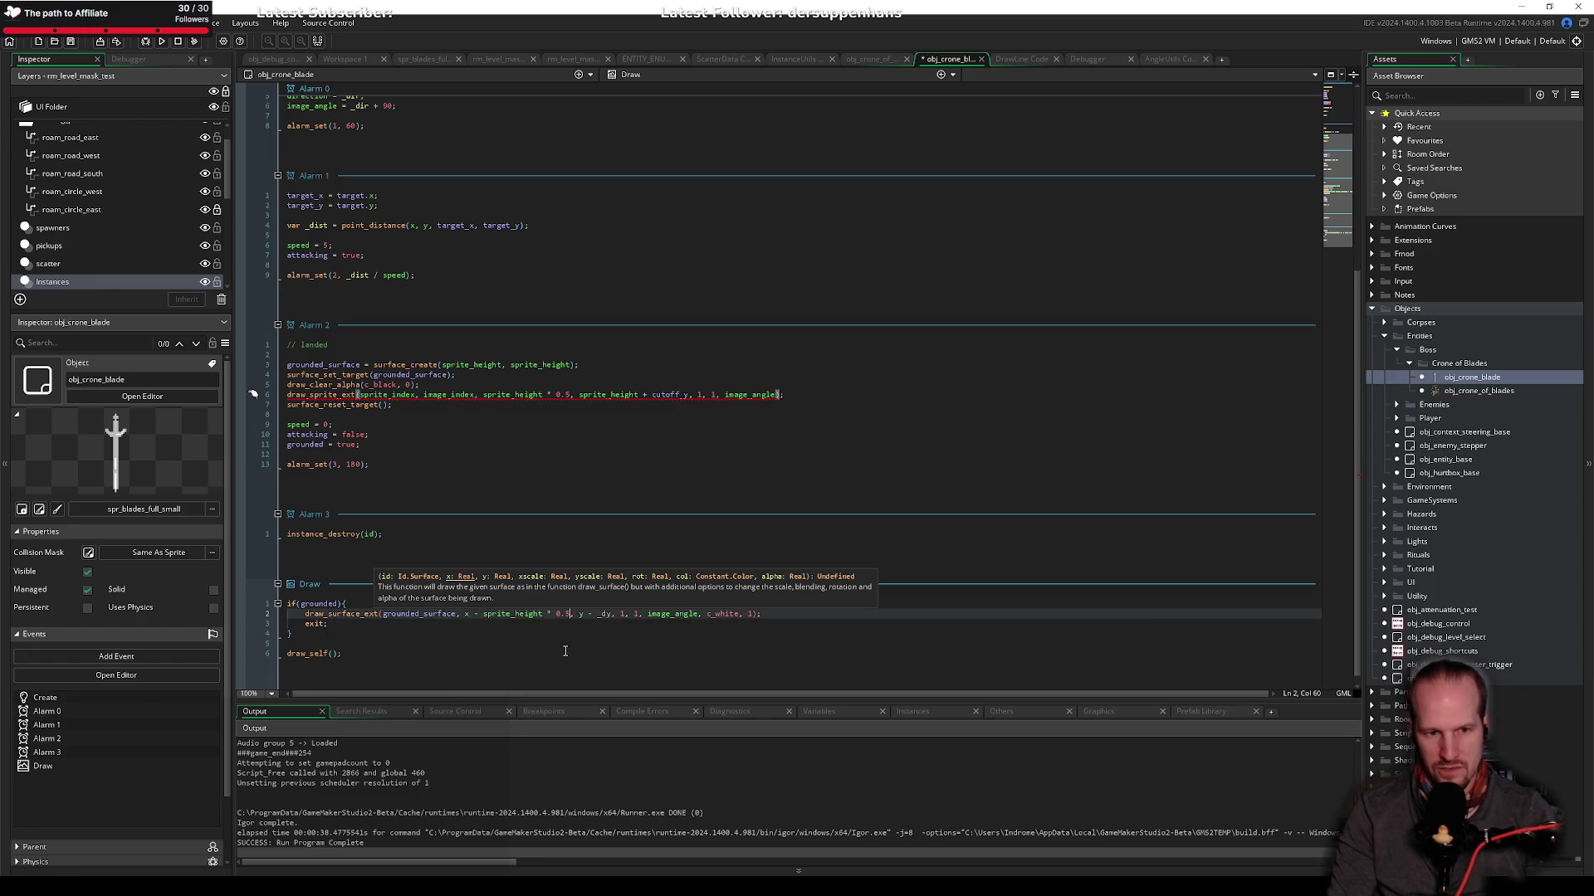
key(Right)
key(Right)
key(Right)
key(shift+Left)
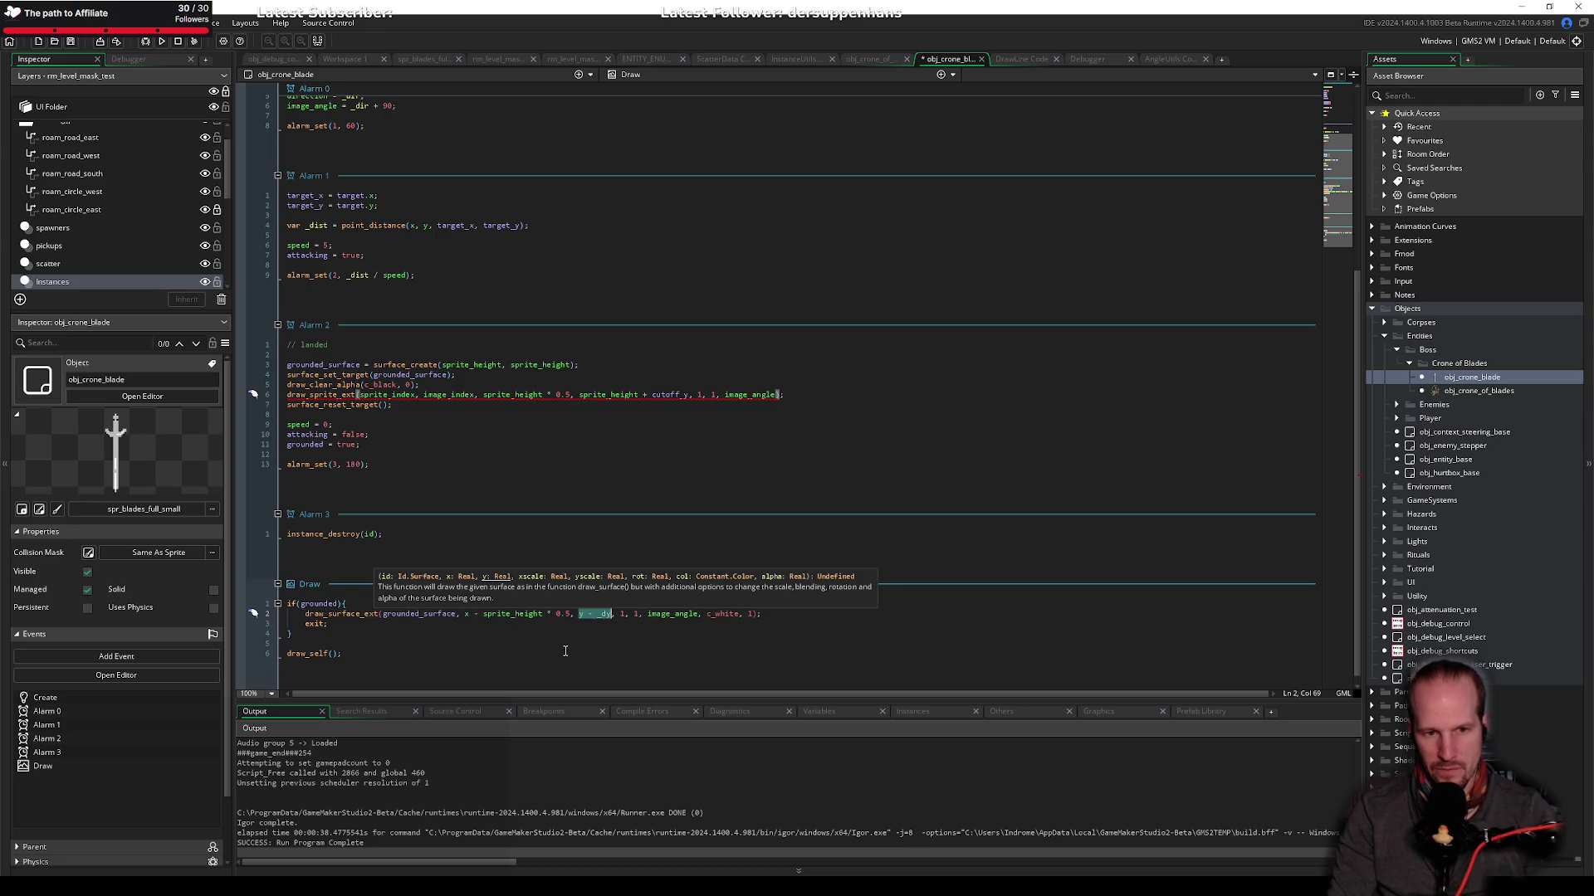
key(shift+Right)
key(shift+Right)
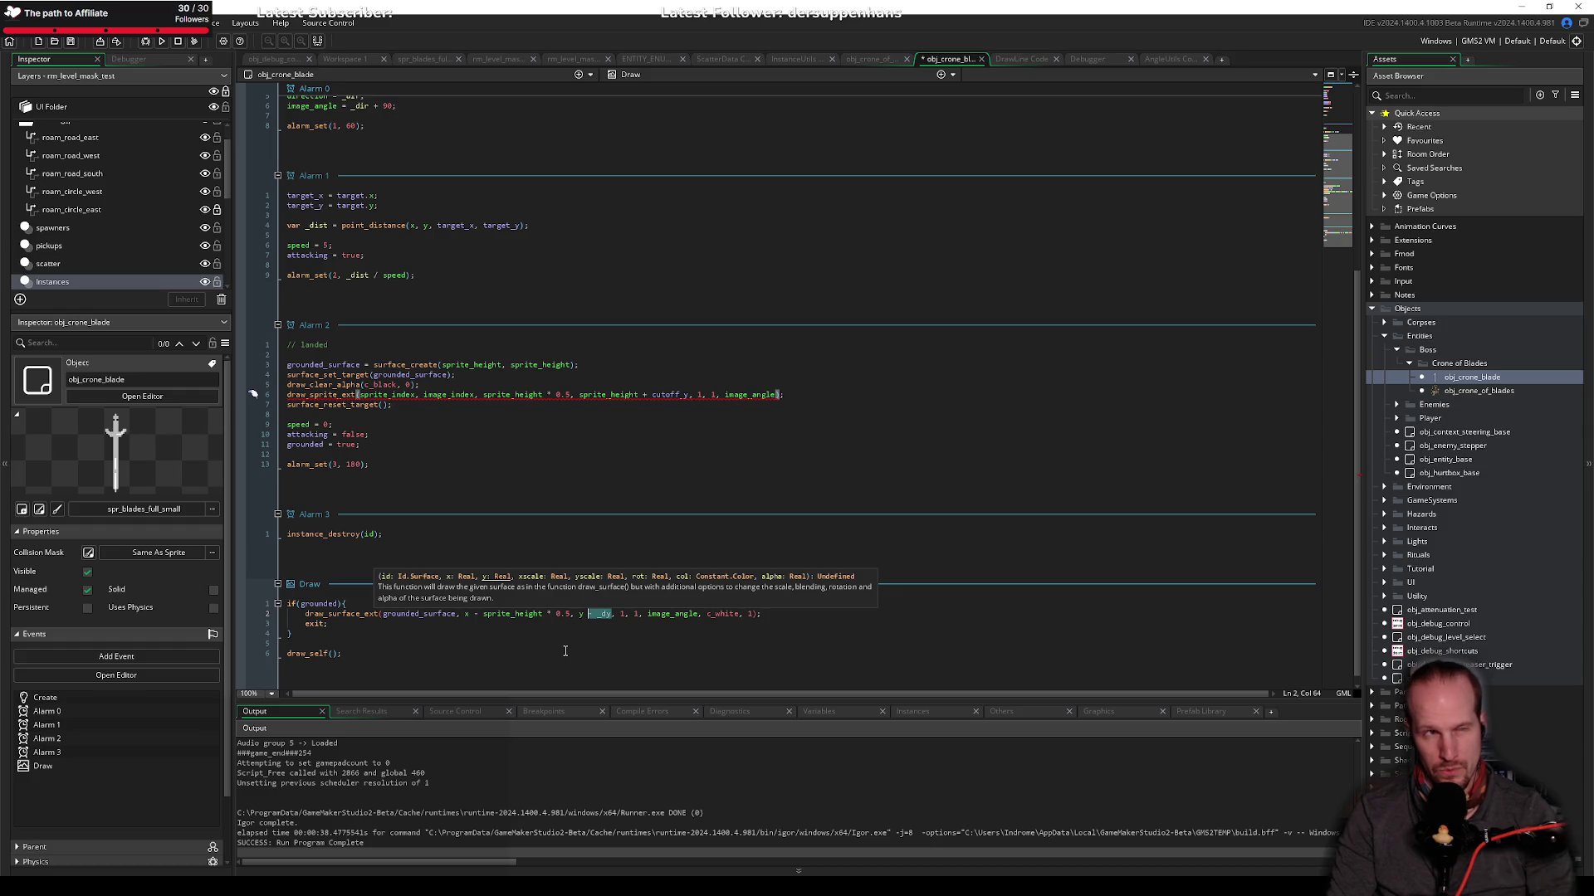
text(- sprite)
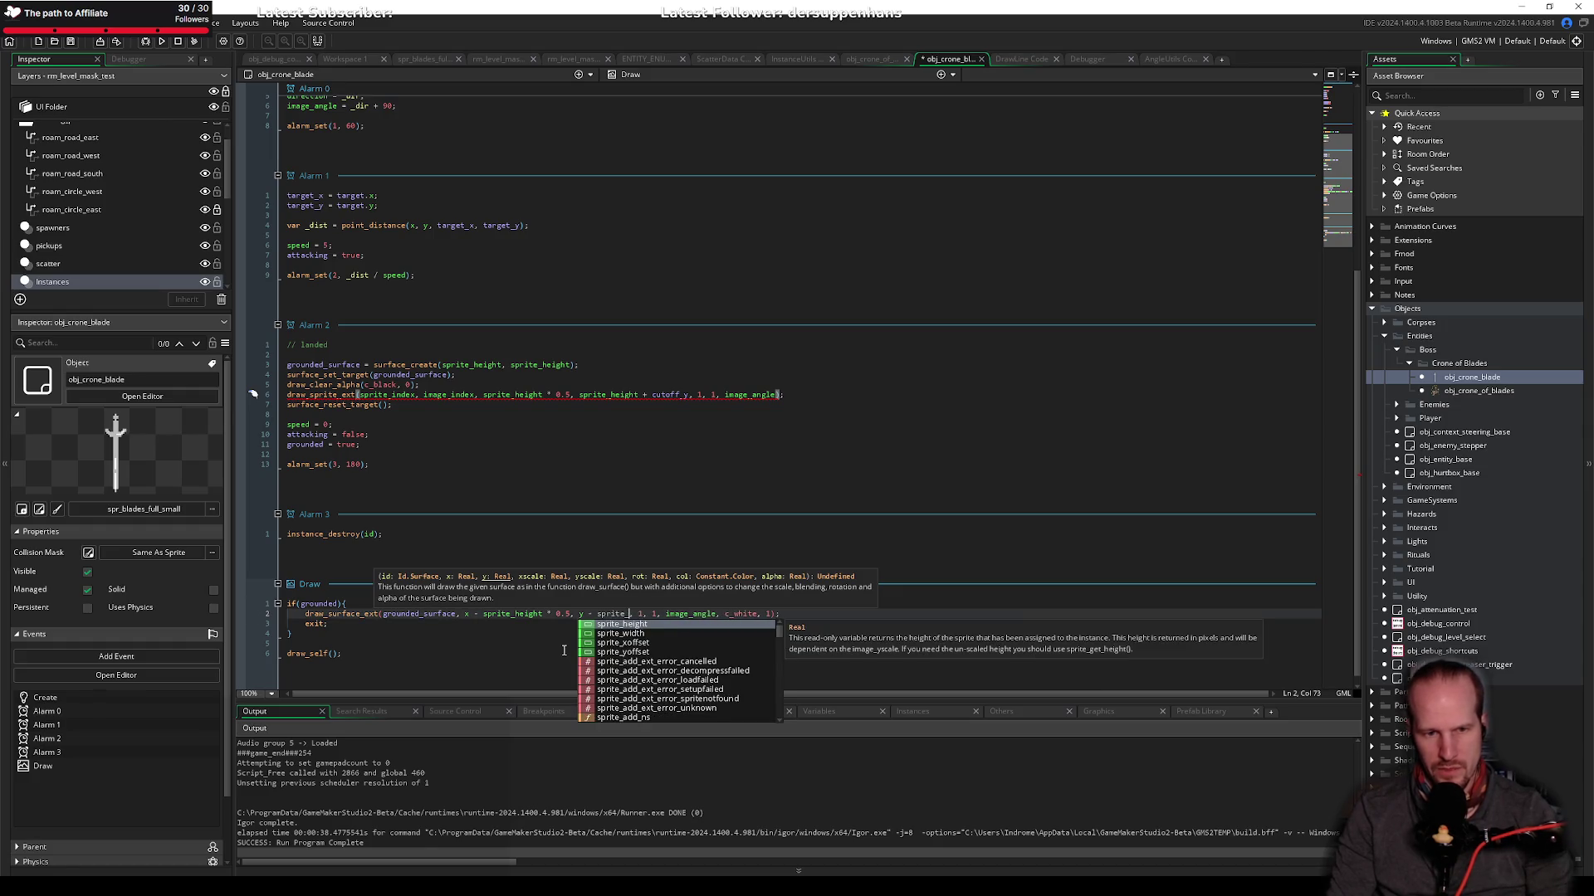
key(Return)
key(ctrl+s)
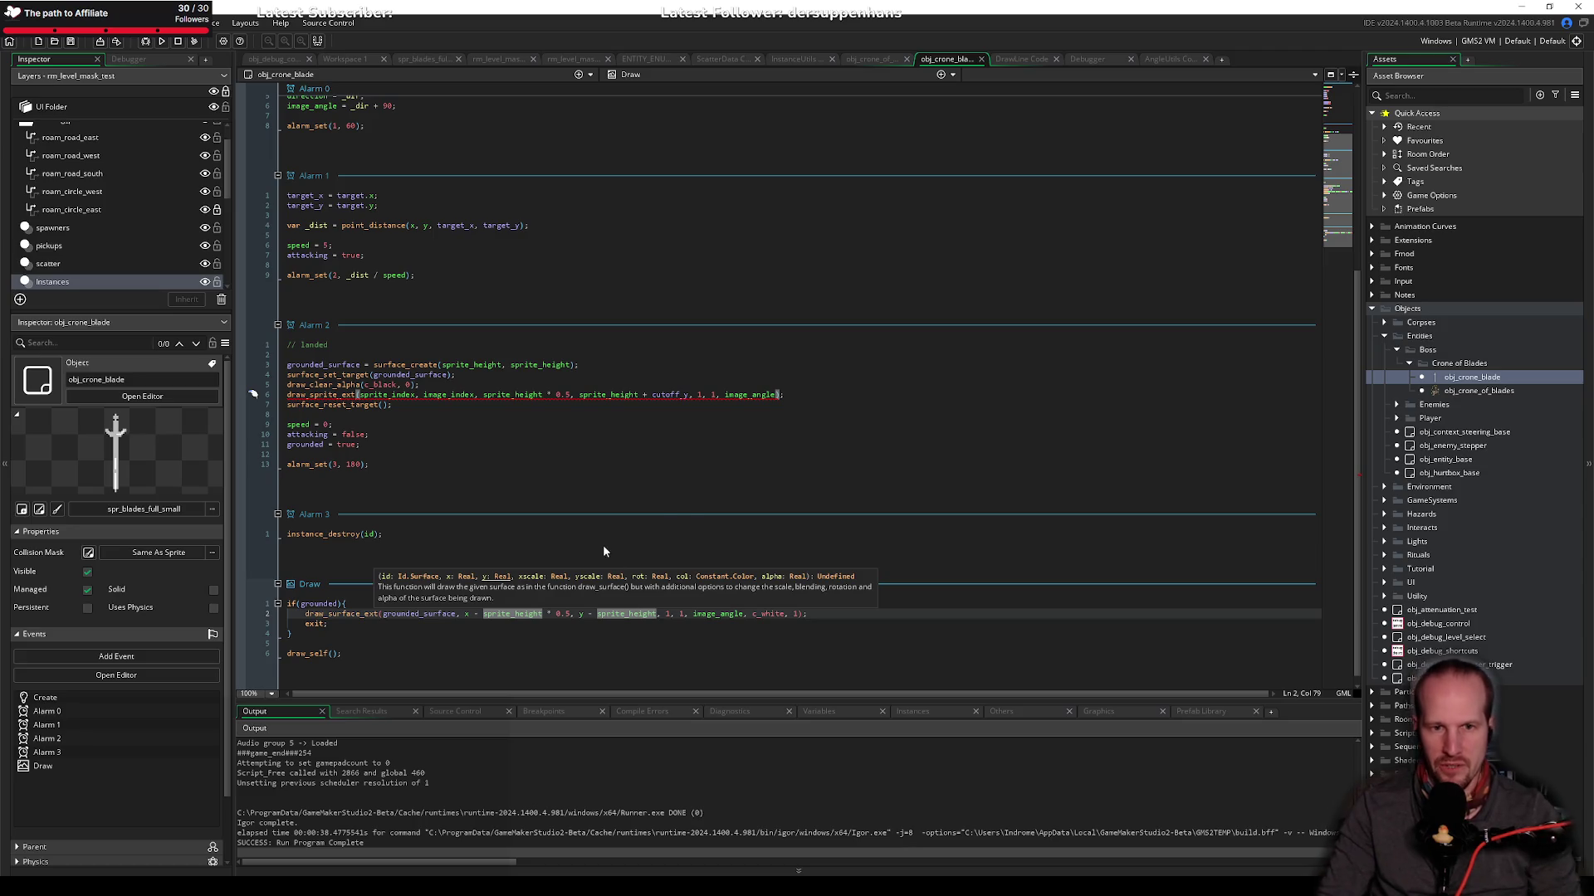
Step: End Alarm 2's draw_sprite_ext with c_white, 1 and set draw_surface_ext's rotation to 0
click(777, 395)
text(, )
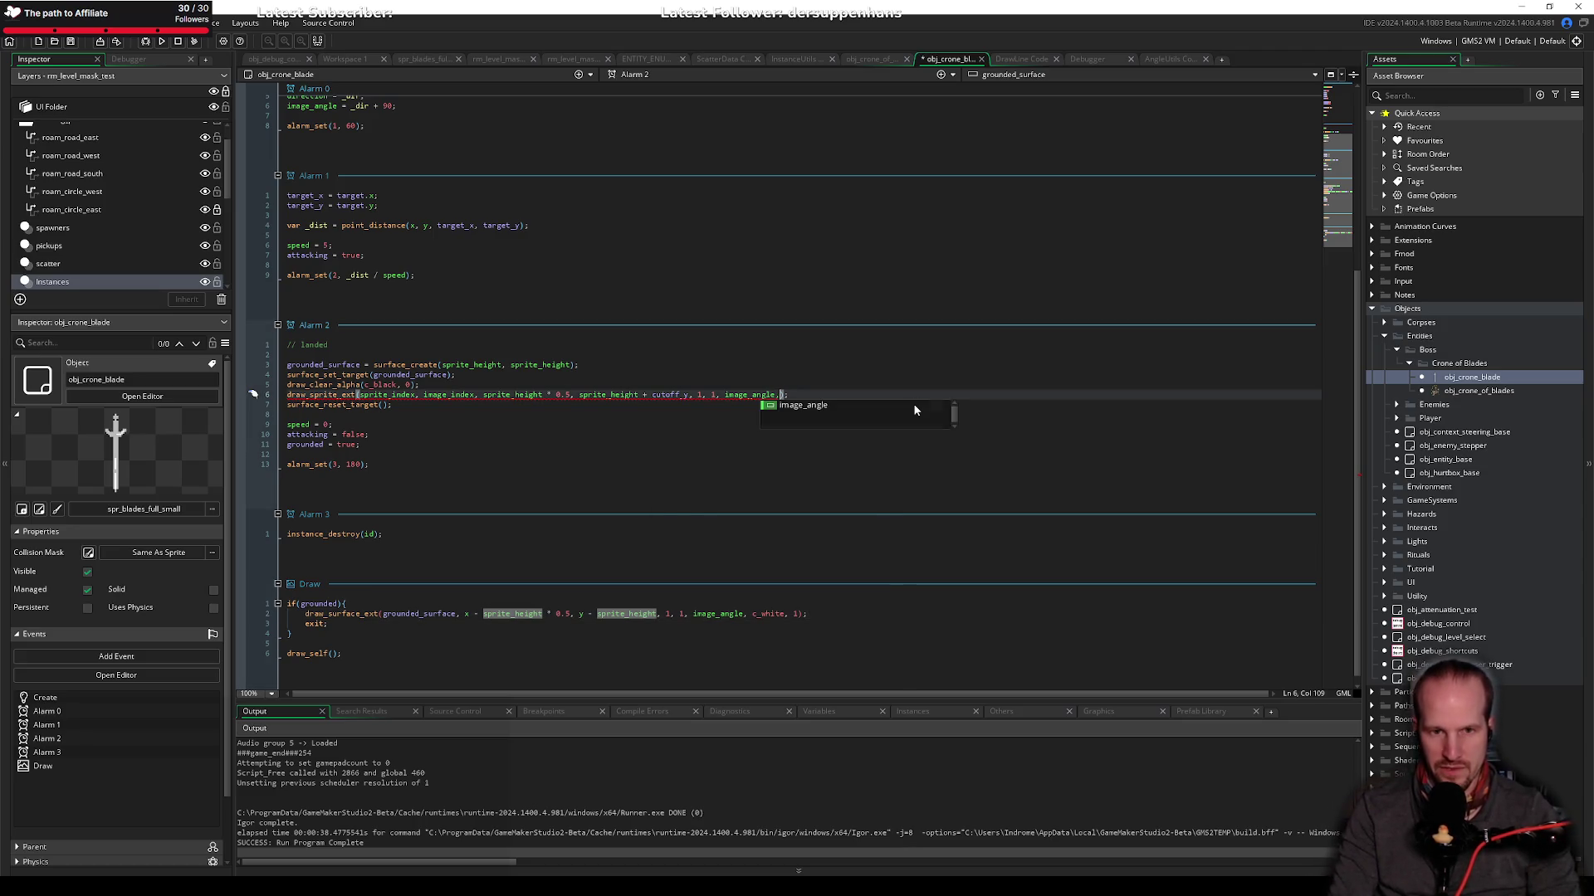
text(c_white, )
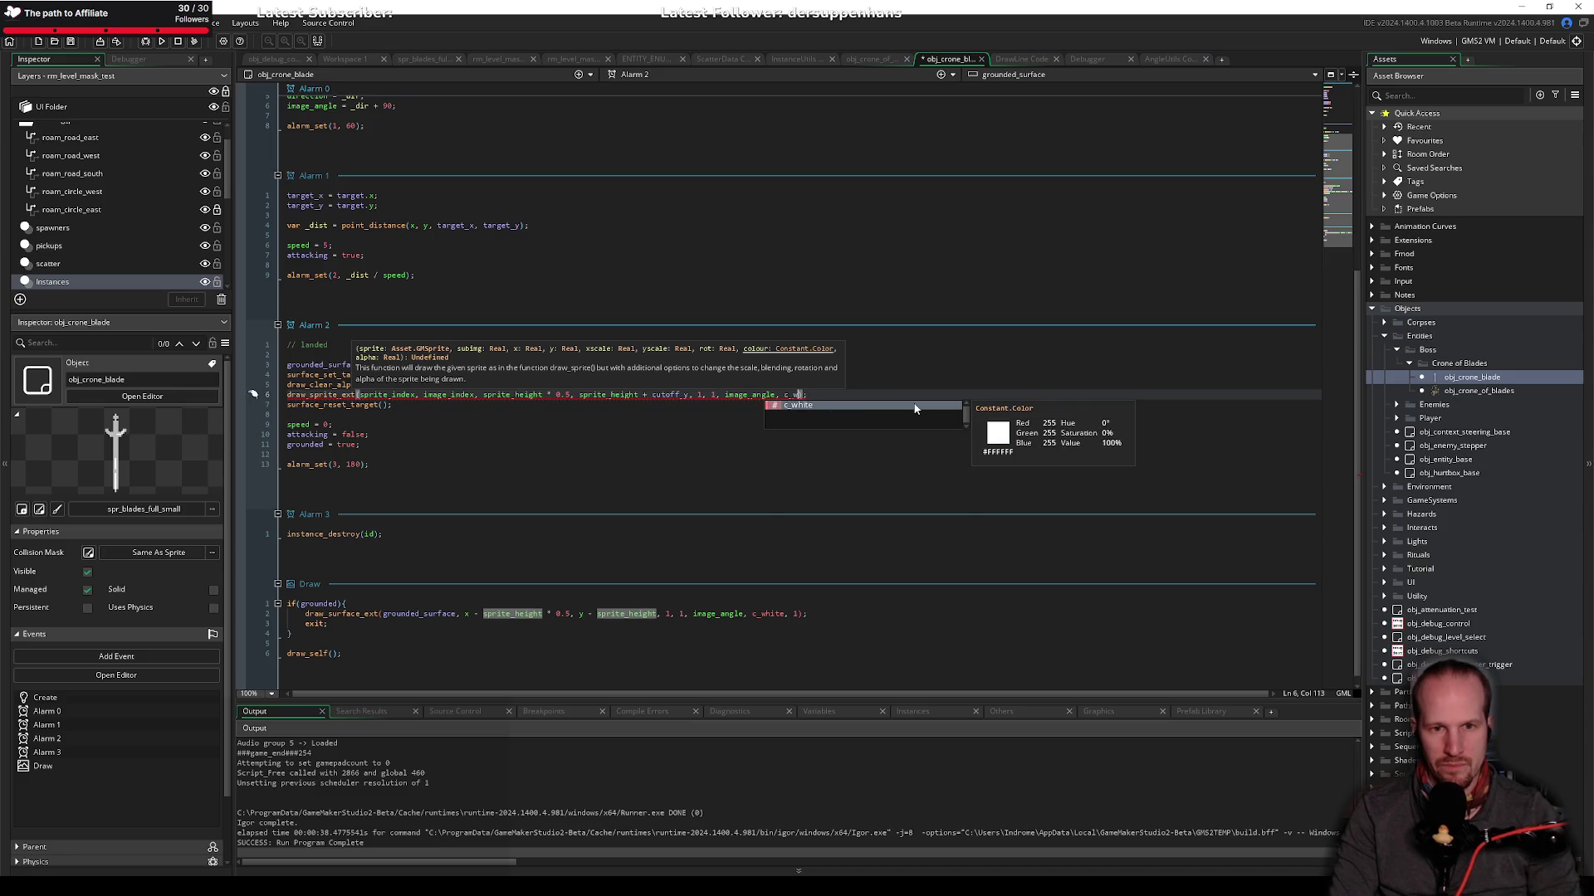
text(1)
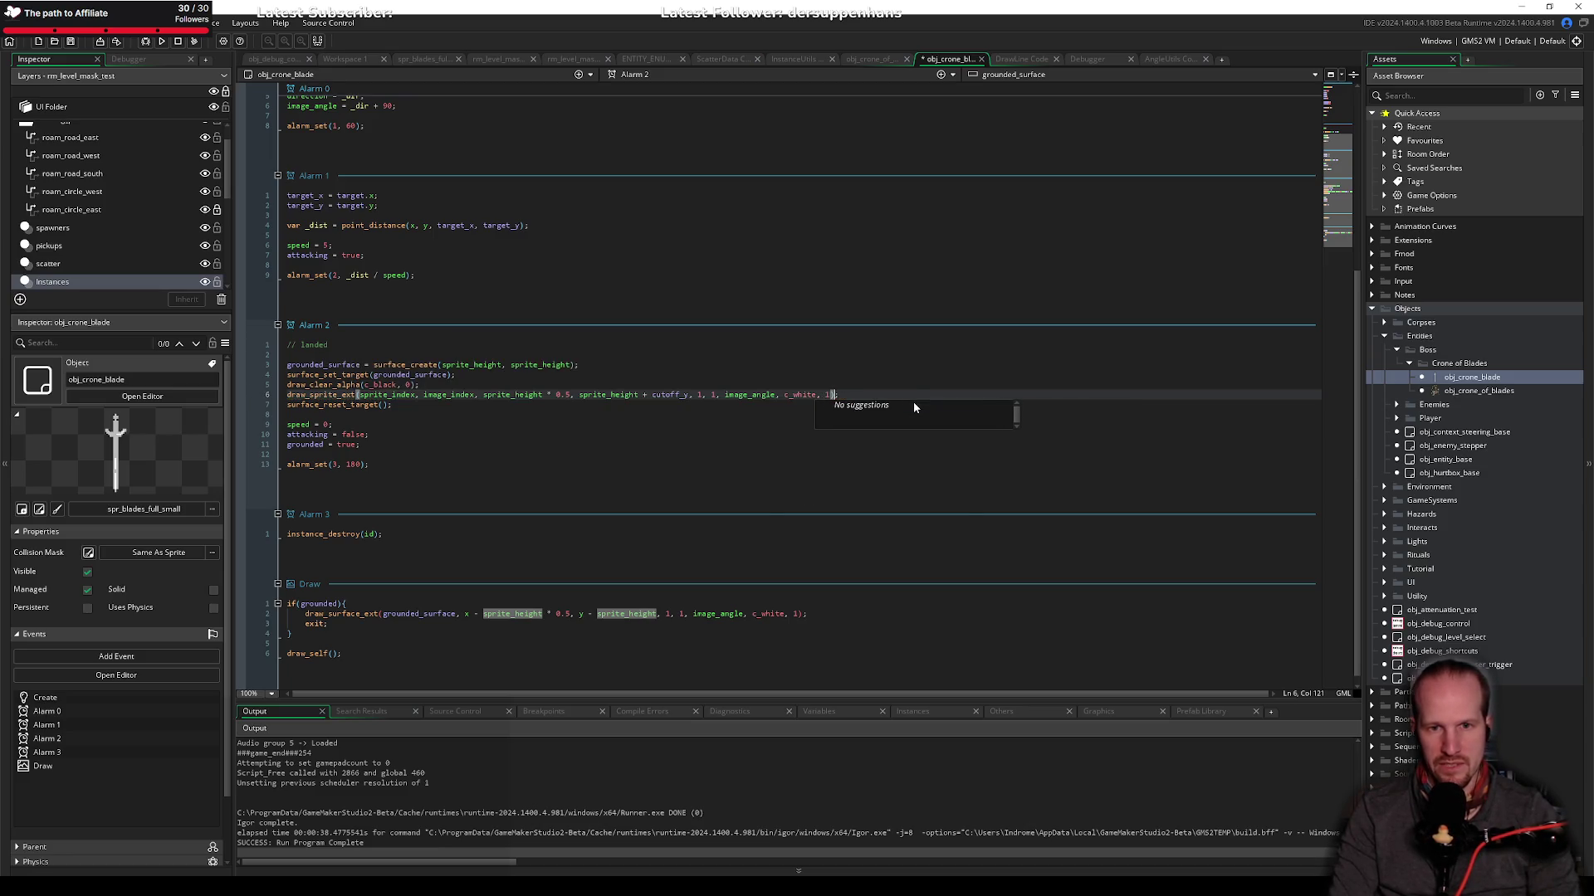
text())
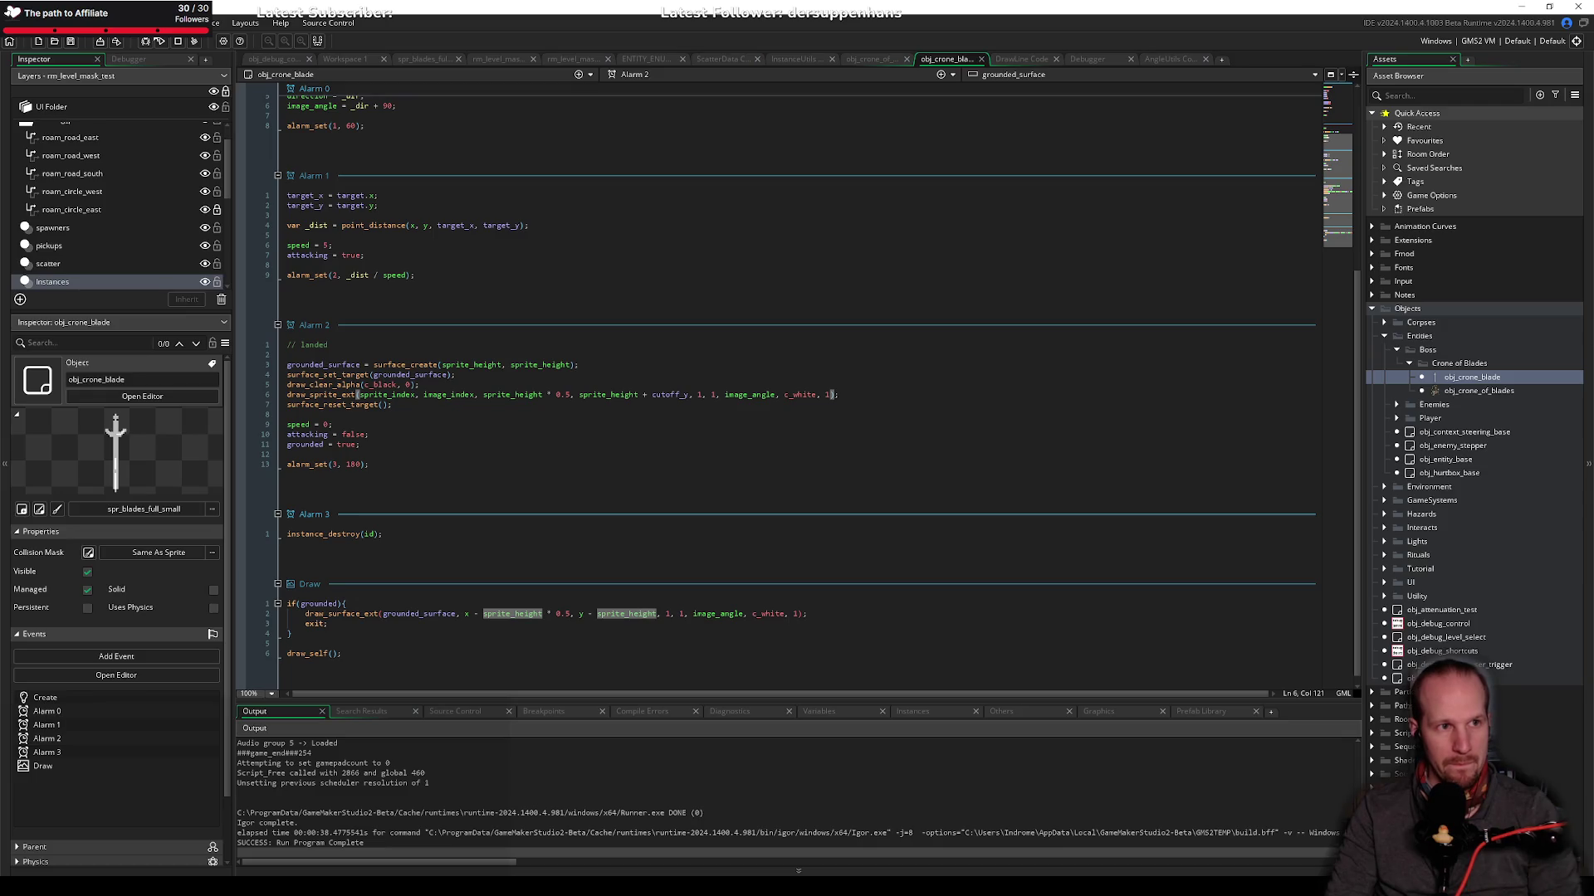
click(713, 614)
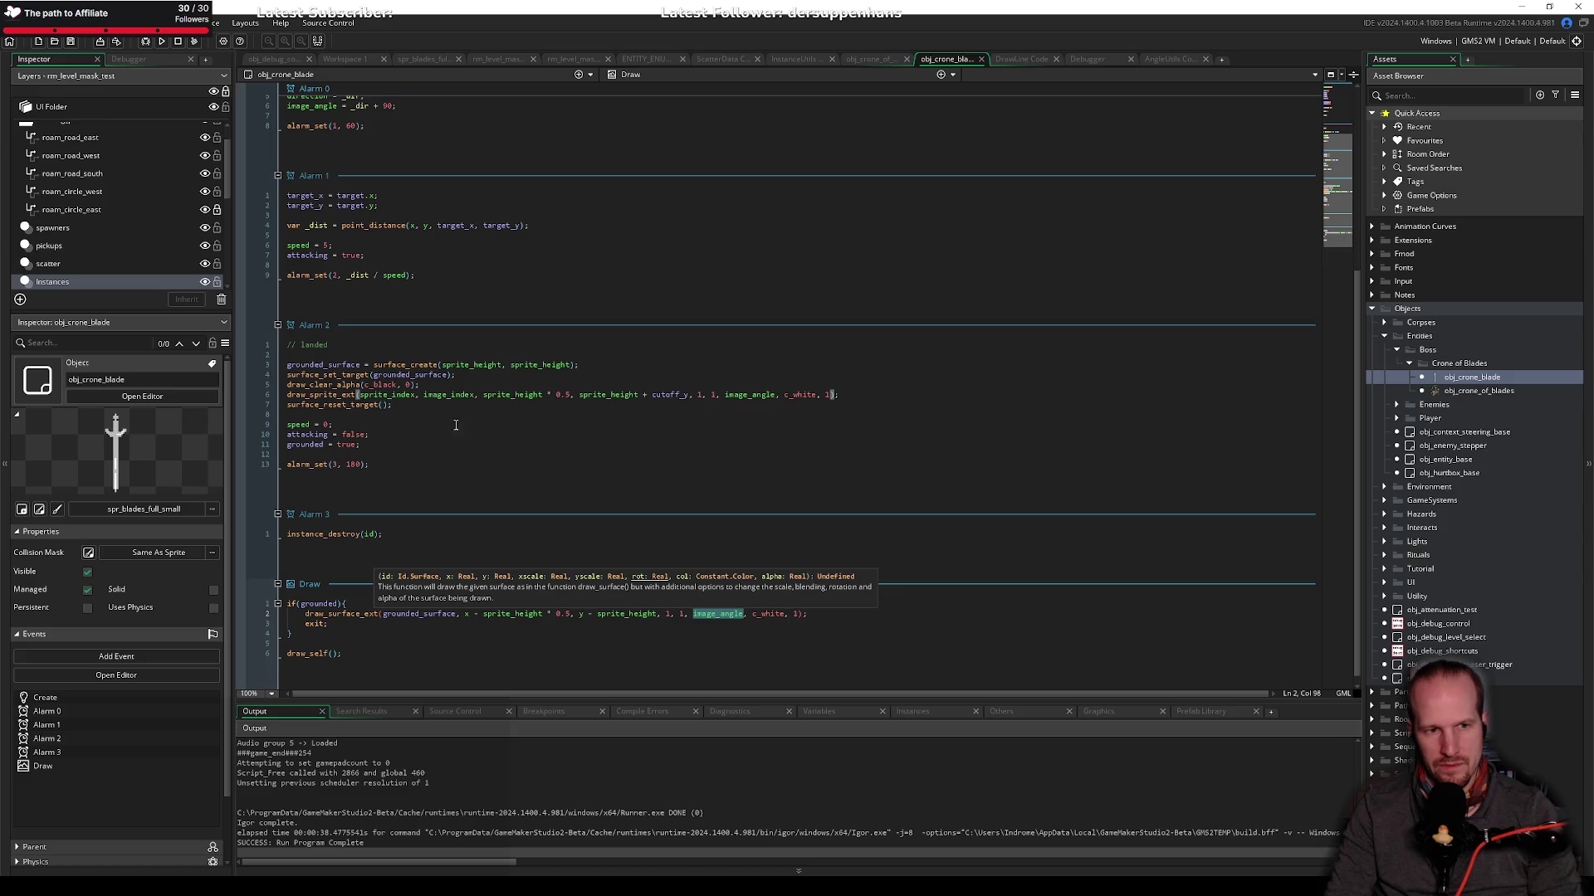
mouse_move(729, 619)
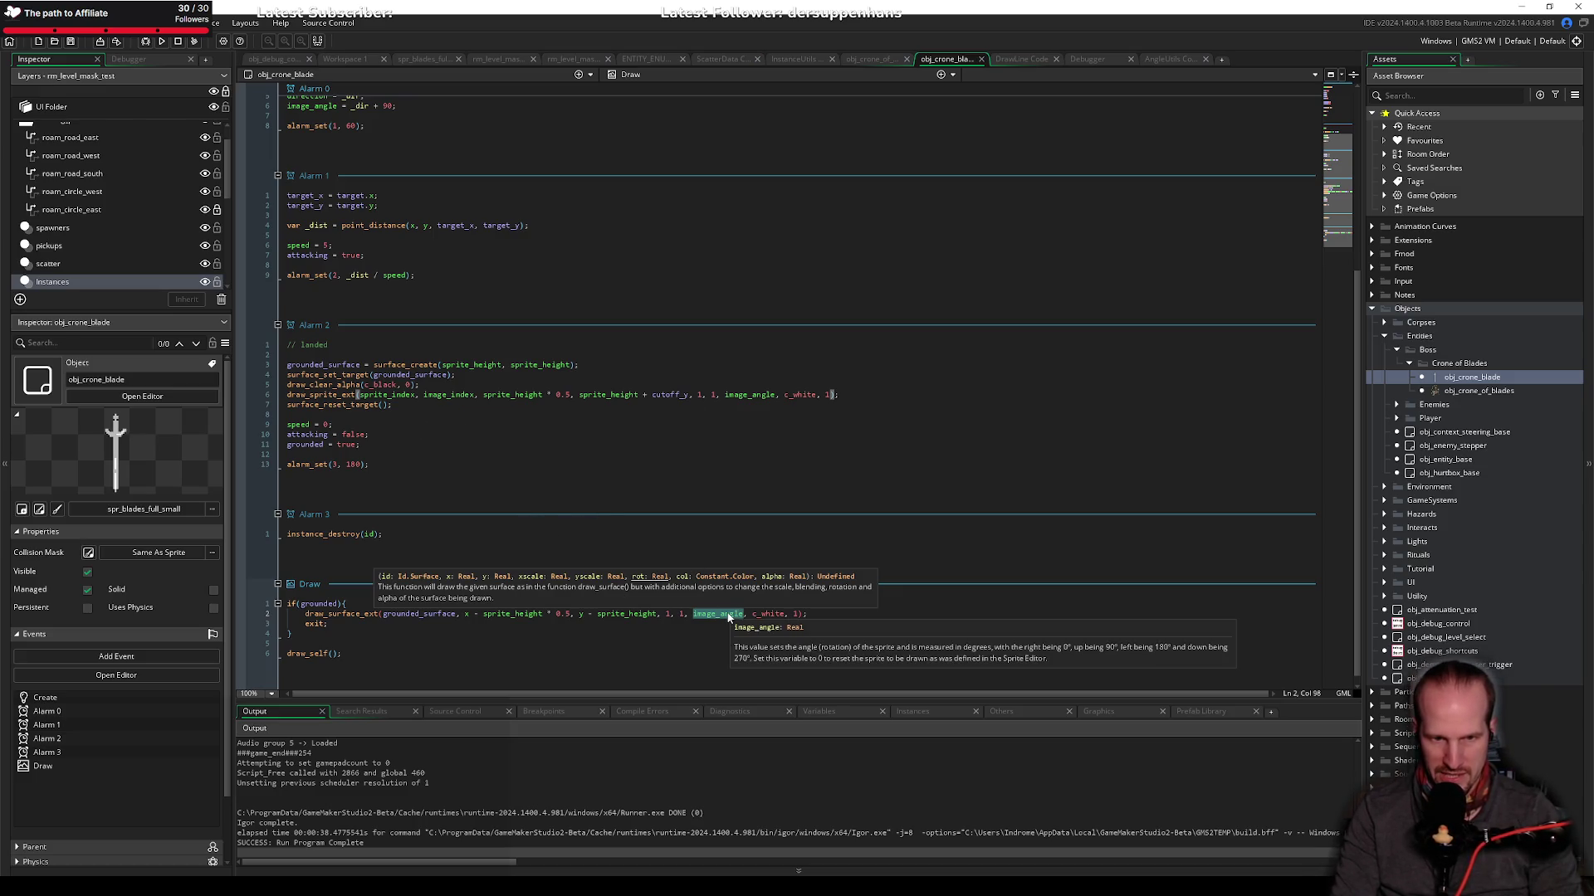
text(0)
click(645, 634)
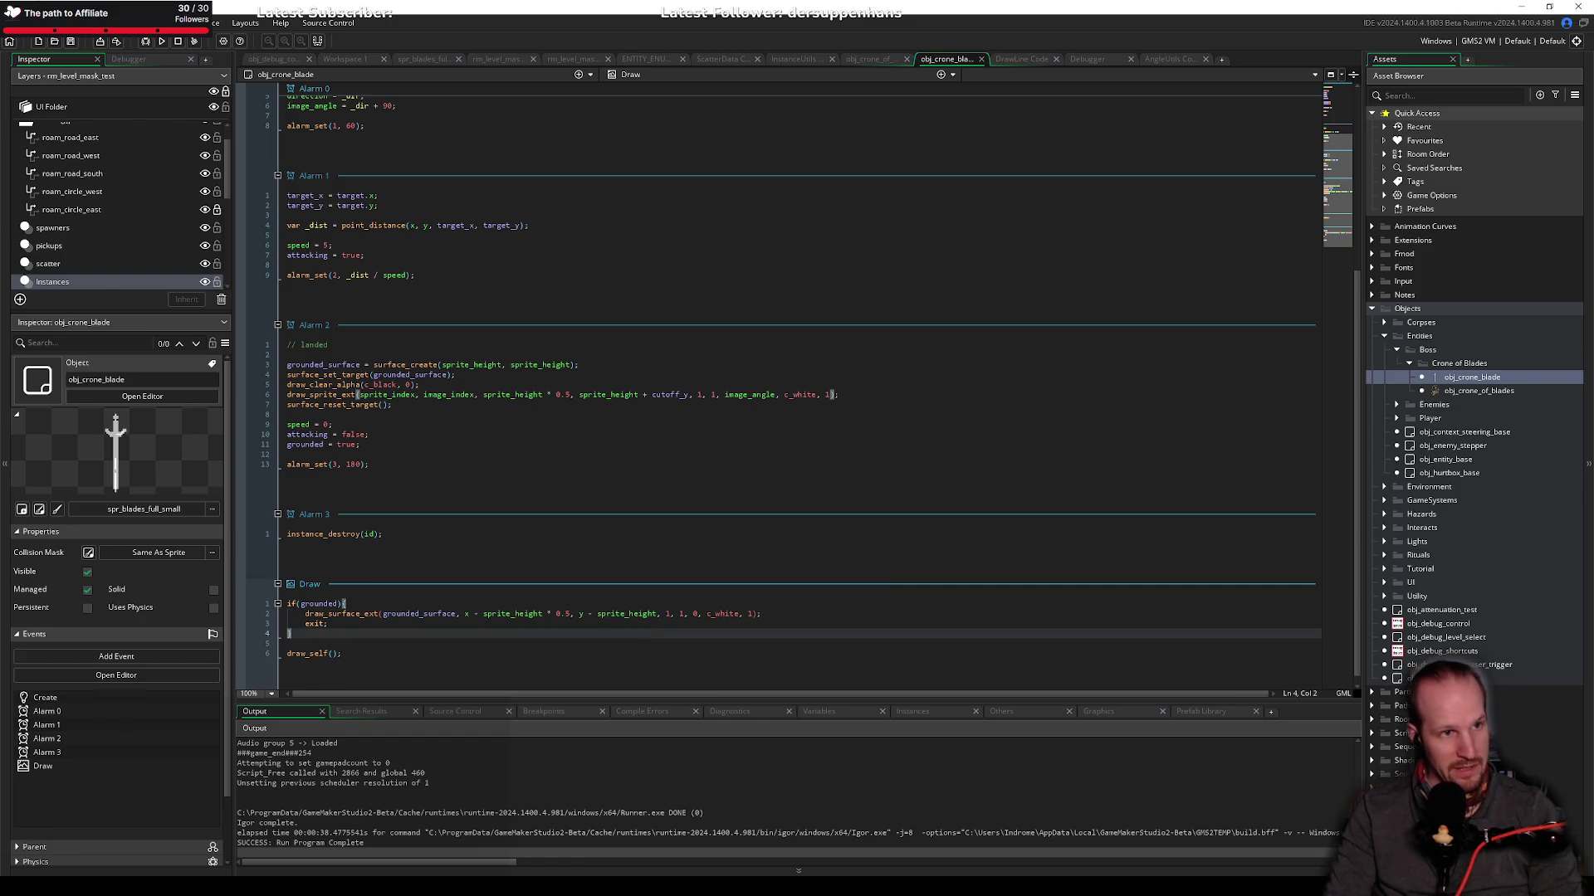
Step: Run Pyrebound, press PLAY to watch the blade land, then close the game
click(145, 41)
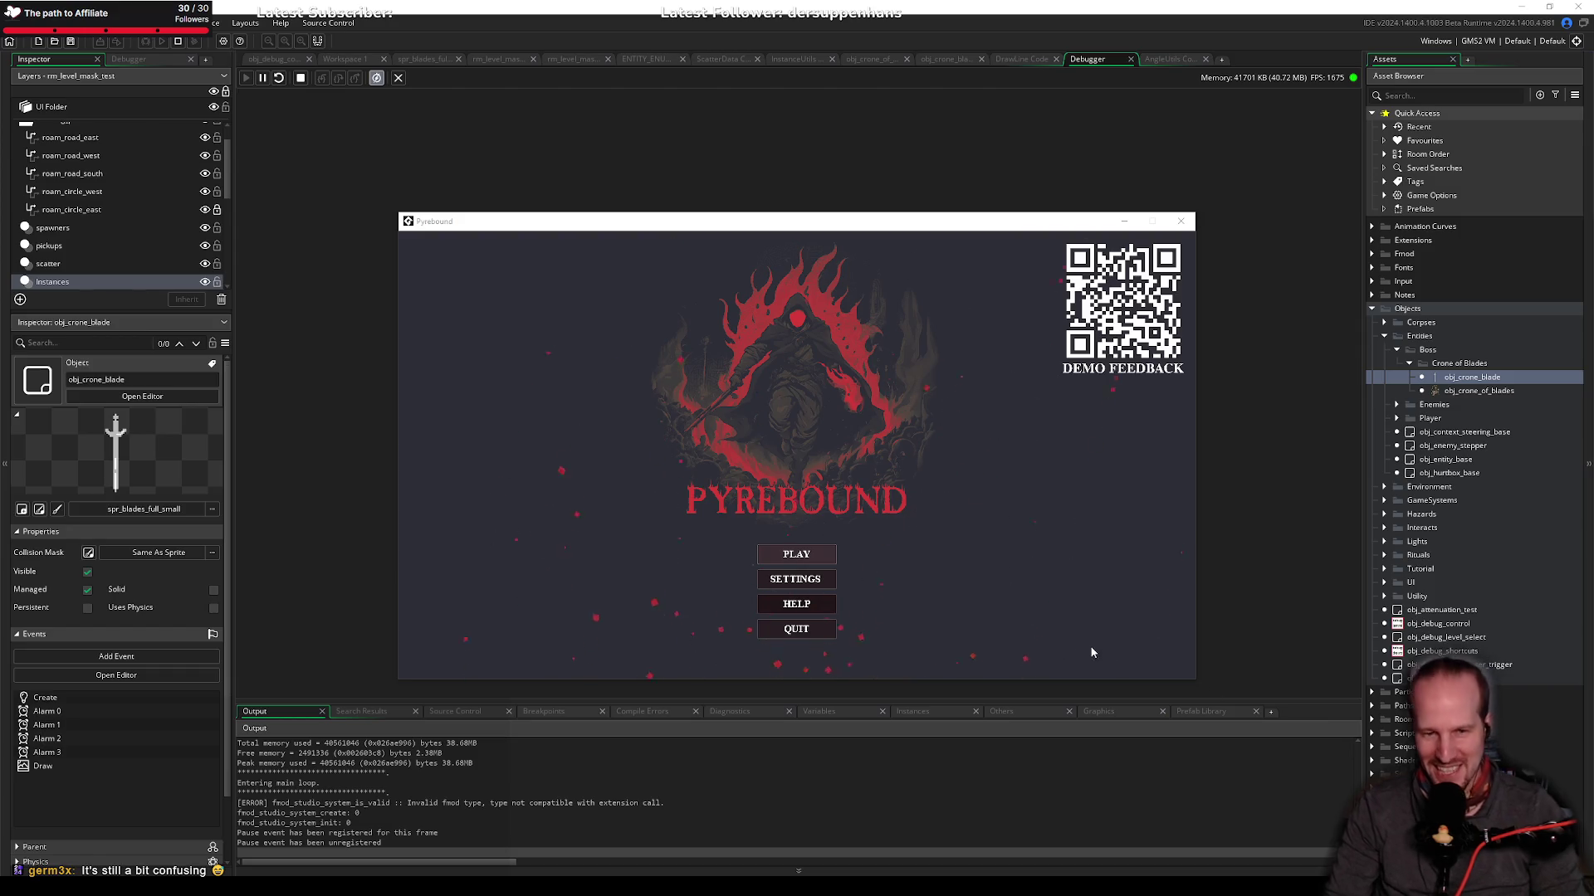
click(893, 509)
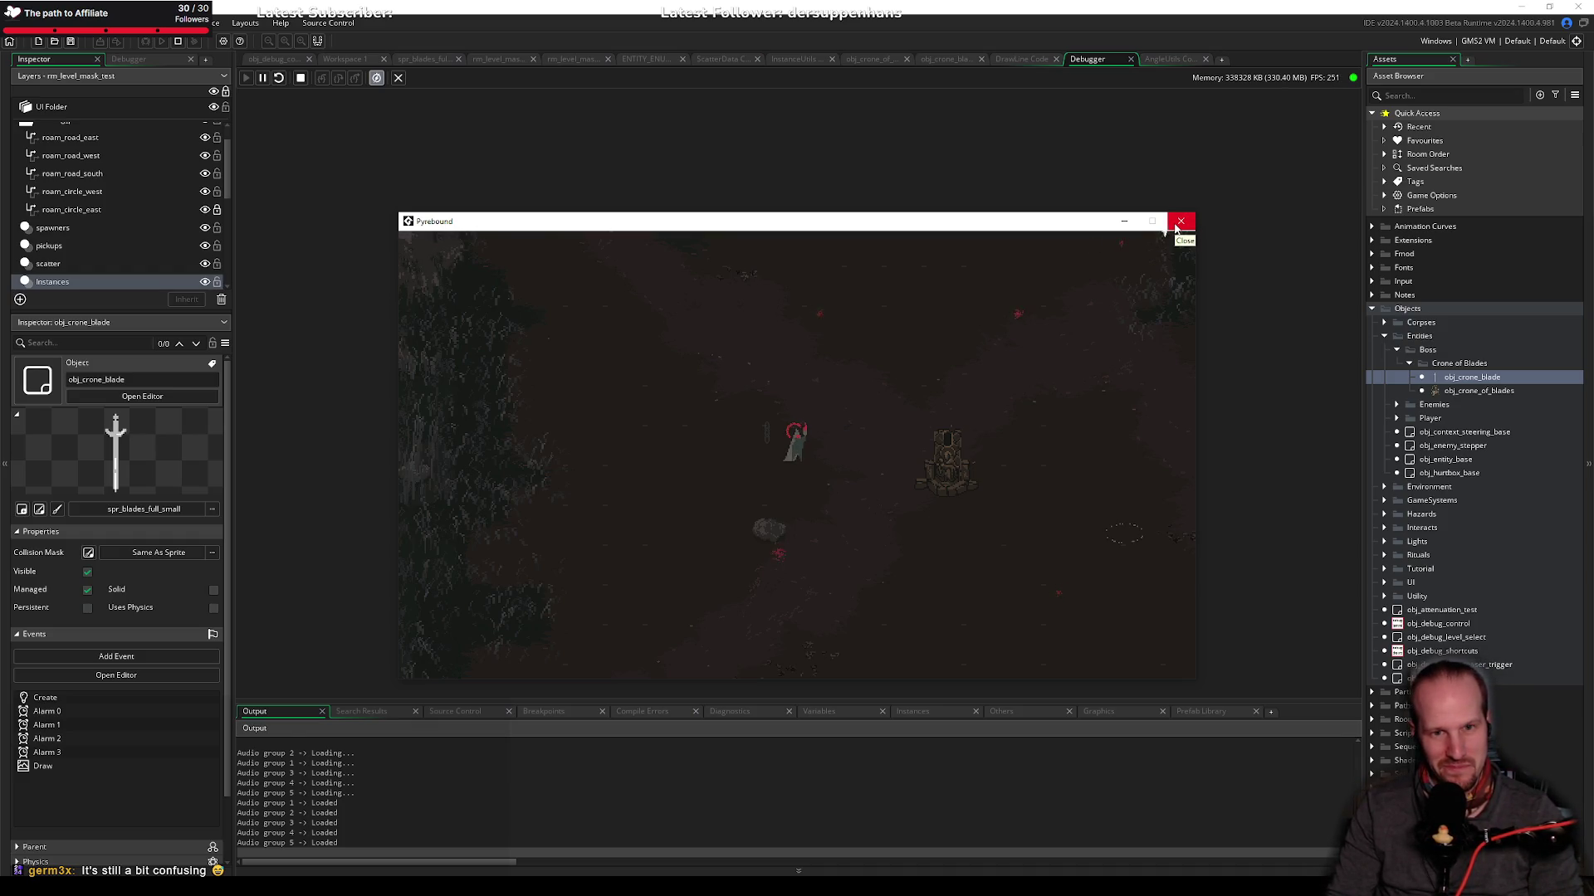
click(1179, 222)
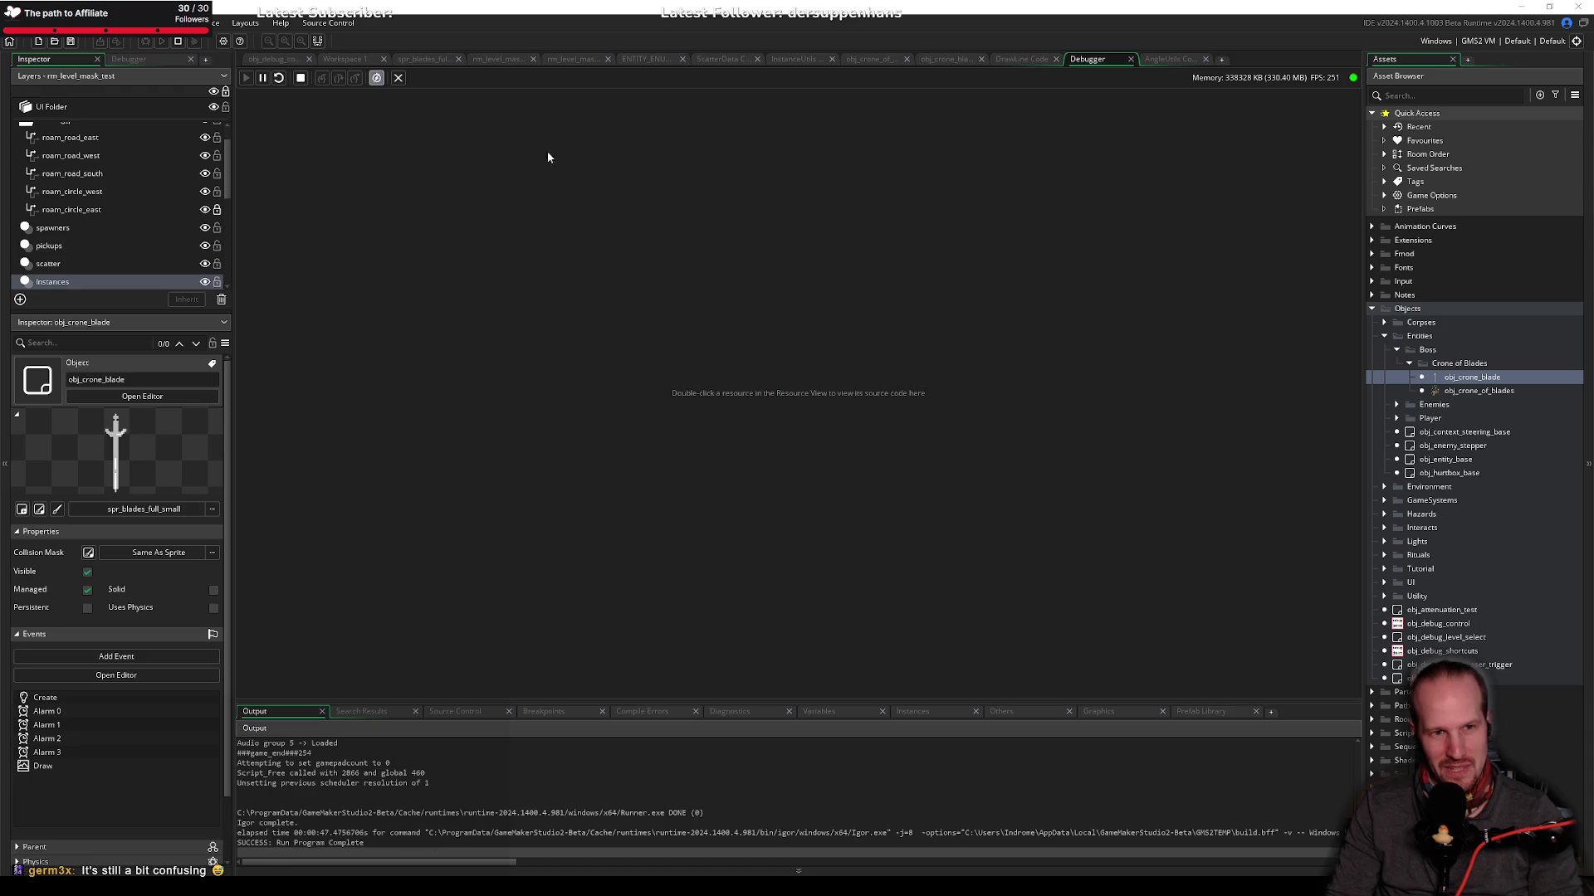
Step: Comment out alarm_set(3, 180) in Alarm 2, then test-run with F6 and close the game
click(1162, 60)
click(1021, 58)
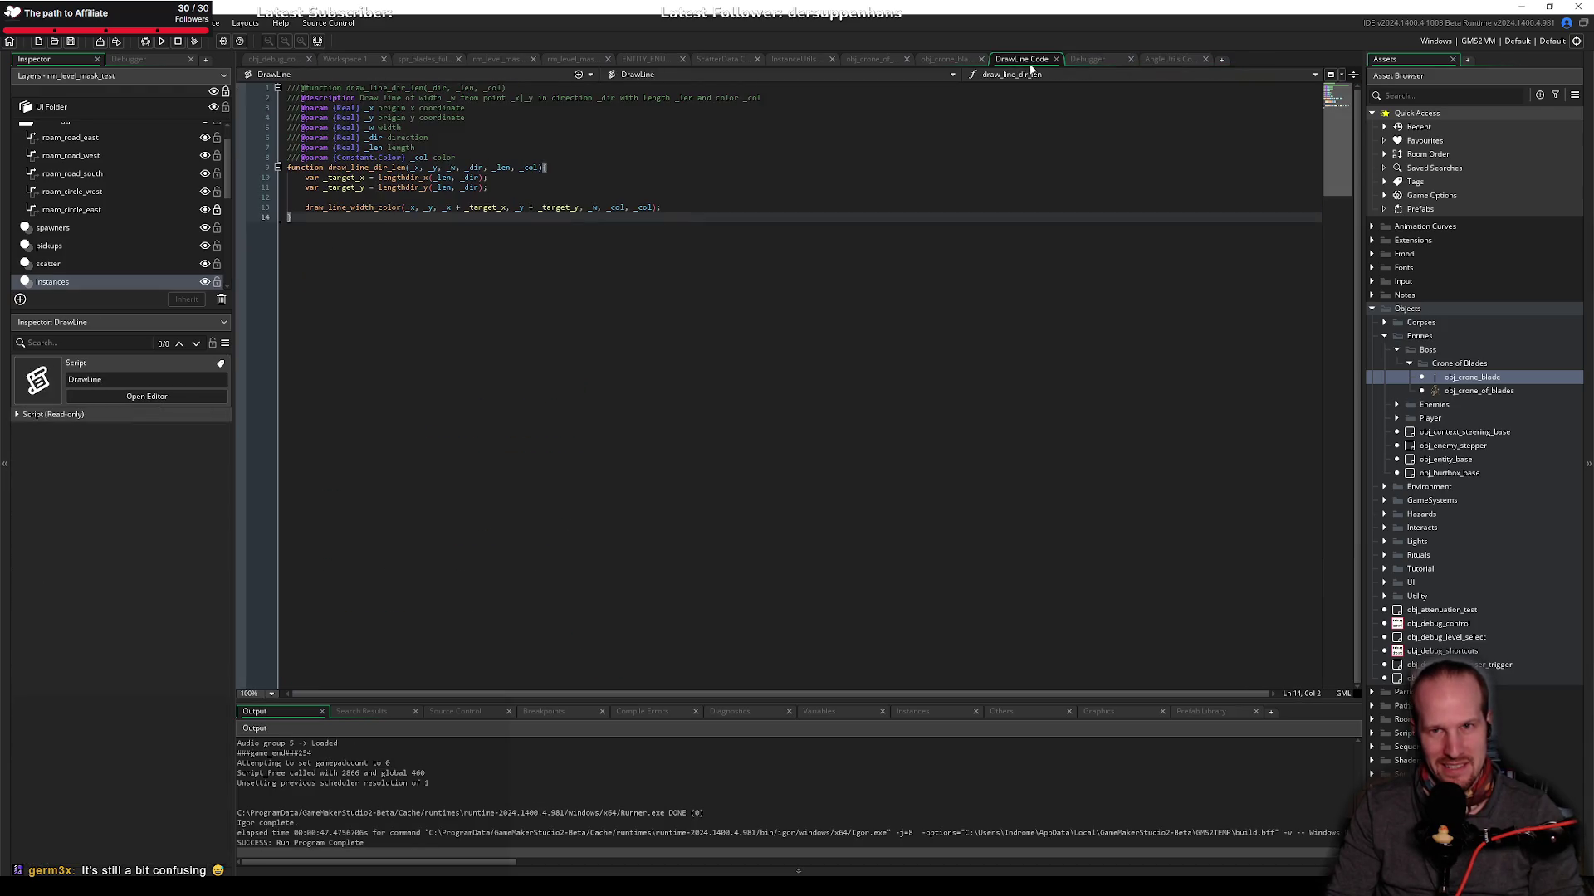
click(946, 58)
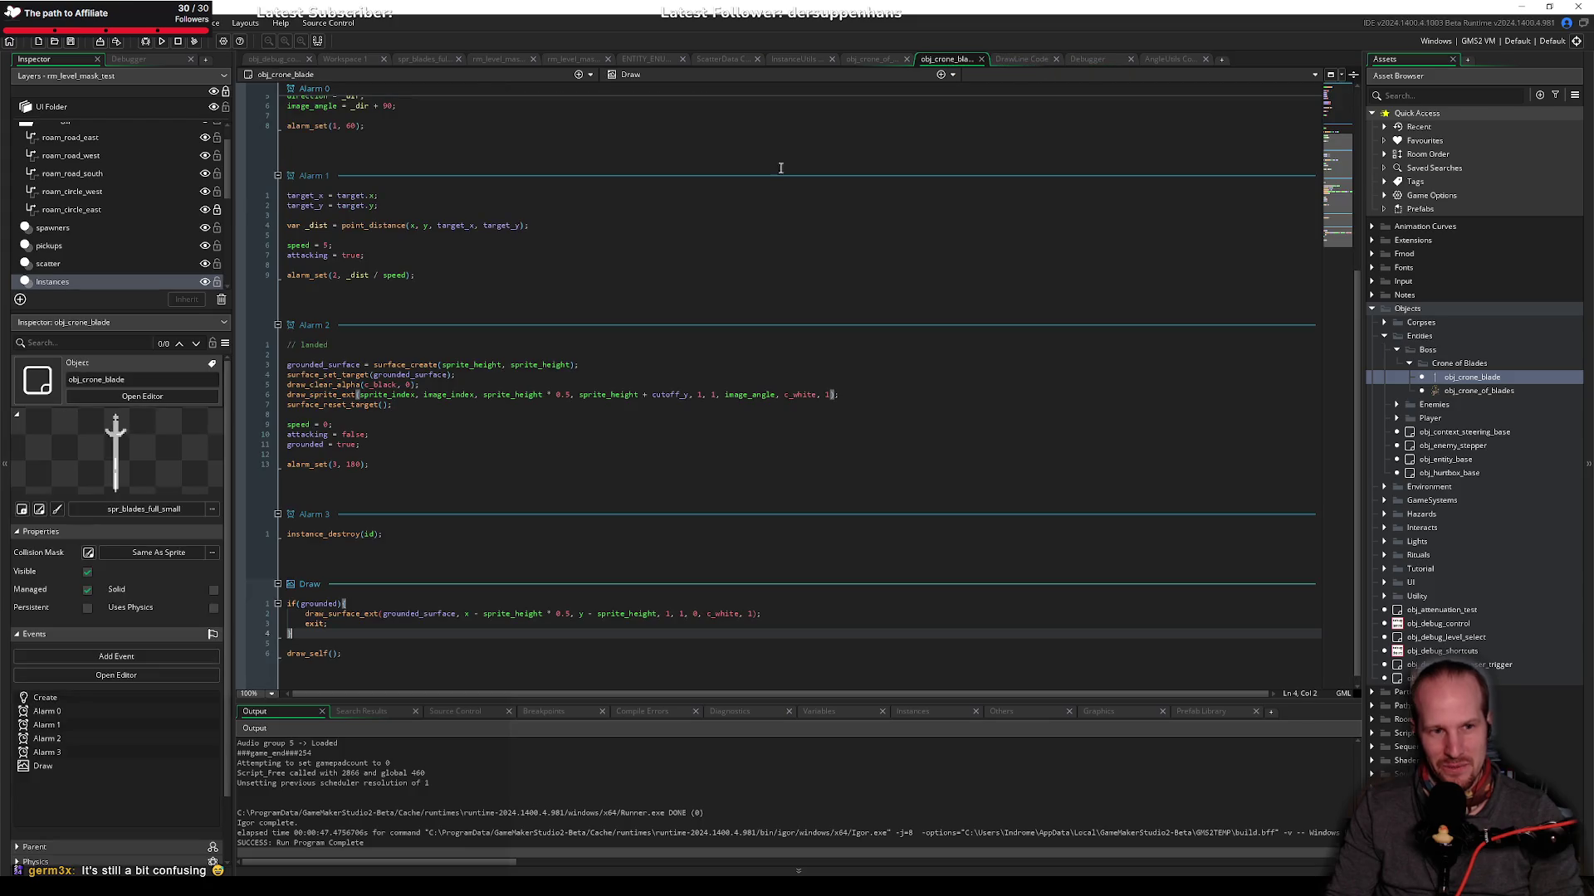
click(359, 280)
drag(287, 364, 367, 434)
click(432, 464)
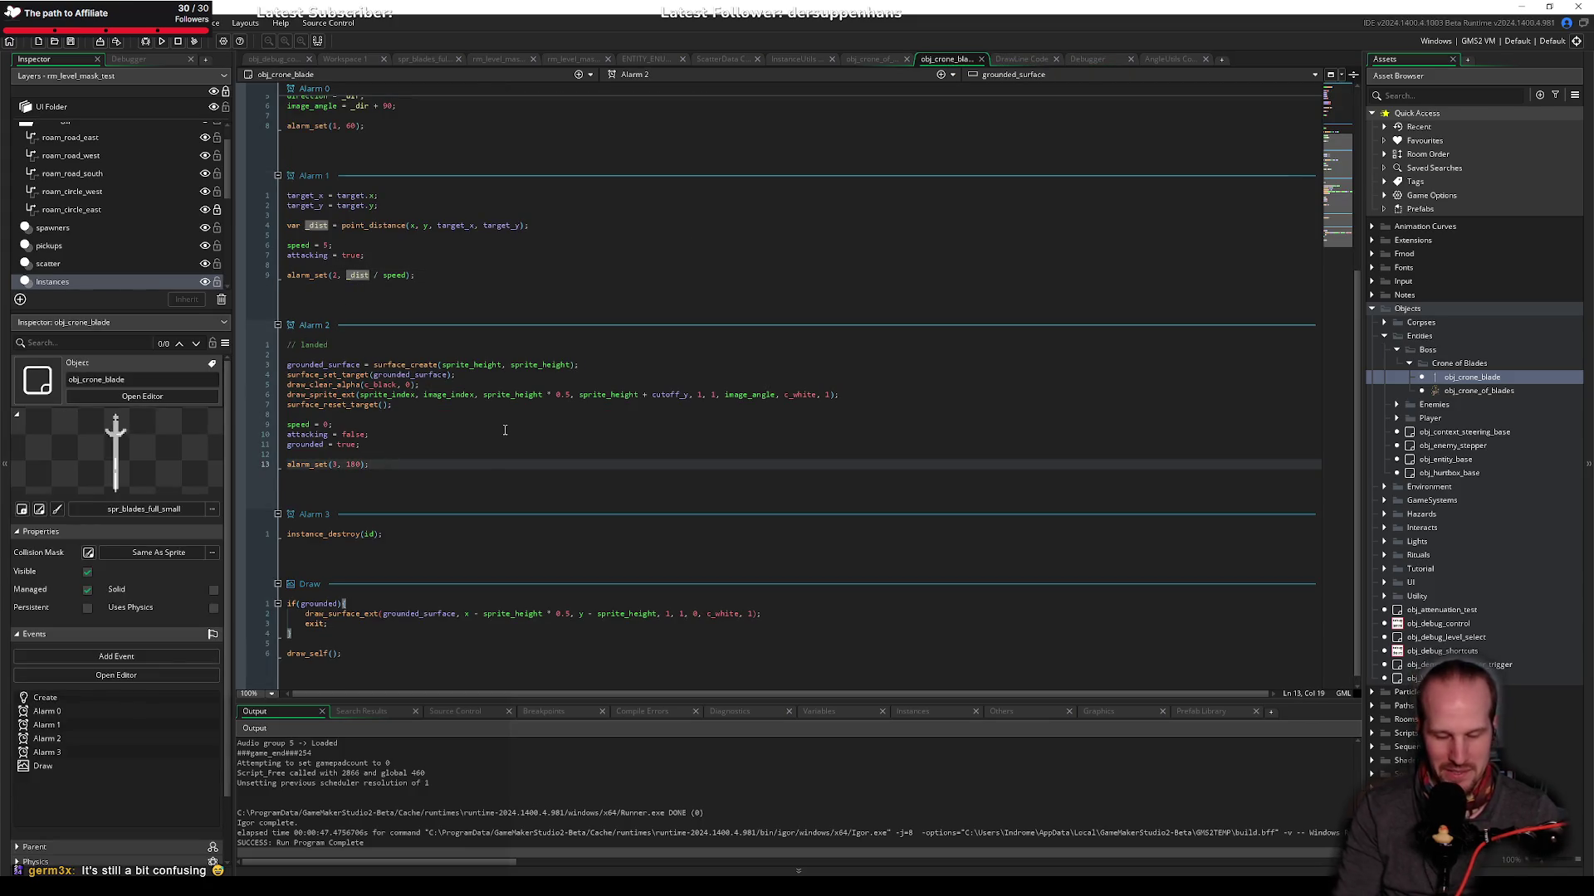
key(ctrl+k)
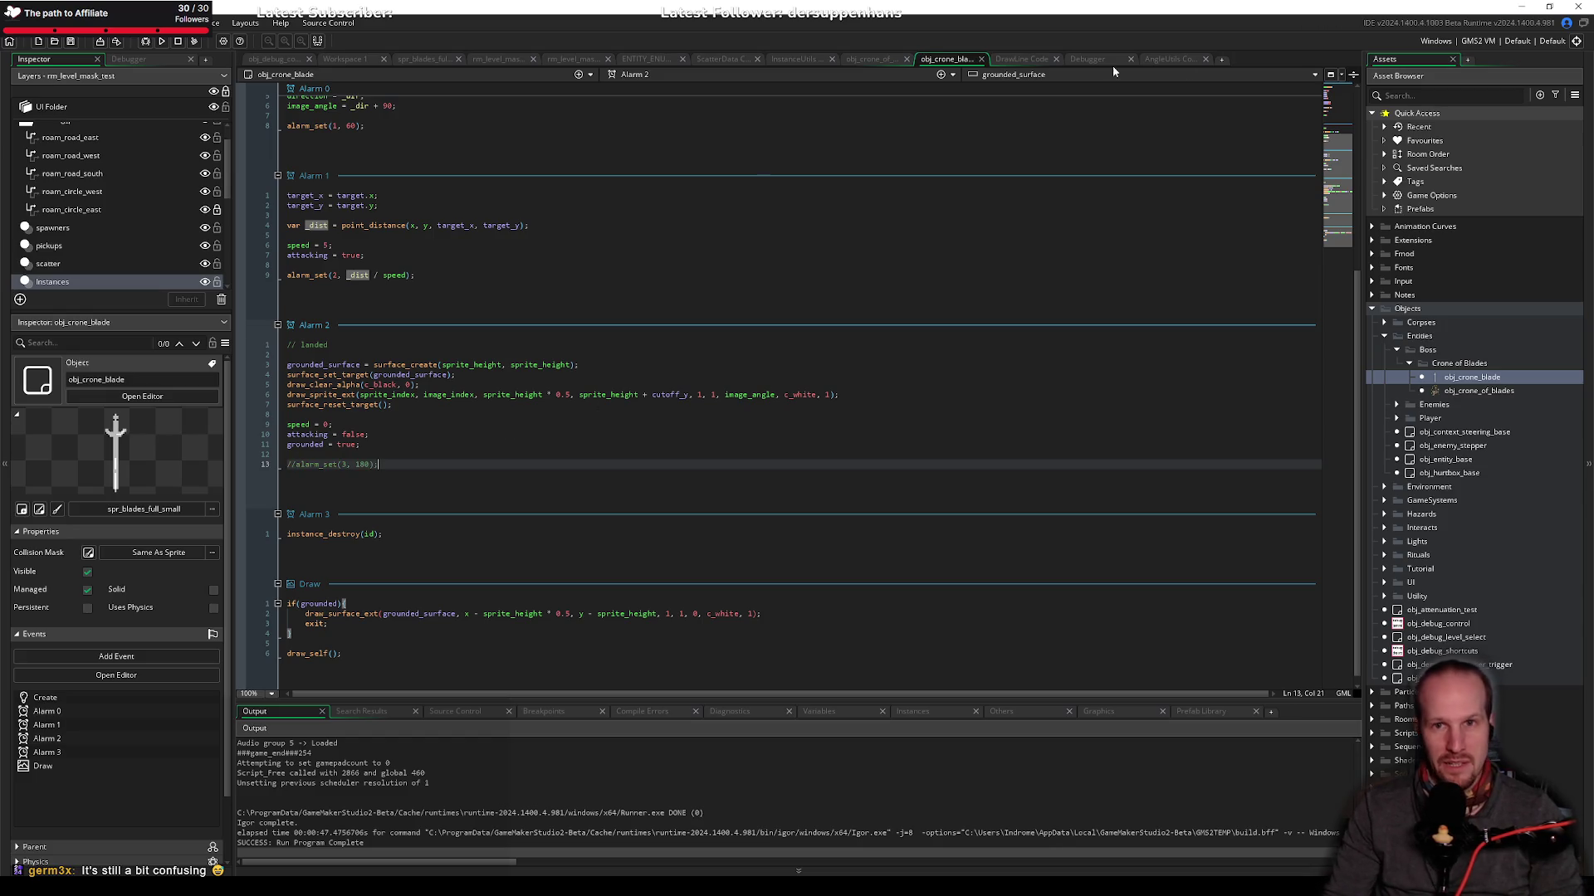
key(F6)
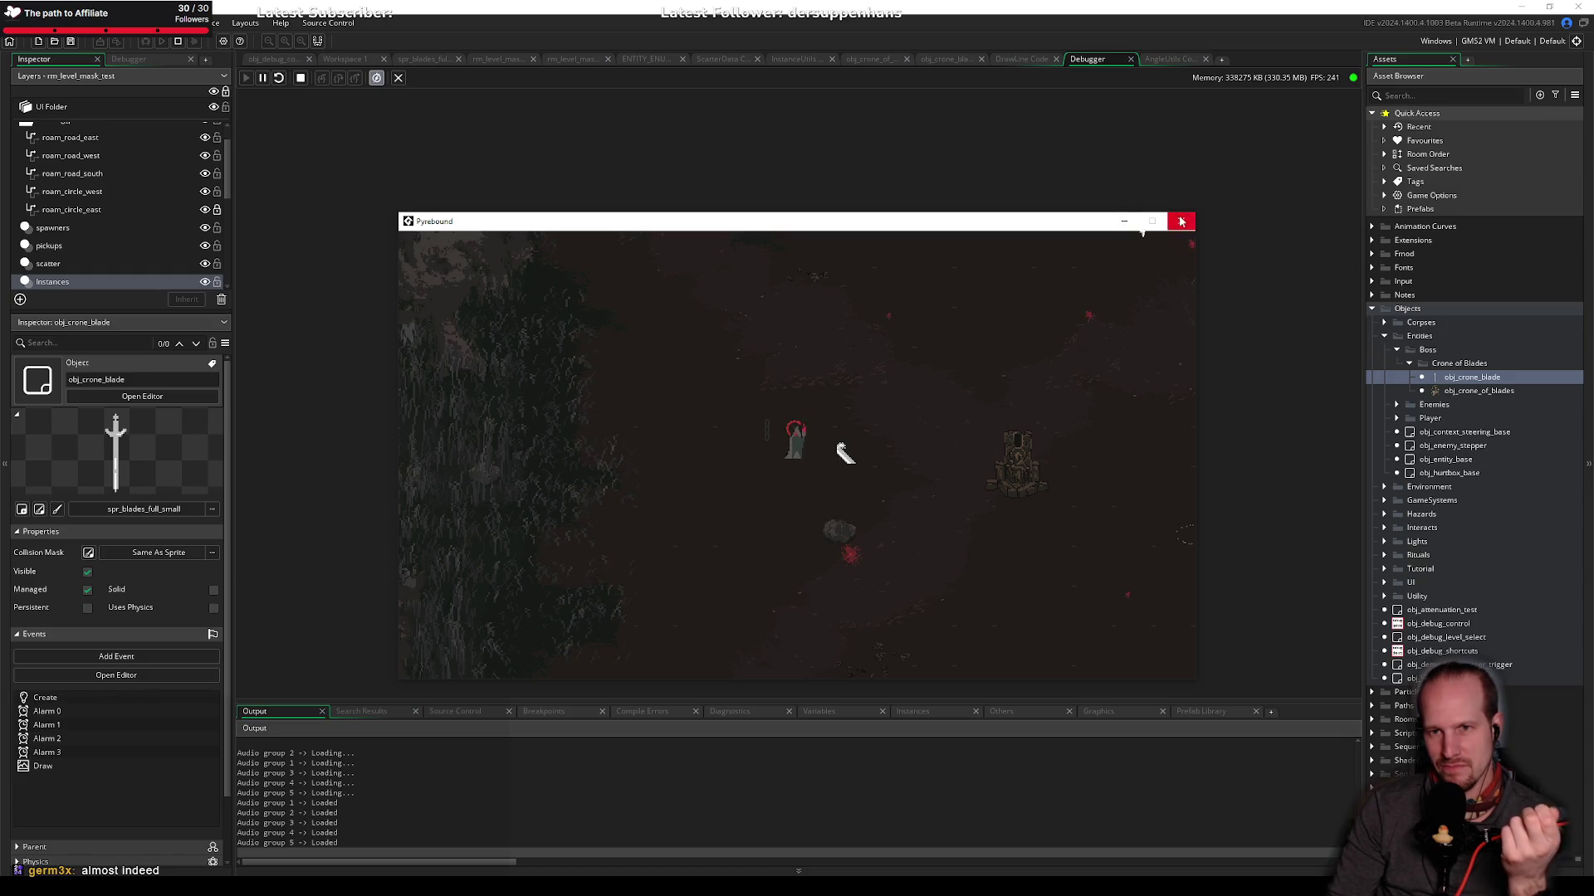
click(1181, 221)
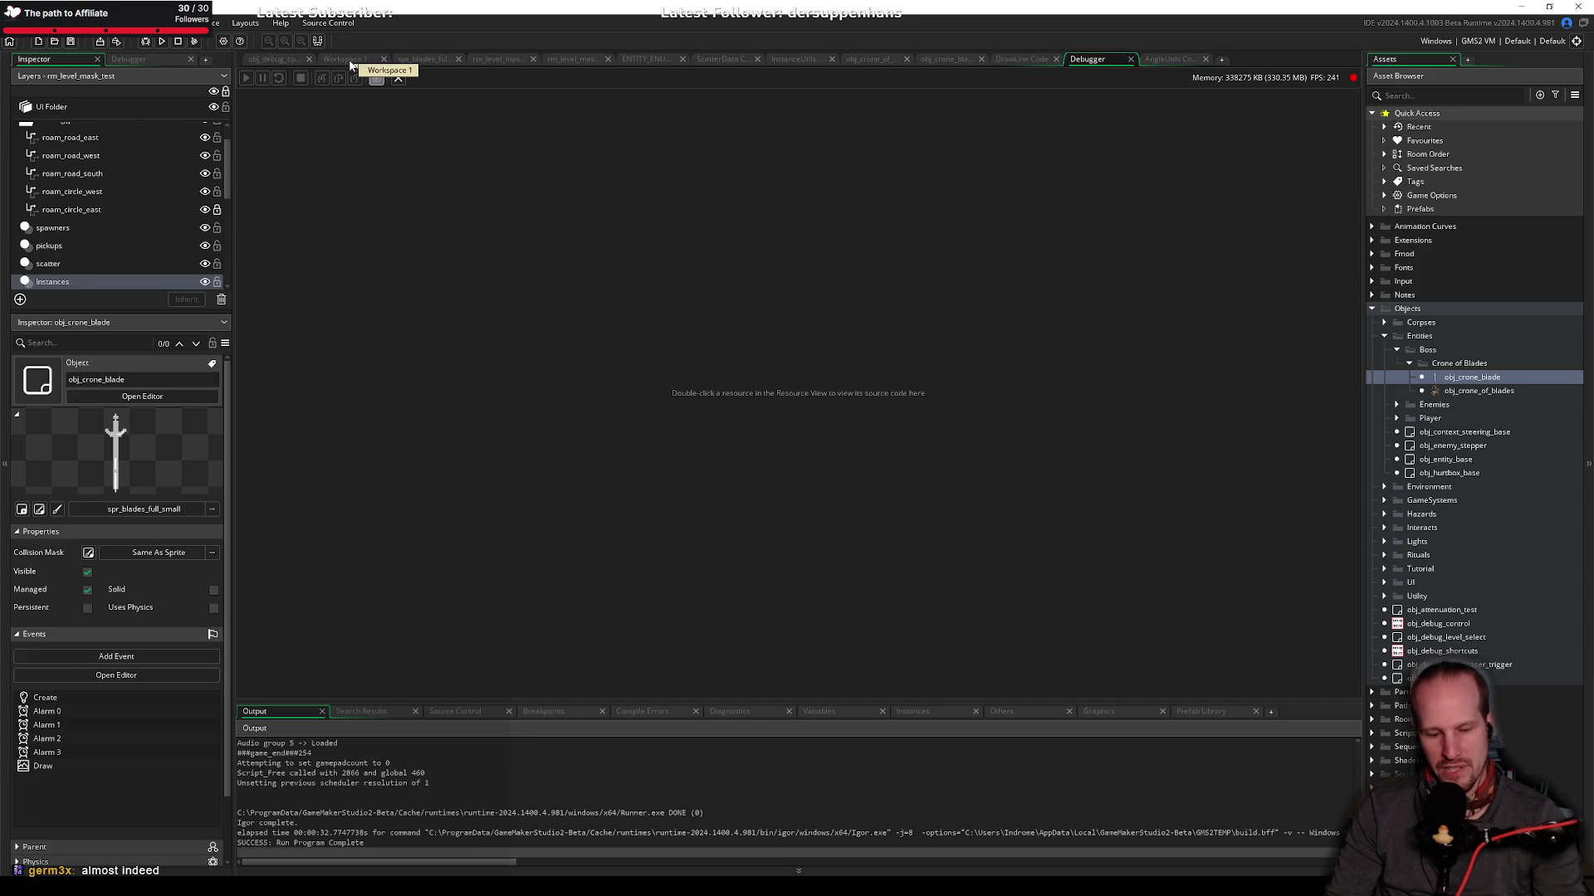
click(162, 42)
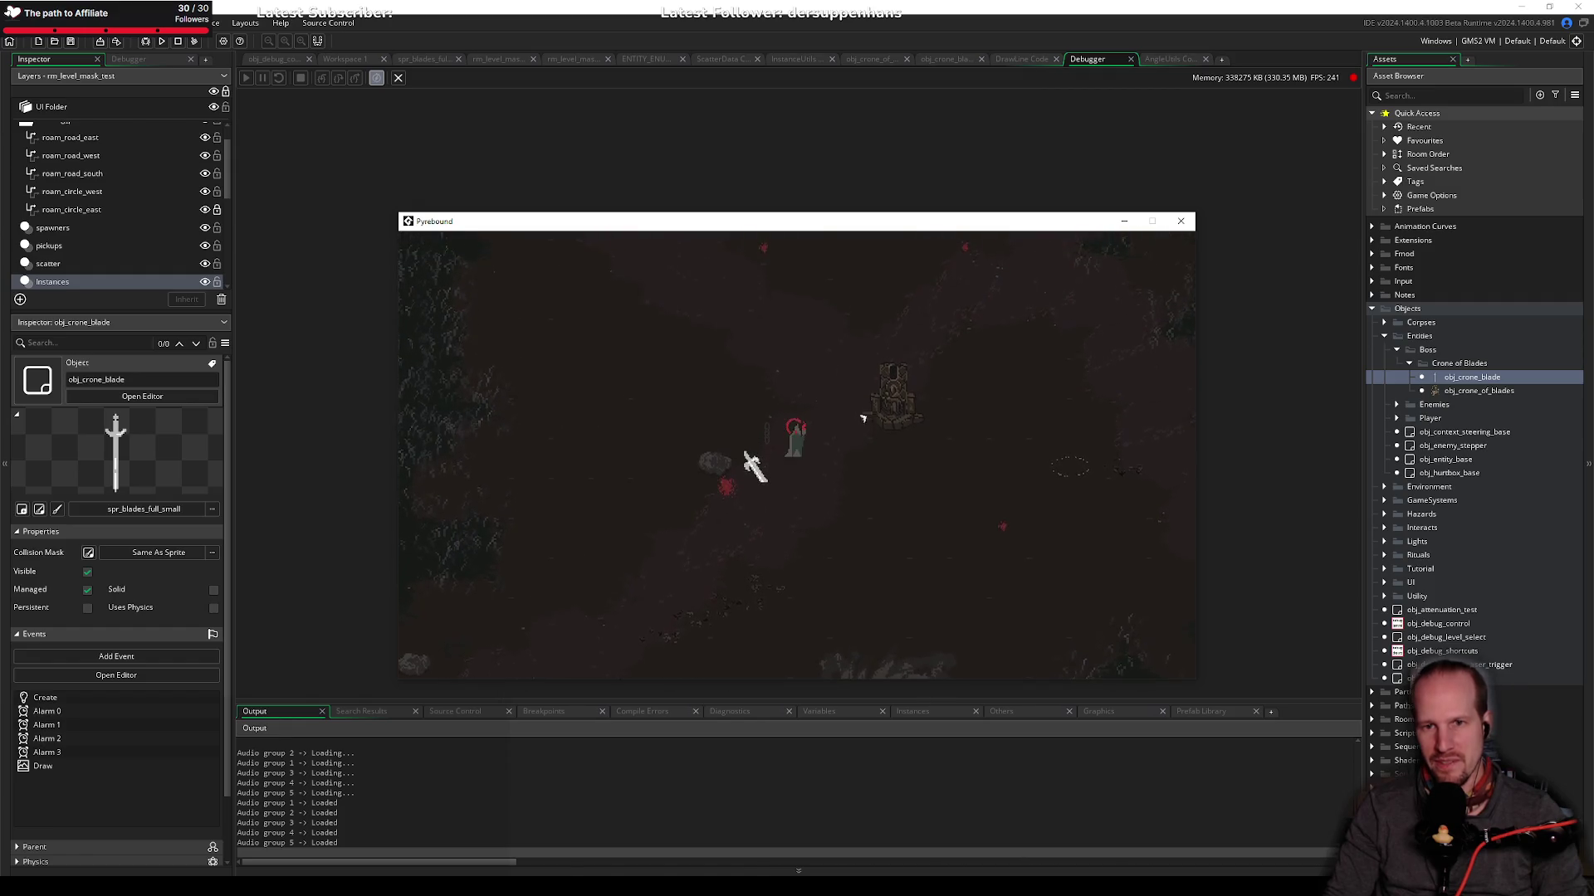
click(1180, 221)
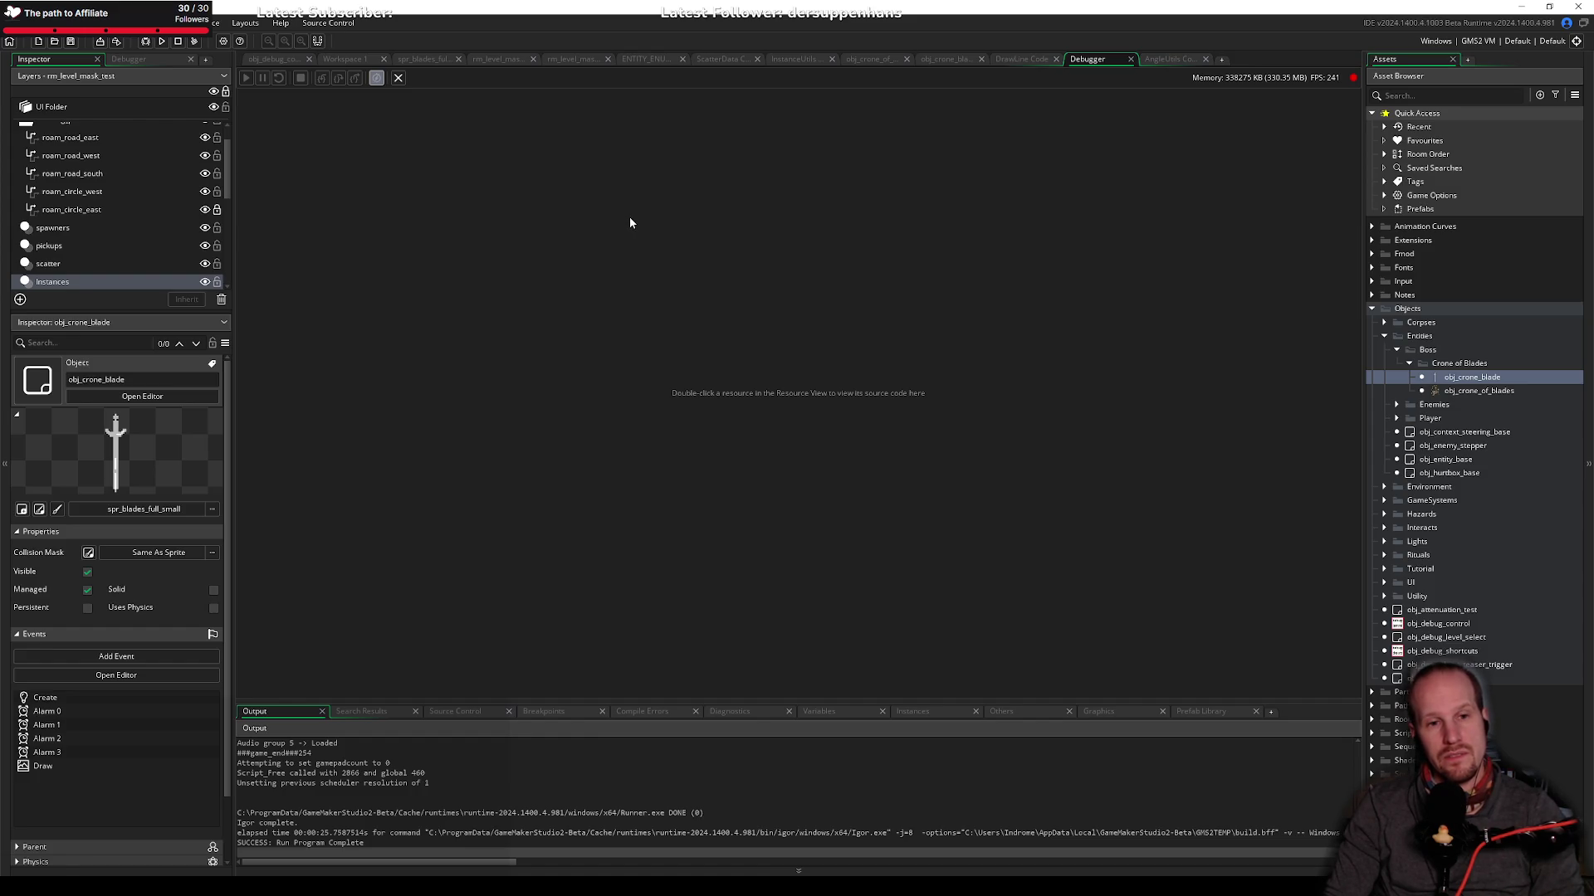
Step: Clear the Paint canvas and fill it entirely black
key(alt+Tab)
key(alt+Tab)
key(alt+Tab)
key(alt+Tab)
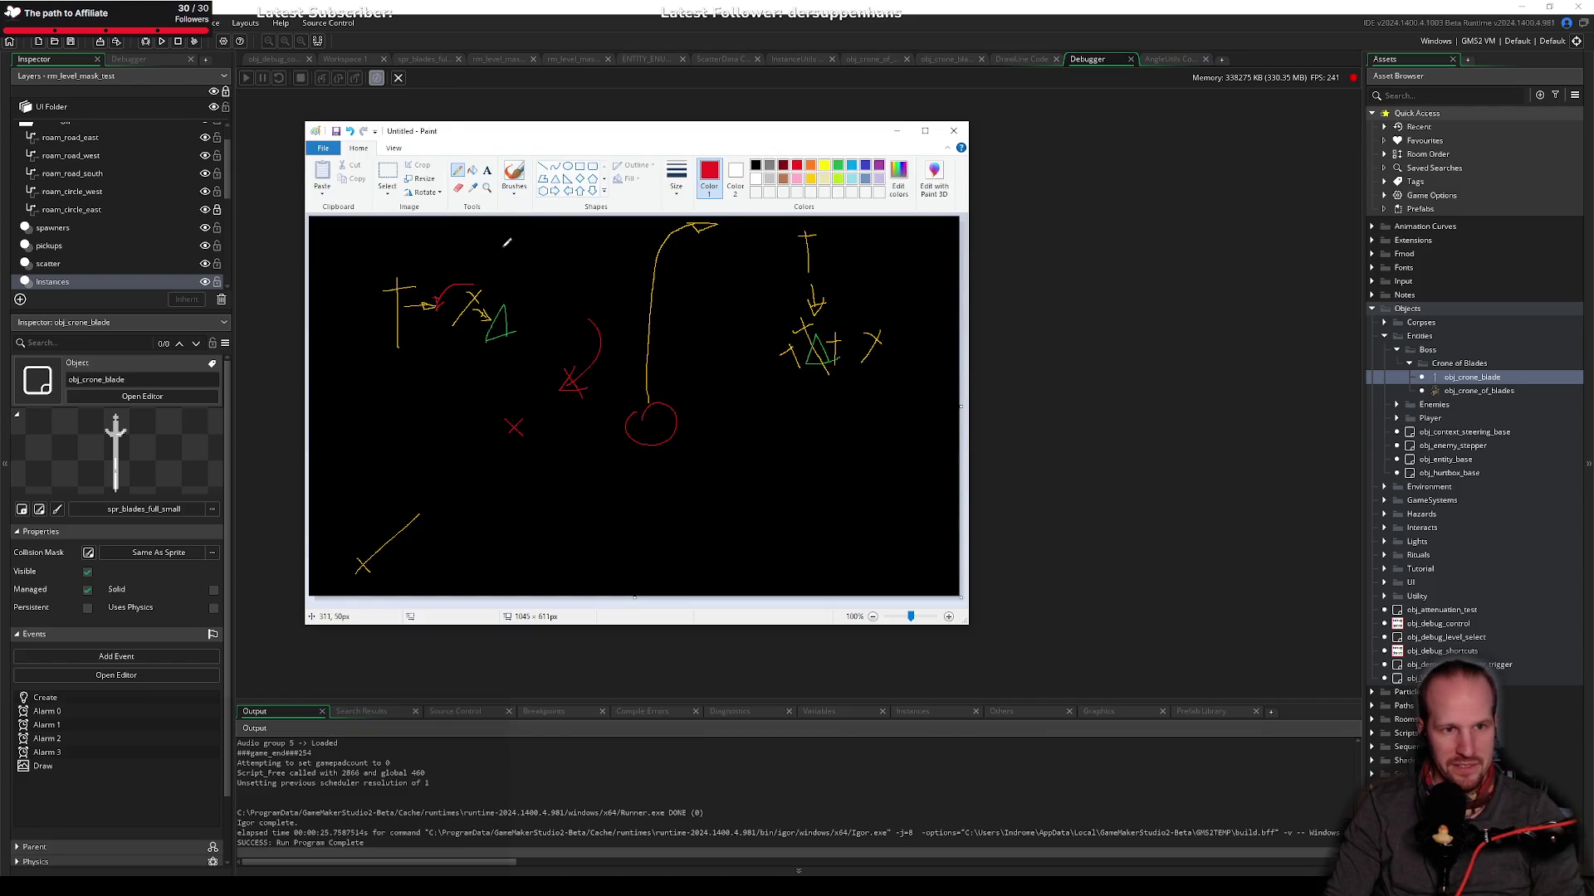
key(ctrl+a)
key(Delete)
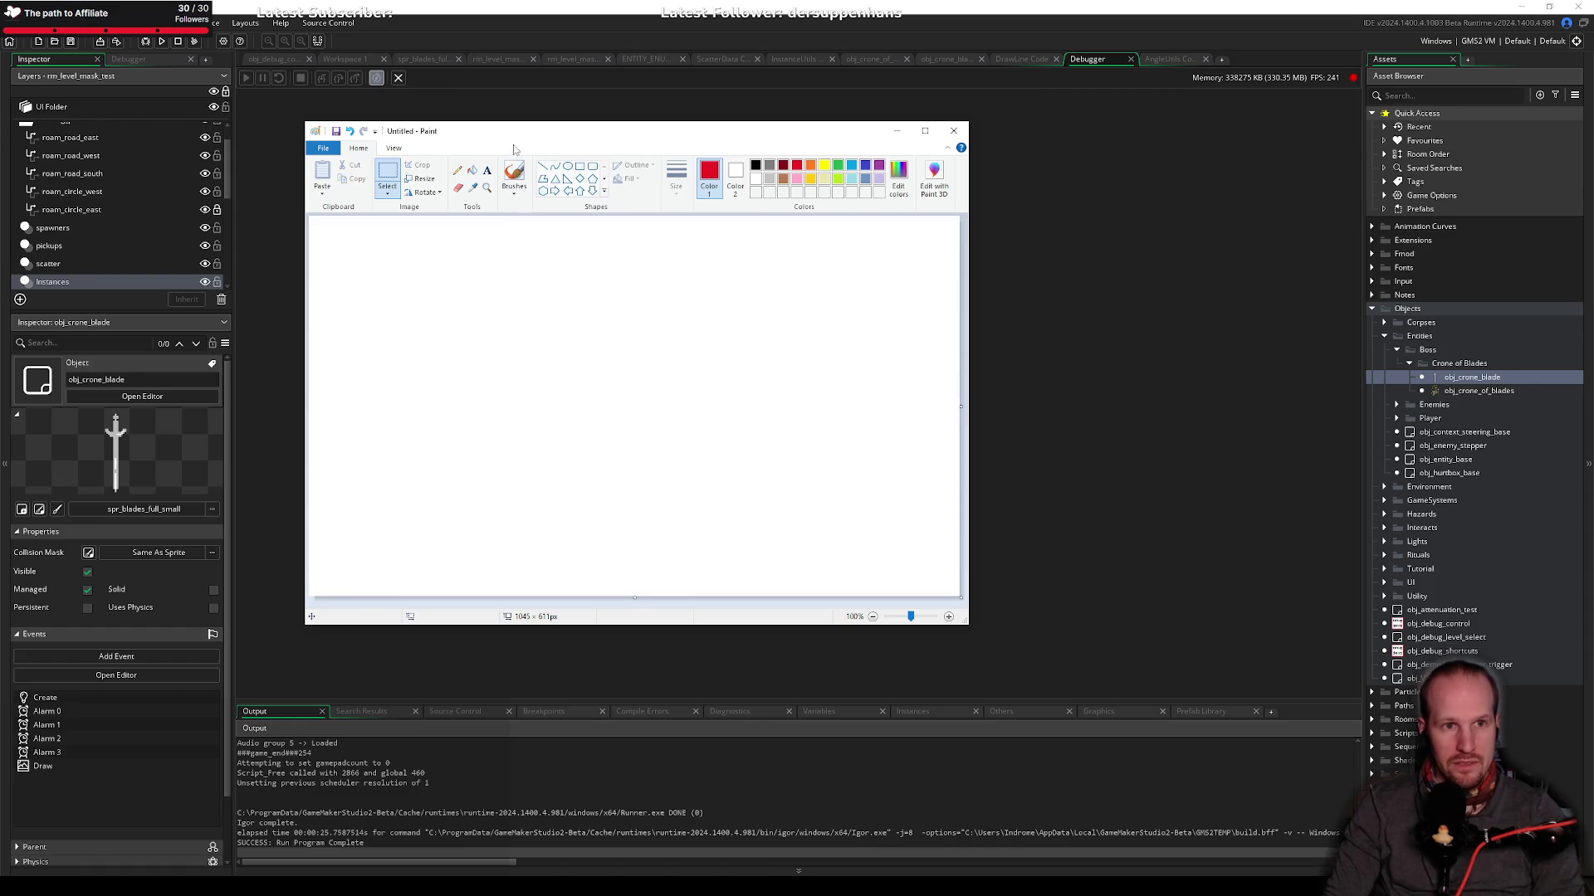
click(472, 170)
click(756, 165)
click(639, 385)
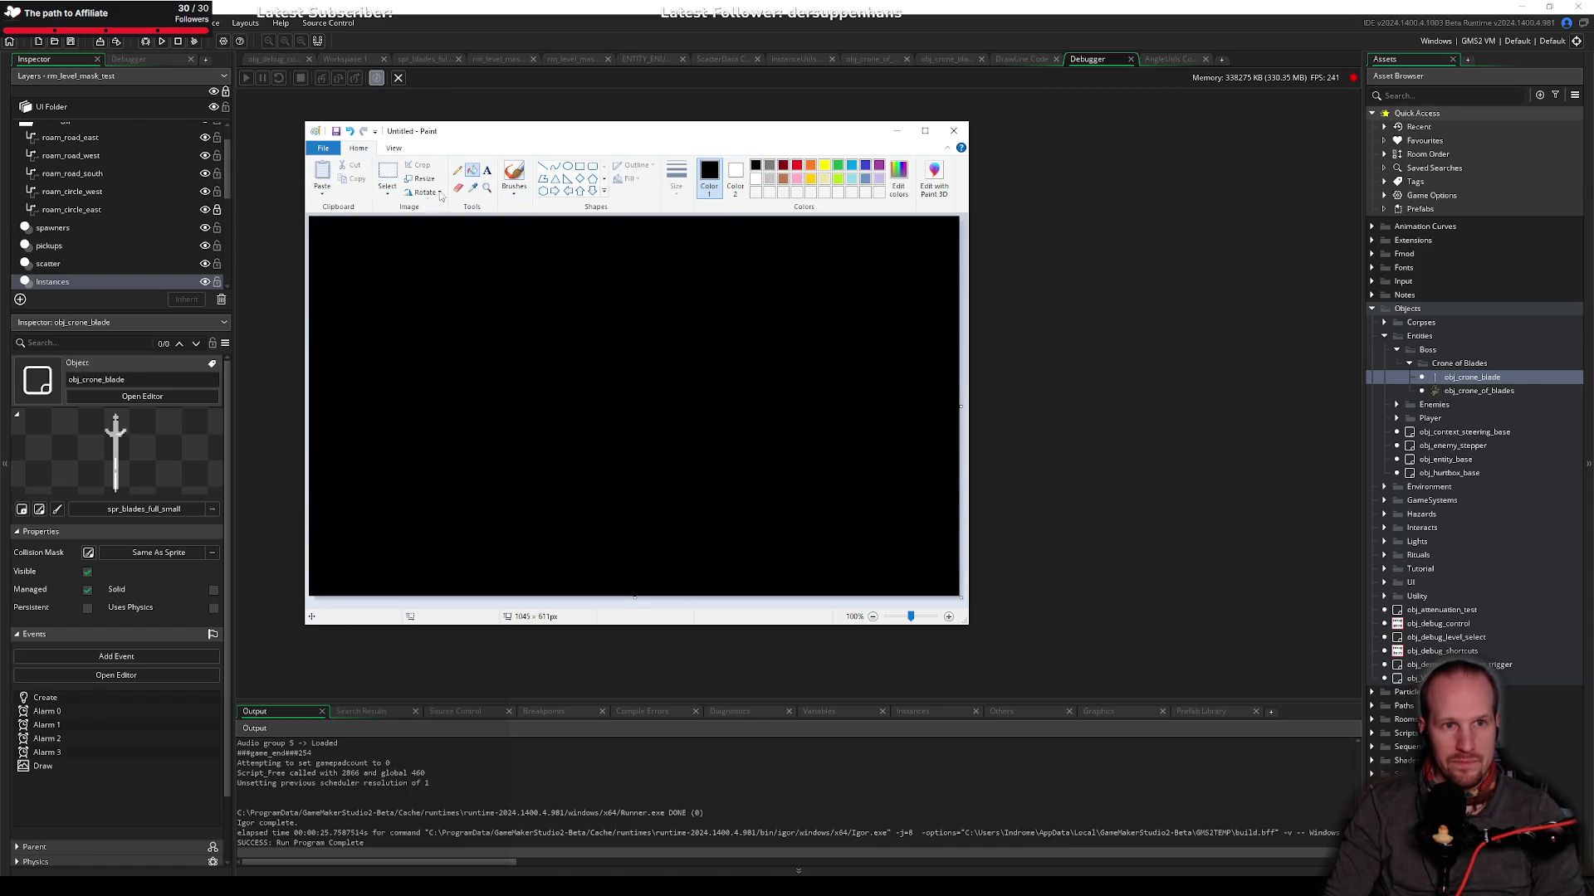
Step: Draw a grey square in the centre with a tick on its bottom edge
click(580, 165)
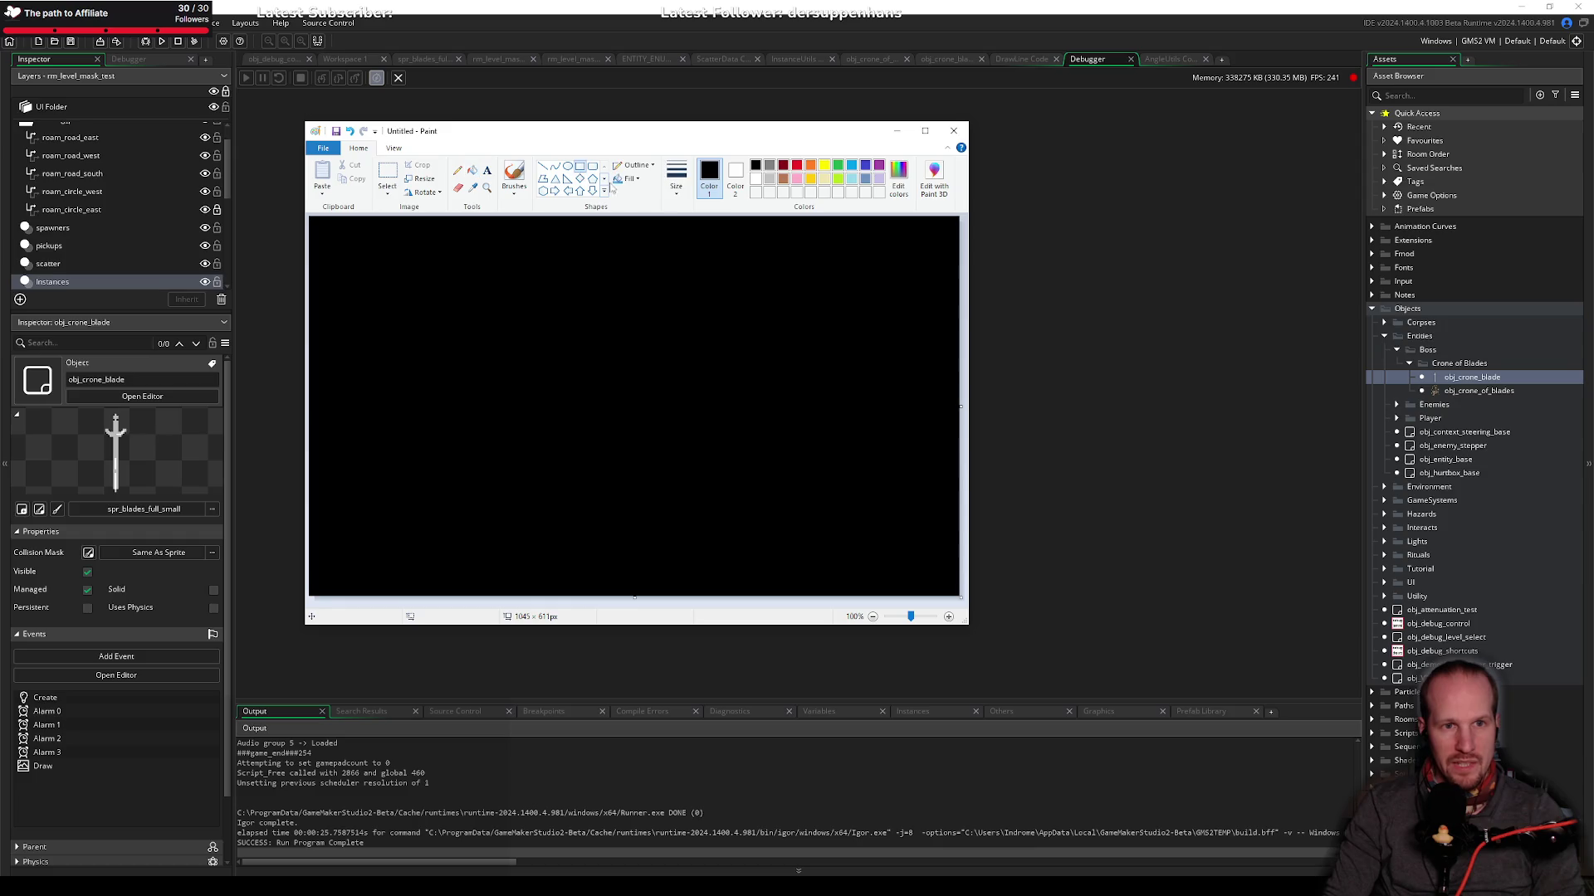
click(770, 165)
mouse_move(487, 289)
mouse_down()
mouse_move(711, 469)
mouse_move(725, 502)
mouse_up()
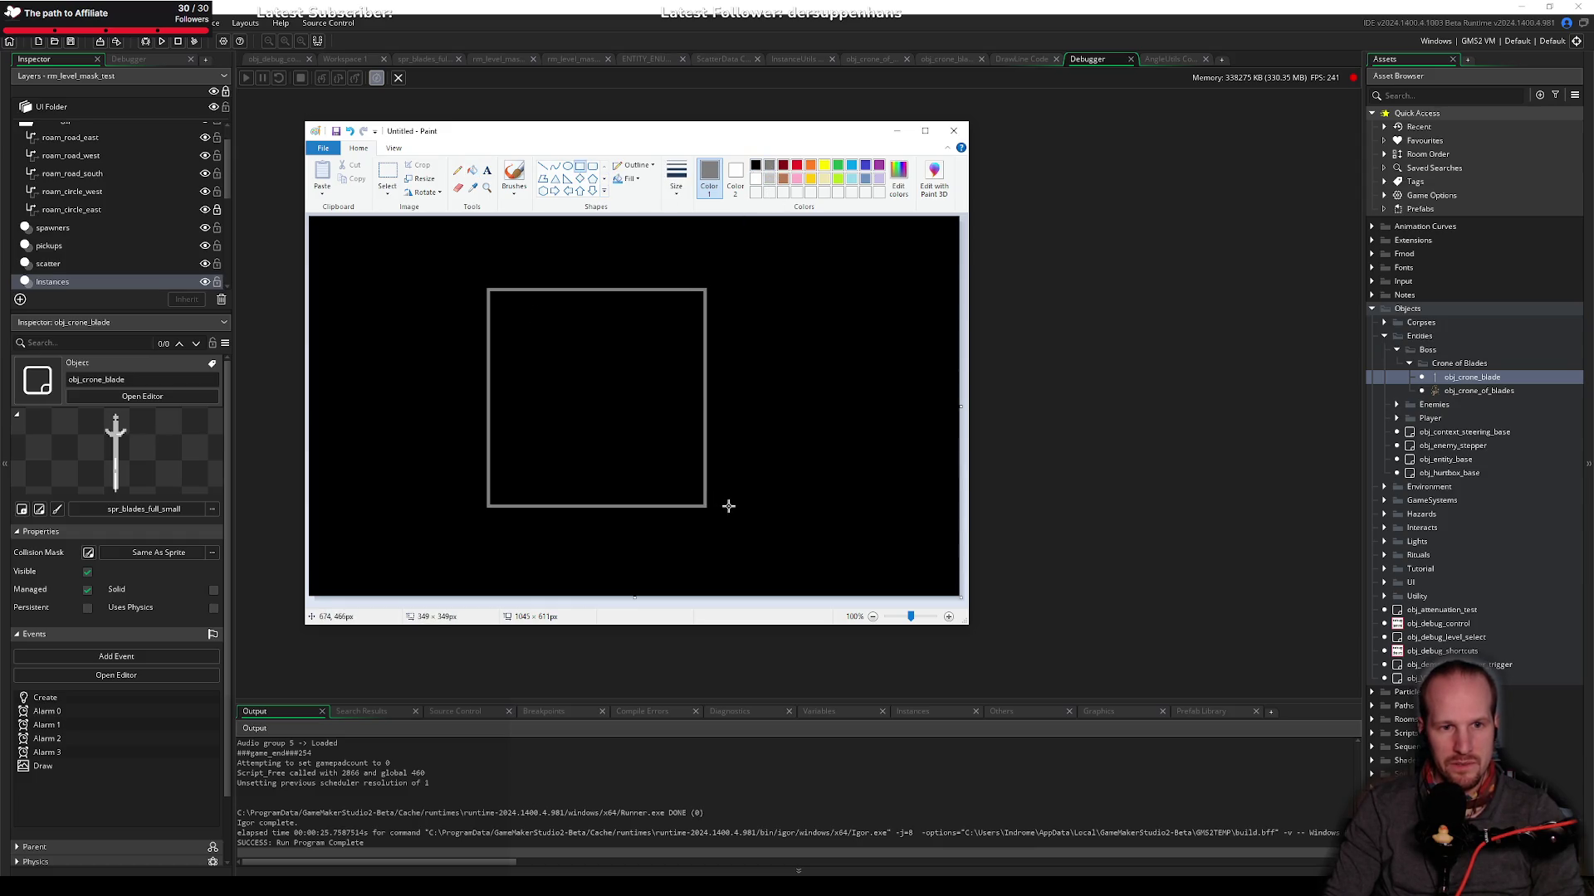
click(456, 169)
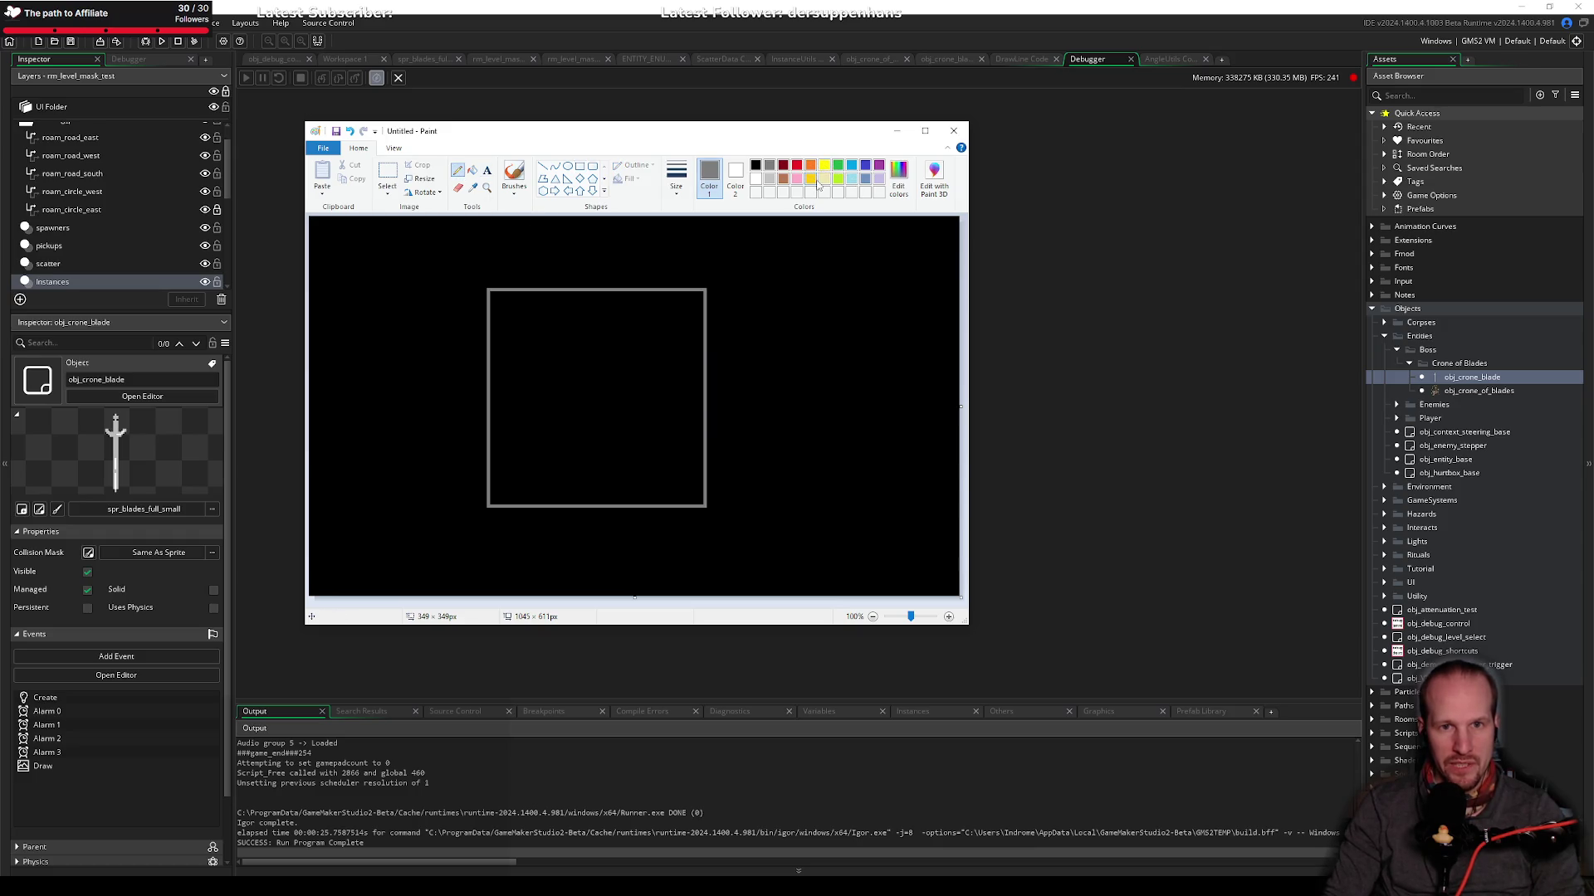
click(812, 179)
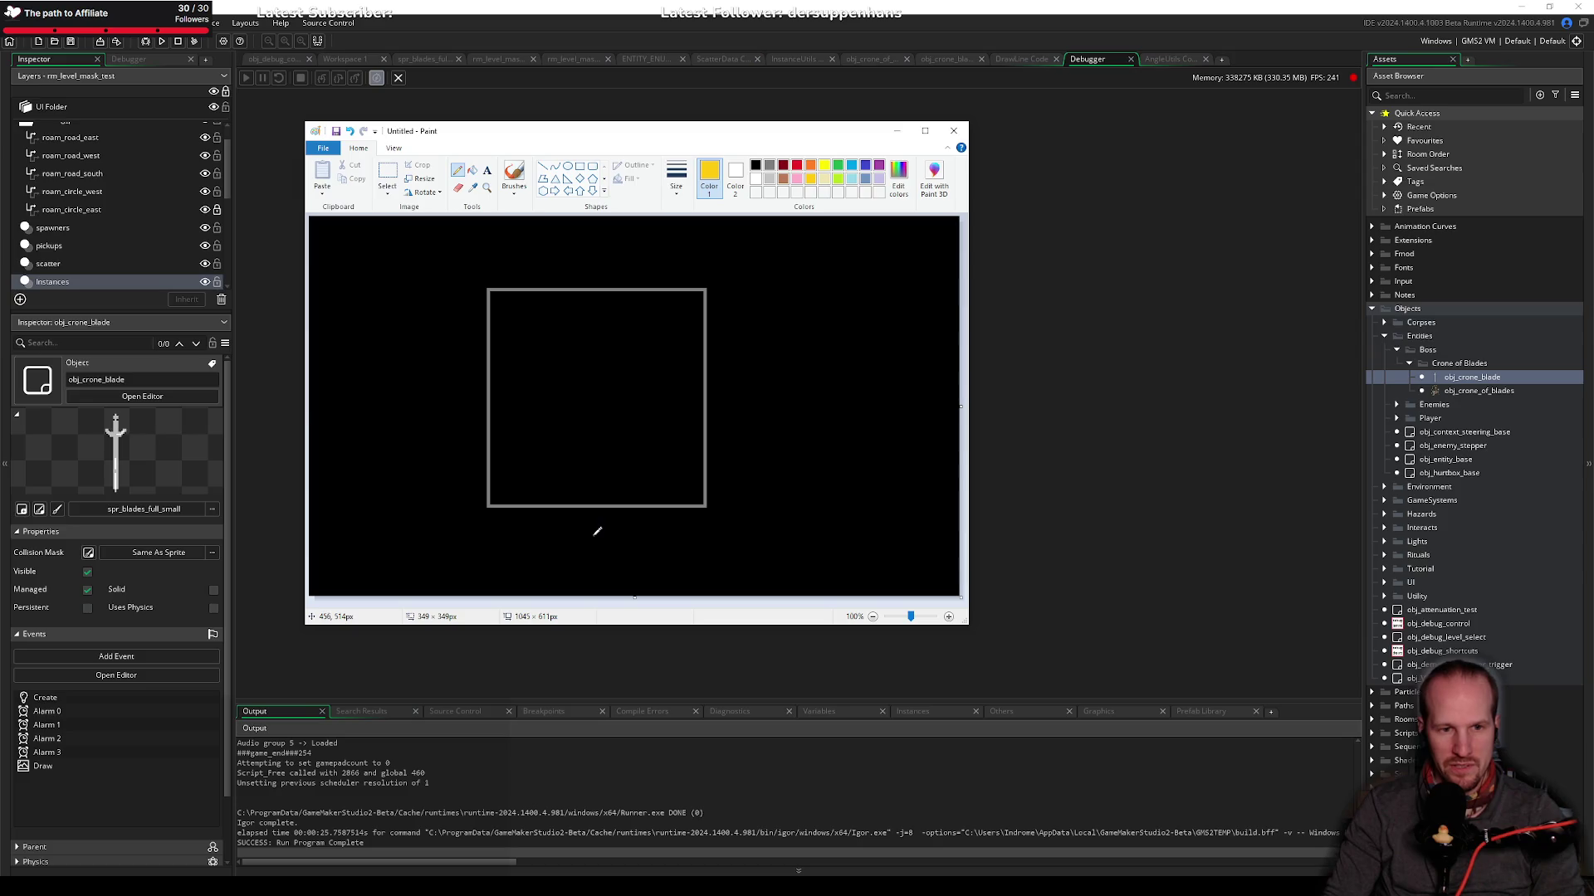
click(770, 165)
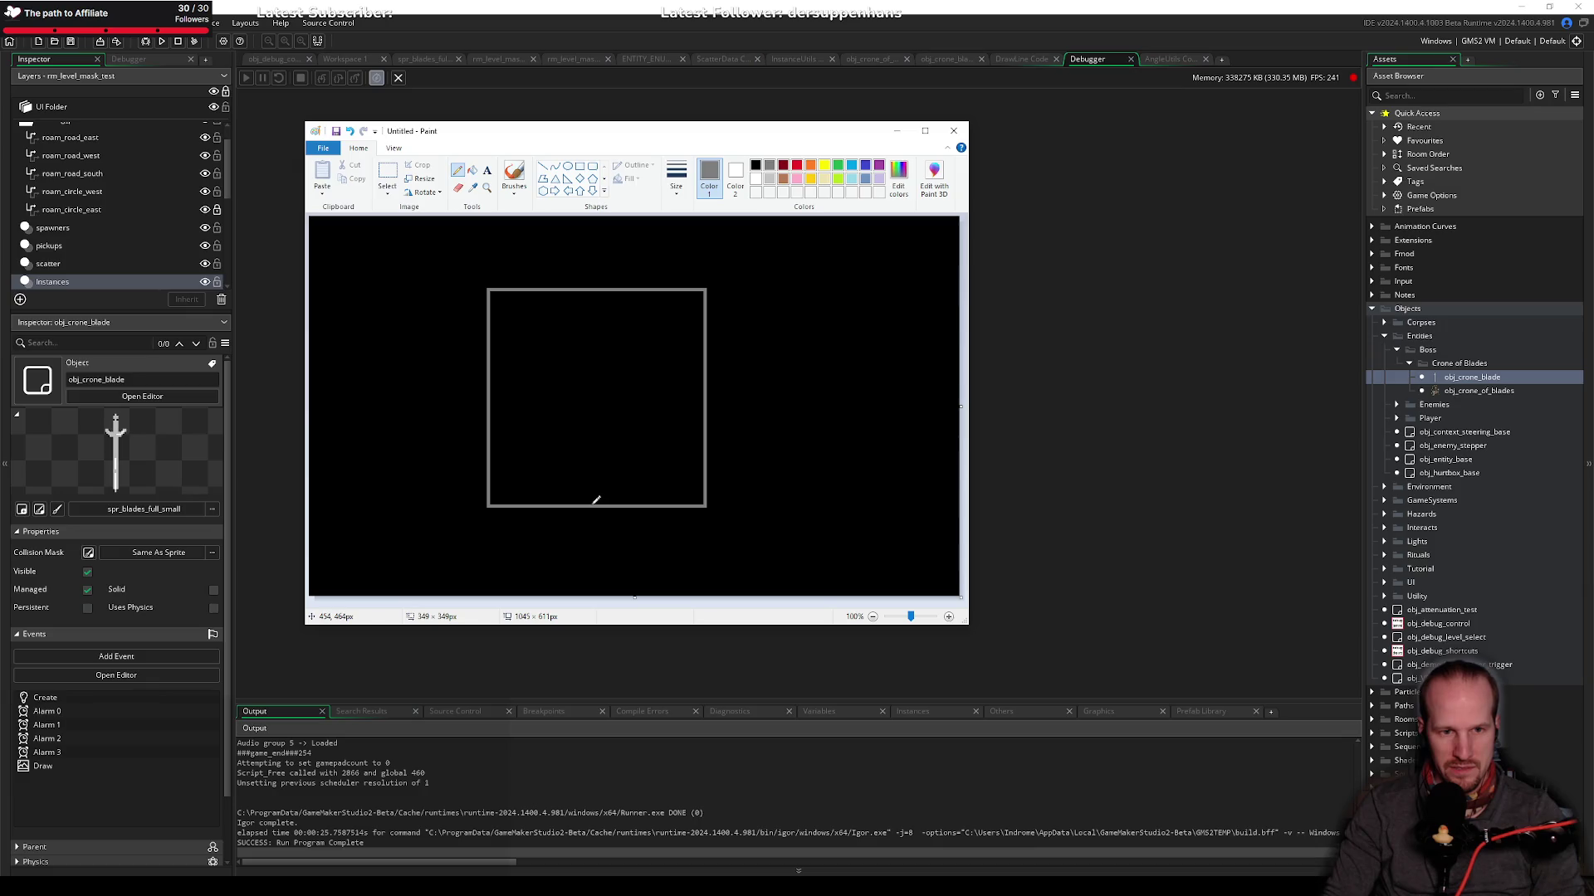
drag(592, 502, 592, 514)
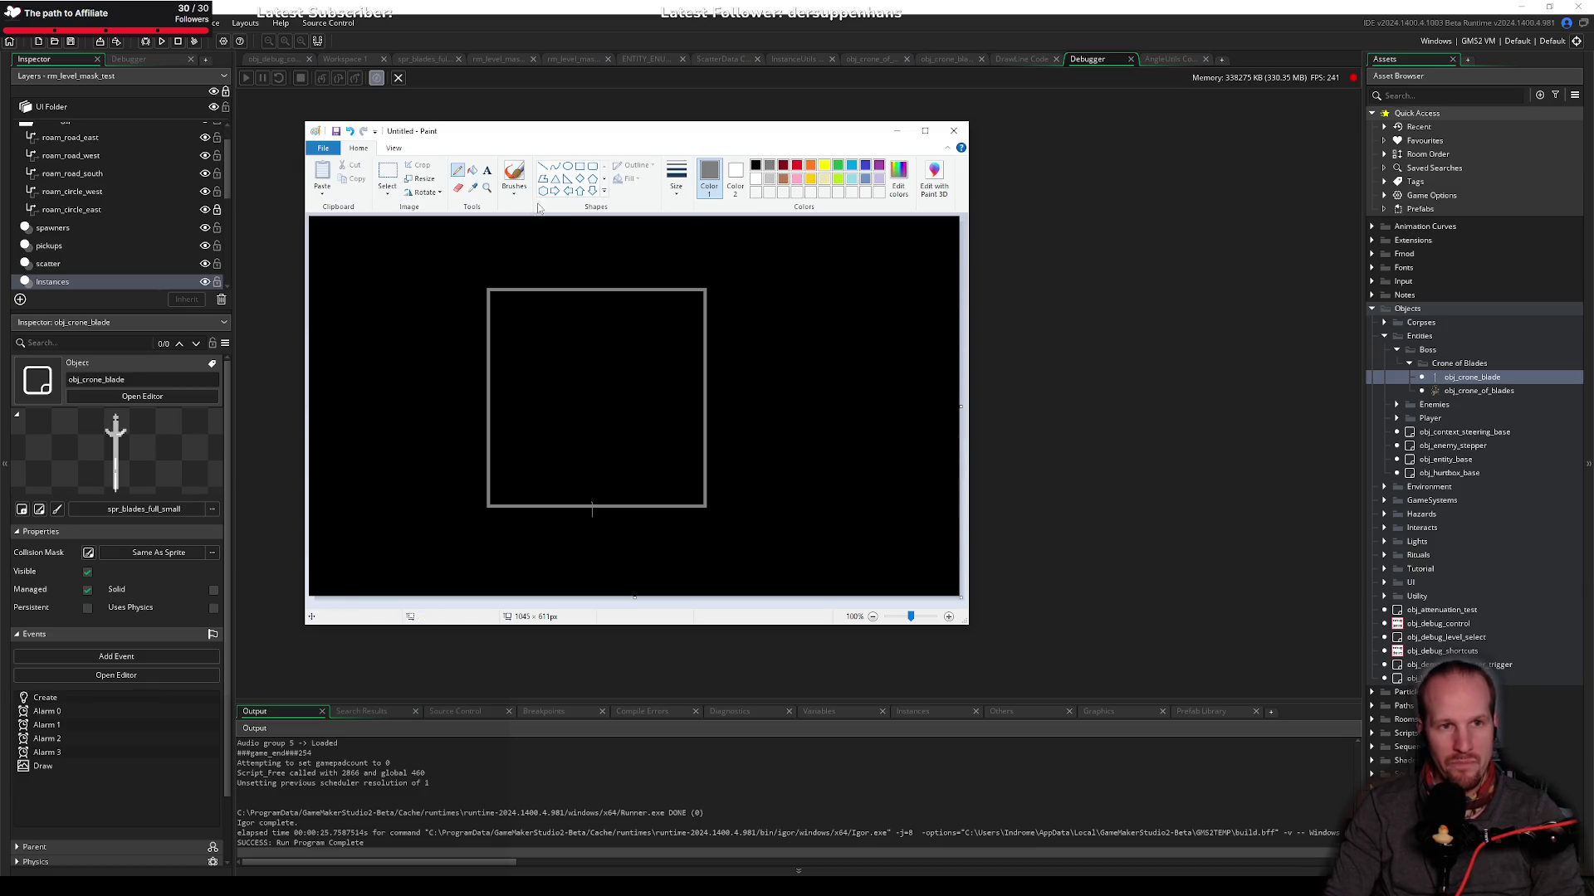
Step: Draw a slanted yellow blade across the bottom edge with green marks beside it
click(811, 179)
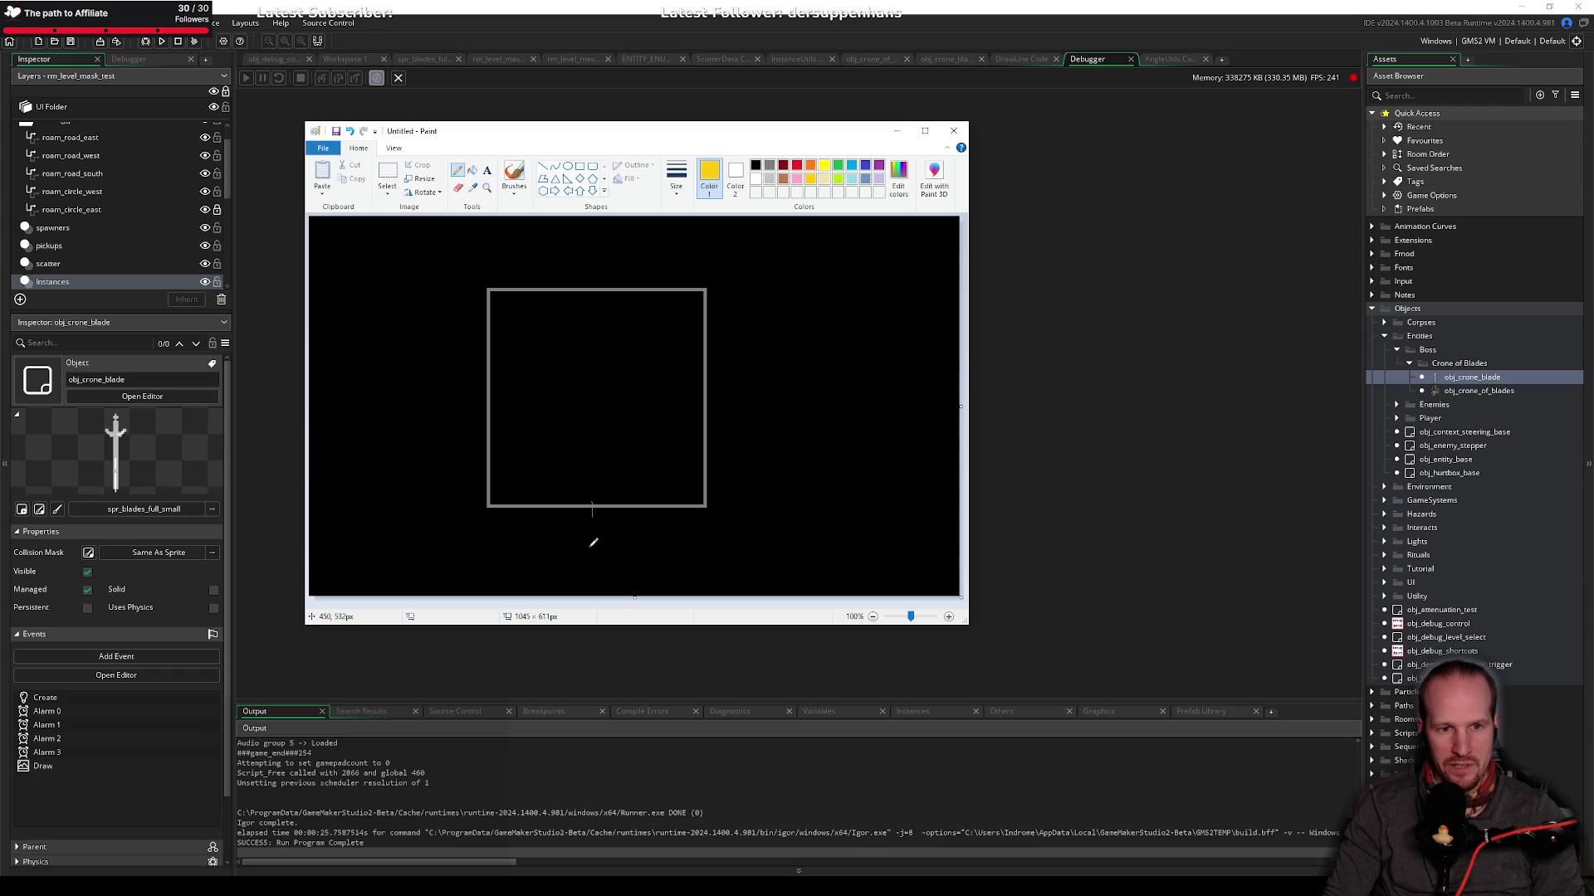
mouse_move(581, 526)
mouse_down()
mouse_move(536, 433)
mouse_move(519, 449)
mouse_up()
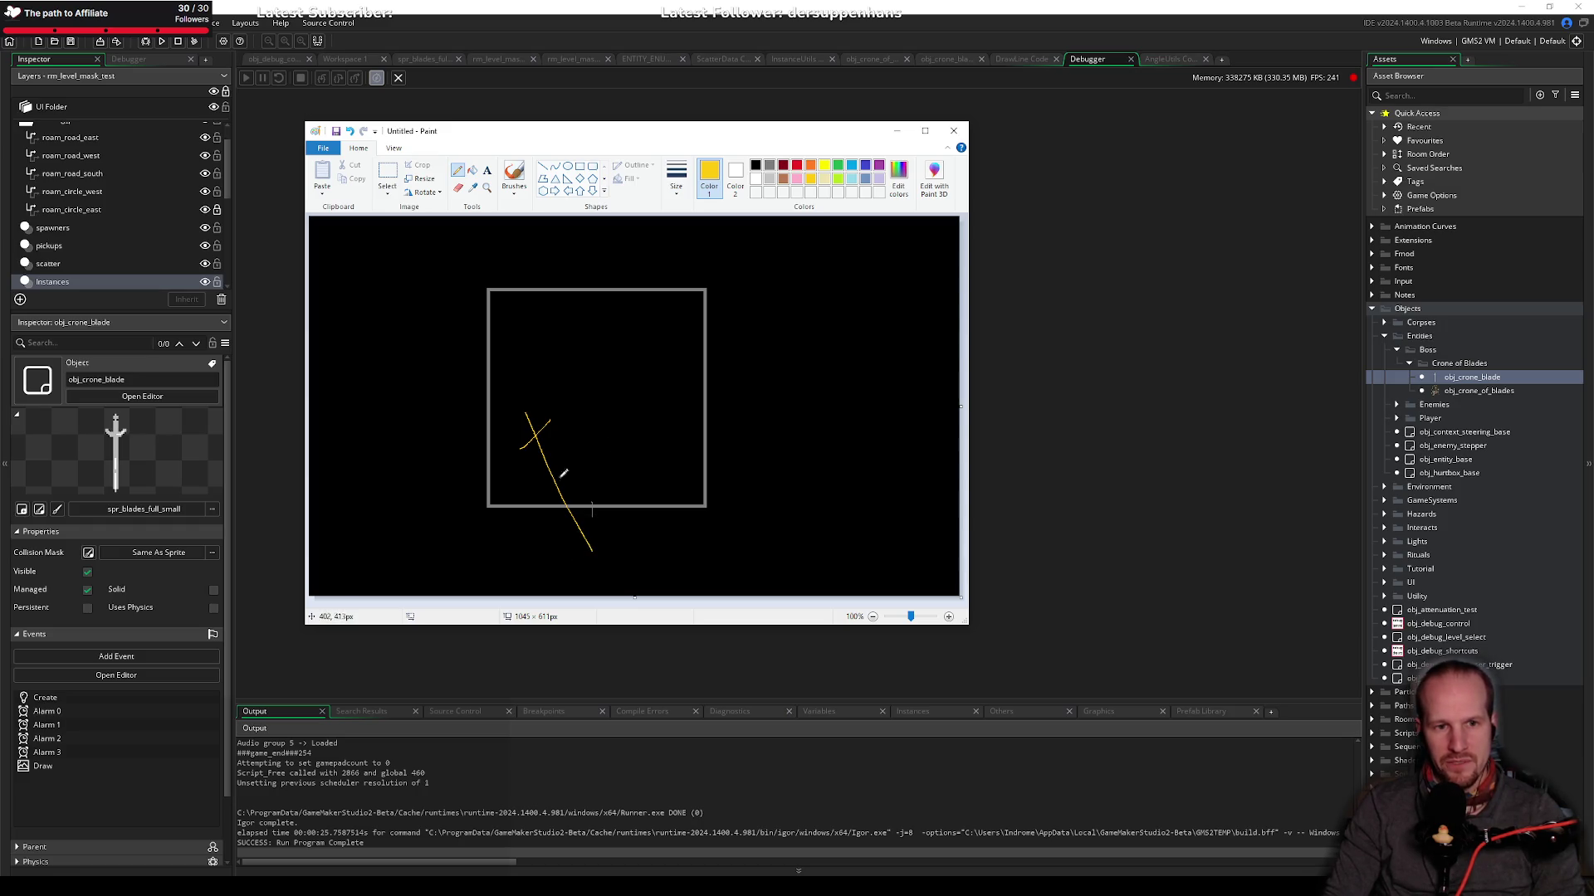
click(838, 165)
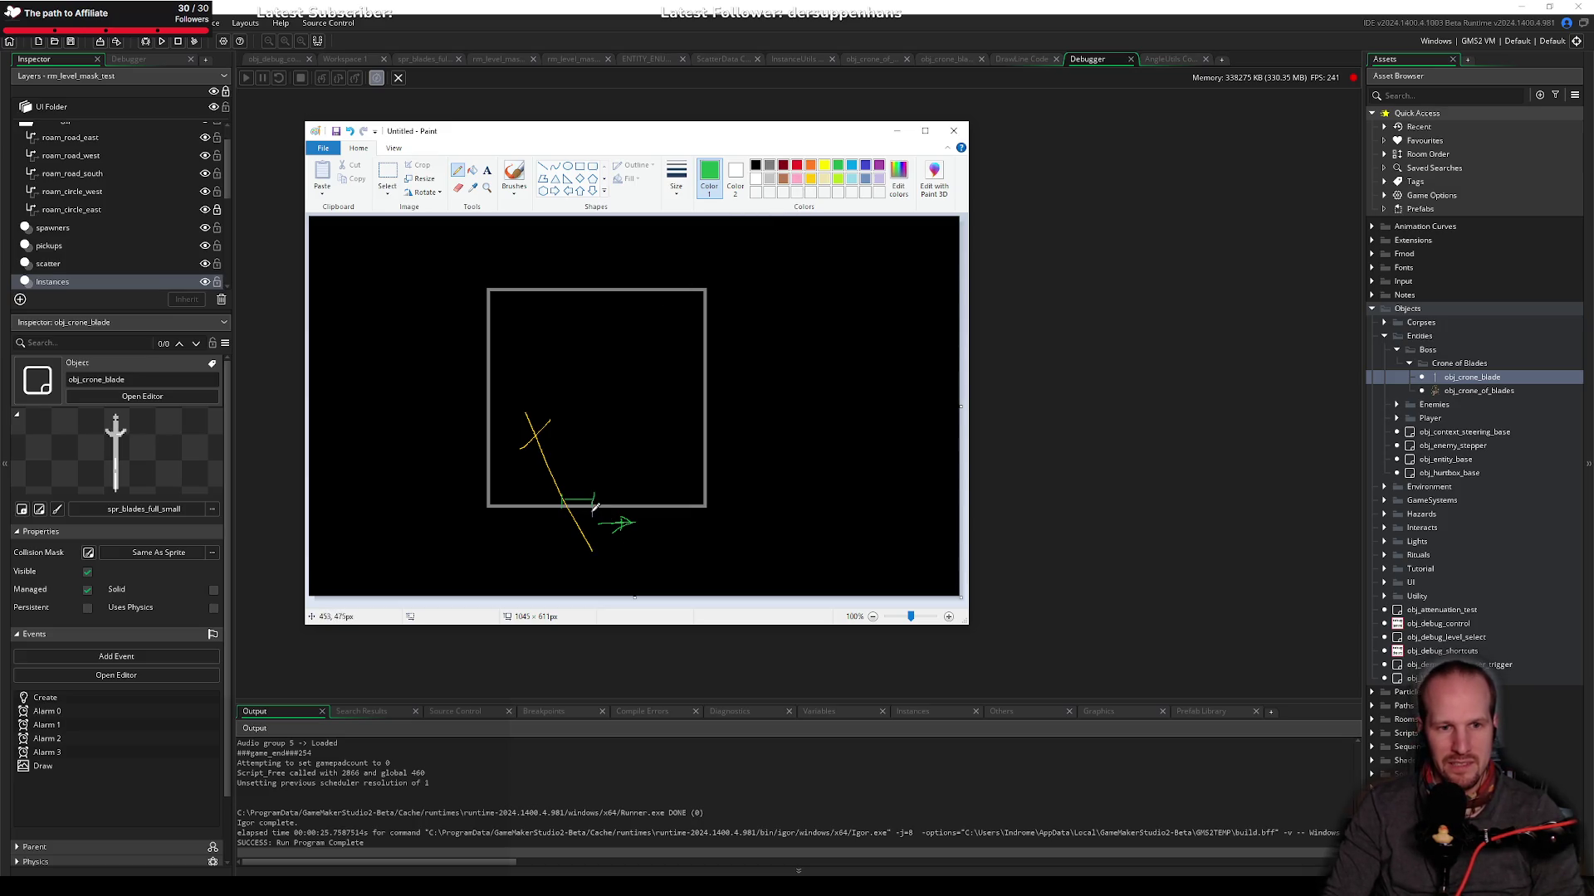
drag(592, 501, 598, 545)
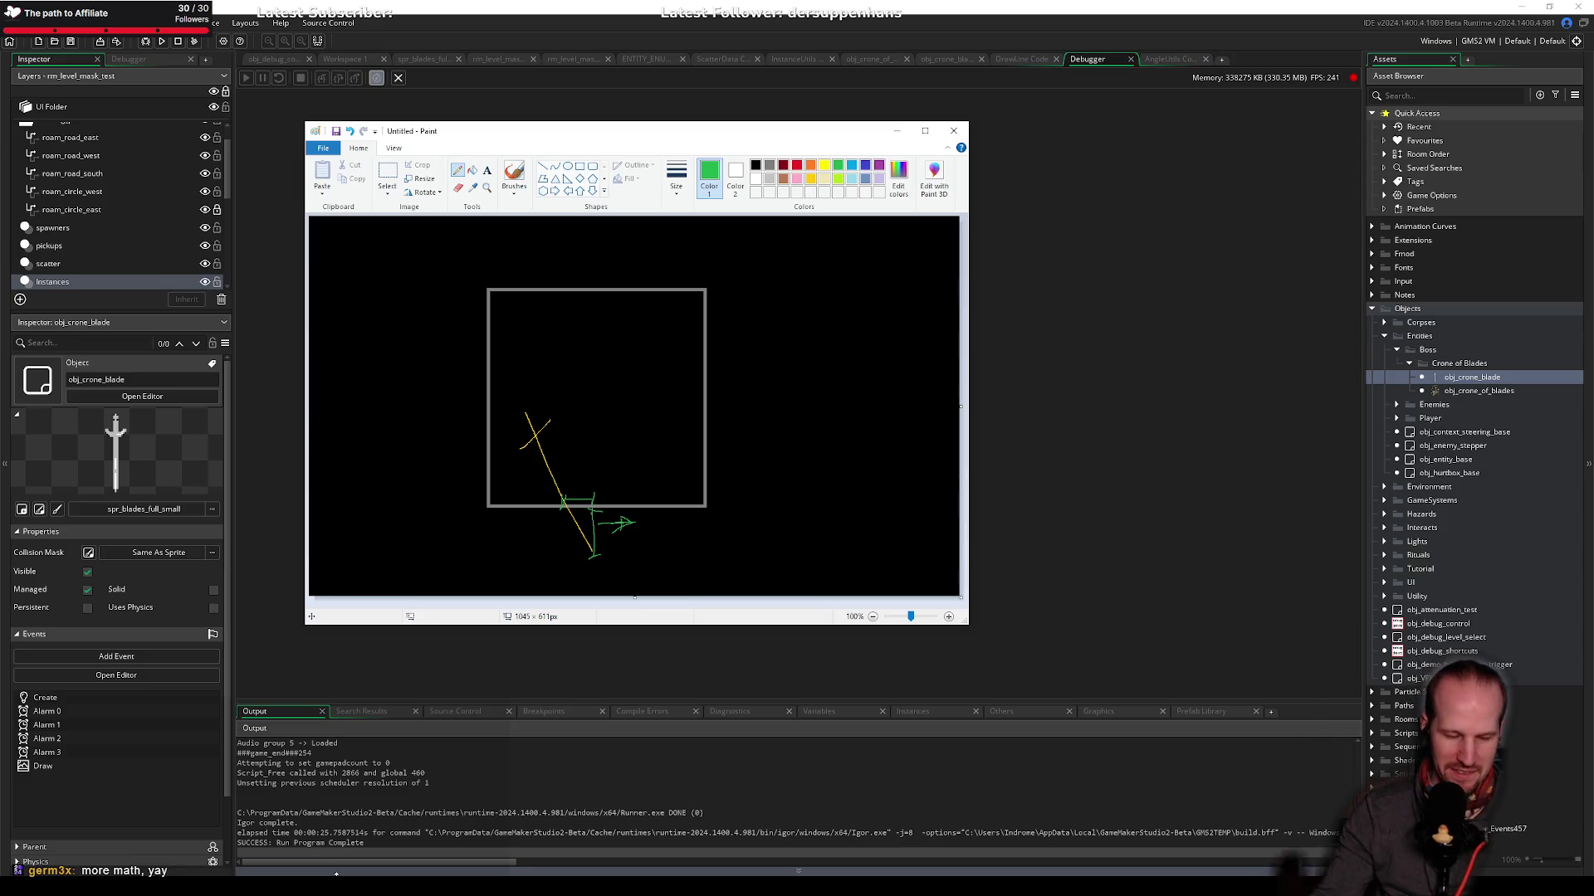
Step: Return to GameMaker's obj_crone_blade code
mouse_move(357, 887)
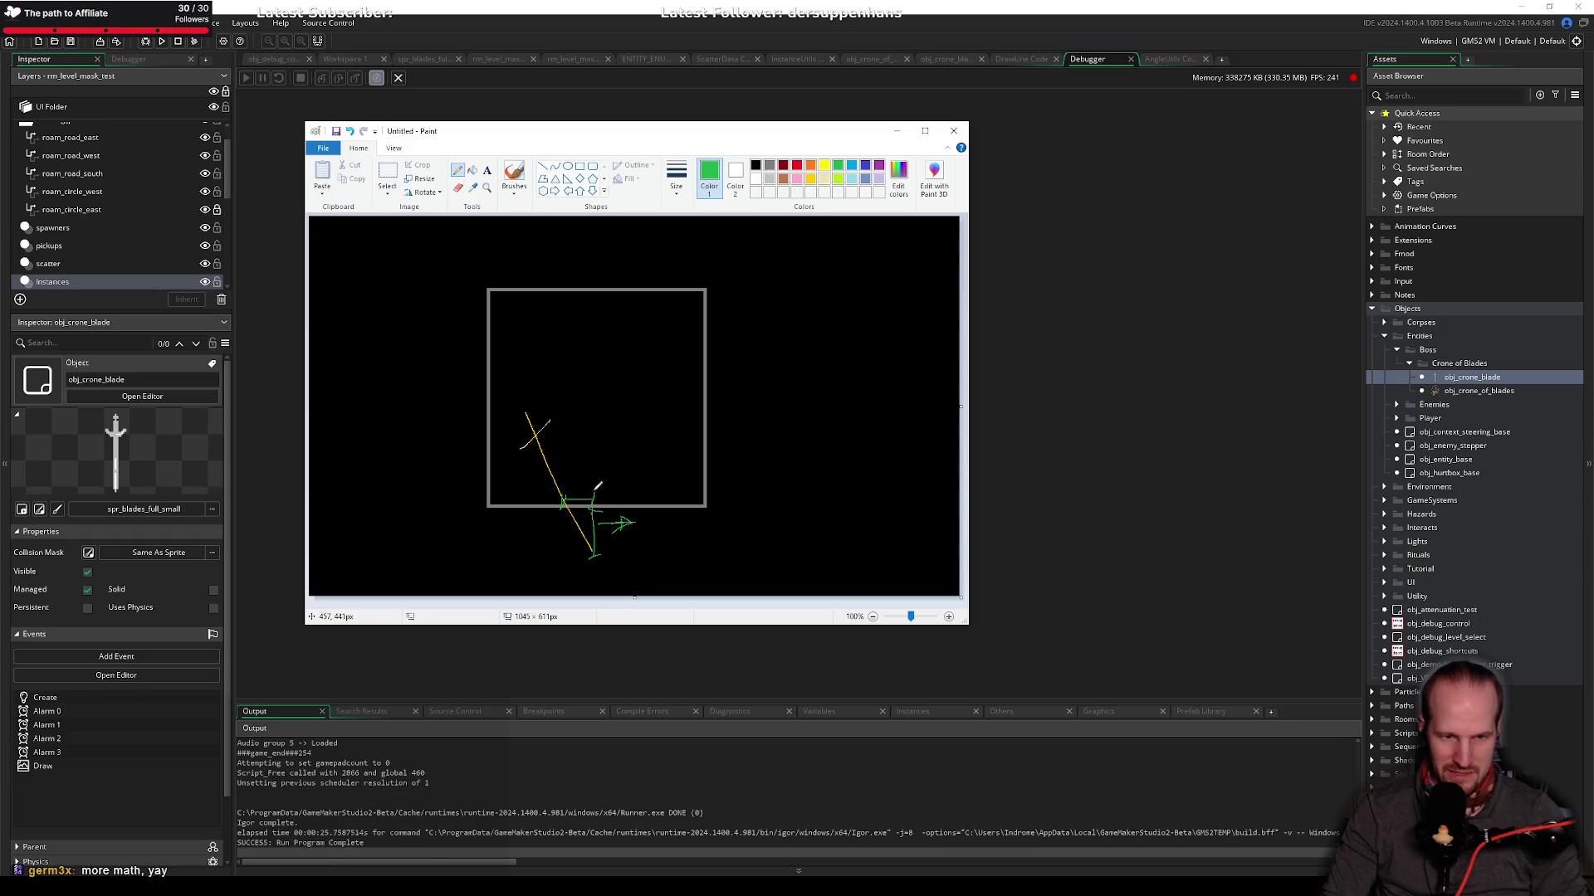
click(357, 887)
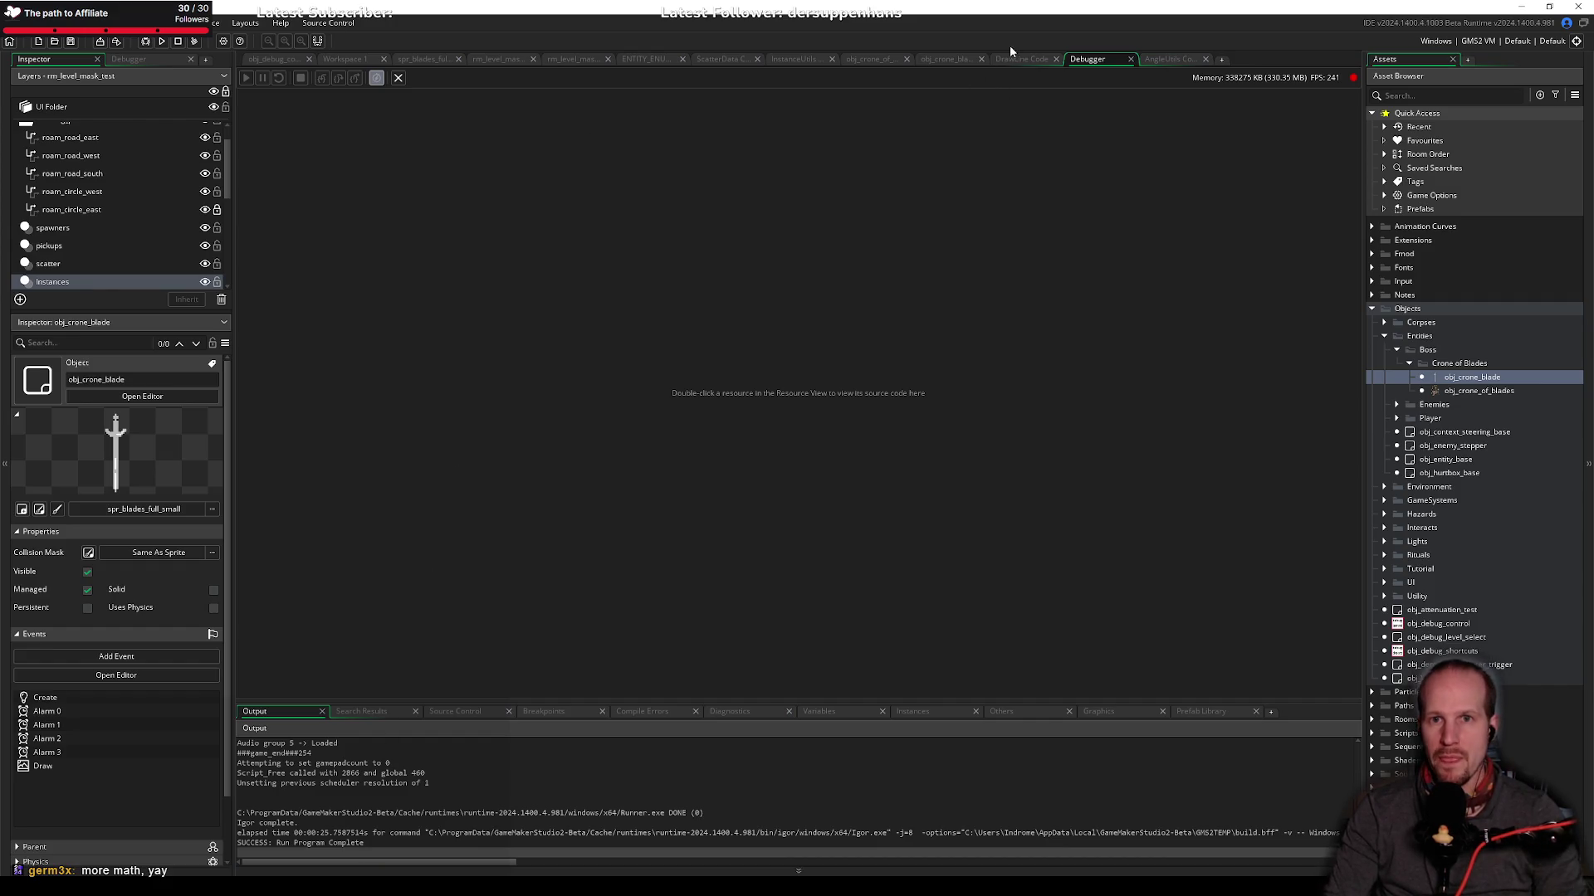
click(944, 60)
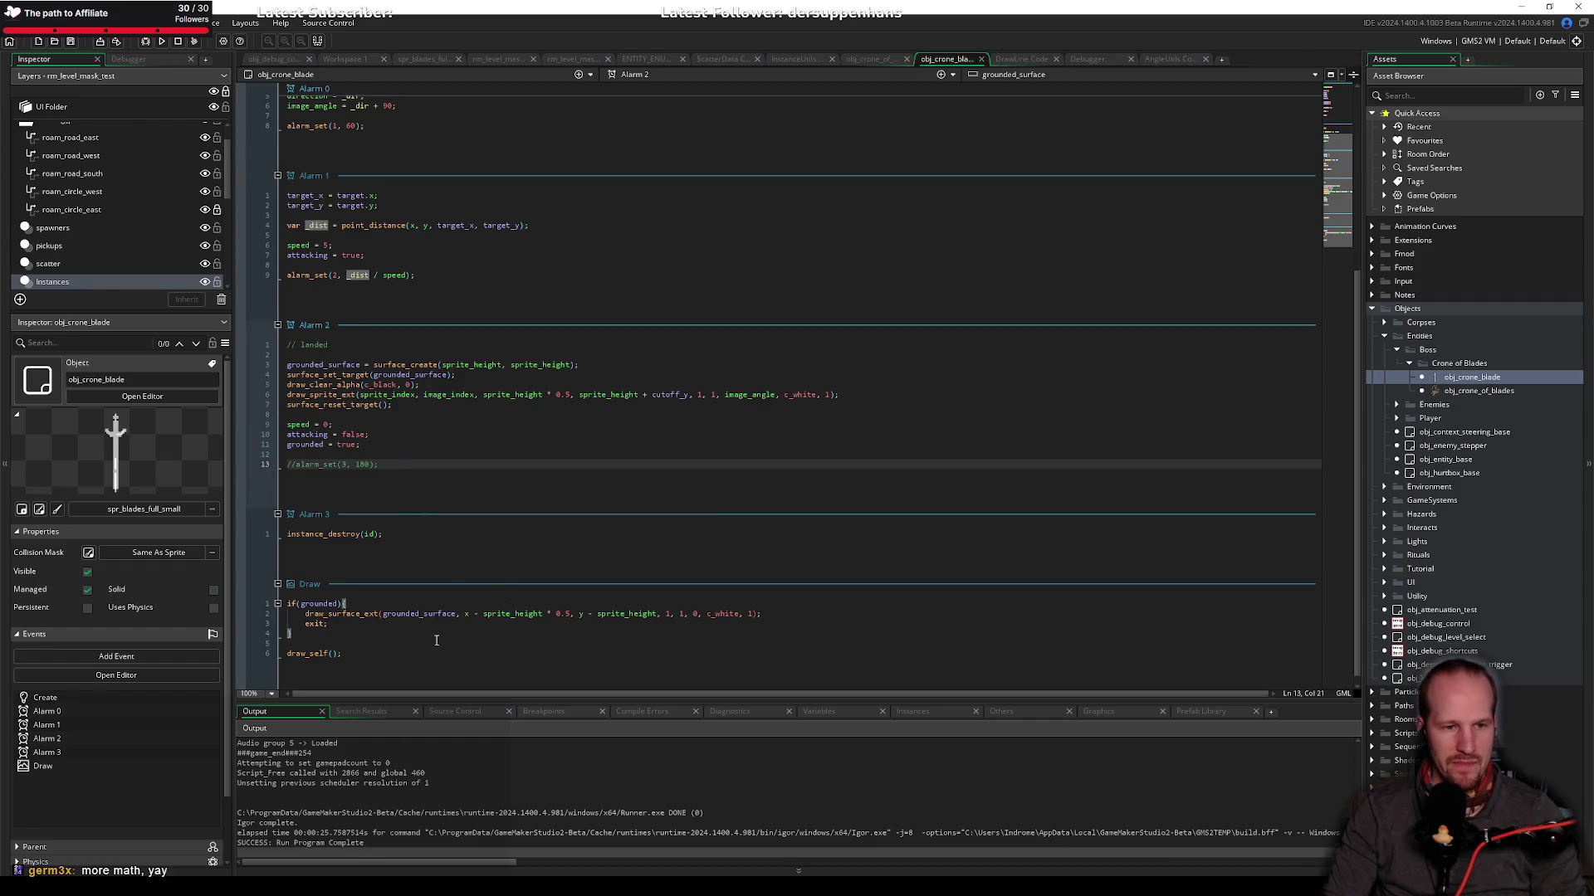
scroll(435, 640, down, 1)
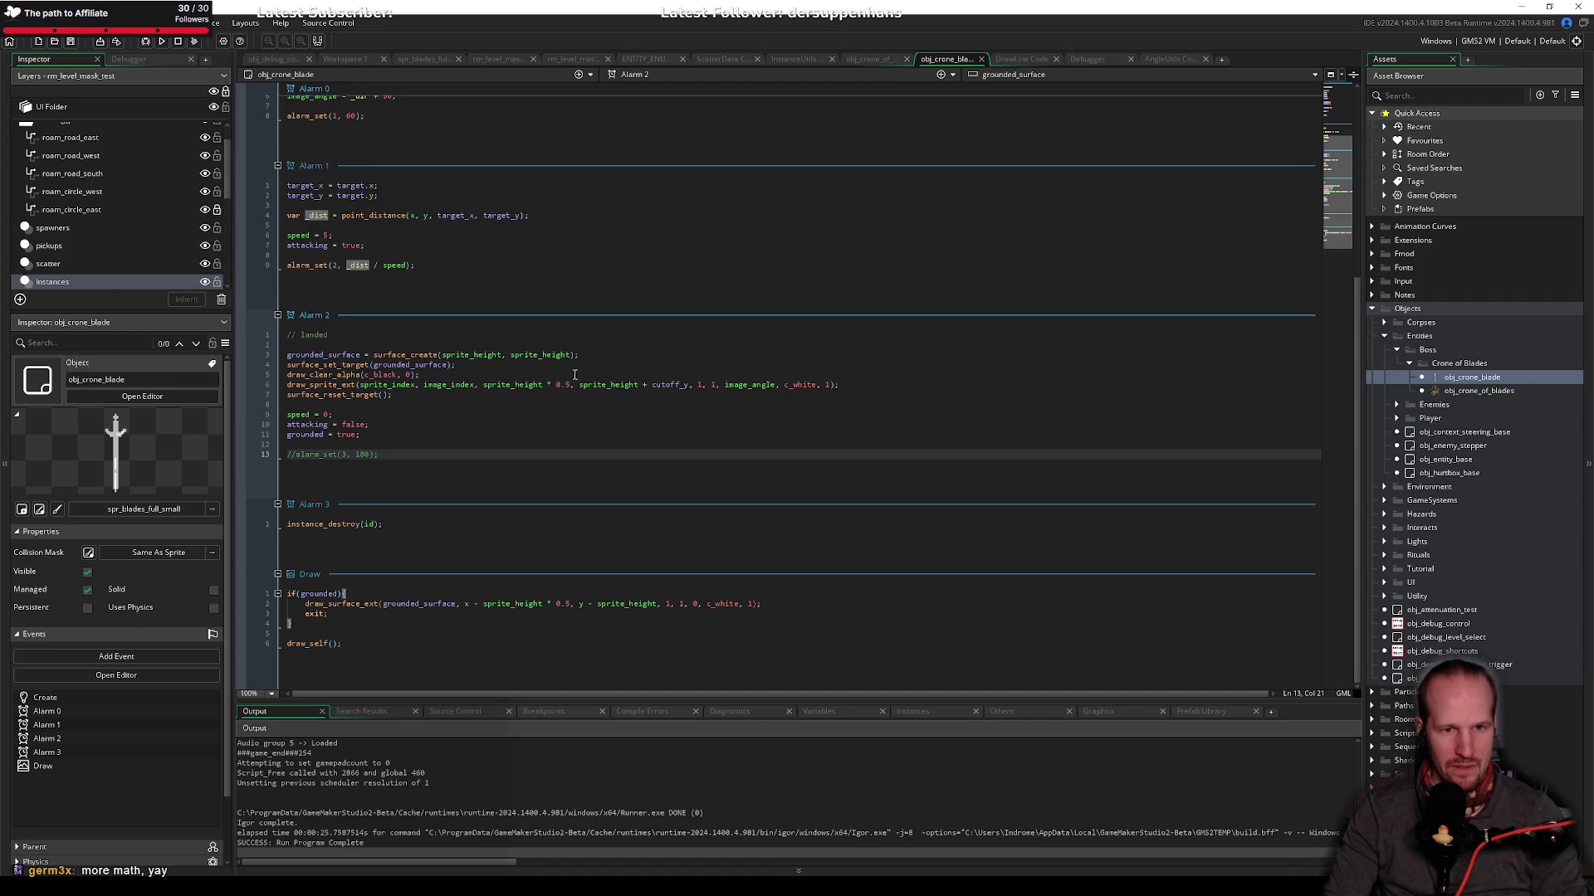
Step: After draw_clear_alpha, add var _x = sprite_height * 0.5; and var _y = sprite_height + cutoff_y;, then save
click(495, 374)
key(Return)
key(Return)
key(Up)
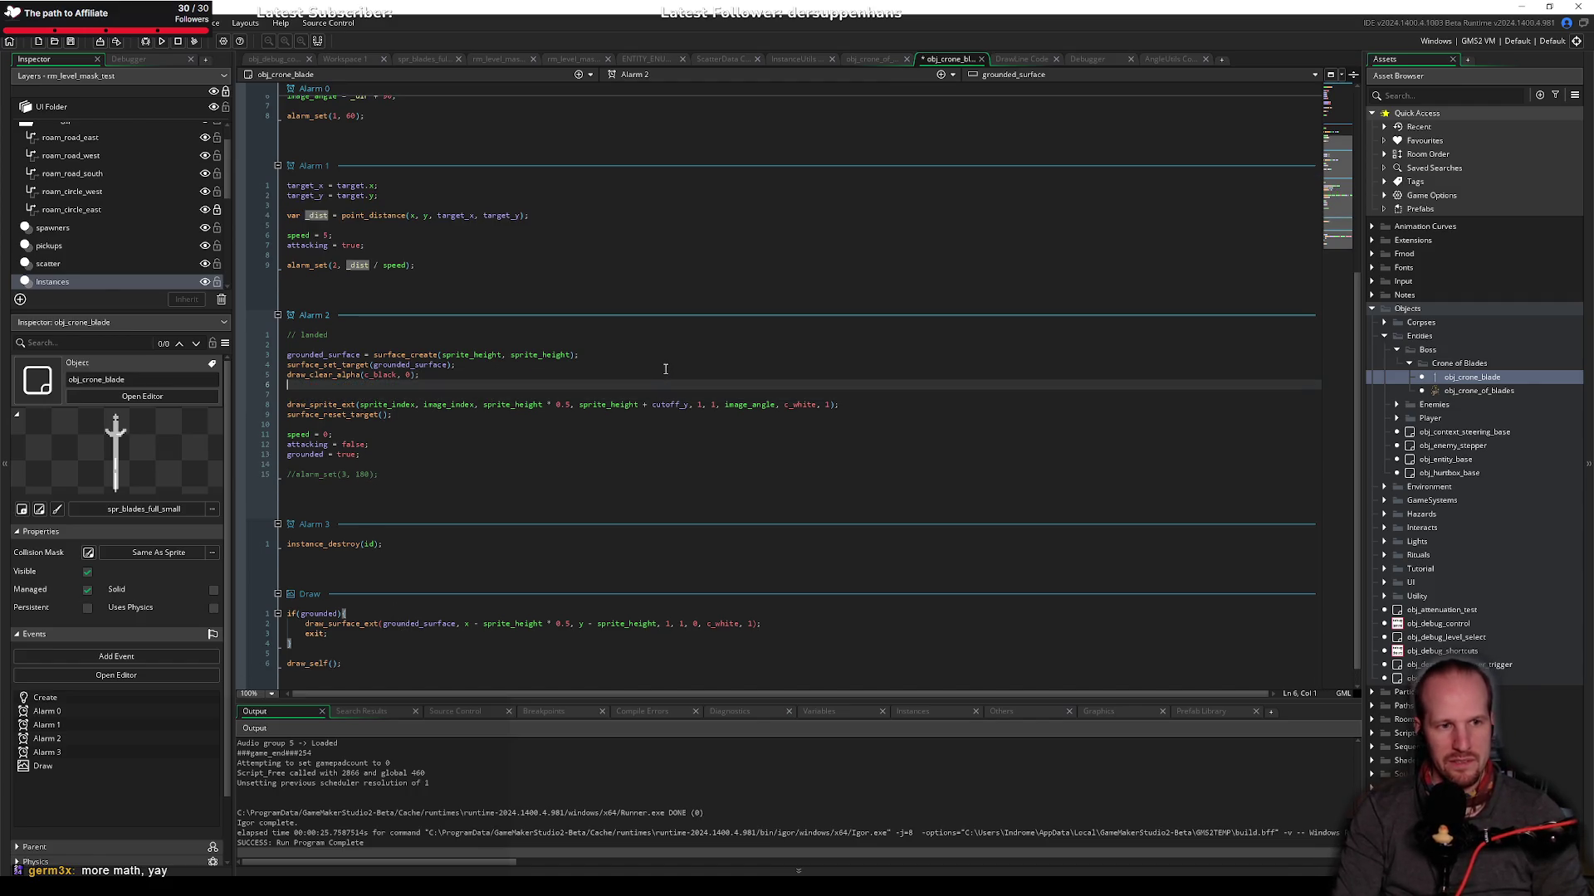
key(Return)
text(var _x =)
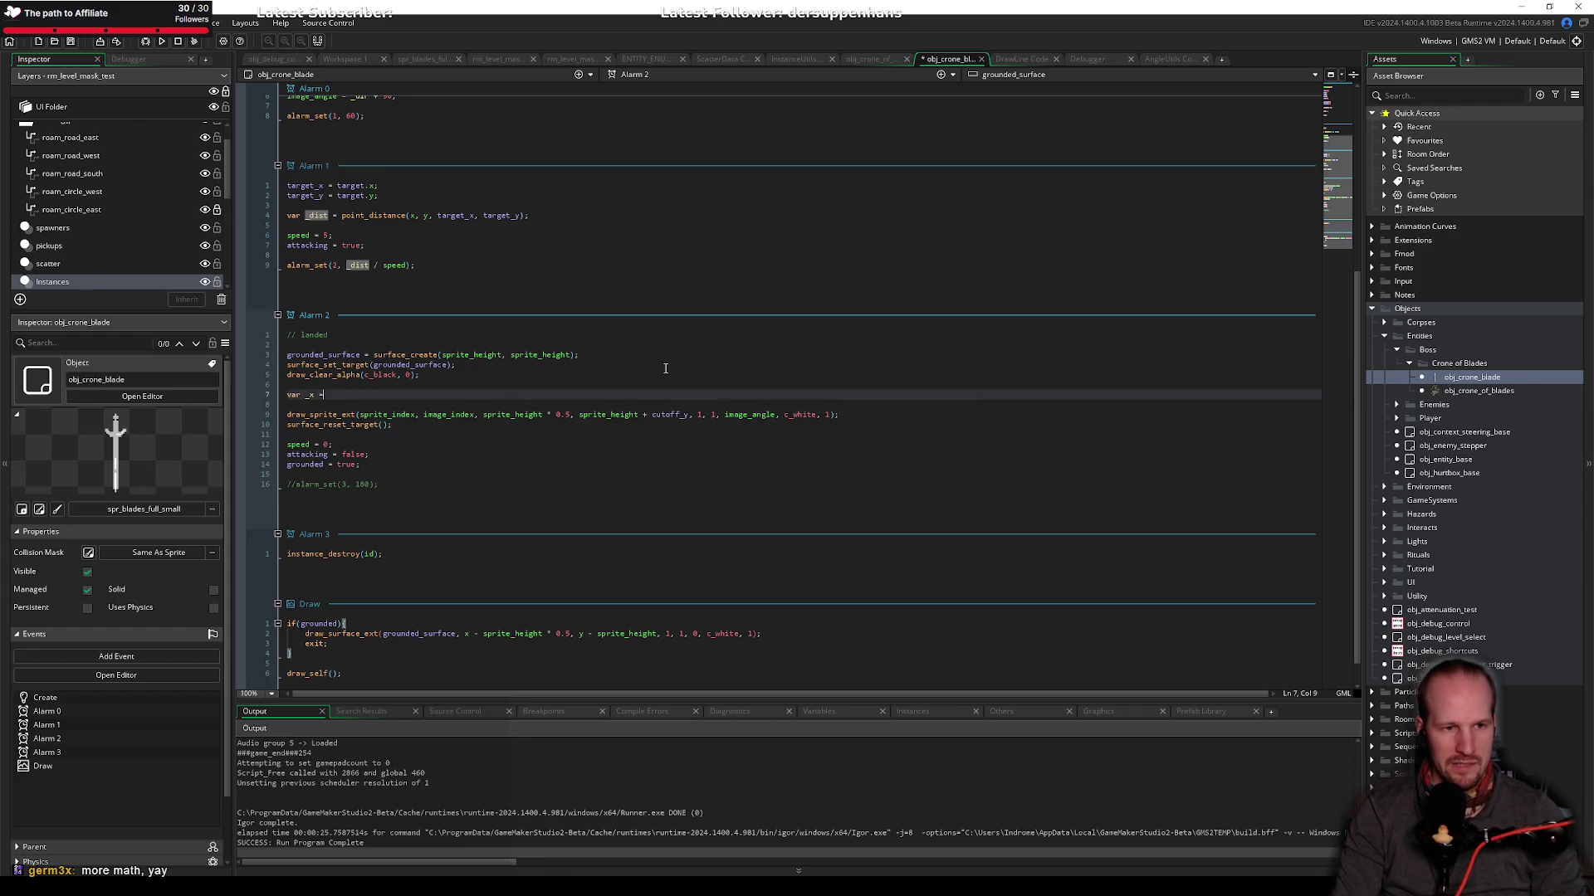
key(BackSpace)
key(BackSpace)
key(BackSpace)
text(var _x =)
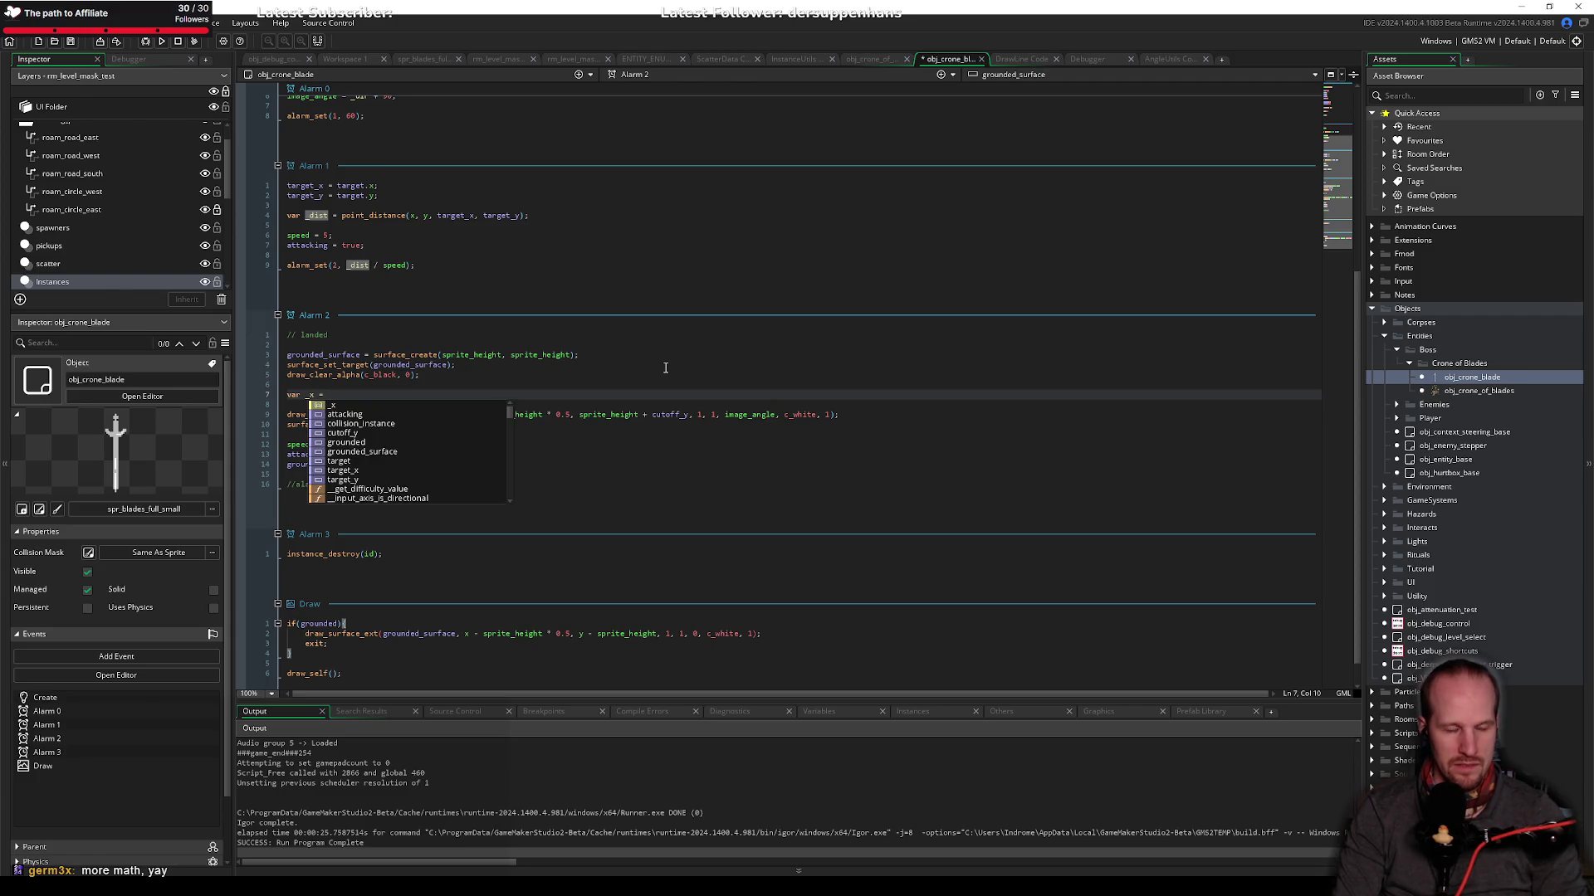
key(Escape)
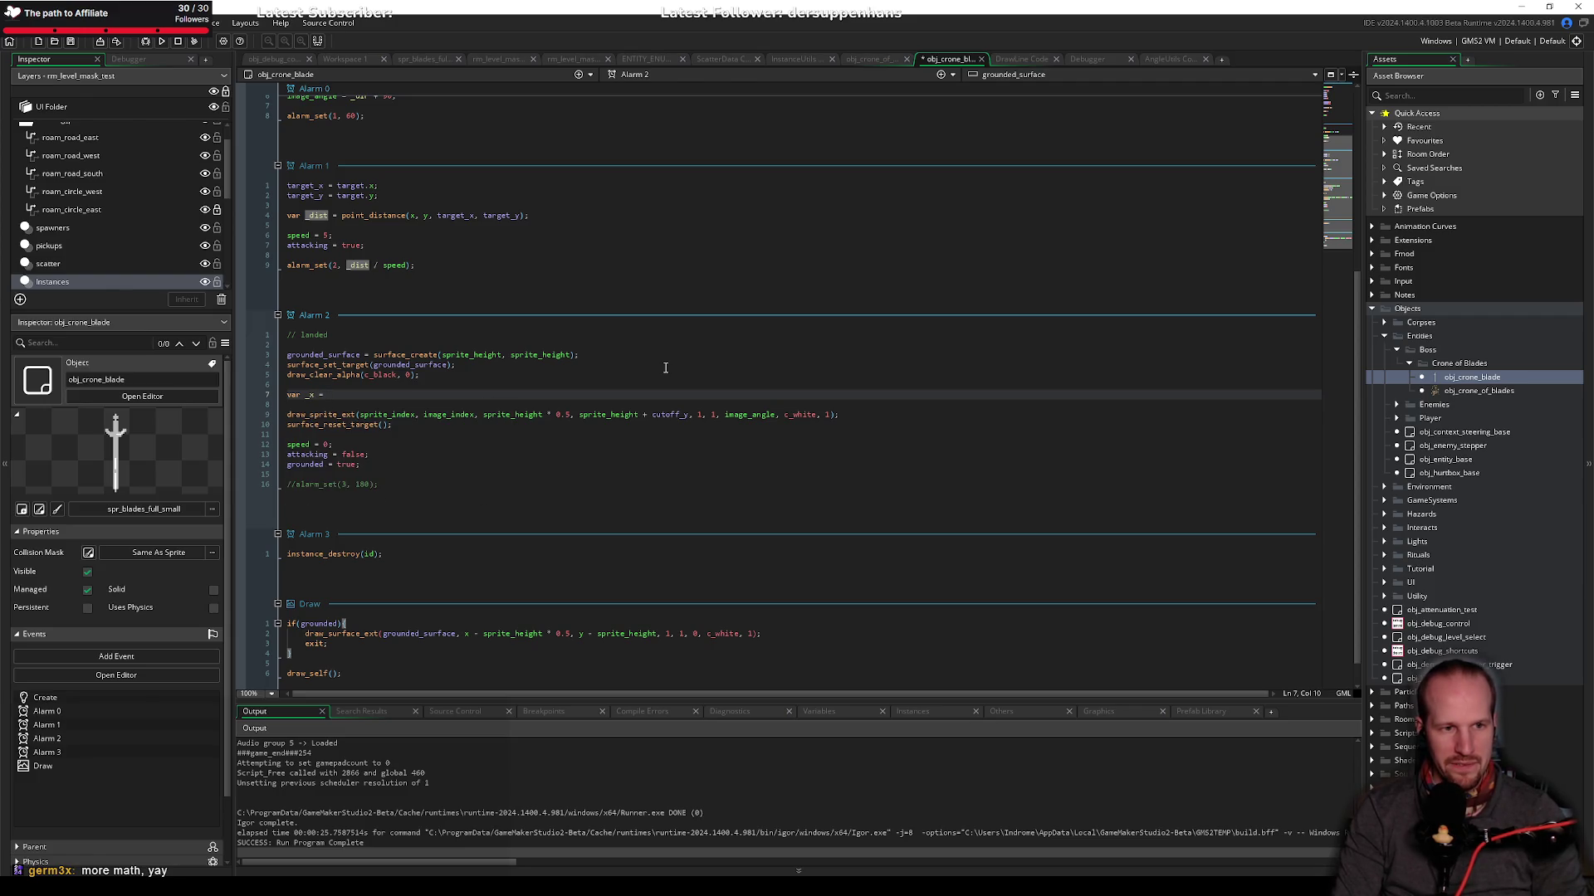
text(sprite_heig)
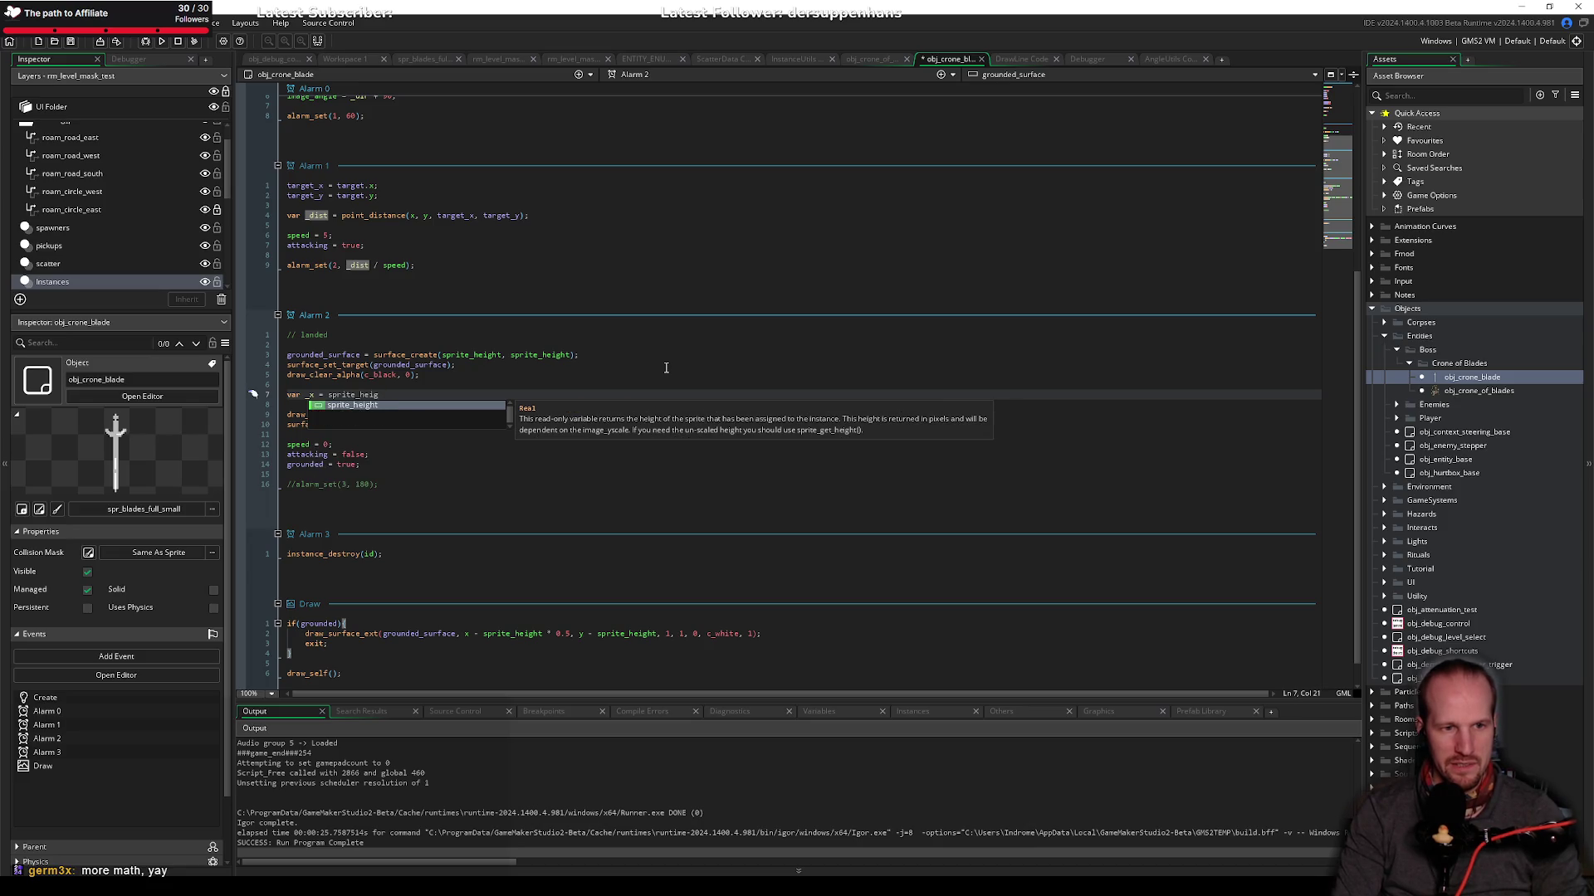
text(ht * 0.5;)
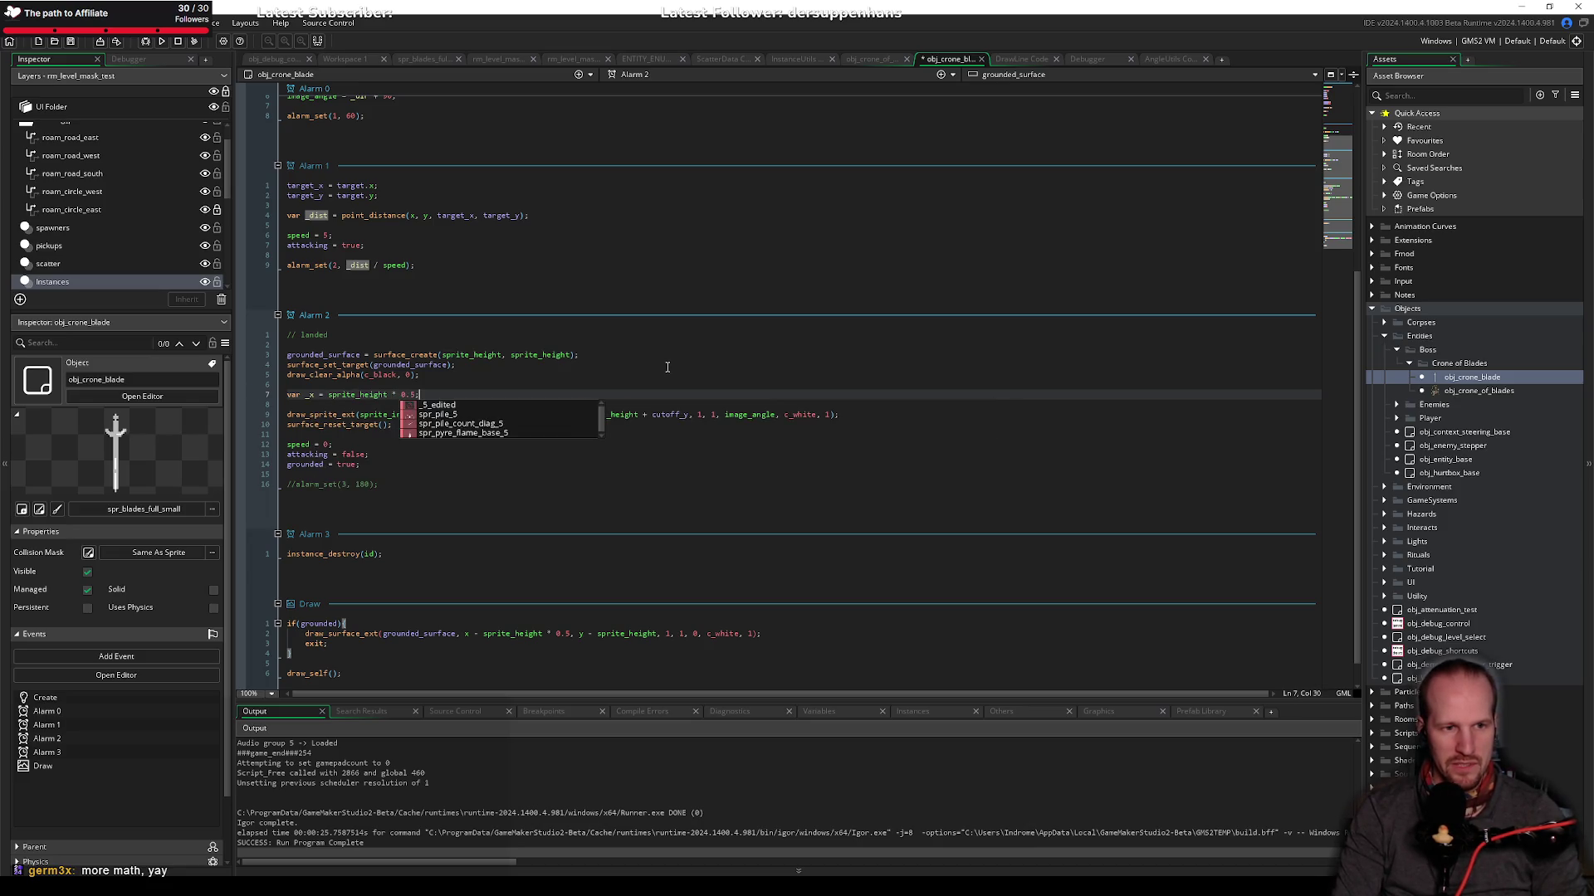
key(Return)
text(var _y = )
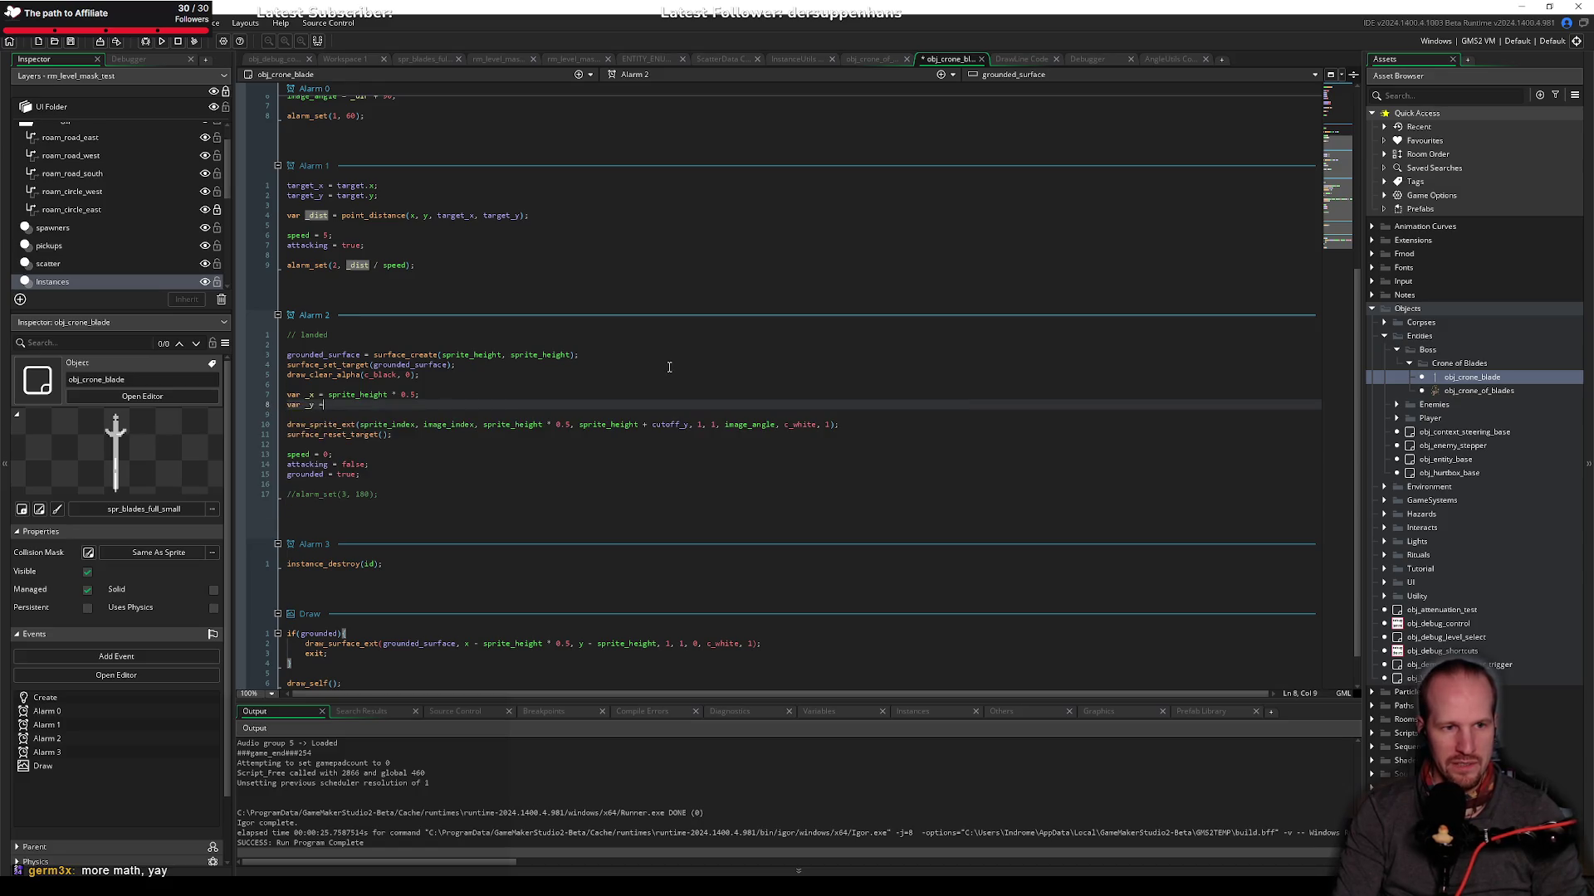
text(sprite)
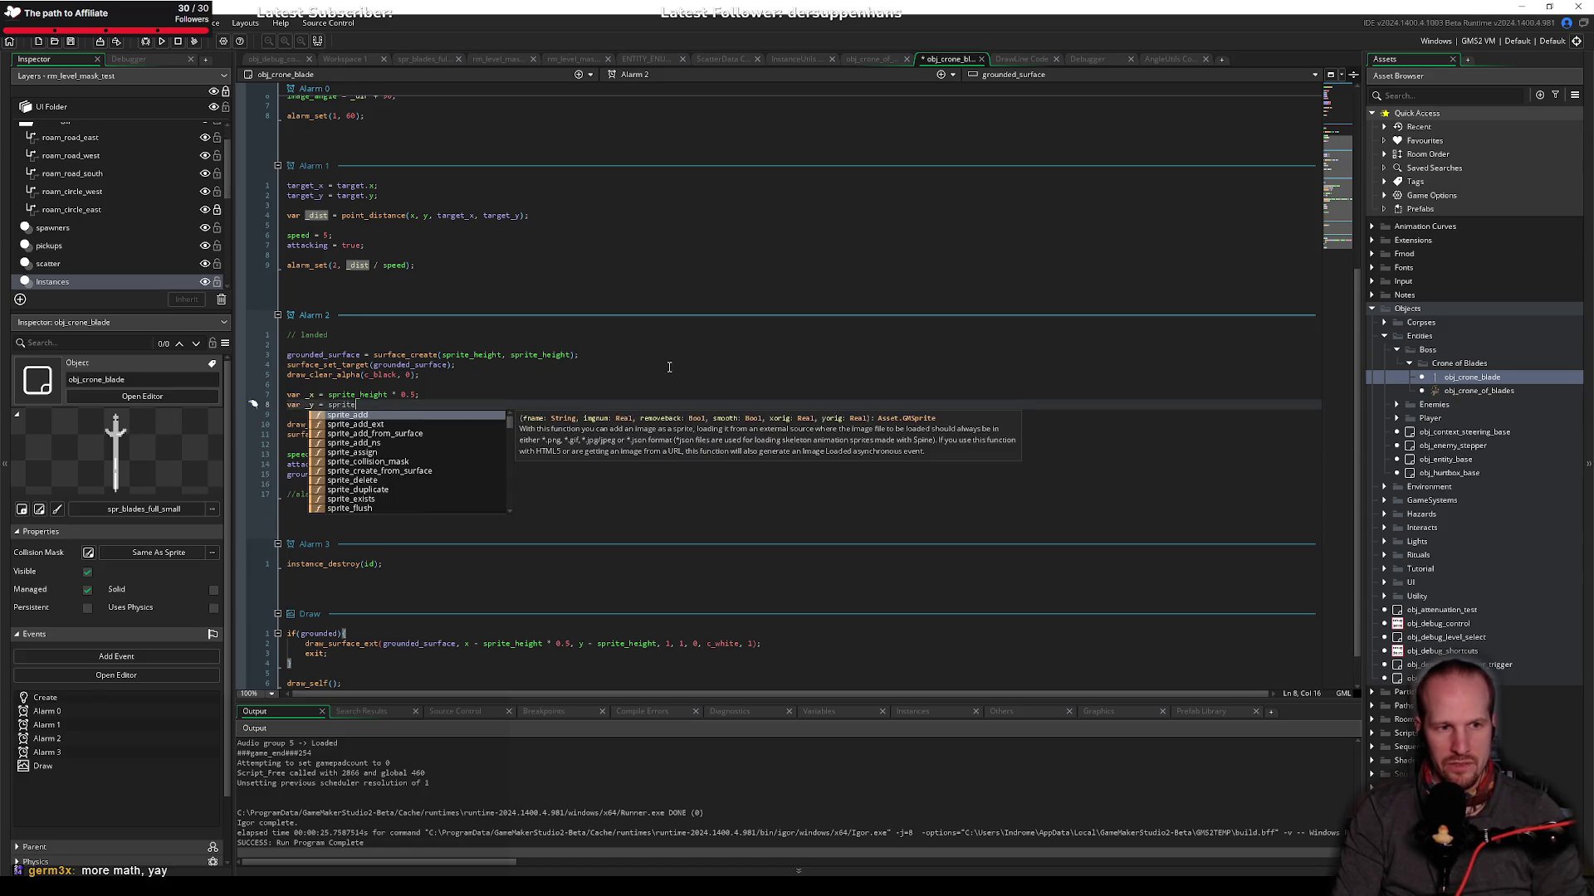
text(_height + cutoff_y;)
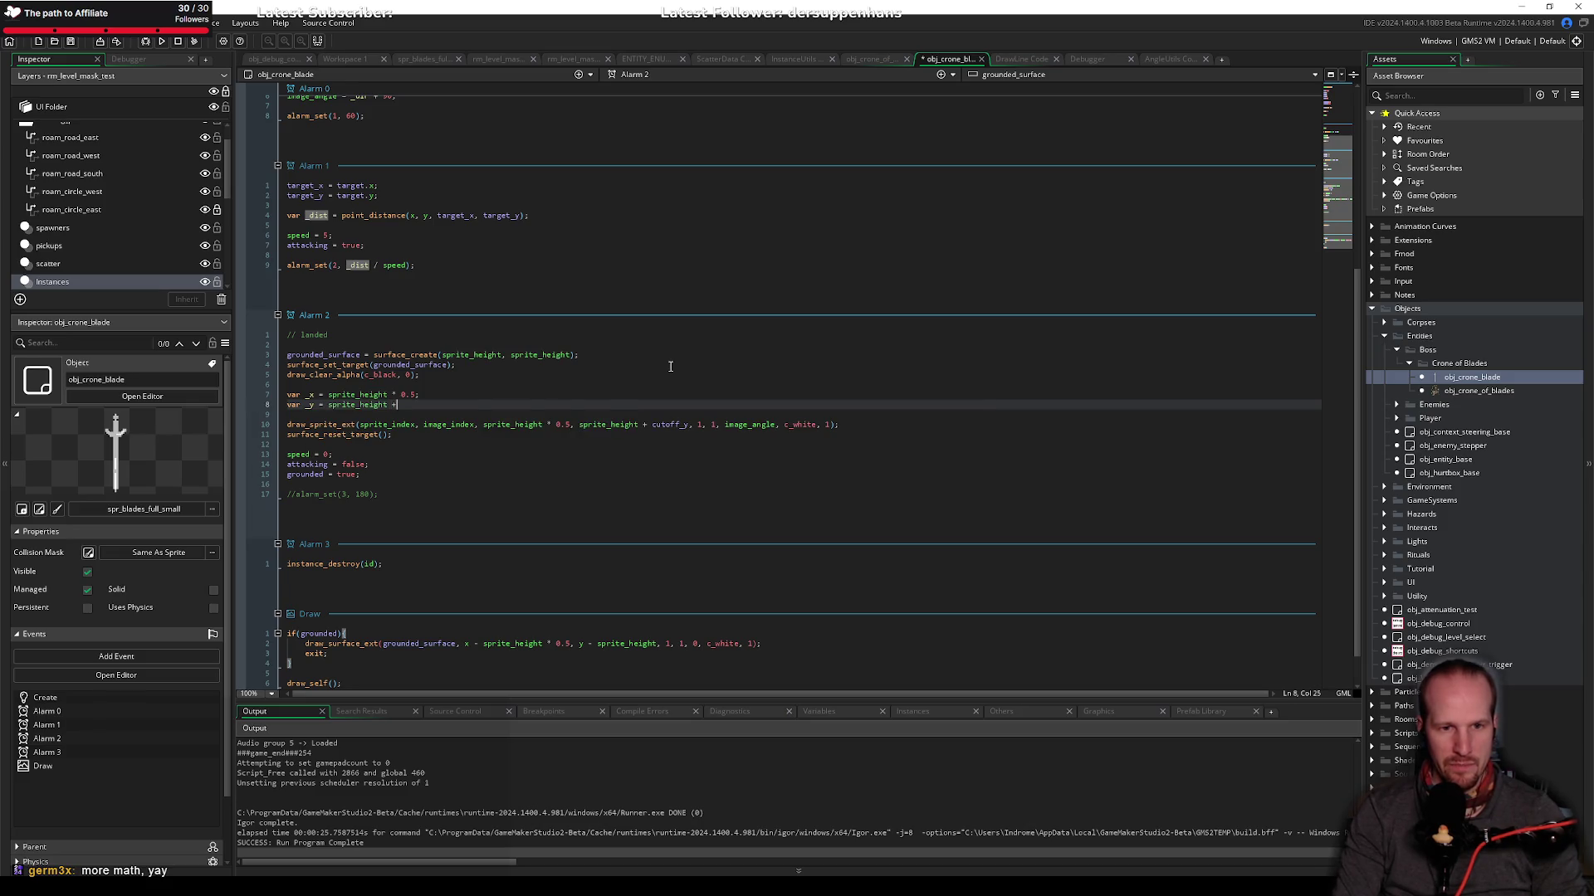
key(ctrl+s)
Step: Move the _y declaration line above the _x declaration
key(shift+Home)
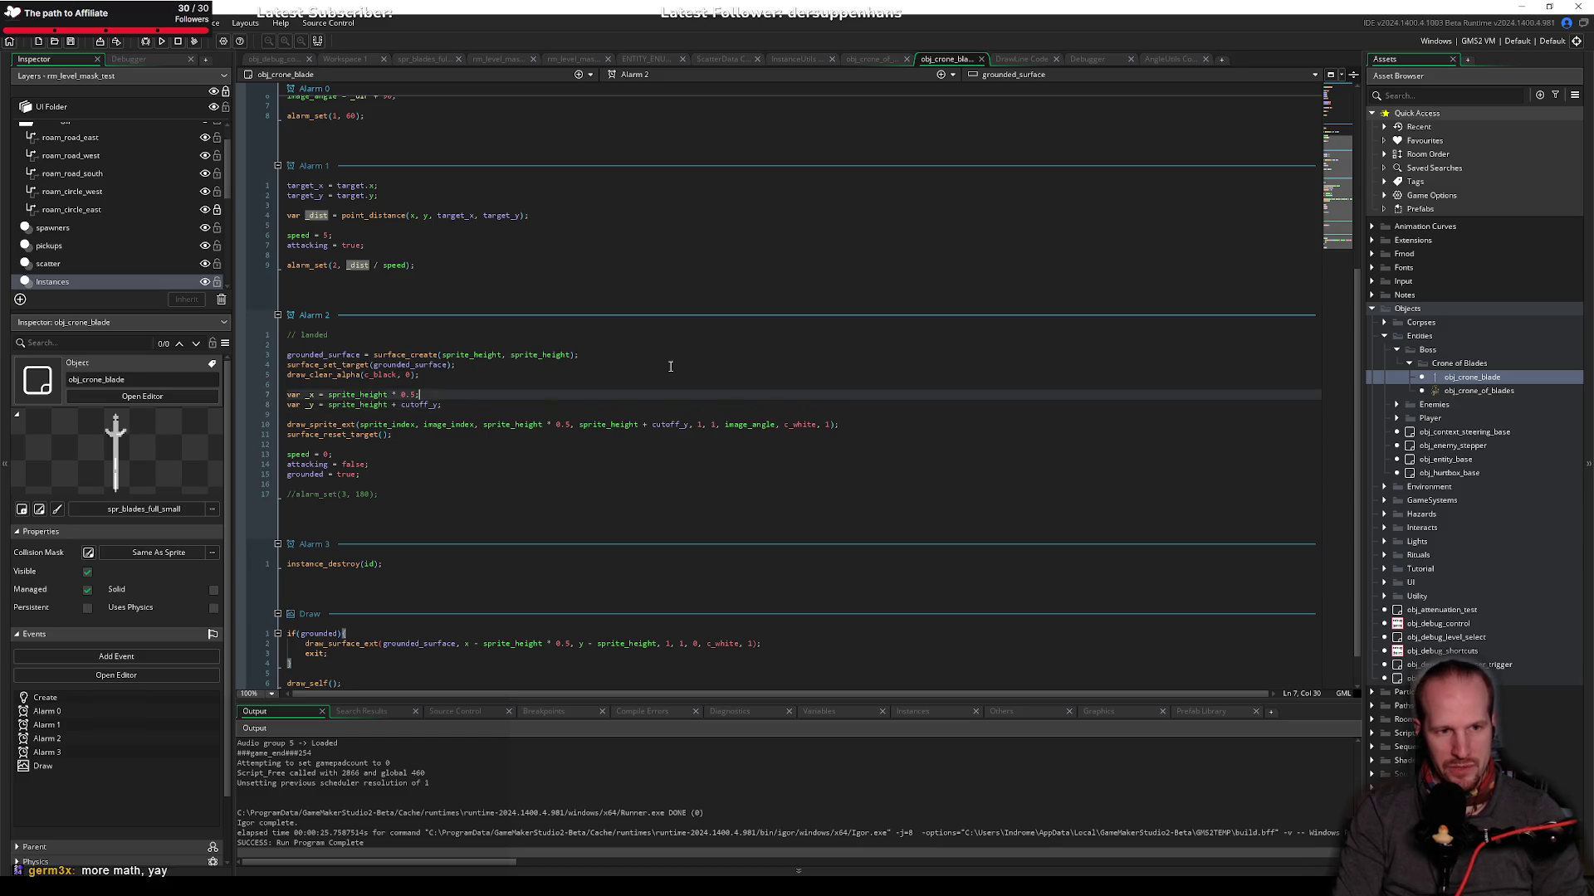
key(ctrl+x)
key(Up)
key(Up)
key(Return)
key(Down)
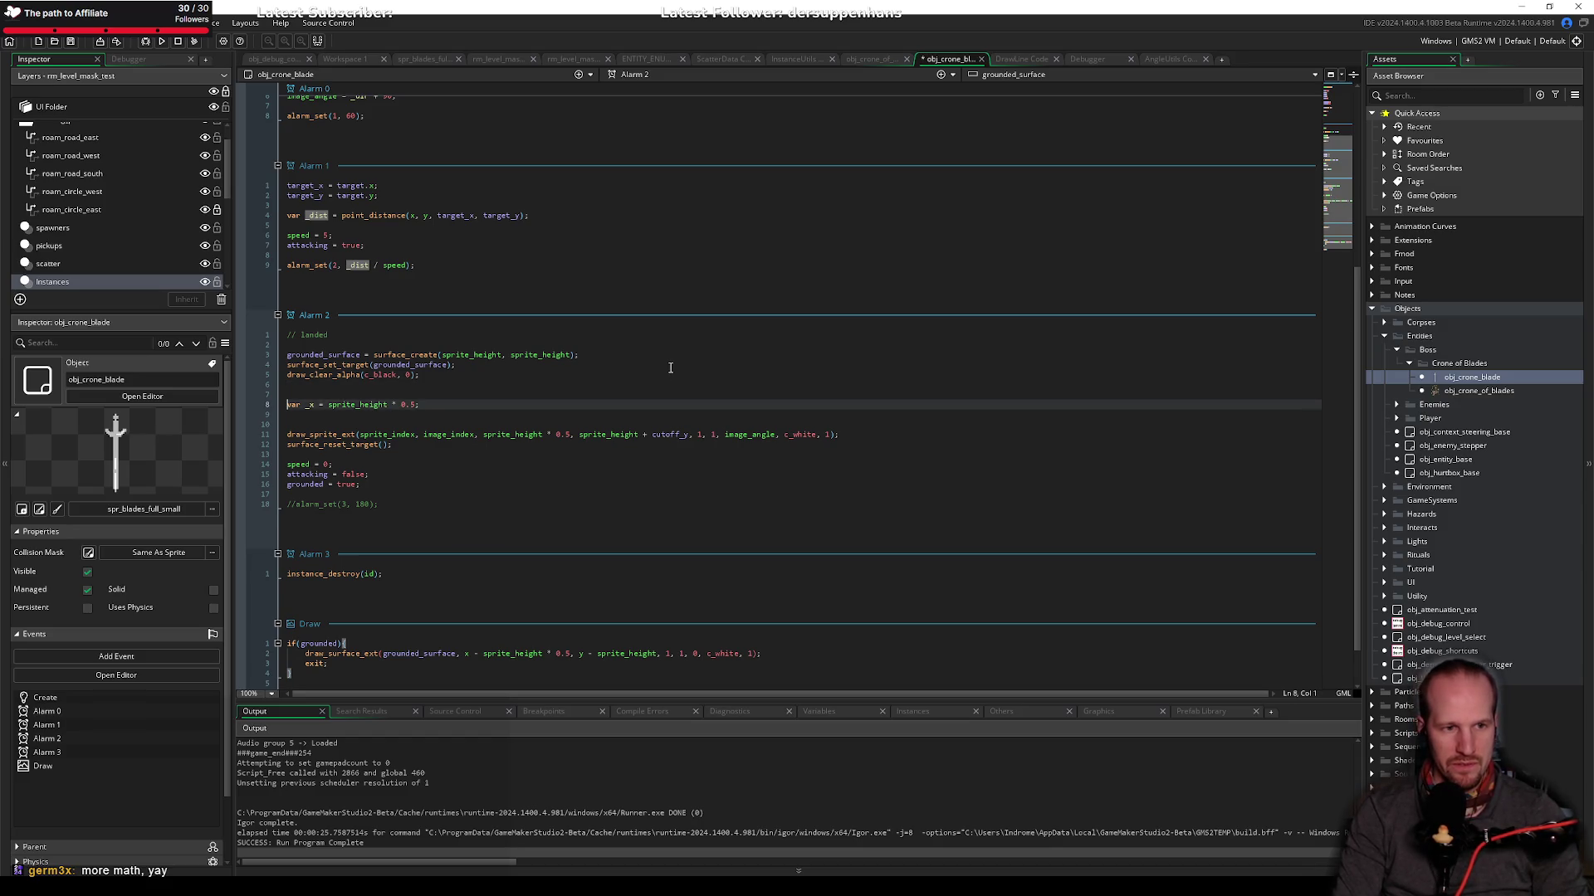
key(Up)
key(ctrl+v)
key(Down)
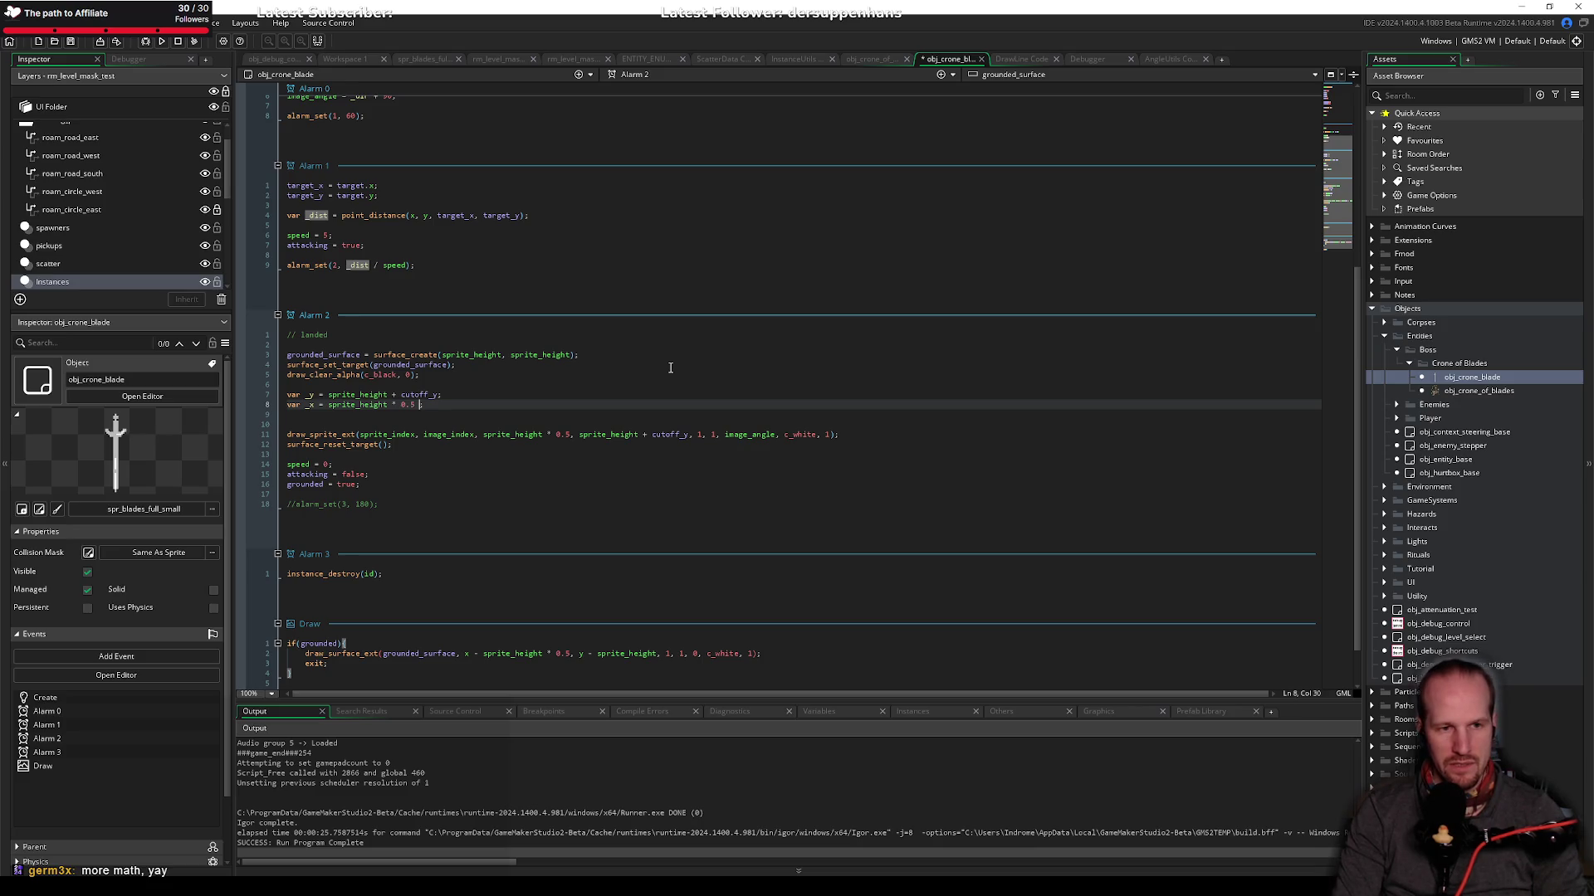
Step: Subtract lengthdir_x(cutoff_y, image_angle) in the _x line, remove the extra blank line, and return to Paint
text(lenght)
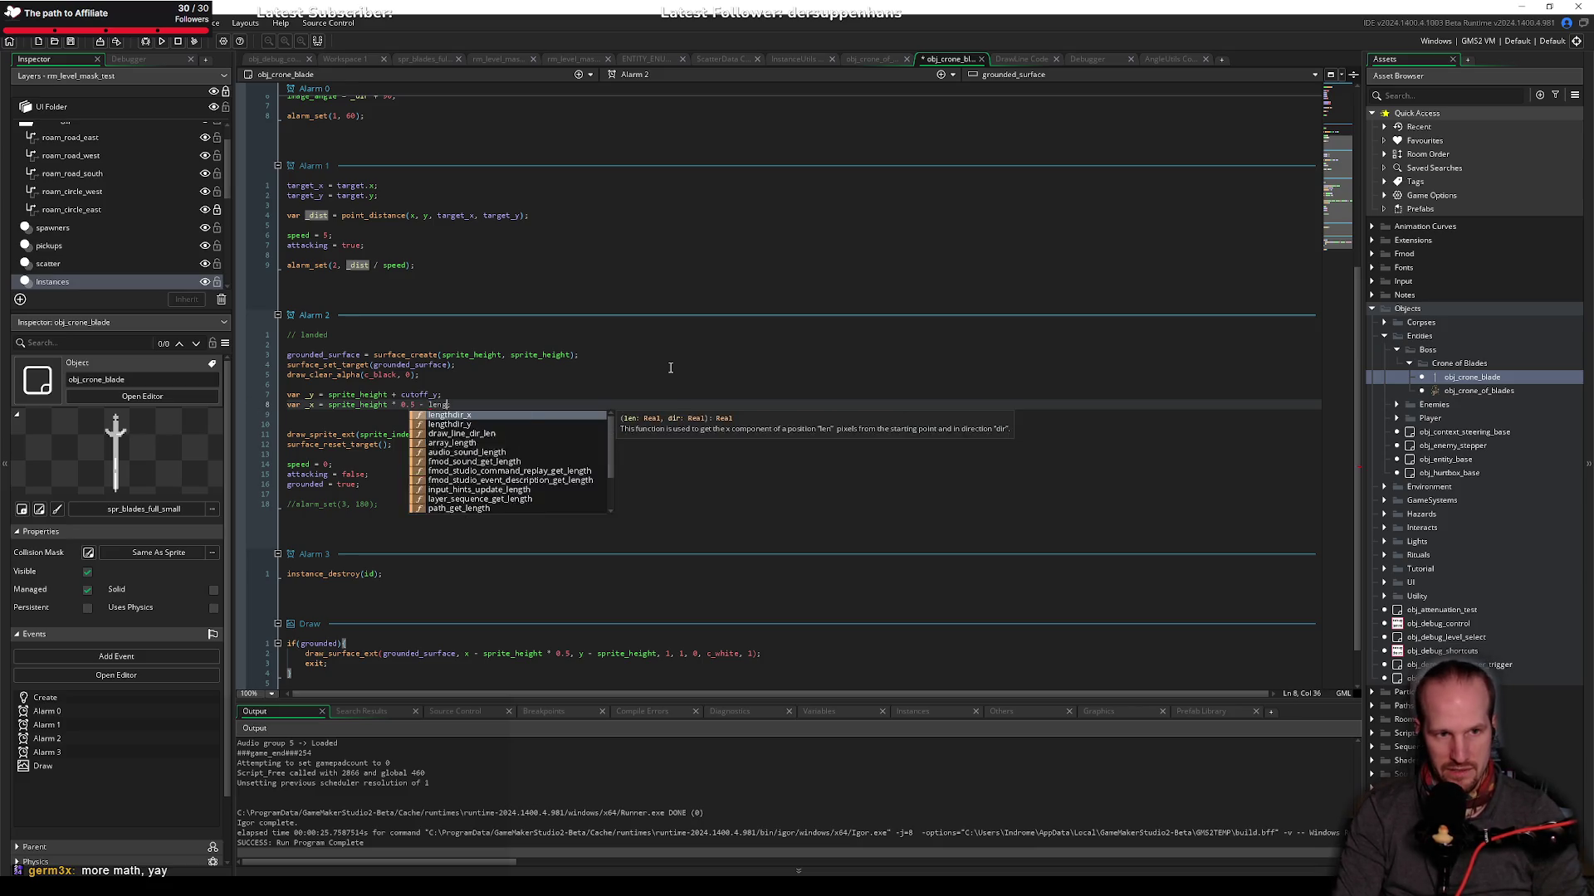
key(BackSpace)
text(th)
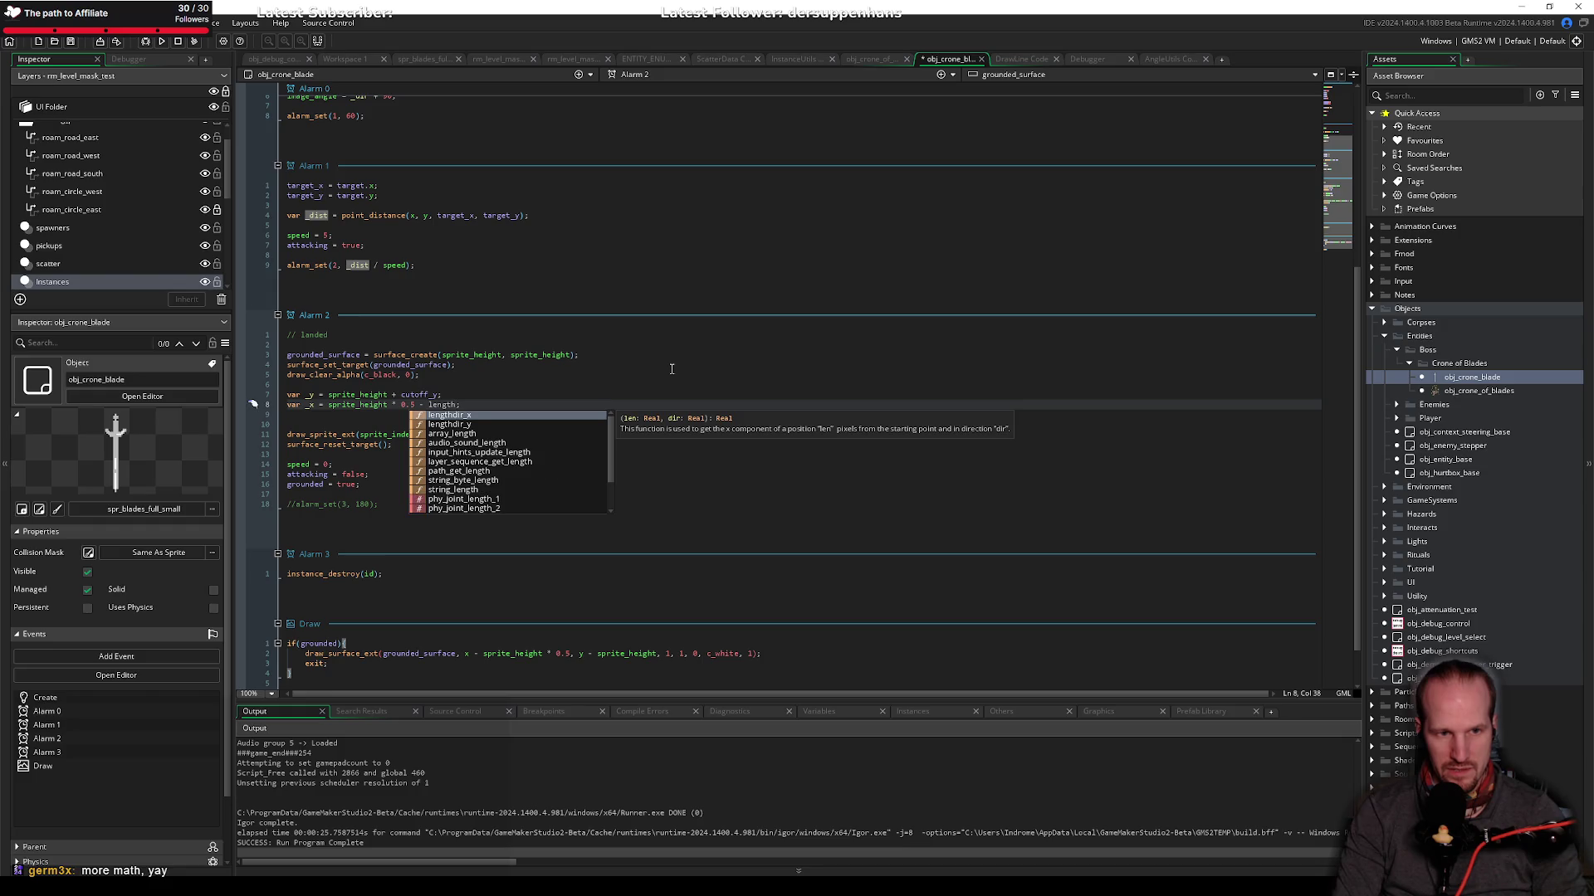
text(dir_x()
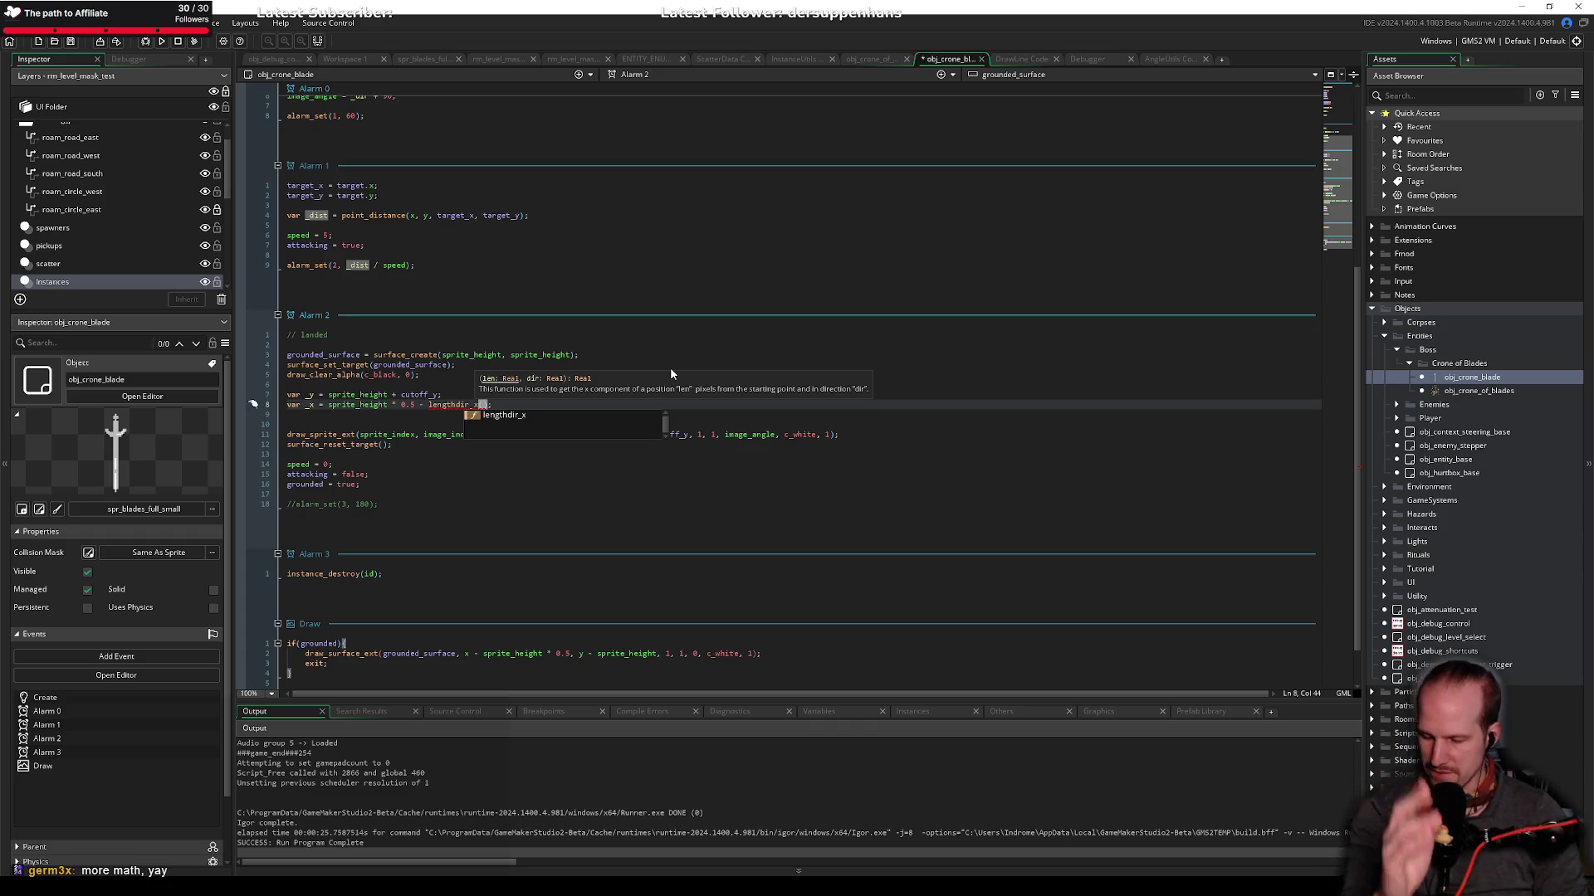
text(cut)
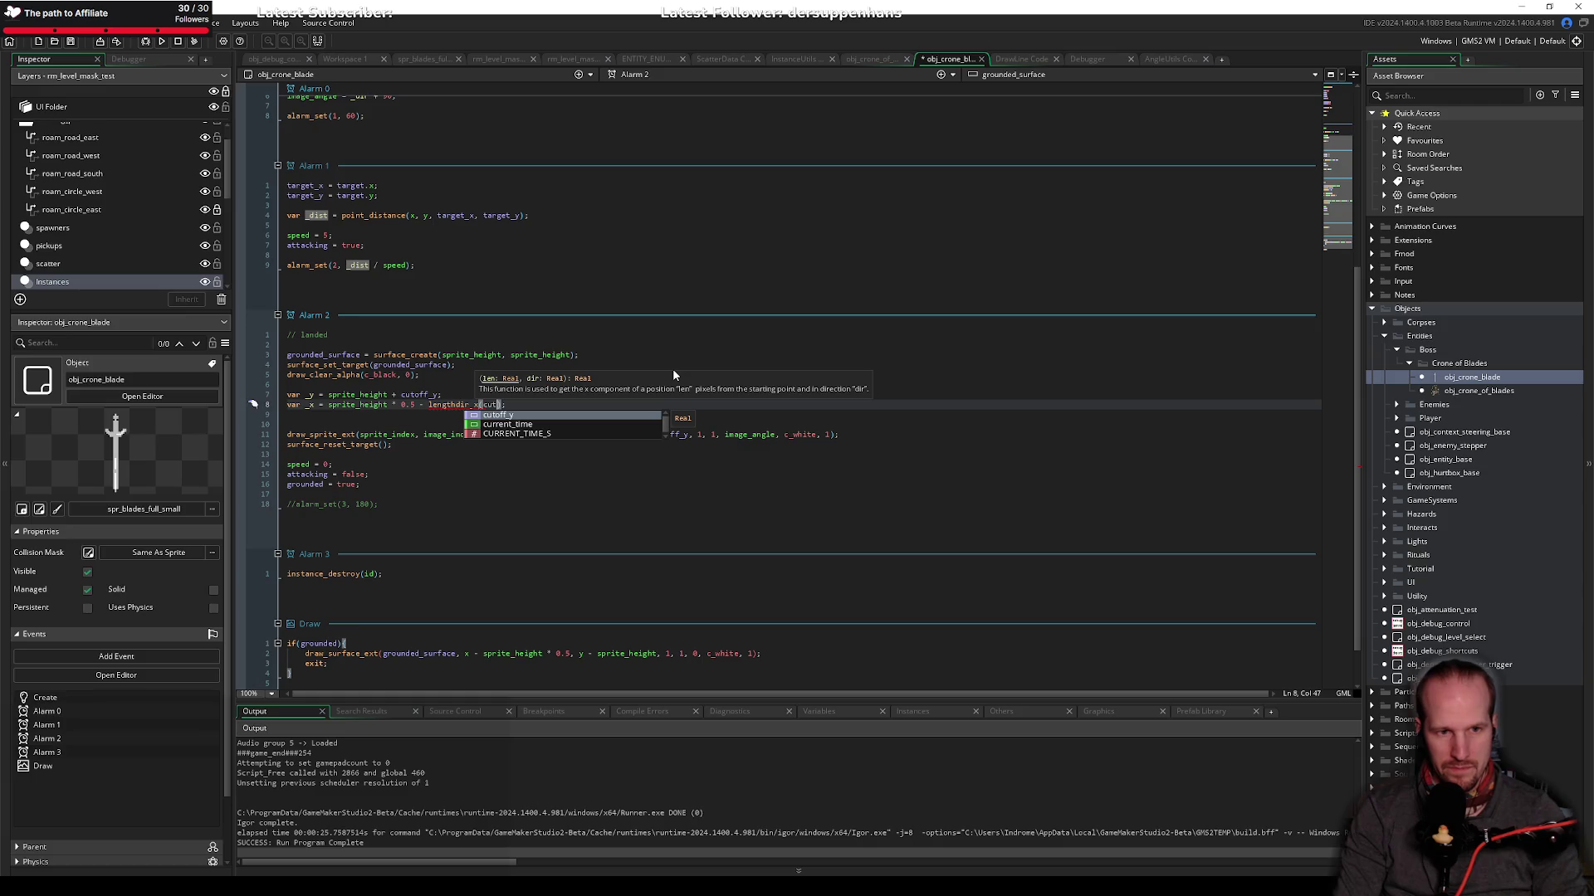
key(Return)
text(,)
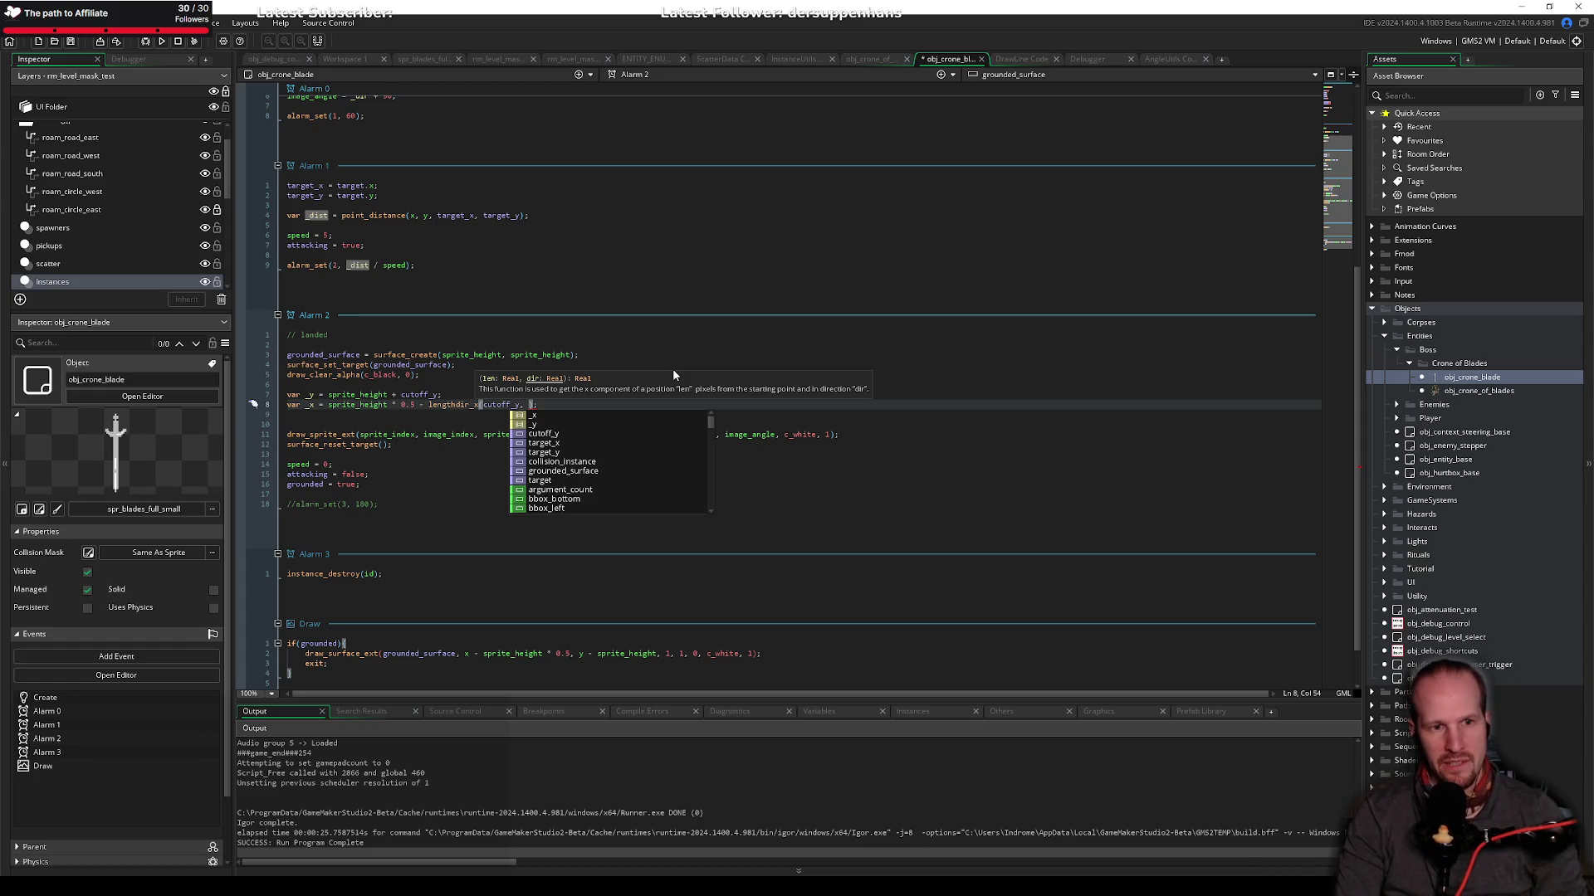
text(image_angle)
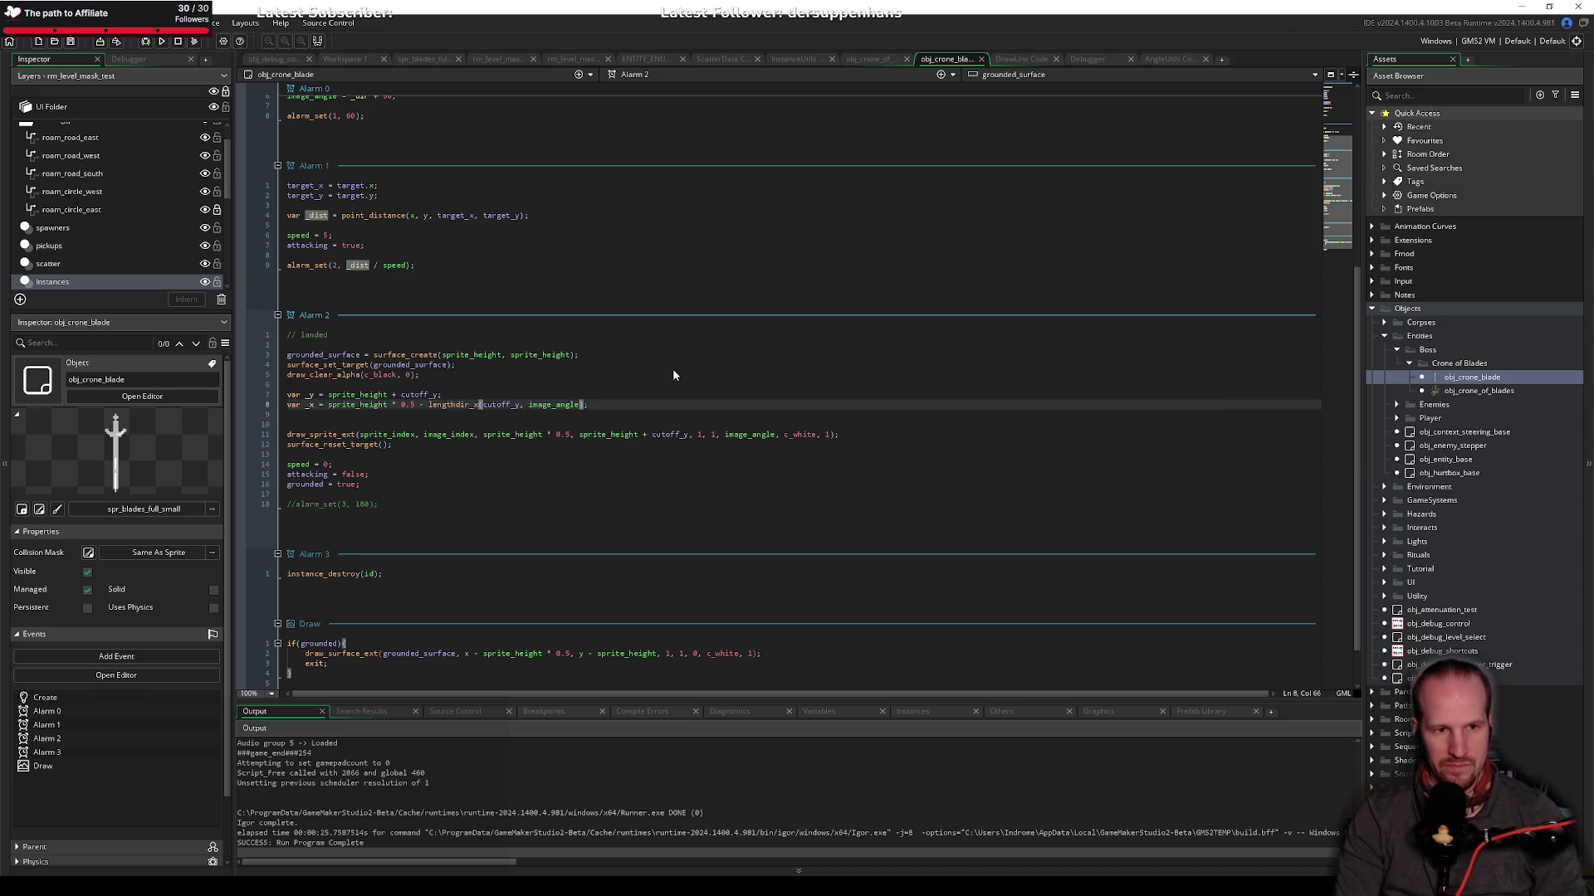
key(End)
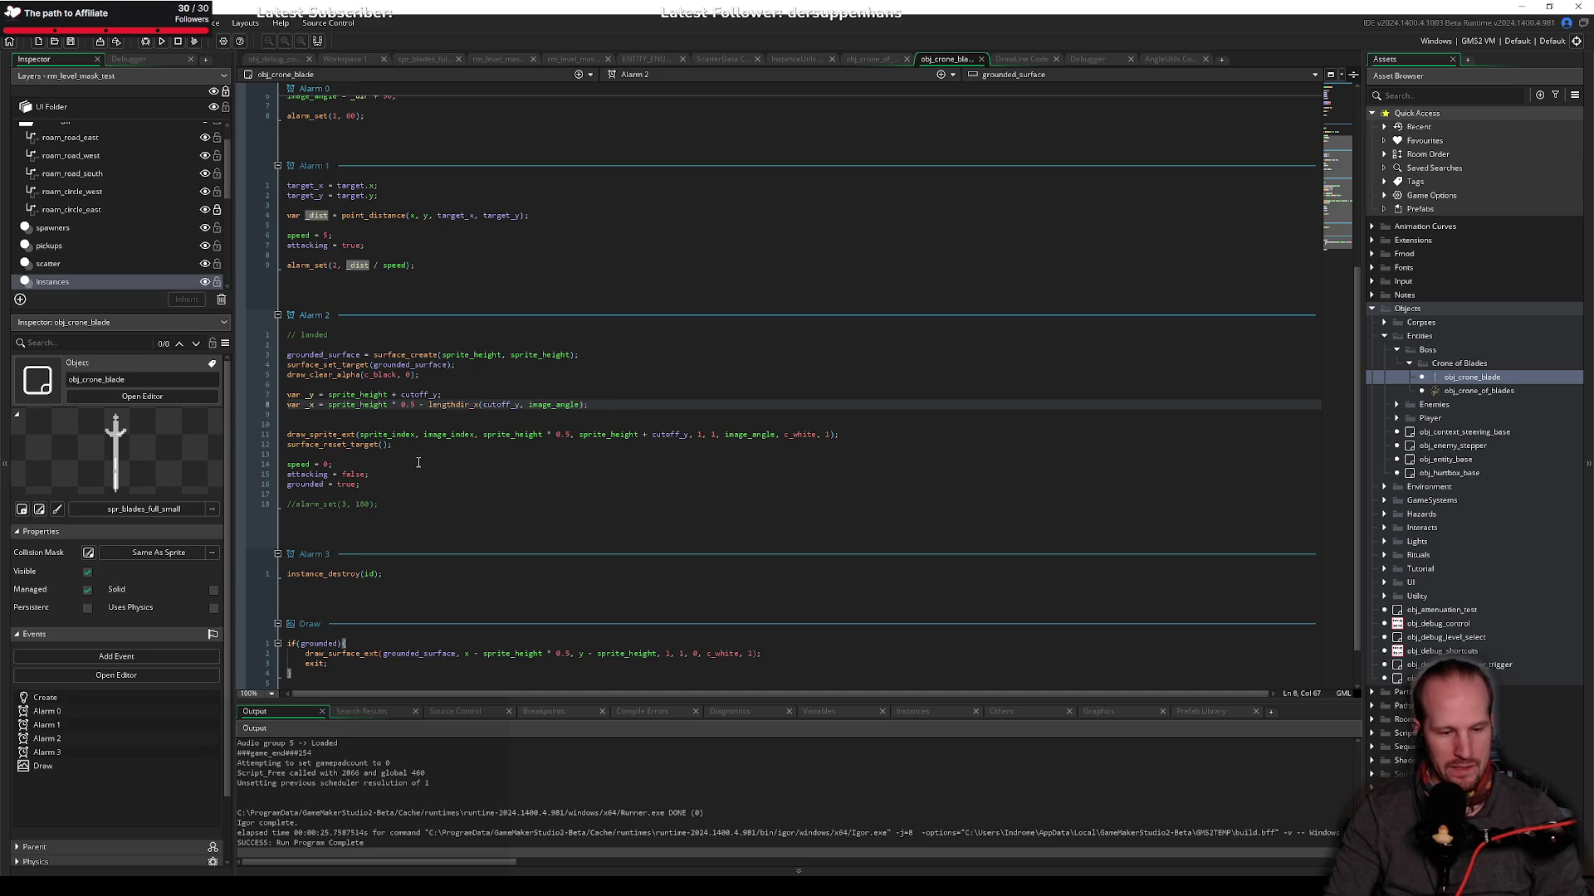
key(Delete)
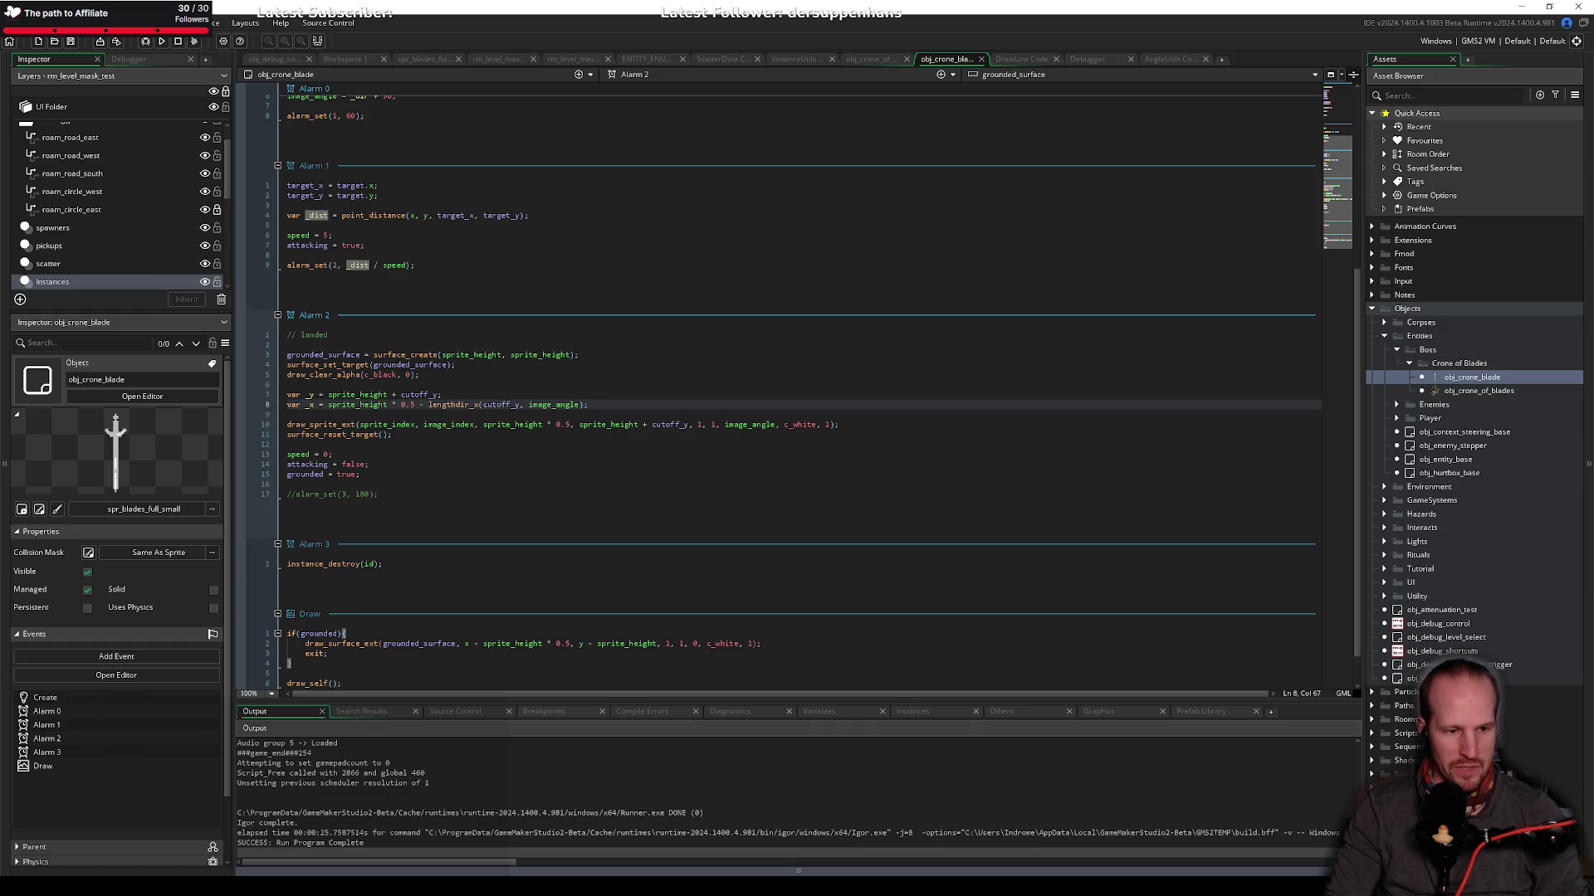
key(alt+Tab)
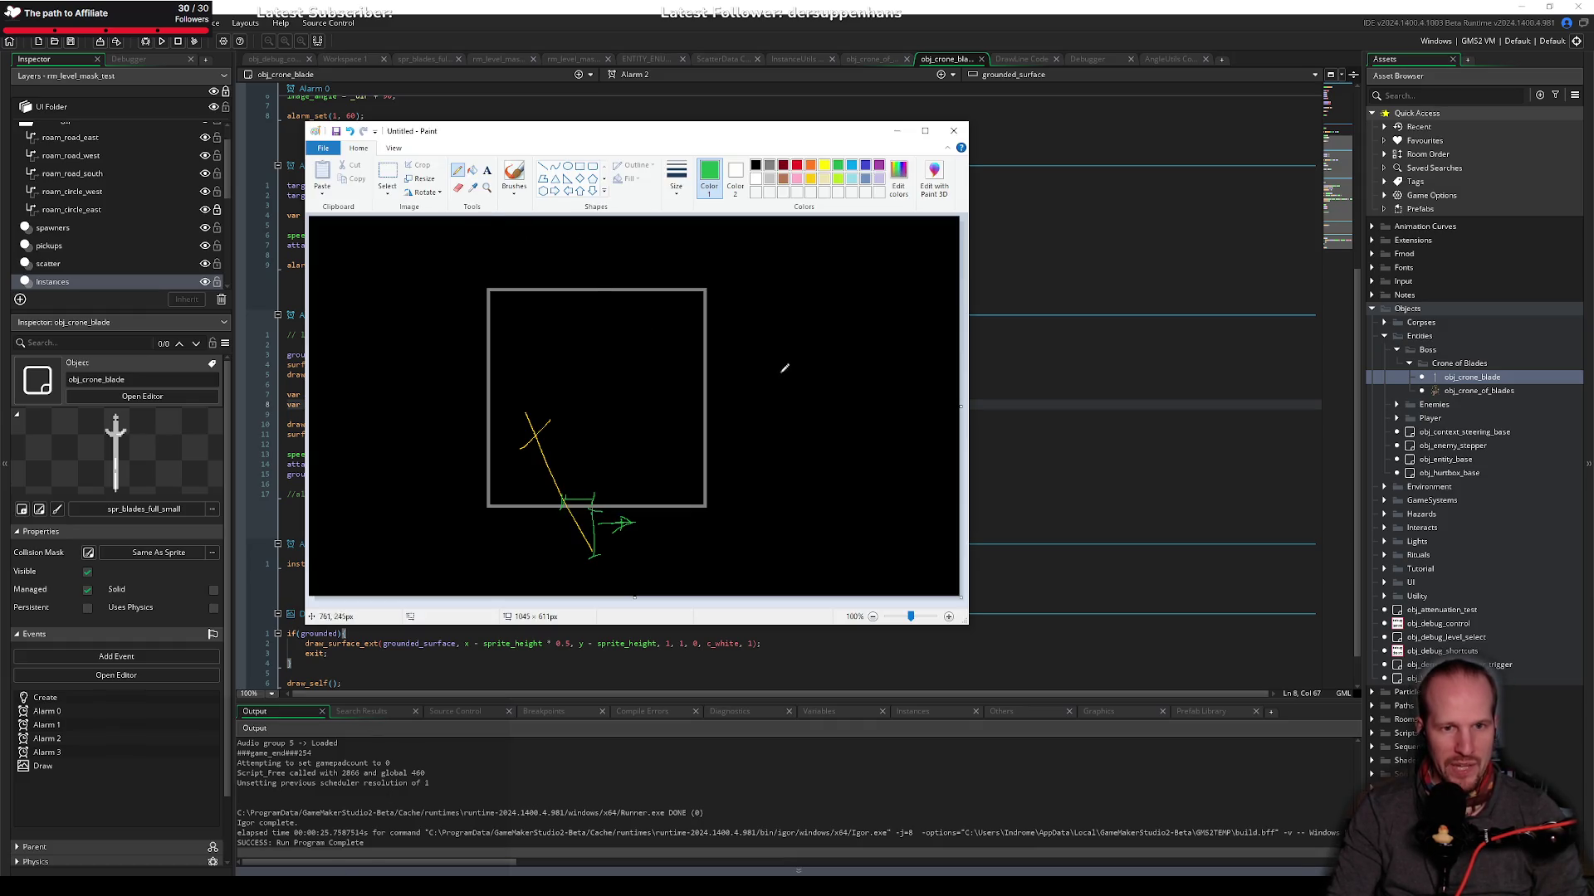
Step: Sketch a grey origin circle labelled 0,0 and a yellow blade line in Paint
click(769, 166)
drag(780, 498, 803, 527)
drag(824, 504, 819, 523)
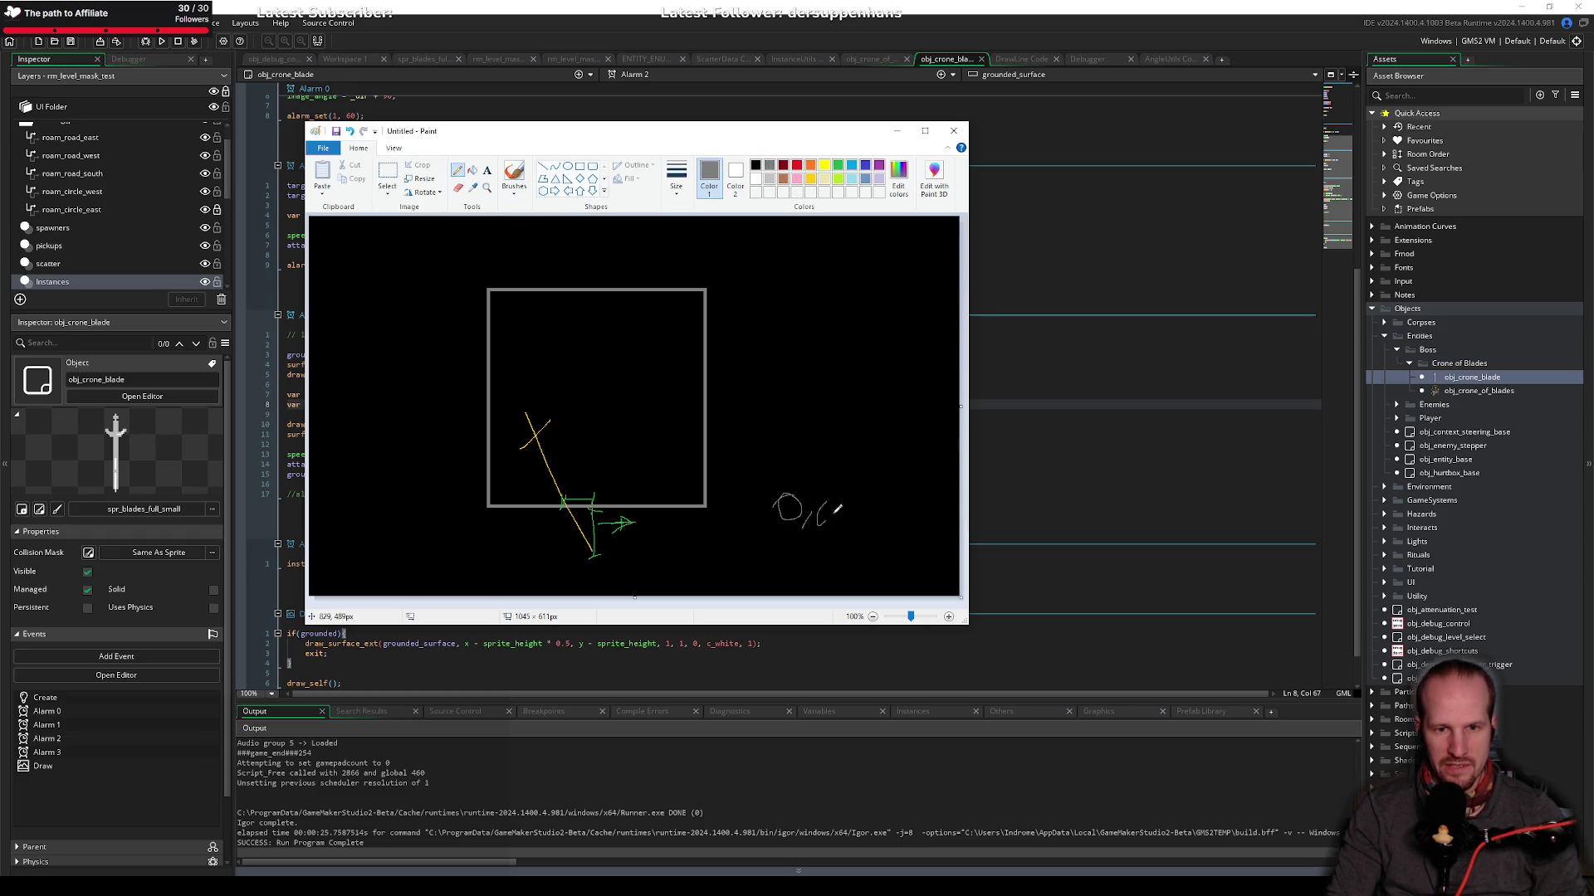
click(837, 166)
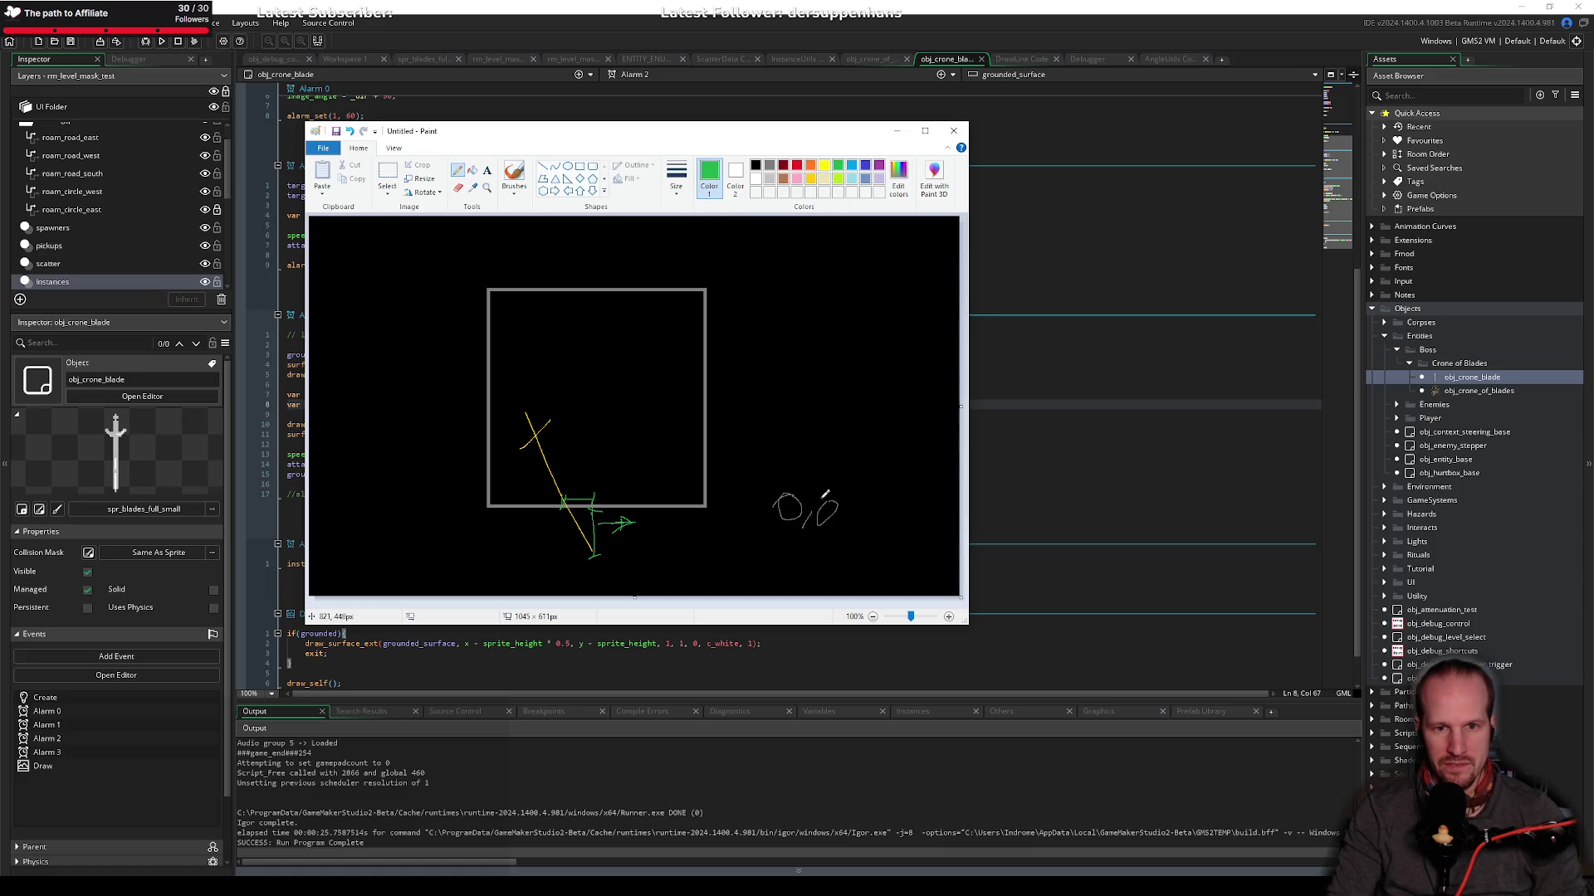
click(811, 178)
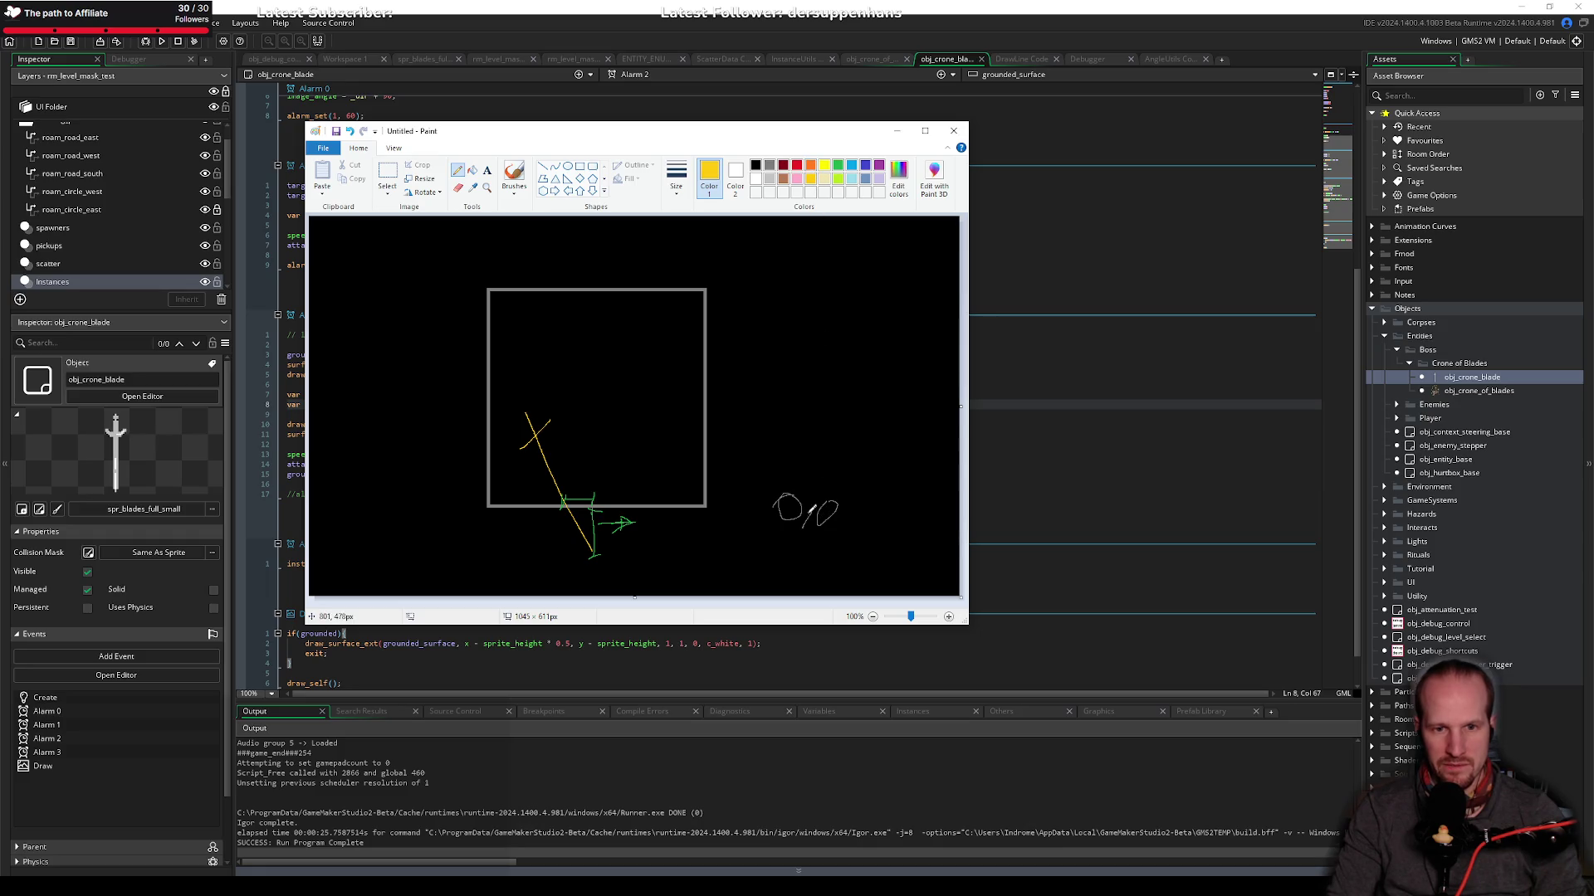
drag(812, 509, 791, 470)
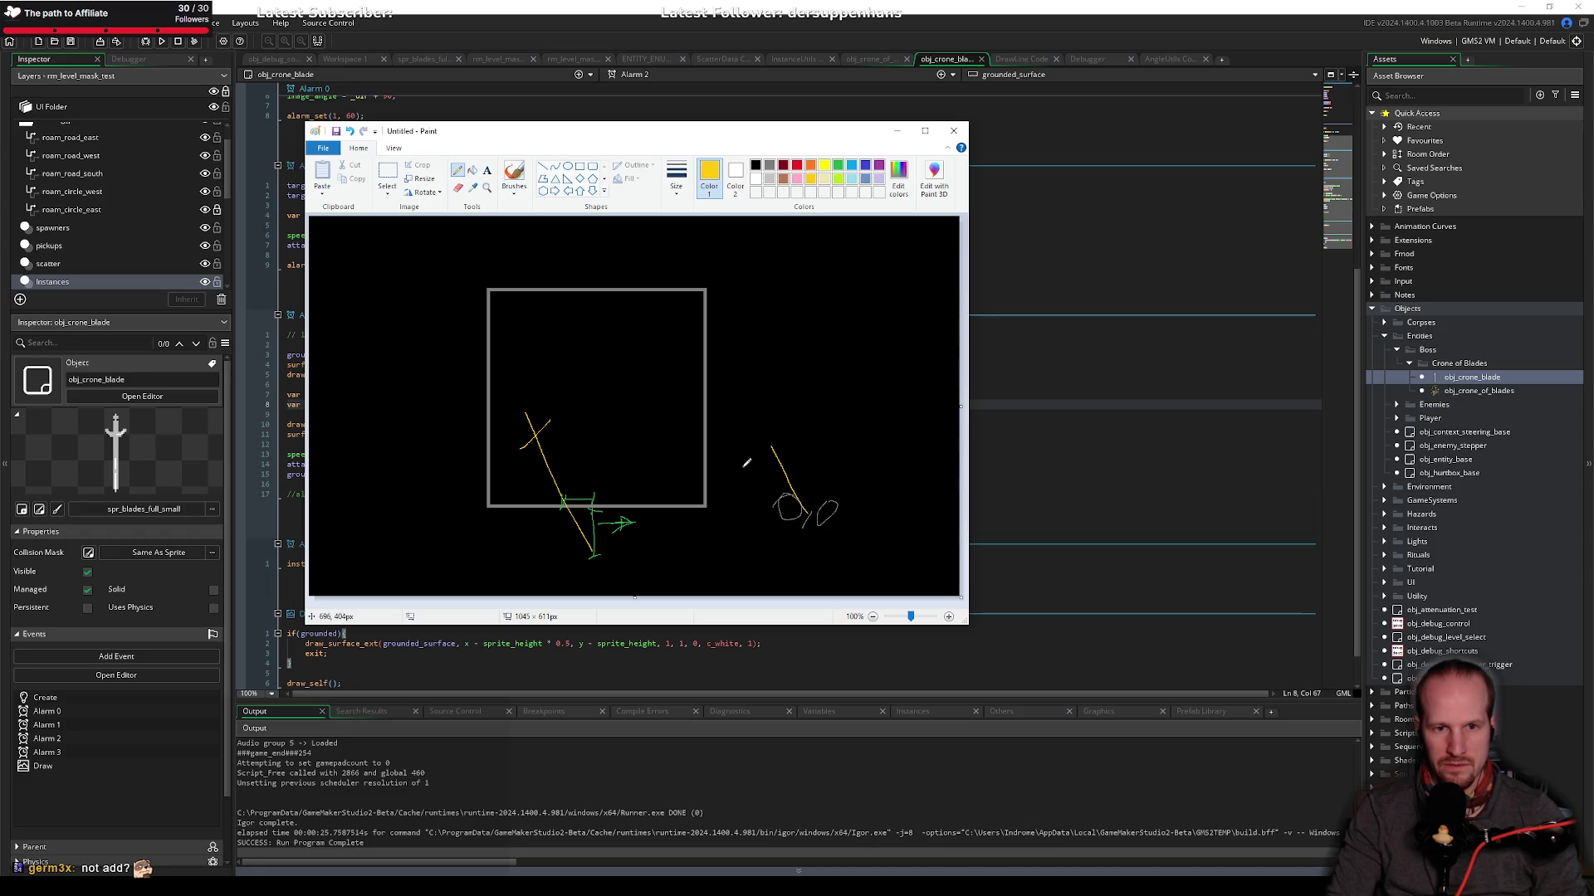
drag(739, 469, 747, 460)
Step: Add a green x-offset note, undoing one stray stroke, then return to GameMaker
click(838, 164)
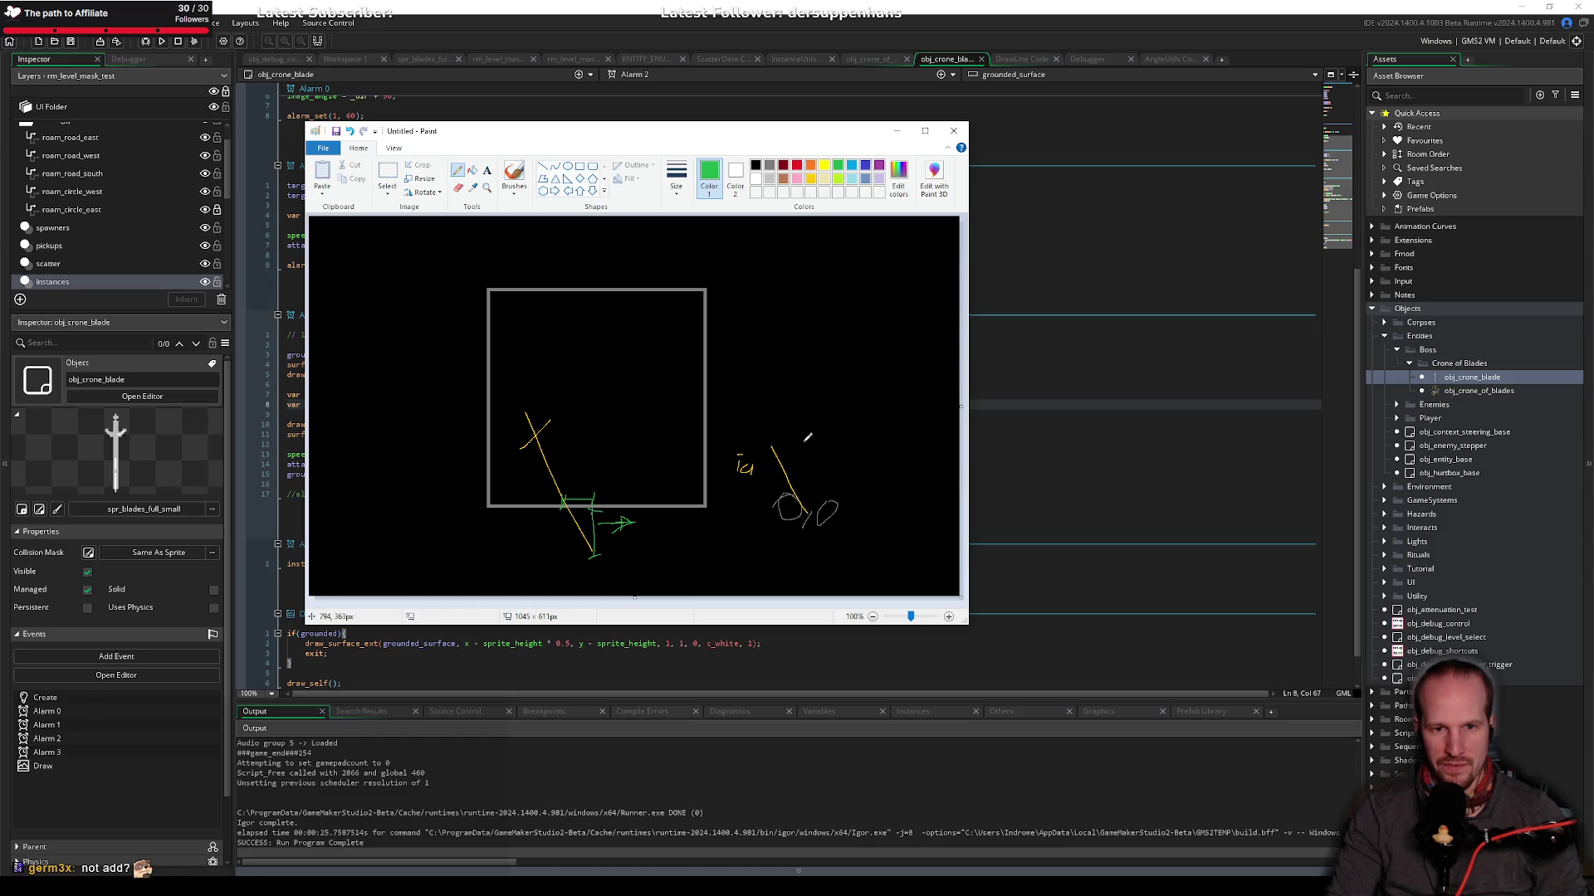
mouse_move(803, 445)
mouse_down()
mouse_move(803, 512)
mouse_move(776, 440)
mouse_move(839, 451)
mouse_move(867, 436)
mouse_move(879, 469)
mouse_up()
key(ctrl+z)
drag(893, 451, 863, 468)
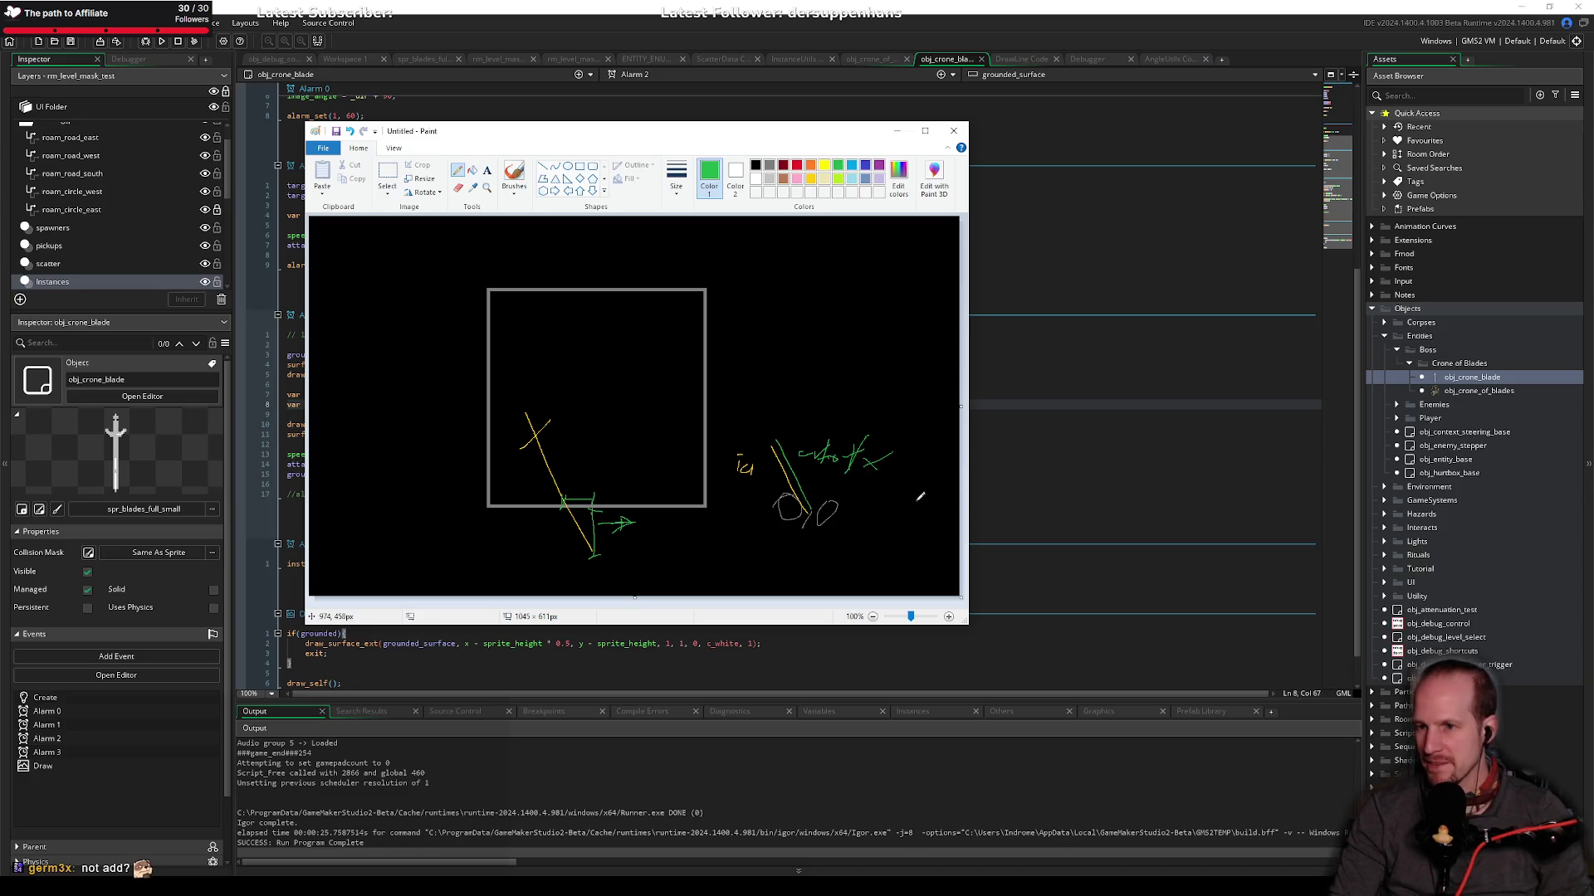
key(super+Tab)
key(Return)
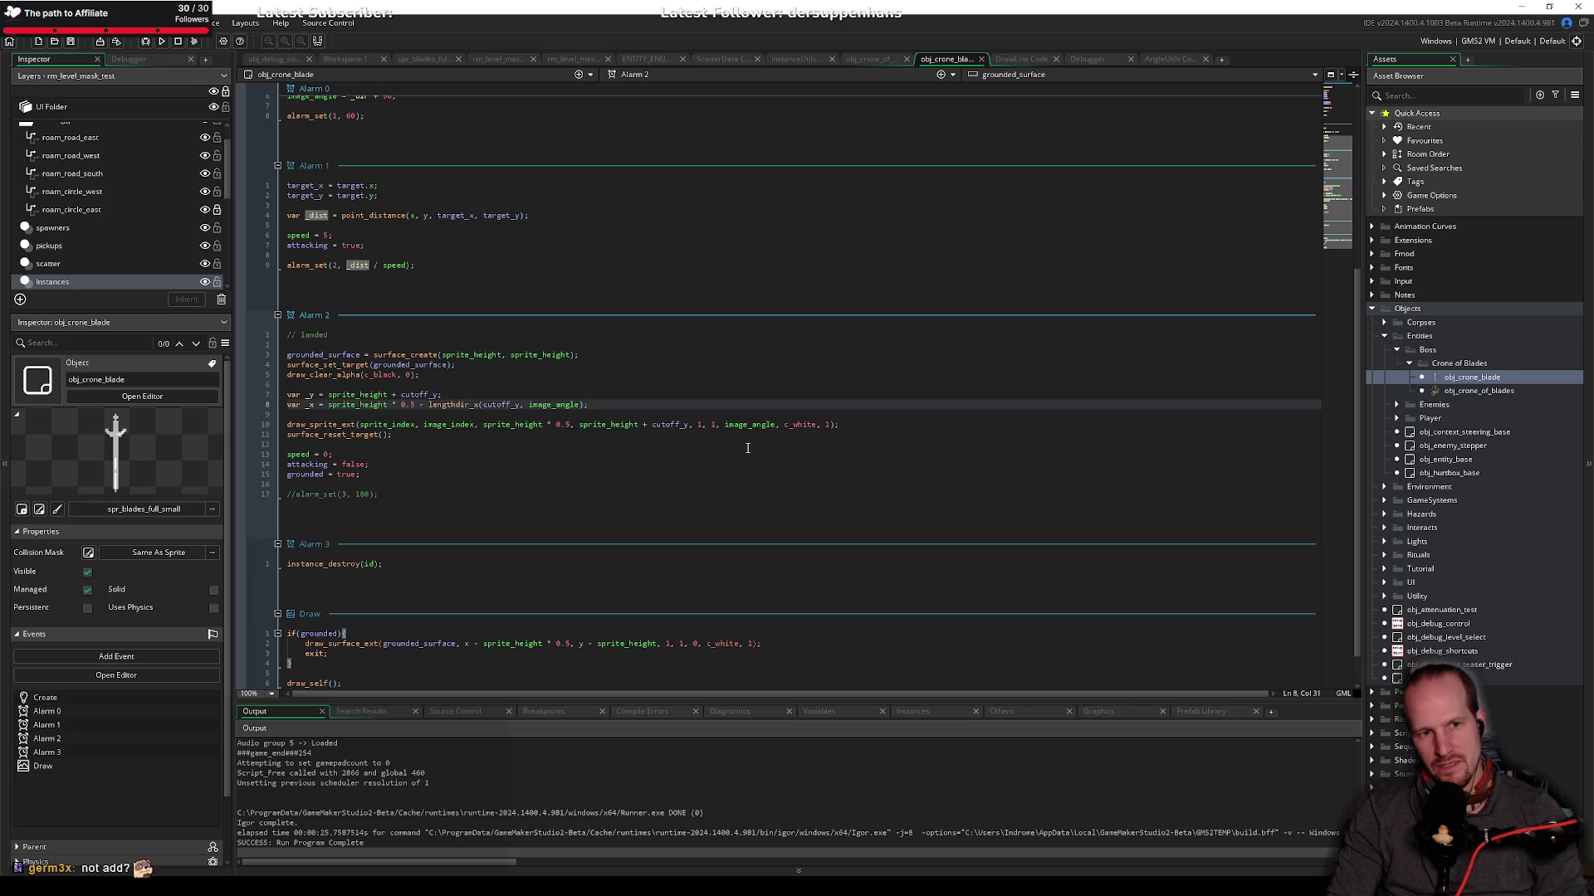
Step: Try adding lengthdir_x to _x instead of subtracting it, save, and compare with the Paint sketch
key(BackSpace)
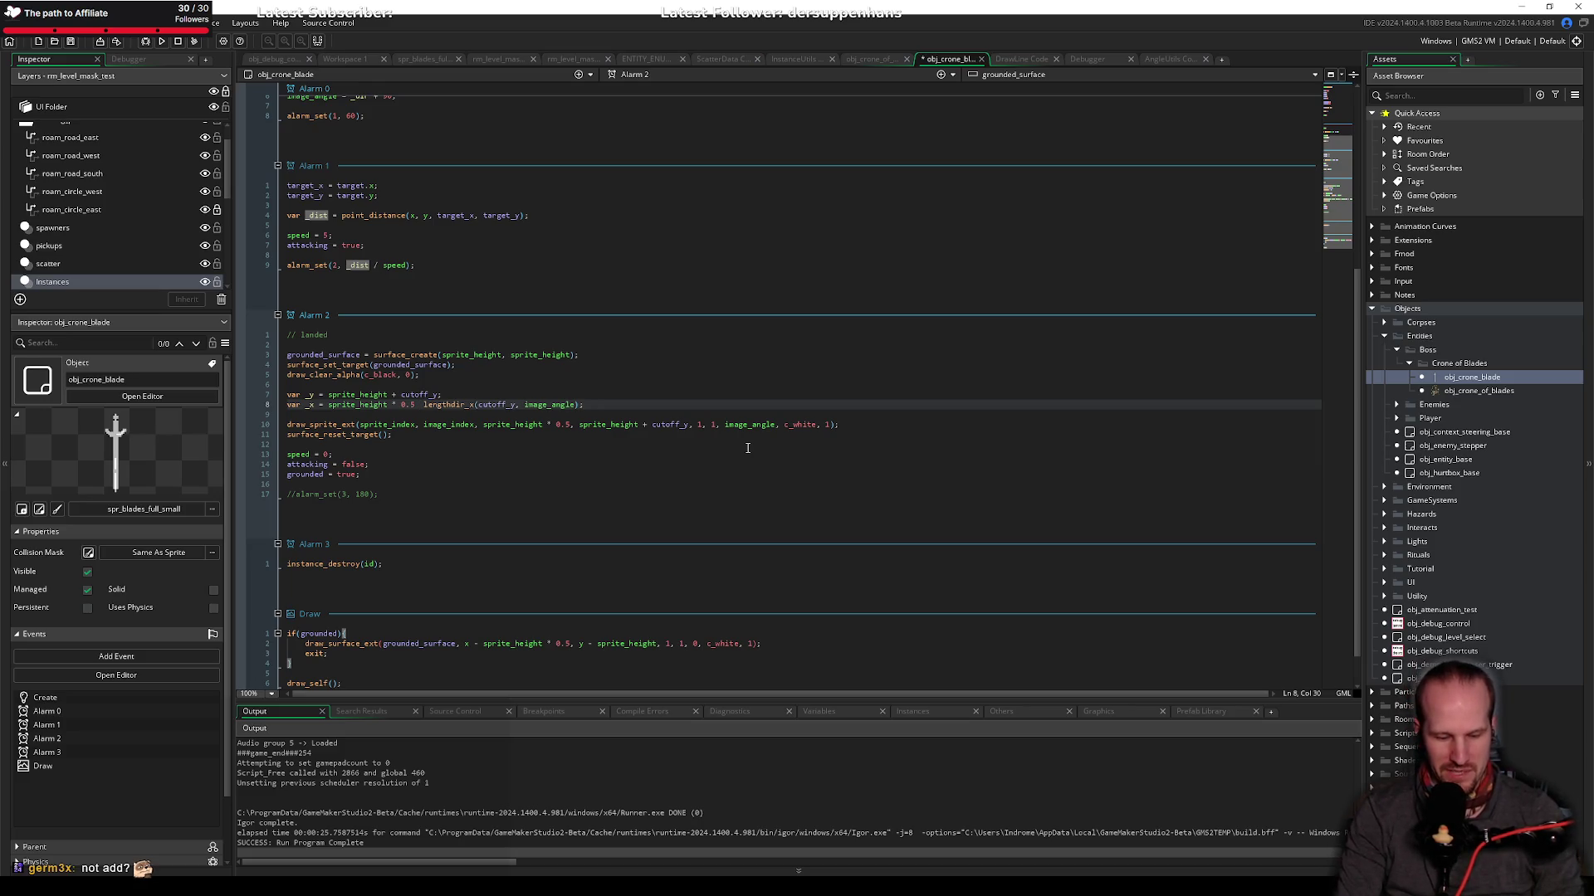
text(+)
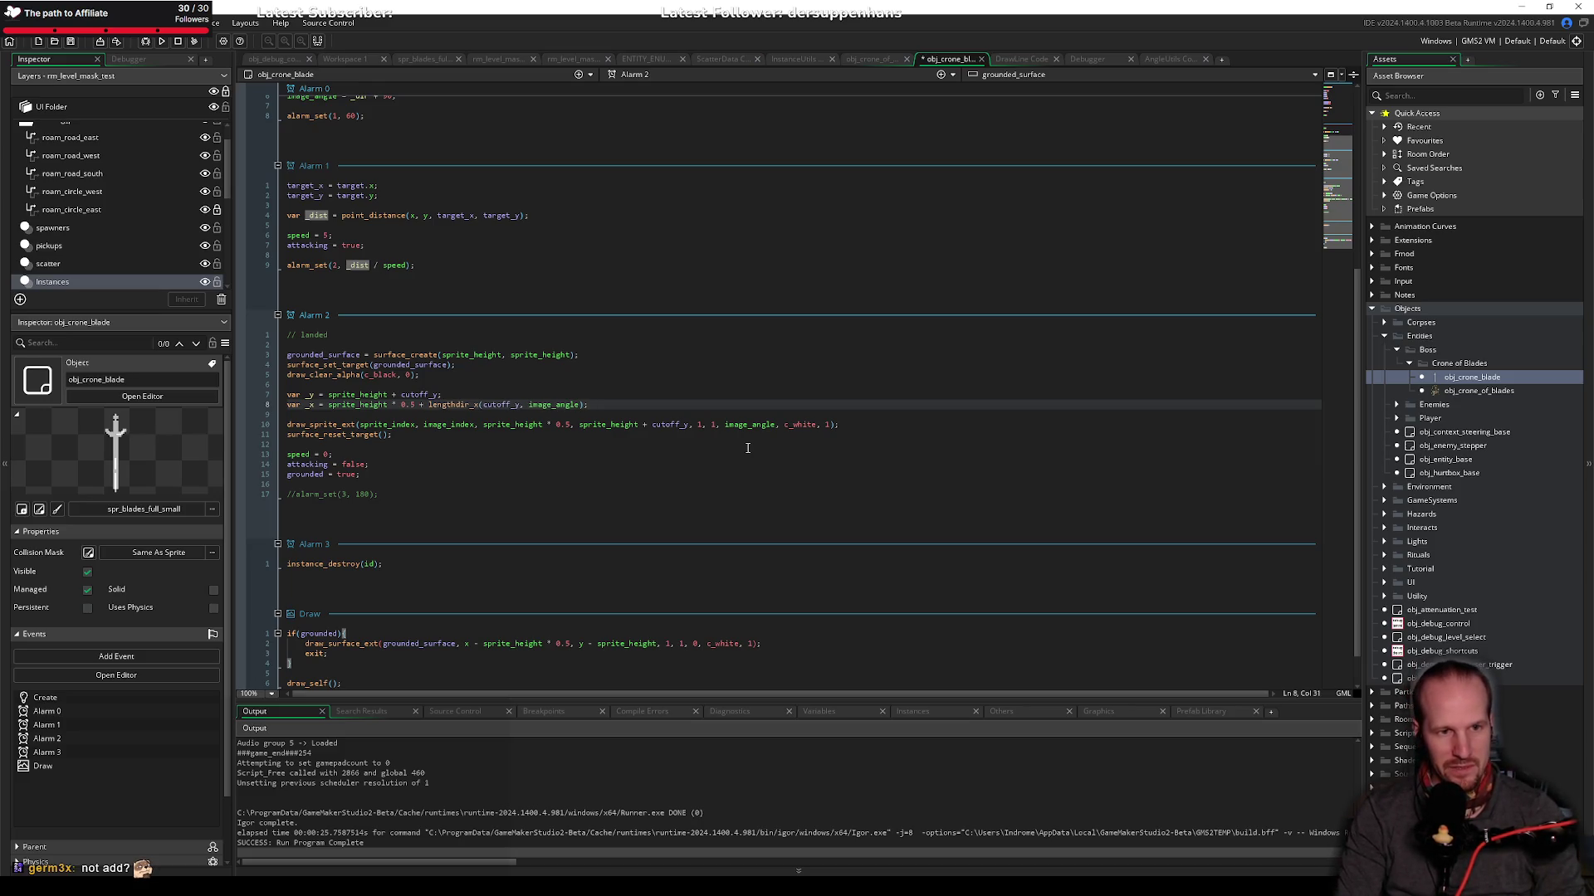
key(ctrl+s)
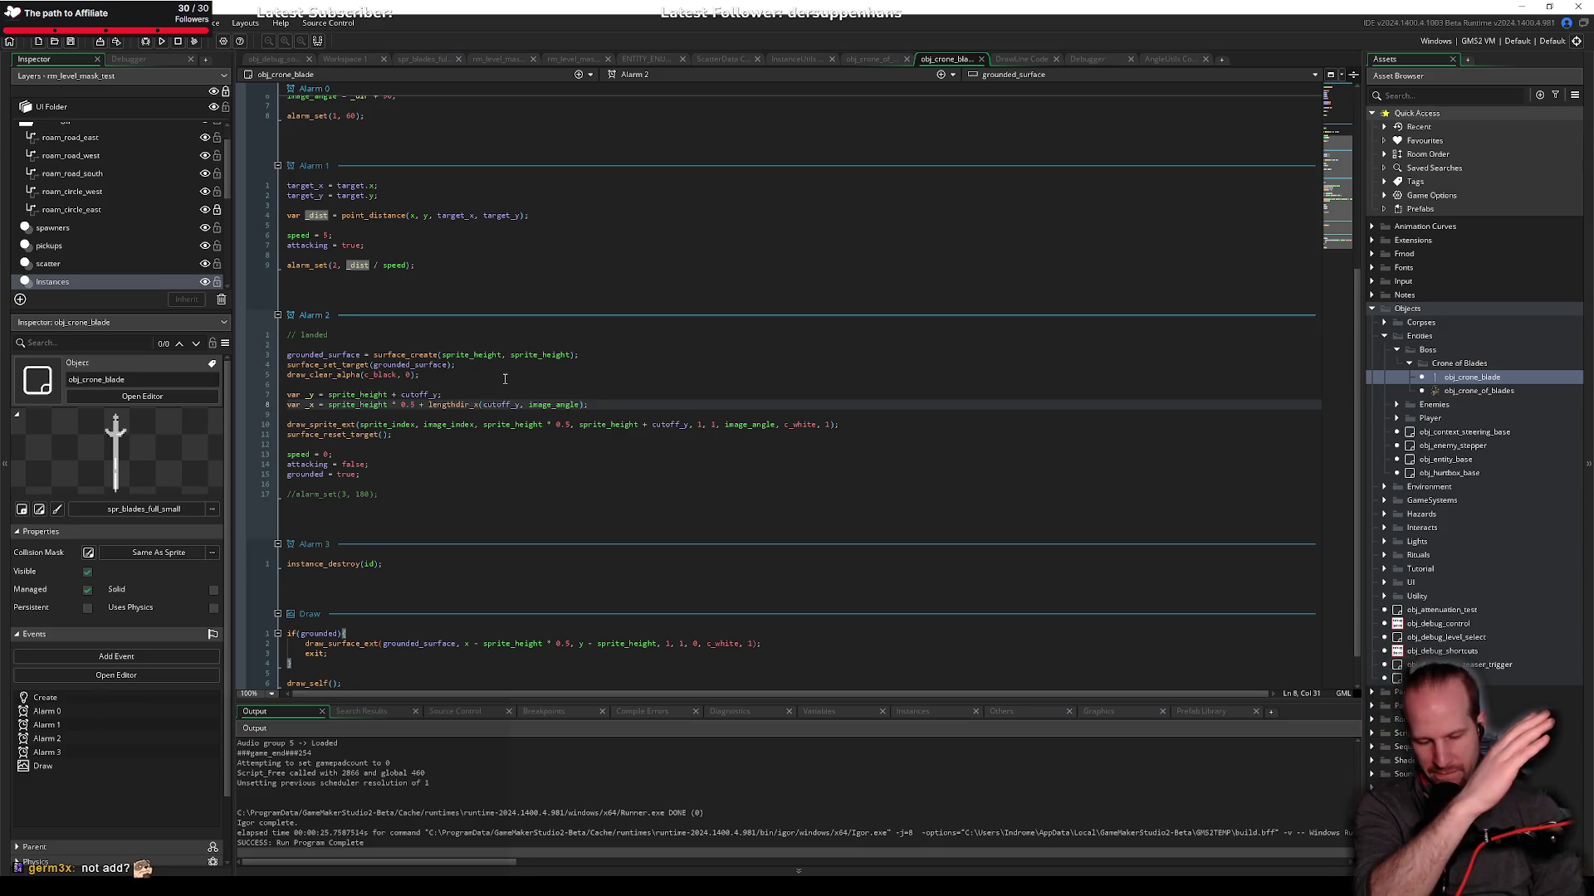
key(alt+Tab)
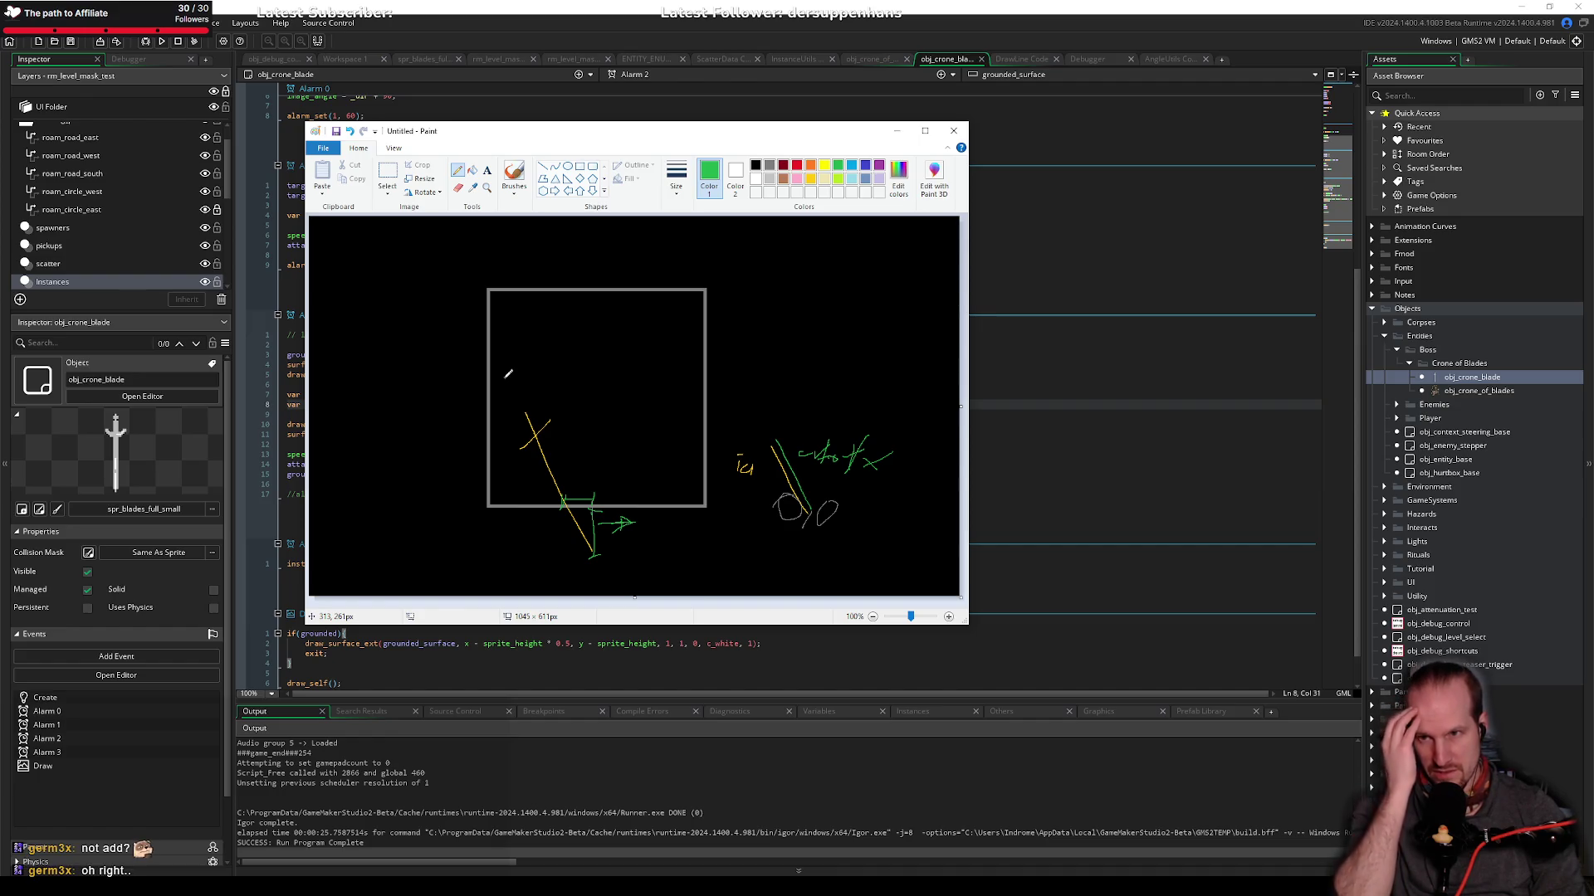
key(alt+Tab)
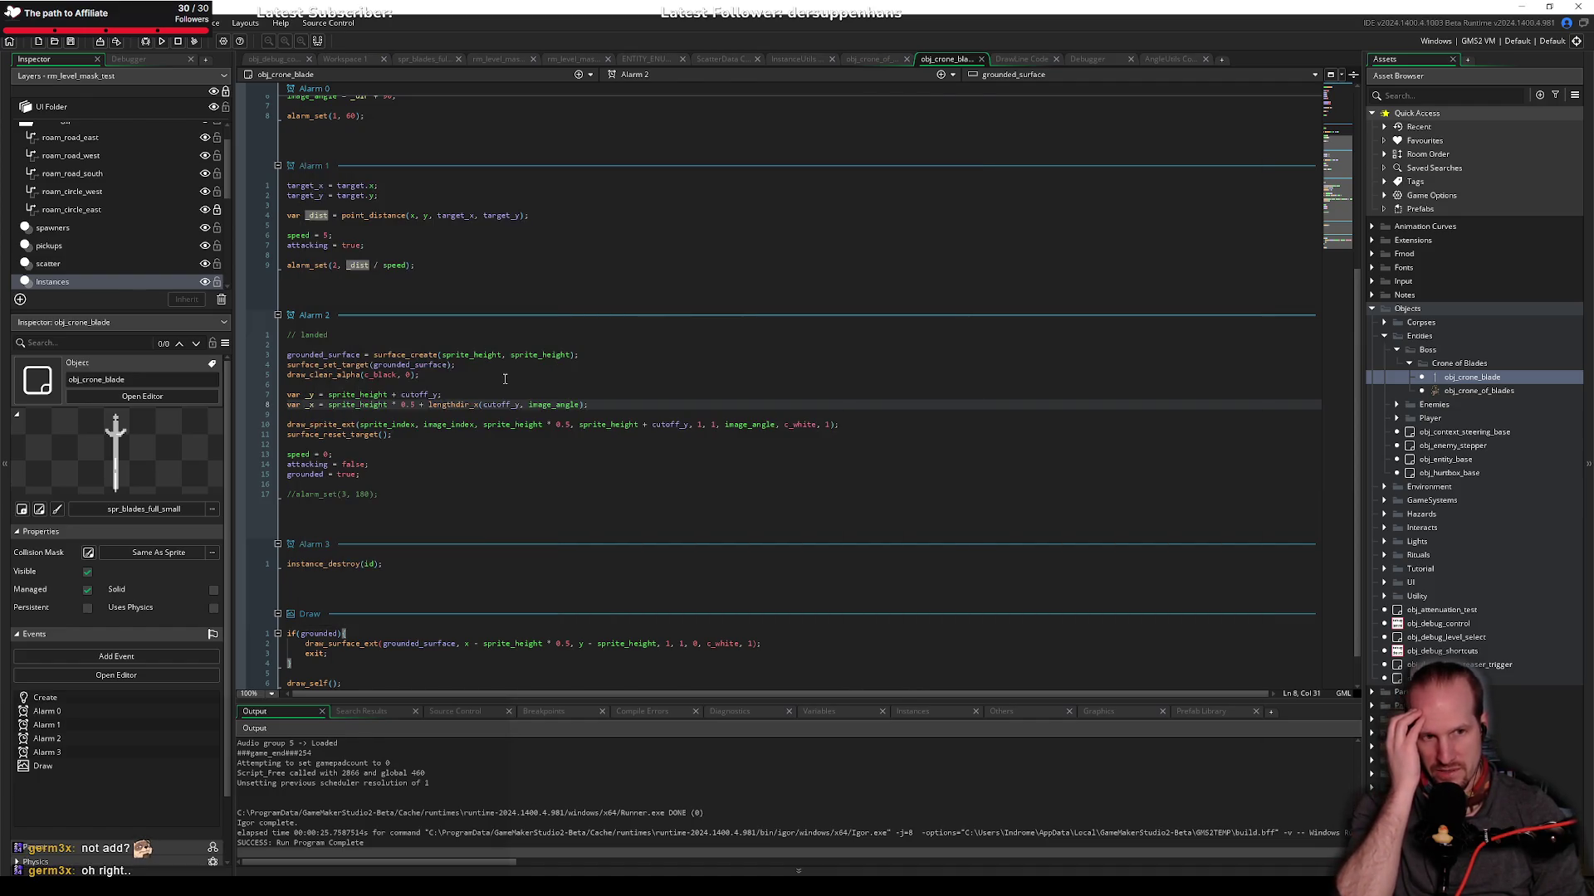
key(alt+Tab)
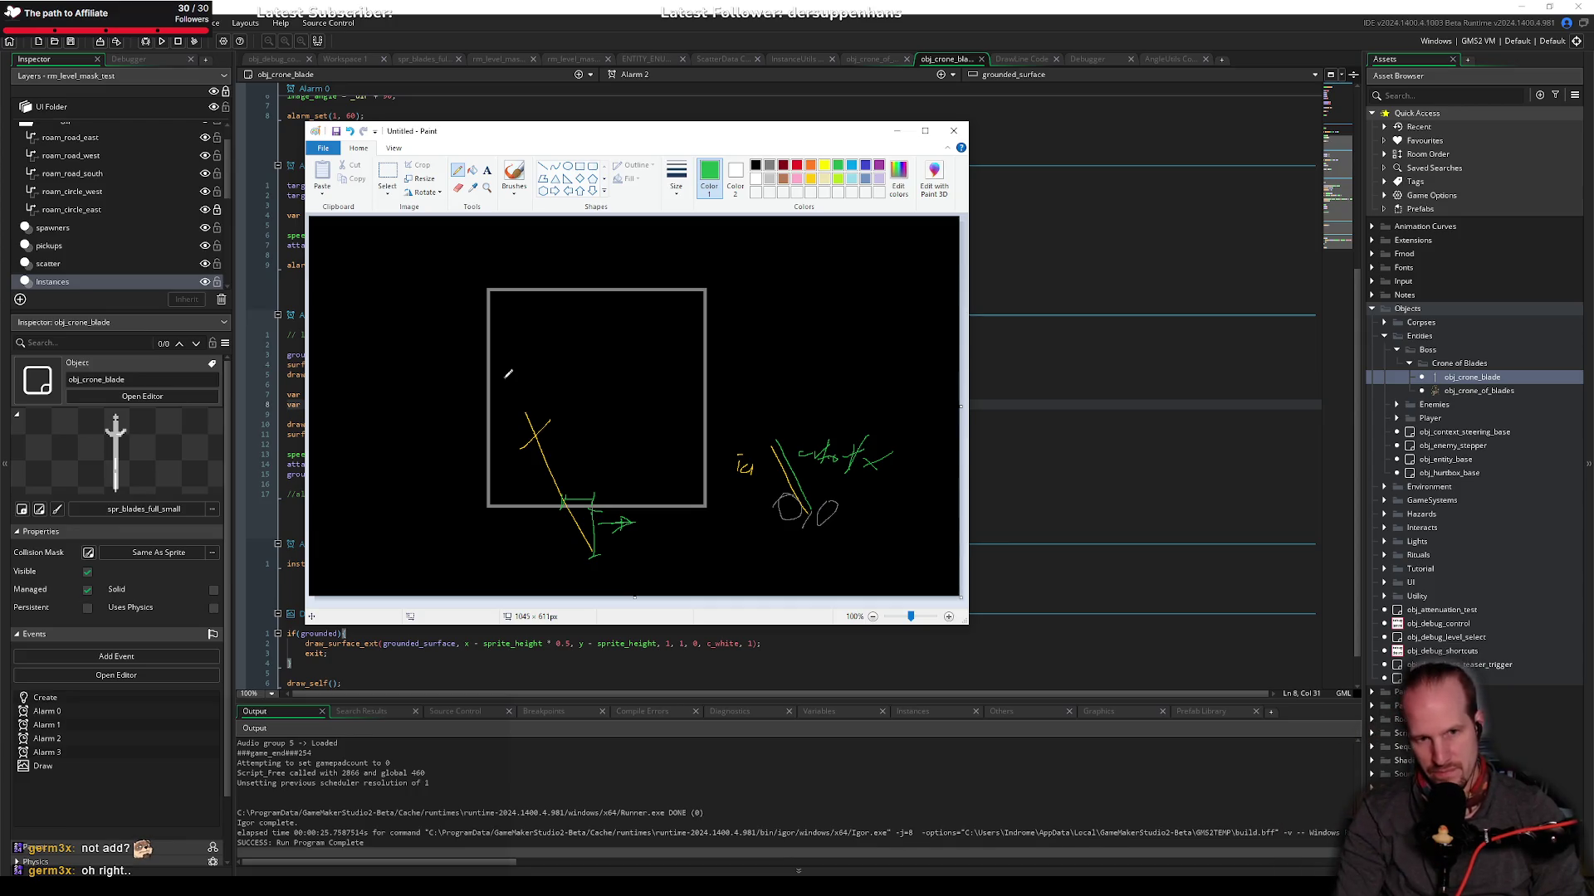
key(alt+Tab)
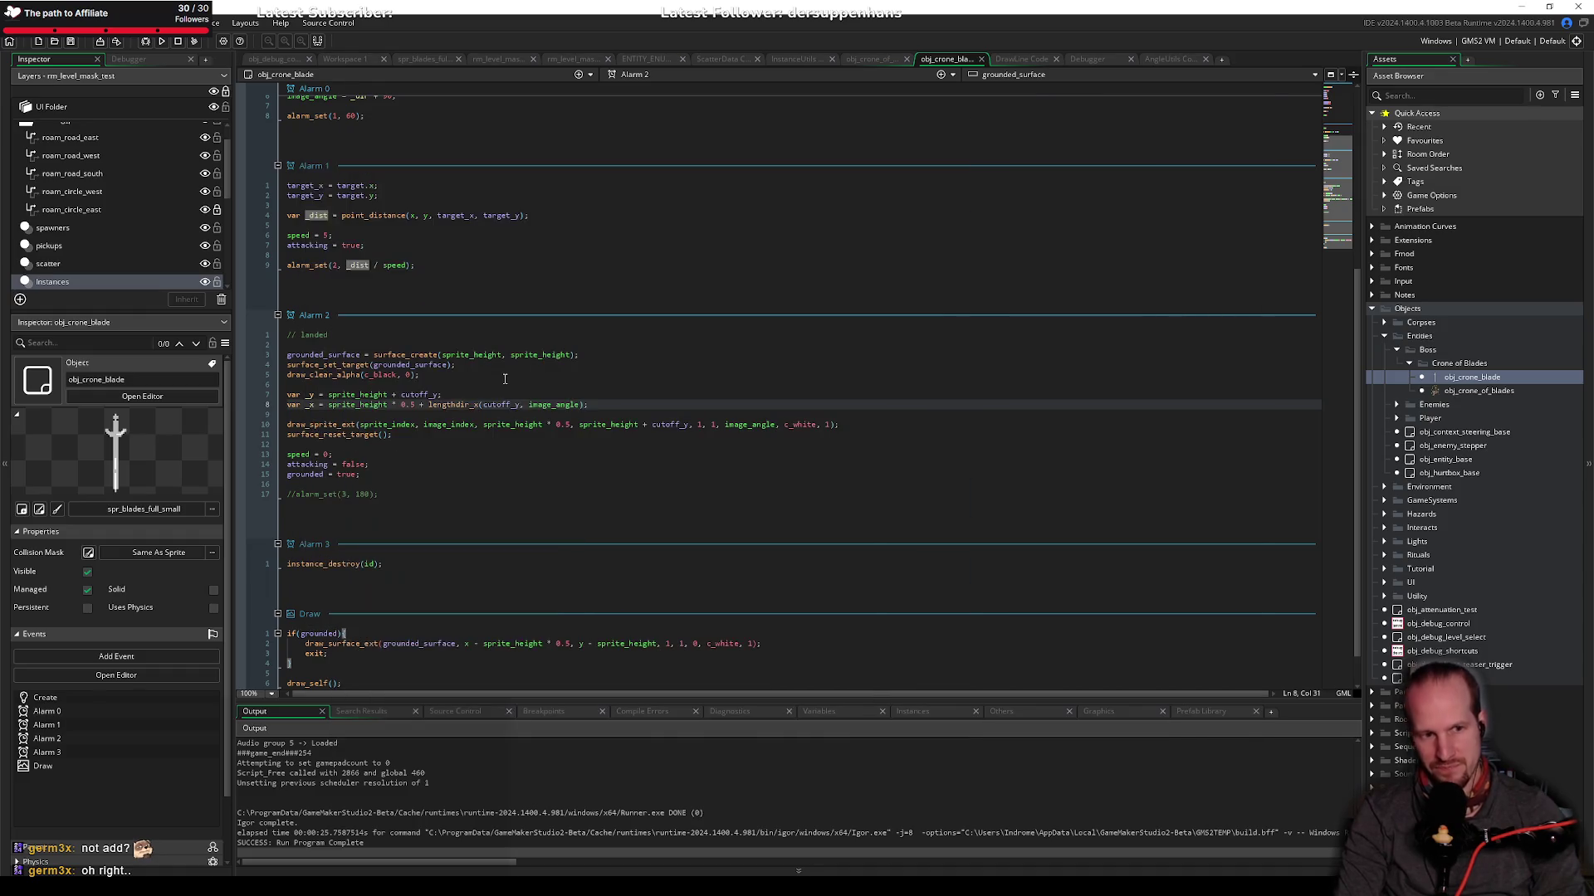
Step: Restore the minus before lengthdir_x on line 8 and save
key(BackSpace)
text(-)
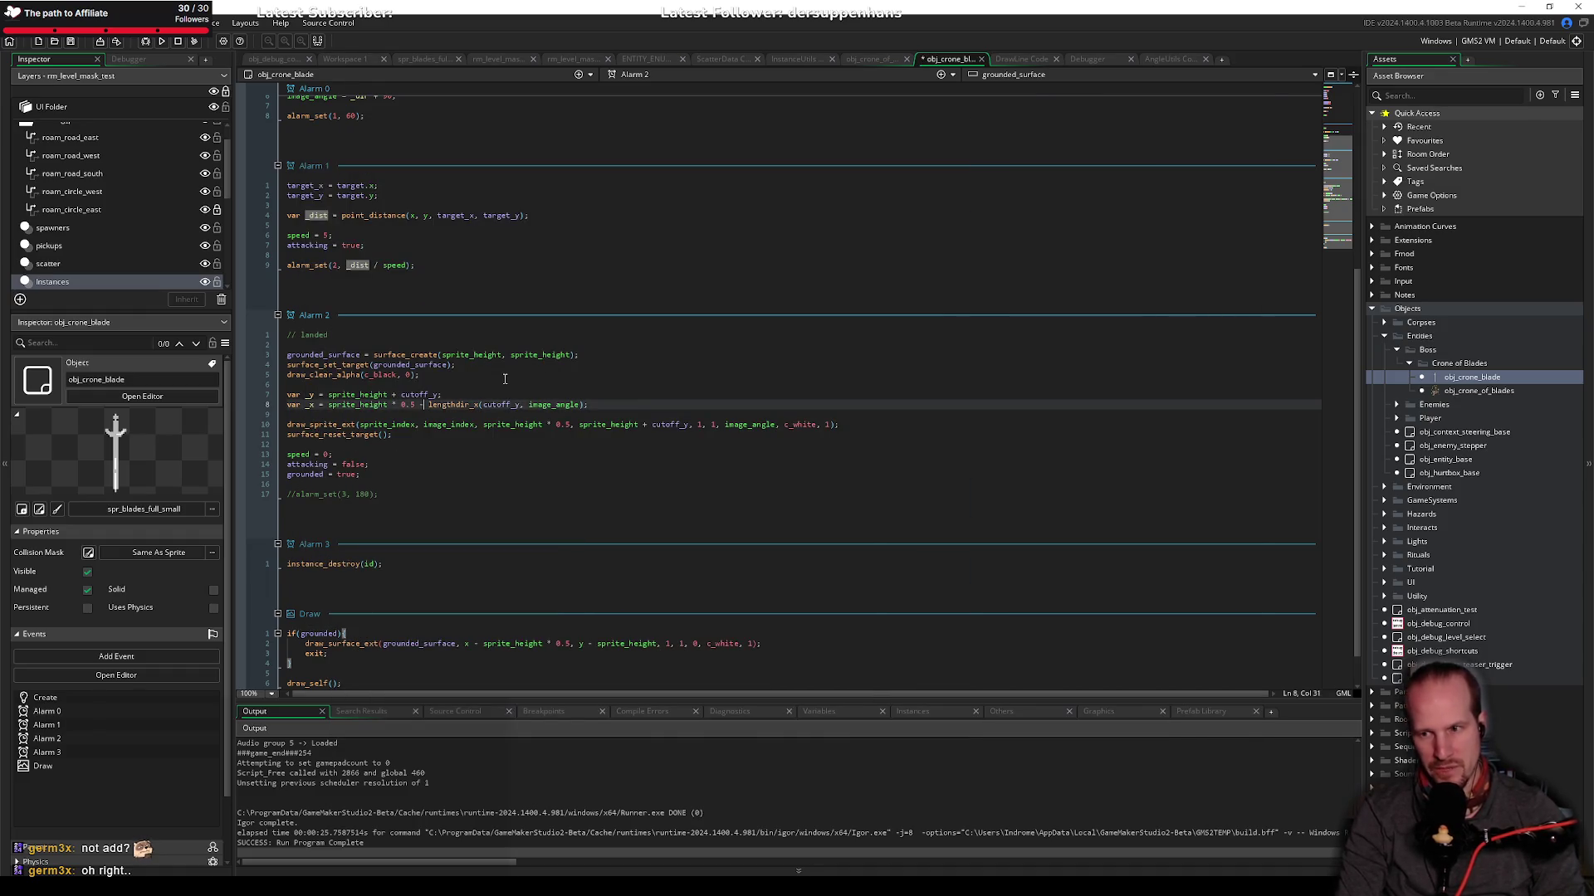
key(ctrl+s)
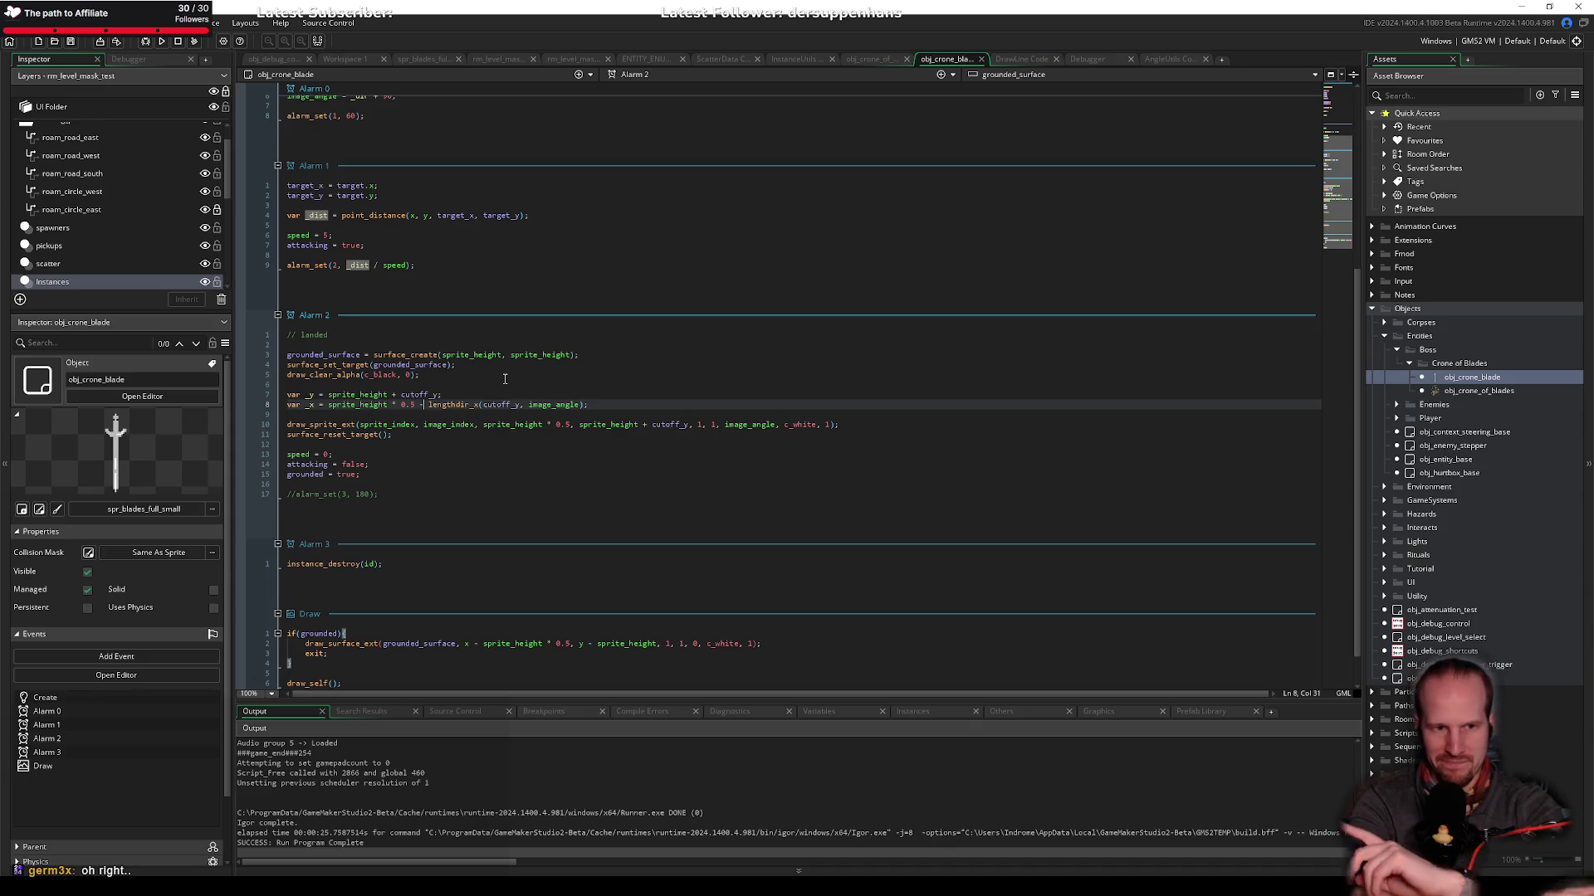
click(525, 455)
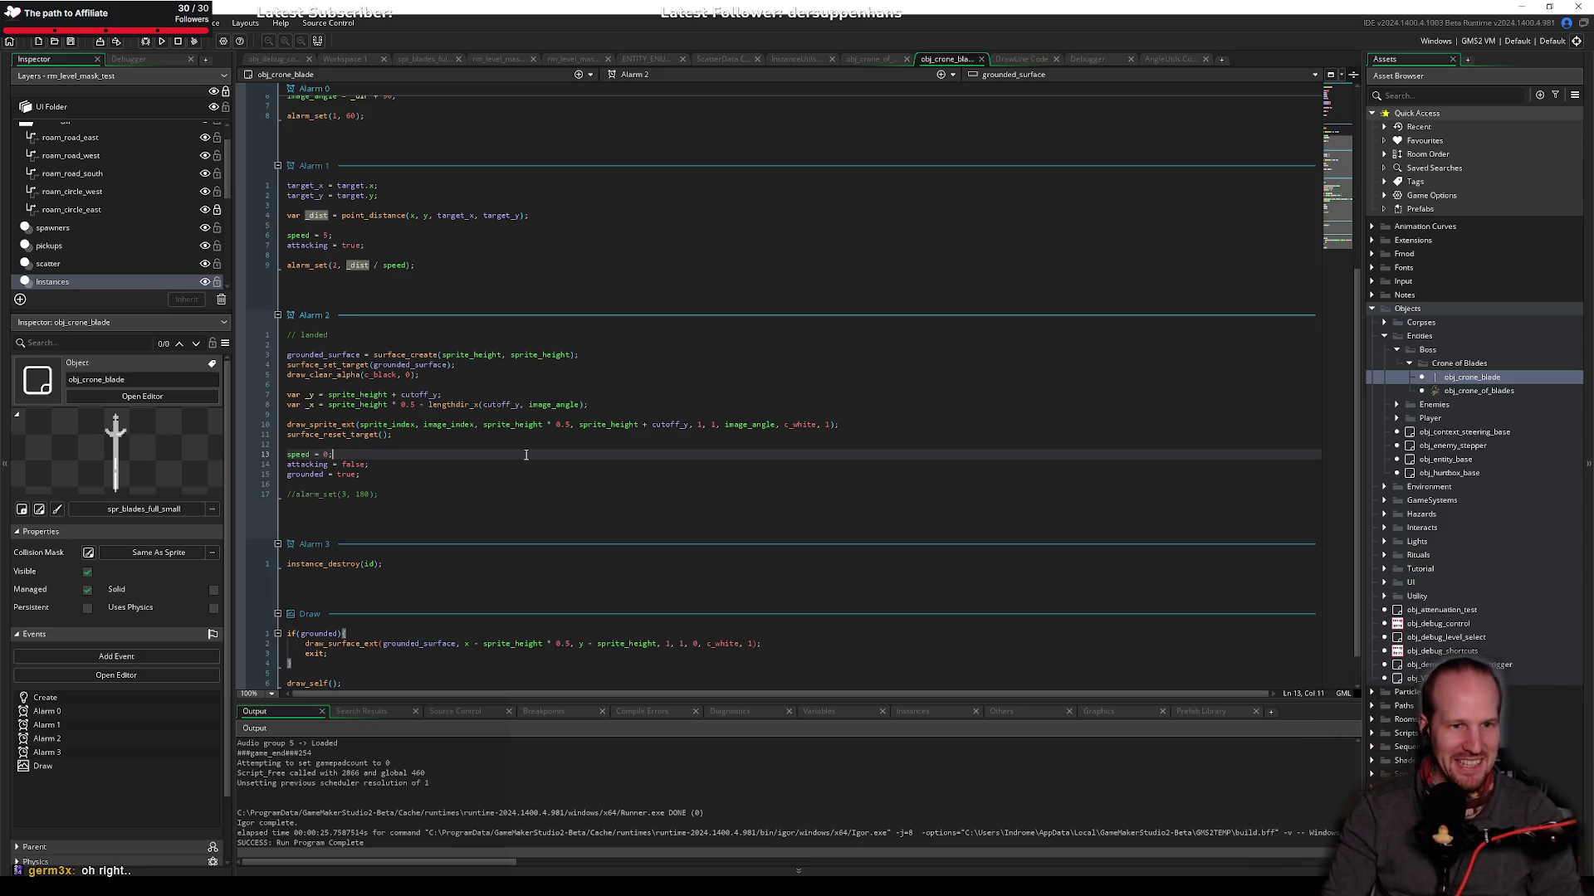
Step: Replace draw_sprite_ext's x and y arguments on line 10 with _x and _y, then save
click(569, 413)
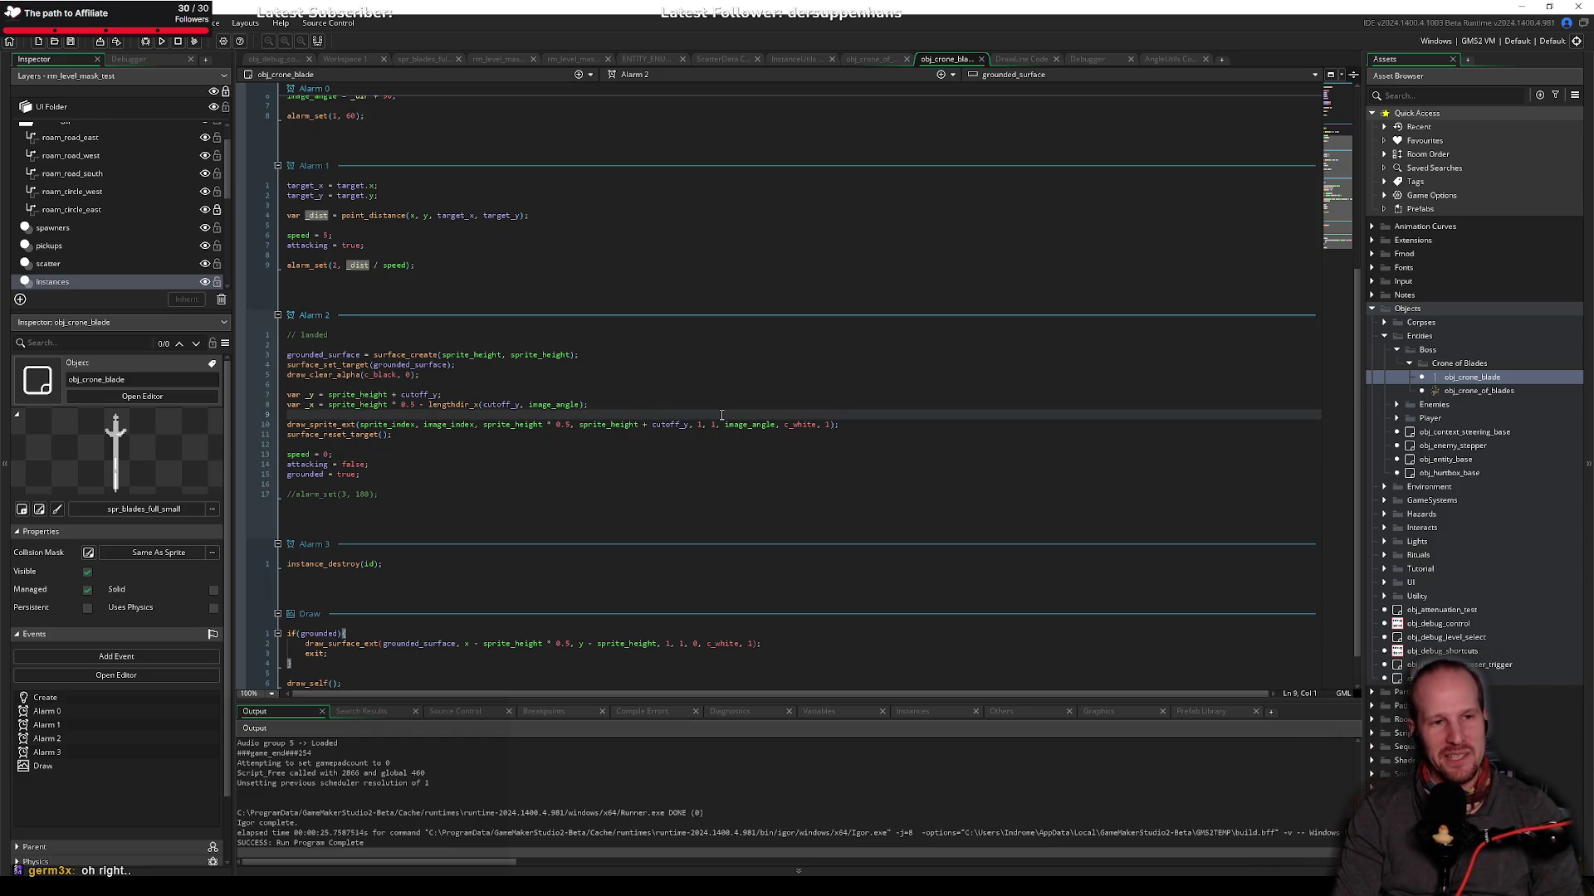
key(Down)
key(ctrl+Right)
key(ctrl+Right)
key(ctrl+Right)
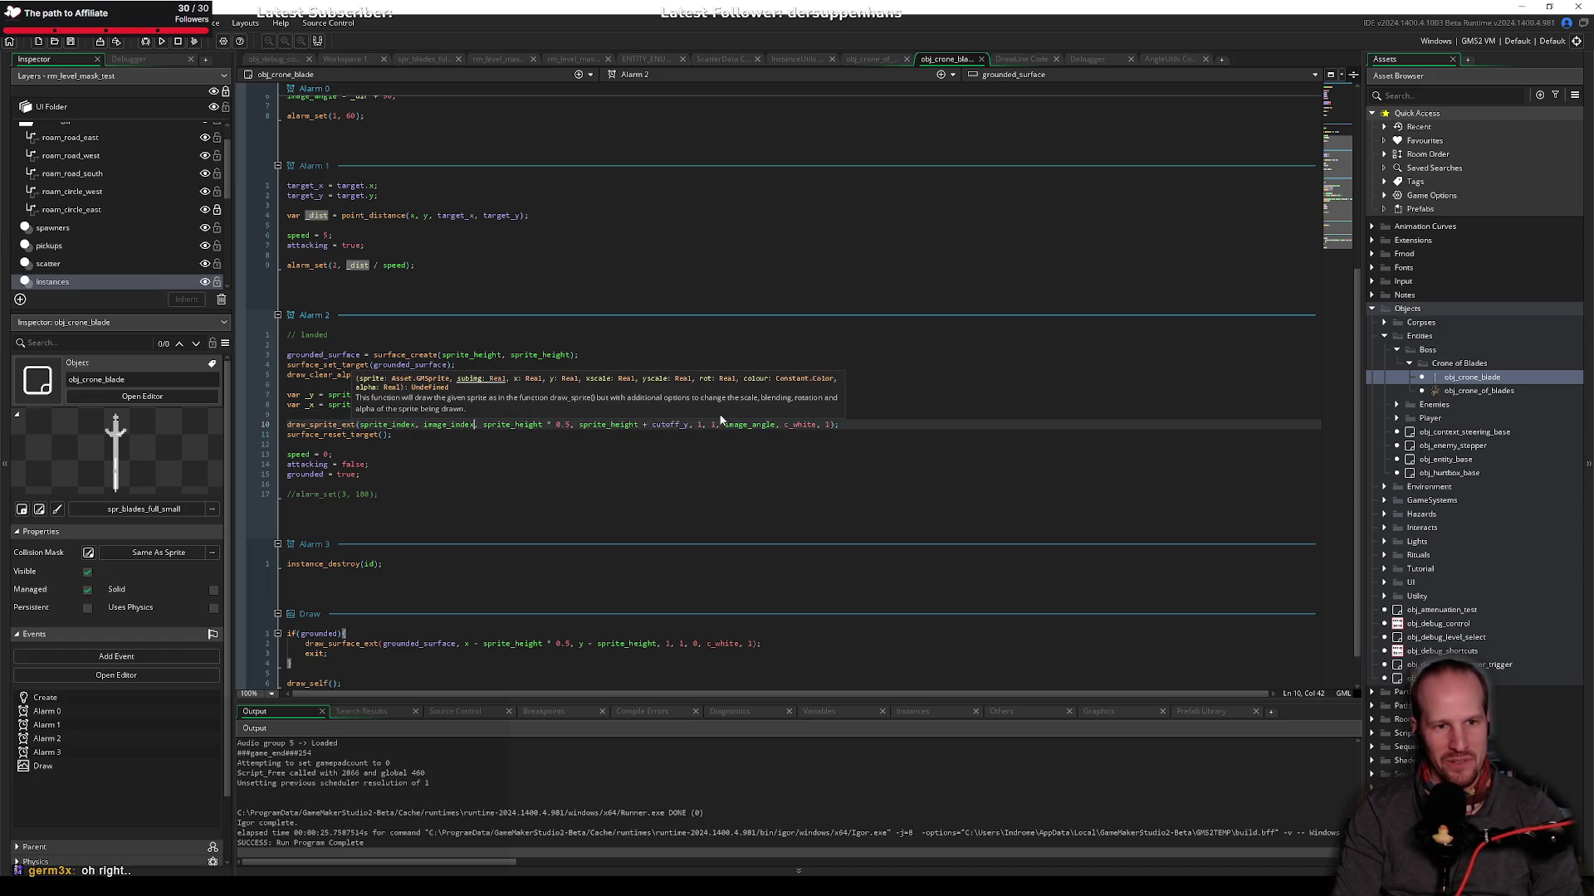
key(ctrl+Right)
key(ctrl+shift+Right)
key(ctrl+shift+Right)
key(ctrl+shift+Right)
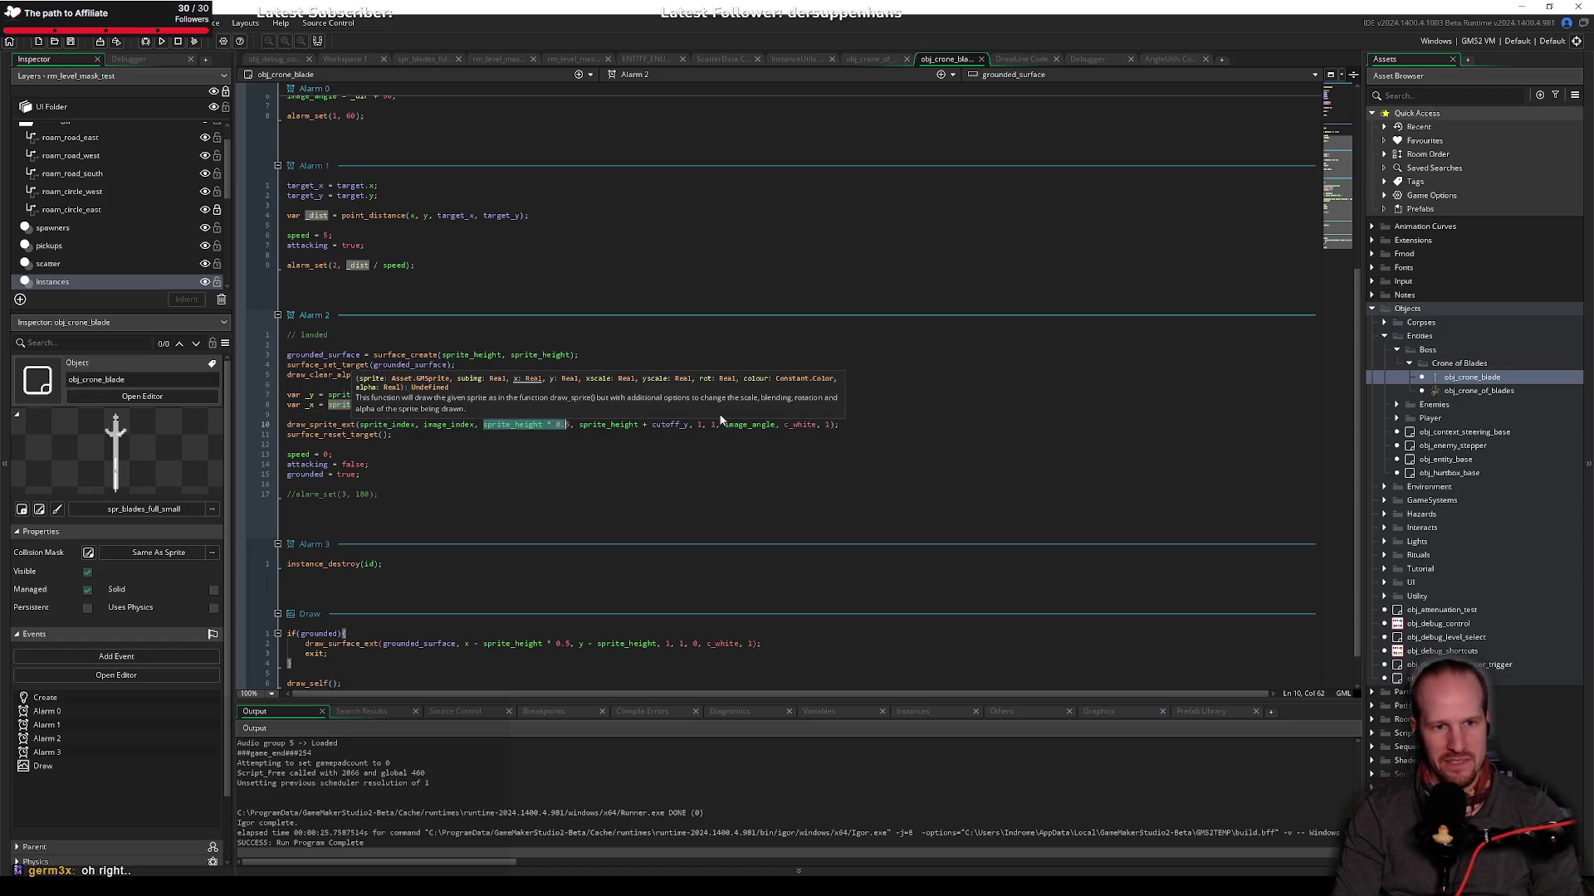
text(_x)
key(ctrl+Right)
key(ctrl+shift+Right)
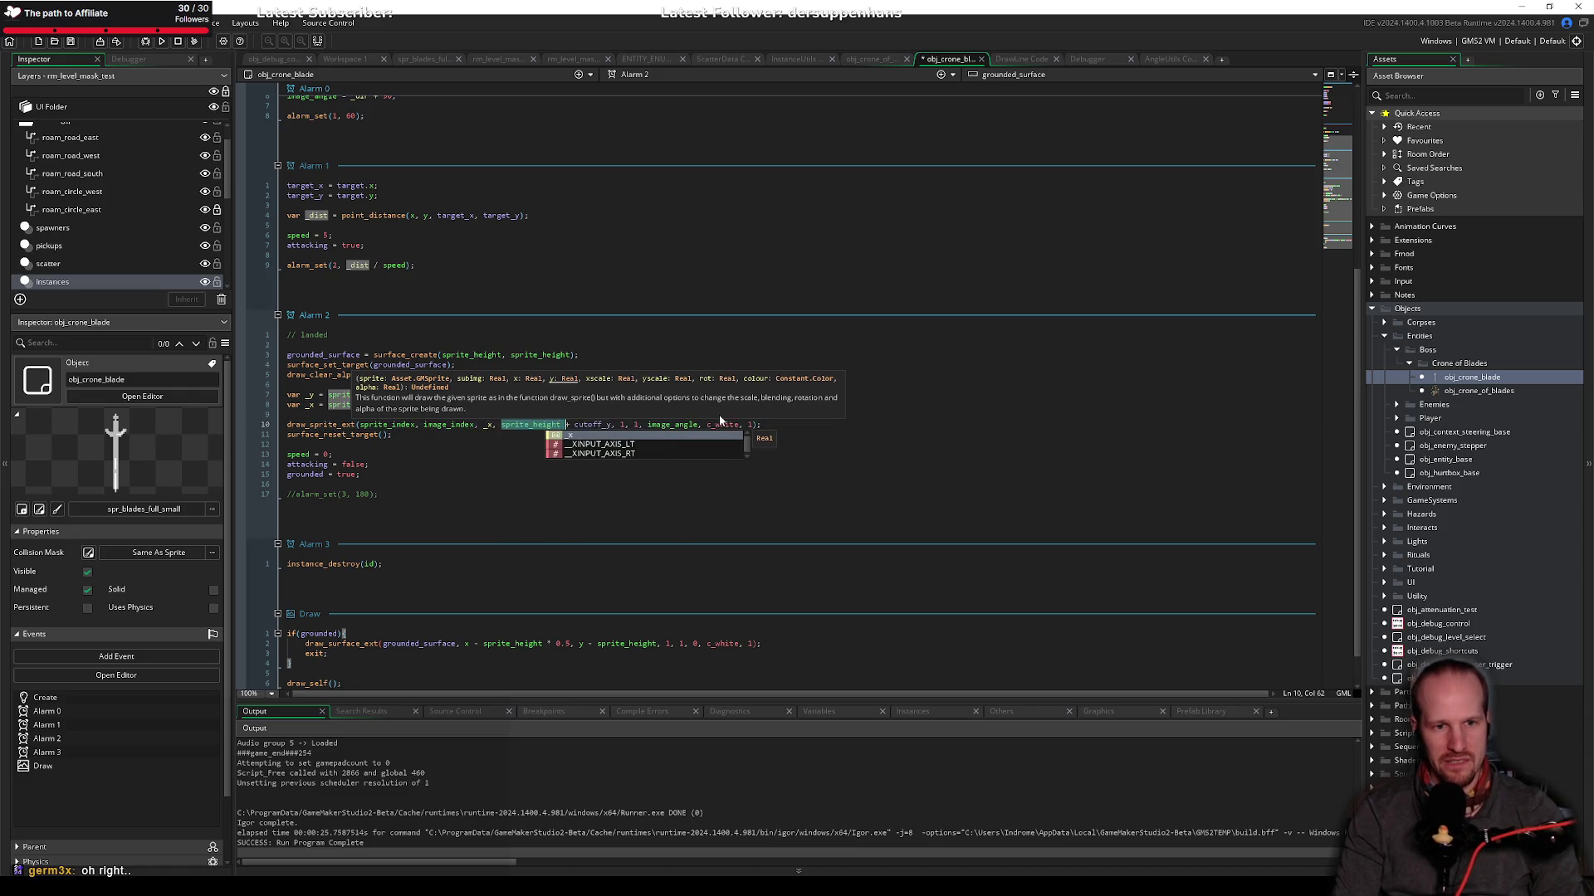
text(_)
key(ctrl+shift+Right)
key(ctrl+shift+Right)
key(Delete)
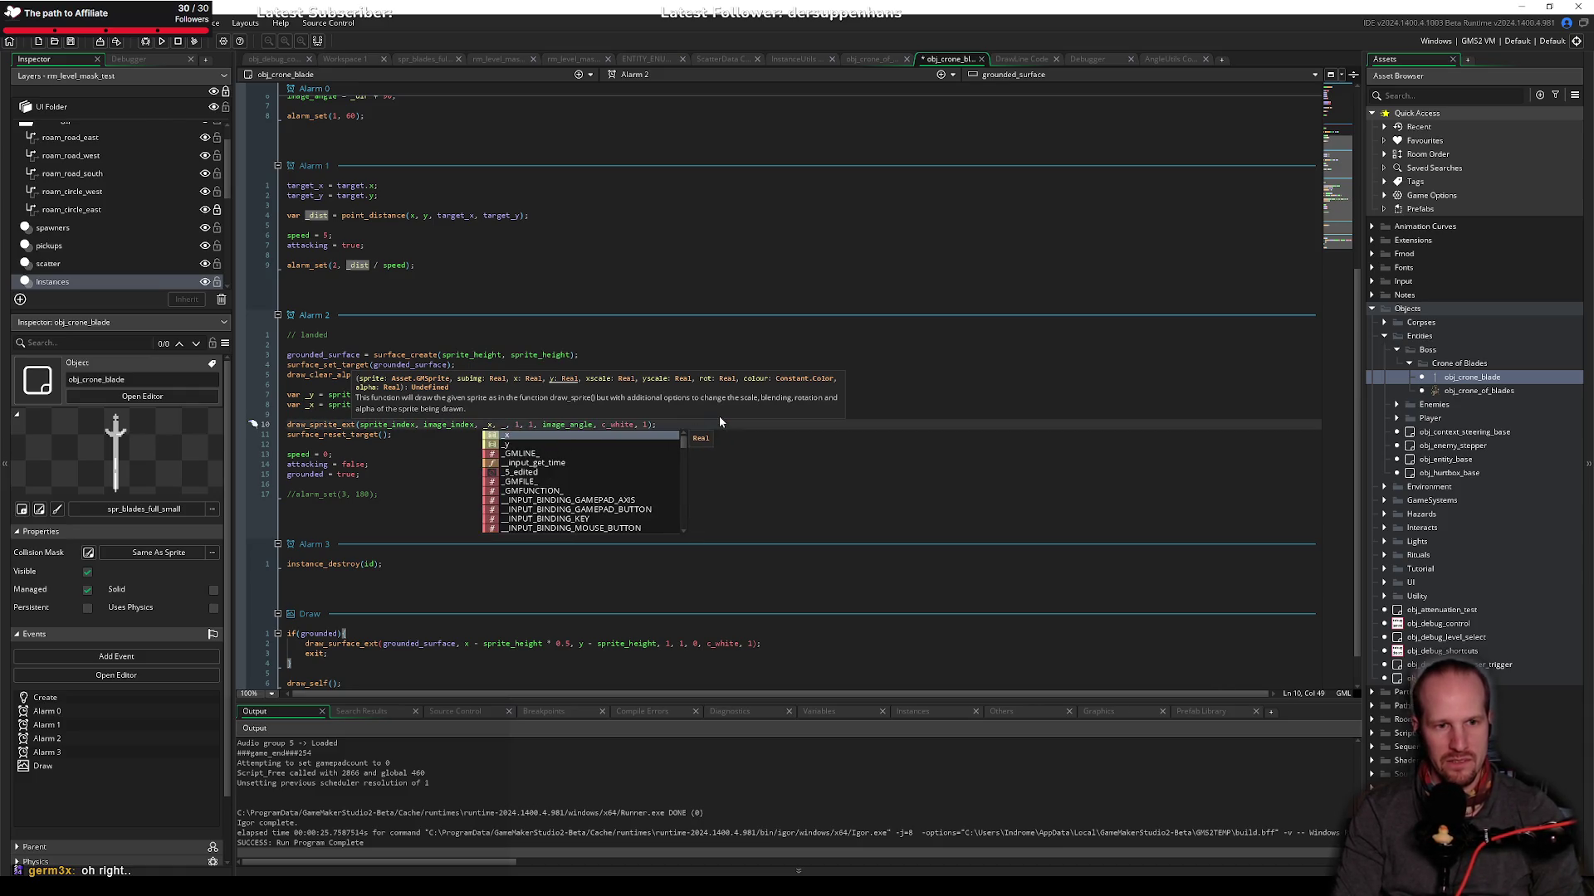
text(y)
key(ctrl+s)
key(End)
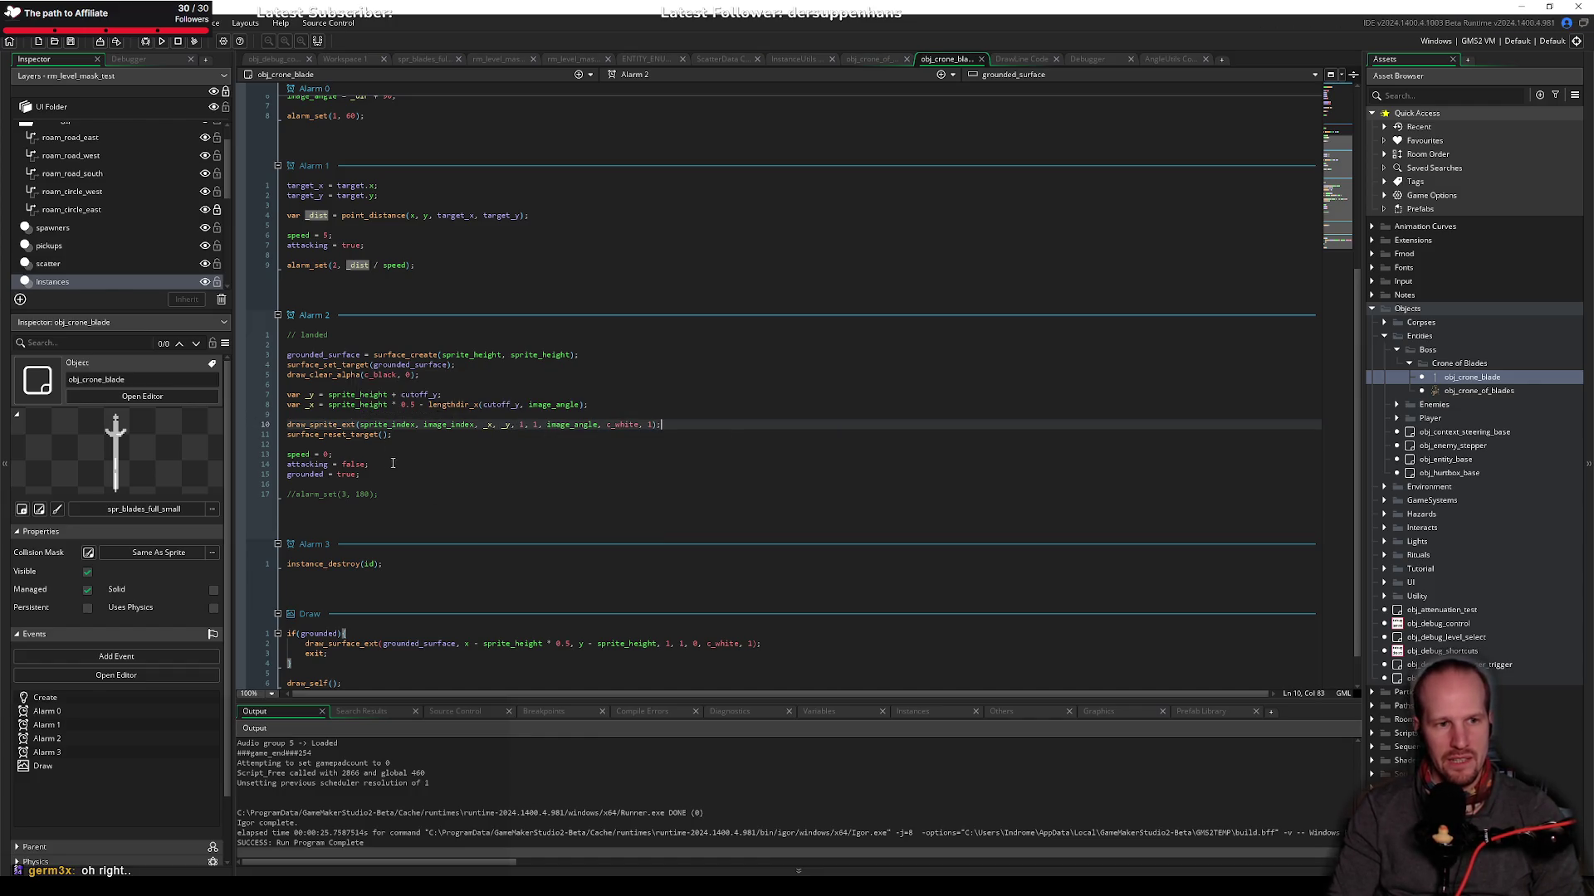
Step: Debug-run the game, throw a blade, then close the game window
key(Down)
key(Down)
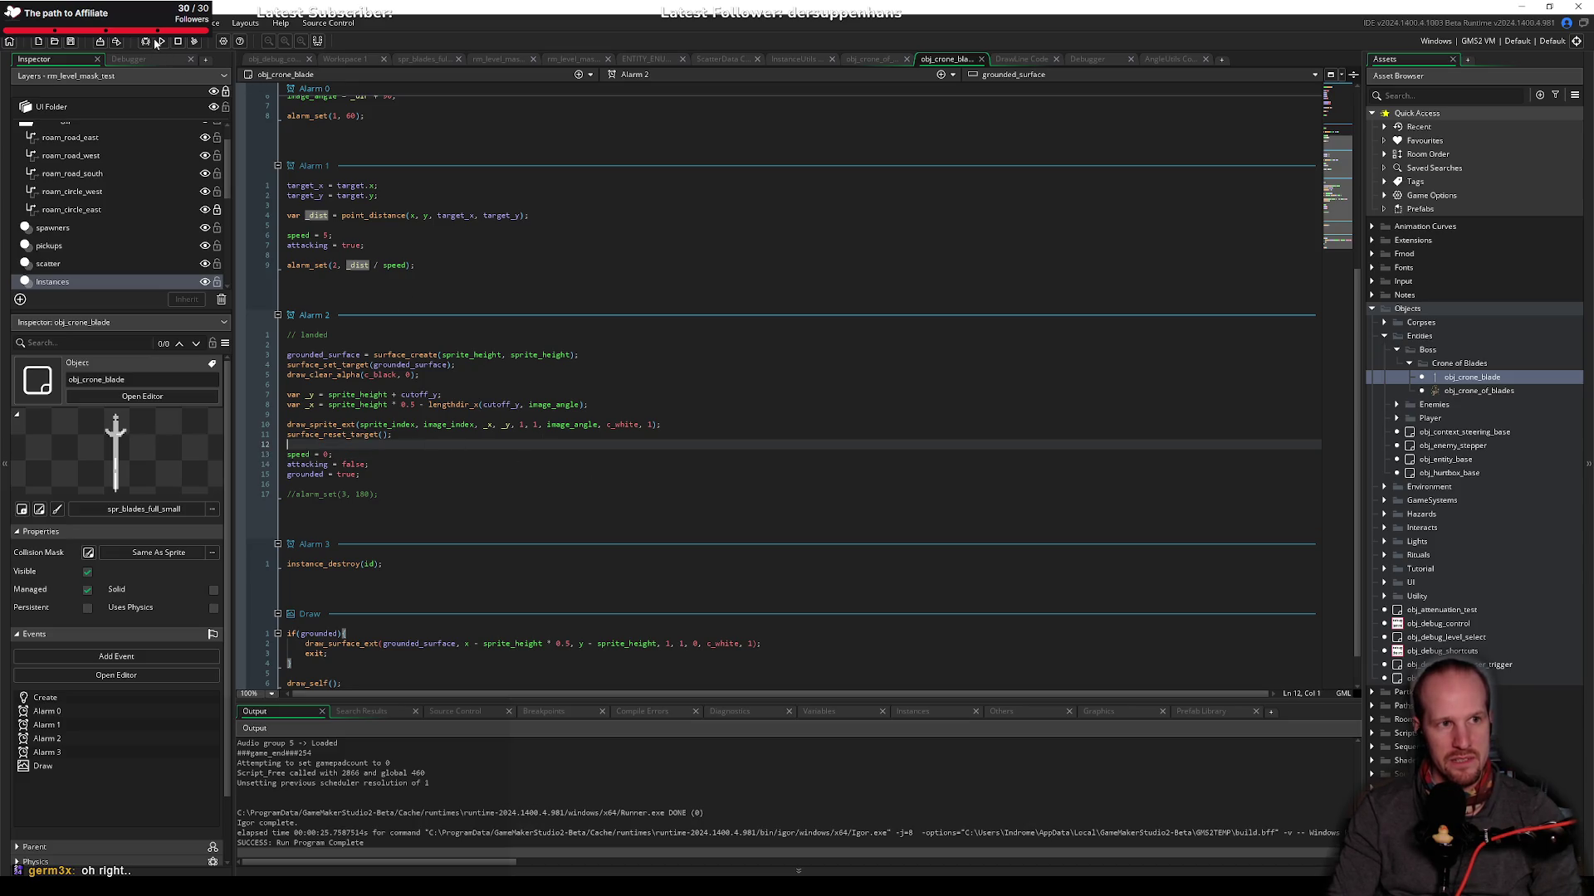
click(152, 39)
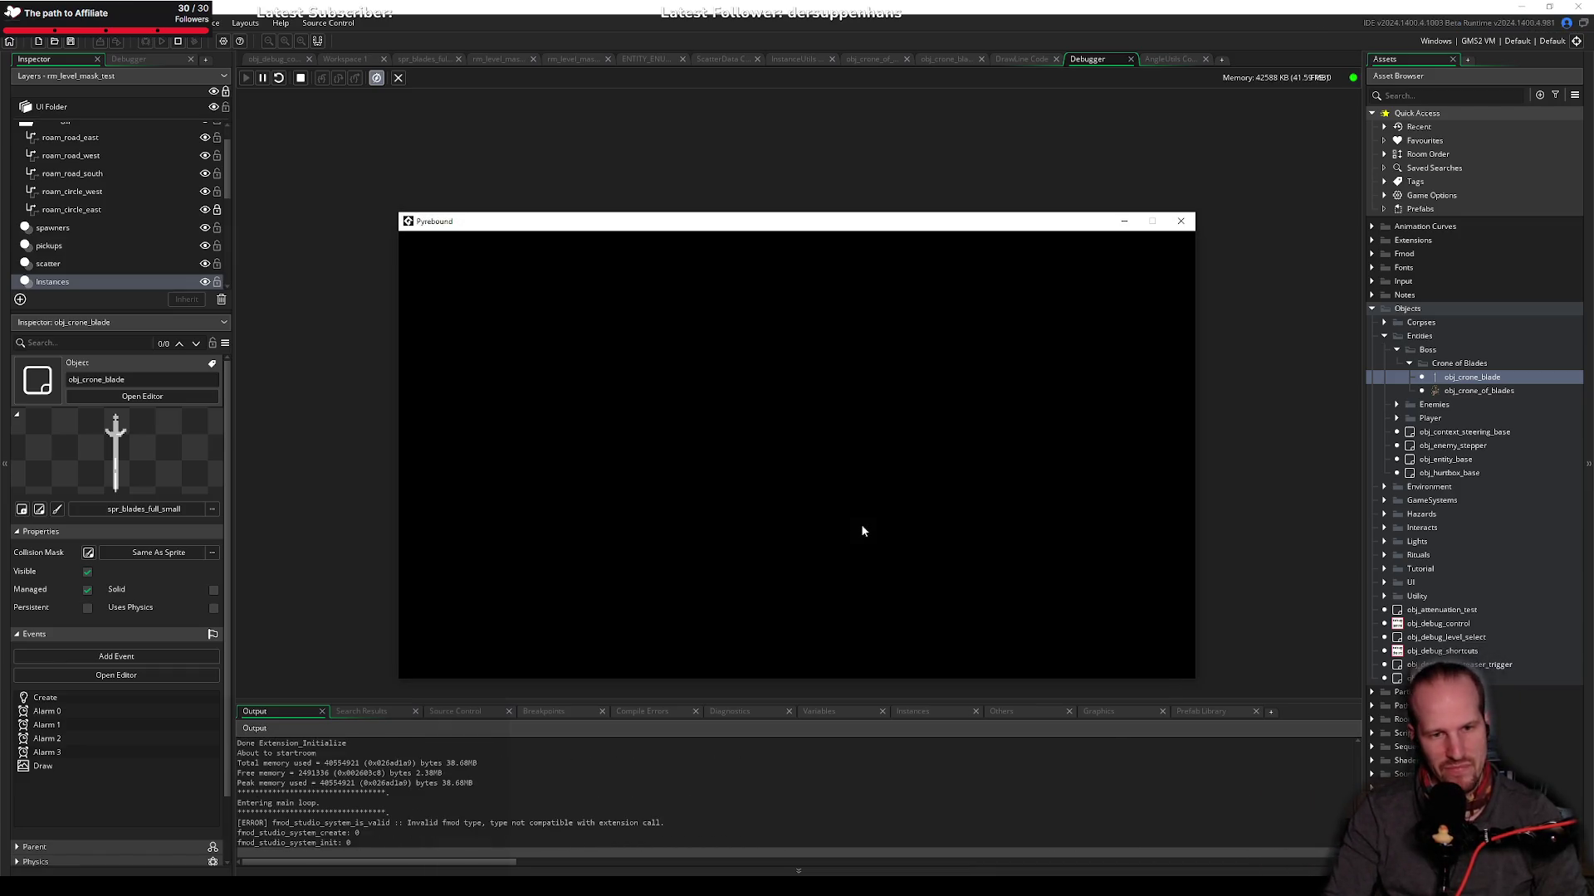
key(Return)
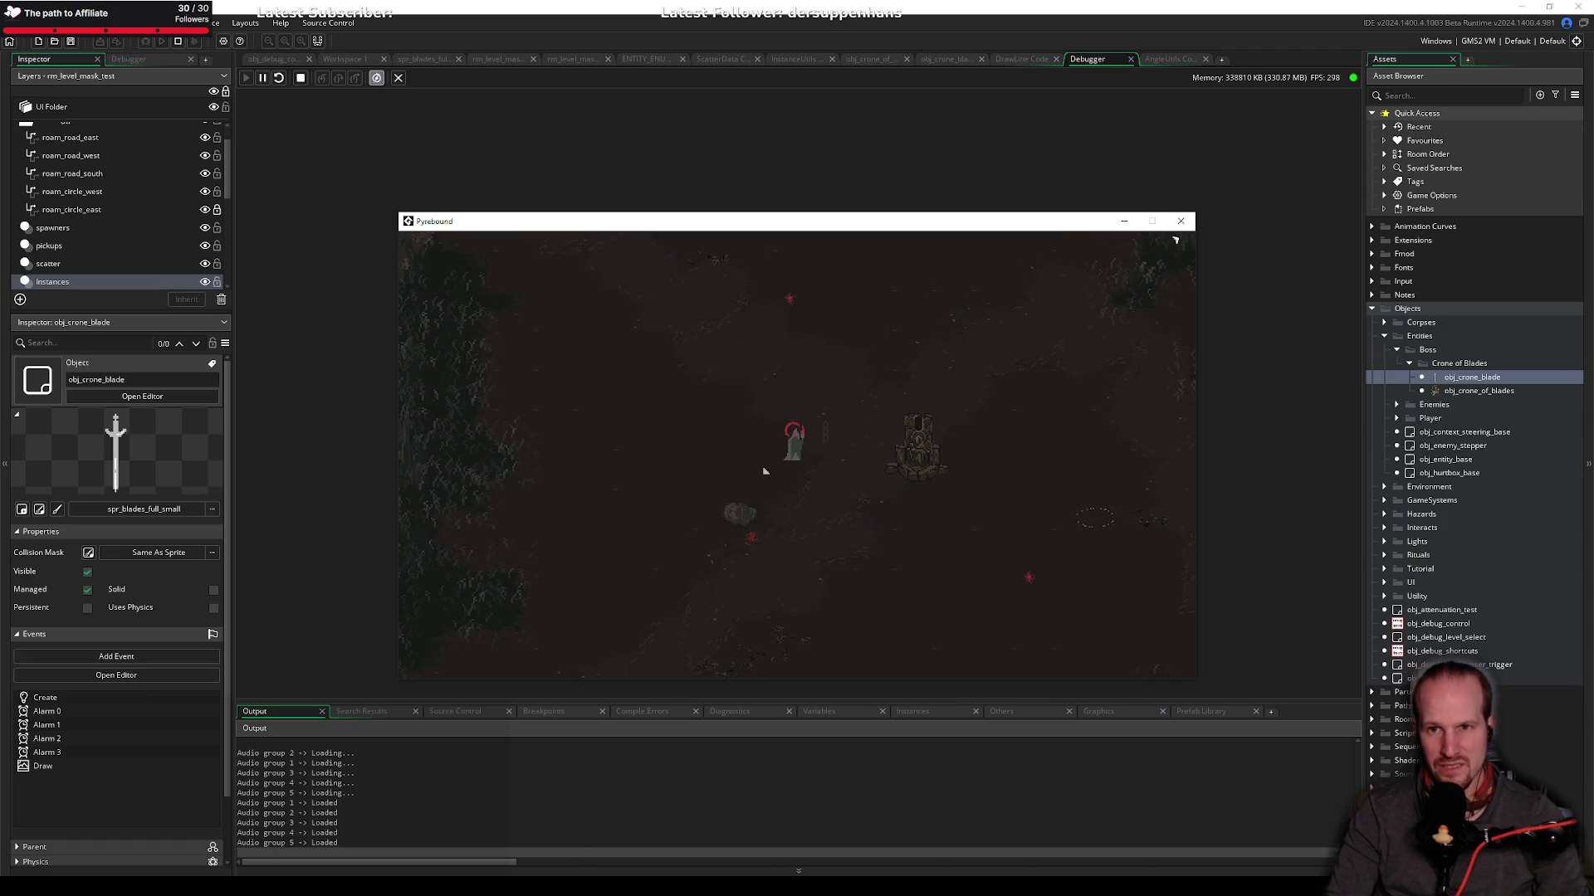
key(Escape)
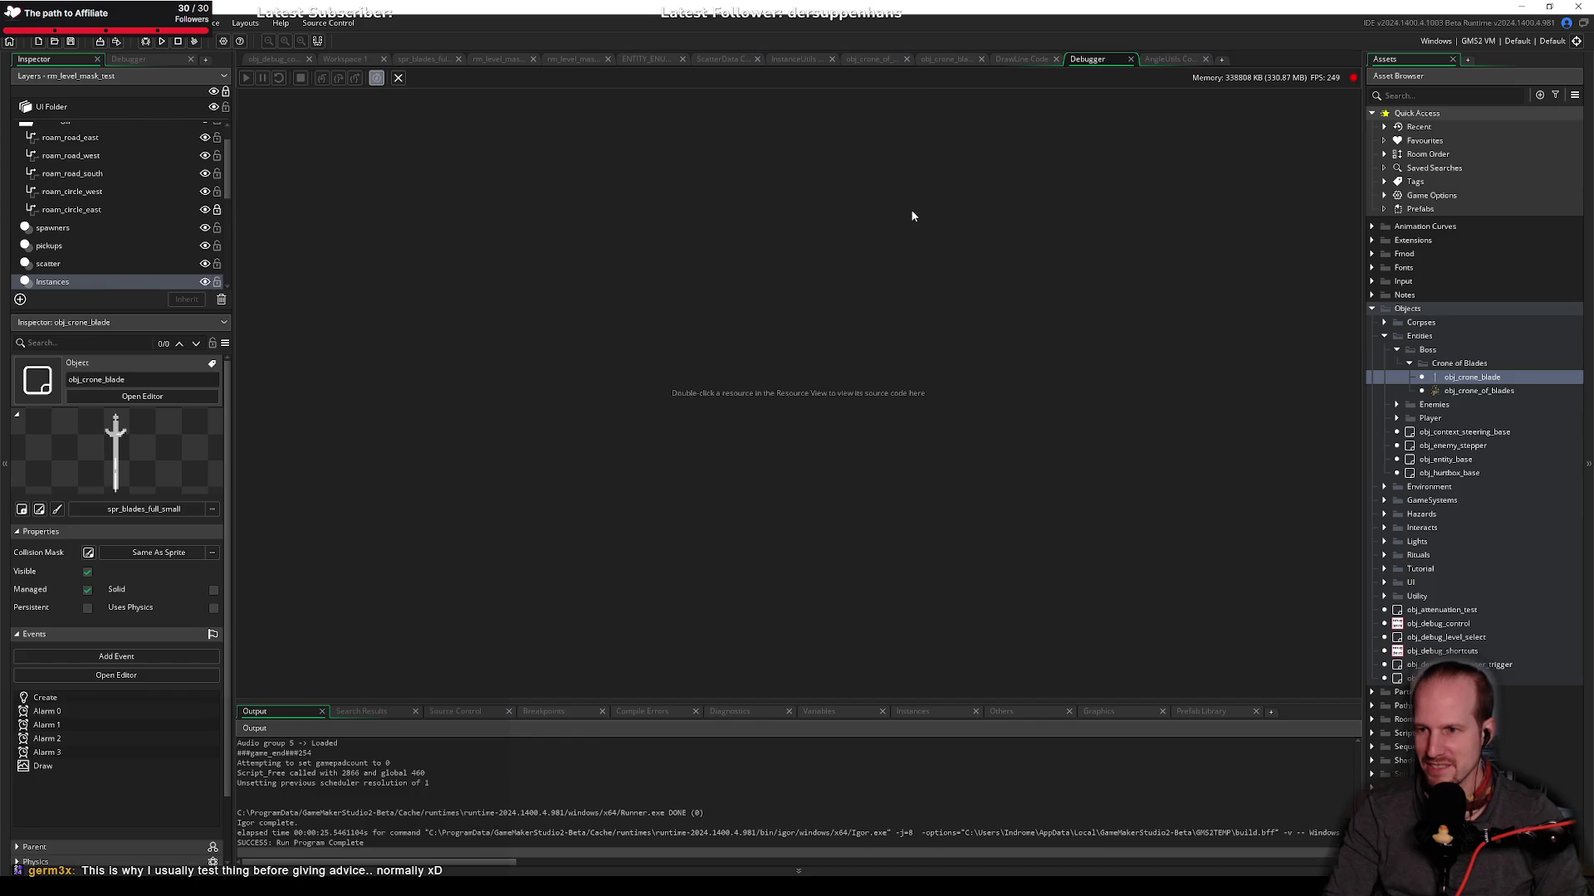
Step: Review the lengthdir_x offset on line 8 and the _x argument in the draw call
click(965, 63)
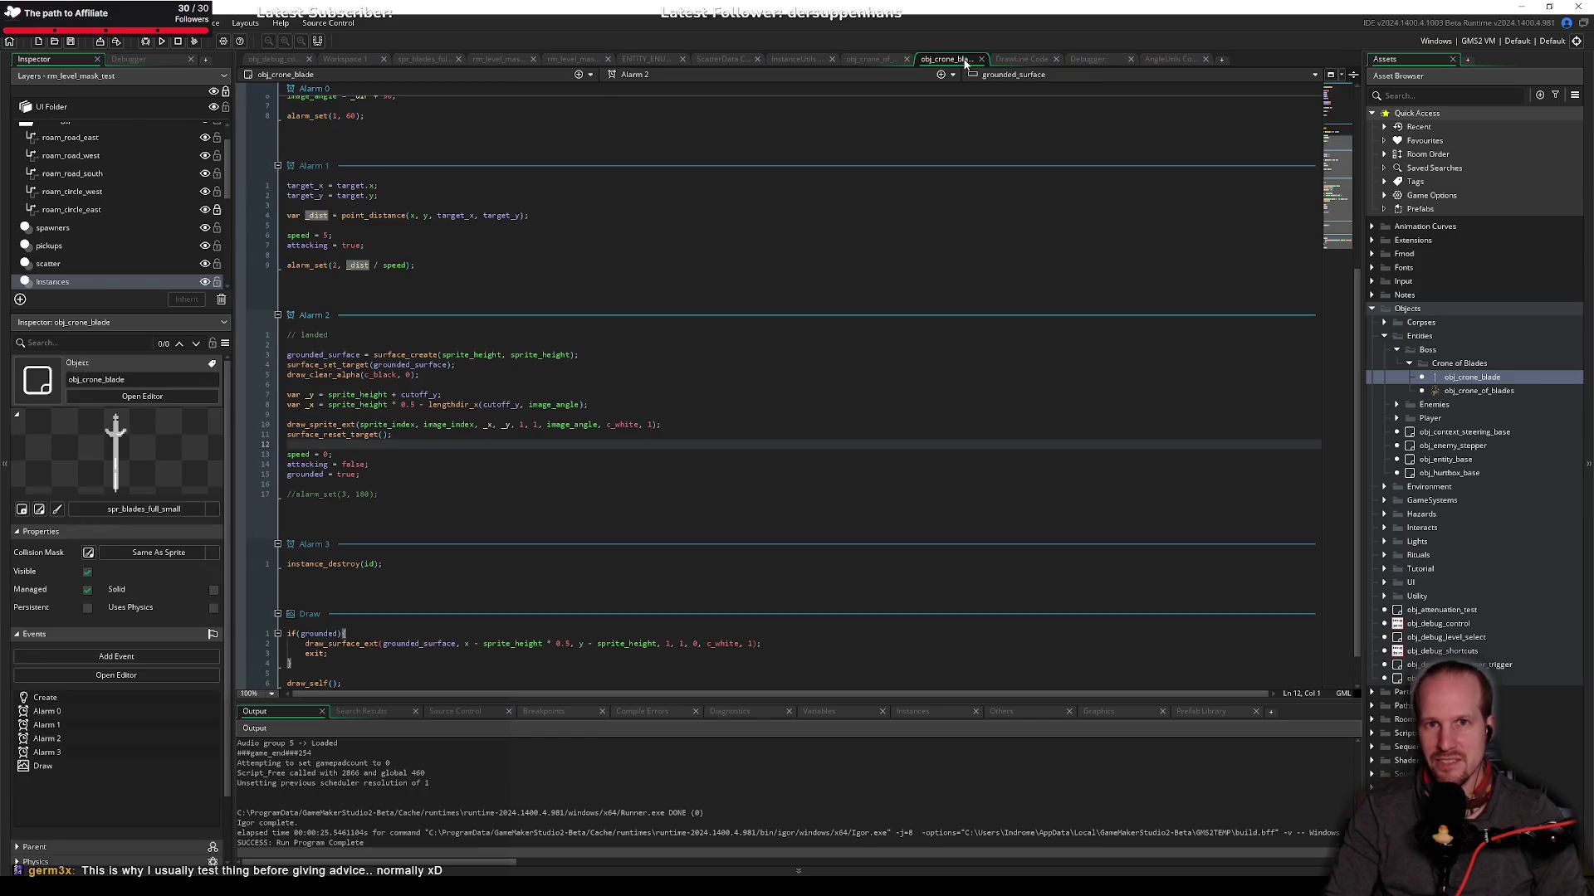
click(396, 453)
click(445, 405)
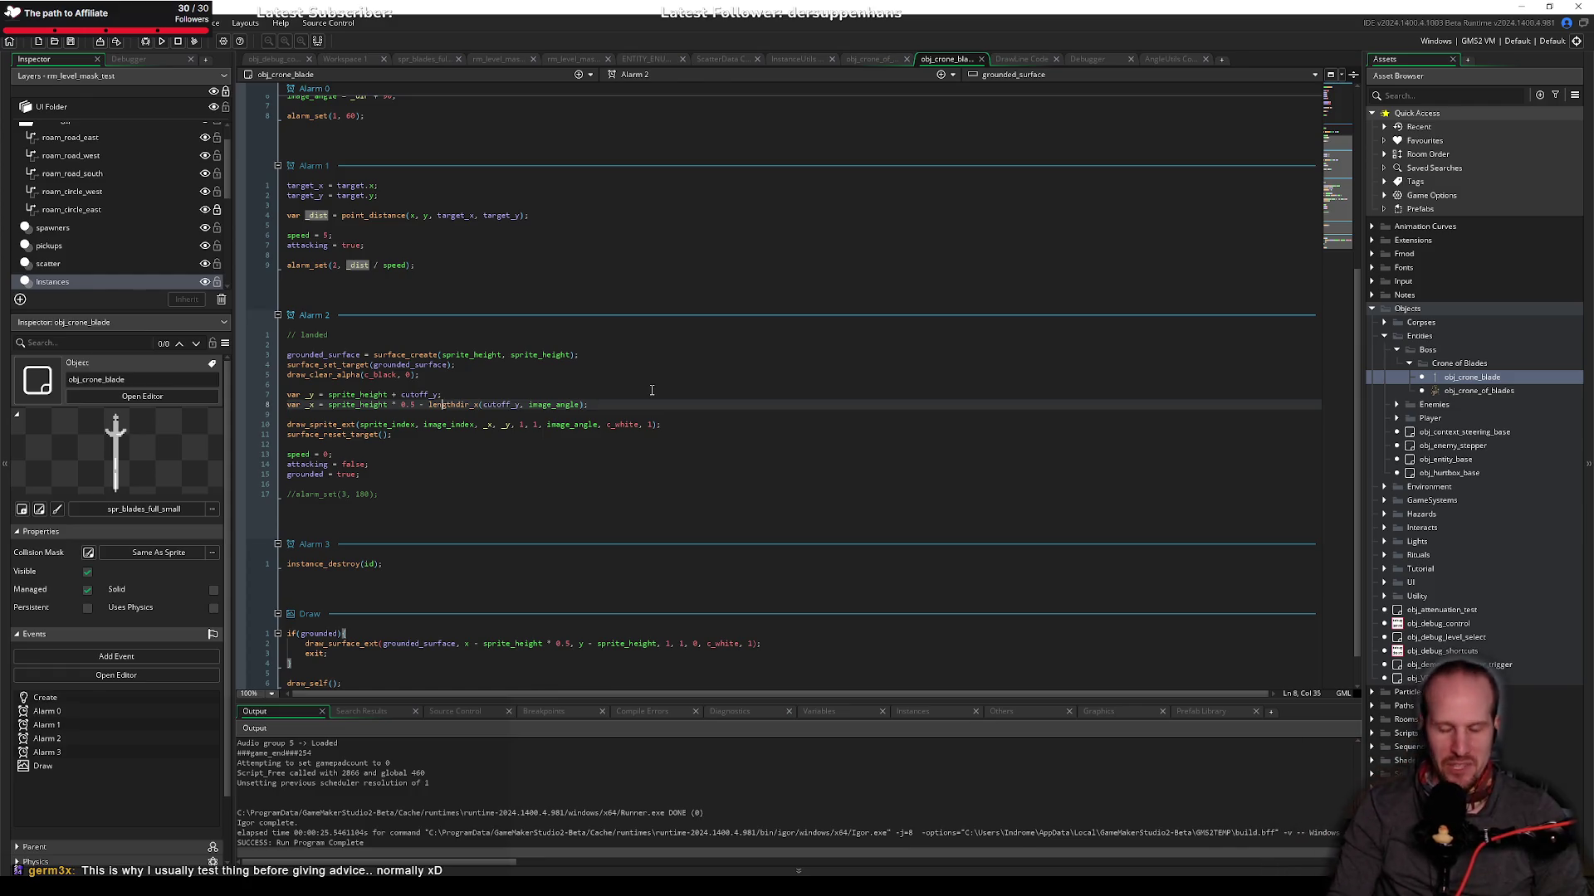
click(521, 405)
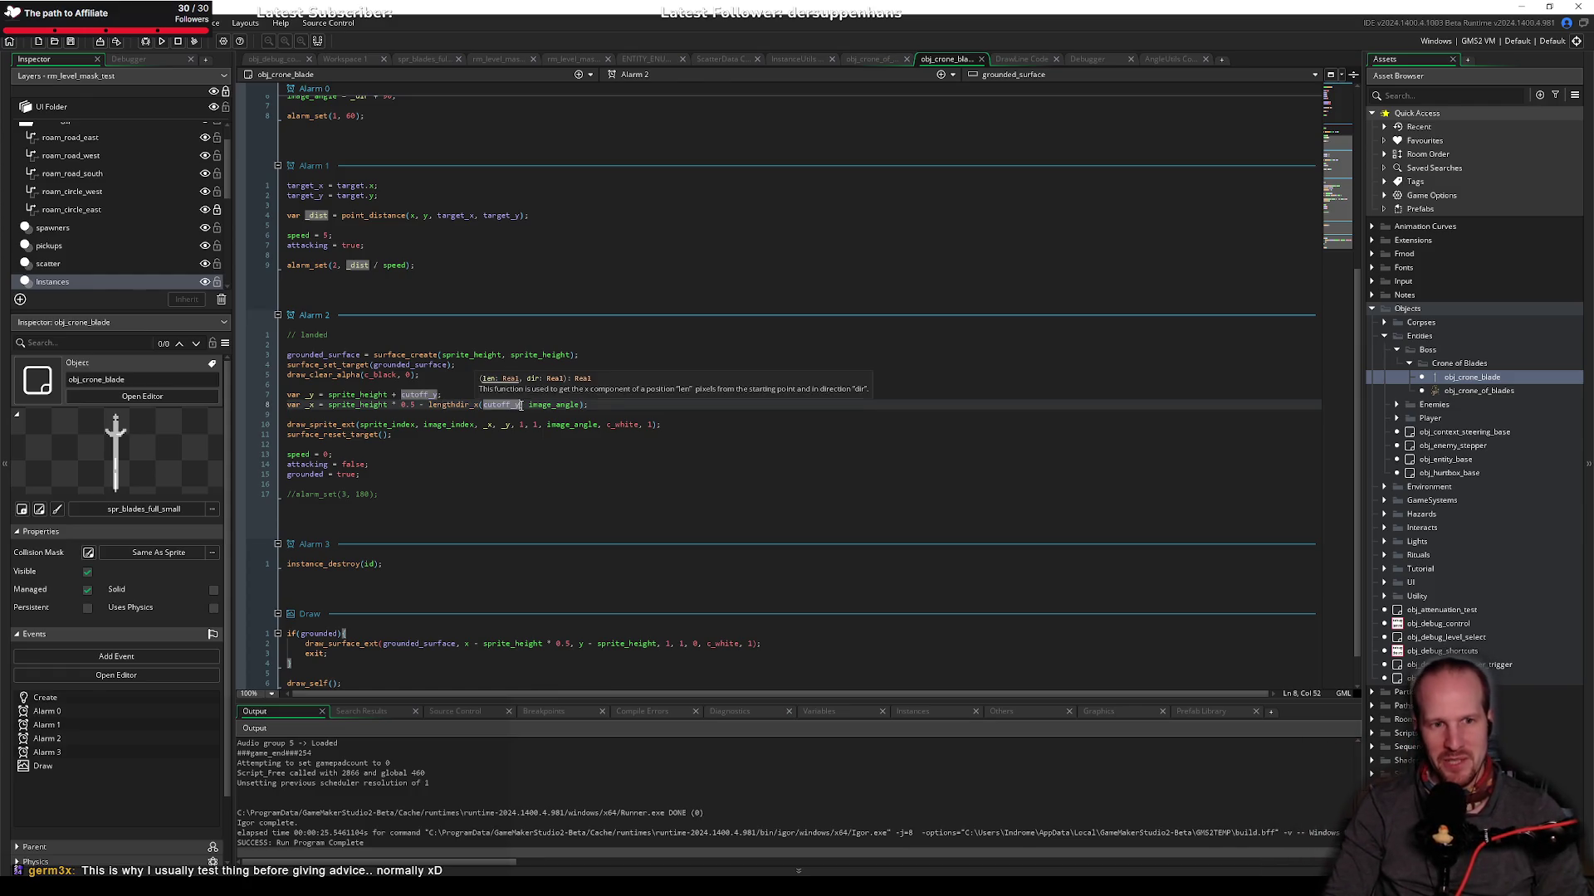
click(619, 405)
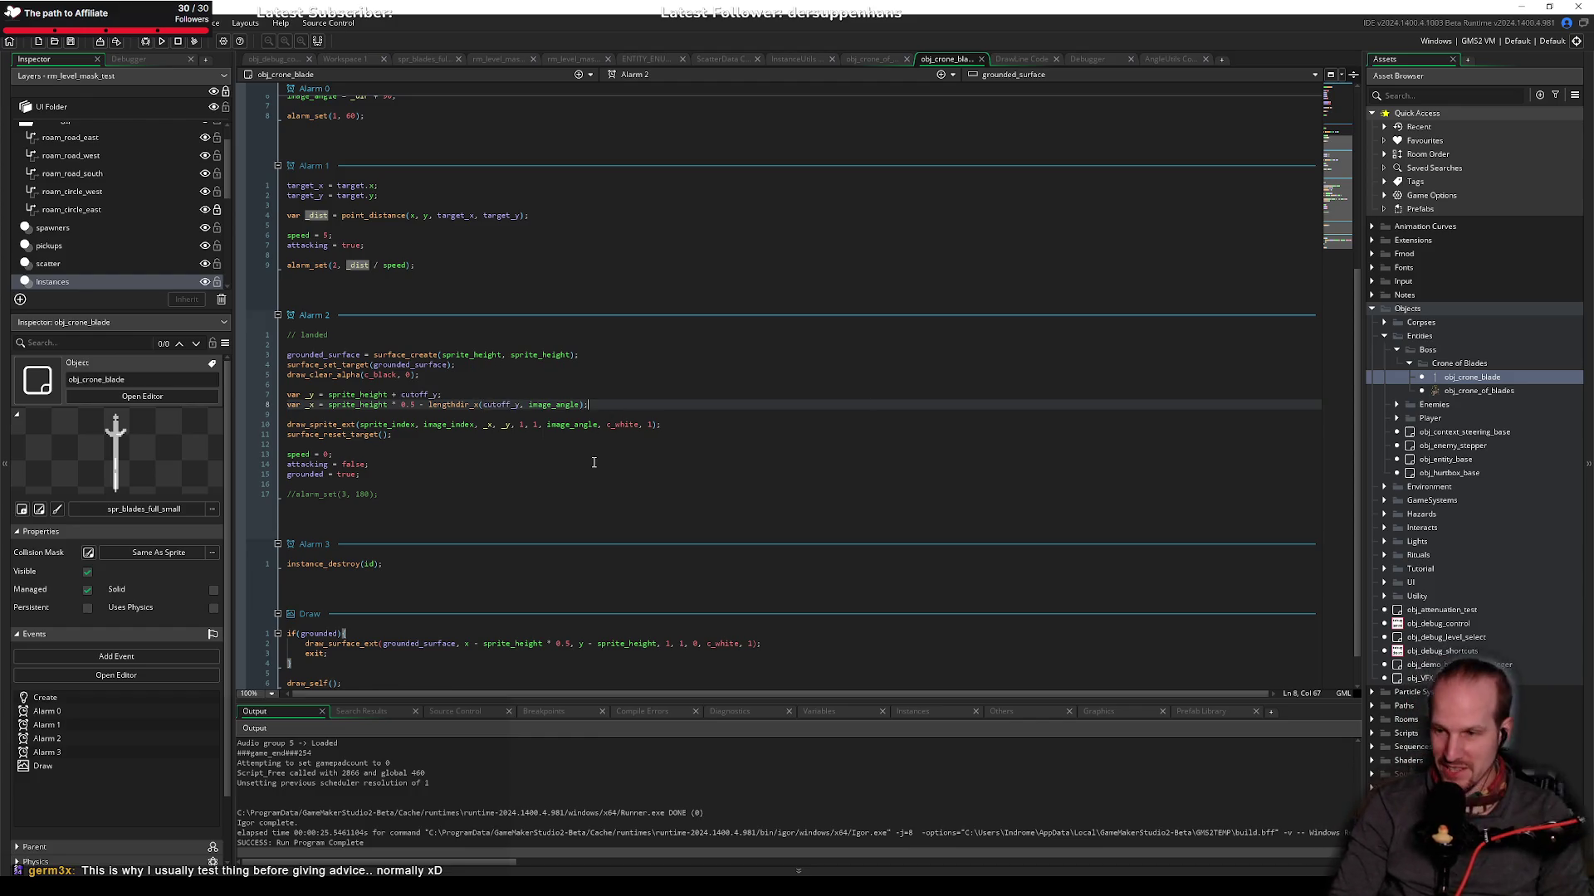
click(577, 416)
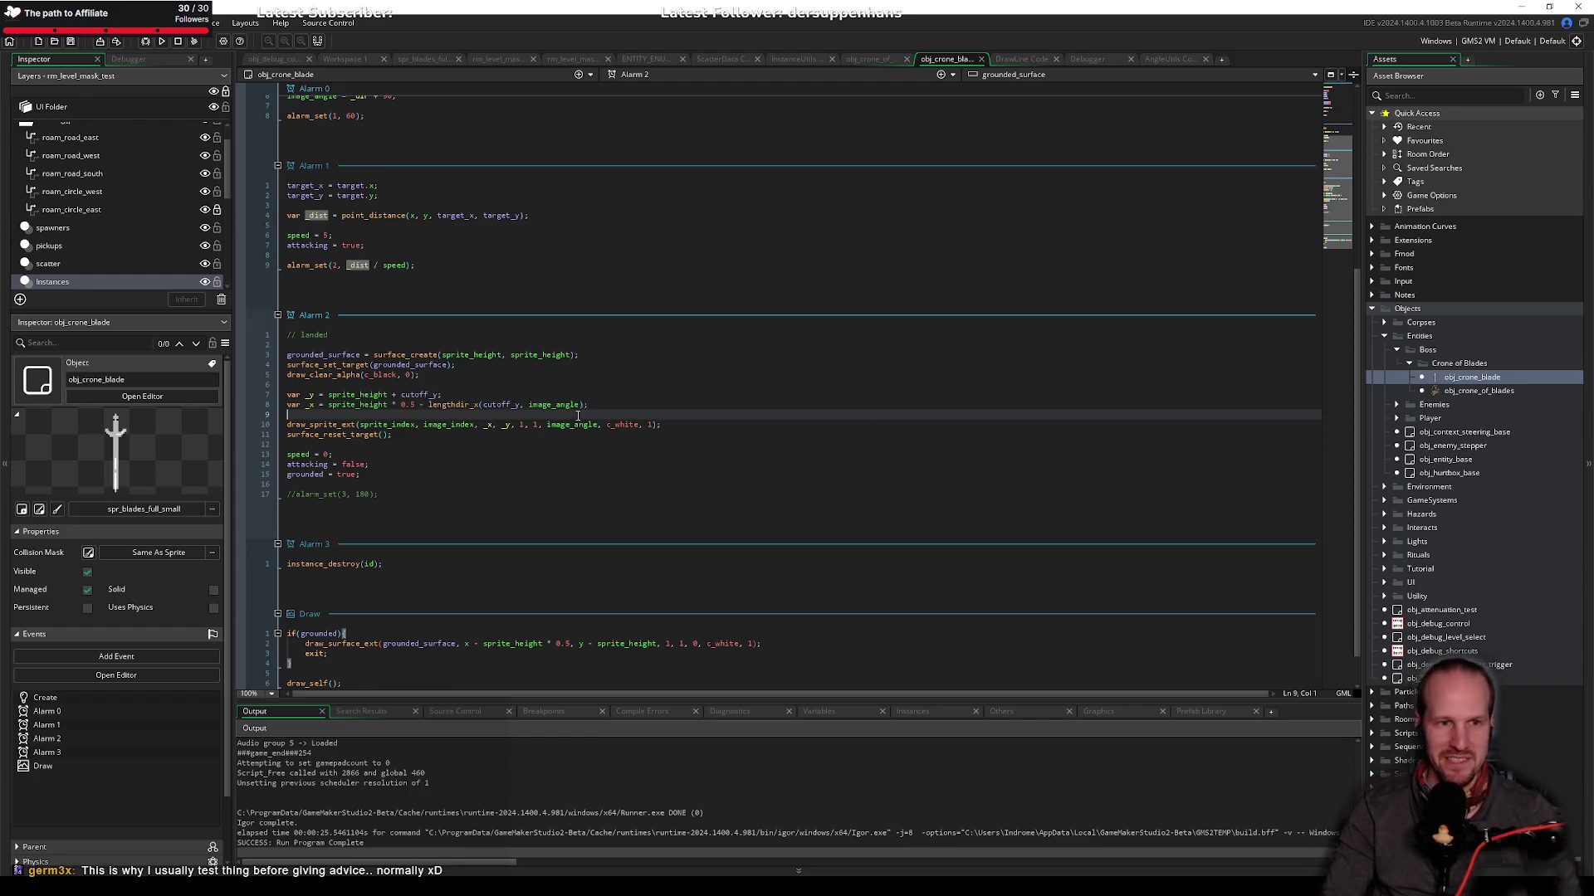
scroll(719, 508, down, 2)
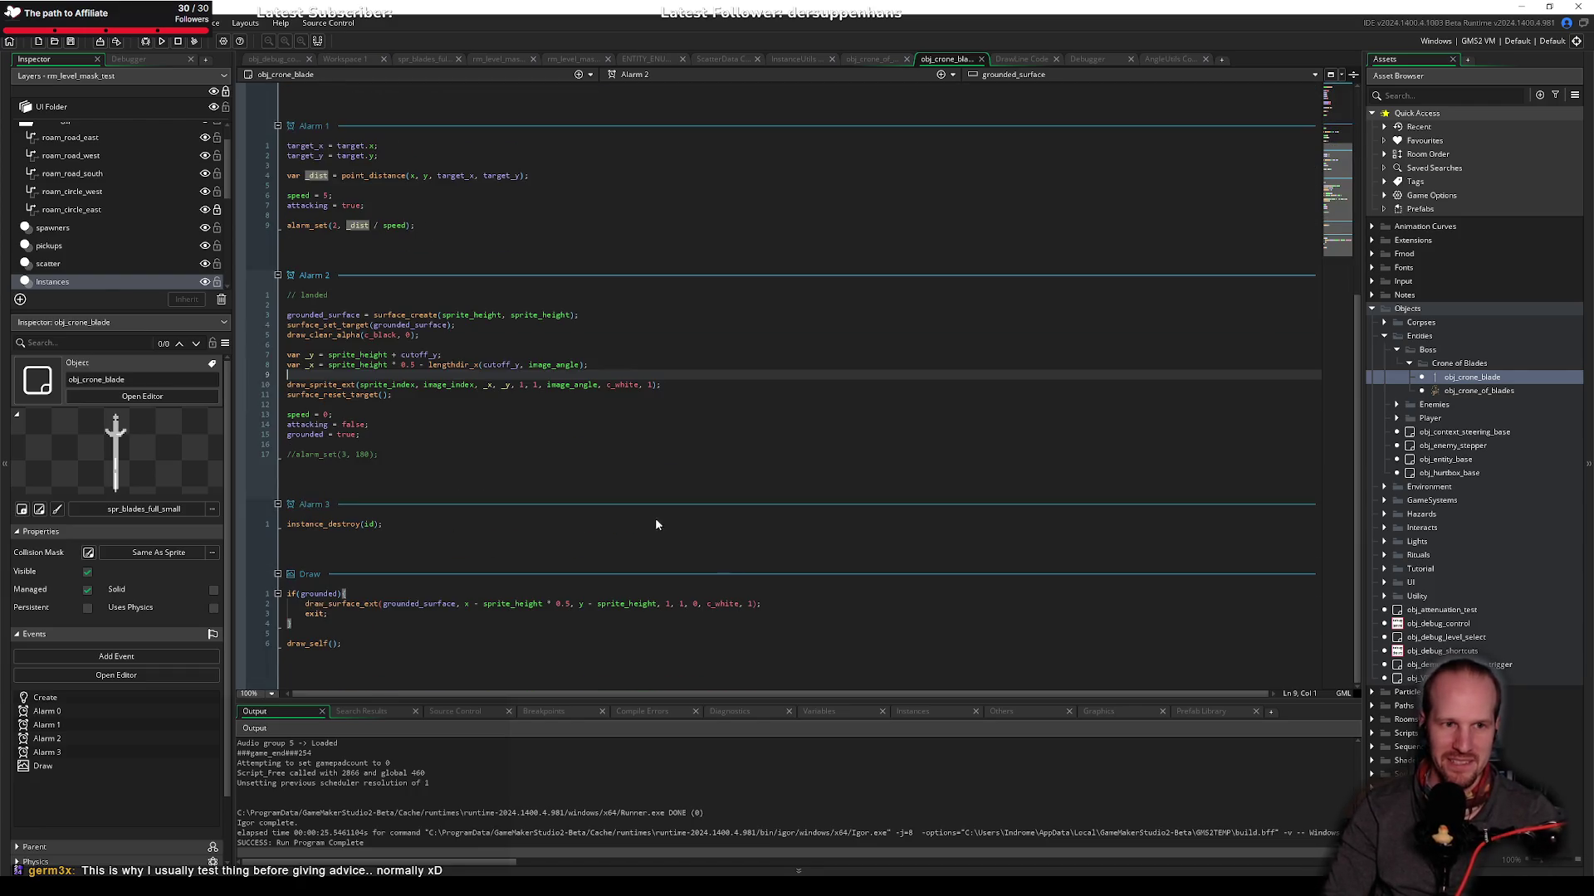
scroll(522, 557, up, 3)
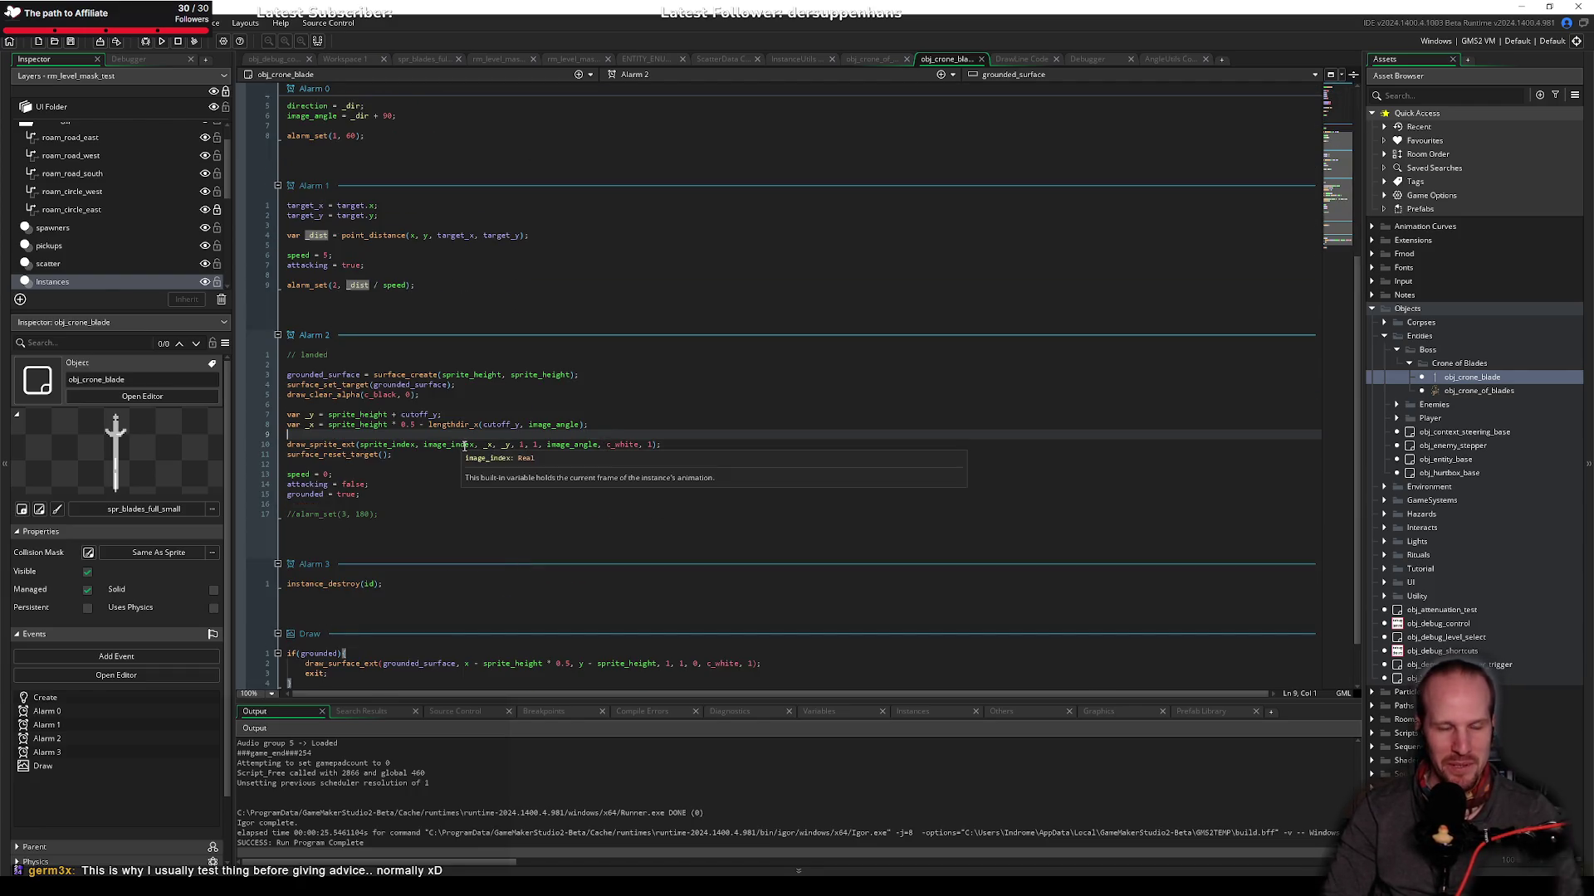
click(484, 445)
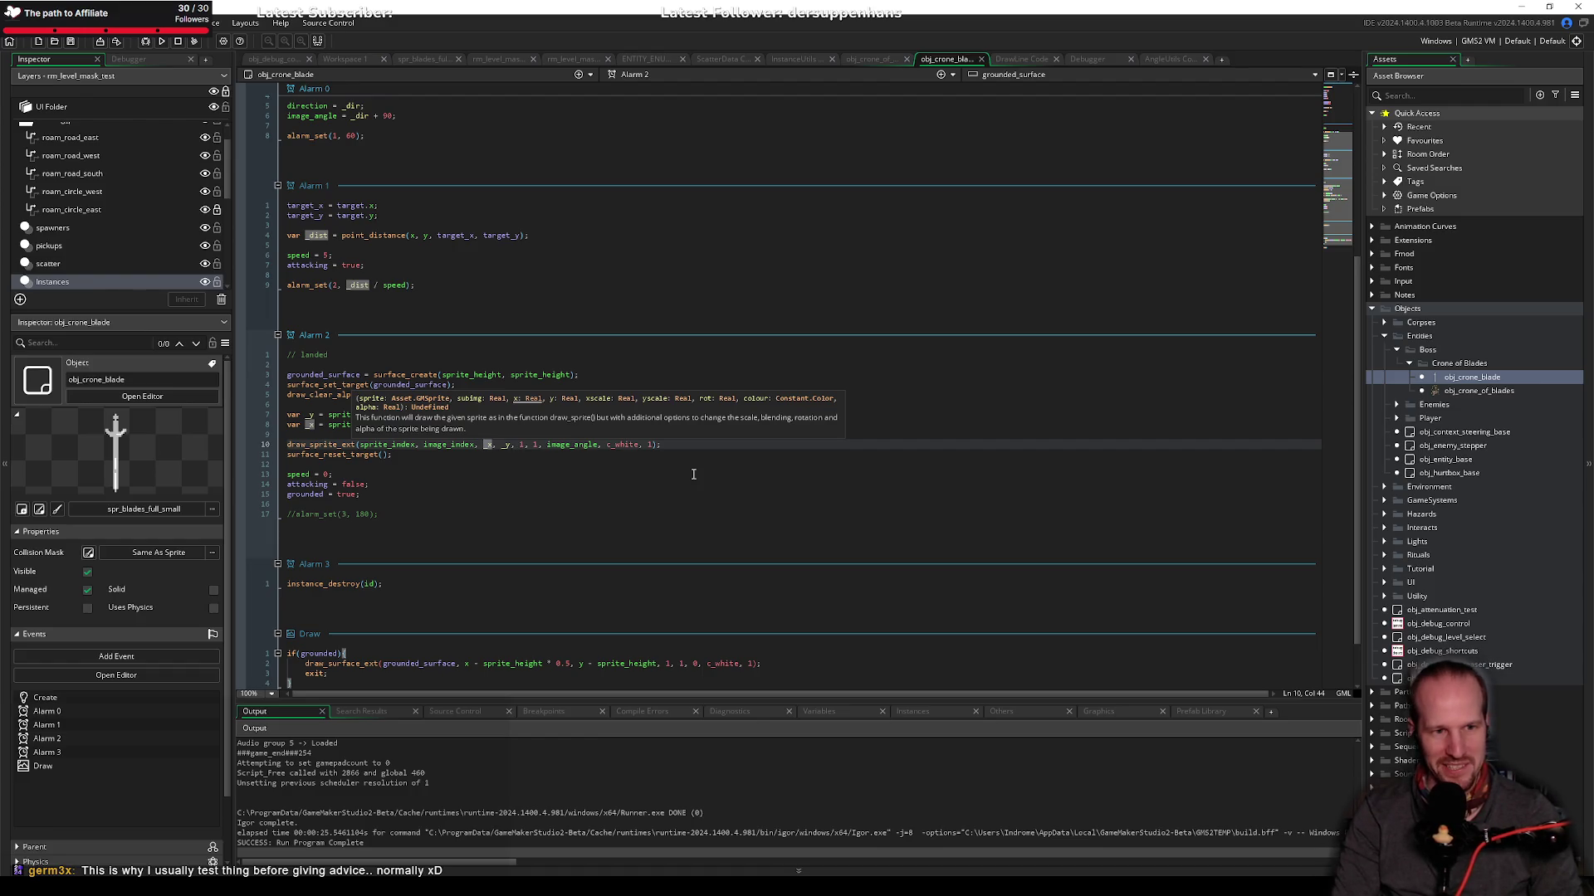
Step: Change the minus before lengthdir_x on line 8 to plus and run the game
key(Up)
key(Up)
key(ctrl+Left)
key(ctrl+Left)
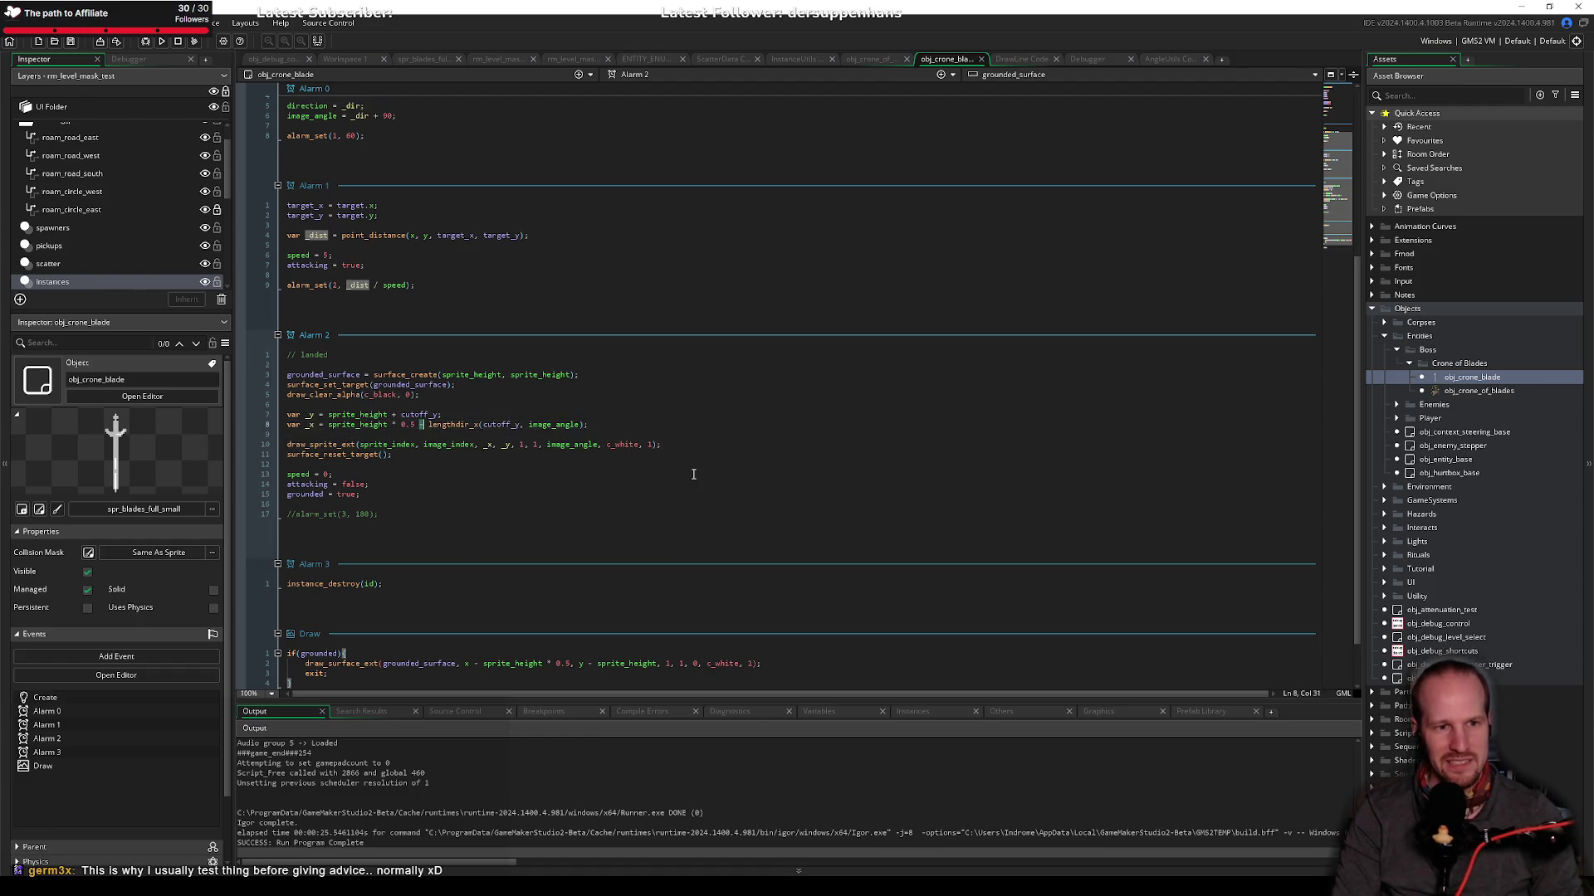
text(+)
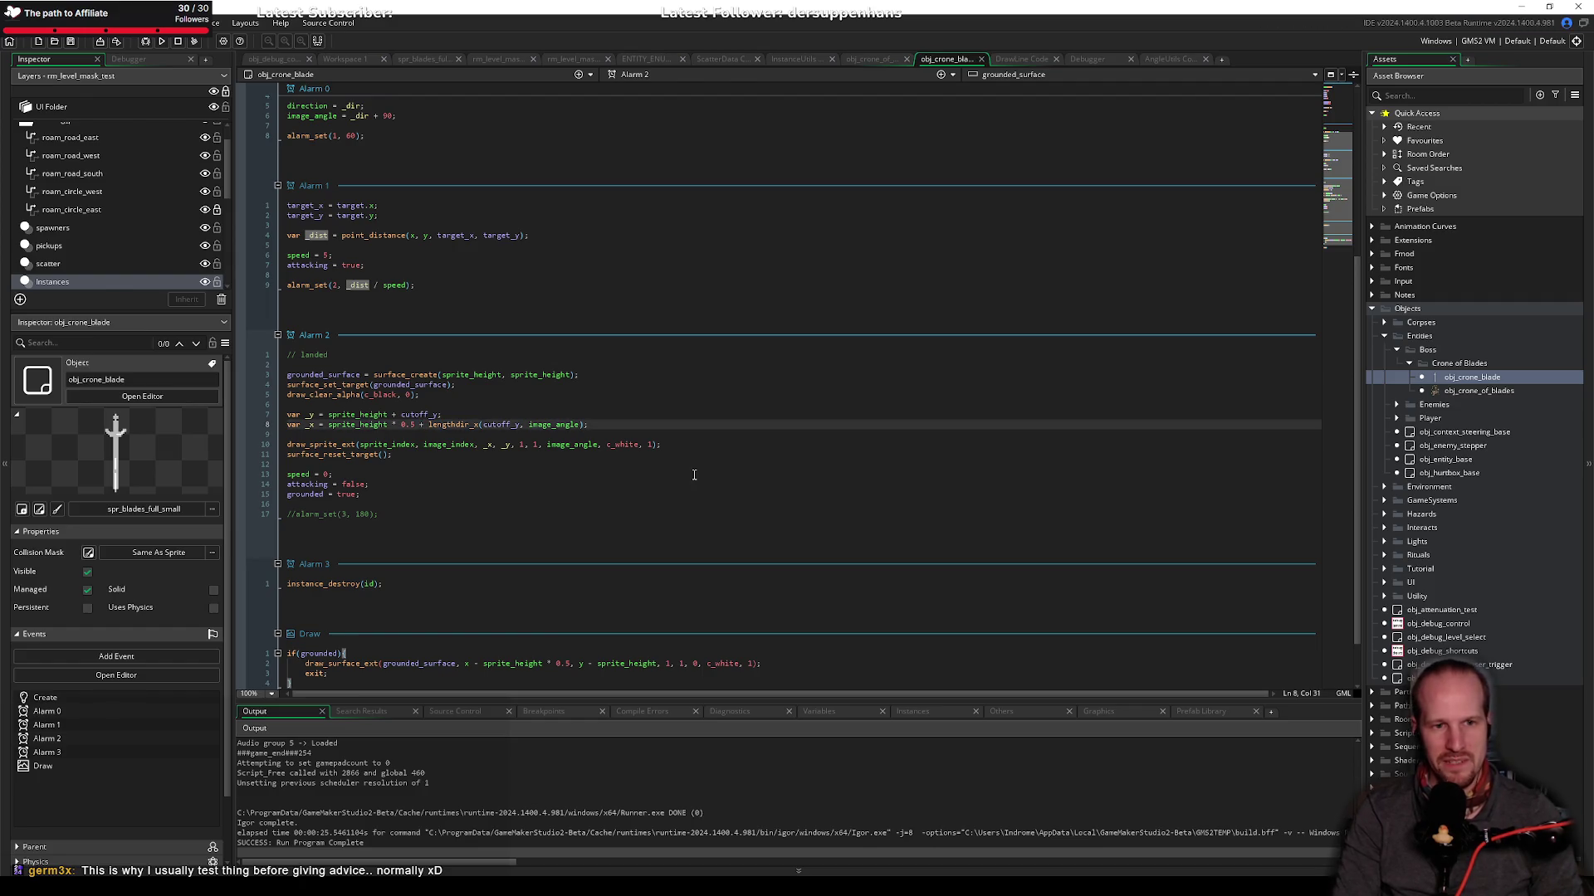
click(162, 43)
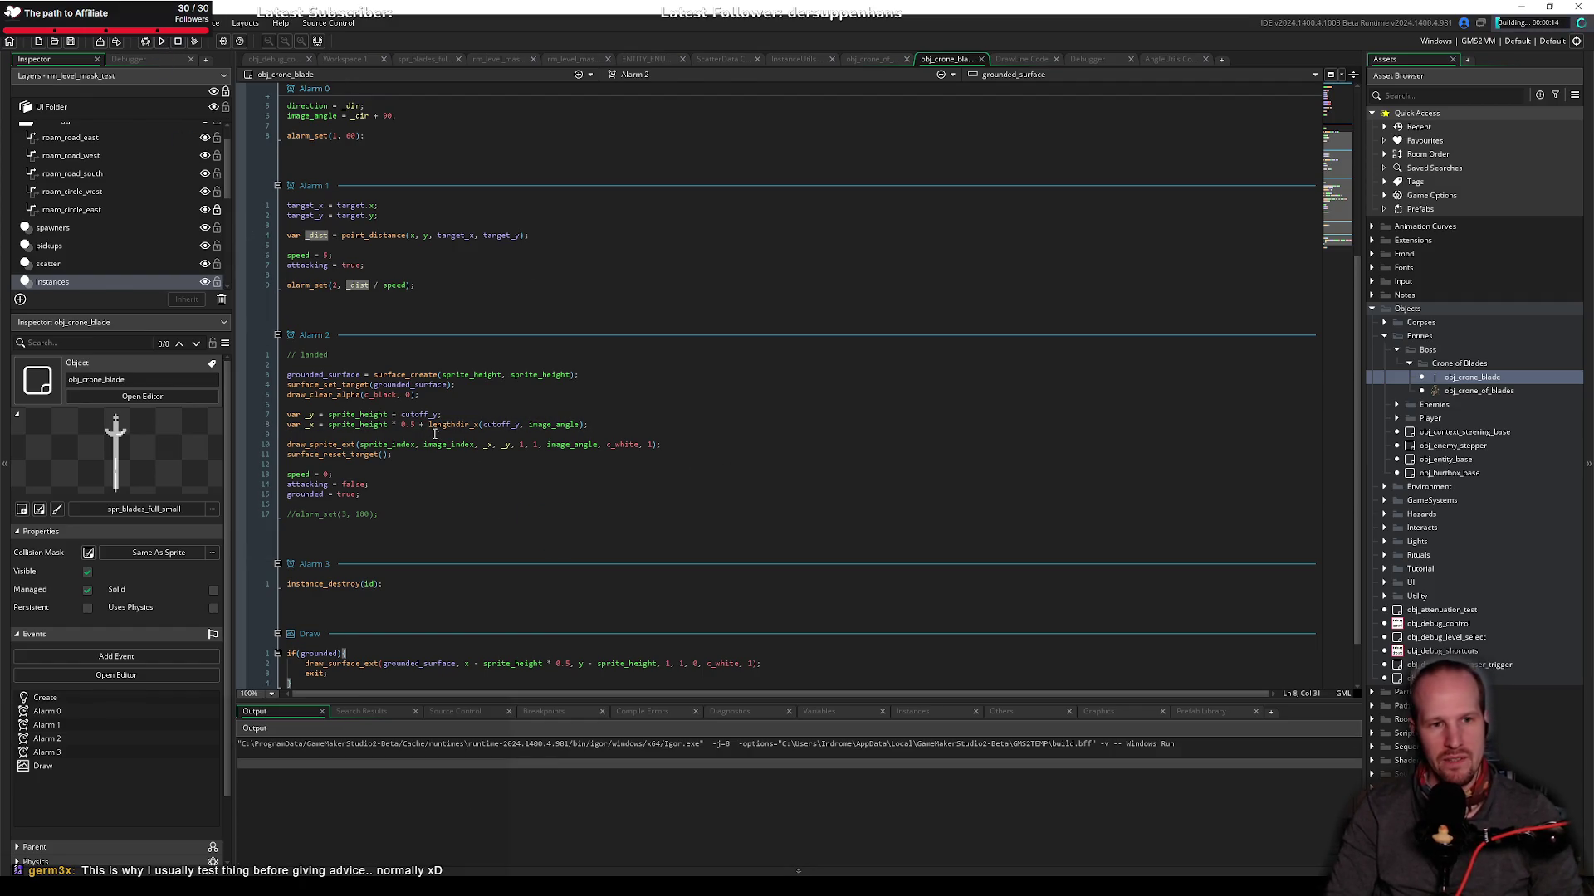
key(Down)
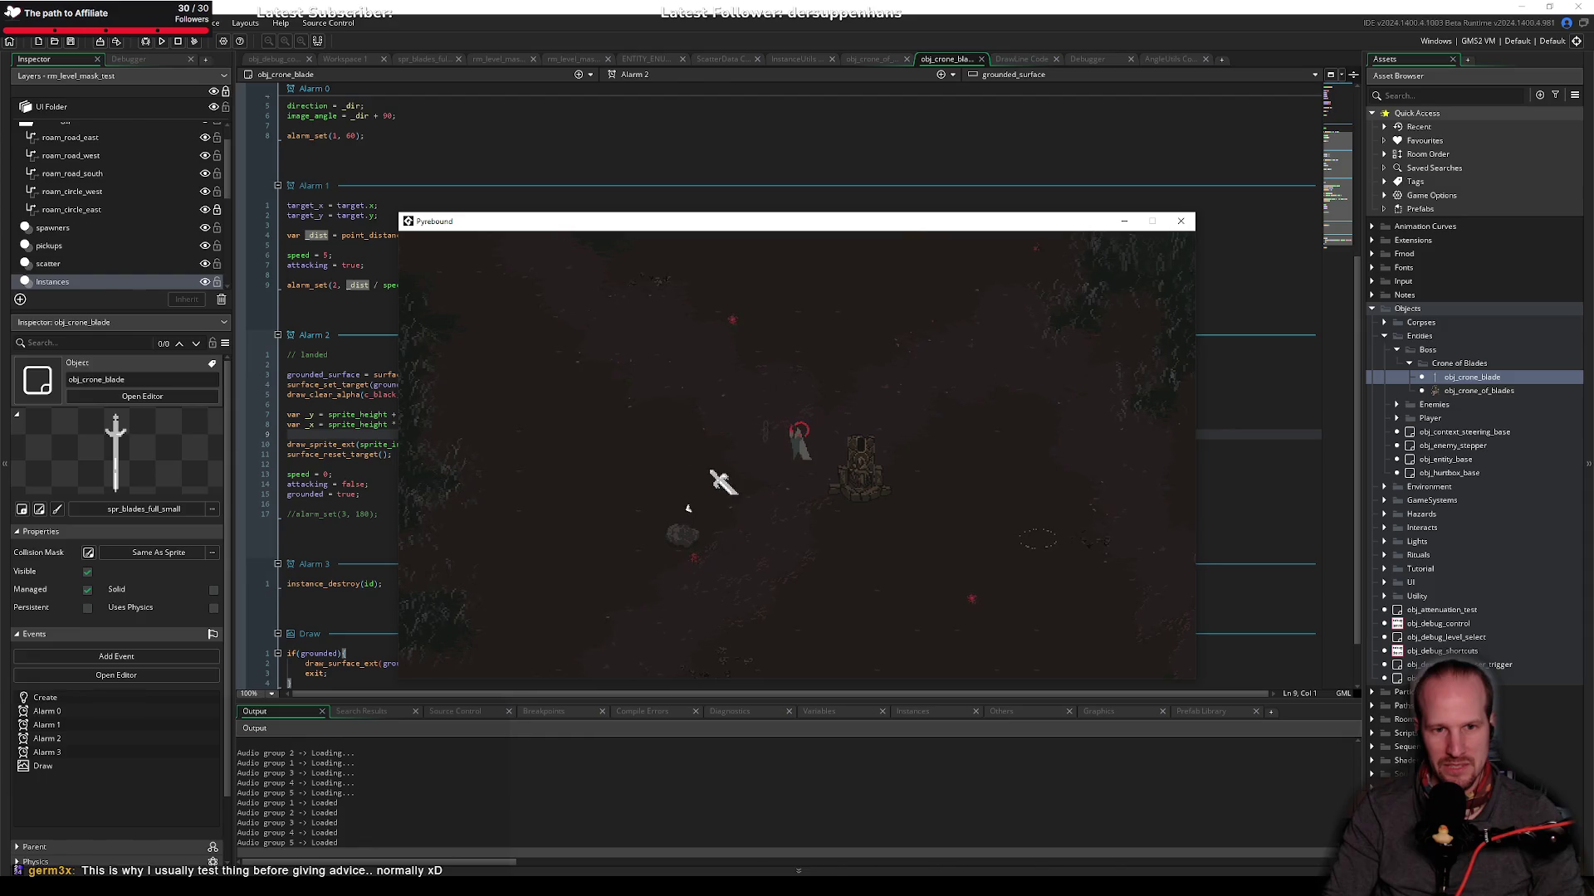
Step: Walk the player down in the test game, close its window, and scroll down to the Draw event
key(s)
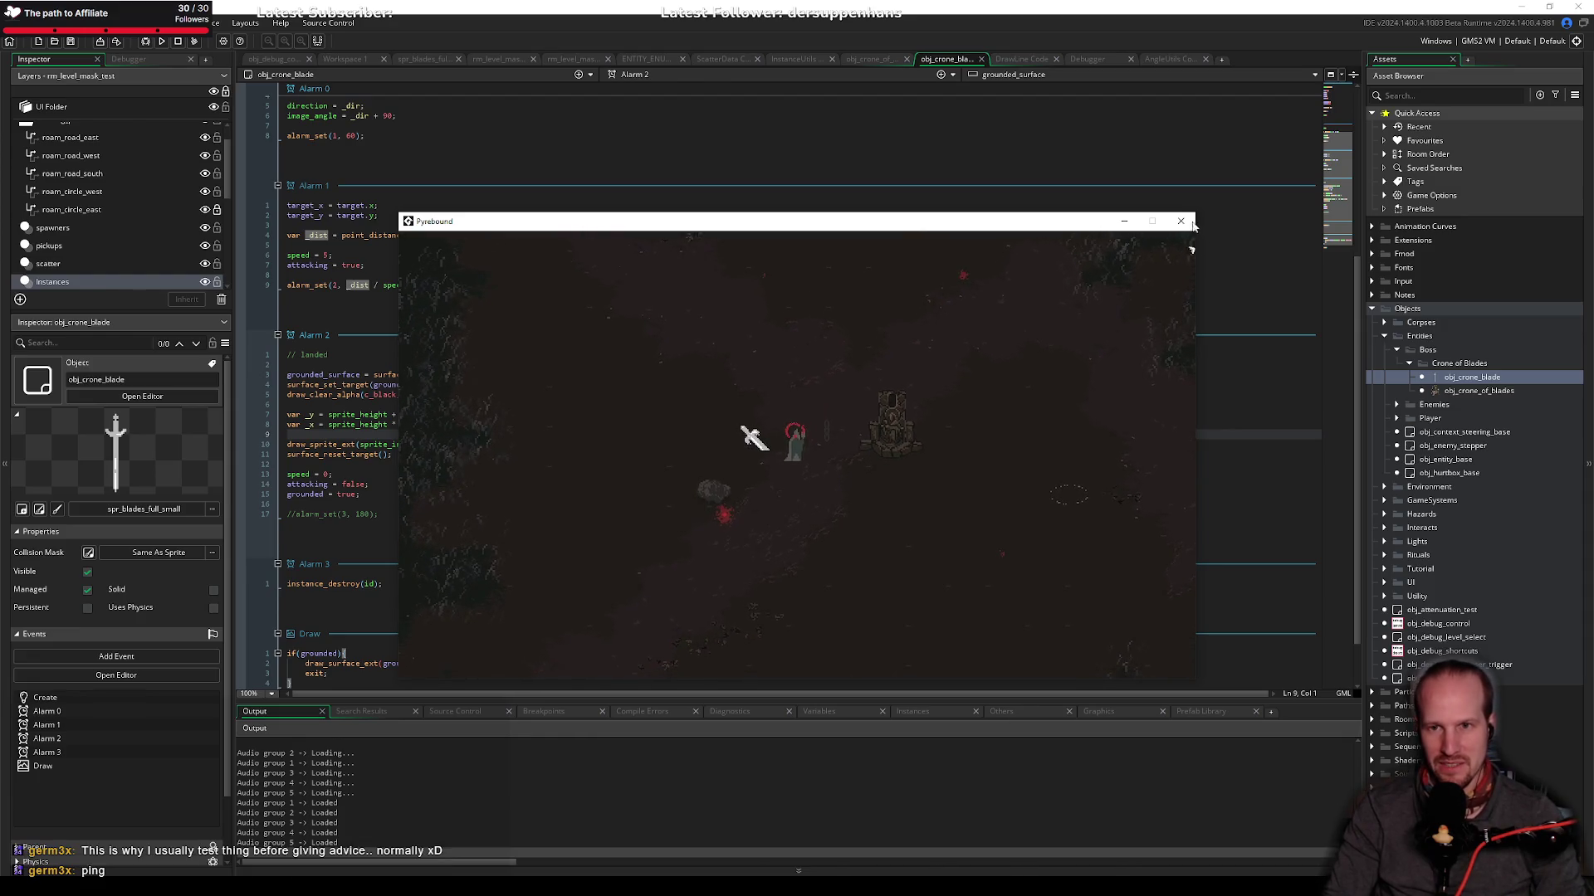
click(1180, 221)
scroll(288, 531, down, 2)
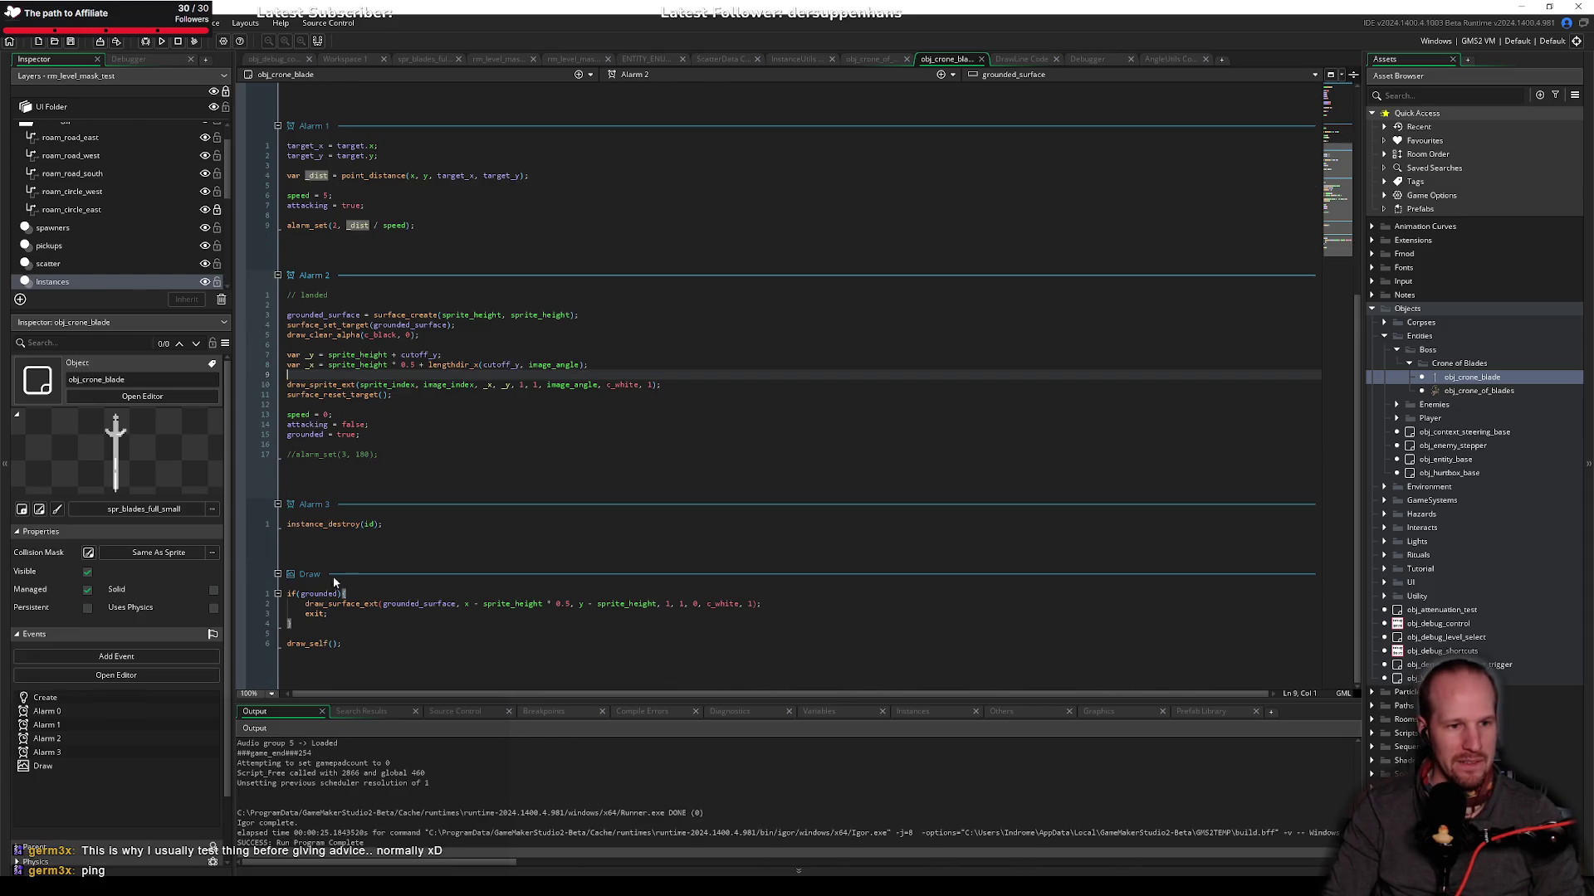
Step: Insert draw_circle(target_x, target_y, 4, true) at the start of the Draw event
click(378, 623)
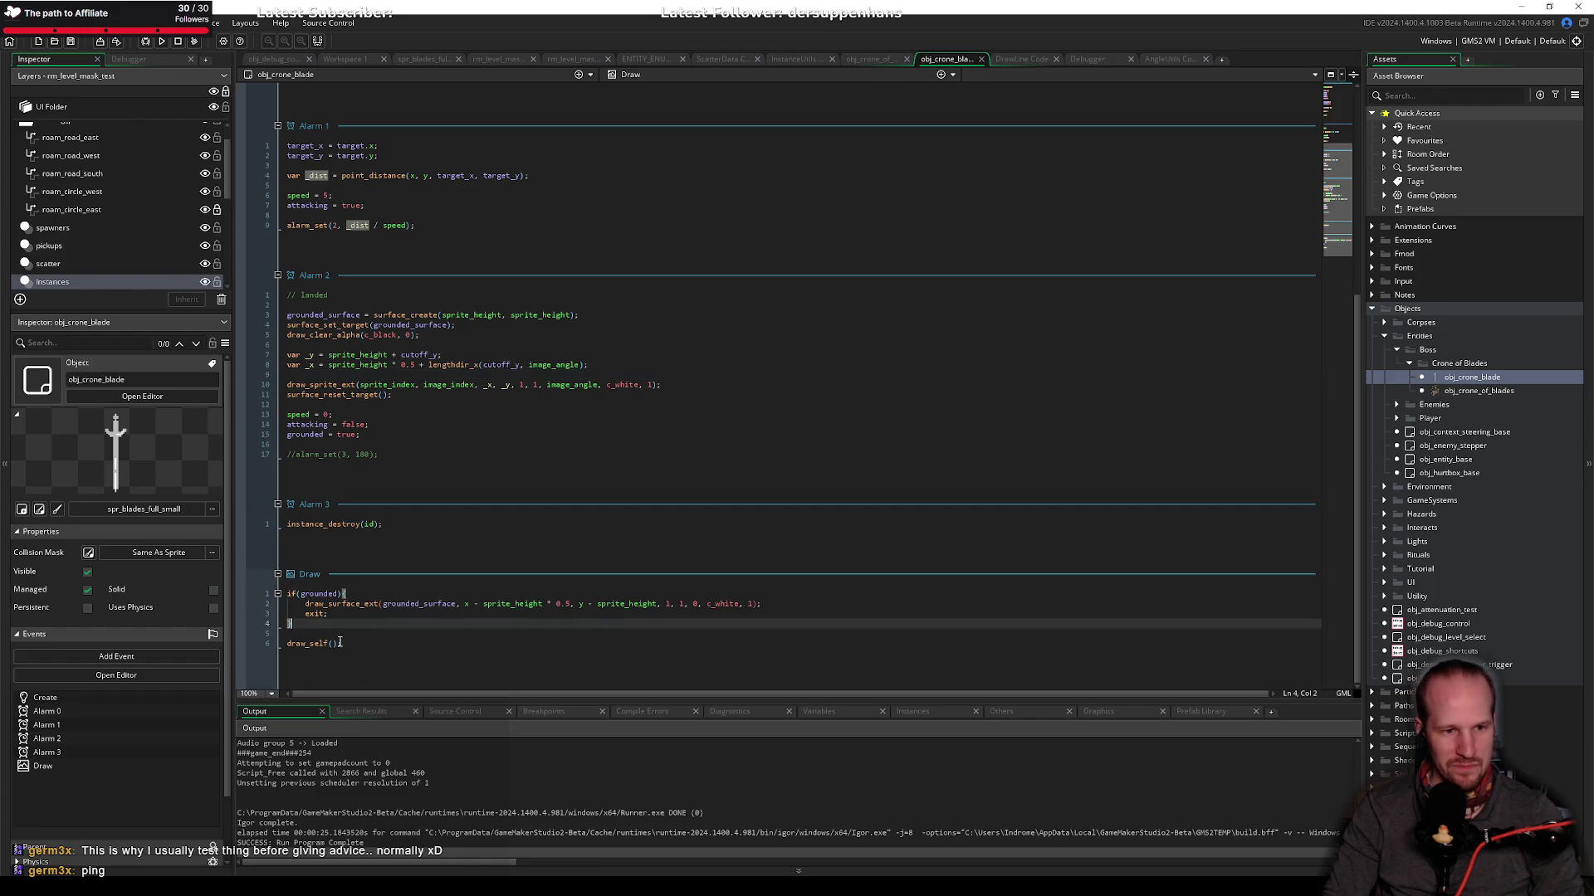
drag(332, 614, 308, 614)
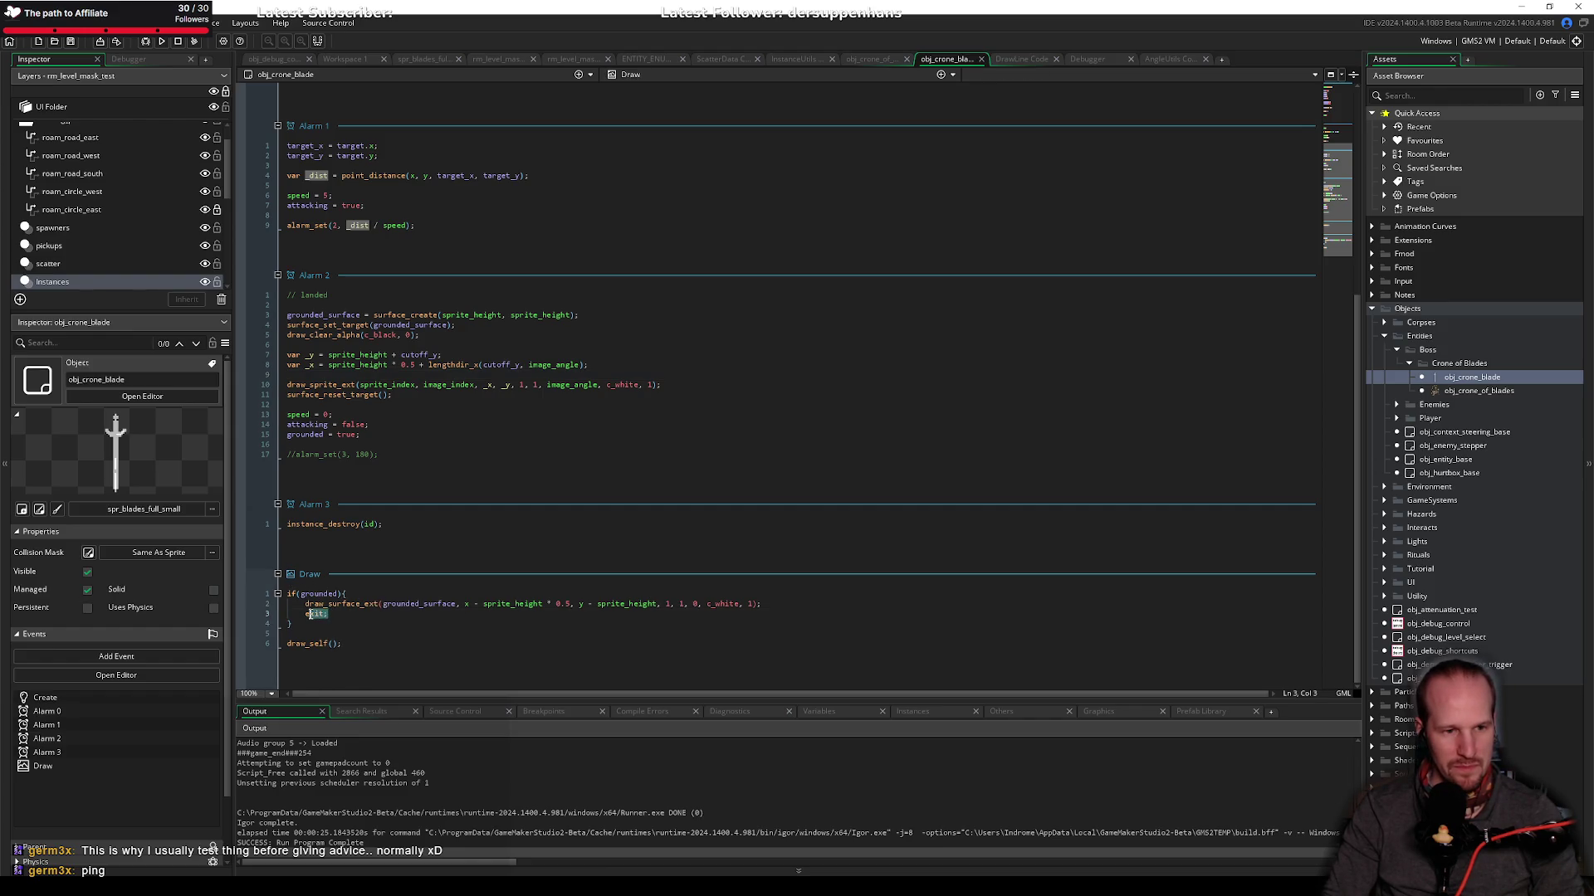
click(306, 614)
click(290, 593)
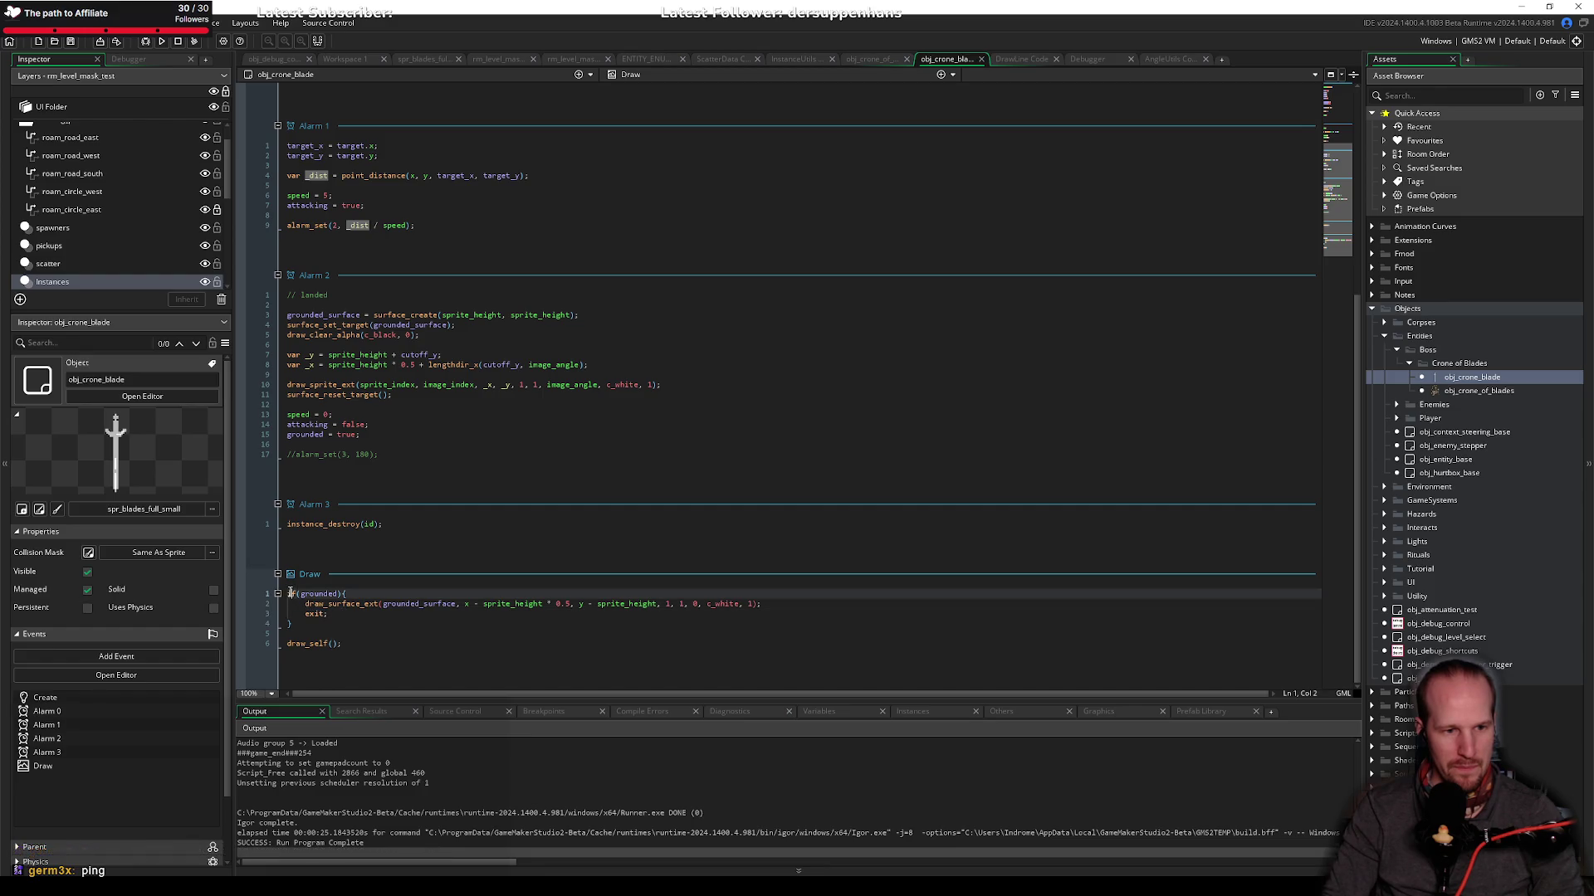
key(ctrl+a)
key(BackSpace)
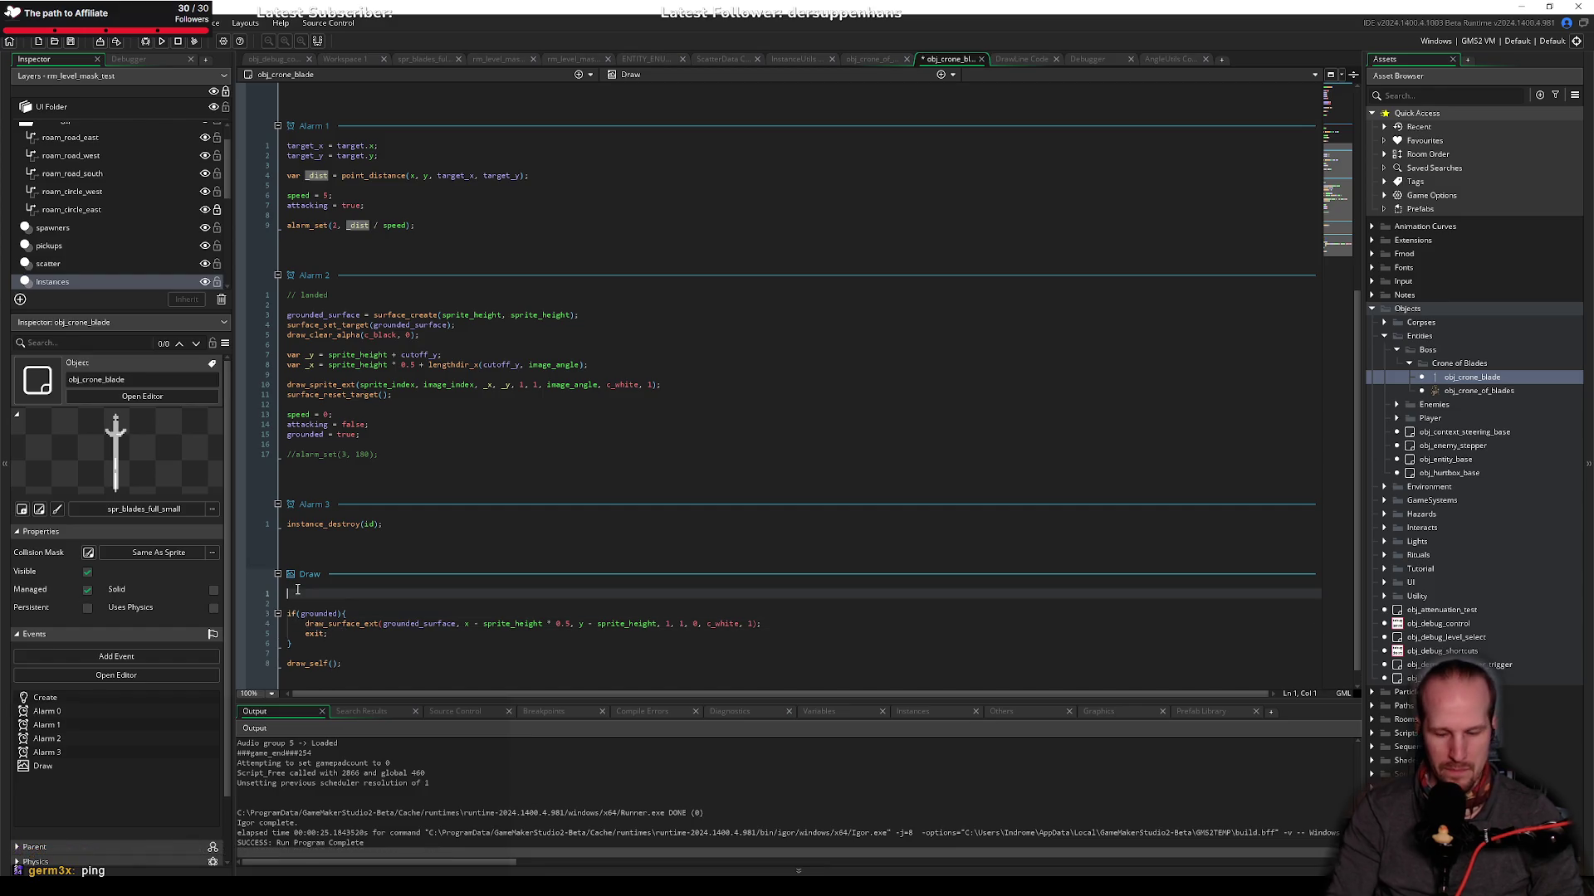
text(draw_)
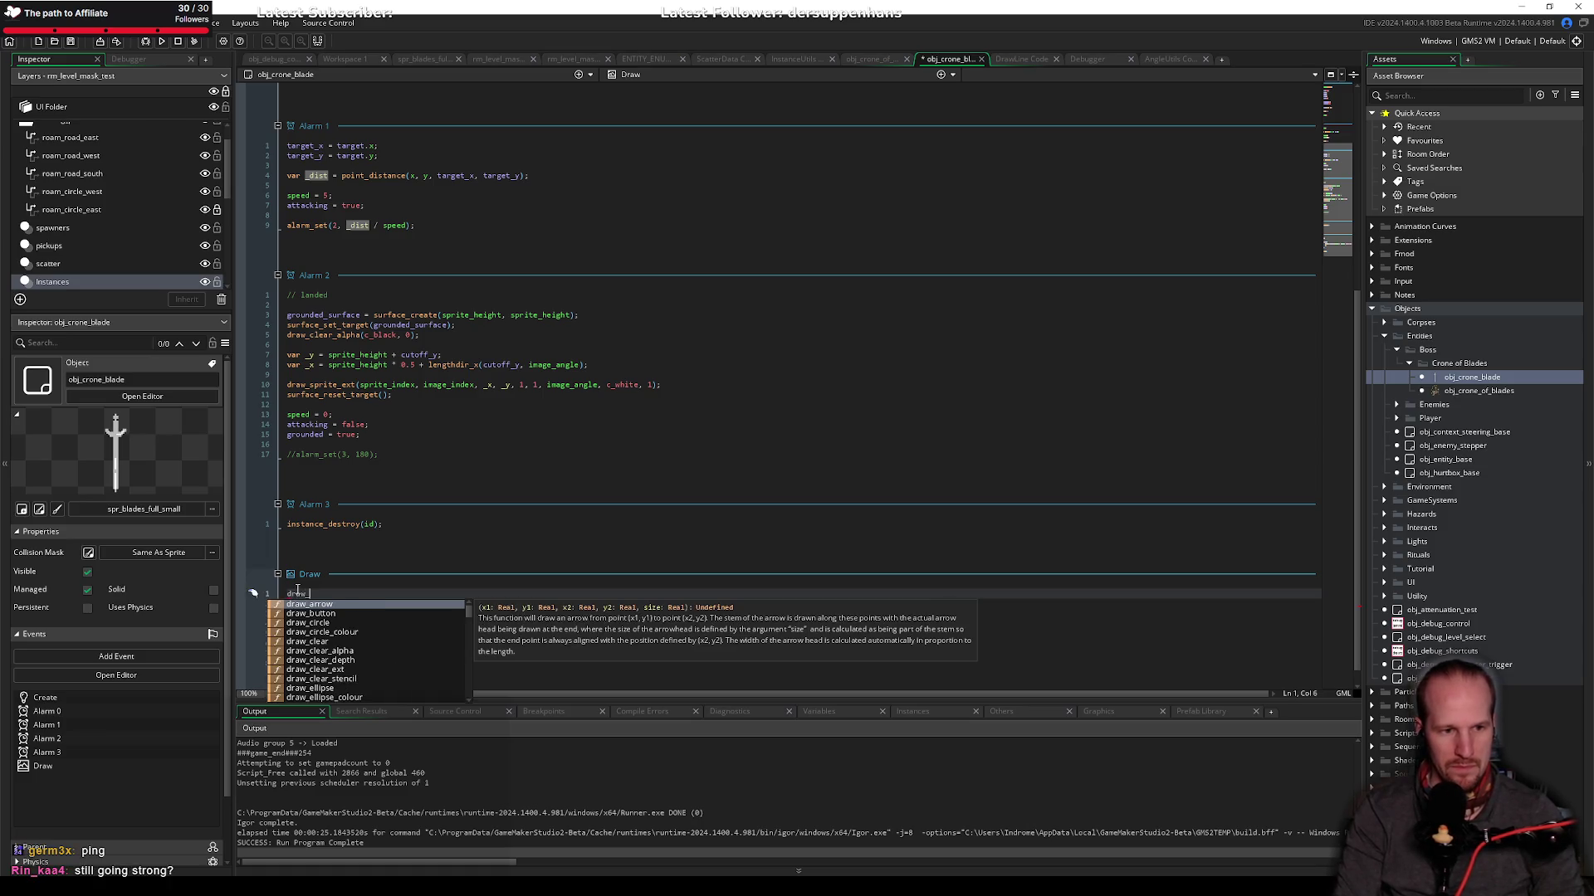
text(circle()
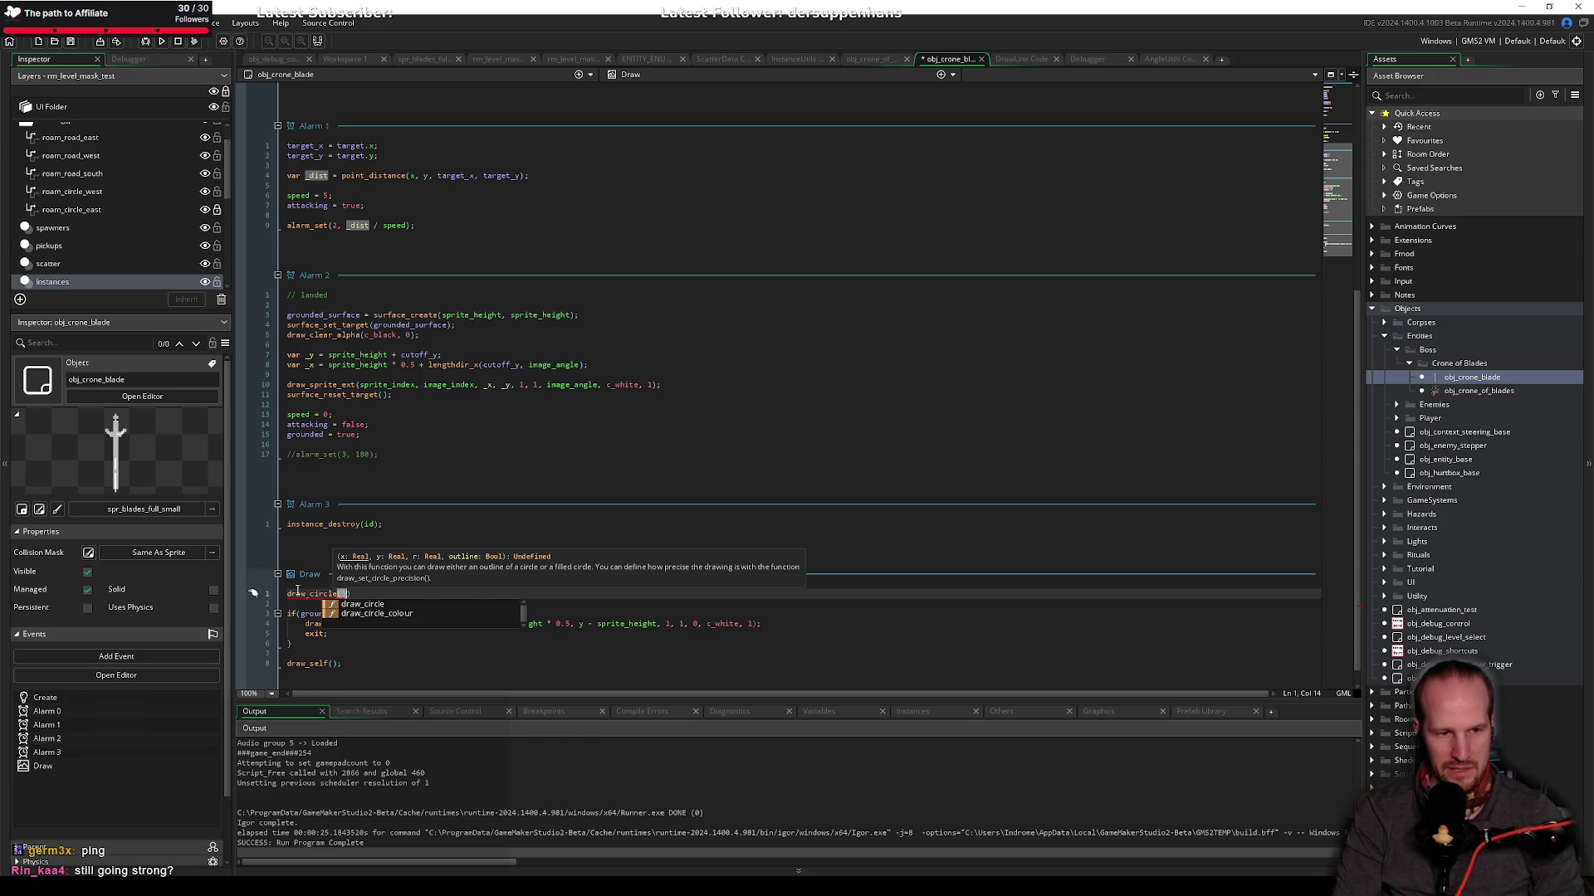
text(target)
text(_x, targe)
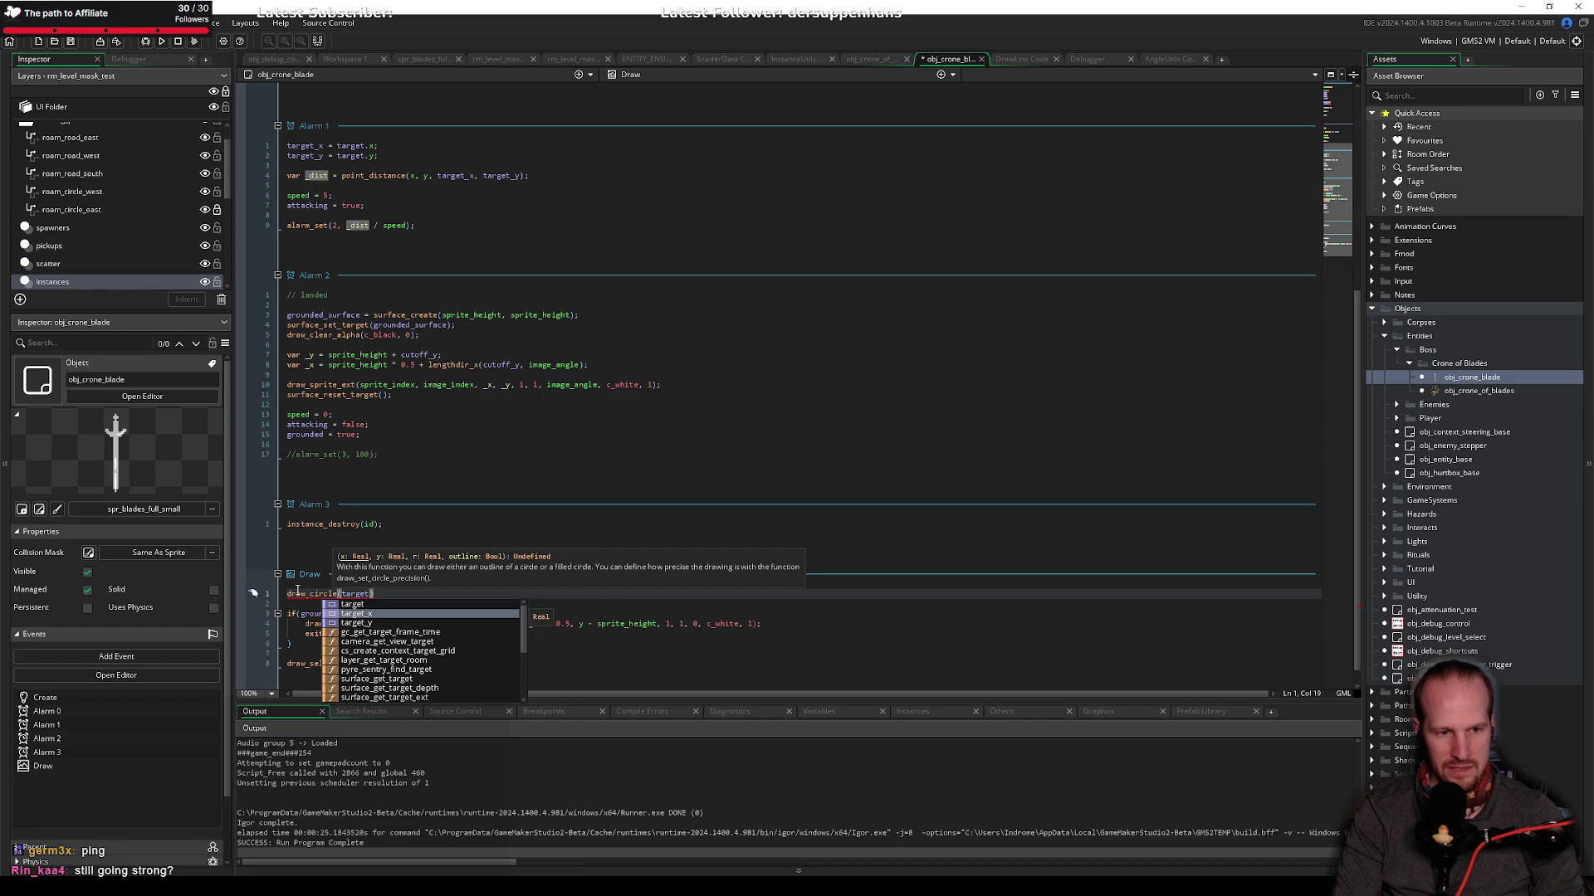
text(t_y, )
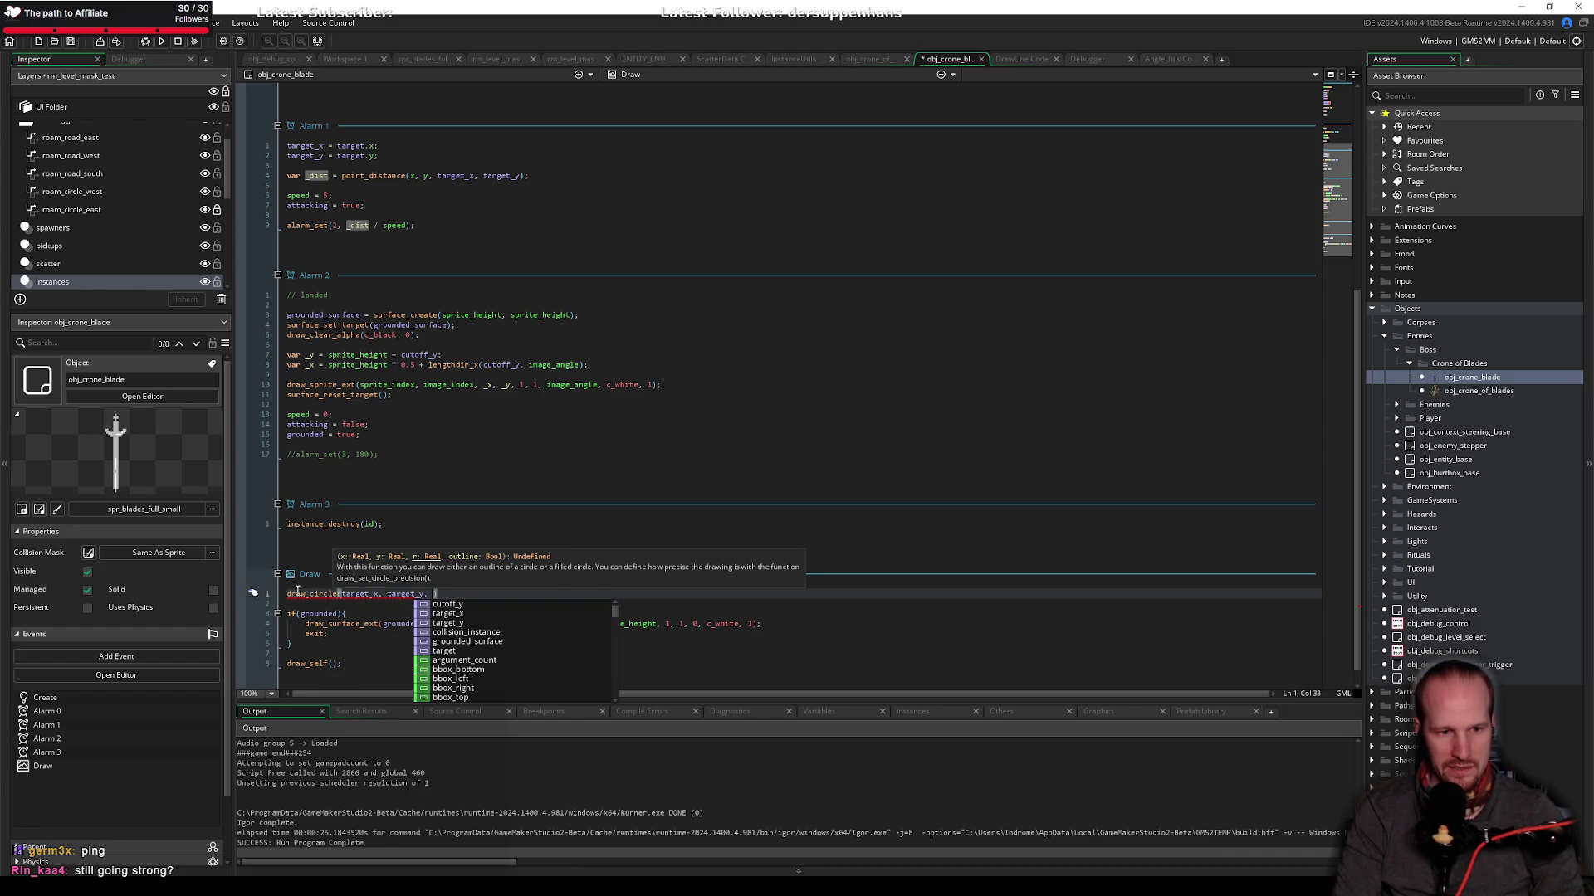
text(4)
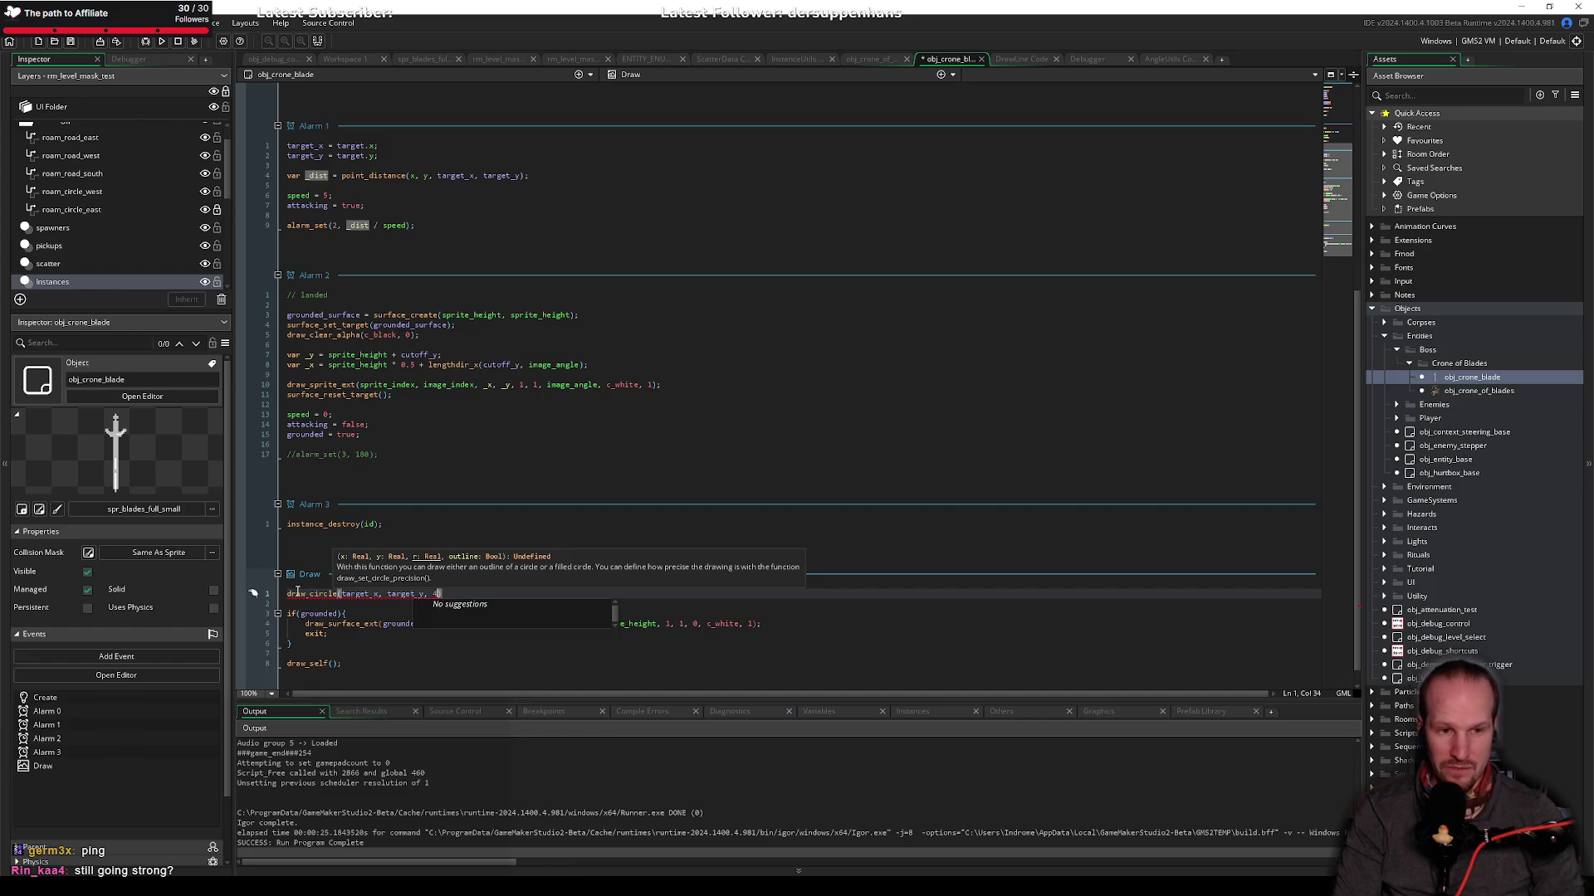
text(, c)
key(ctrl+Home)
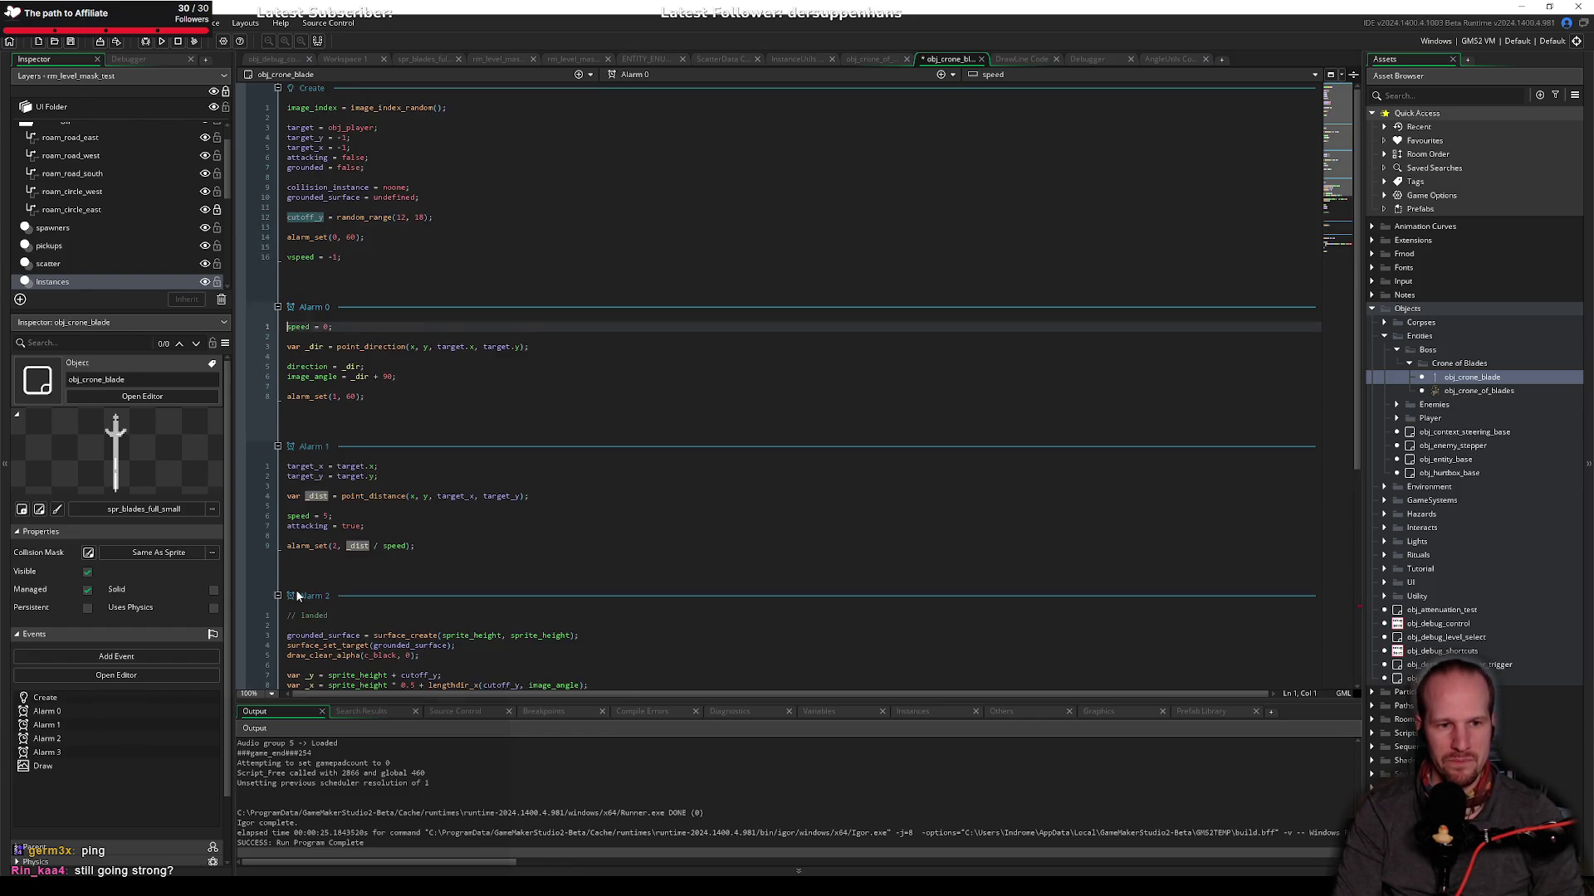
scroll(296, 592, down, 10)
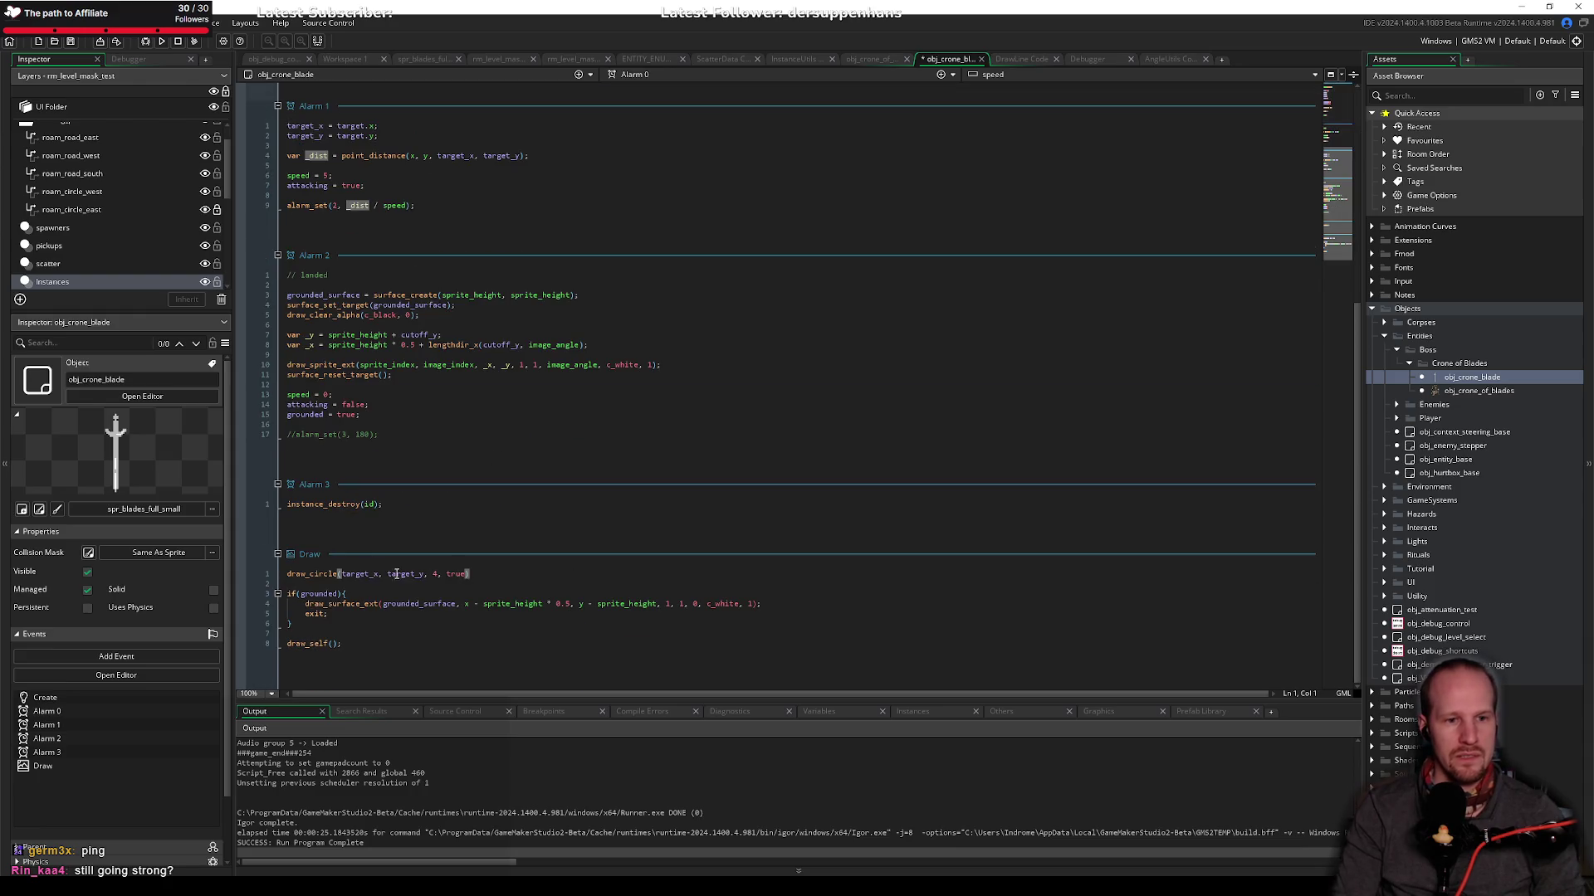
Step: Clear stray characters after the circle call, then save and run the game with F5
click(542, 573)
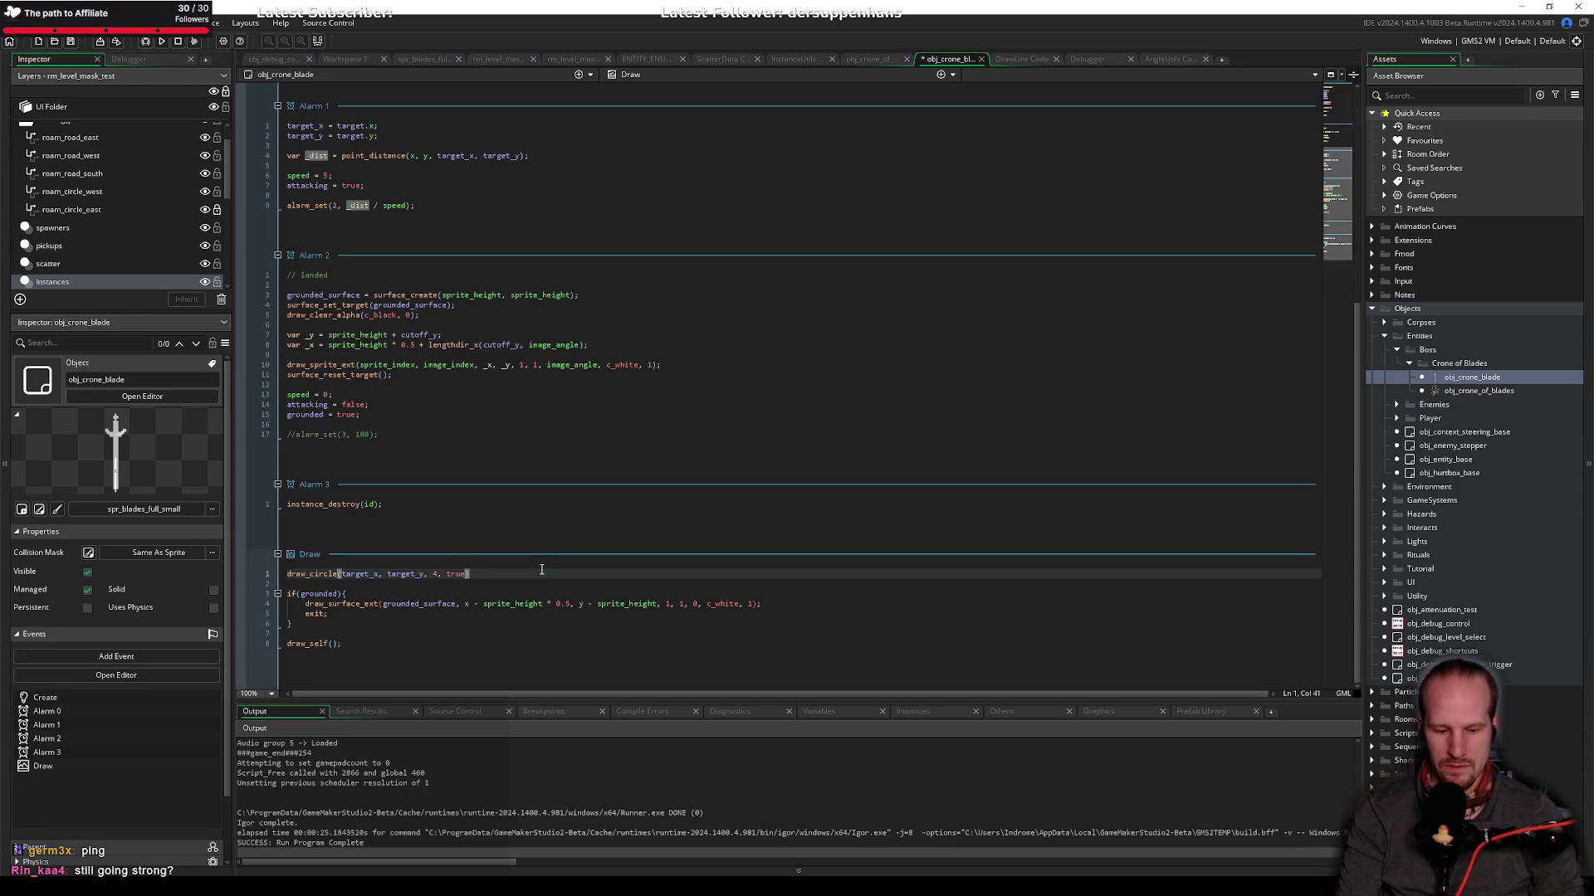
click(381, 574)
text(;e)
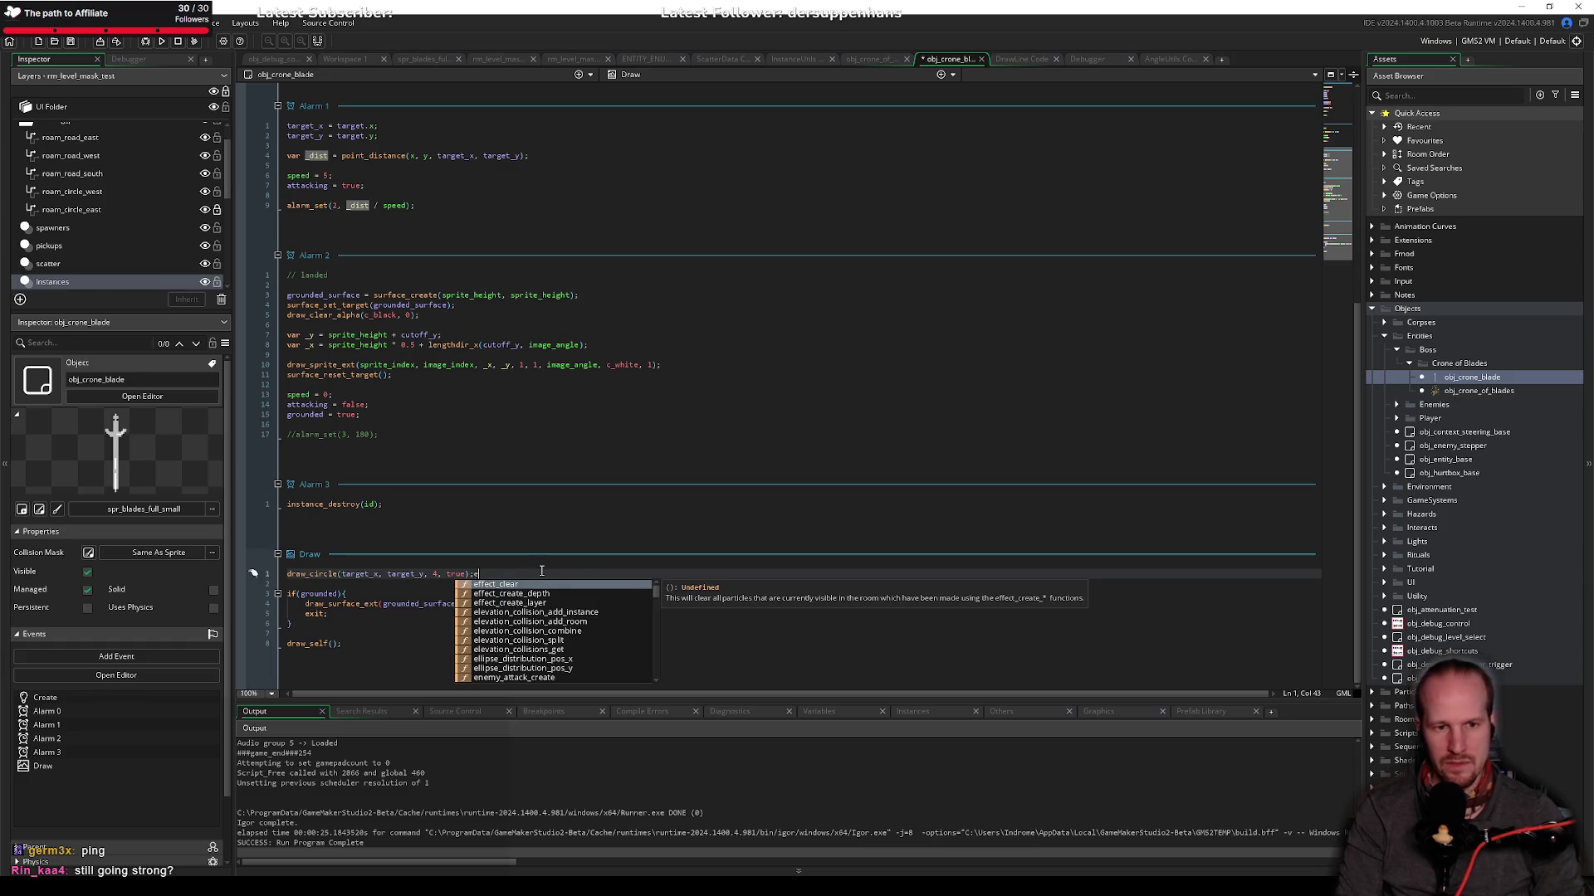
key(BackSpace)
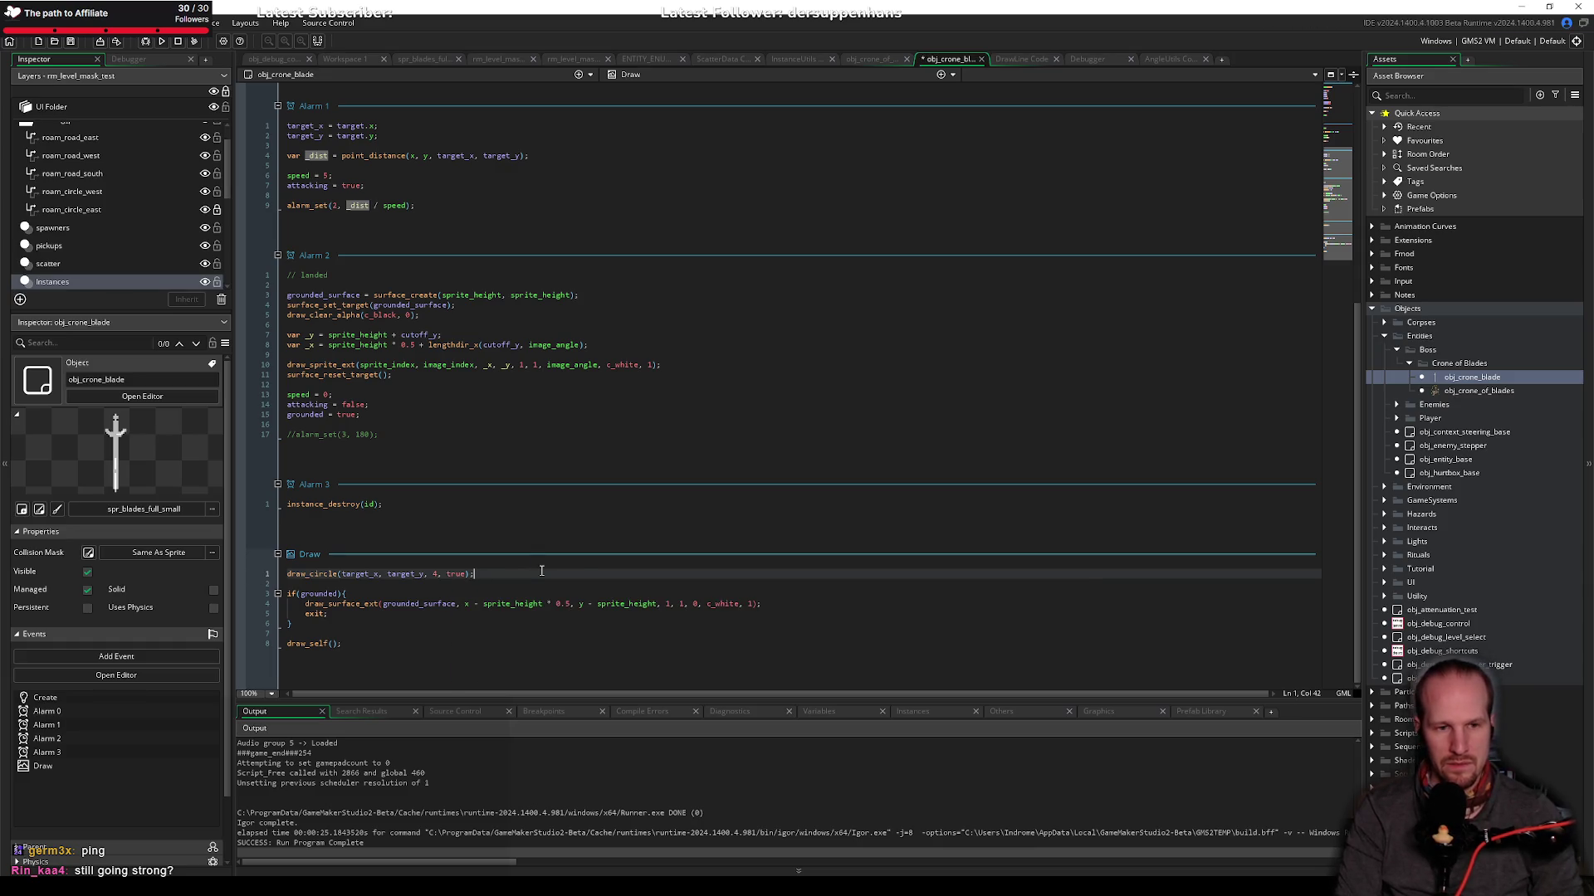
text(e)
key(BackSpace)
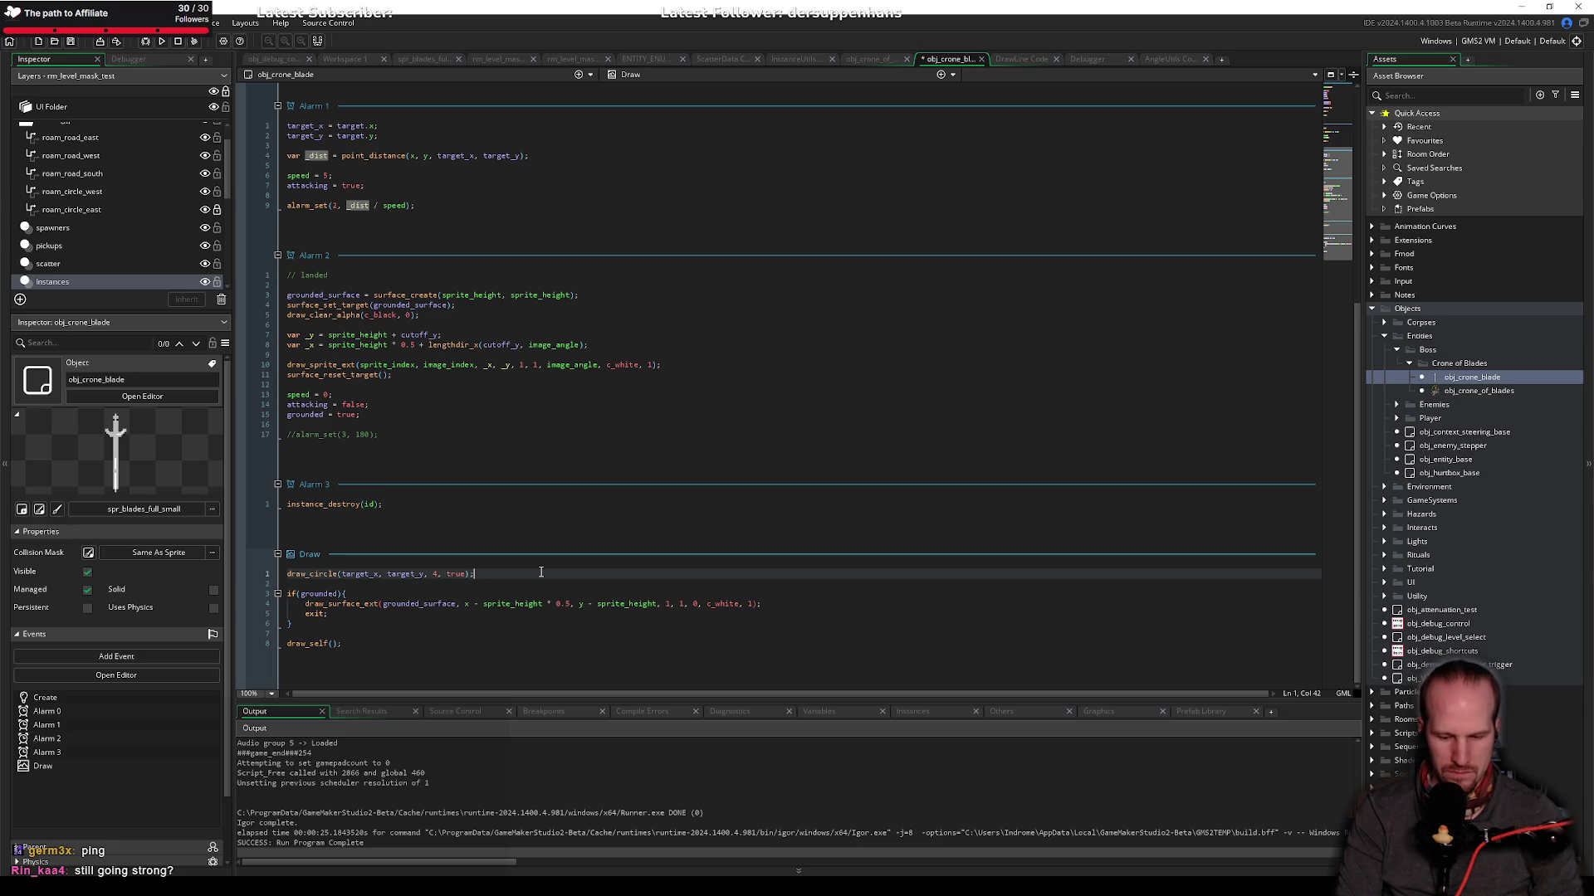
key(F5)
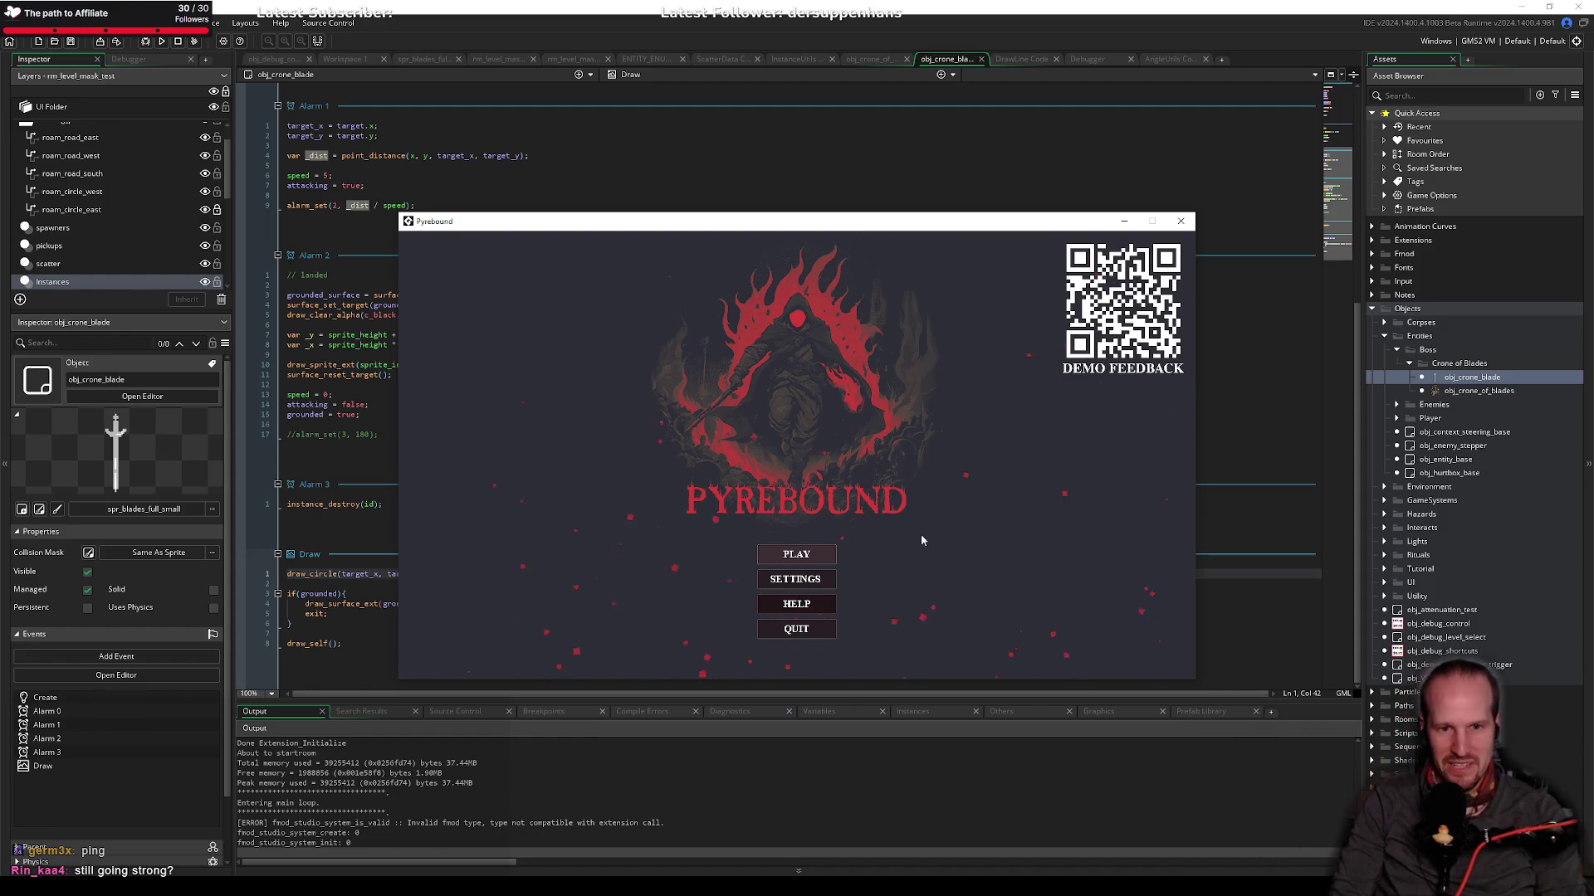
click(797, 554)
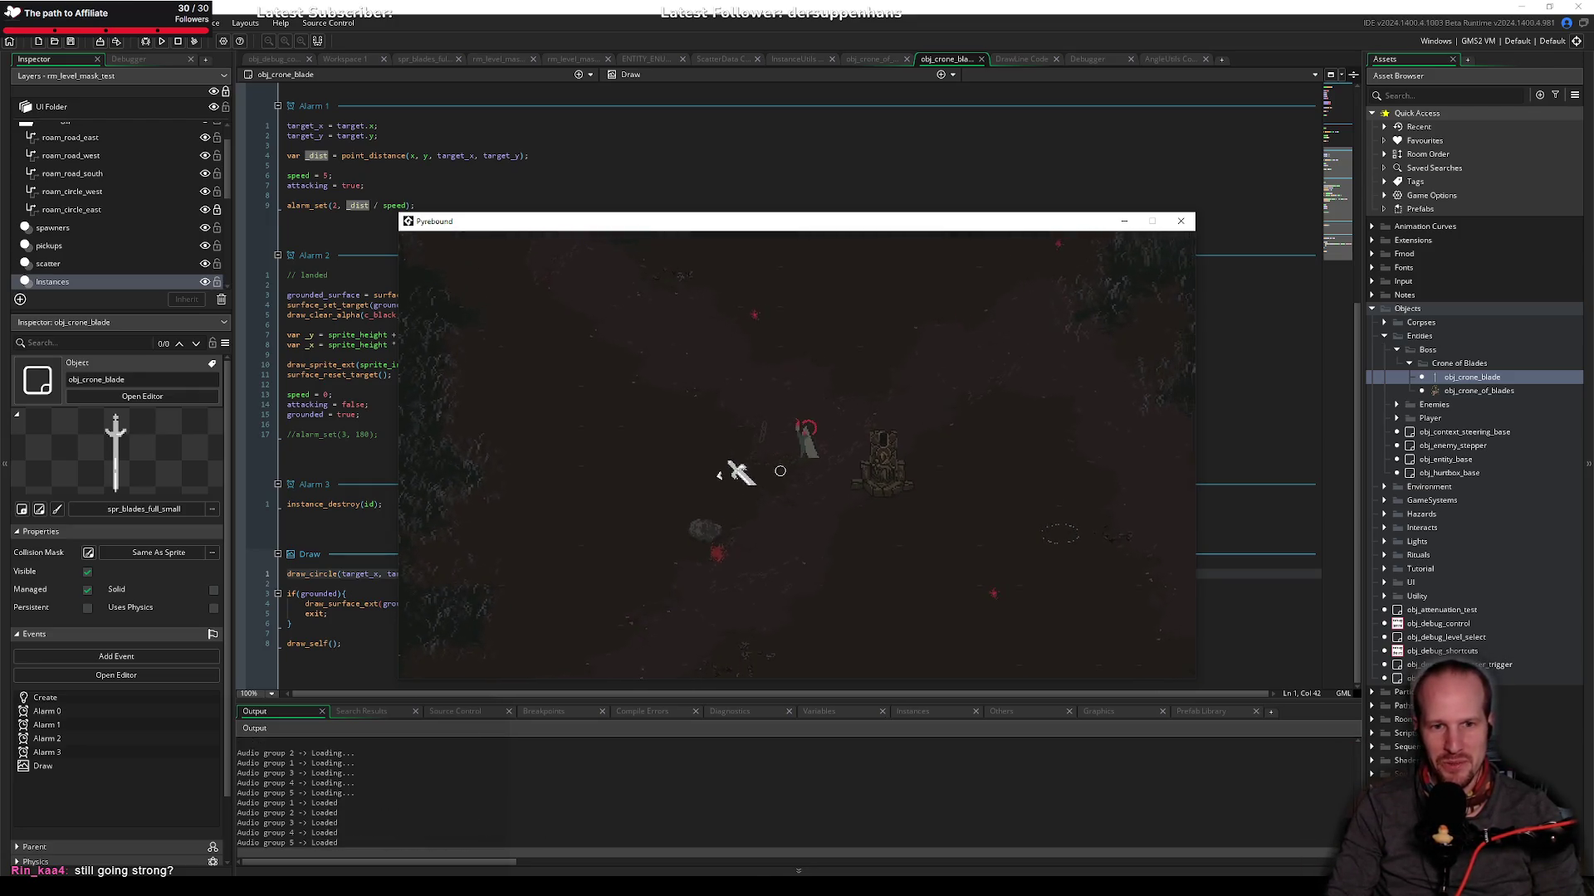
key(a)
key(s)
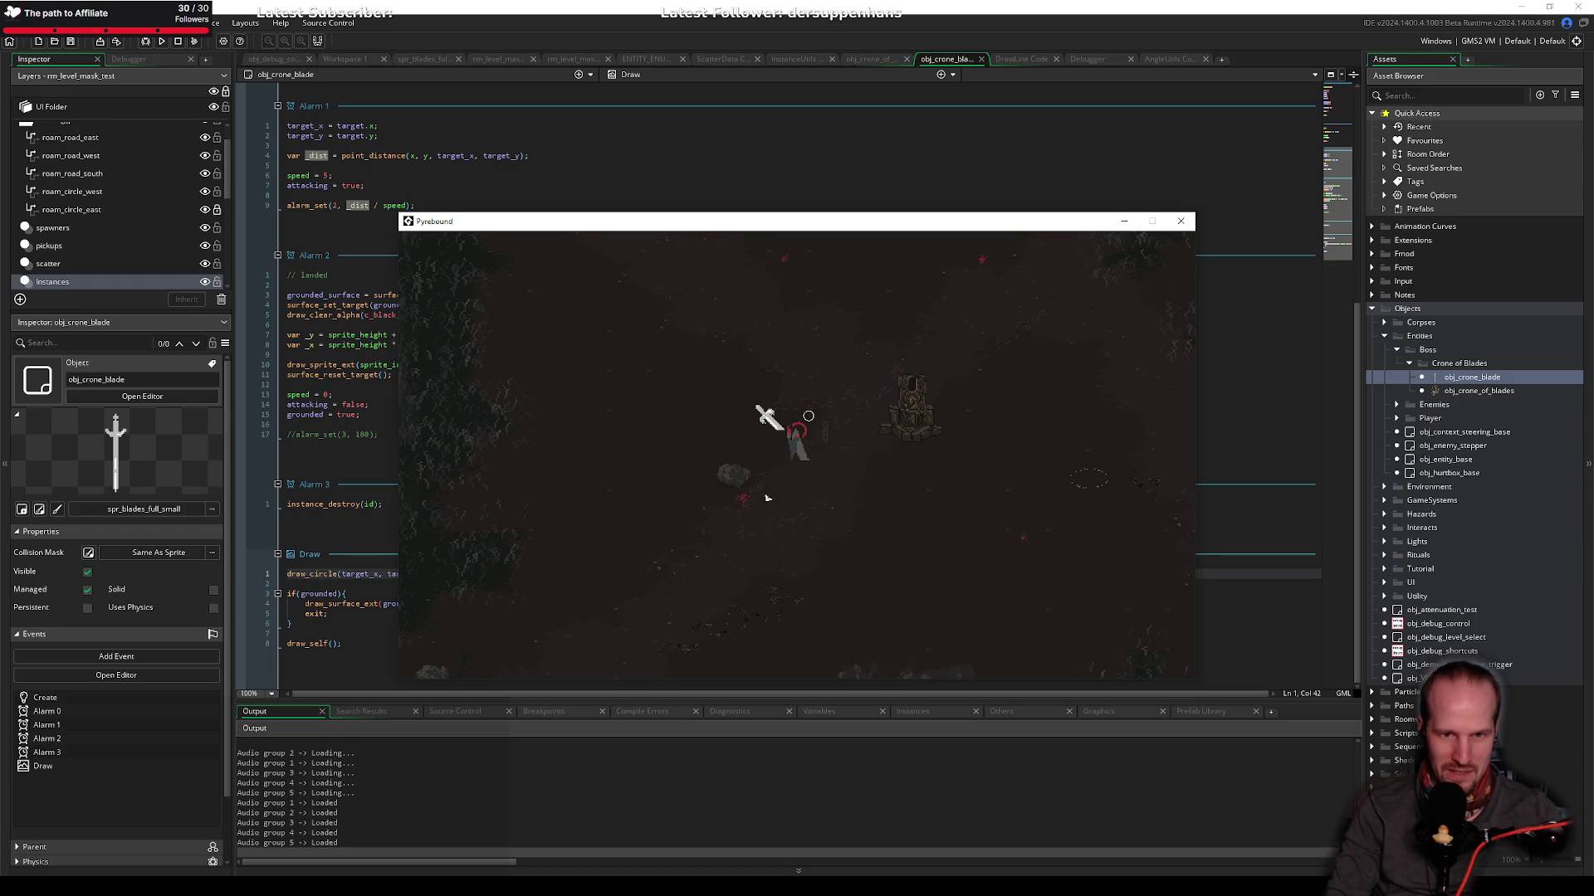
key(d)
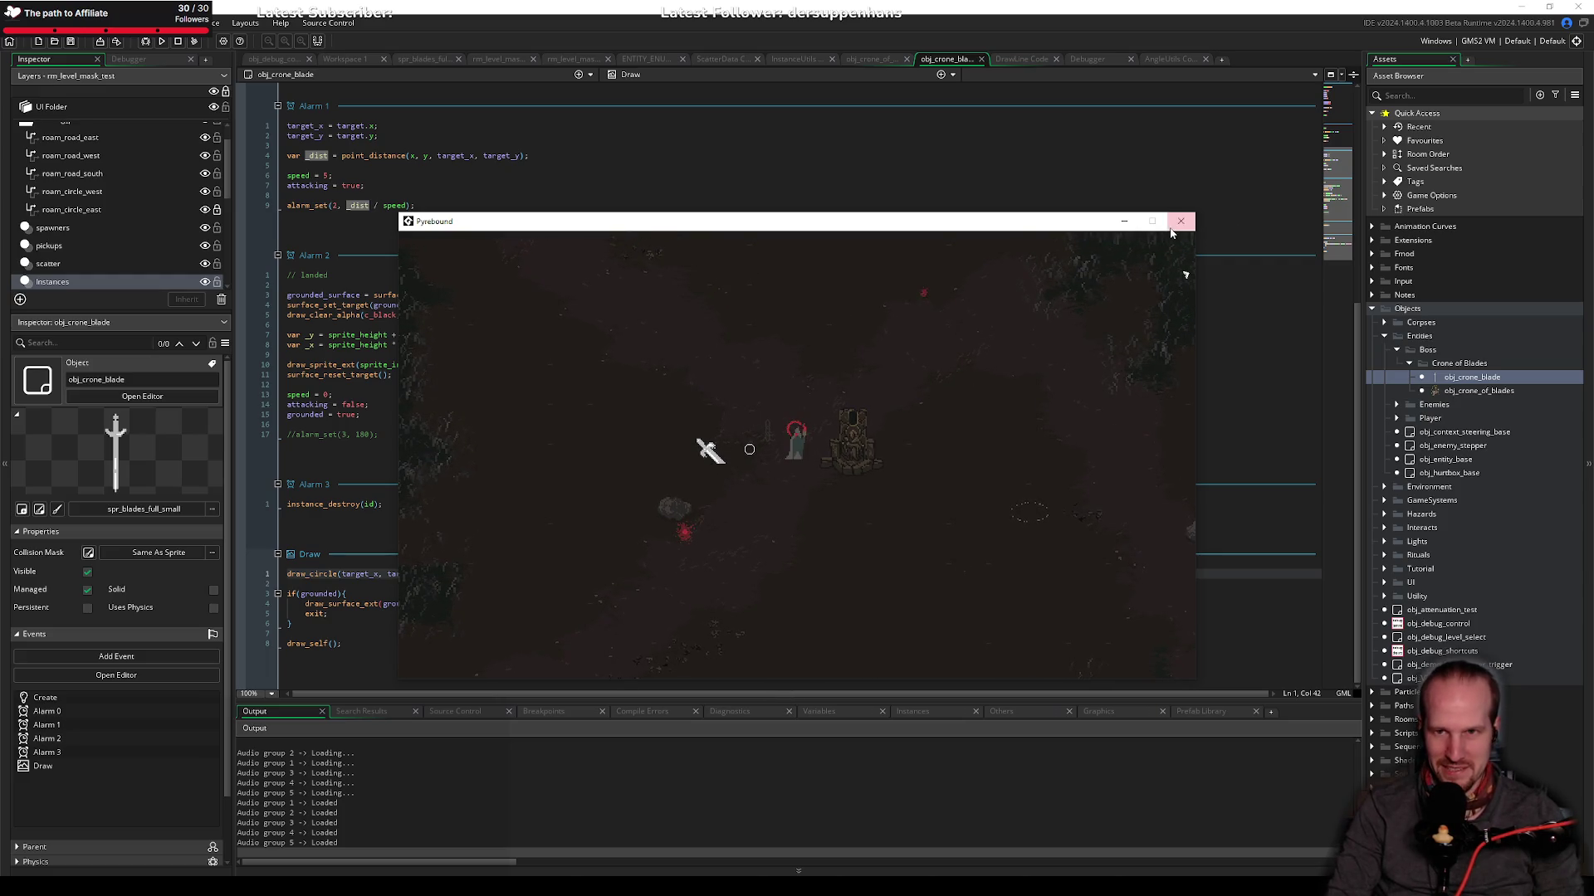
click(1180, 221)
Step: Lower the speed = 5 value in Alarm 1, save, and start a debug run
click(427, 414)
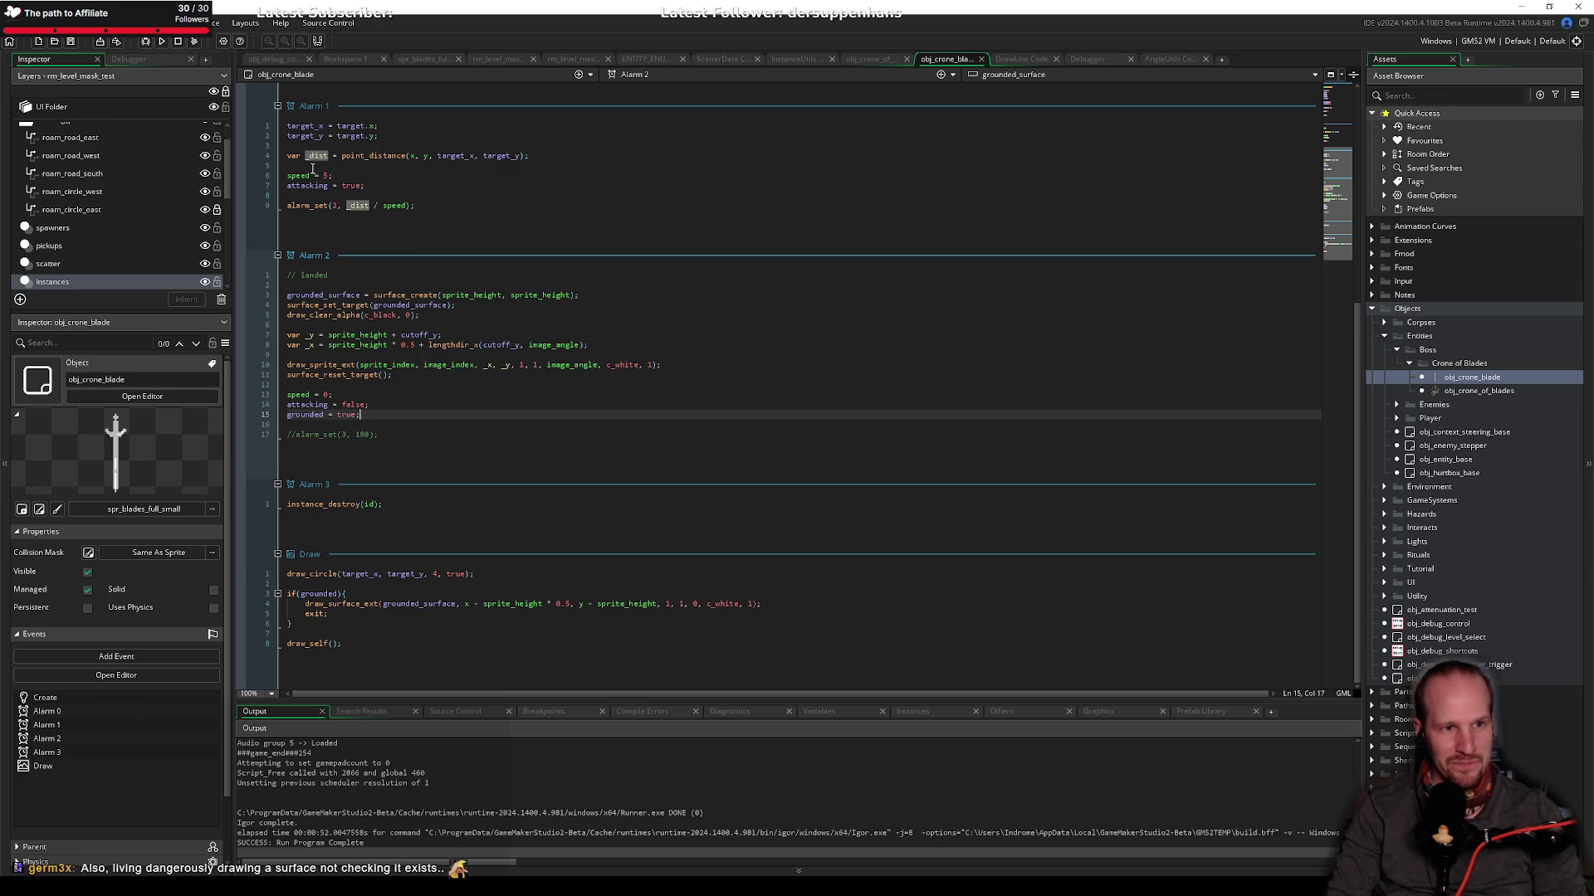
click(327, 175)
key(BackSpace)
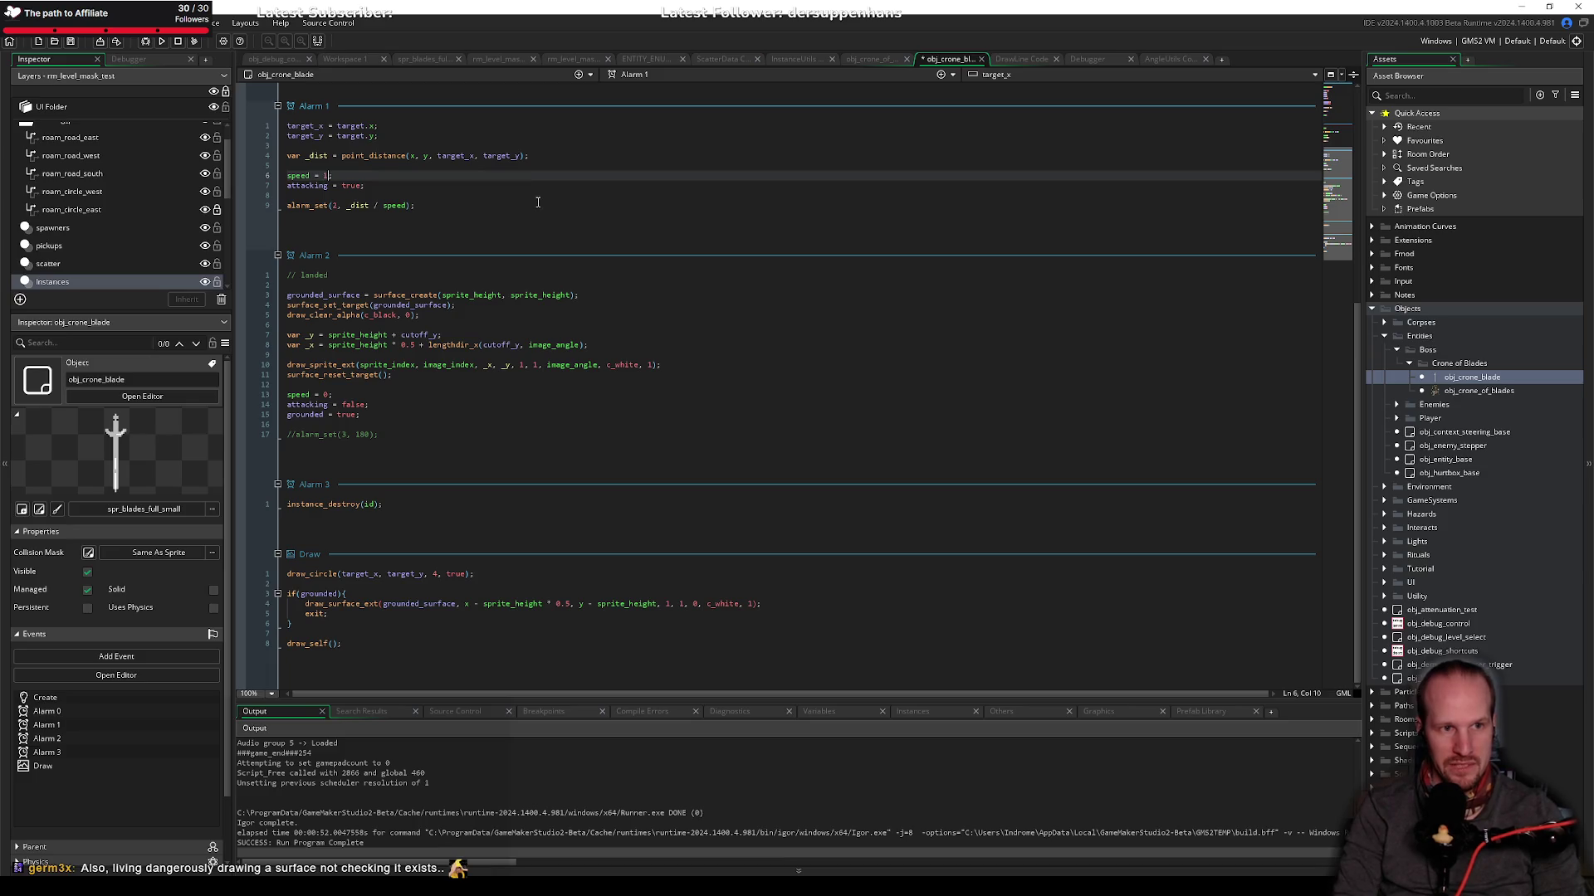
key(BackSpace)
key(ctrl+s)
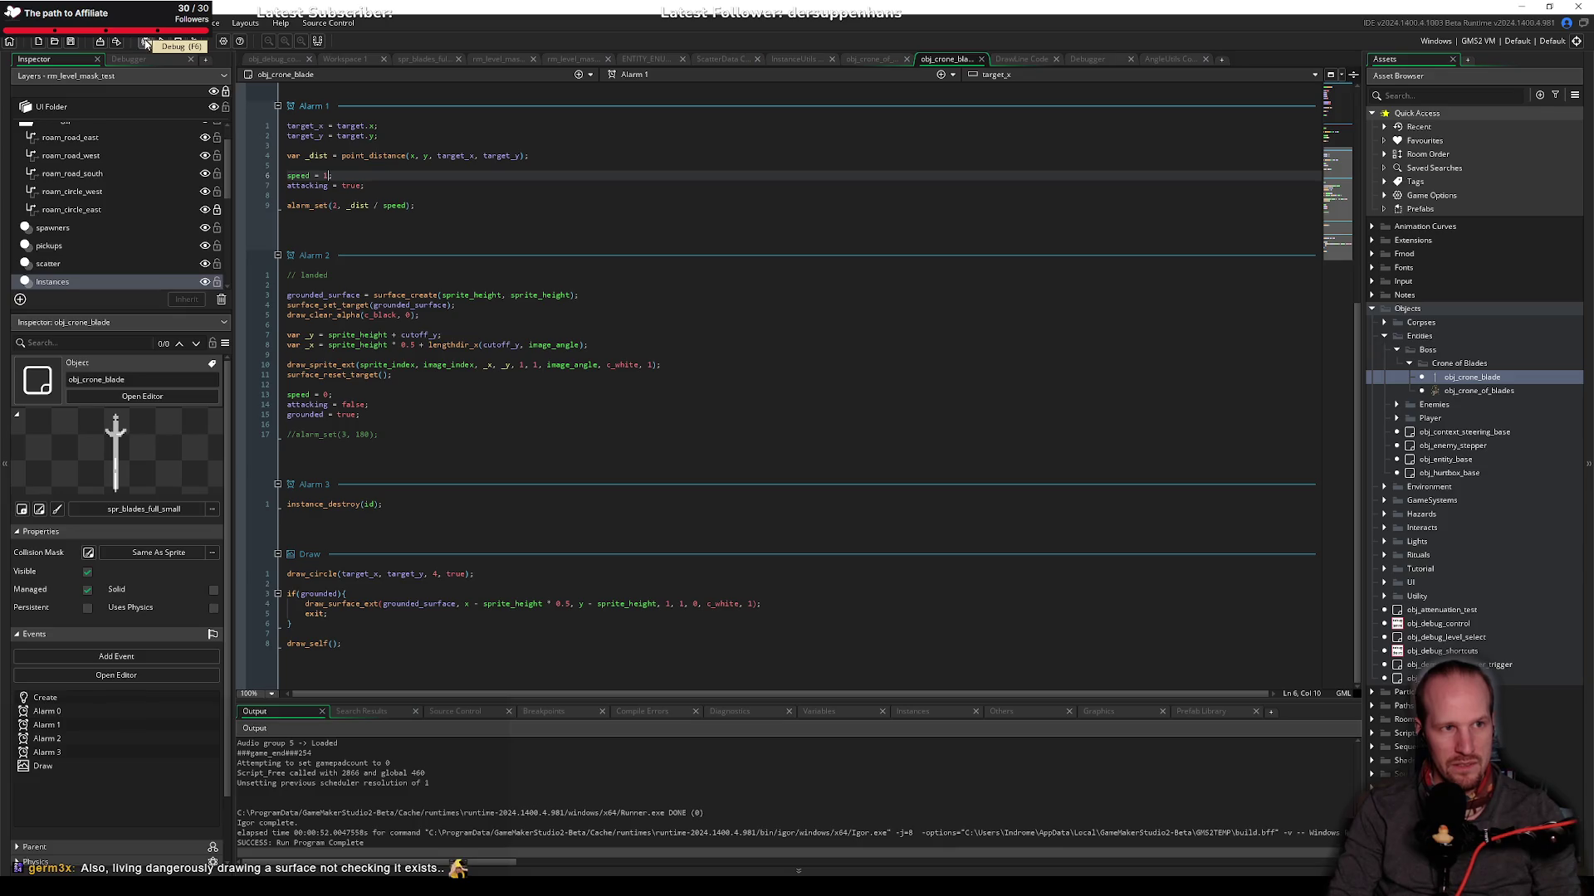
click(145, 43)
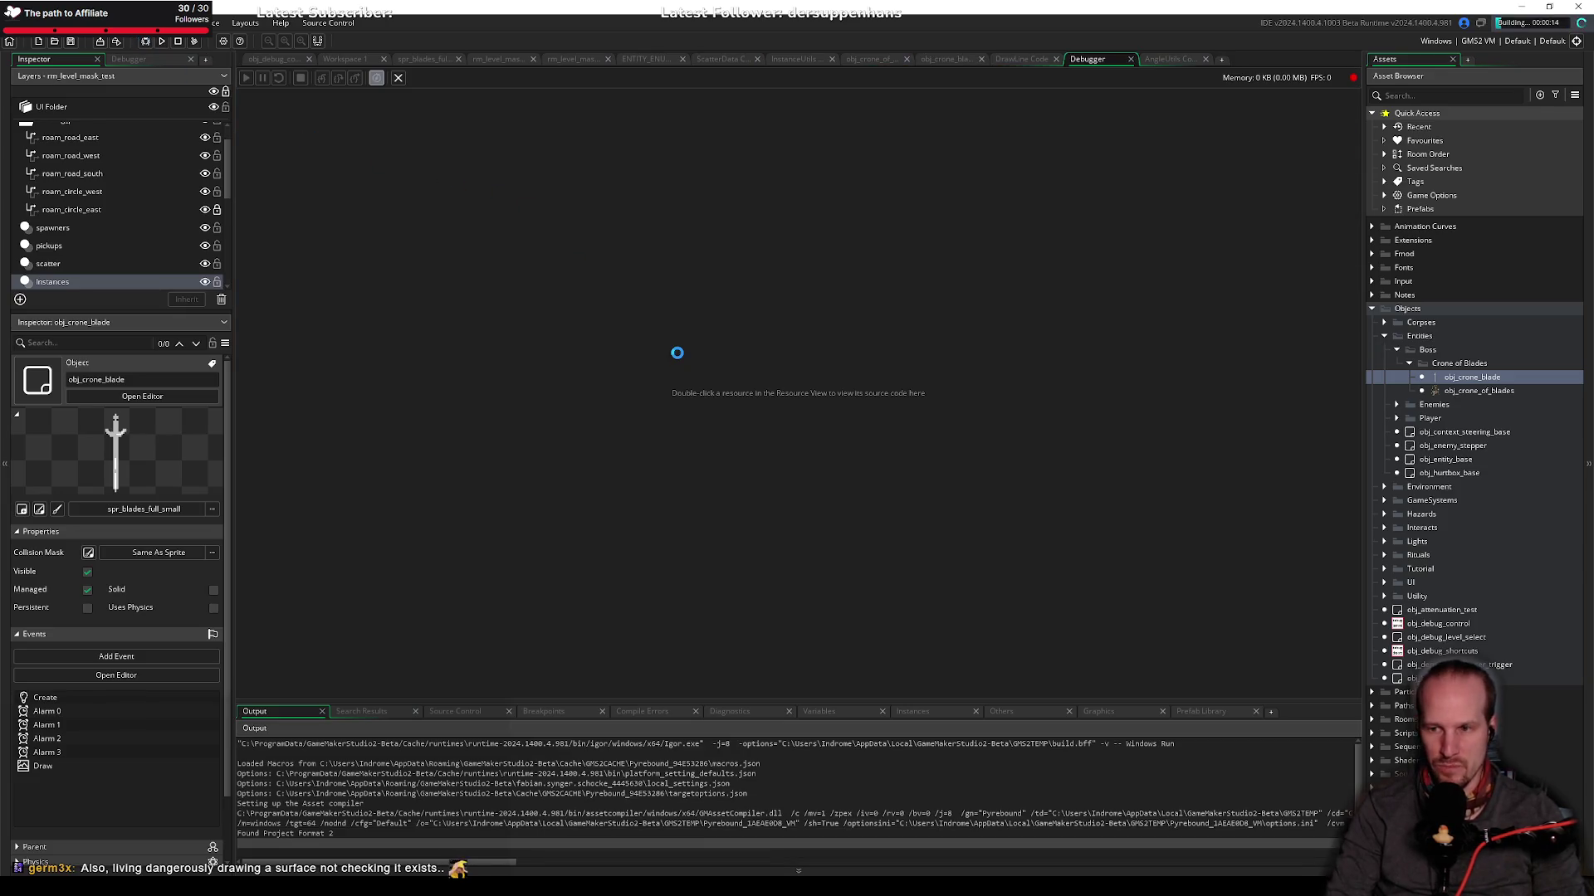
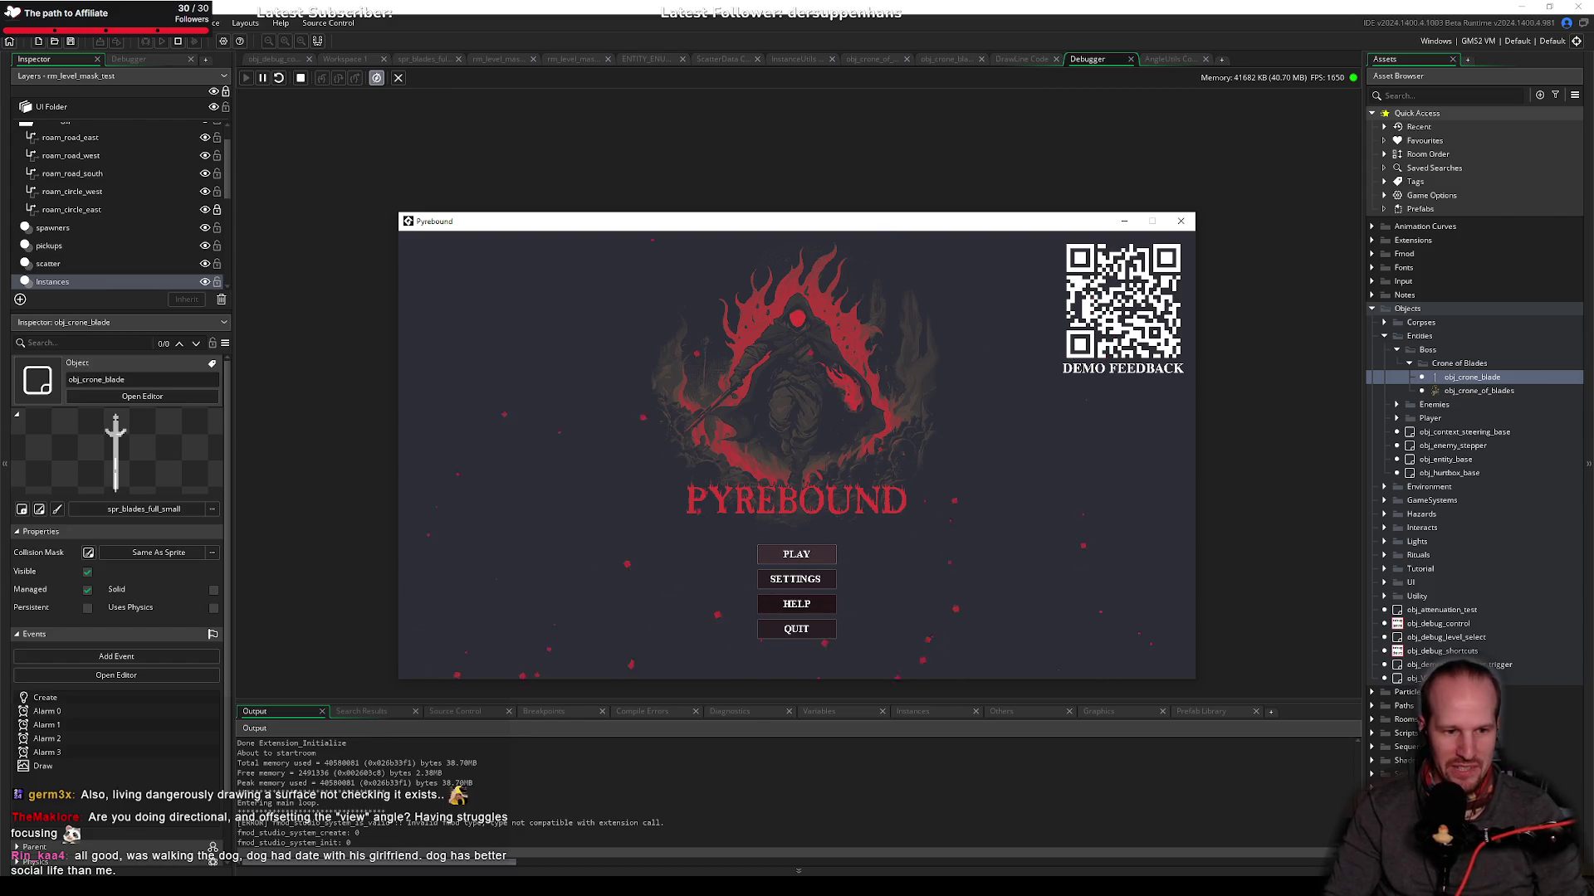
Step: Draw a green right-pointing arrow inside the square of the Paint sketch, then return to Pyrebound
key(alt+Tab)
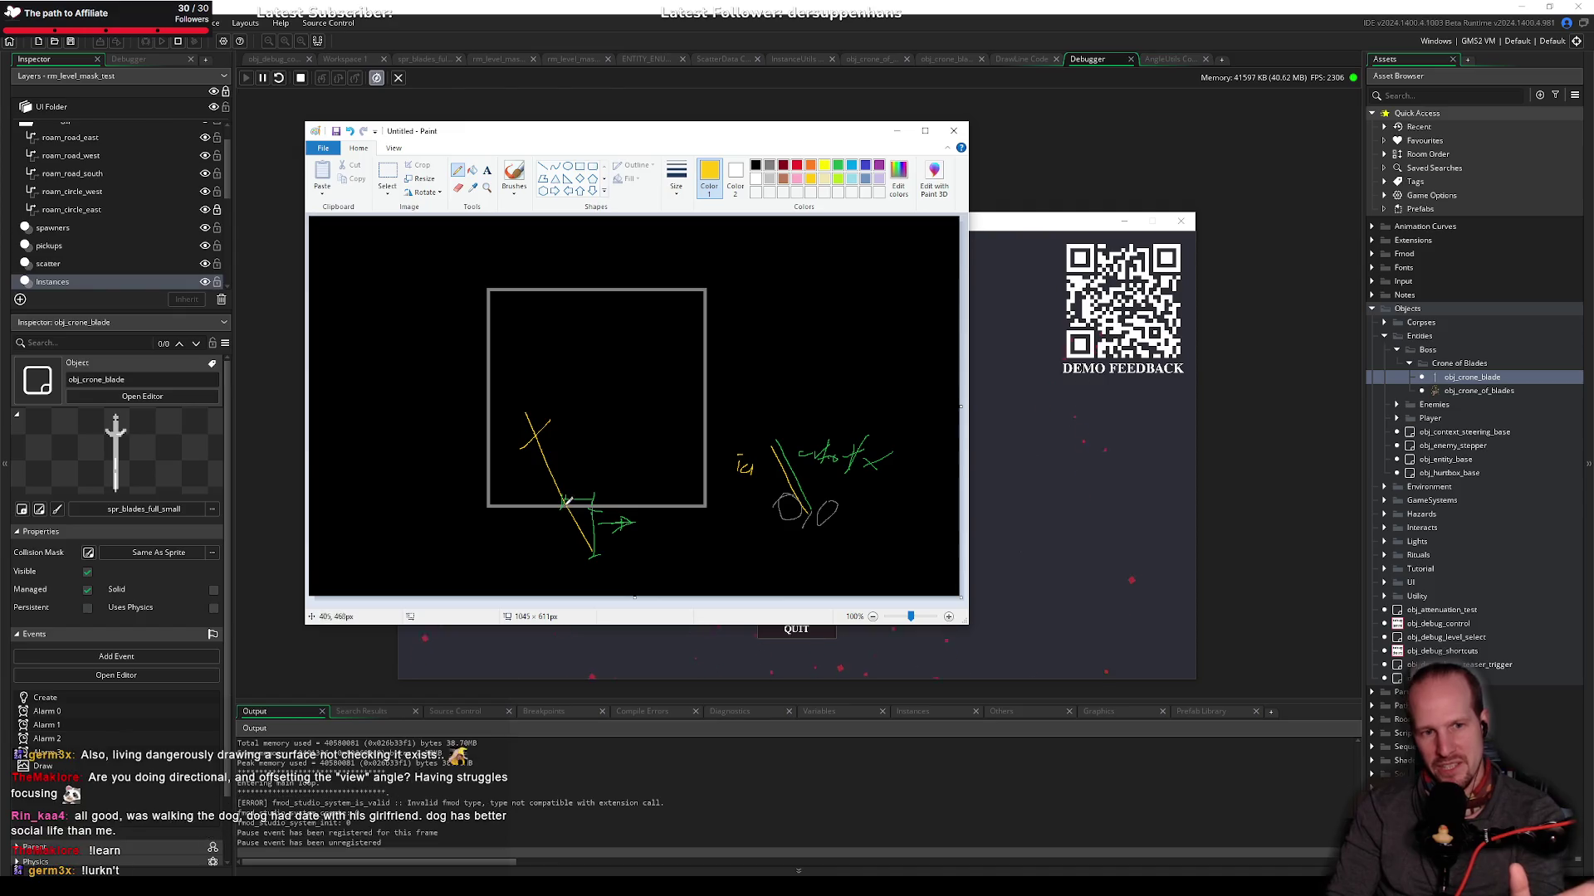
drag(554, 470, 594, 465)
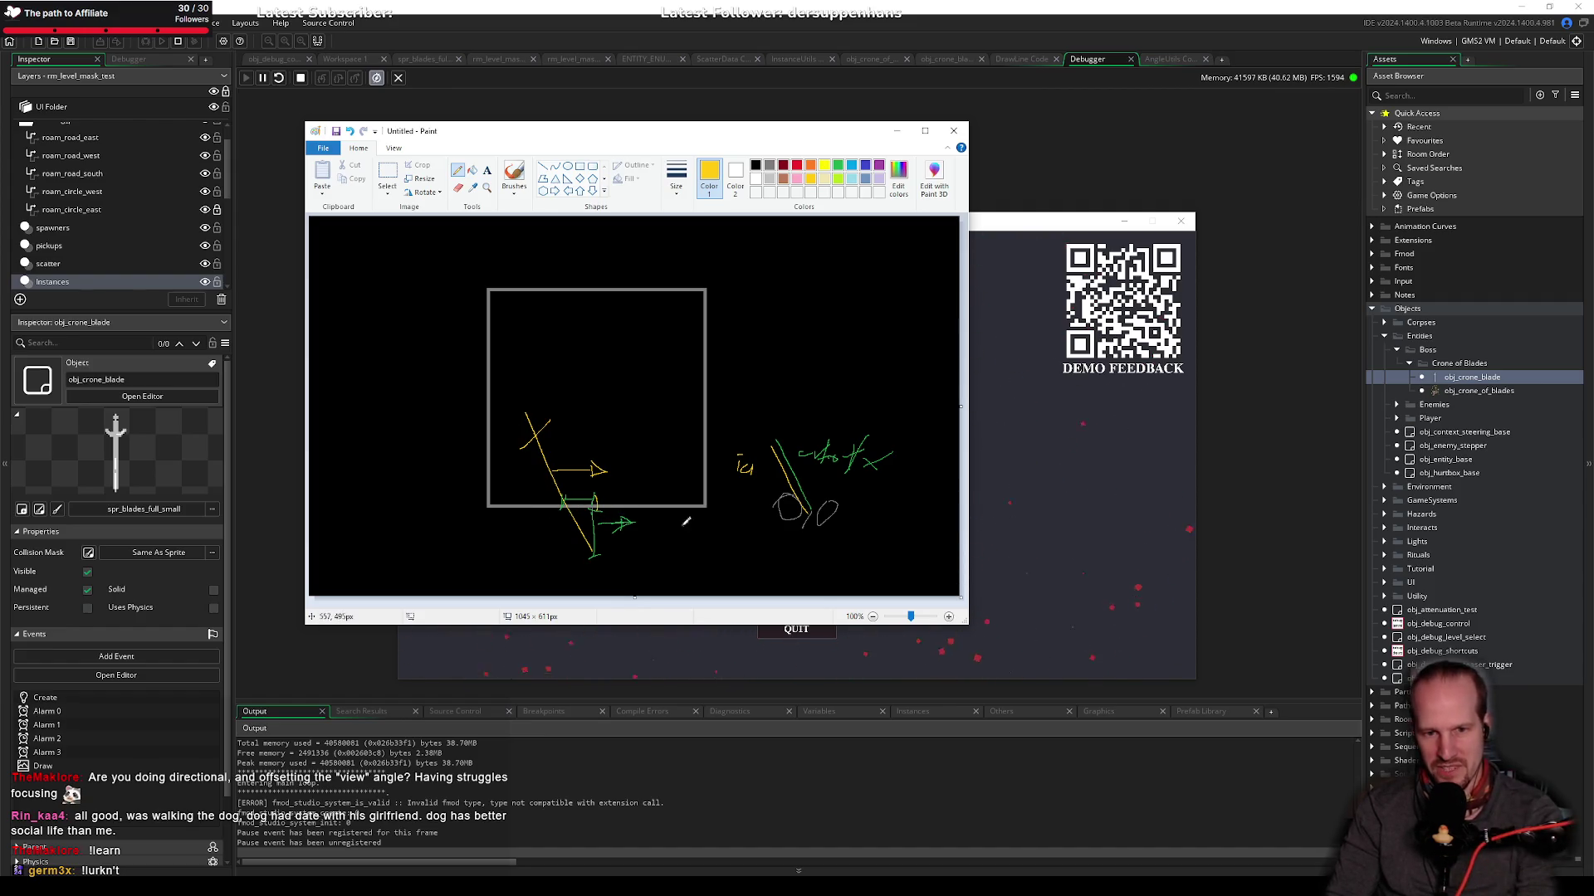
click(1030, 529)
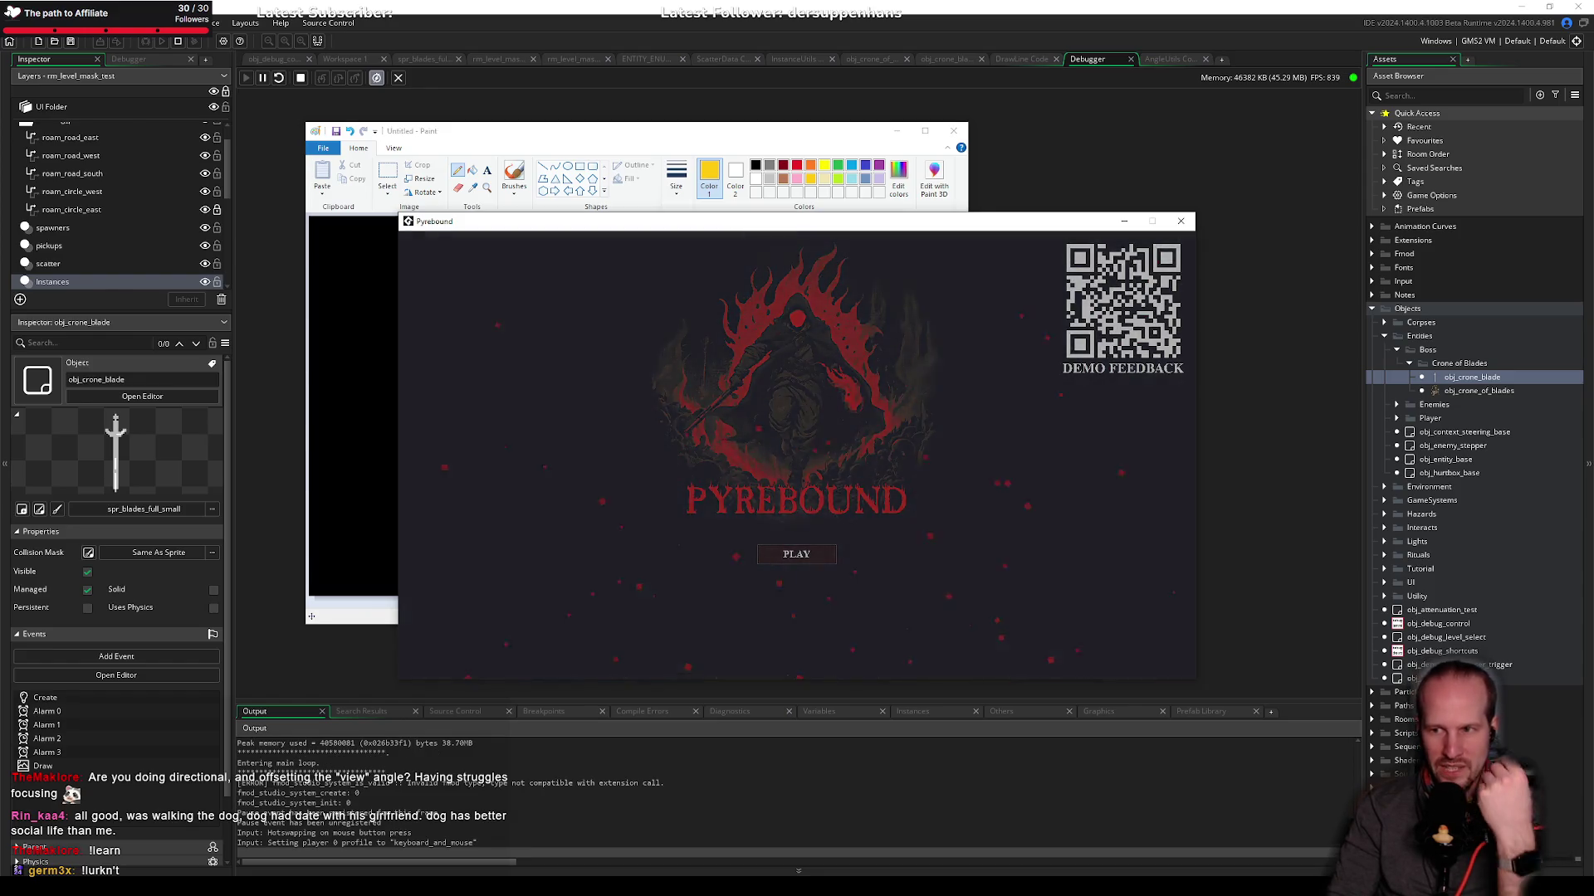
Step: Start a new Pyrebound game and walk the player around to test the crone blades
key(Return)
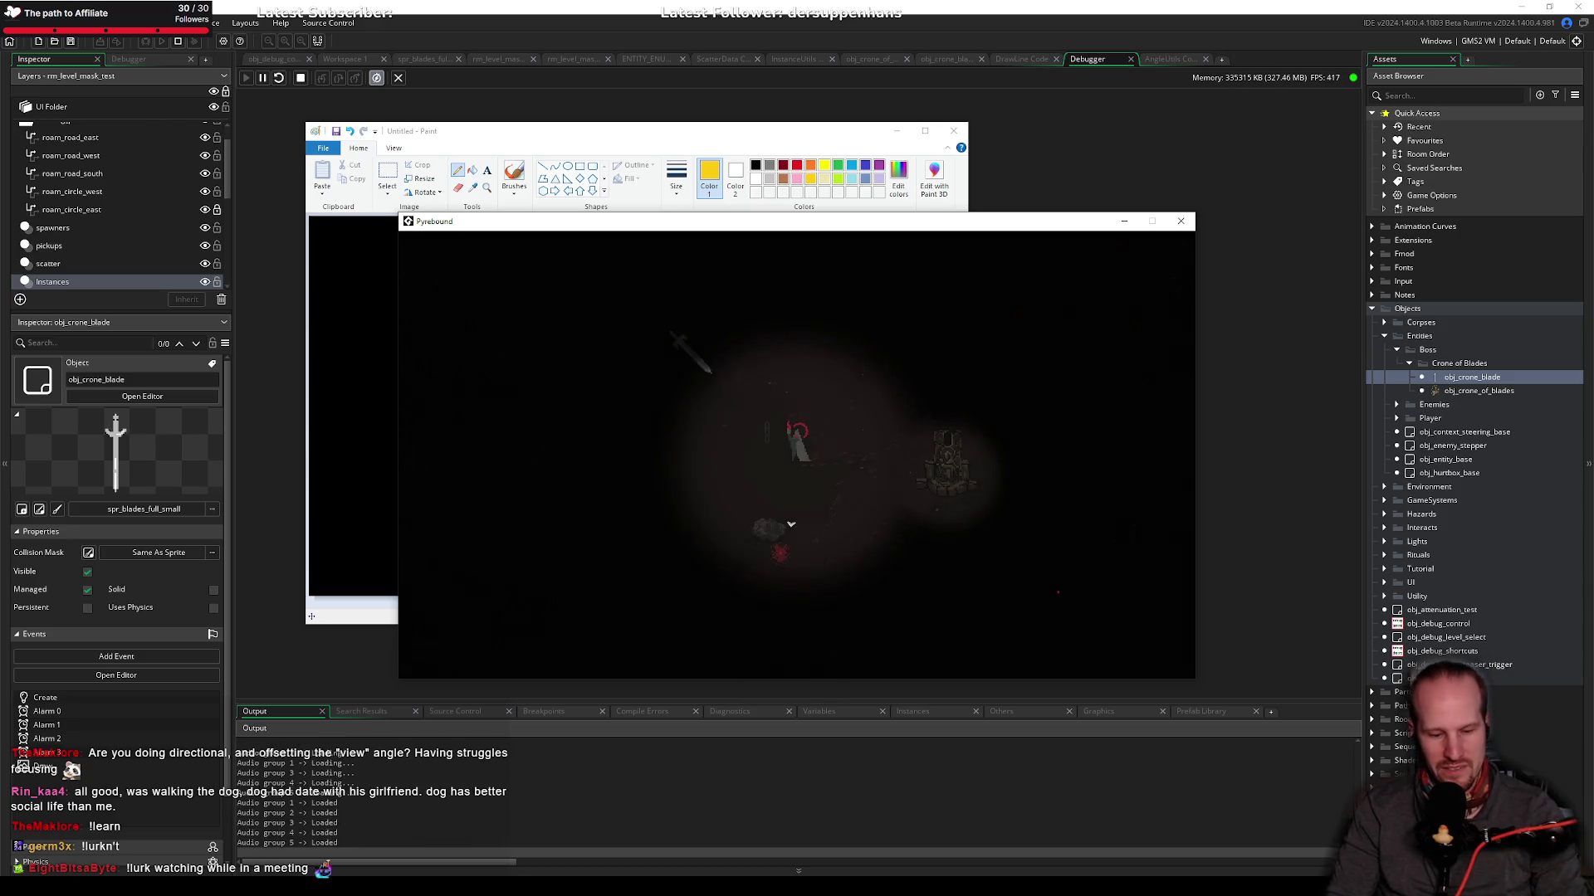
key(d)
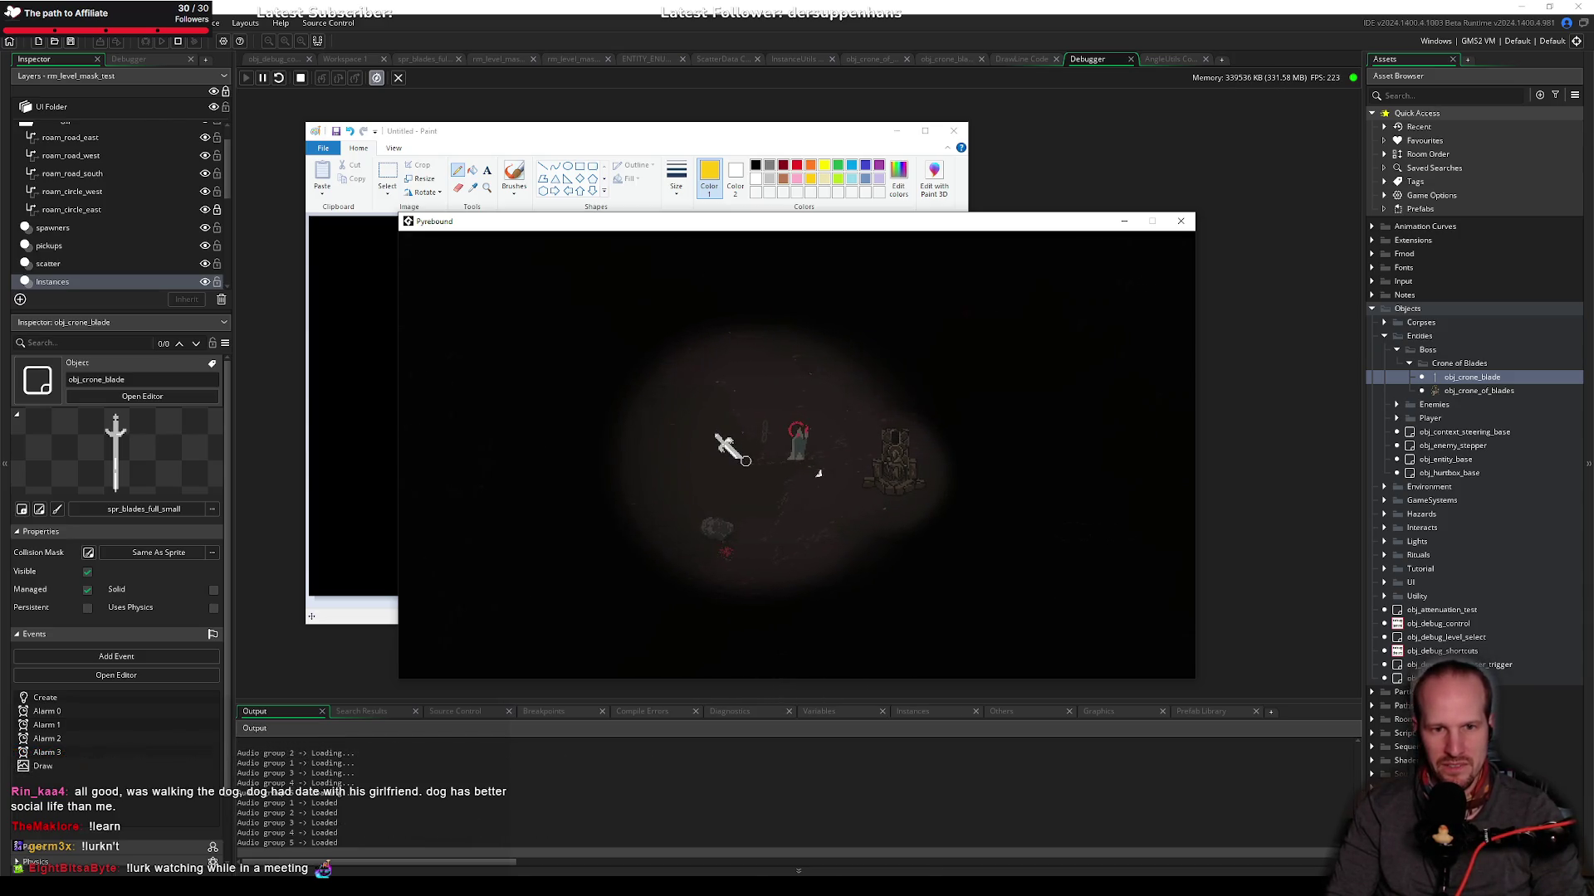
key(a)
key(s)
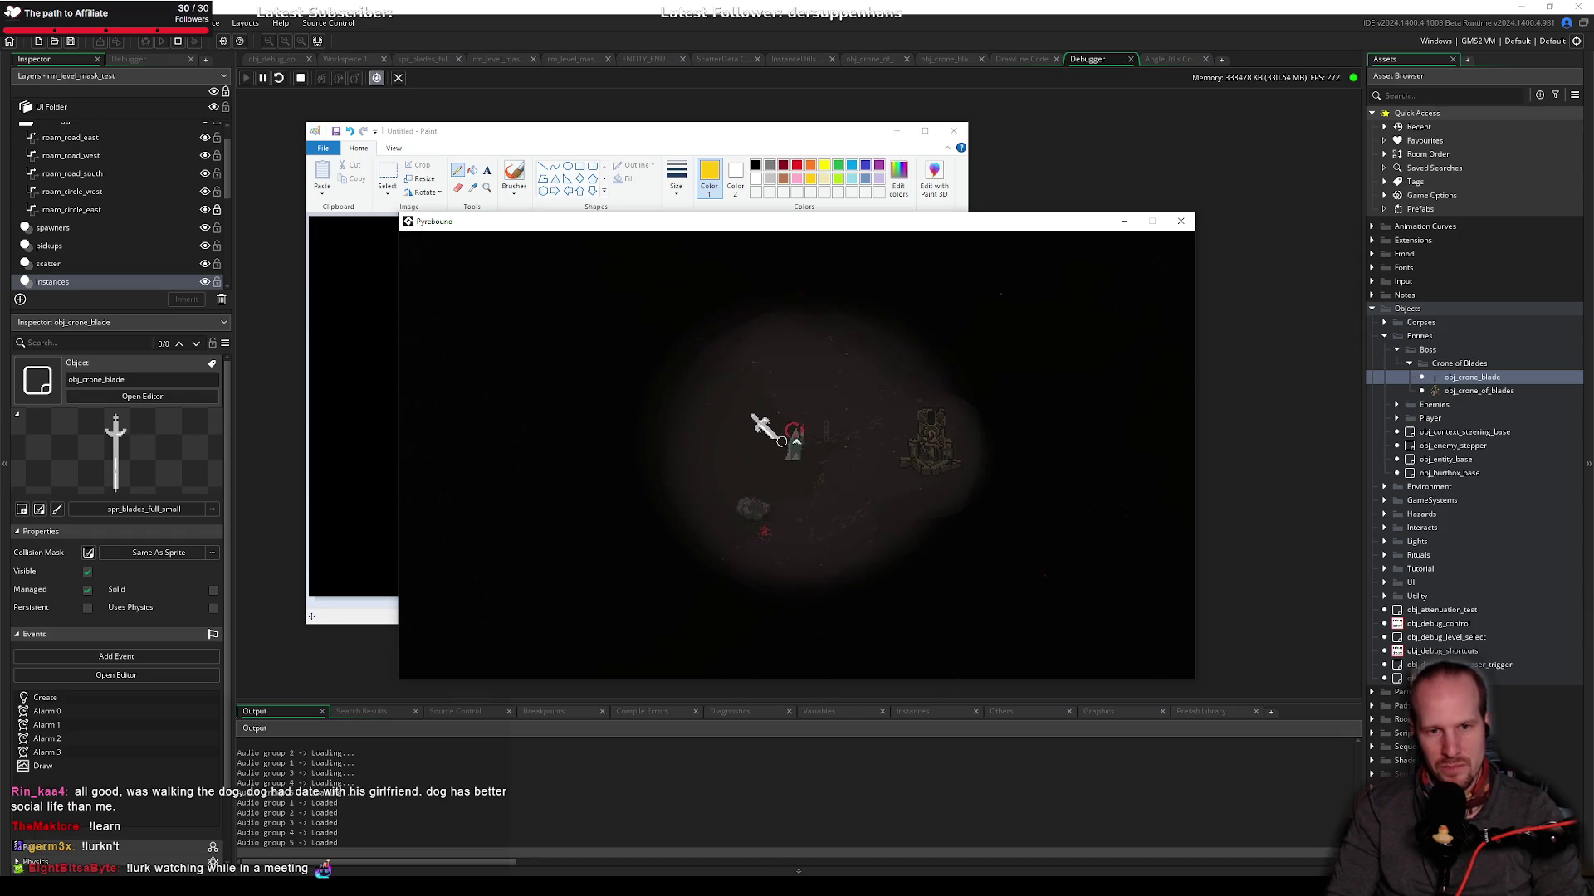
key(d)
key(s)
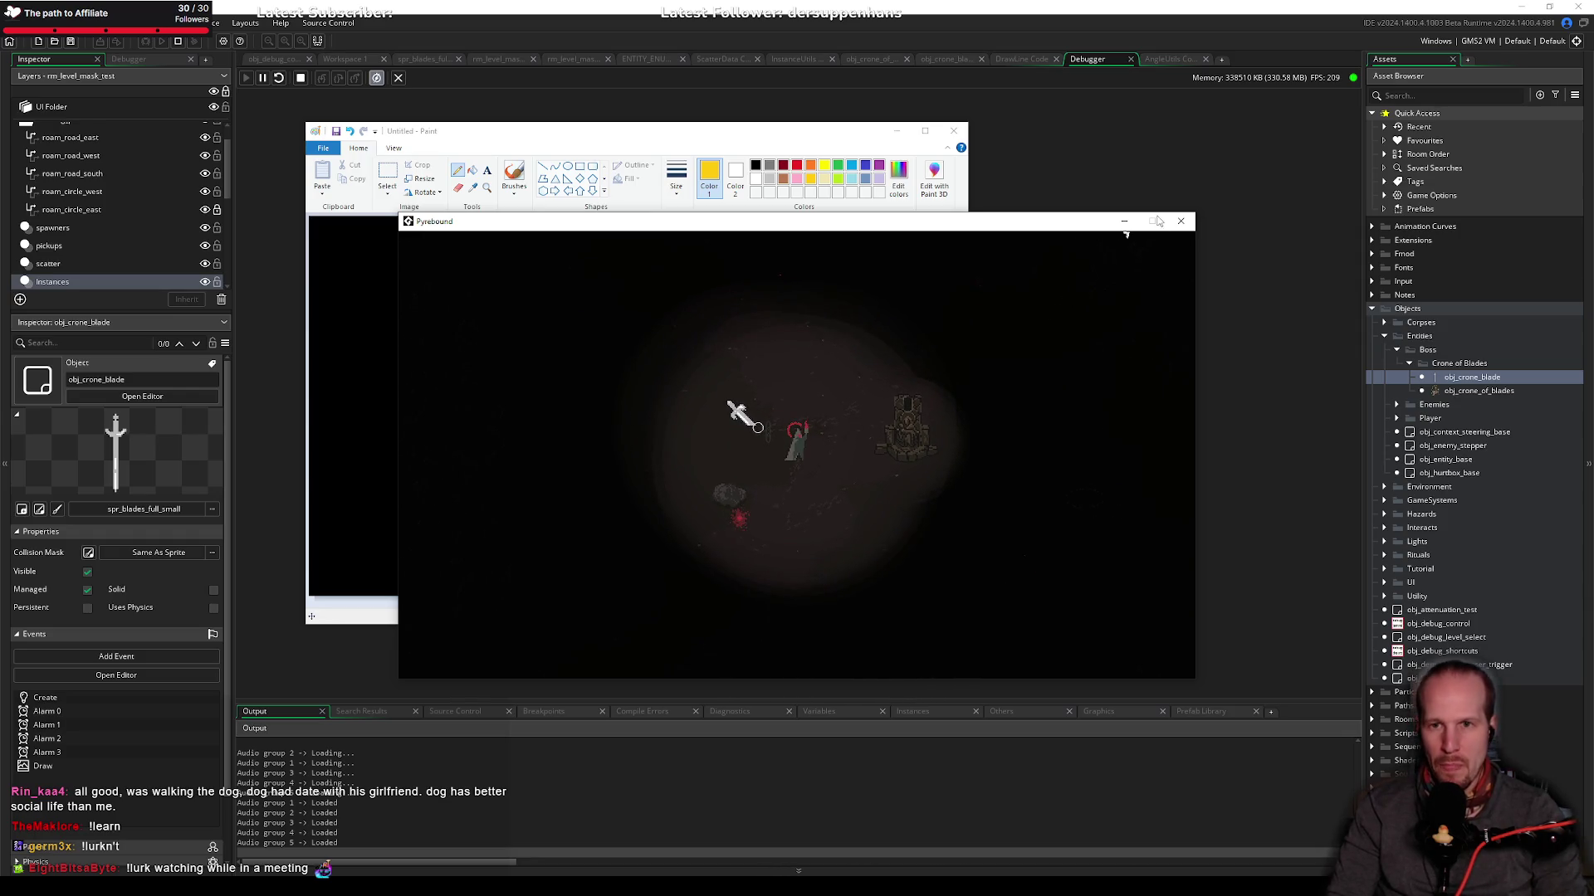
Step: Close the Paint sketch without saving and close the game window
click(954, 131)
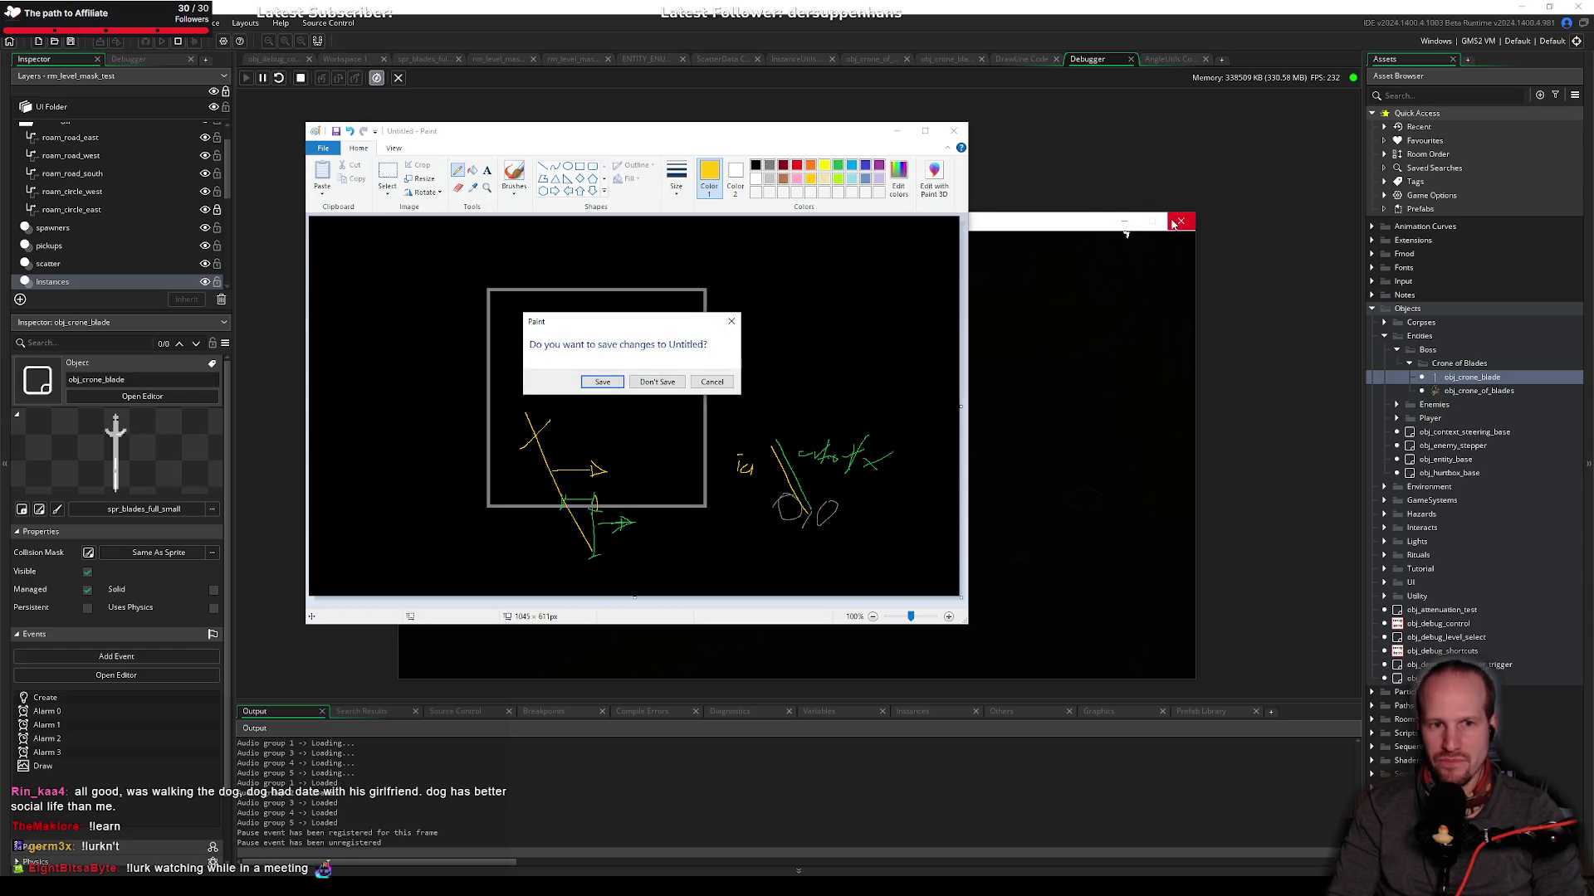
click(658, 382)
click(1180, 222)
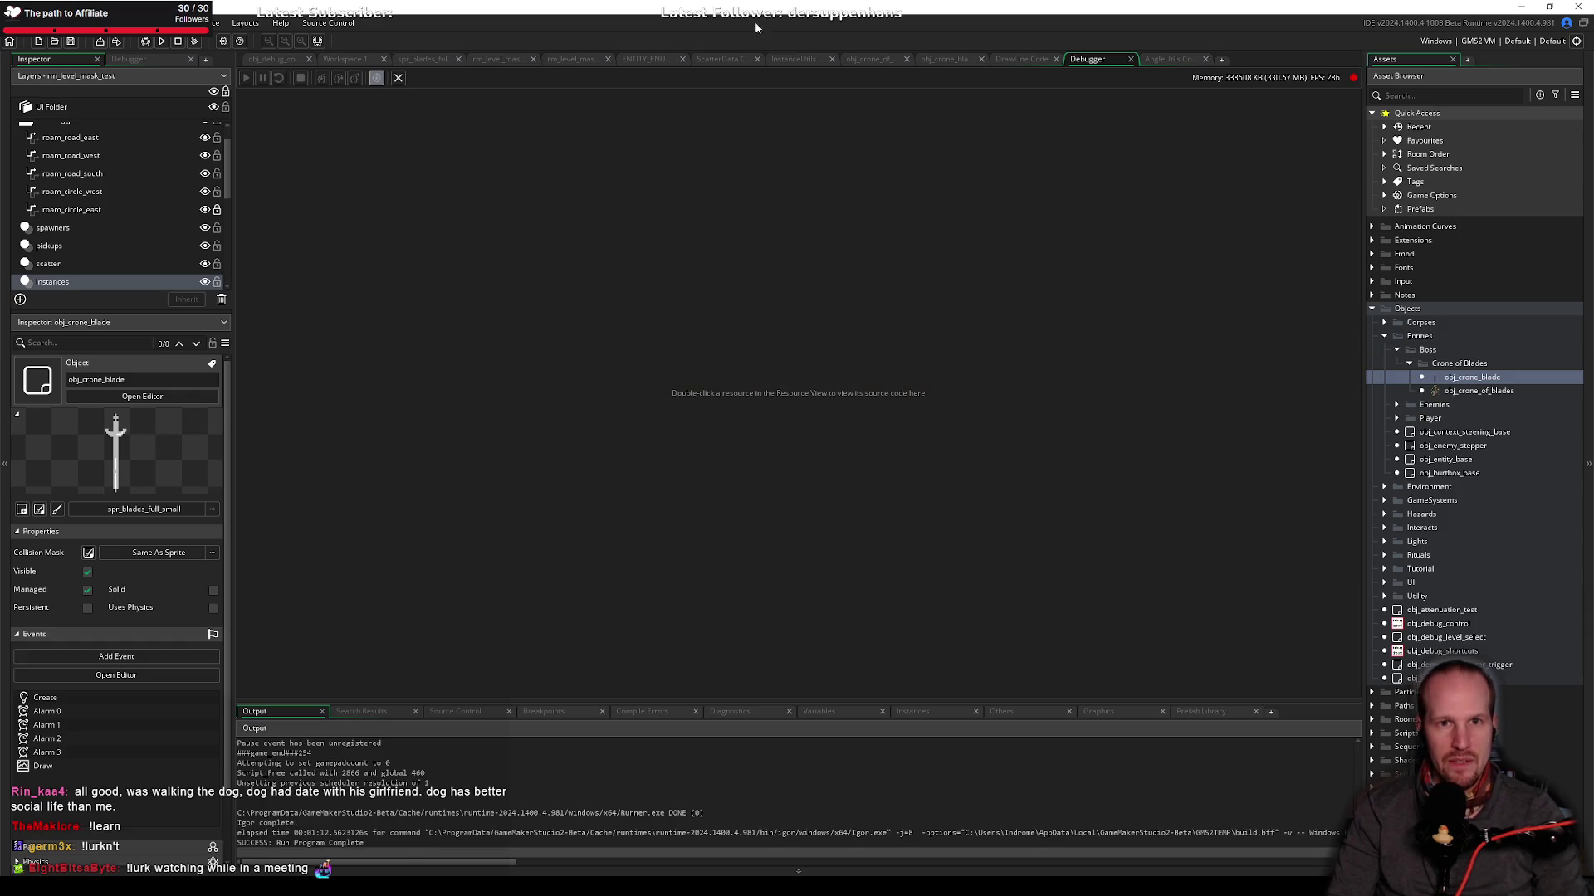
Step: In obj_crone_blade's Alarm 2, uncomment alarm_set(3, …) and change its delay from 180 to 300
click(946, 60)
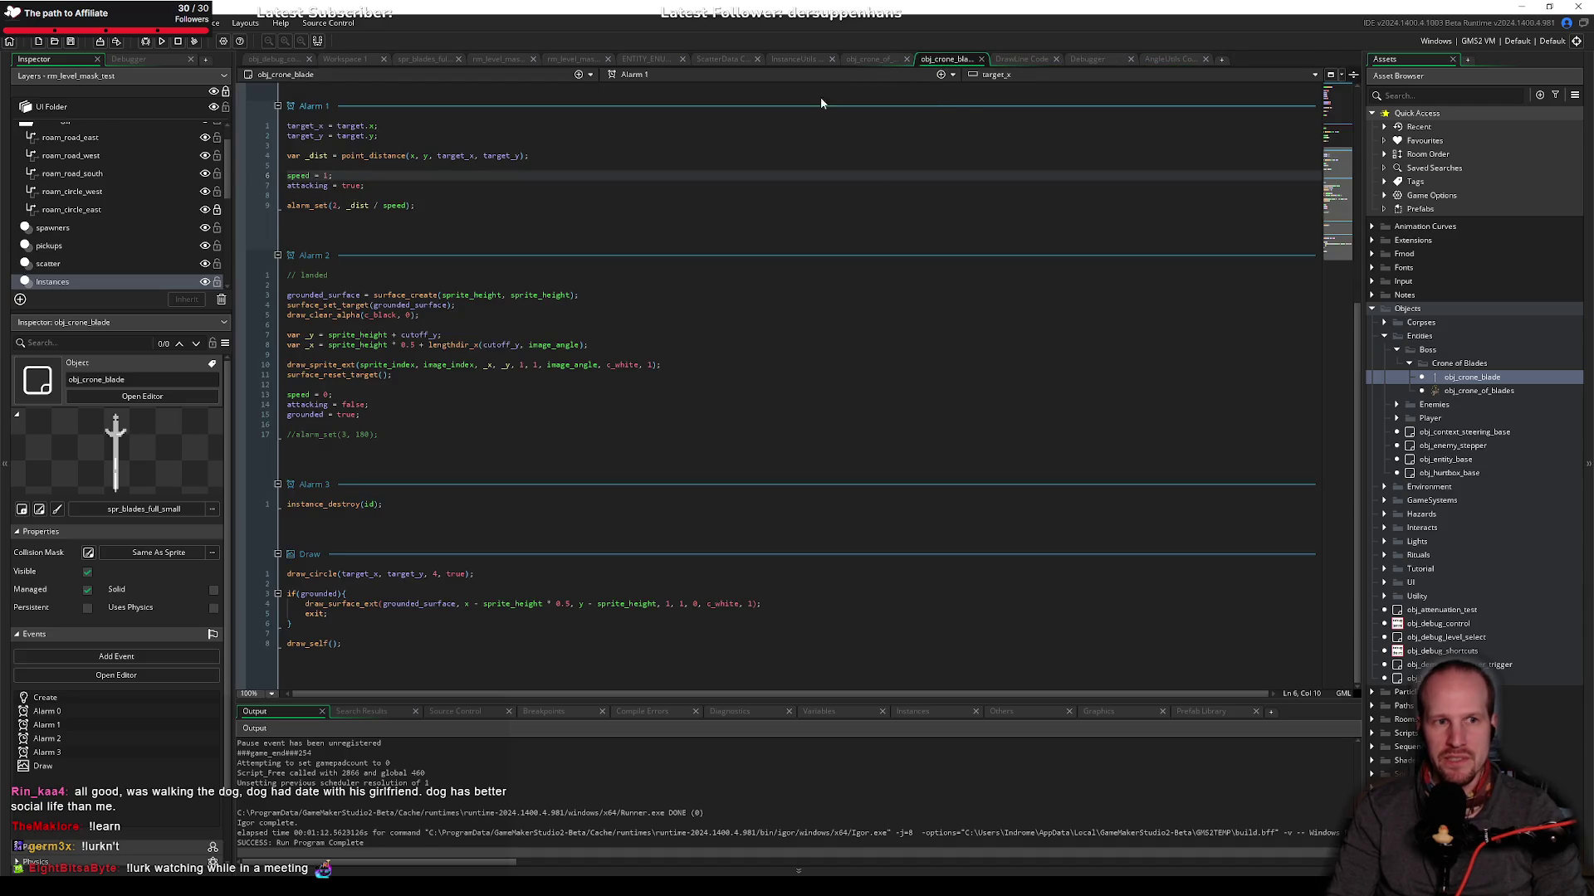
click(378, 433)
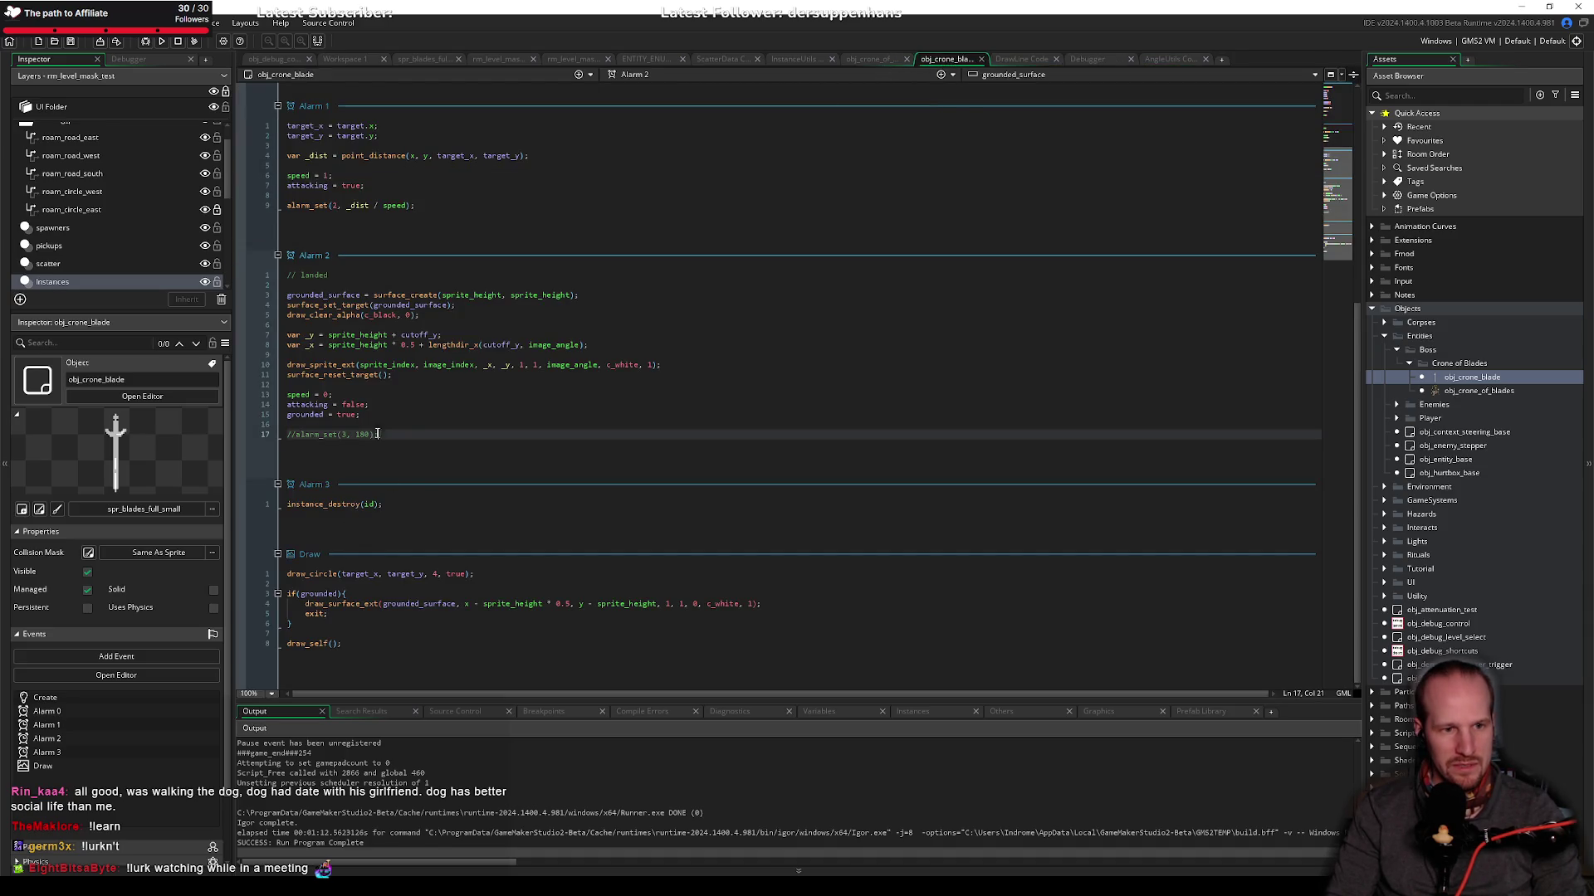
key(BackSpace)
key(BackSpace)
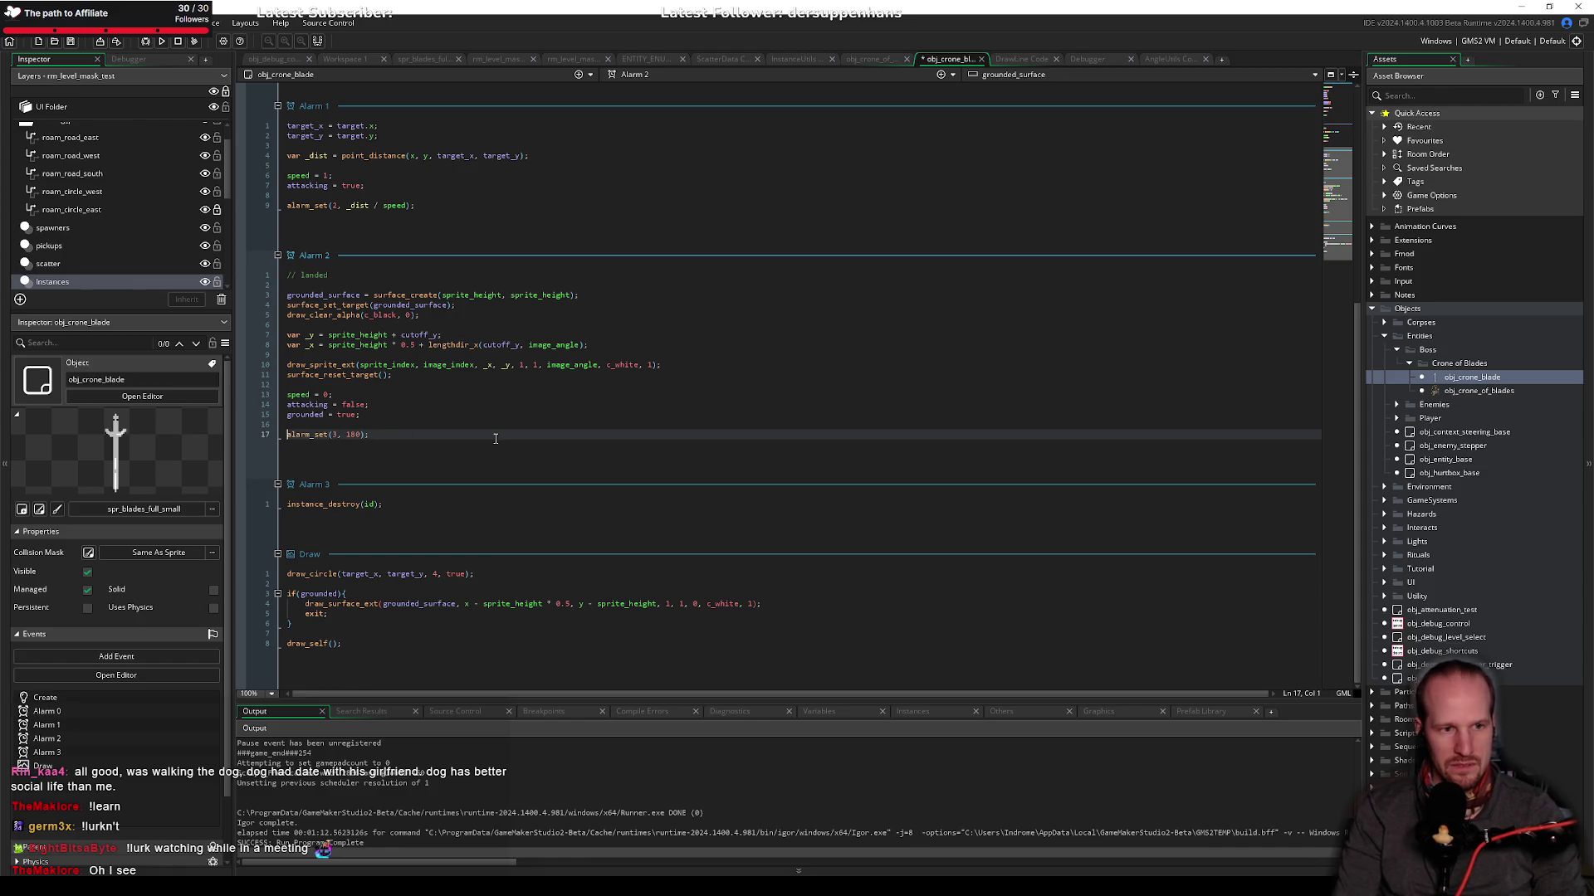
click(336, 435)
key(shift+Right)
key(shift+Right)
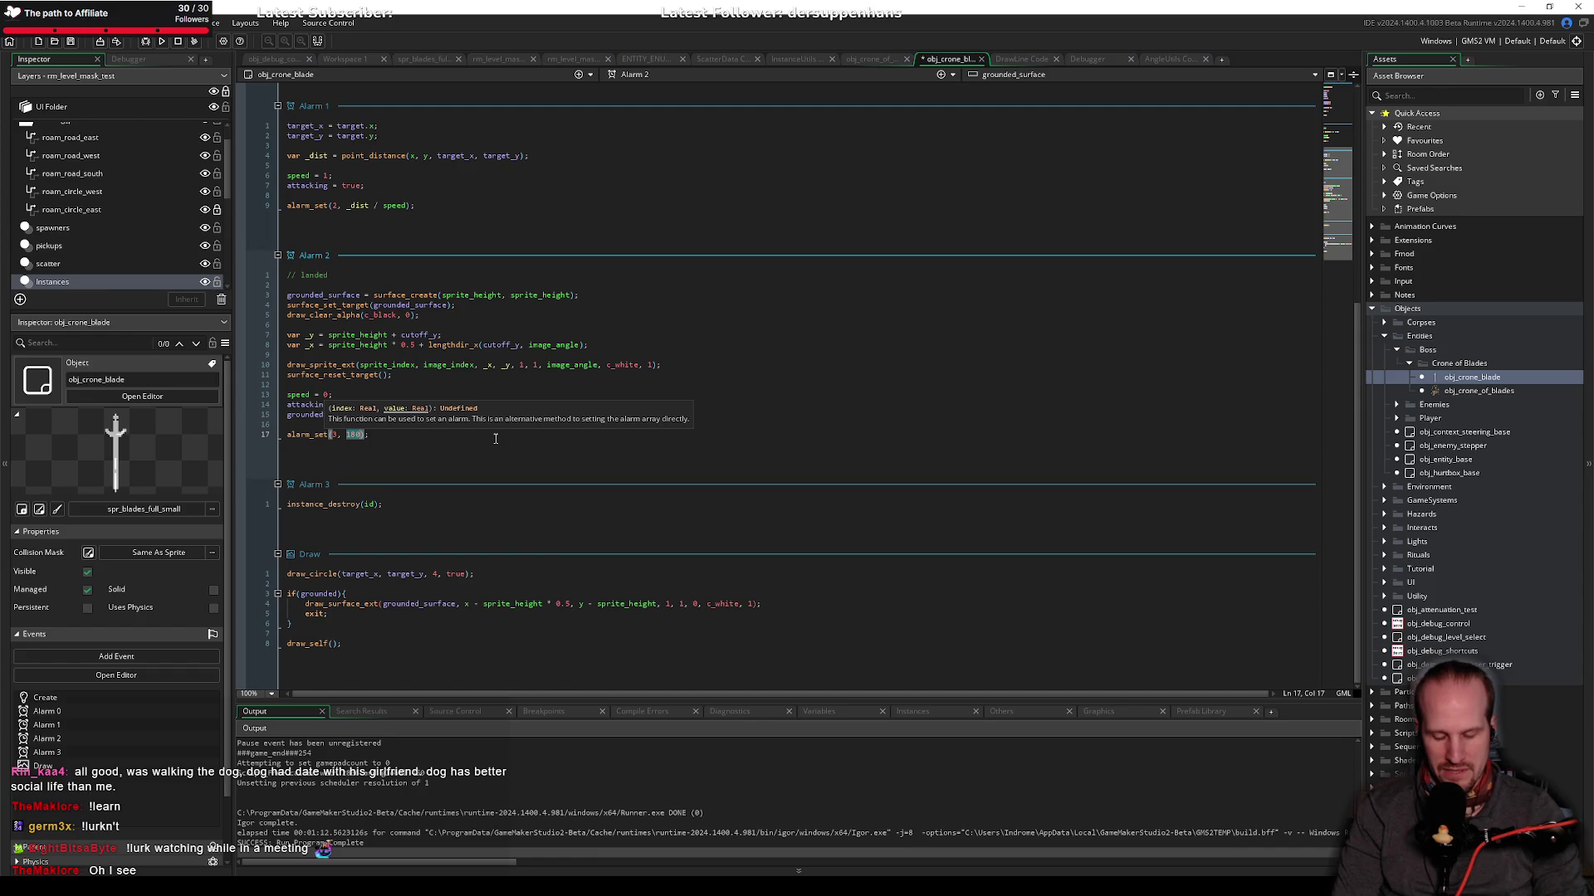
text(300)
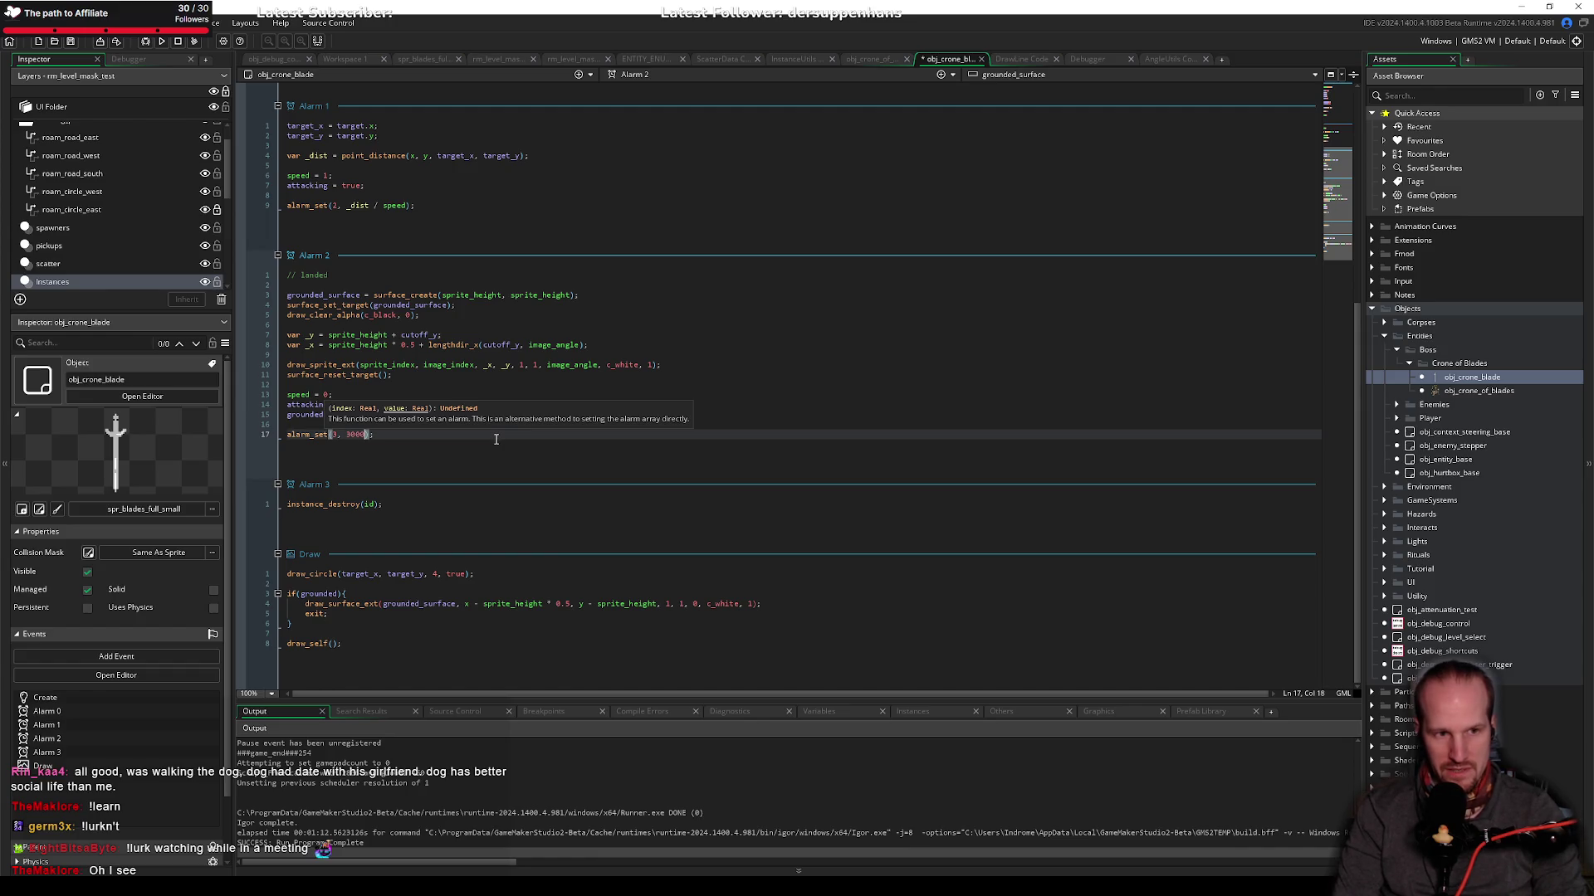
key(BackSpace)
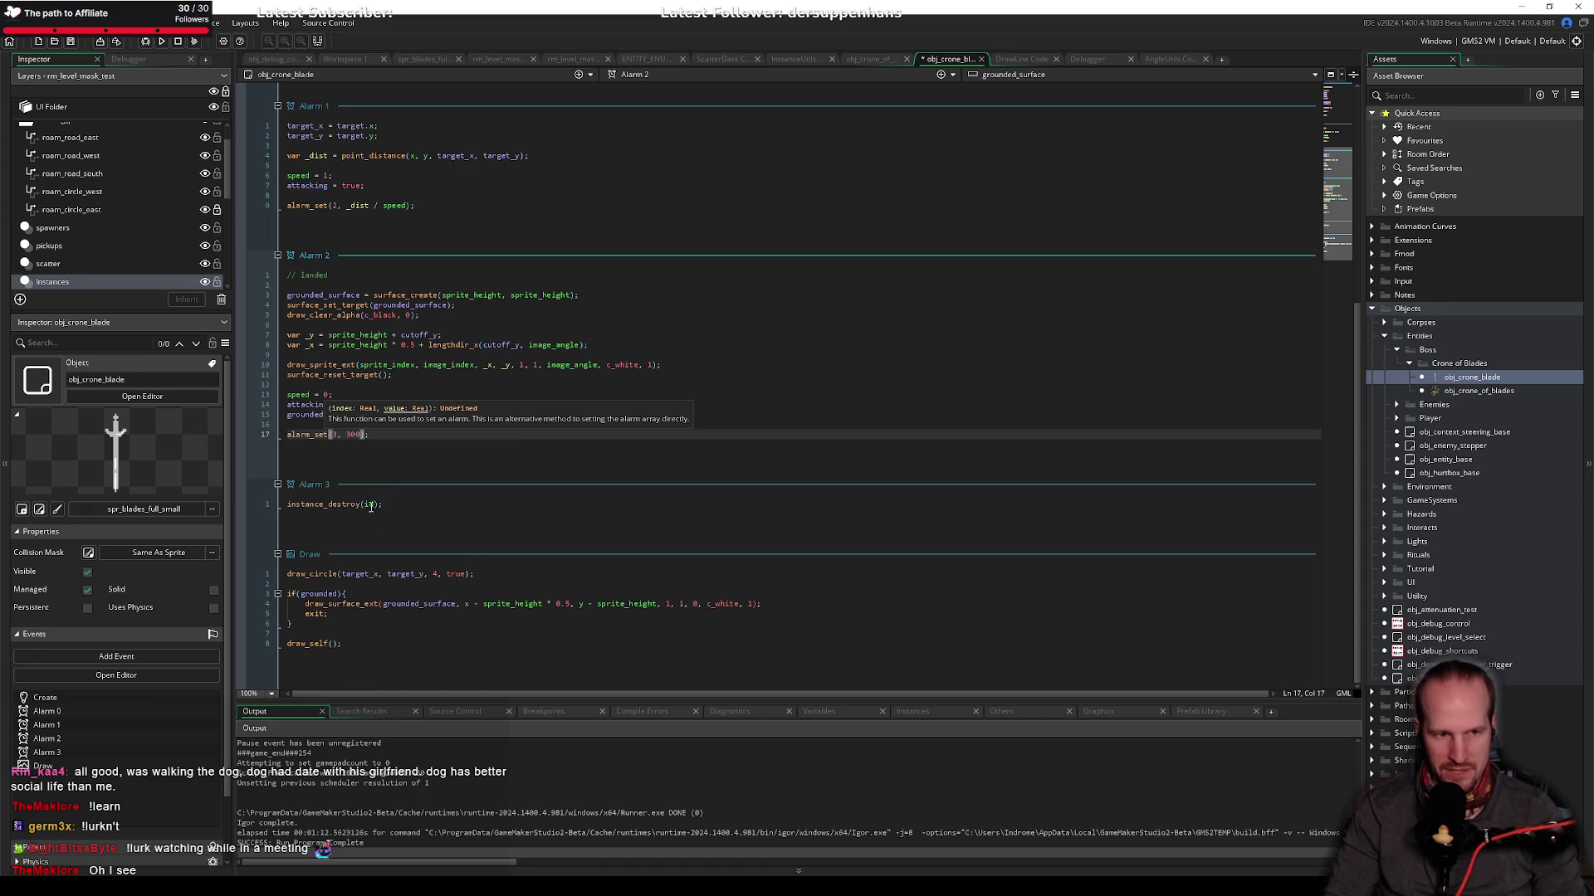
Step: Add a new line above instance_destroy in Alarm 3 and insert an instance_create_layer call
click(443, 505)
key(Return)
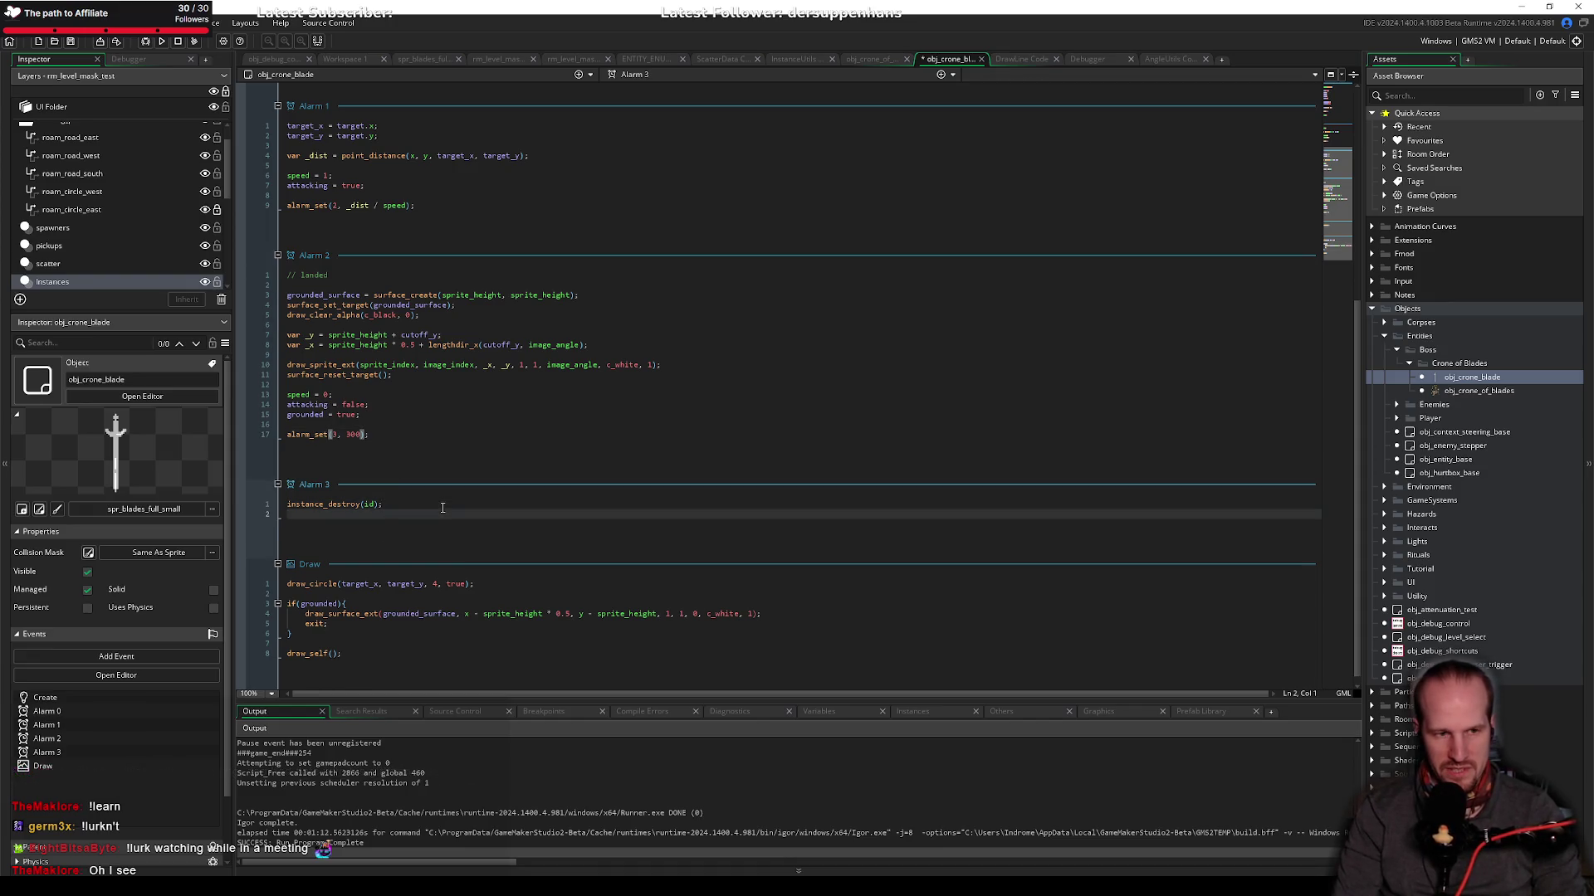
key(Up)
key(Return)
key(Up)
text(instance_create_)
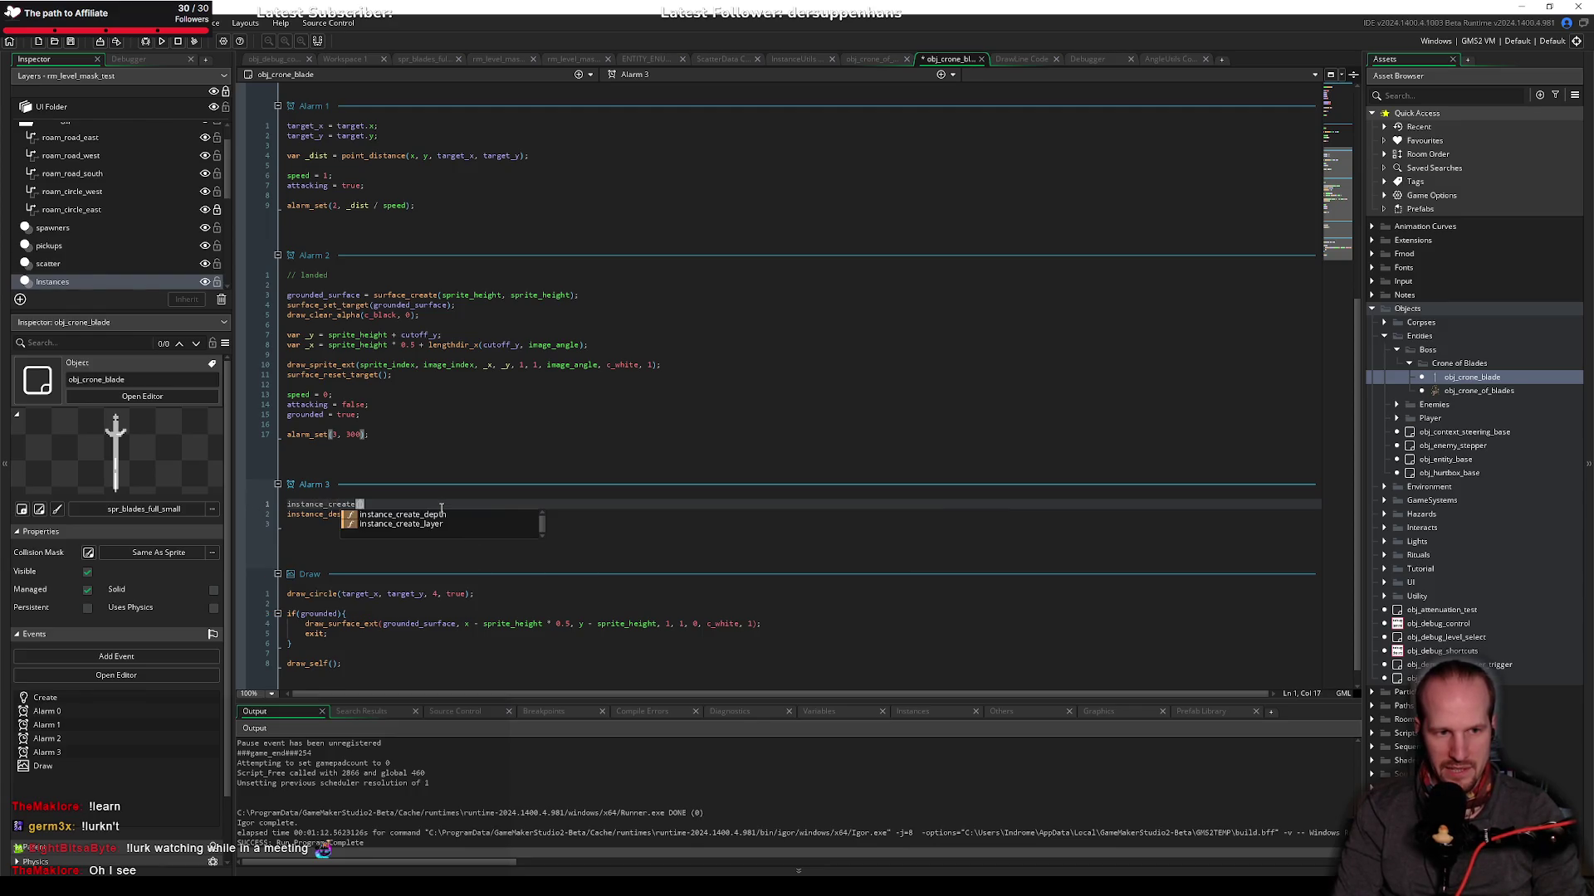
key(Down)
key(Return)
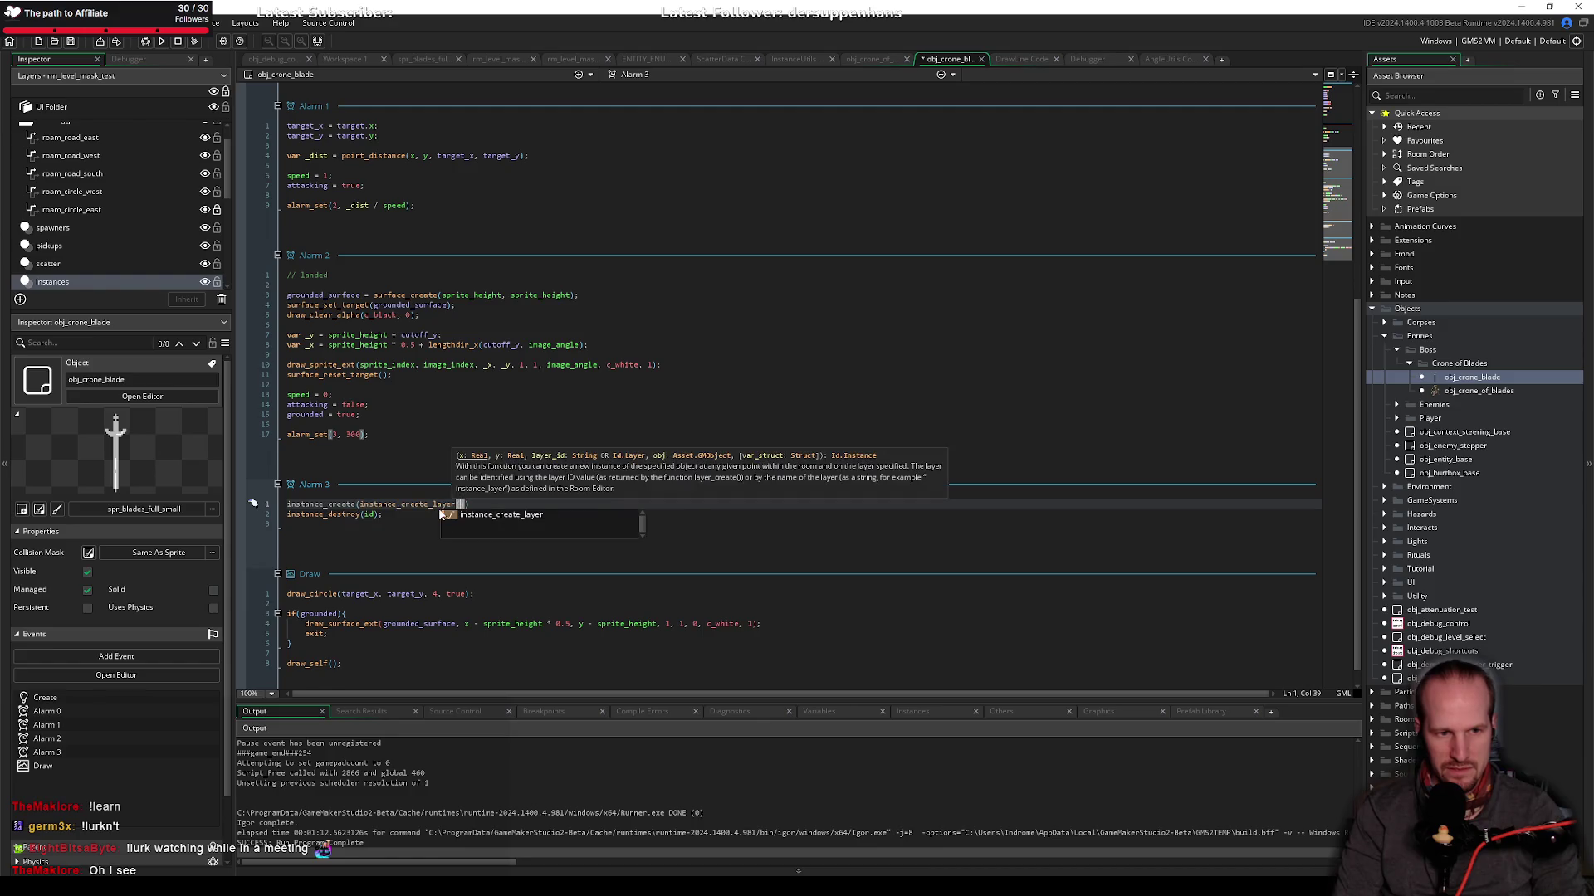
Step: Retype the call as instance_create_layer(xstart, ystart, "Instances", object_index) above instance_destroy
key(shift+Home)
text(instrm)
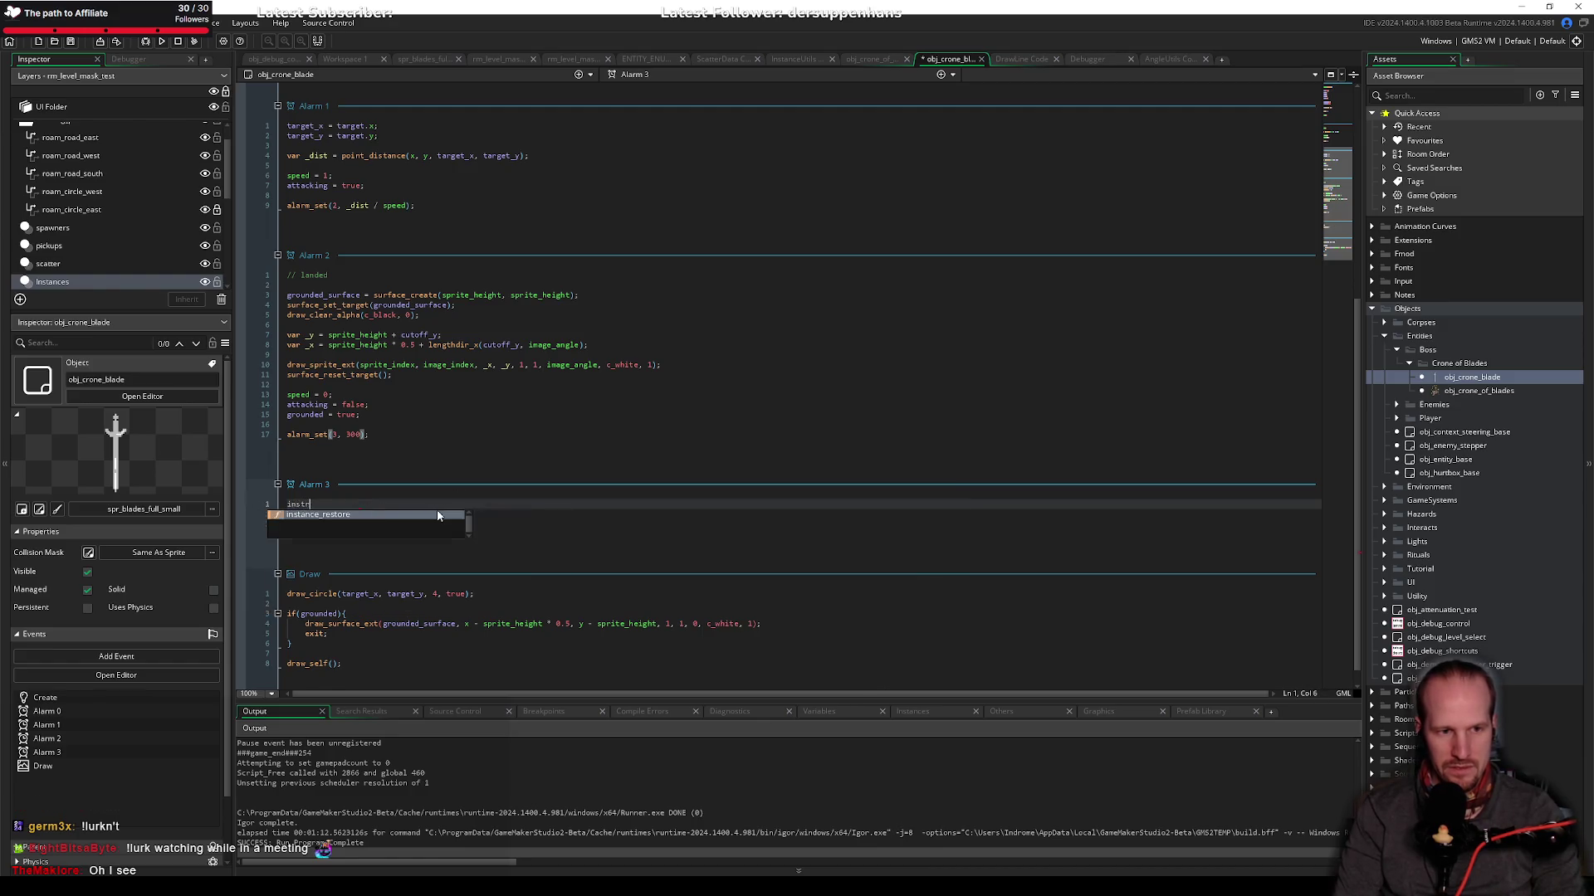
key(BackSpace)
key(BackSpace)
text(ance_create)
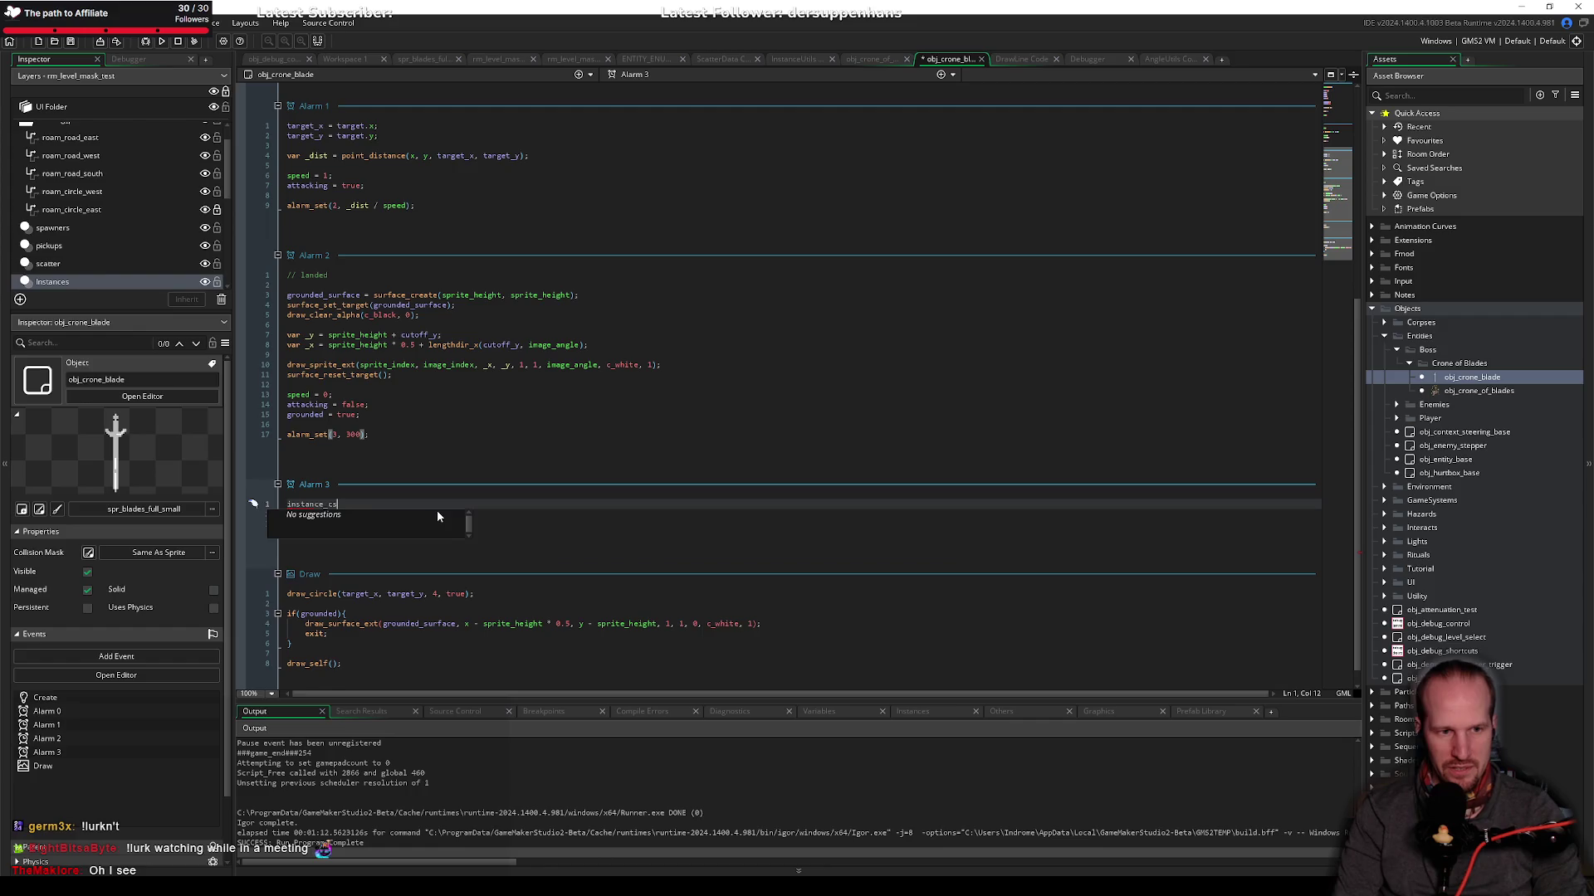
key(Down)
key(Return)
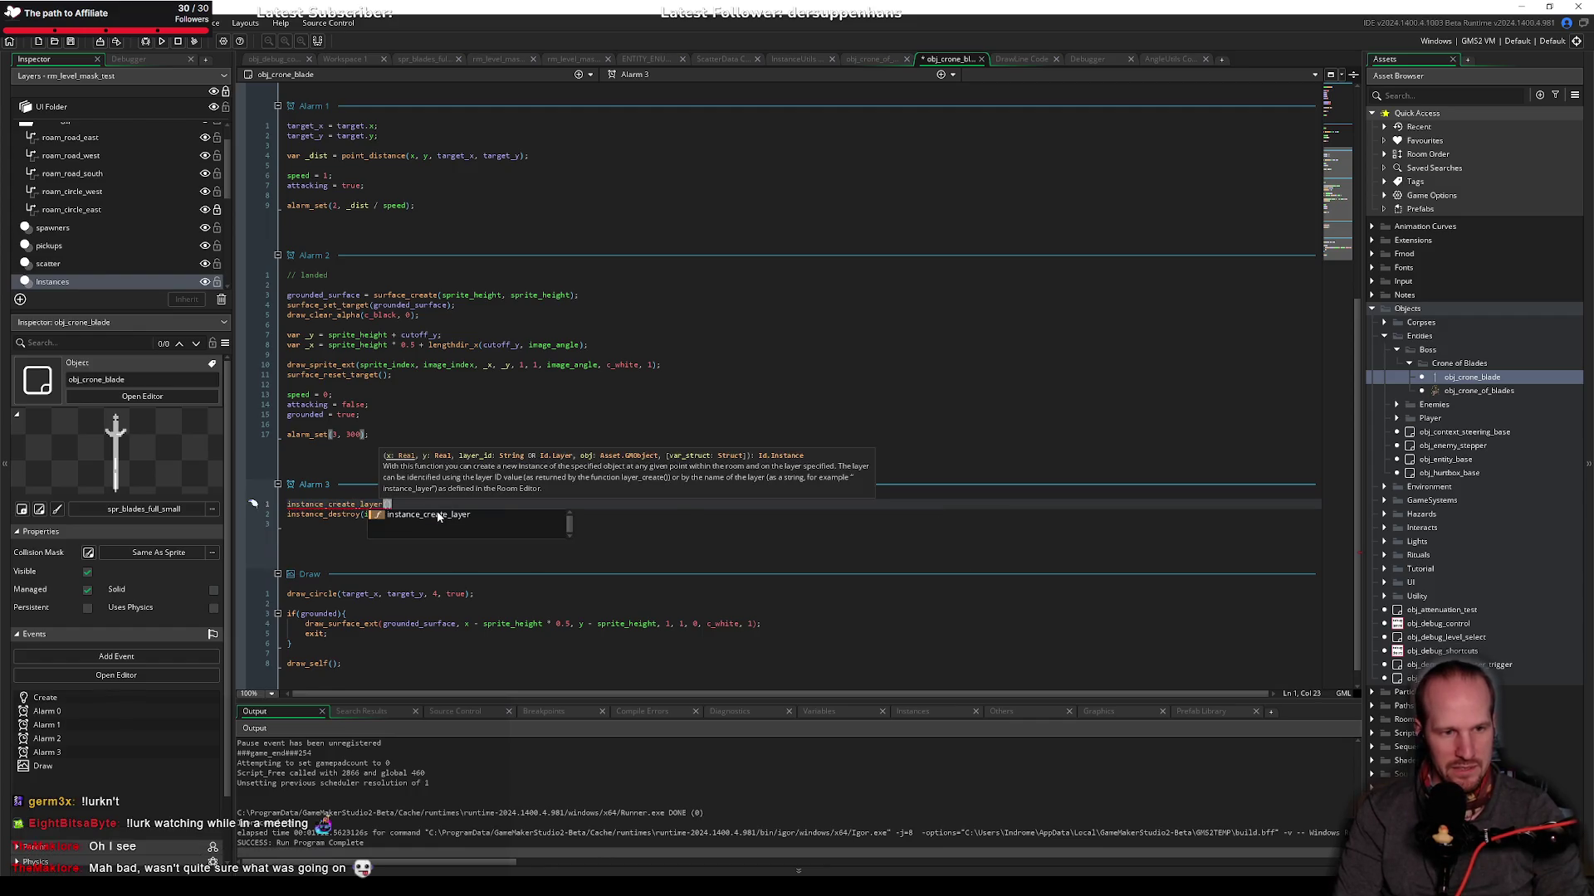
text(start)
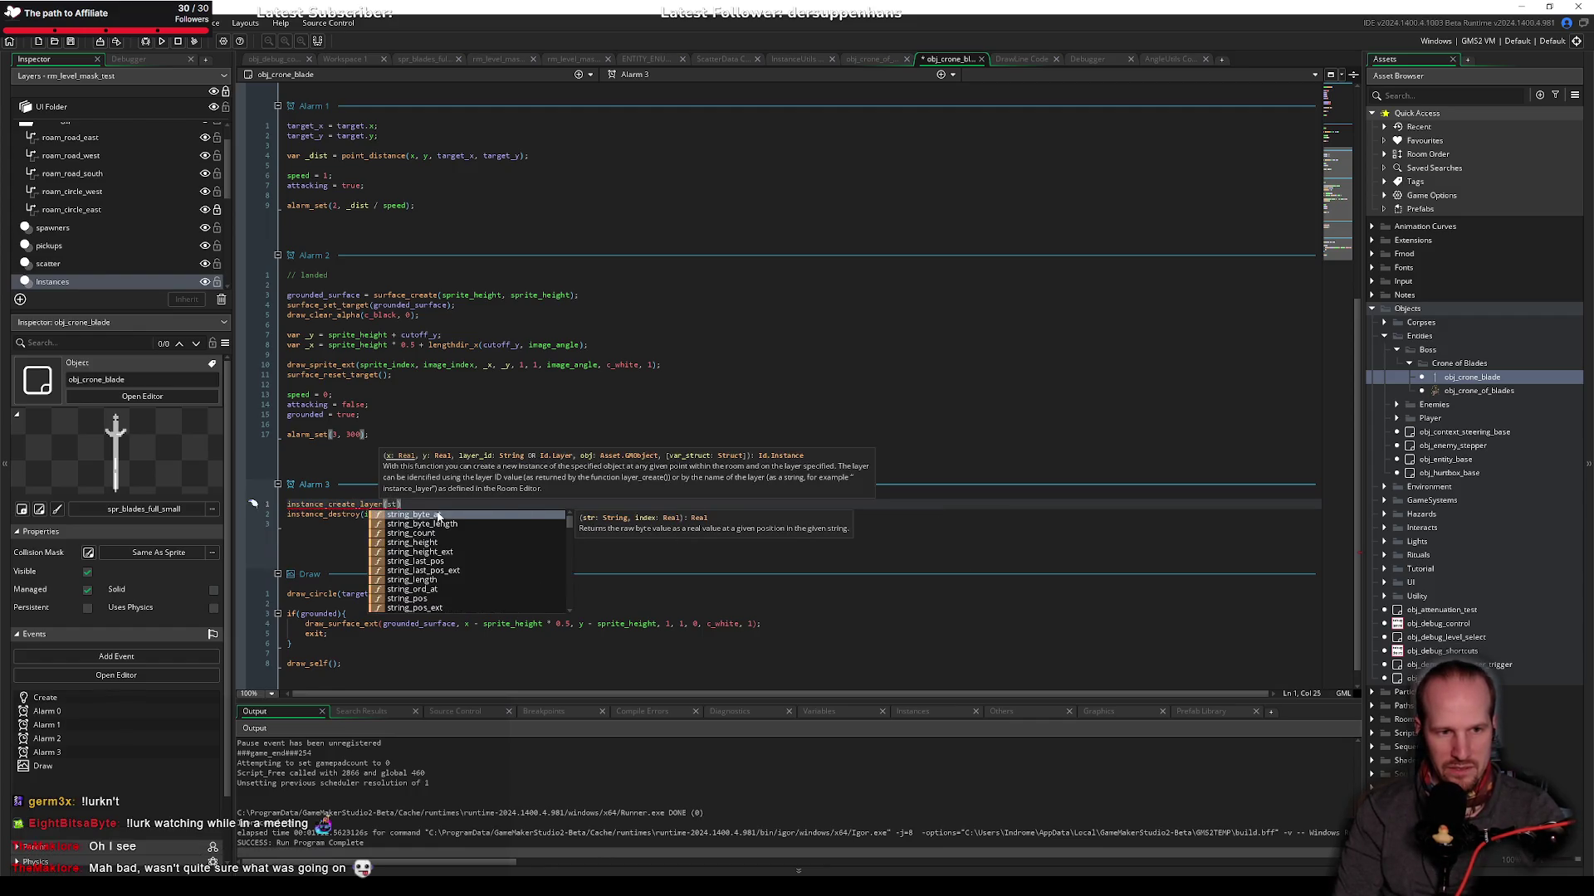
key(ctrl+BackSpace)
text(xstart)
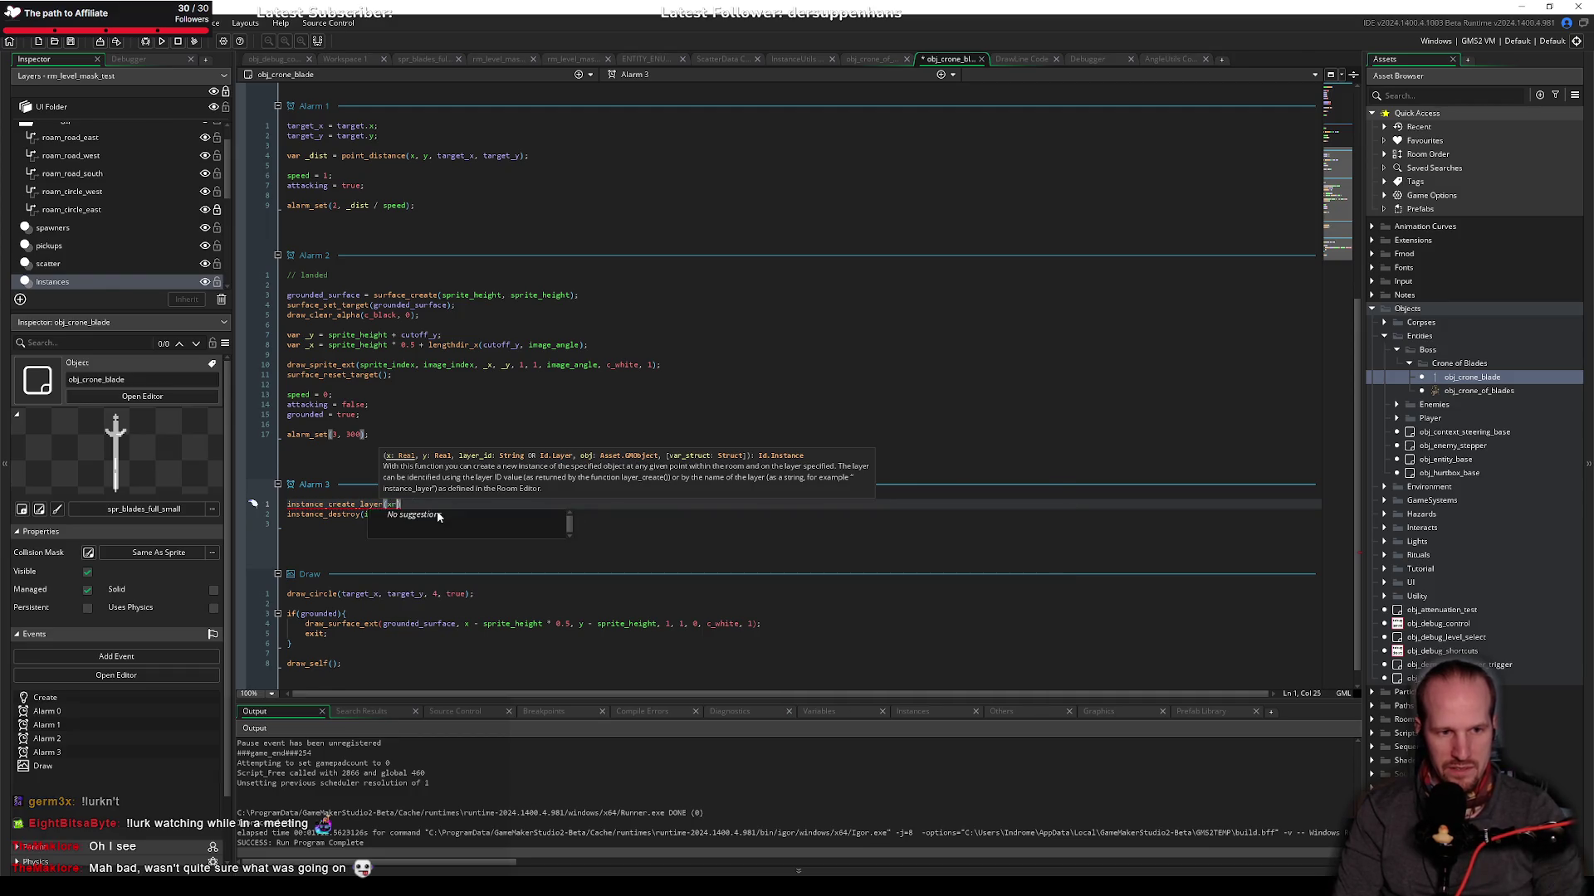
text(, ystart, )
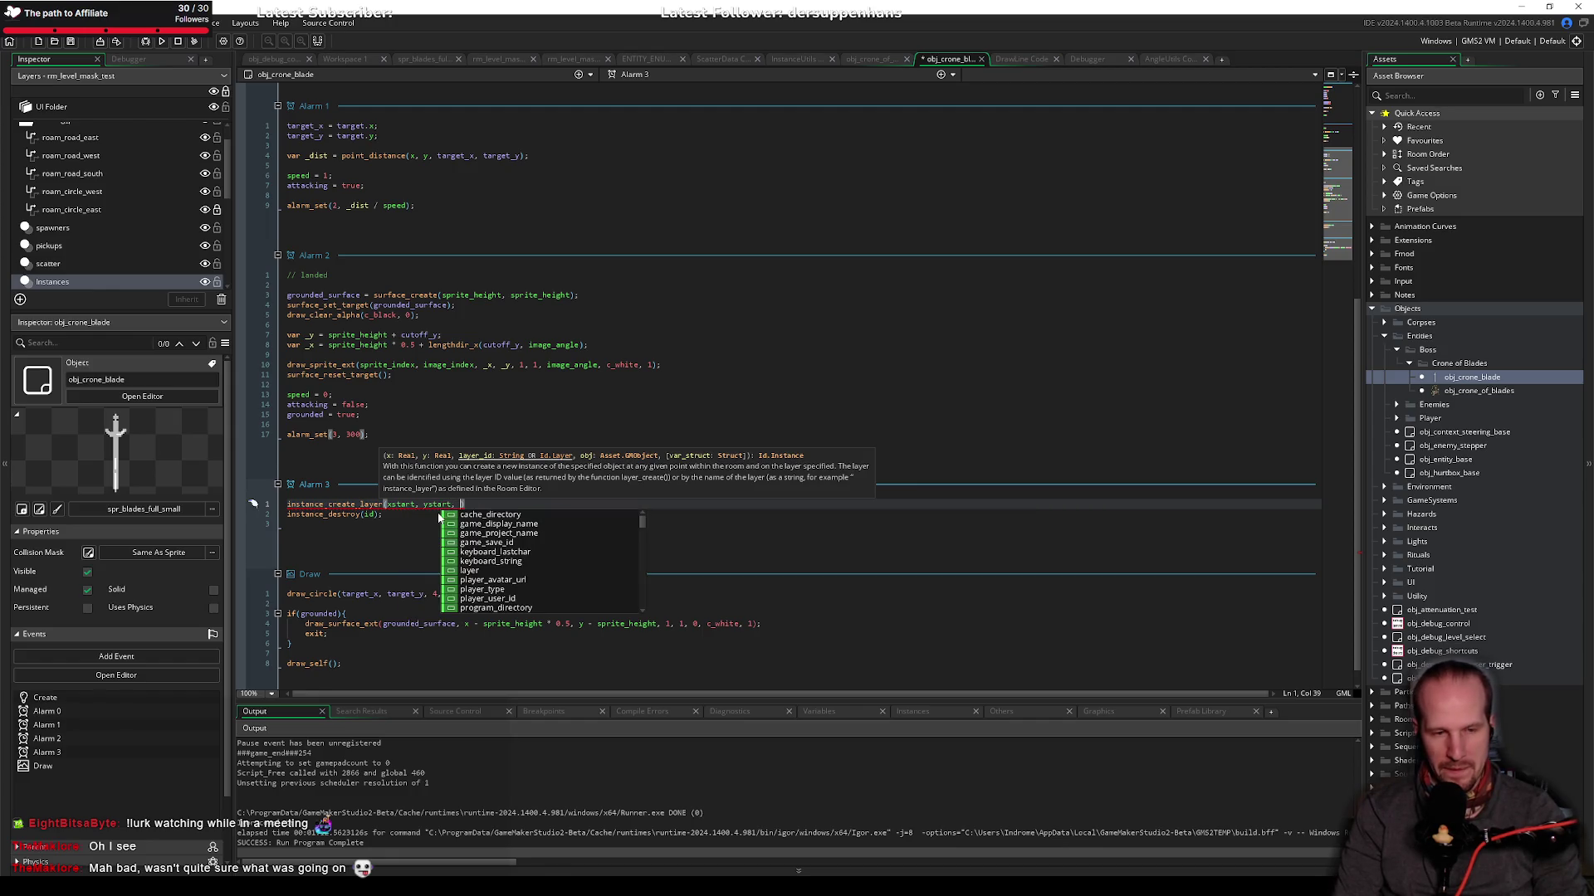
text(")
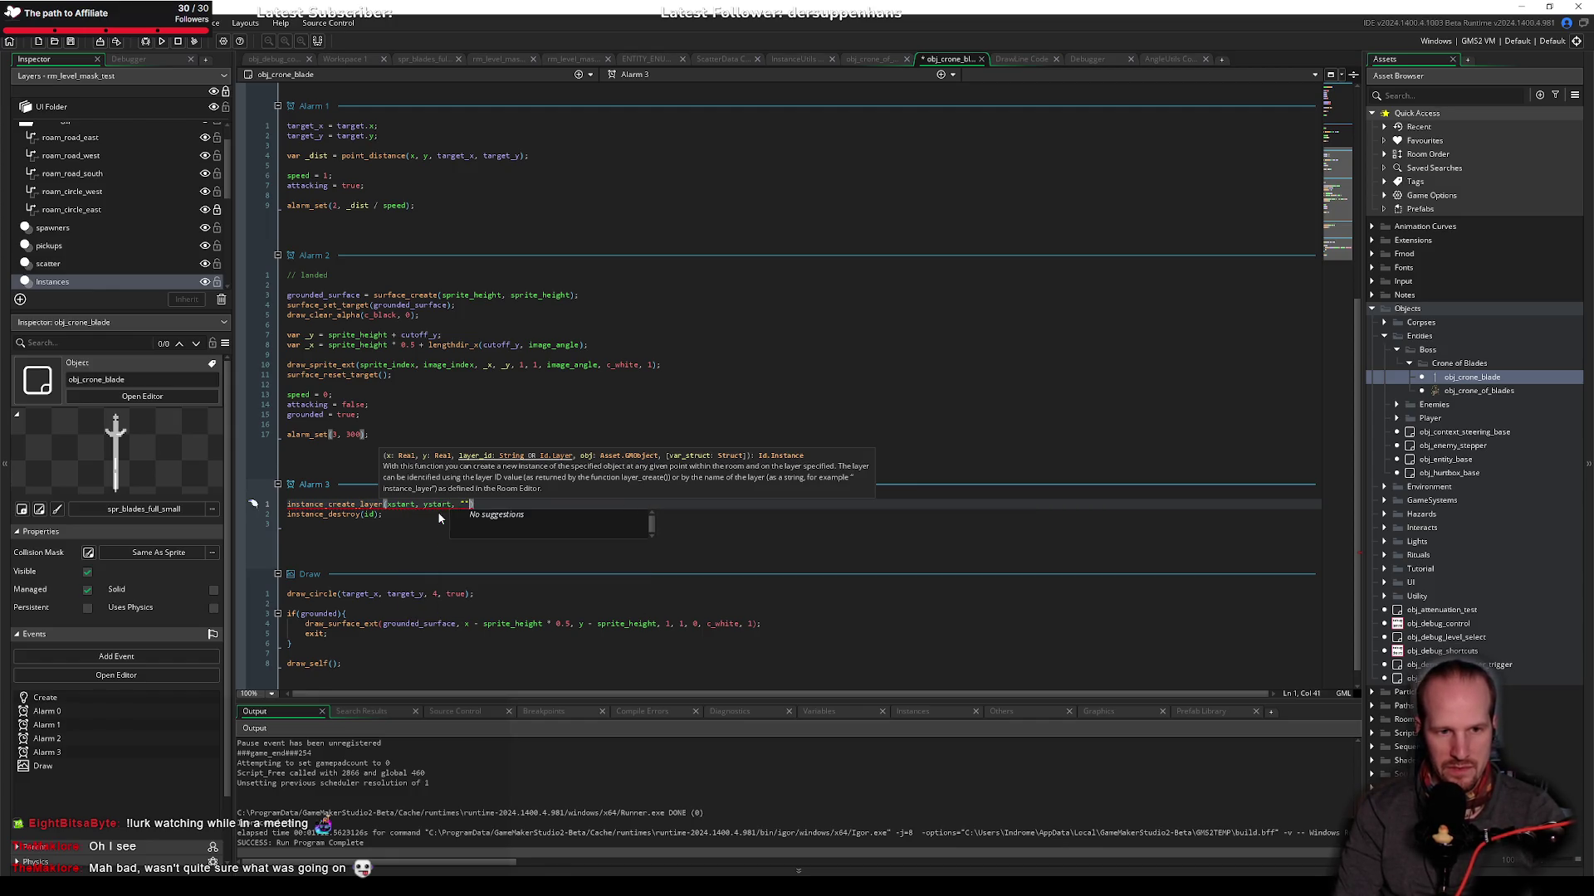
text(Instances"))
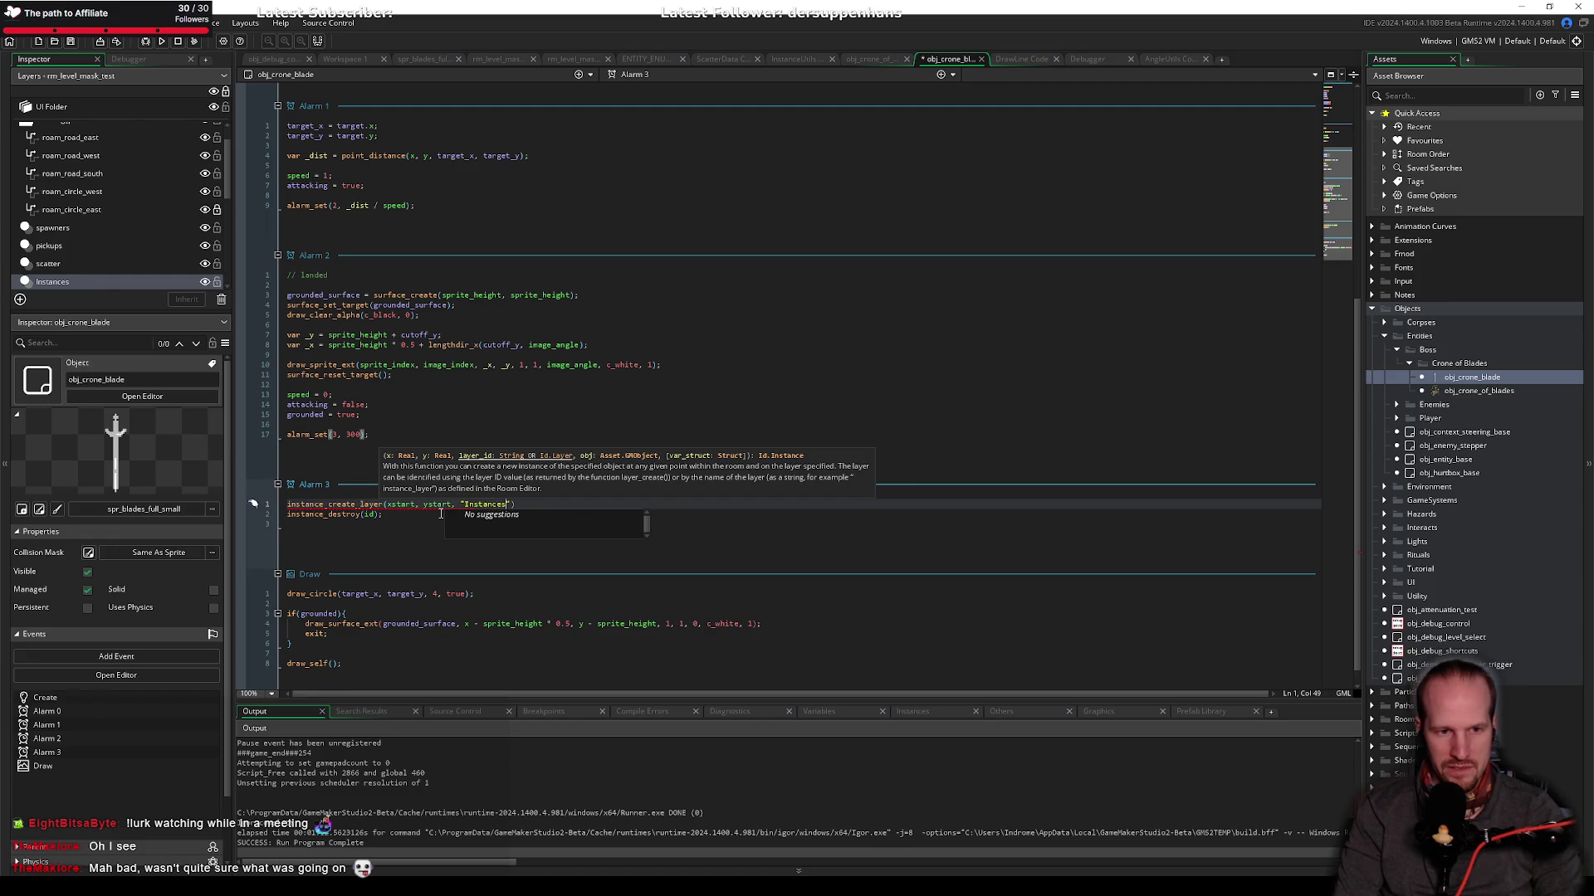
text(, obj)
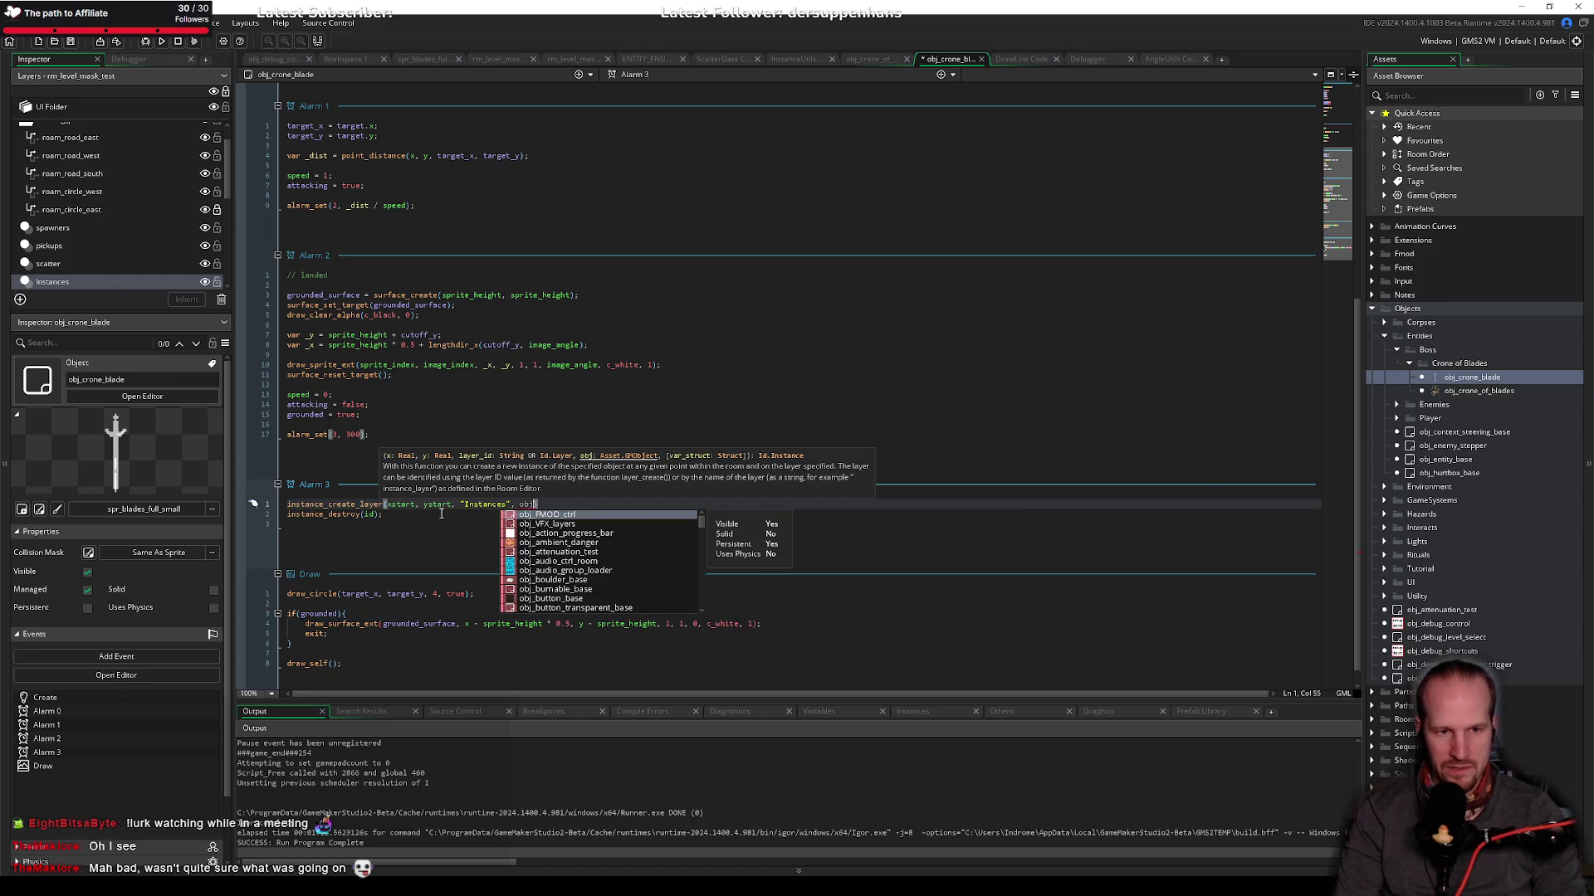
text(object_inde)
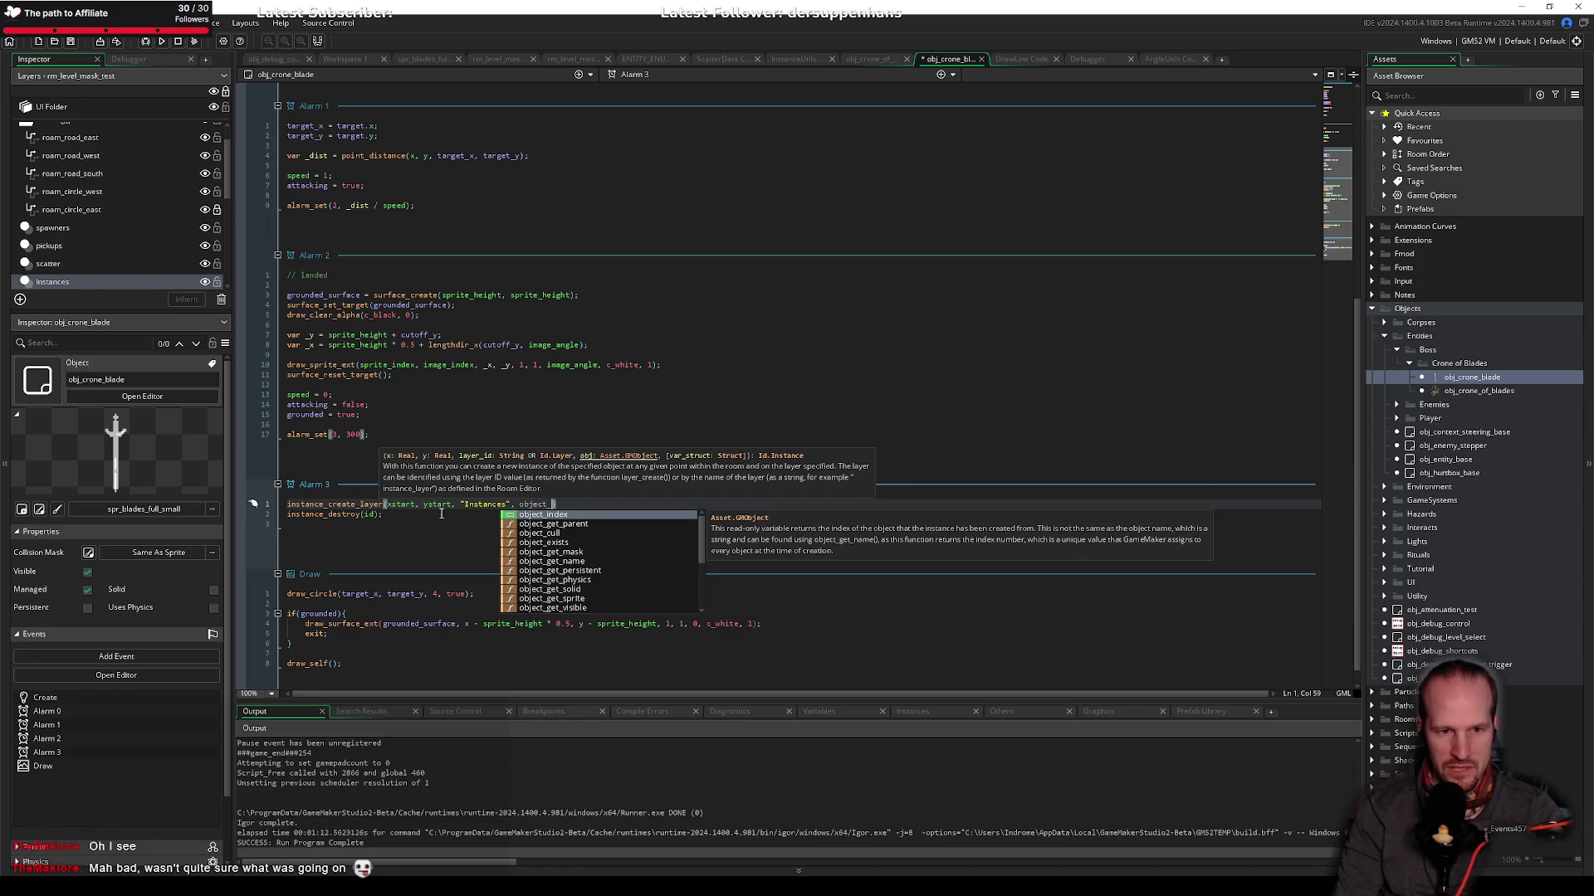
key(BackSpace)
Step: Finish typing object_index, run the game with F5 and start playing from the title screen
text(ndex)
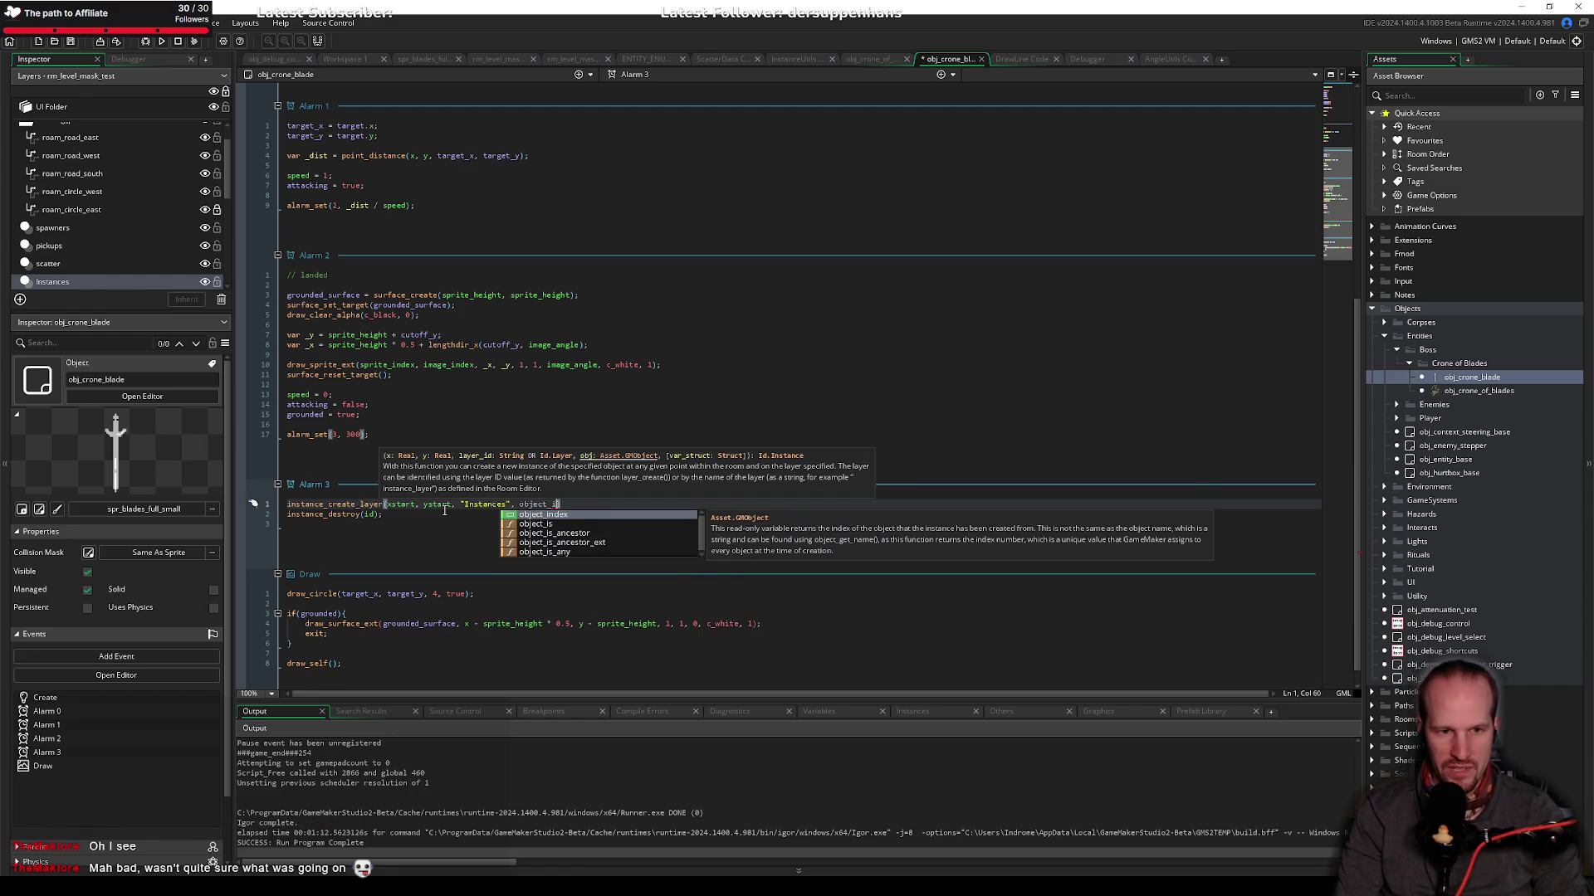
key(F5)
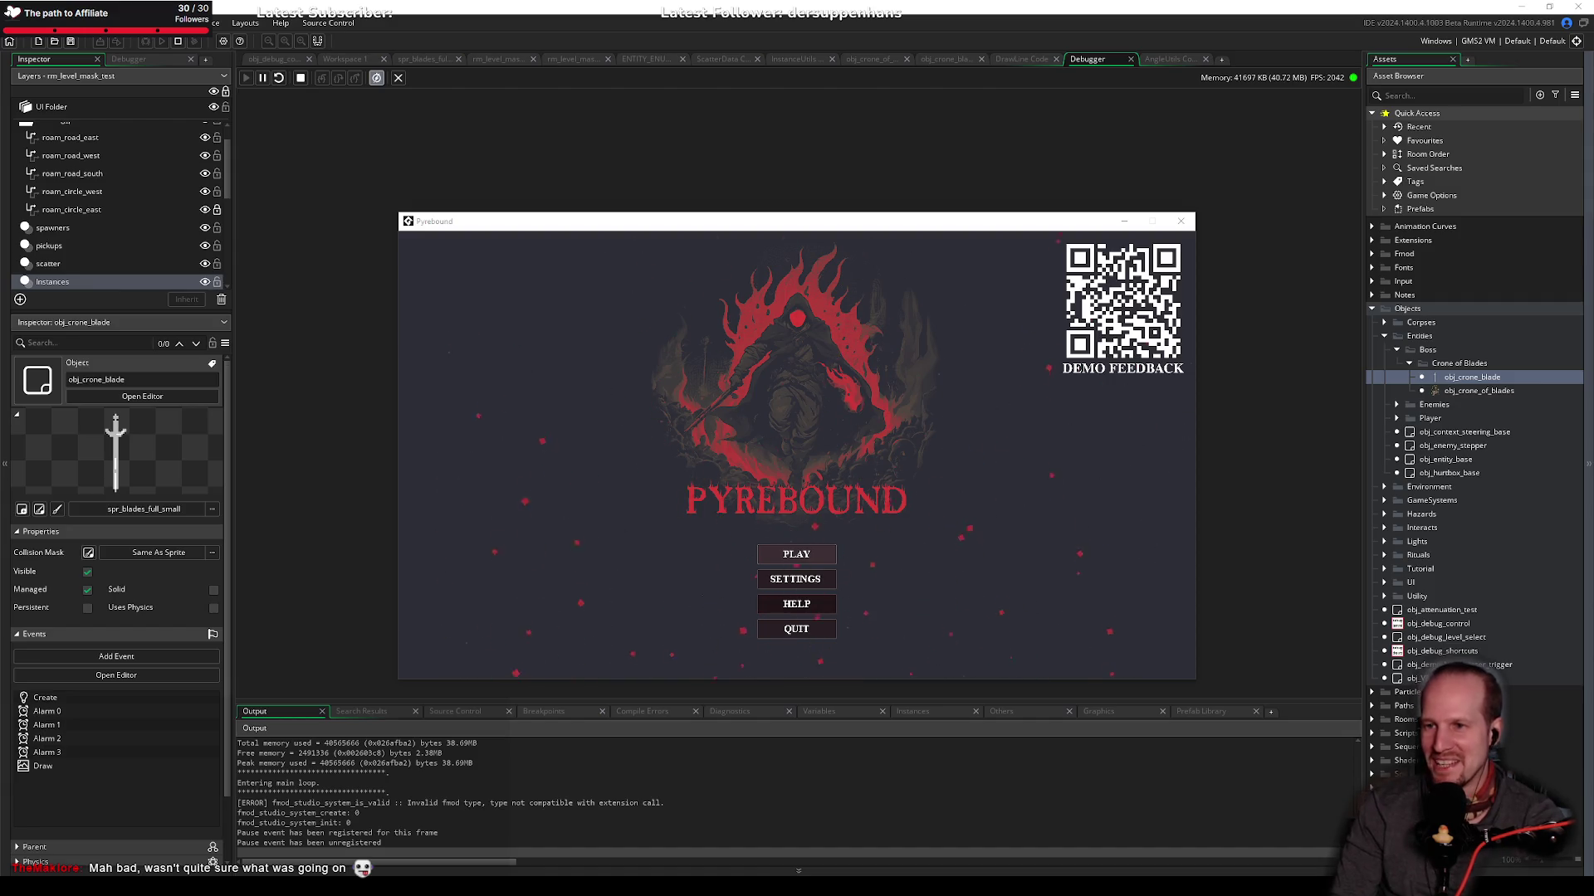
click(802, 557)
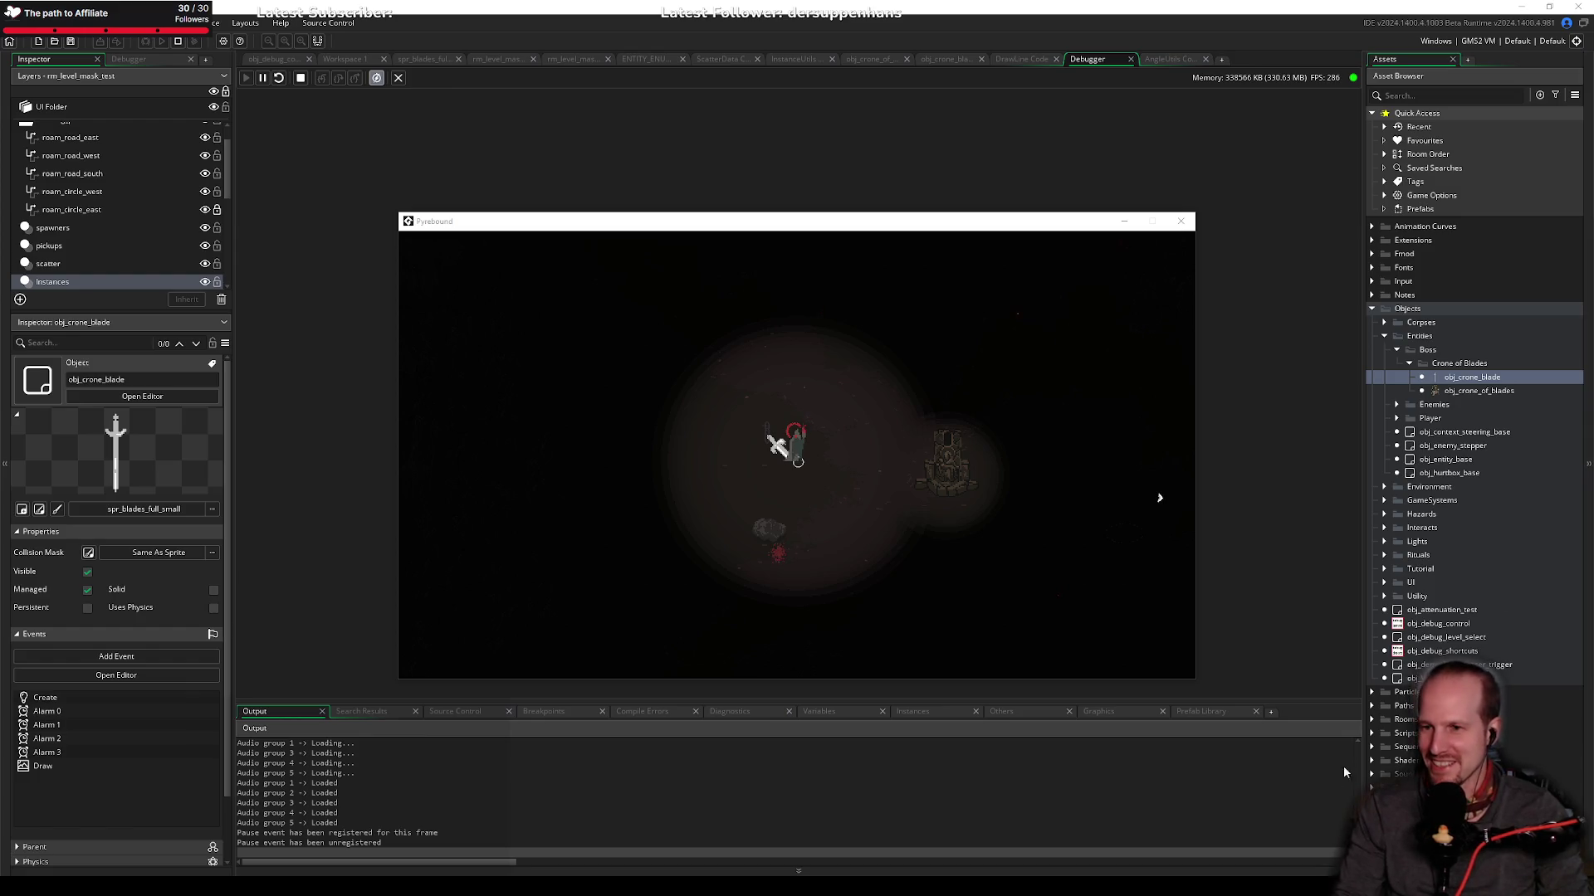
click(720, 484)
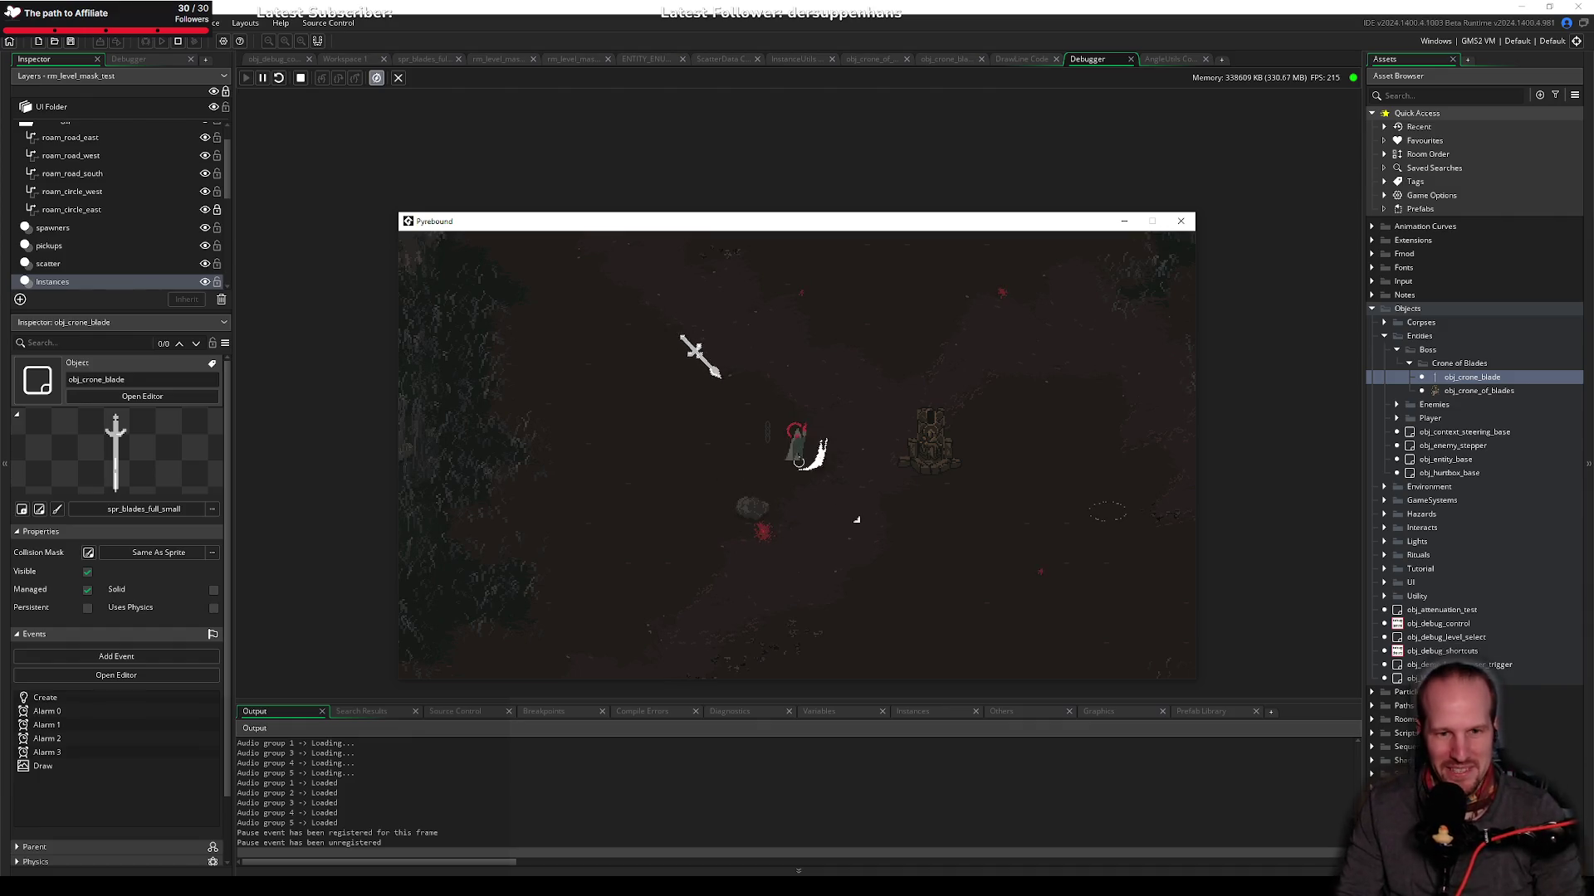
Step: Walk the player left and right to watch the blades fly and land, then close the game
key(d)
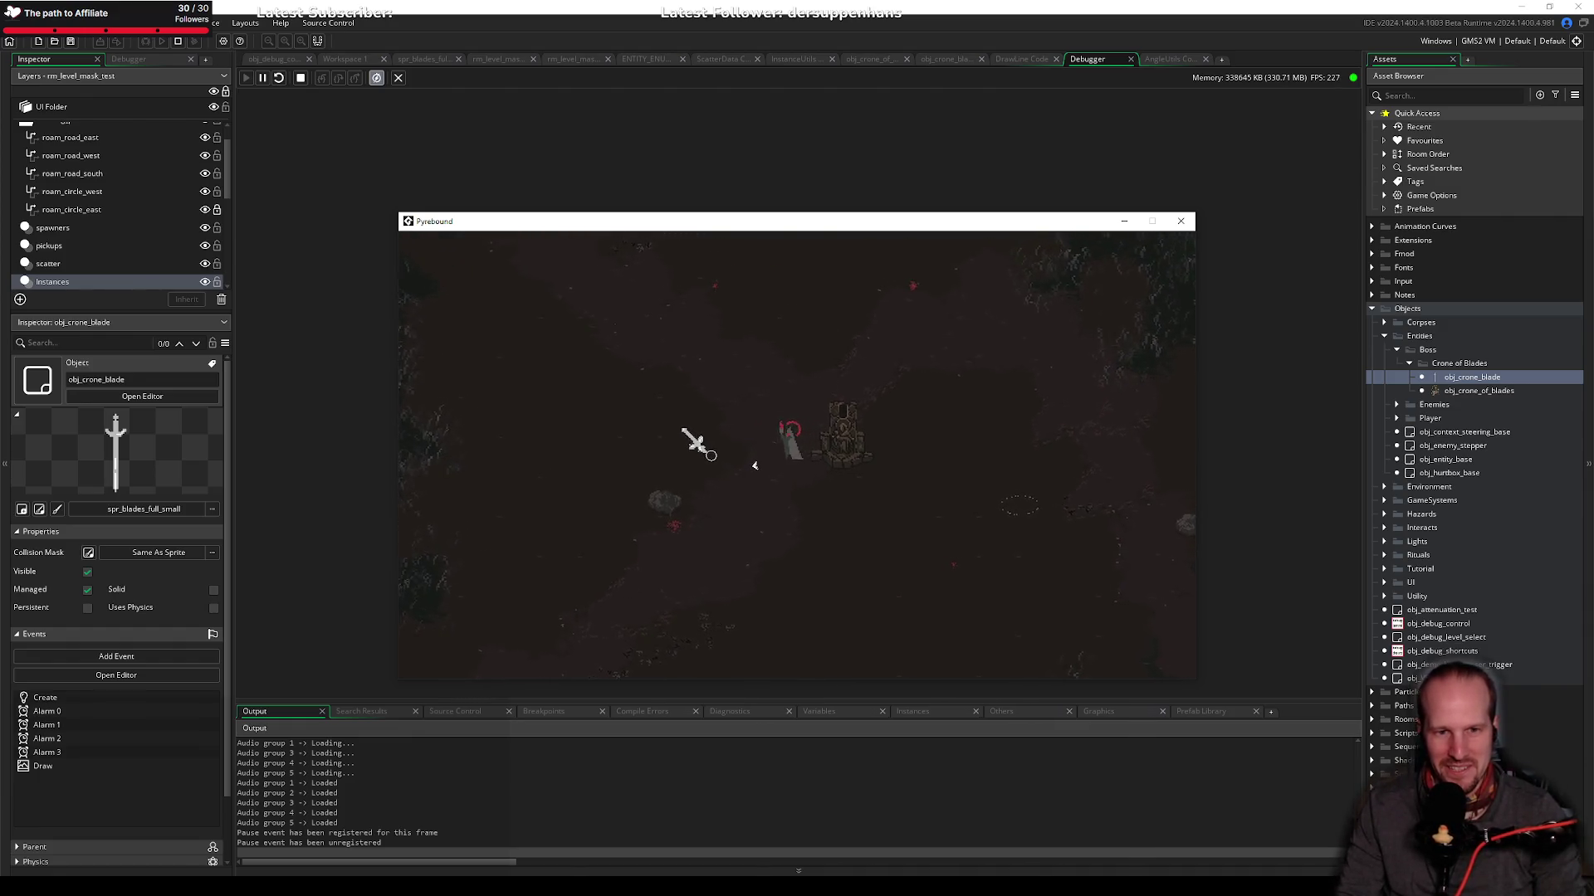
key(a)
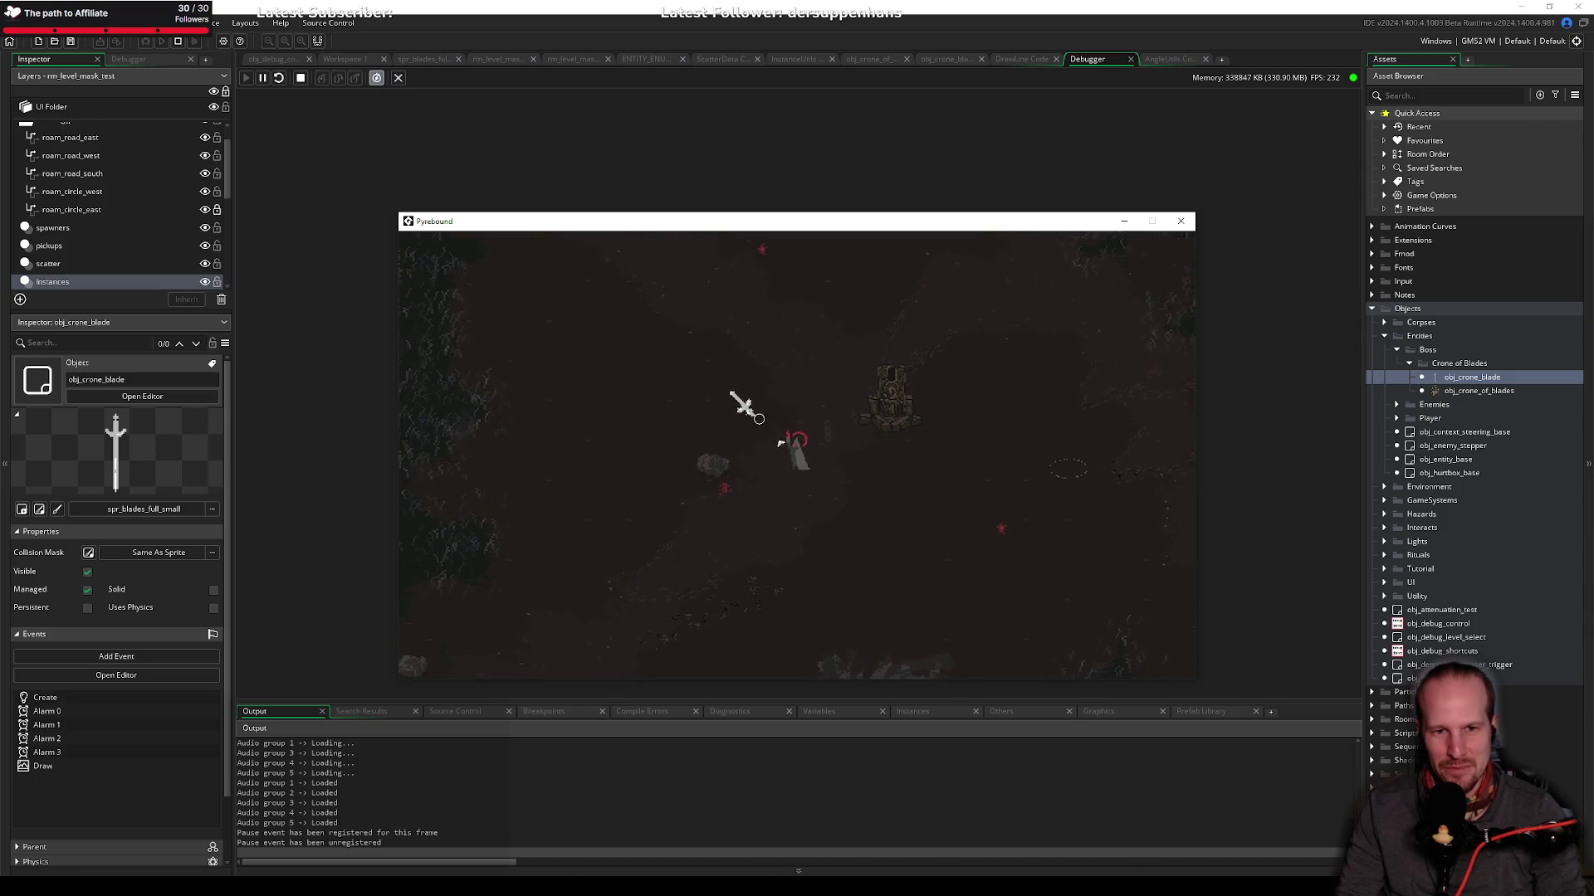
key(a)
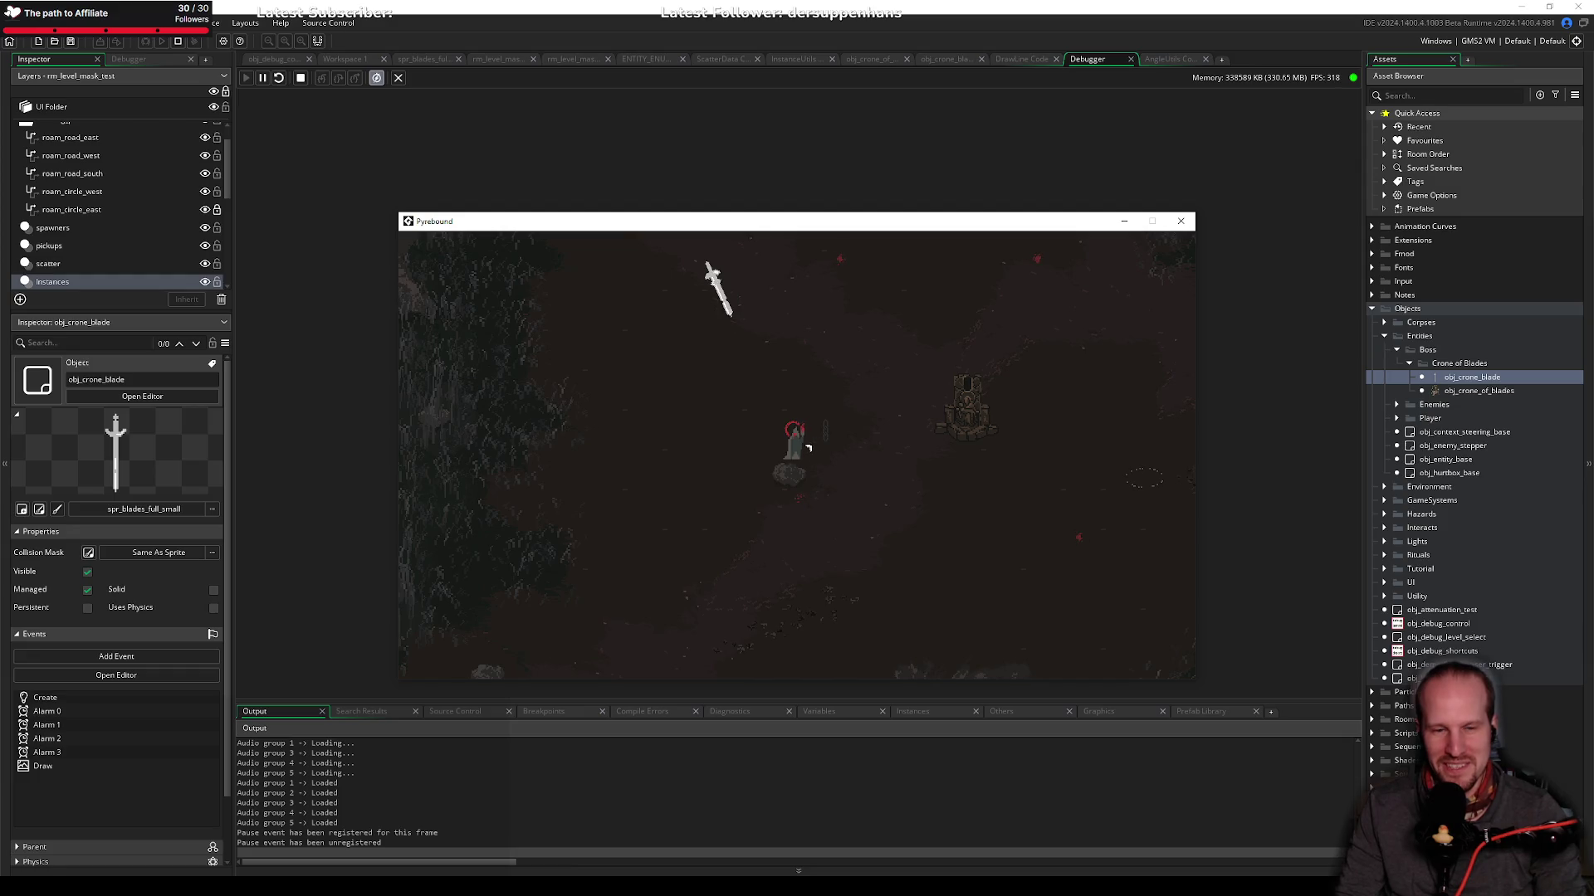
key(d)
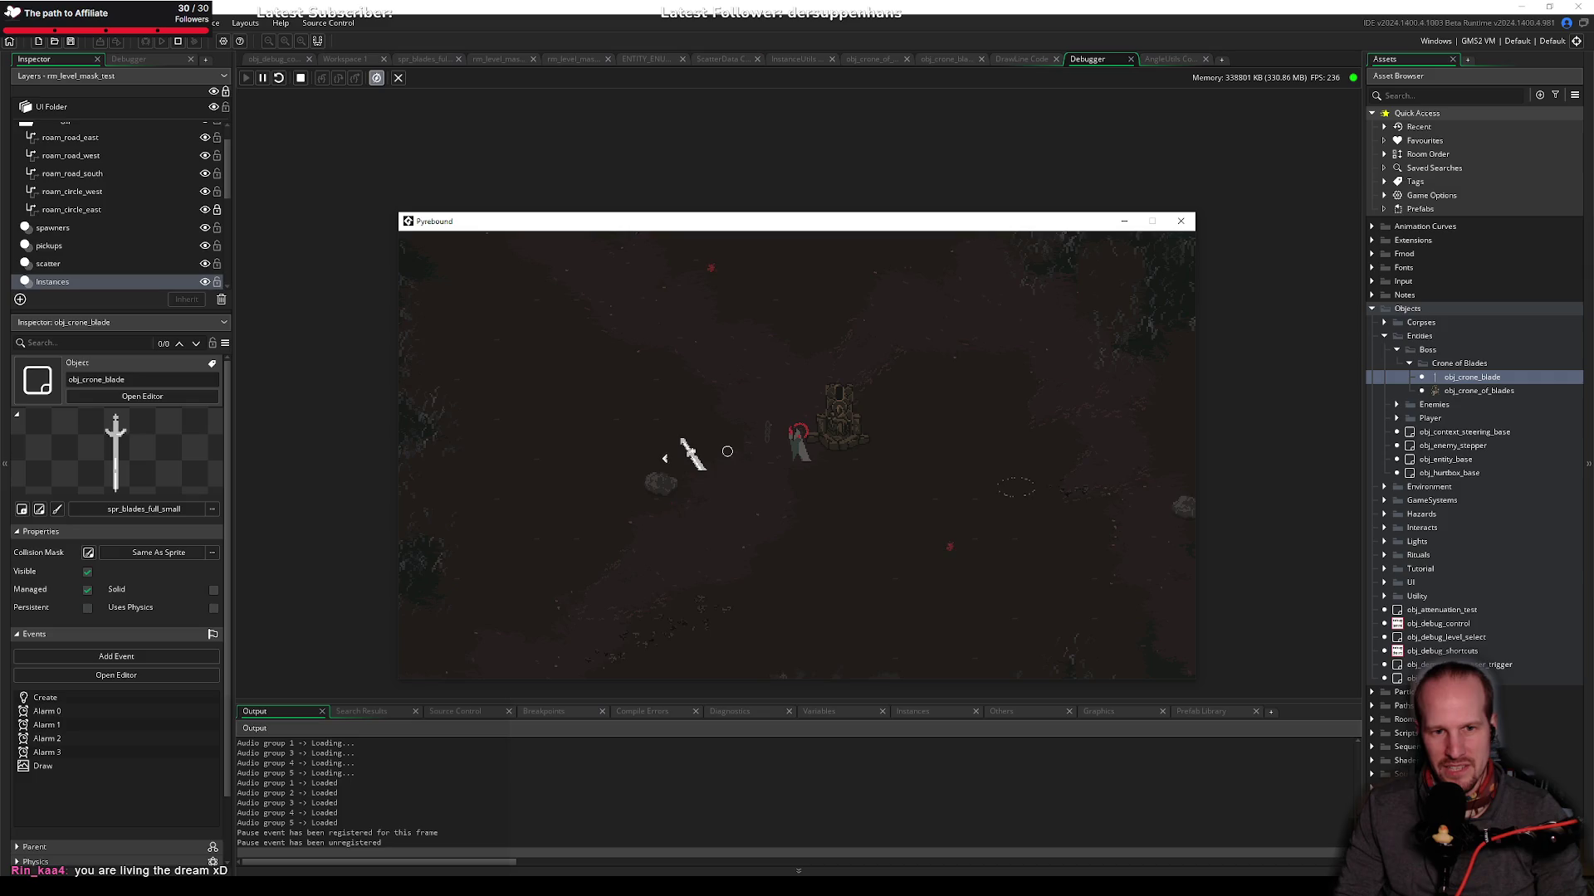
click(1180, 220)
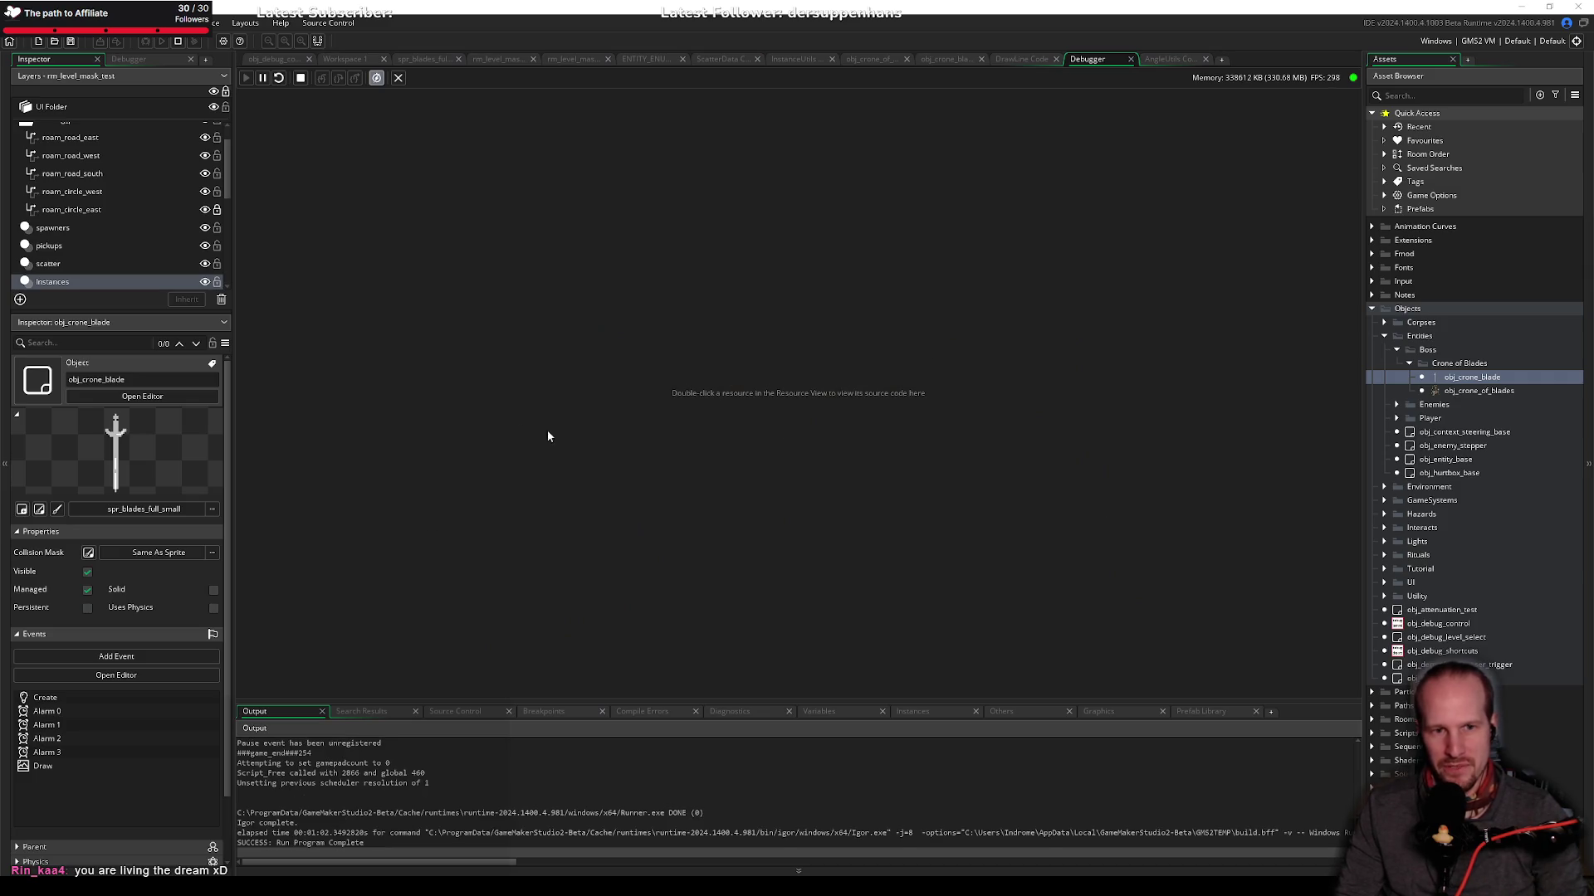
Step: Switch from the obj_crone_of_blades code tab to obj_crone_blade's code showing its Alarm and Draw events
click(956, 60)
click(872, 61)
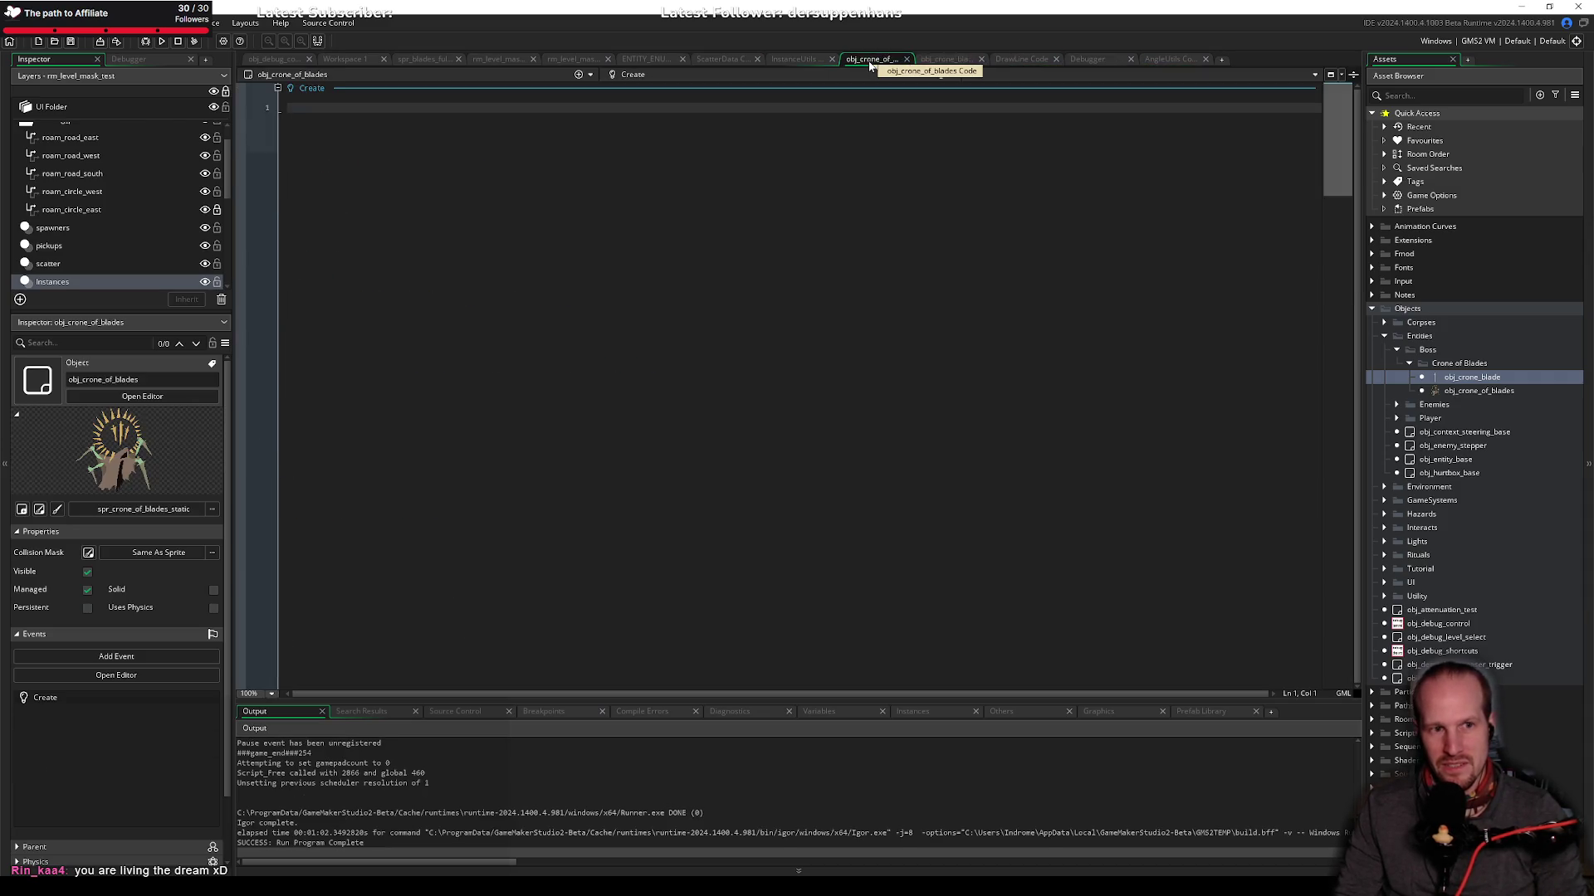
click(948, 57)
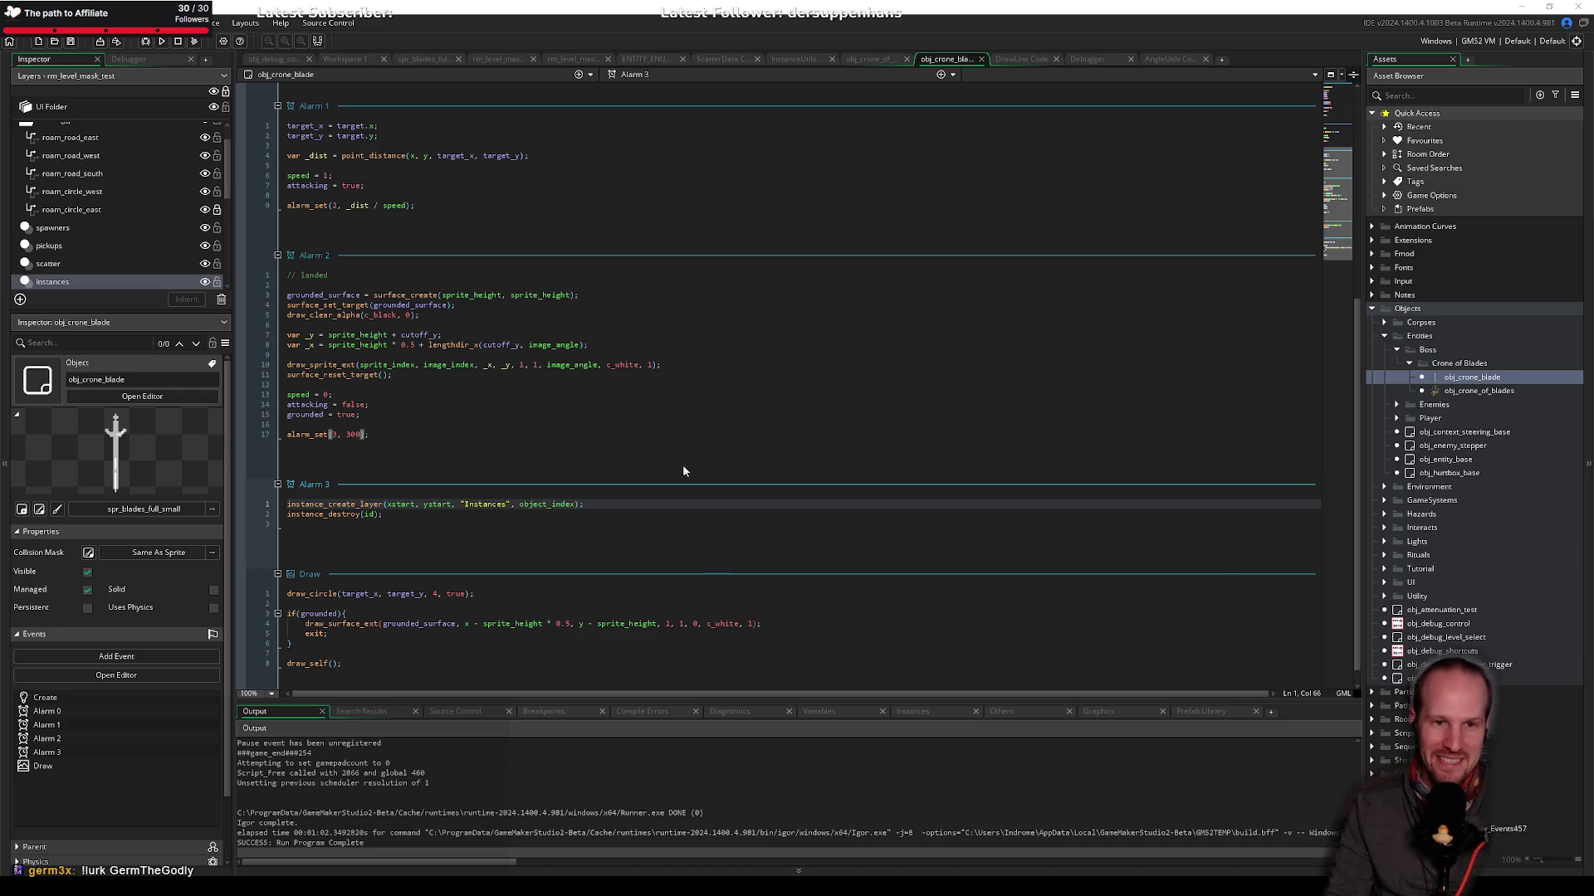
click(650, 386)
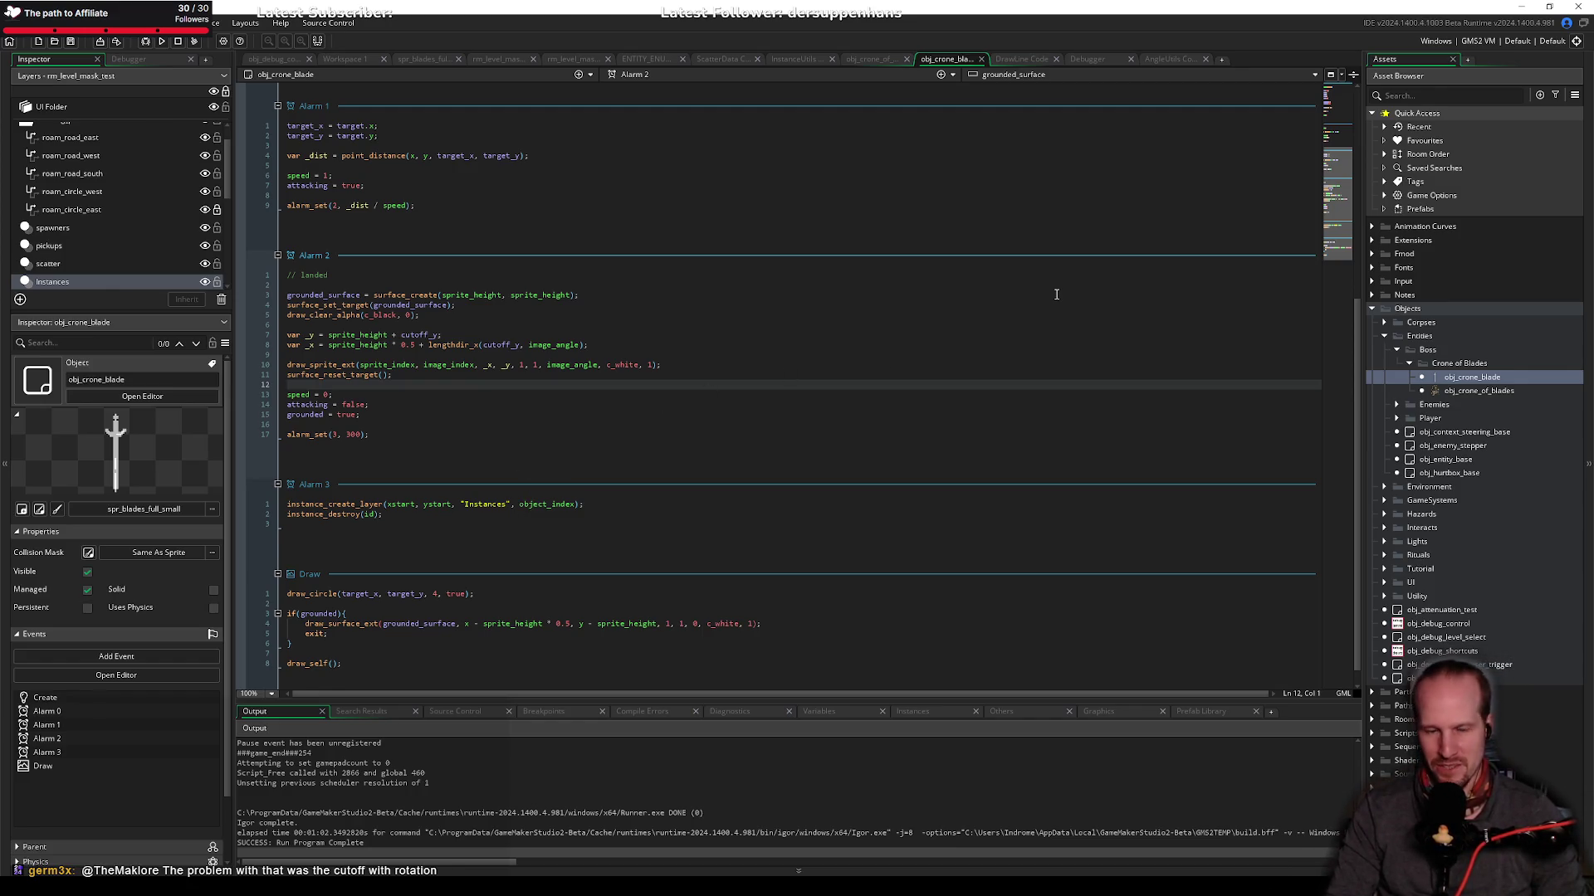
Step: Change the plus before lengthdir_x on Alarm 2's line 8 to a minus and save
click(470, 397)
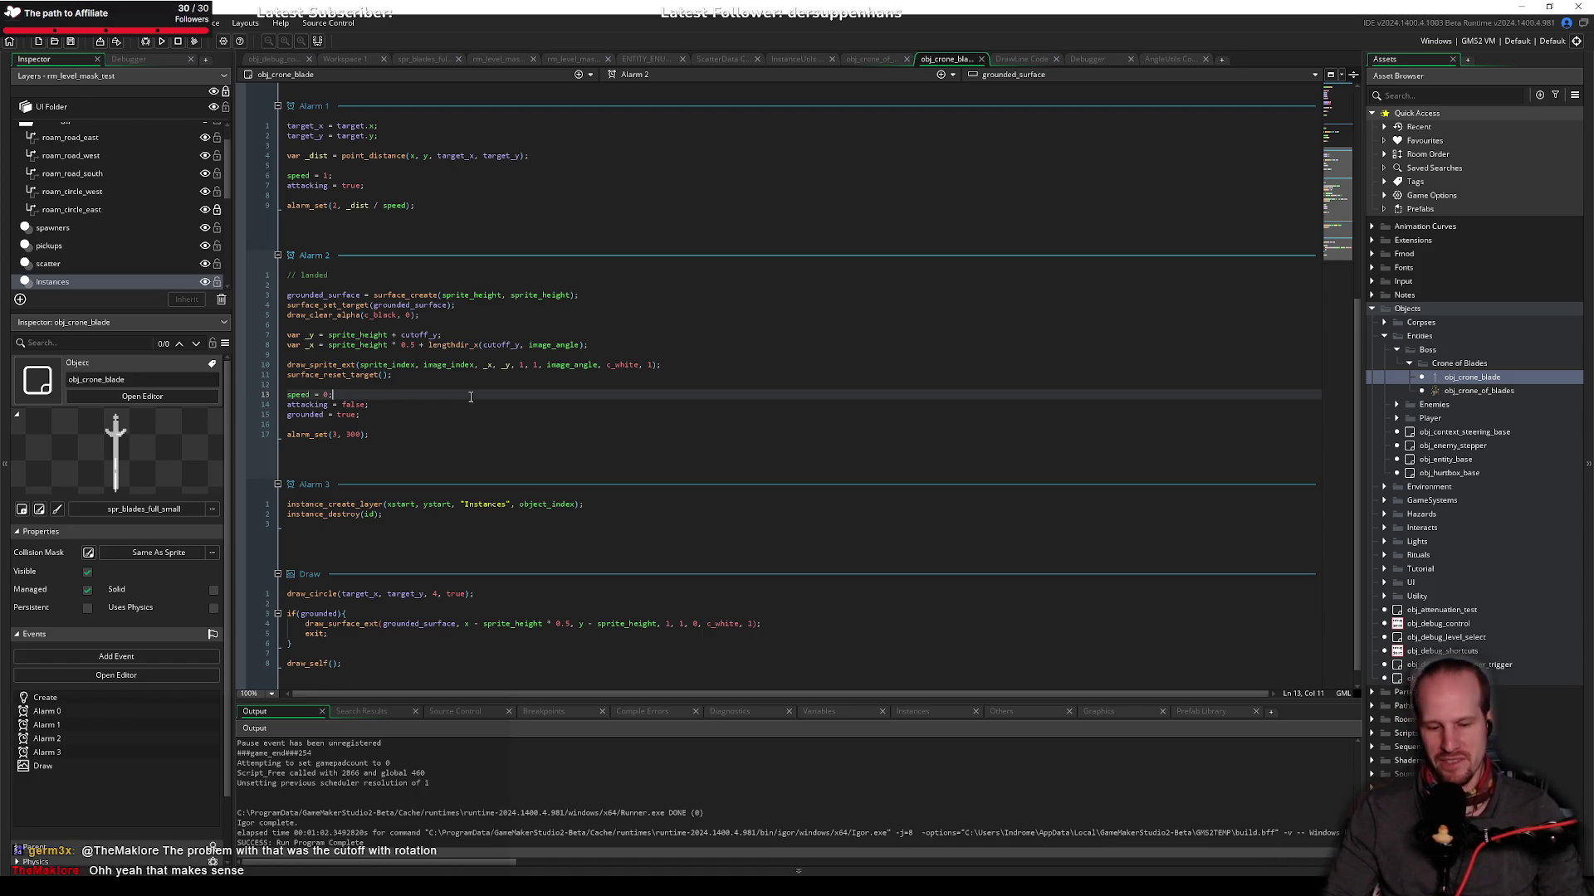
click(508, 346)
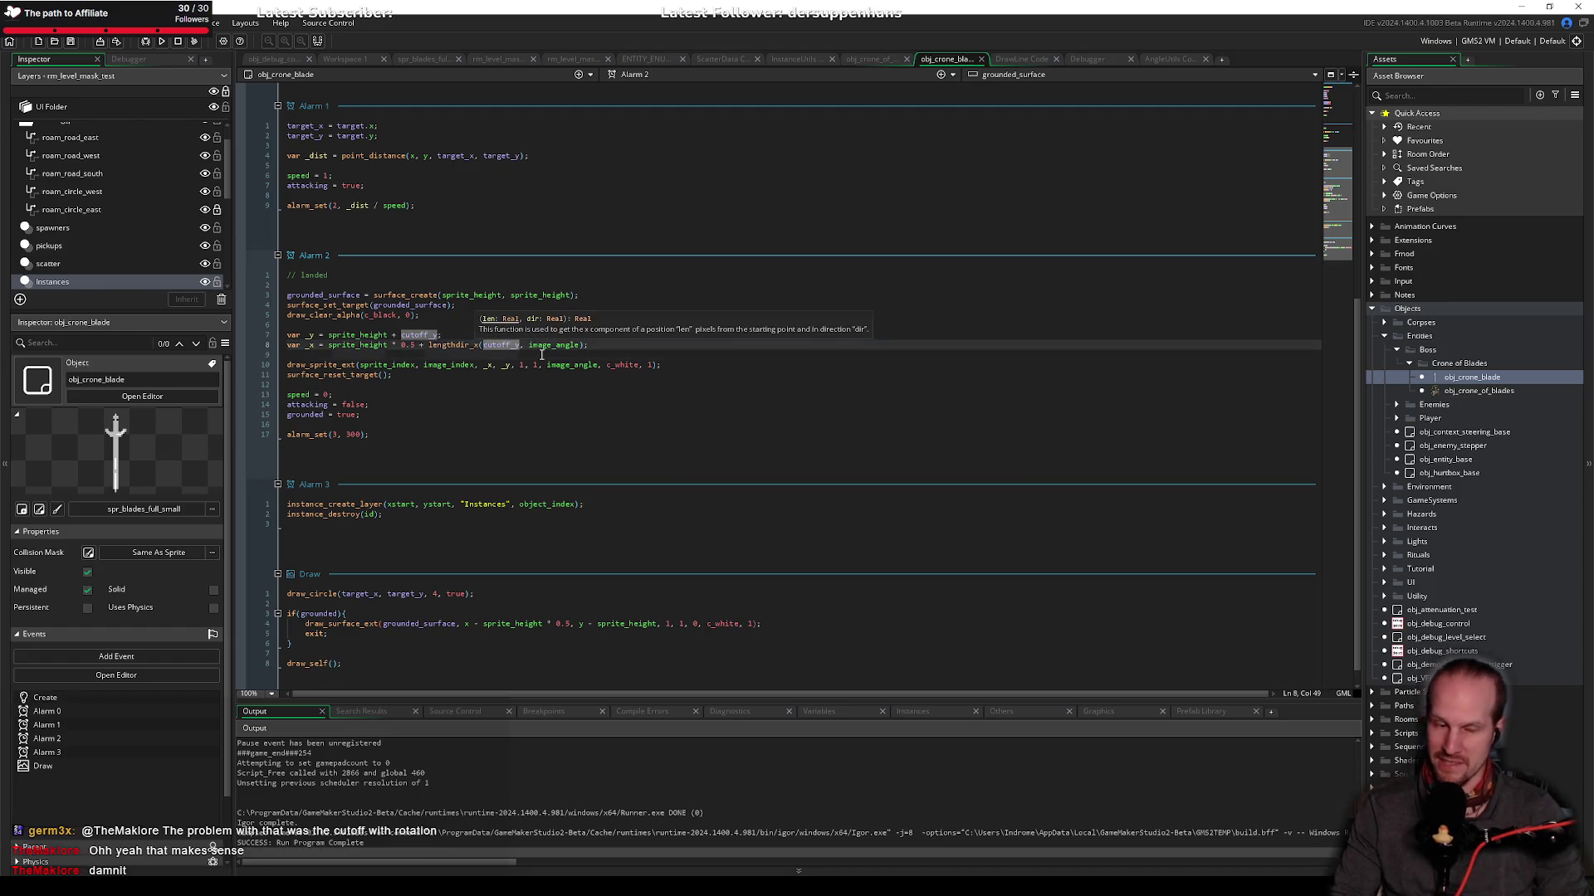
click(456, 385)
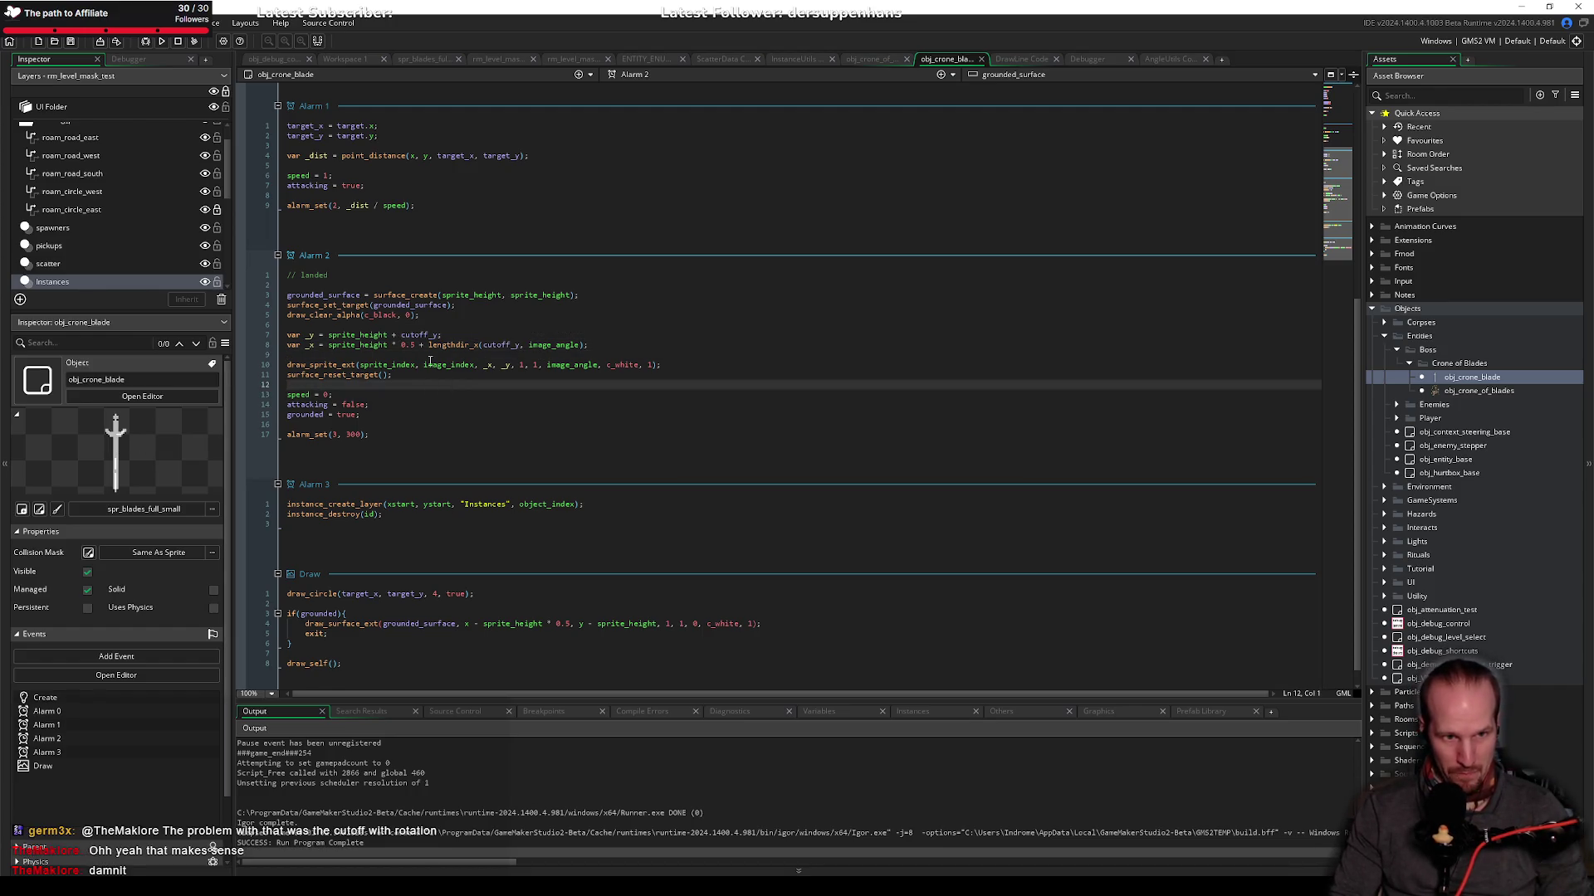
click(420, 345)
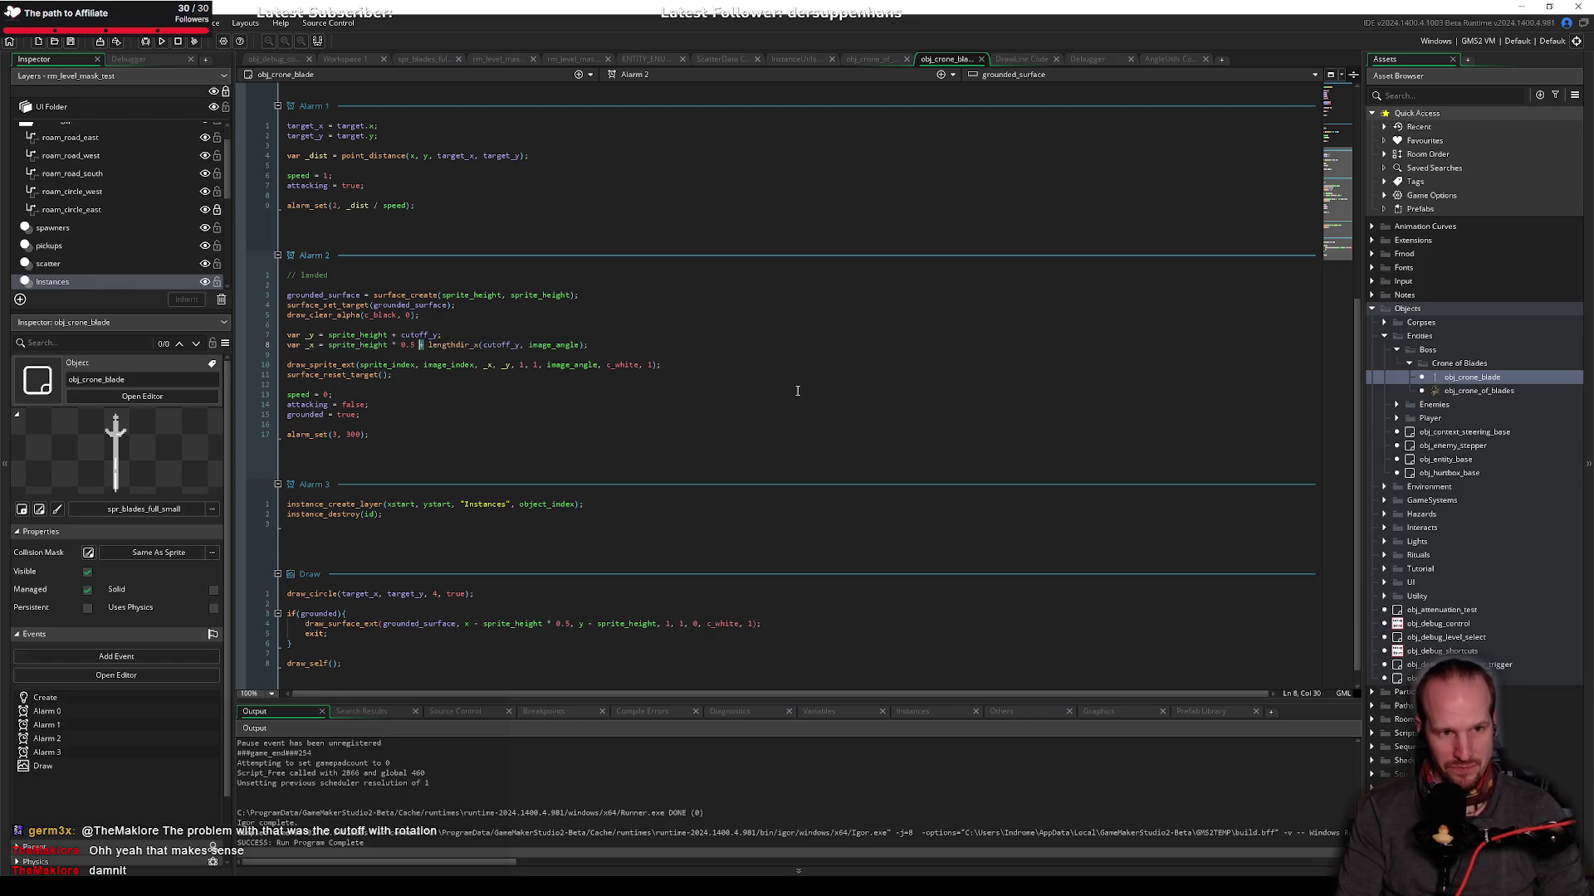
key(Delete)
text(-)
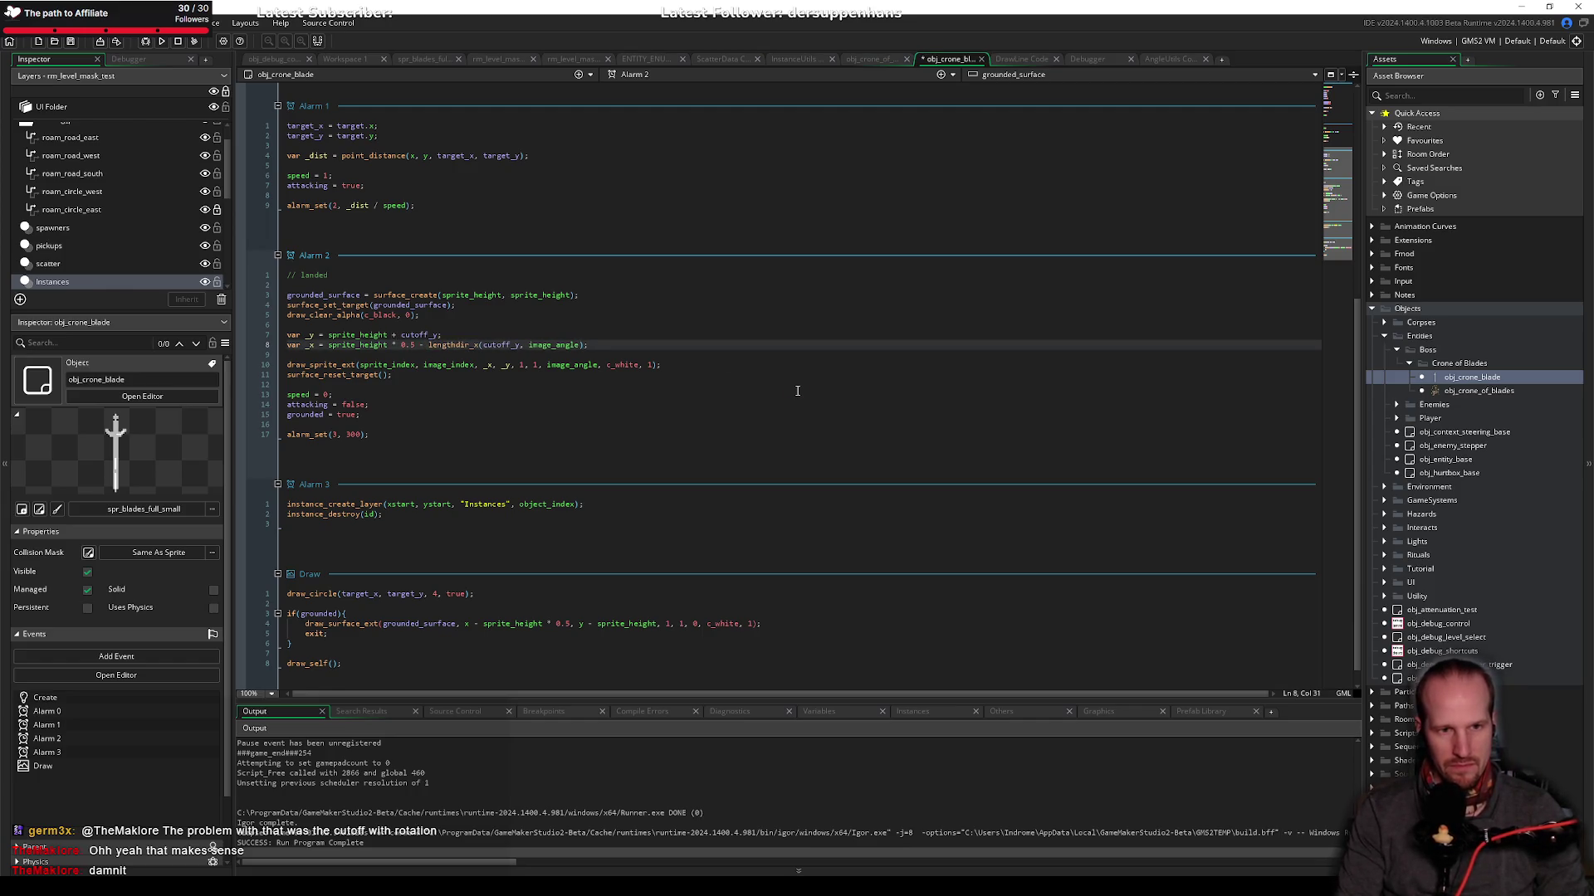
key(ctrl+s)
Step: Append +90 to image_angle inside lengthdir_x on line 8 and save
click(515, 339)
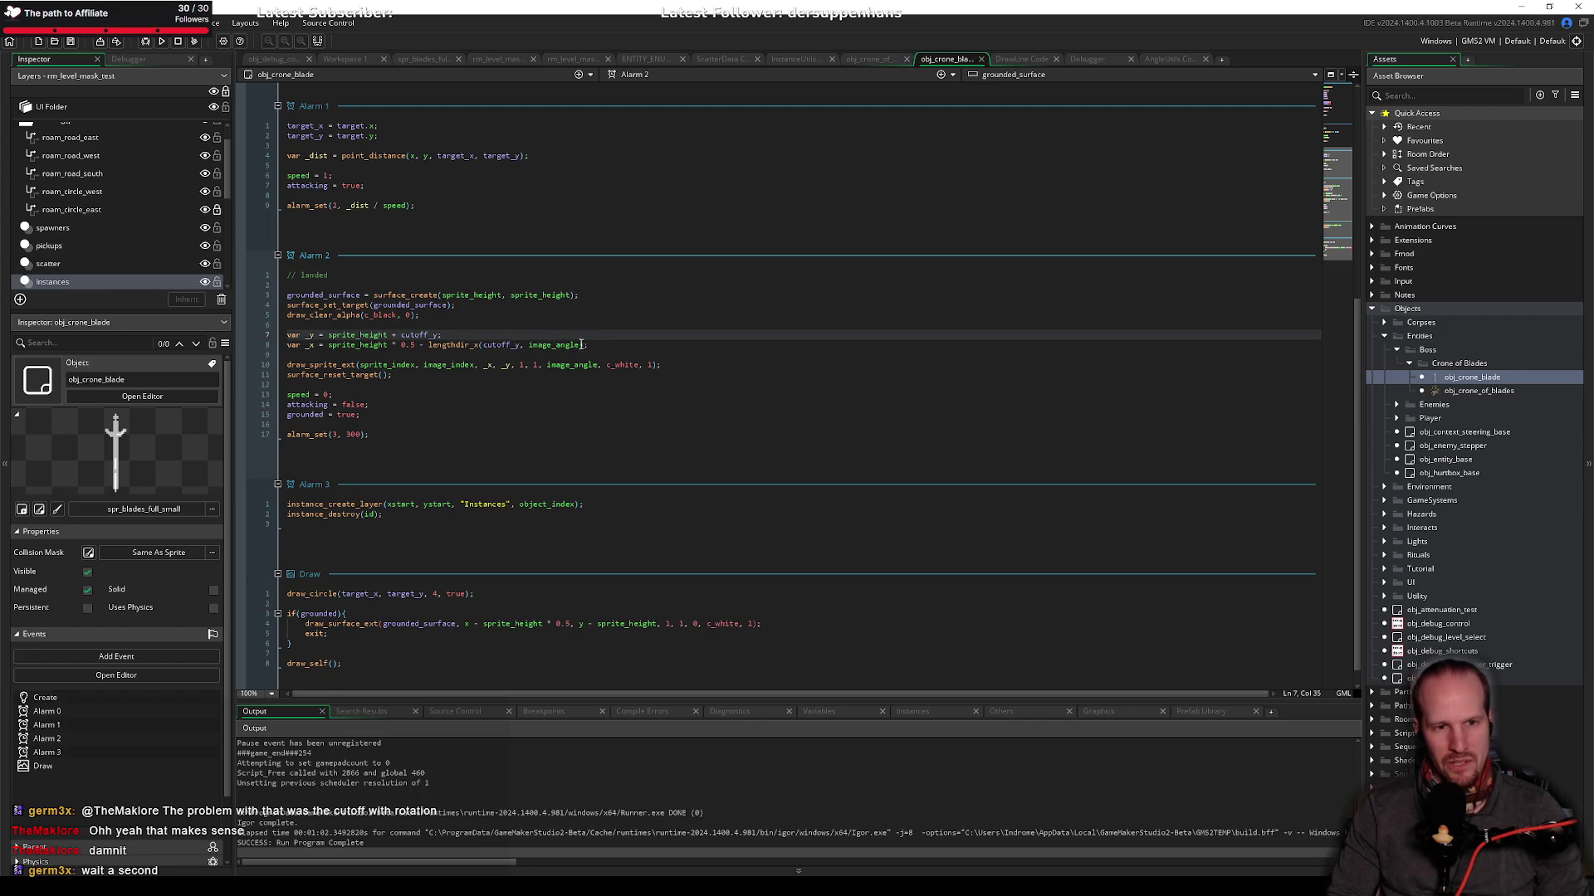
click(475, 345)
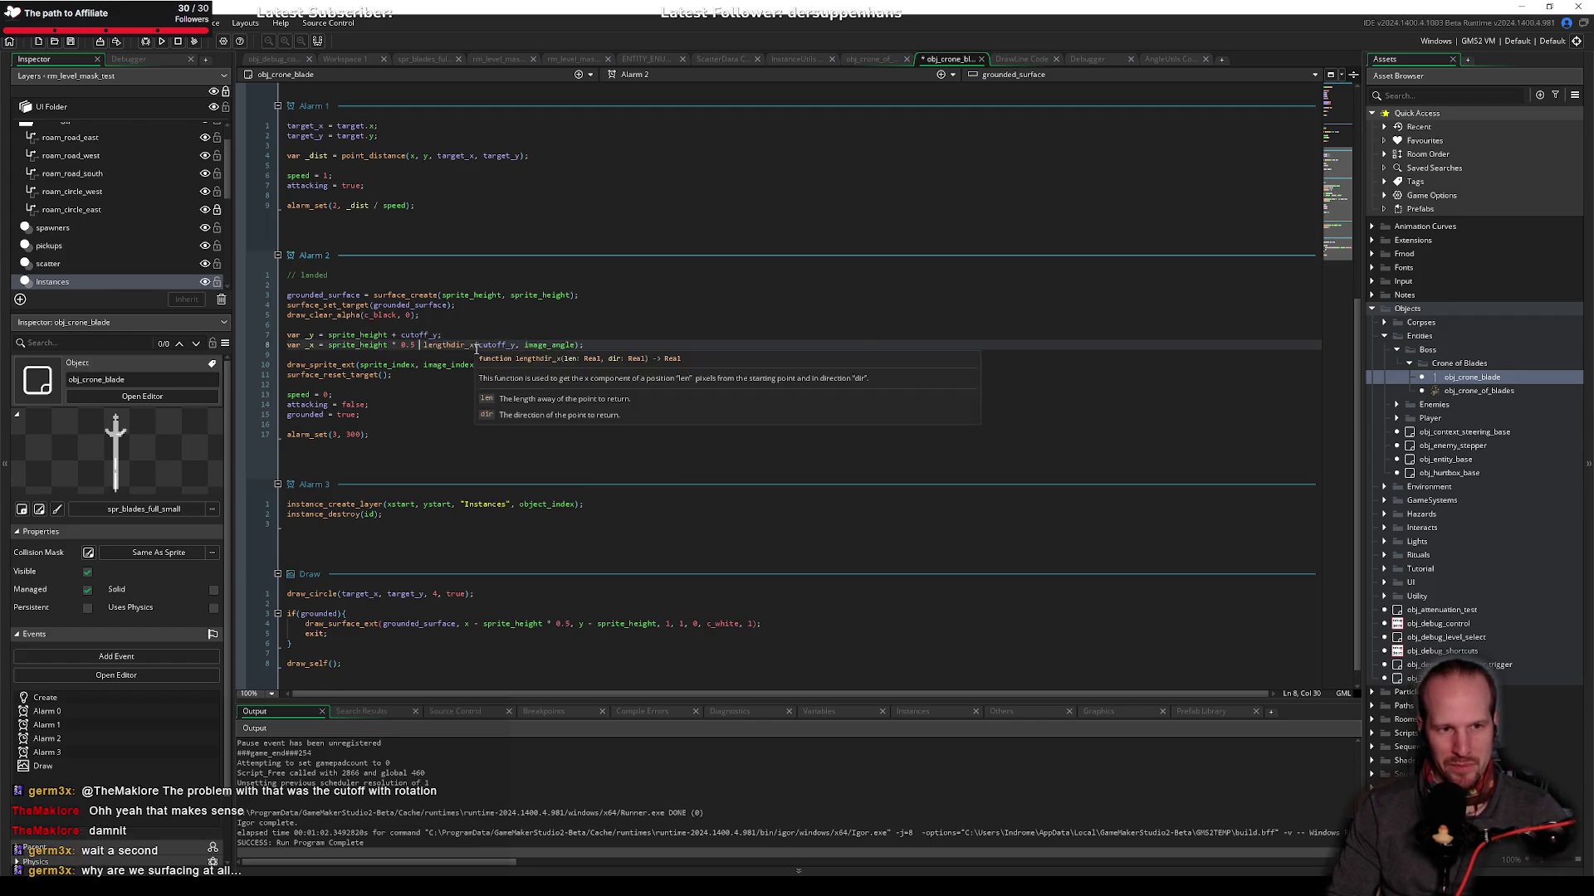
text(+)
click(581, 344)
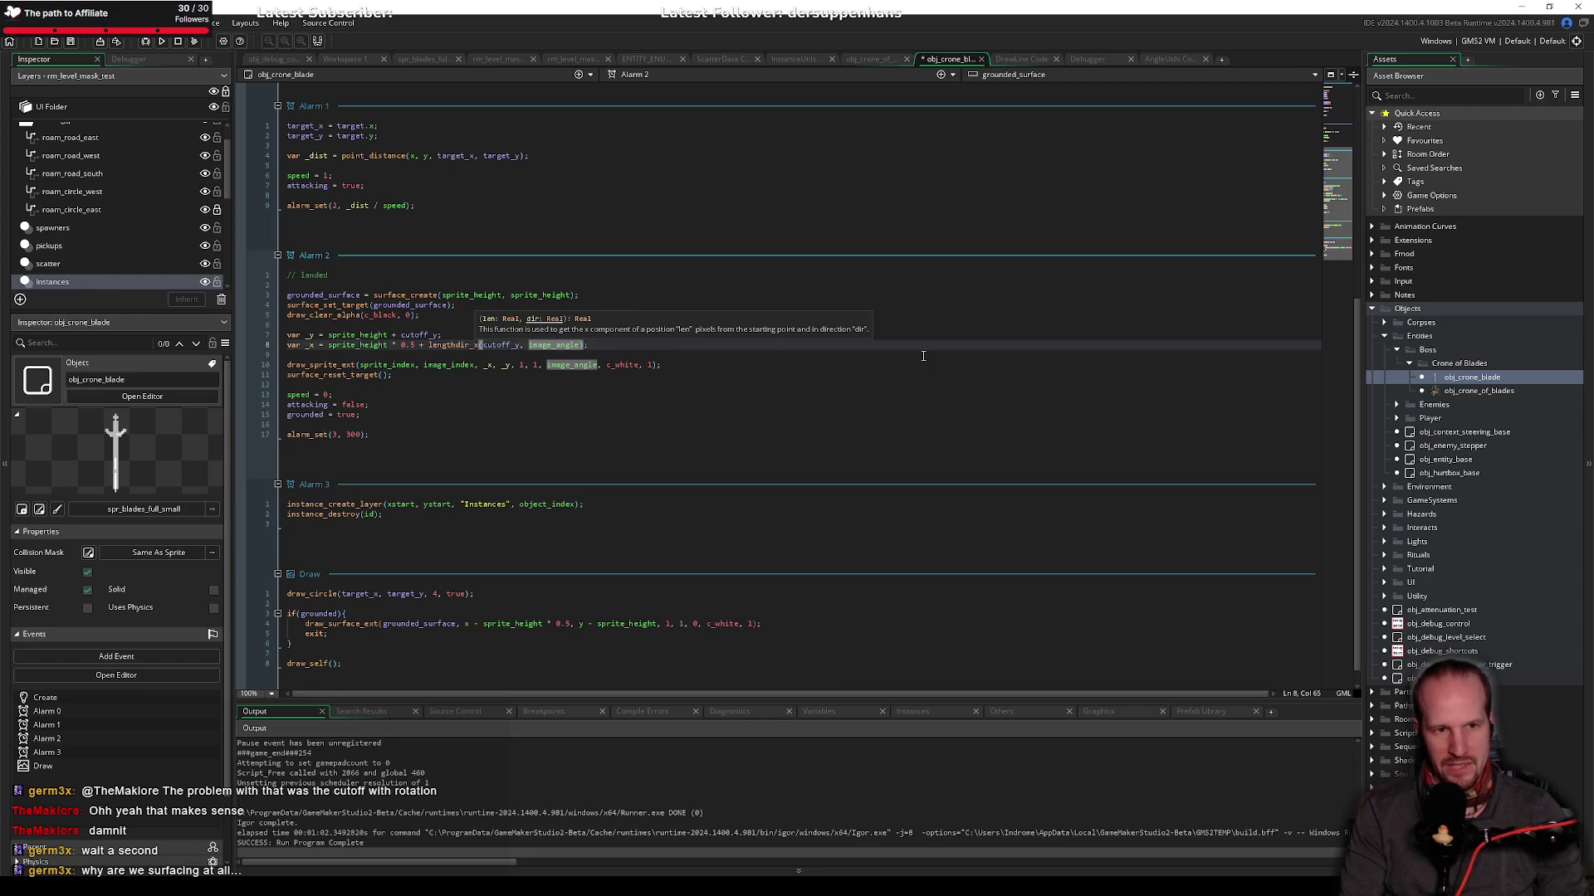
text(+)
text(90)
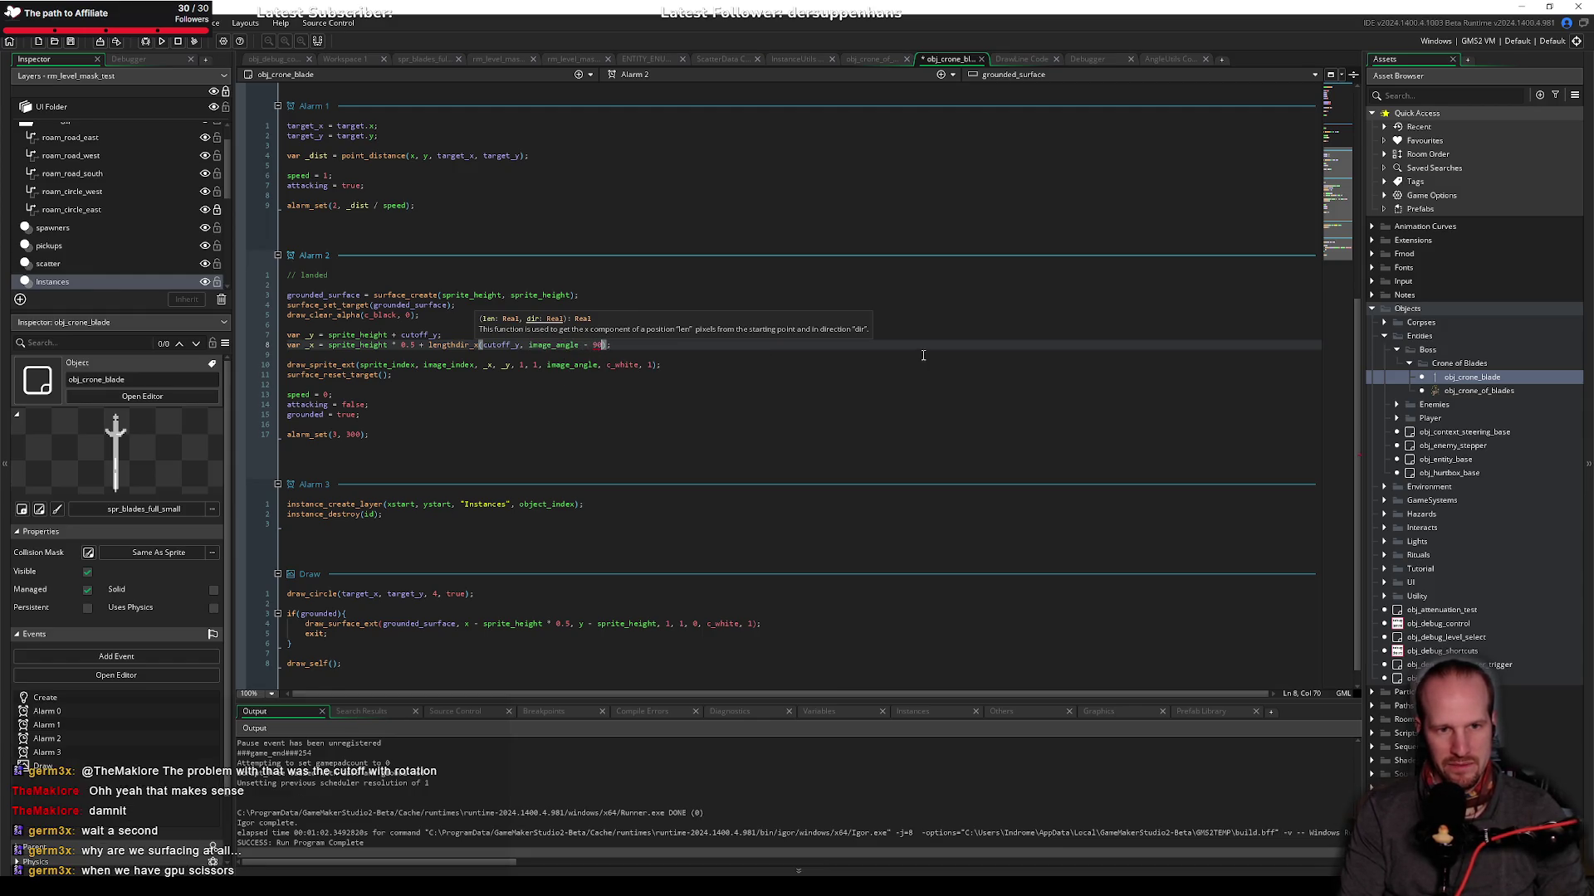
key(ctrl+s)
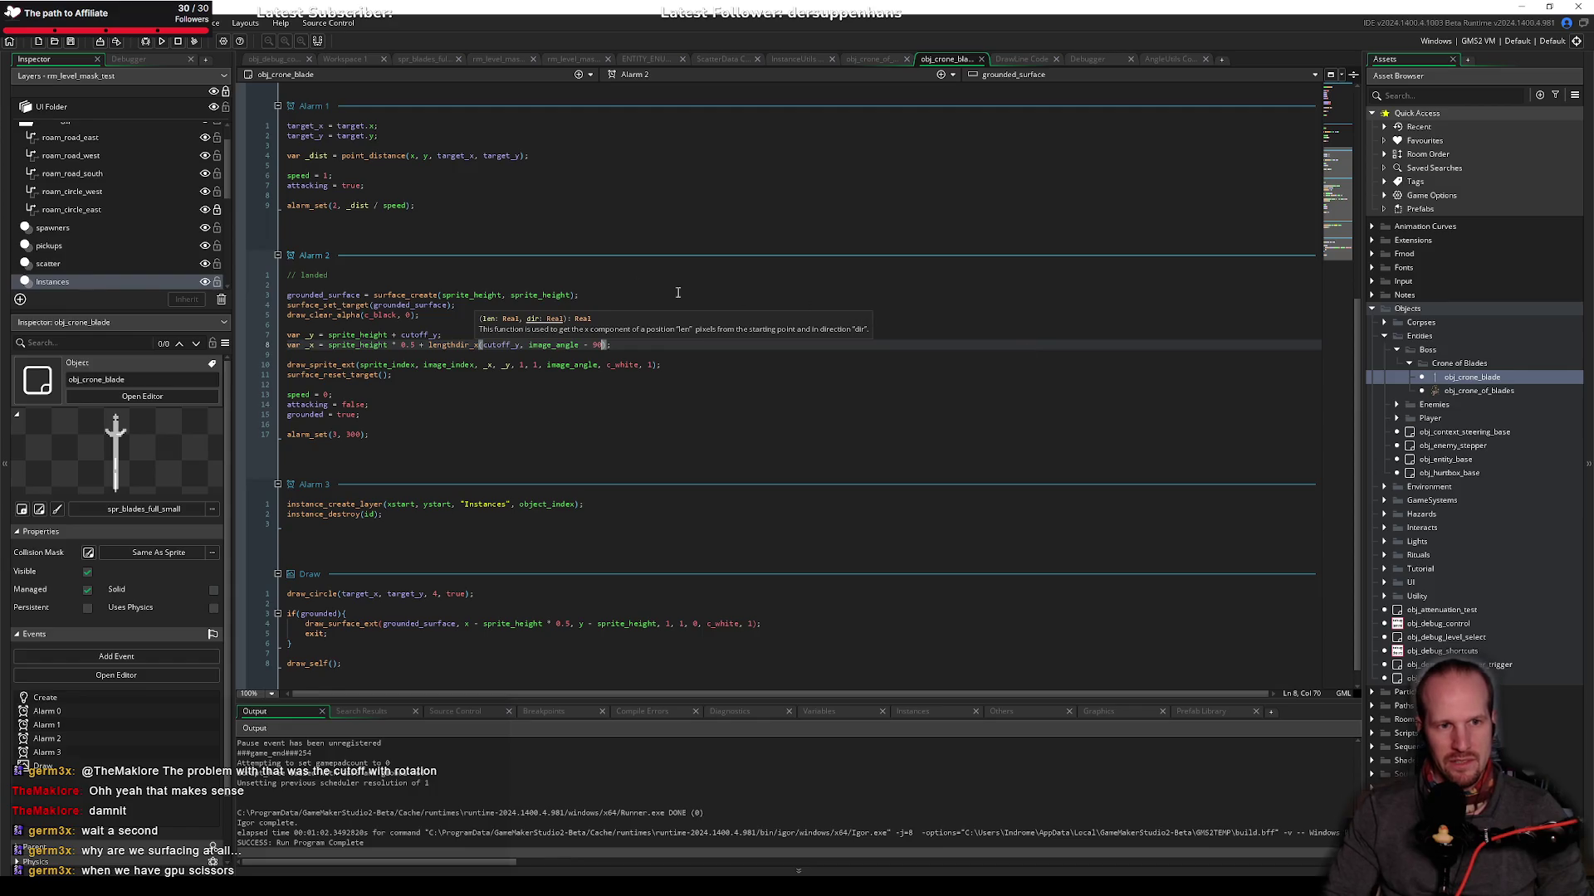
Step: Check Alarm 0's 90-degree angle offset, then select Alarm 1's target_x and target_y lines
scroll(540, 265, up, 8)
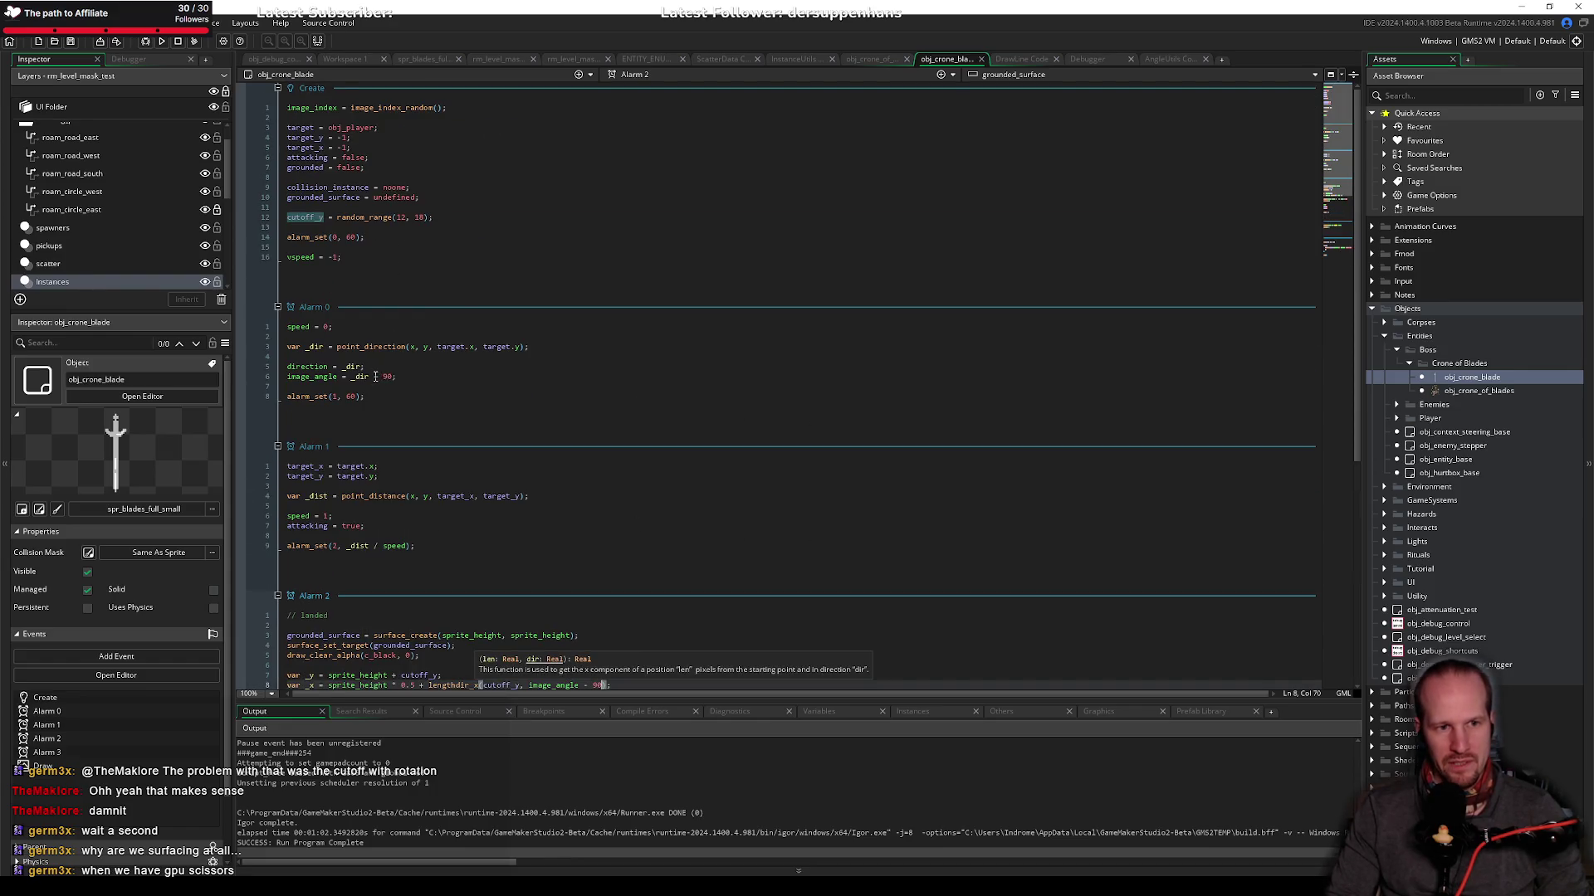
click(396, 378)
scroll(478, 458, down, 8)
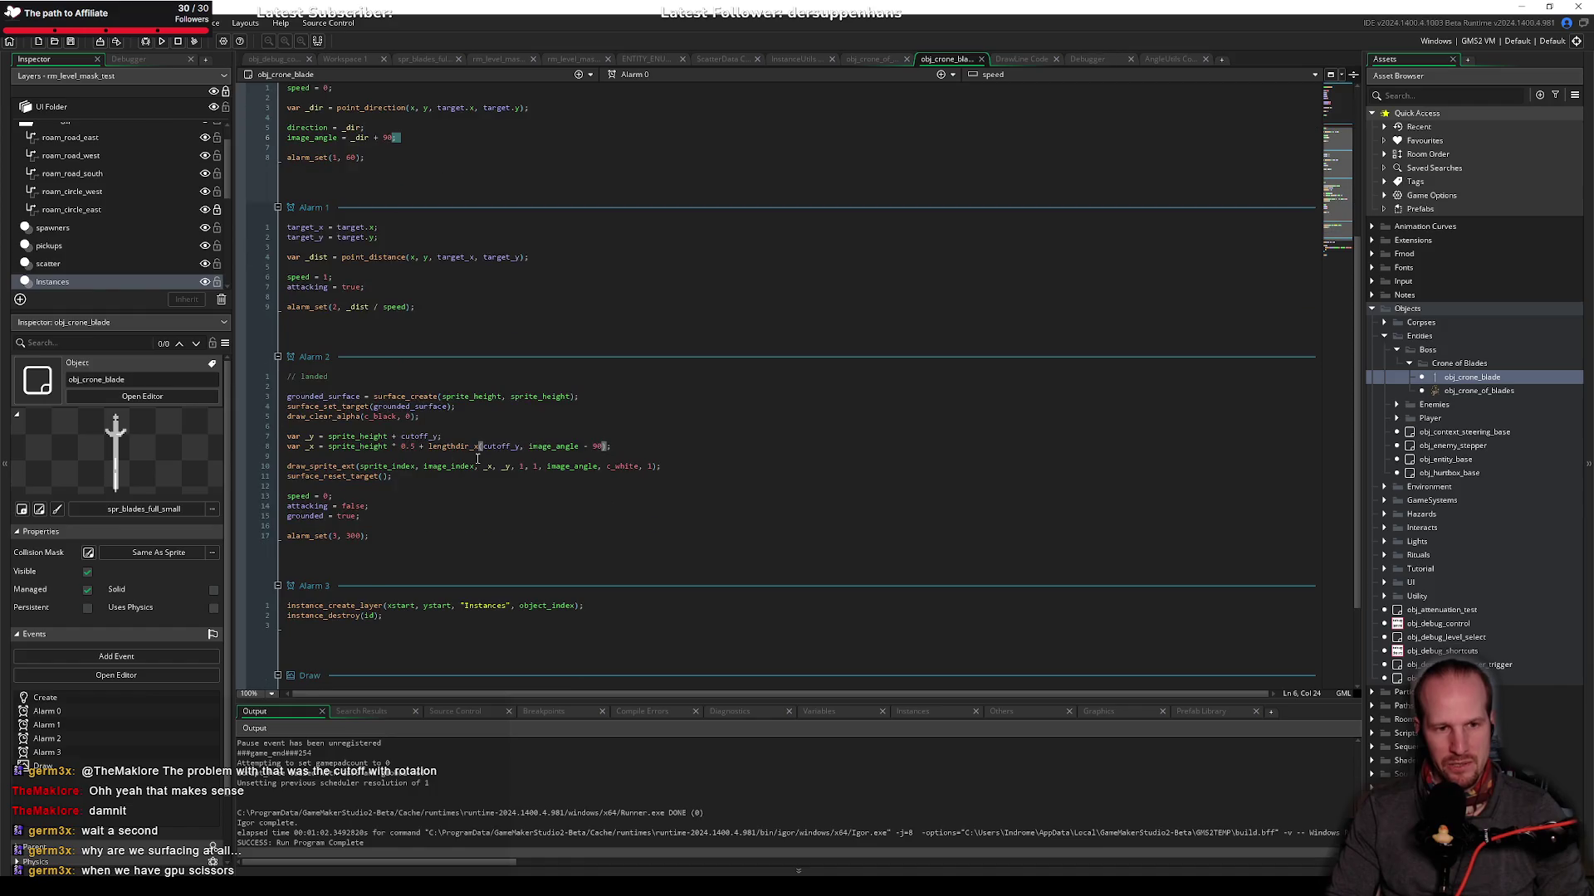
scroll(453, 353, up, 6)
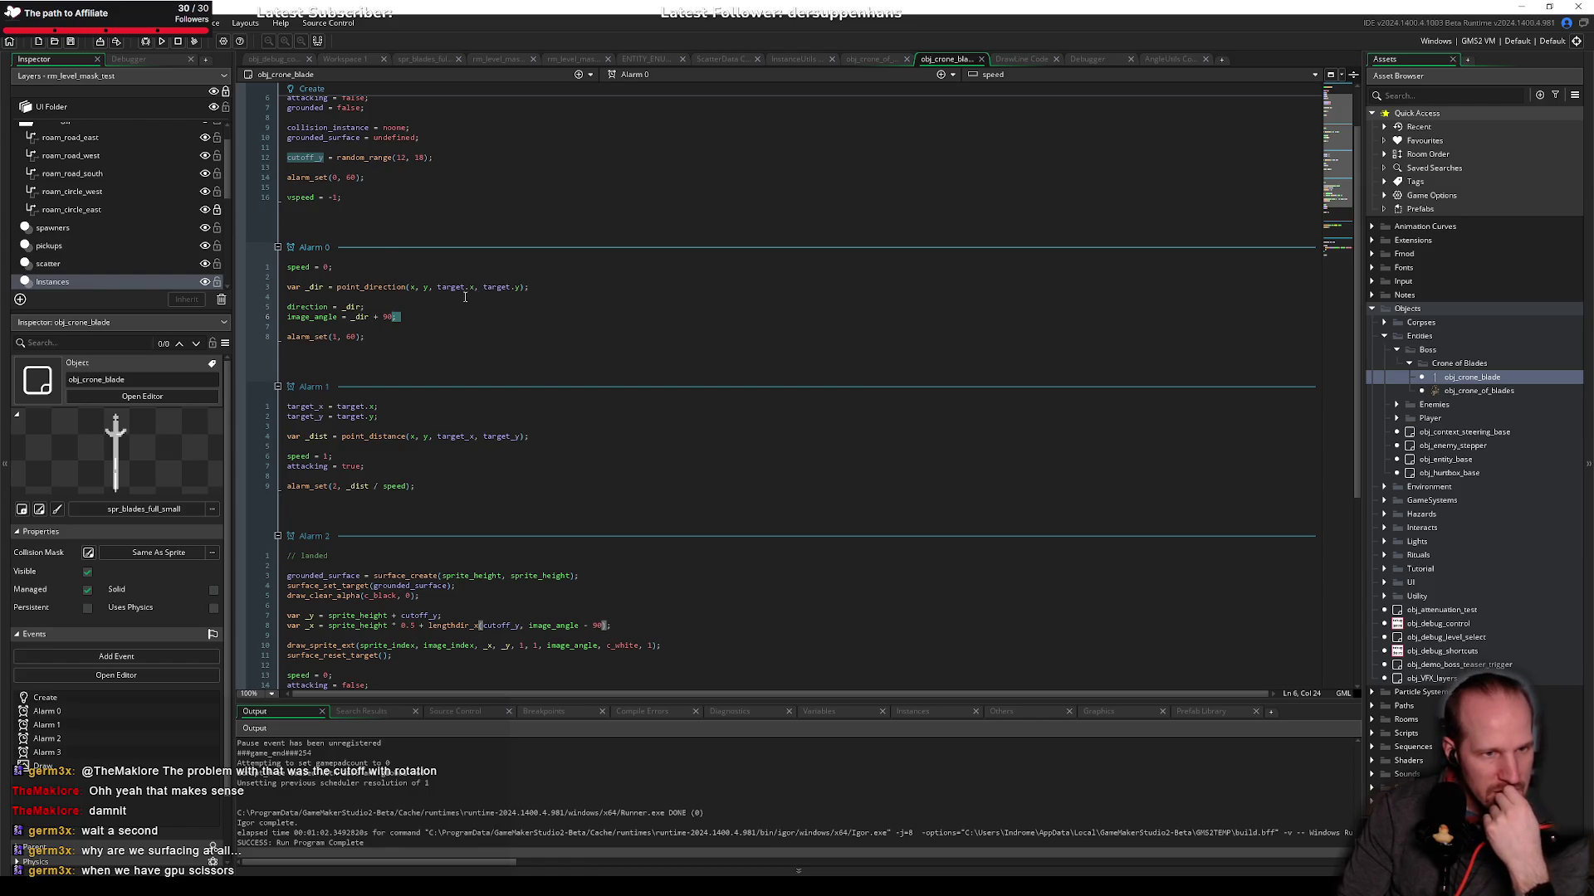
drag(383, 416, 241, 407)
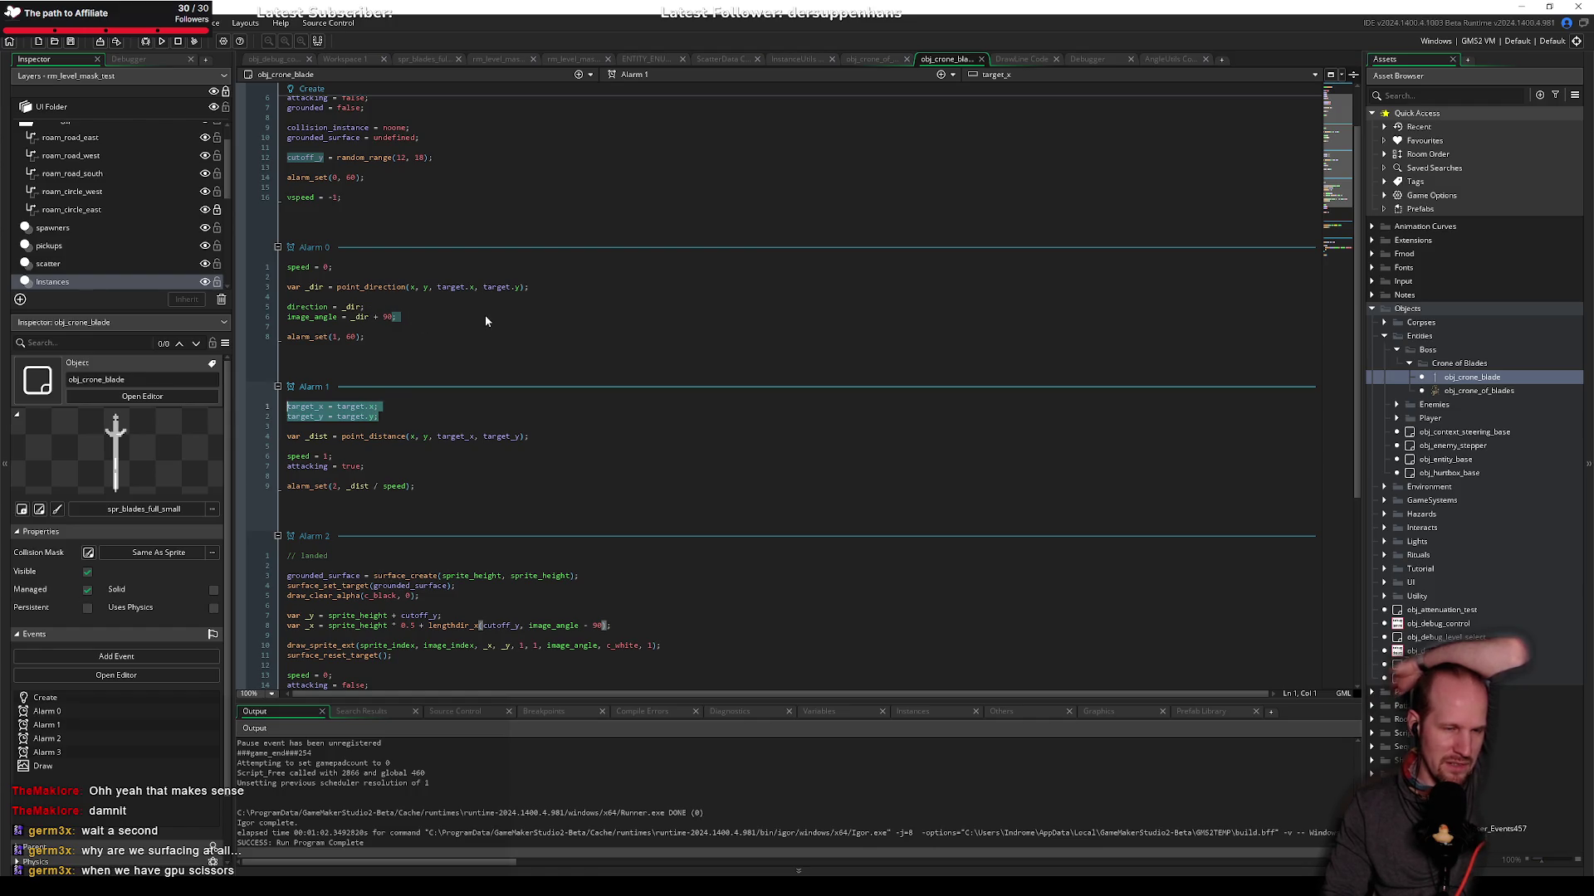
Step: Paste Alarm 0's direction and image_angle lines below target_y in Alarm 1
key(Delete)
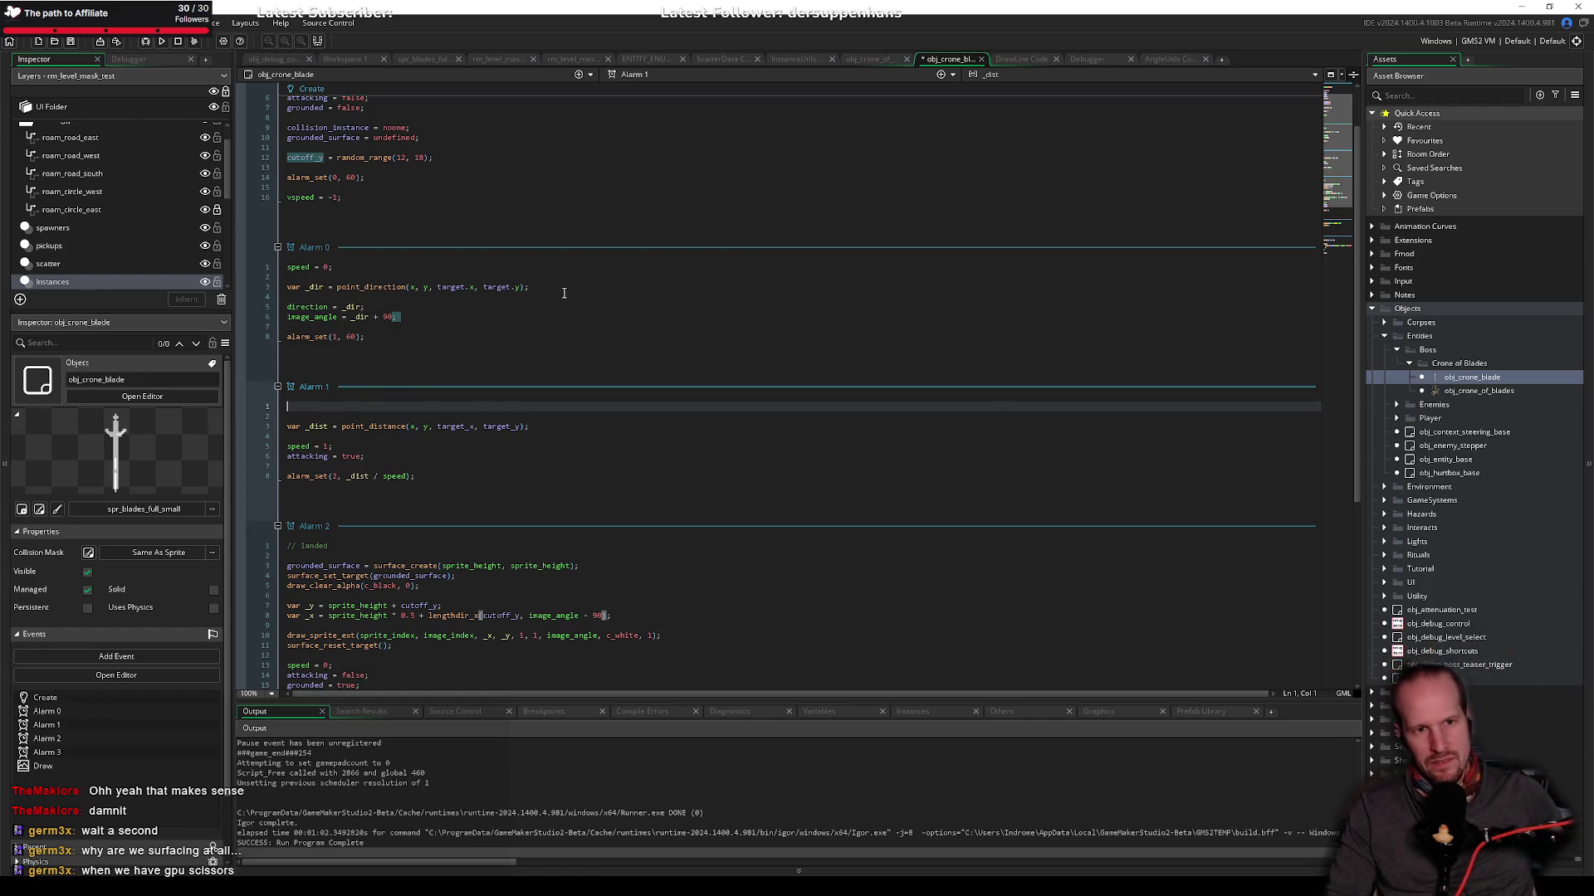
key(ctrl+z)
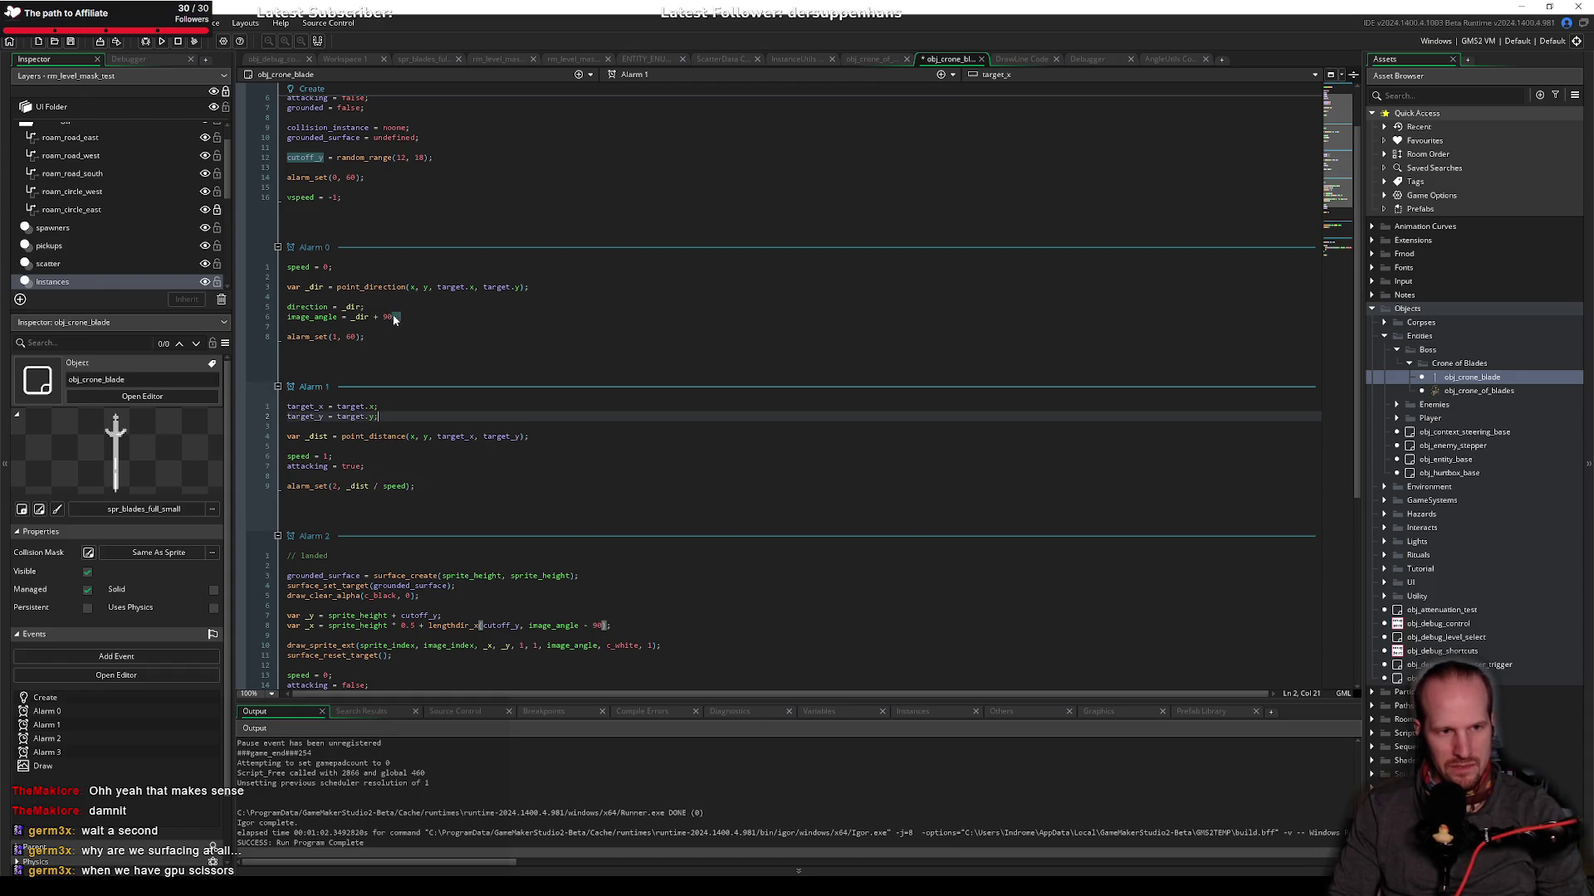
click(396, 319)
key(Down)
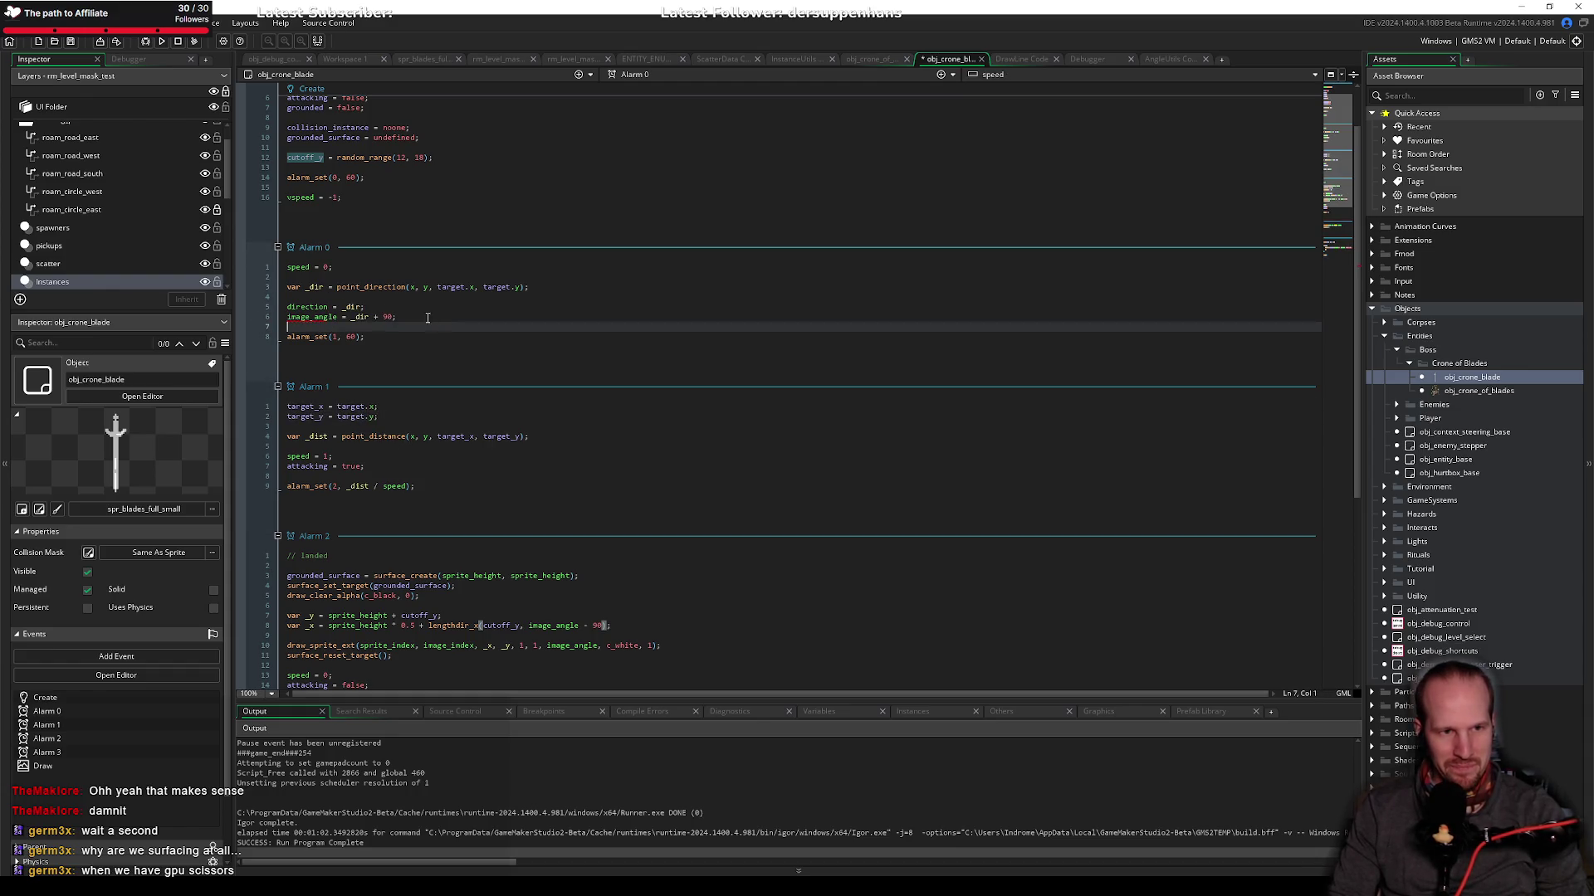
drag(396, 317, 269, 311)
key(ctrl+c)
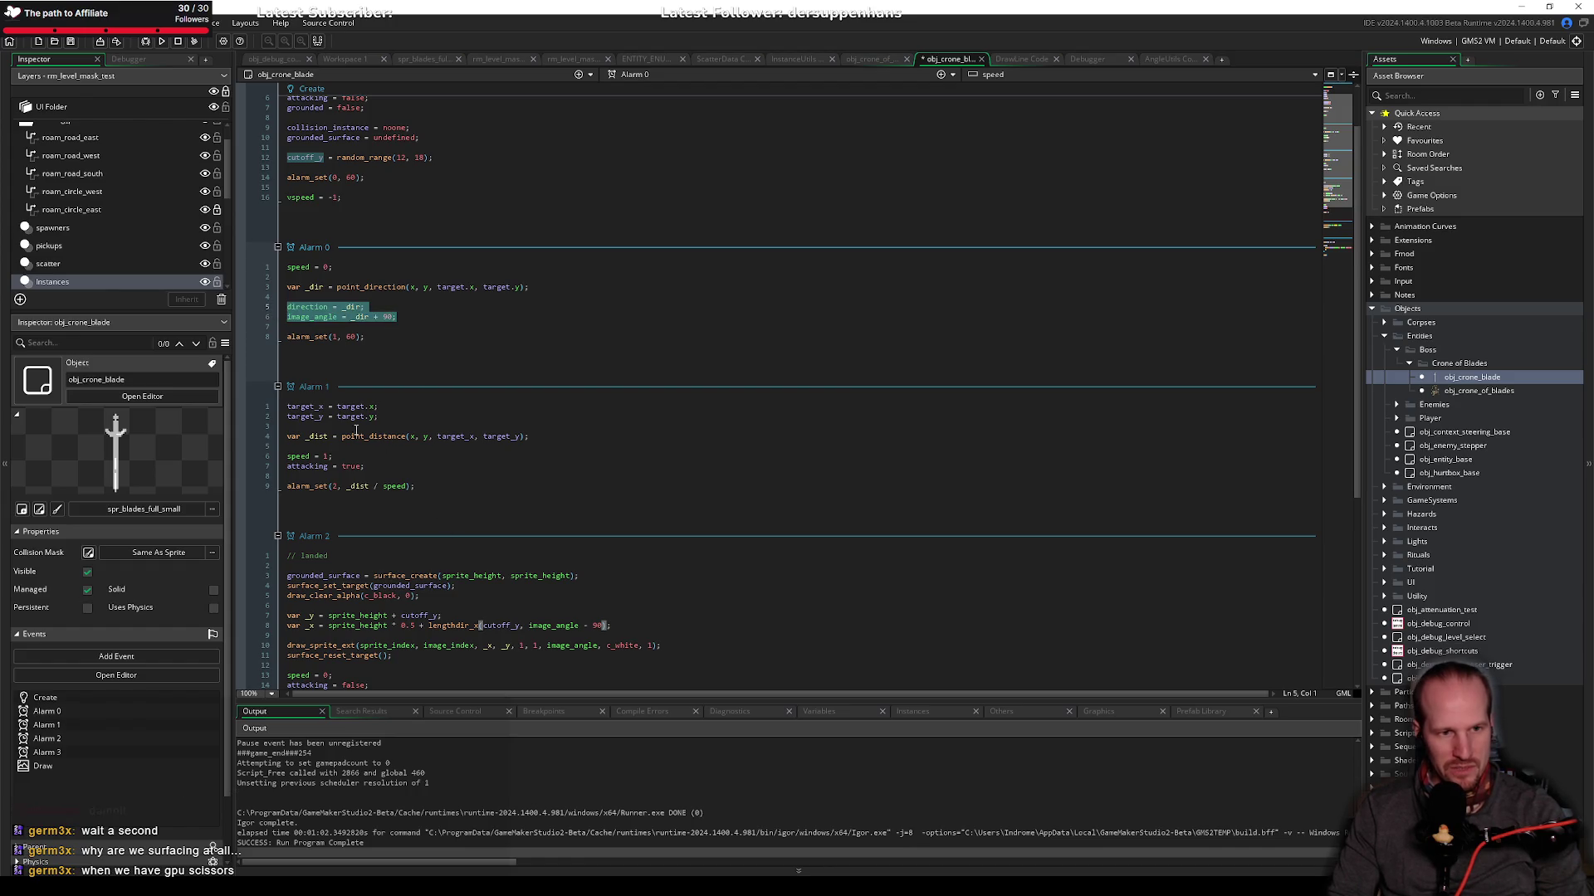
click(395, 419)
key(Return)
key(Return)
key(ctrl+v)
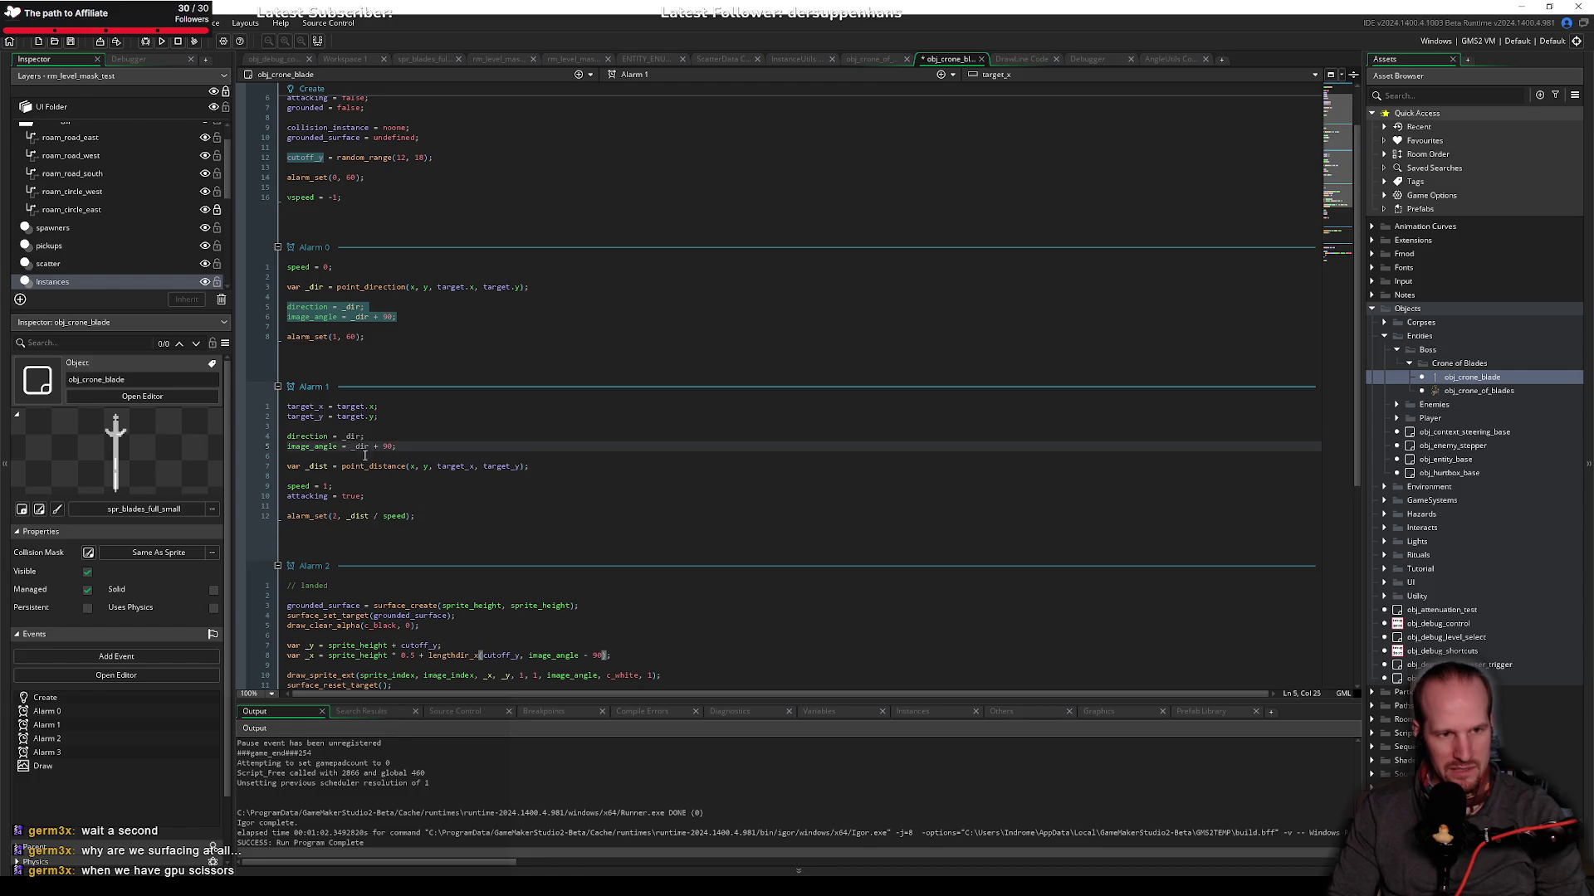
Step: Copy Alarm 0's point_direction _dir line and paste it at the top of Alarm 1
drag(527, 286, 251, 292)
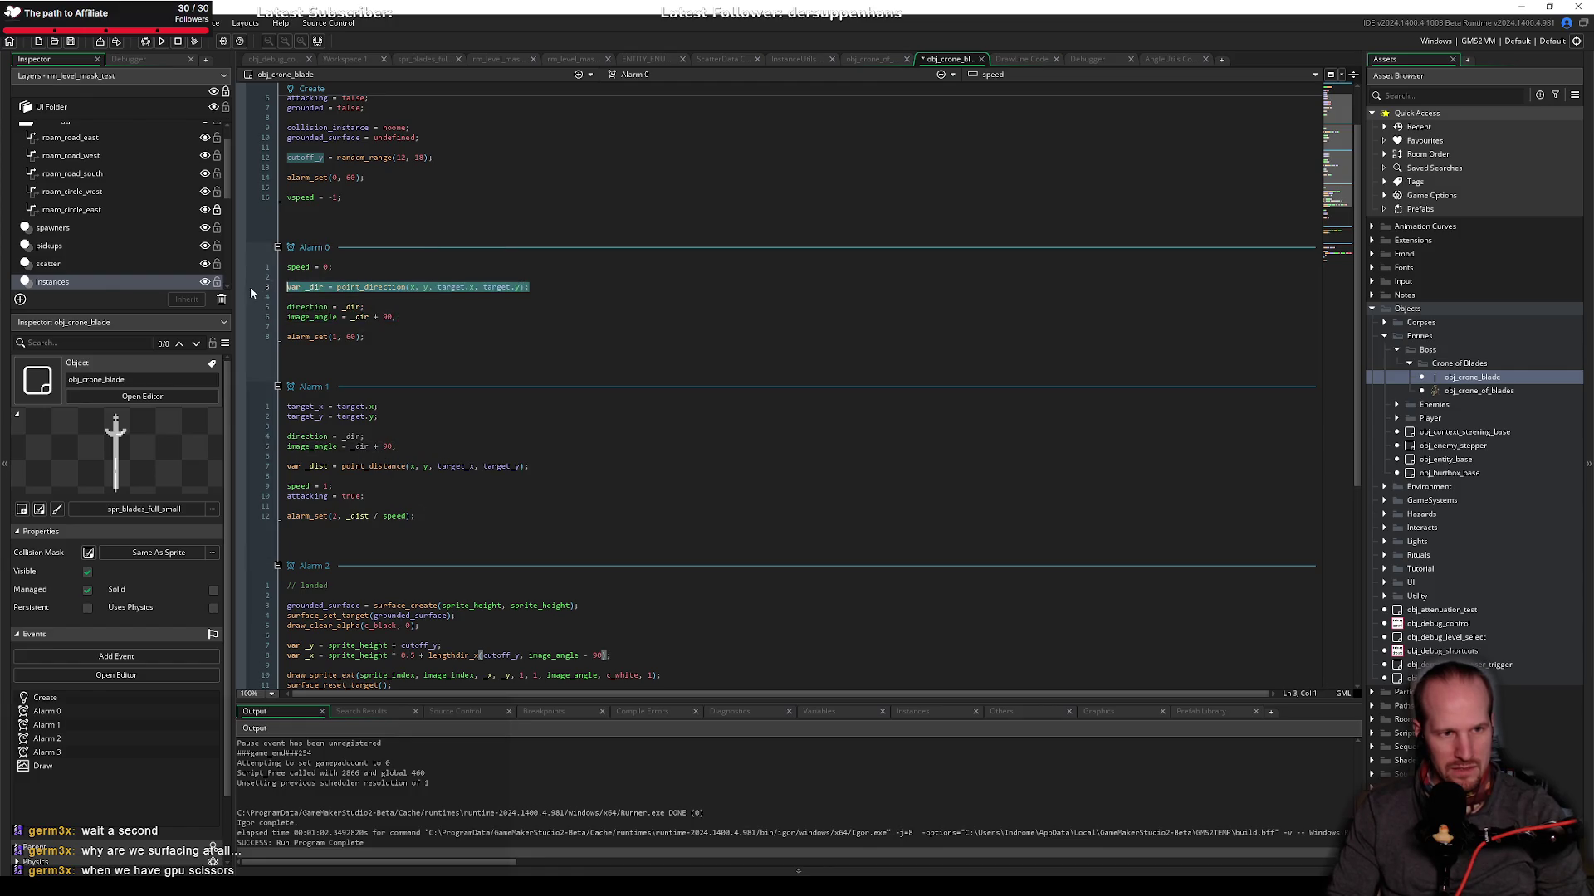
key(ctrl+x)
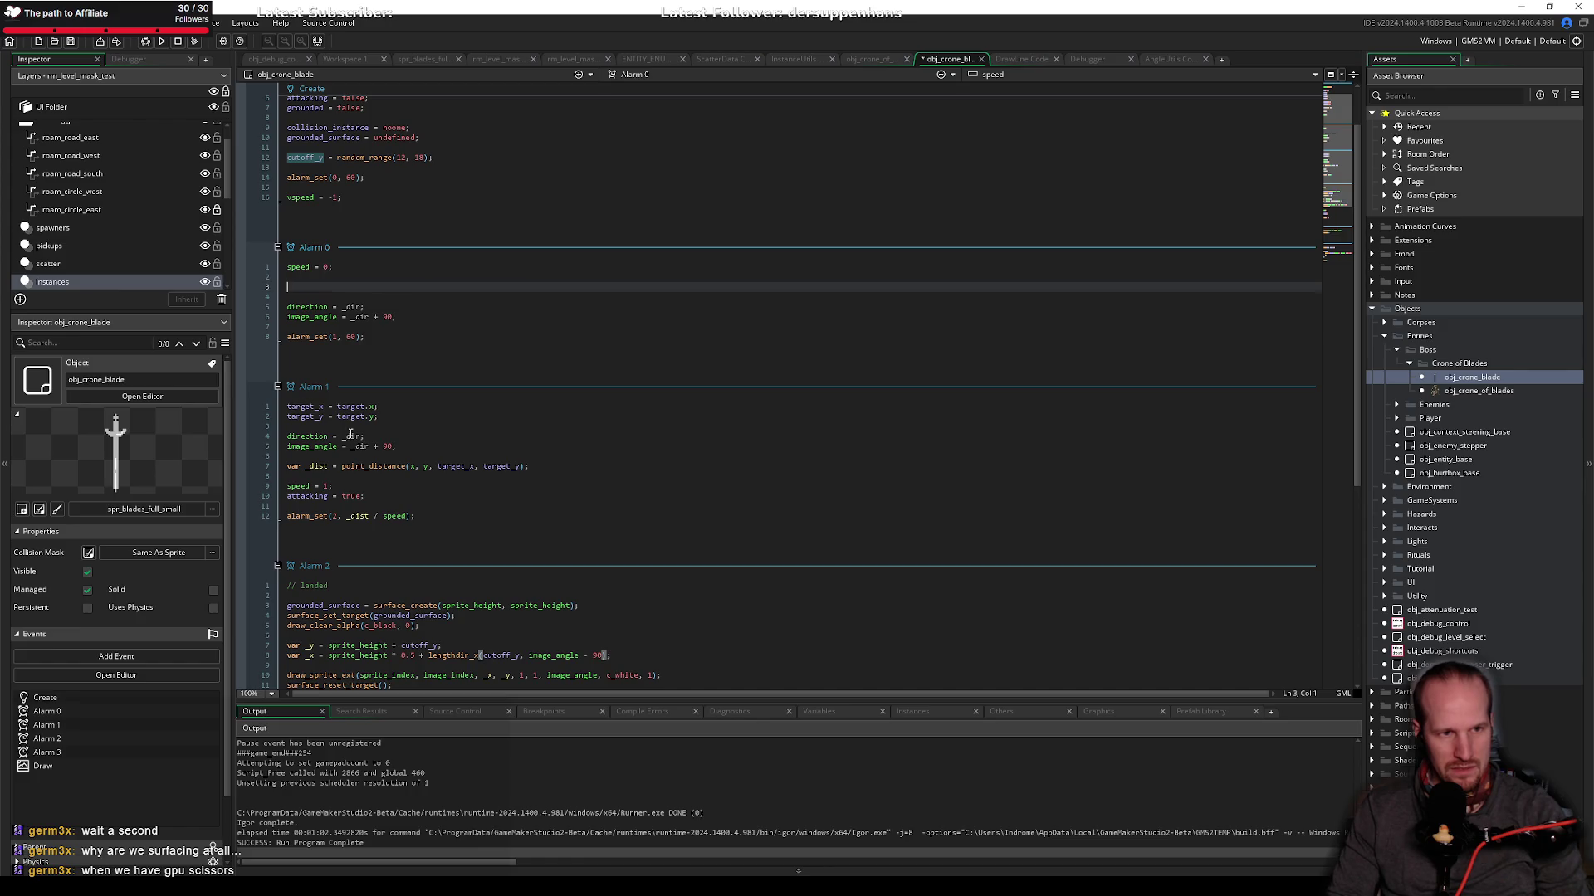
key(ctrl+v)
double_click(425, 287)
drag(547, 290, 249, 286)
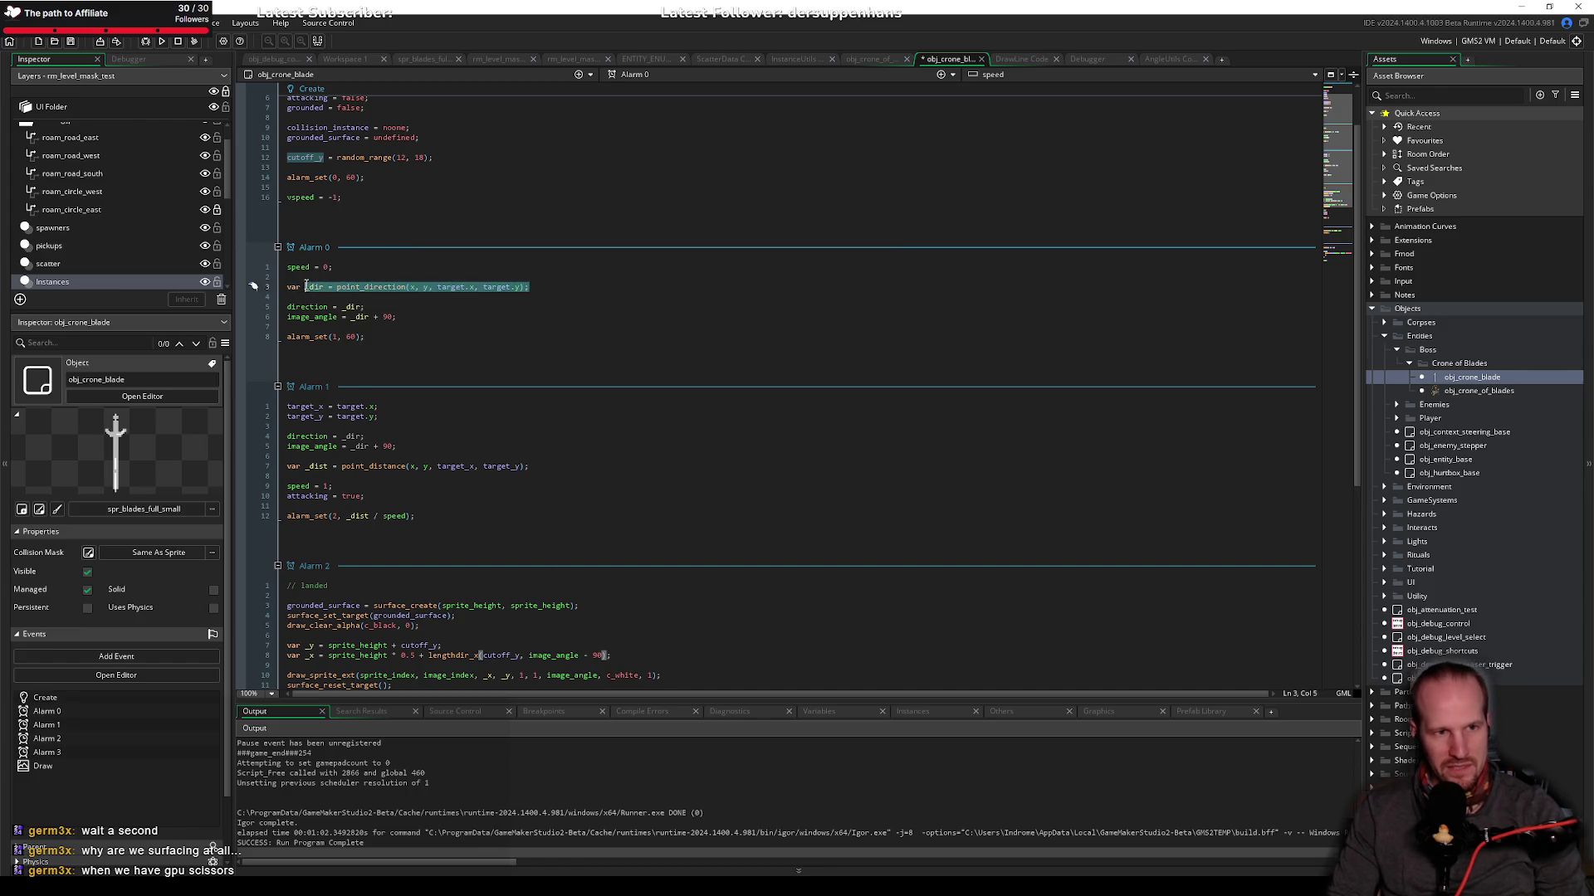
key(ctrl+c)
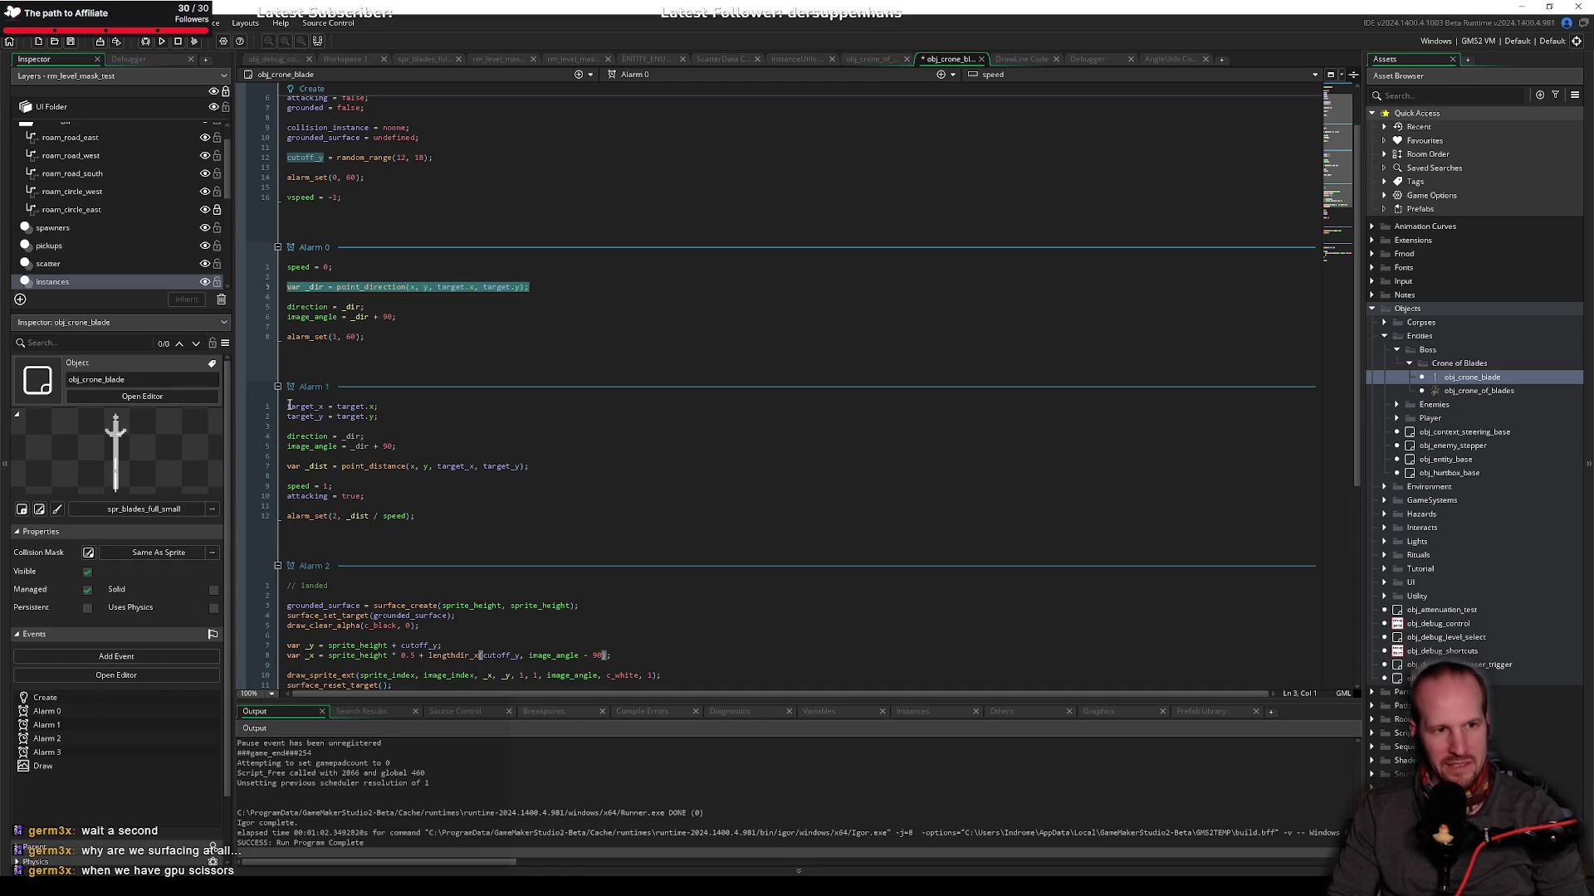
click(287, 405)
key(Return)
key(Up)
key(ctrl+v)
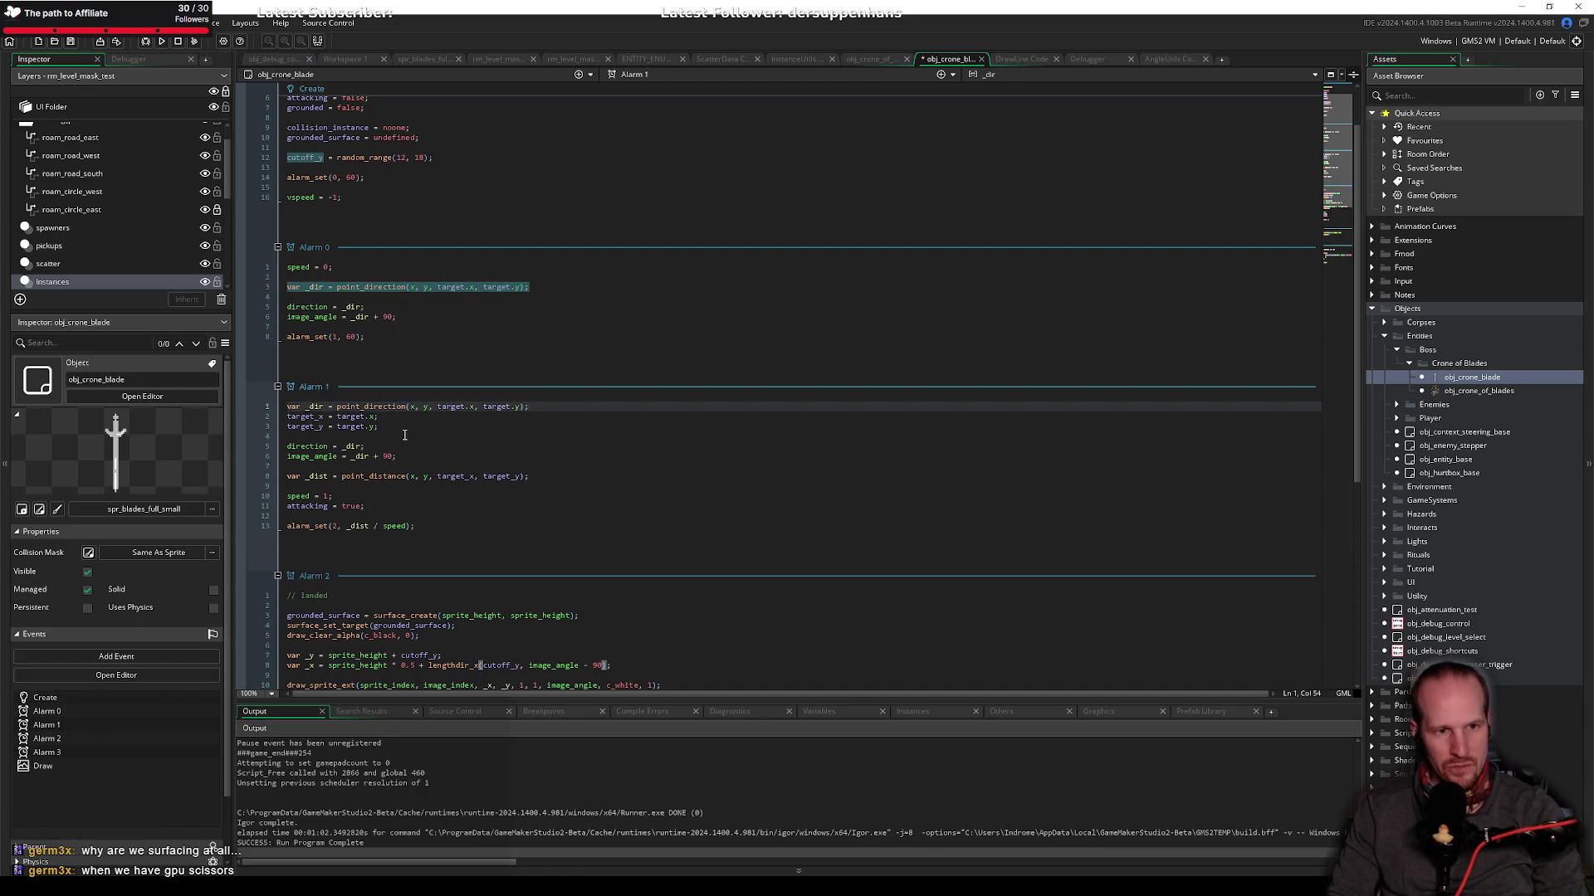
key(Return)
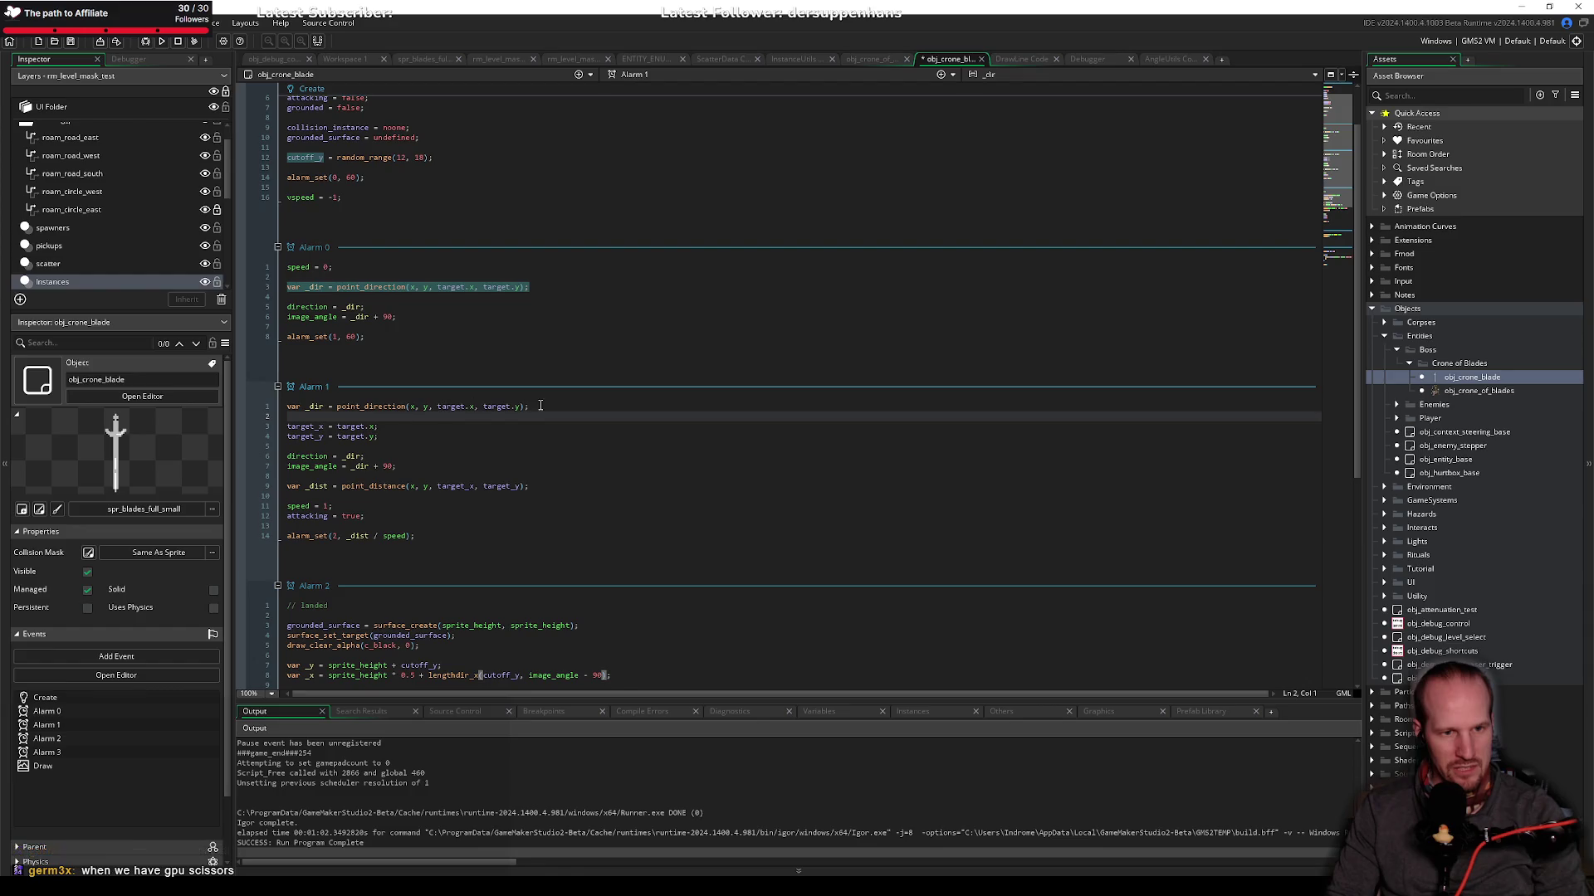
Step: Move the _dir line below target_y and remove the blank lines at the top of Alarm 1
drag(535, 406, 266, 415)
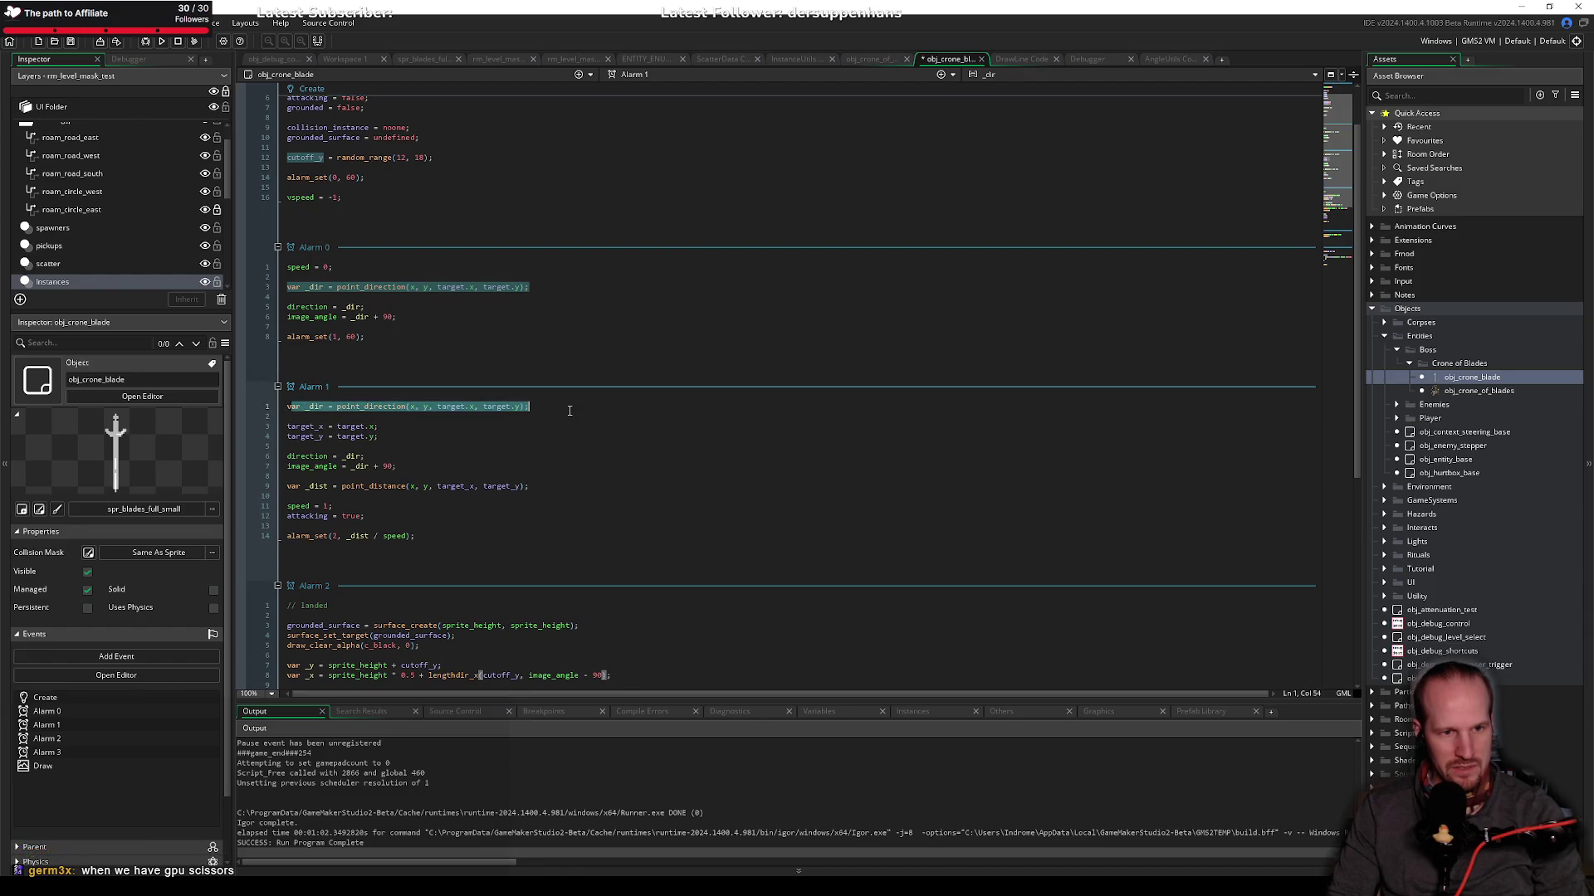
drag(569, 407, 270, 409)
key(ctrl+x)
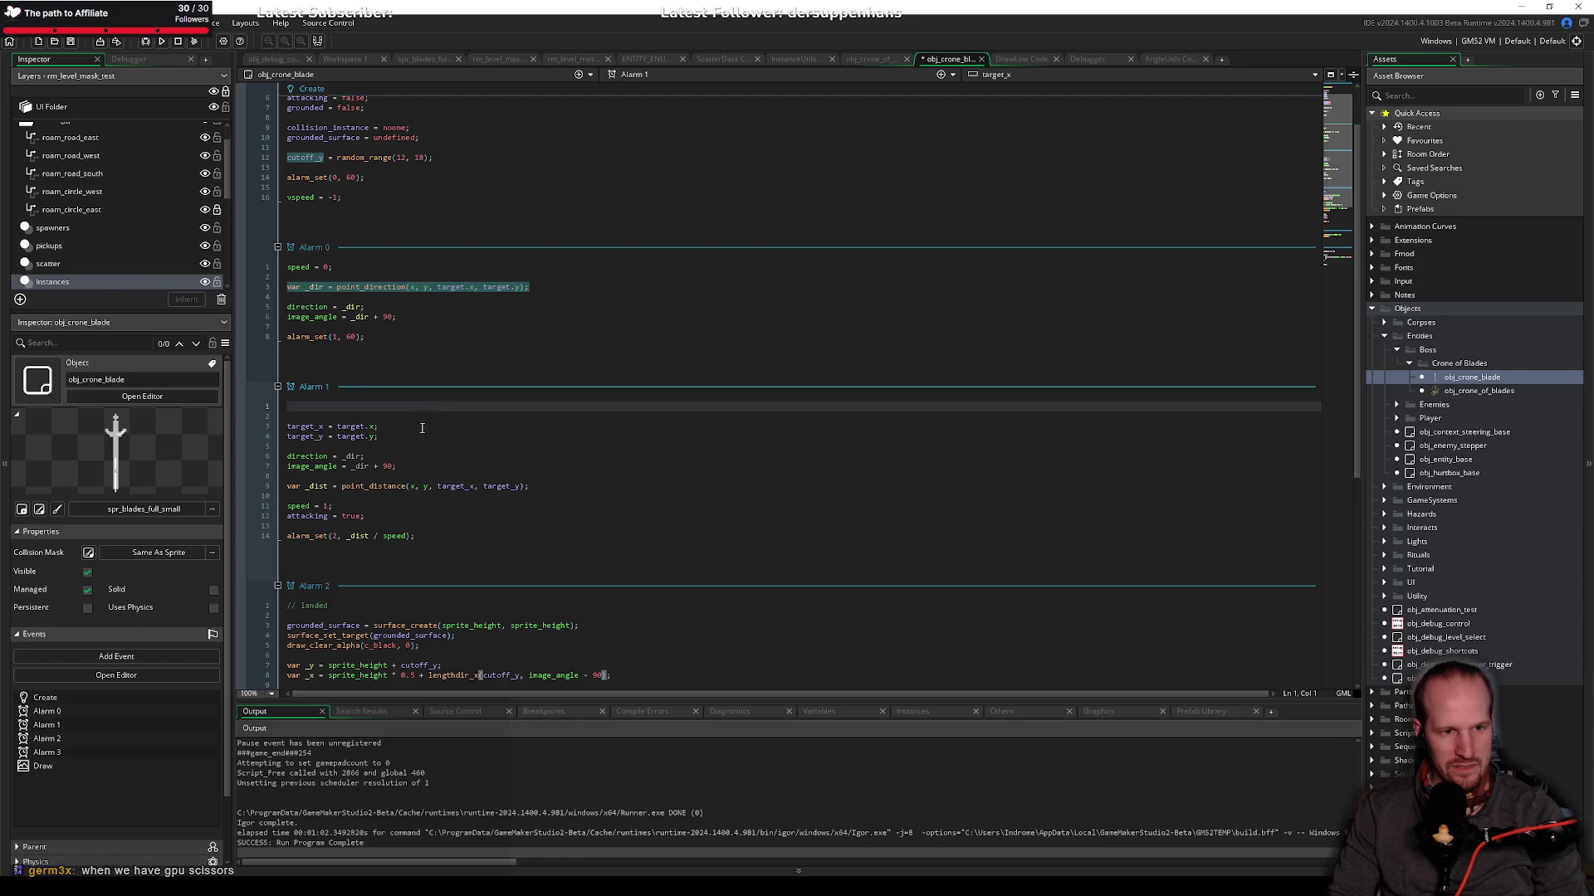
click(407, 437)
key(Return)
key(Return)
key(ctrl+v)
click(311, 405)
key(Delete)
key(Delete)
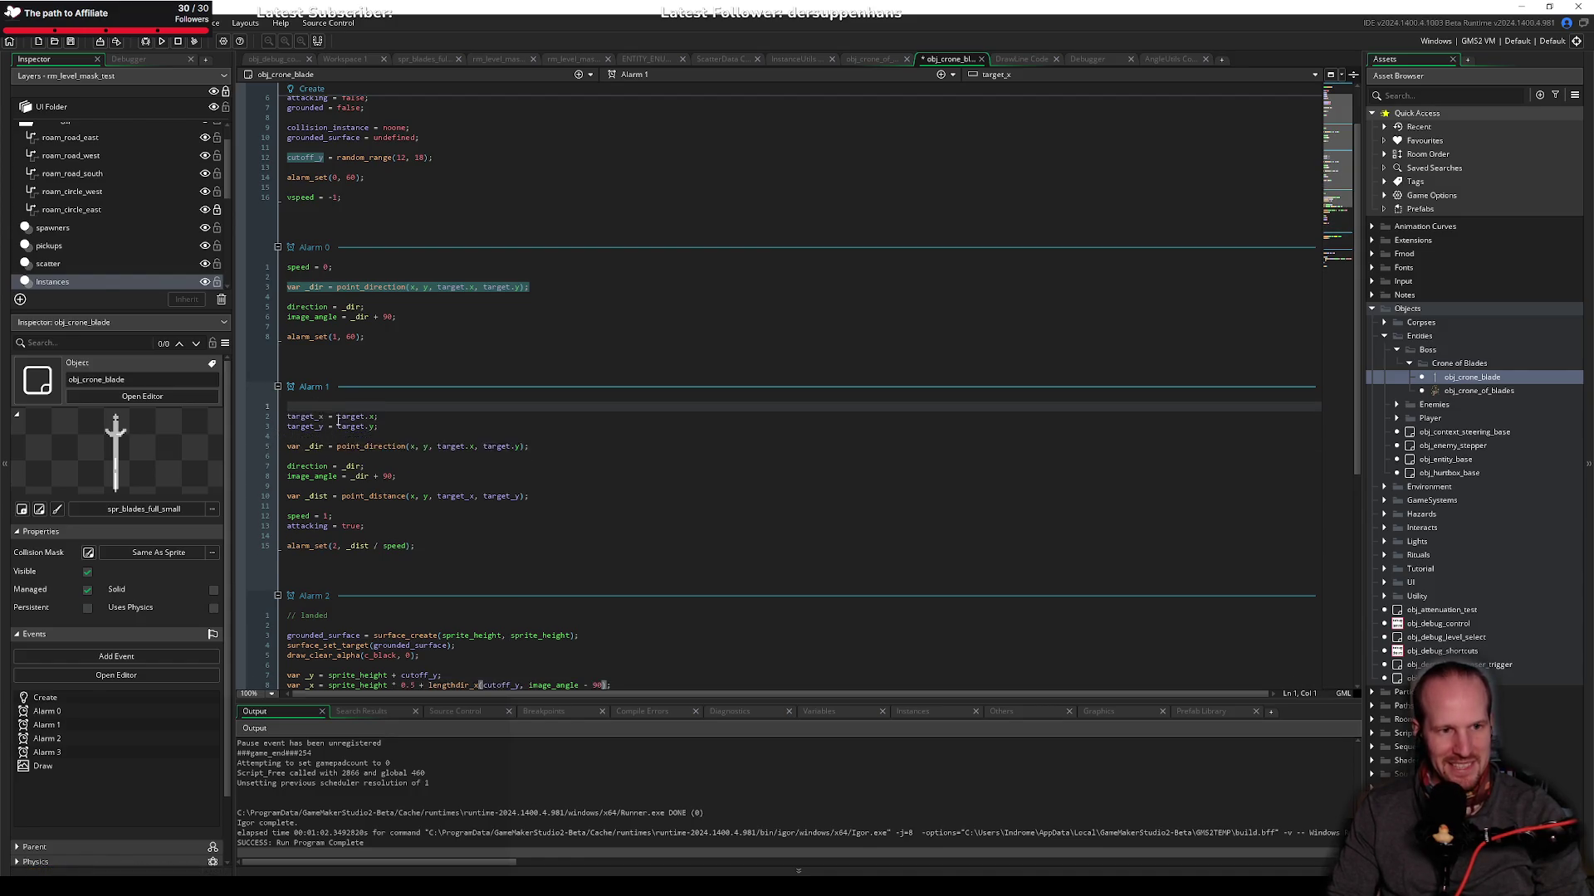
Step: Replace target.x and target.y in the _dir line with target_x and target_y
double_click(305, 407)
double_click(455, 436)
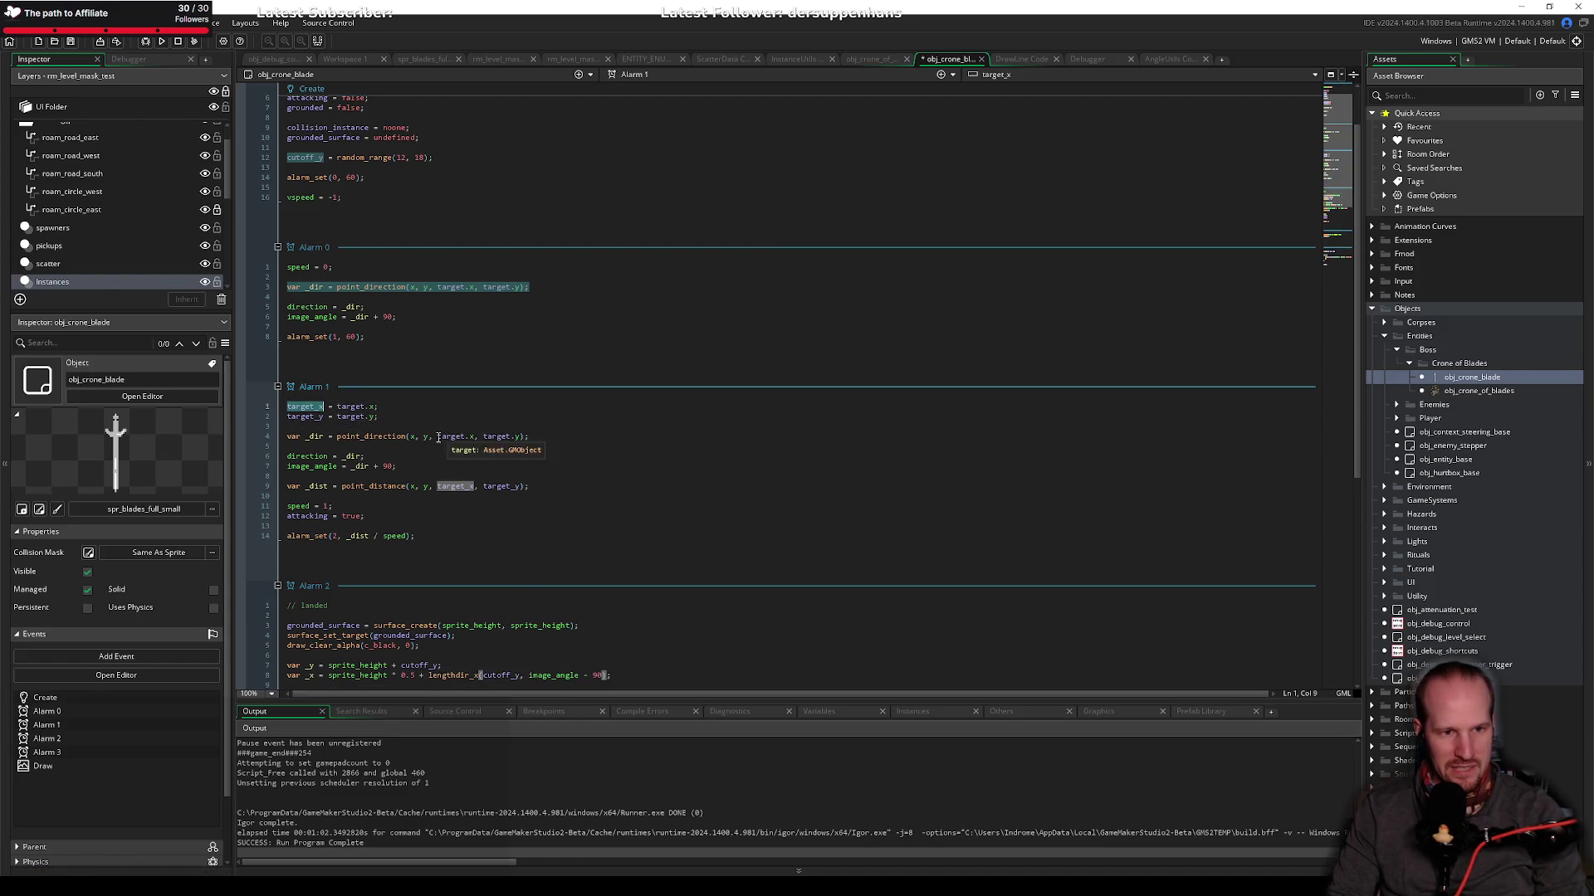
key(ctrl+v)
double_click(305, 417)
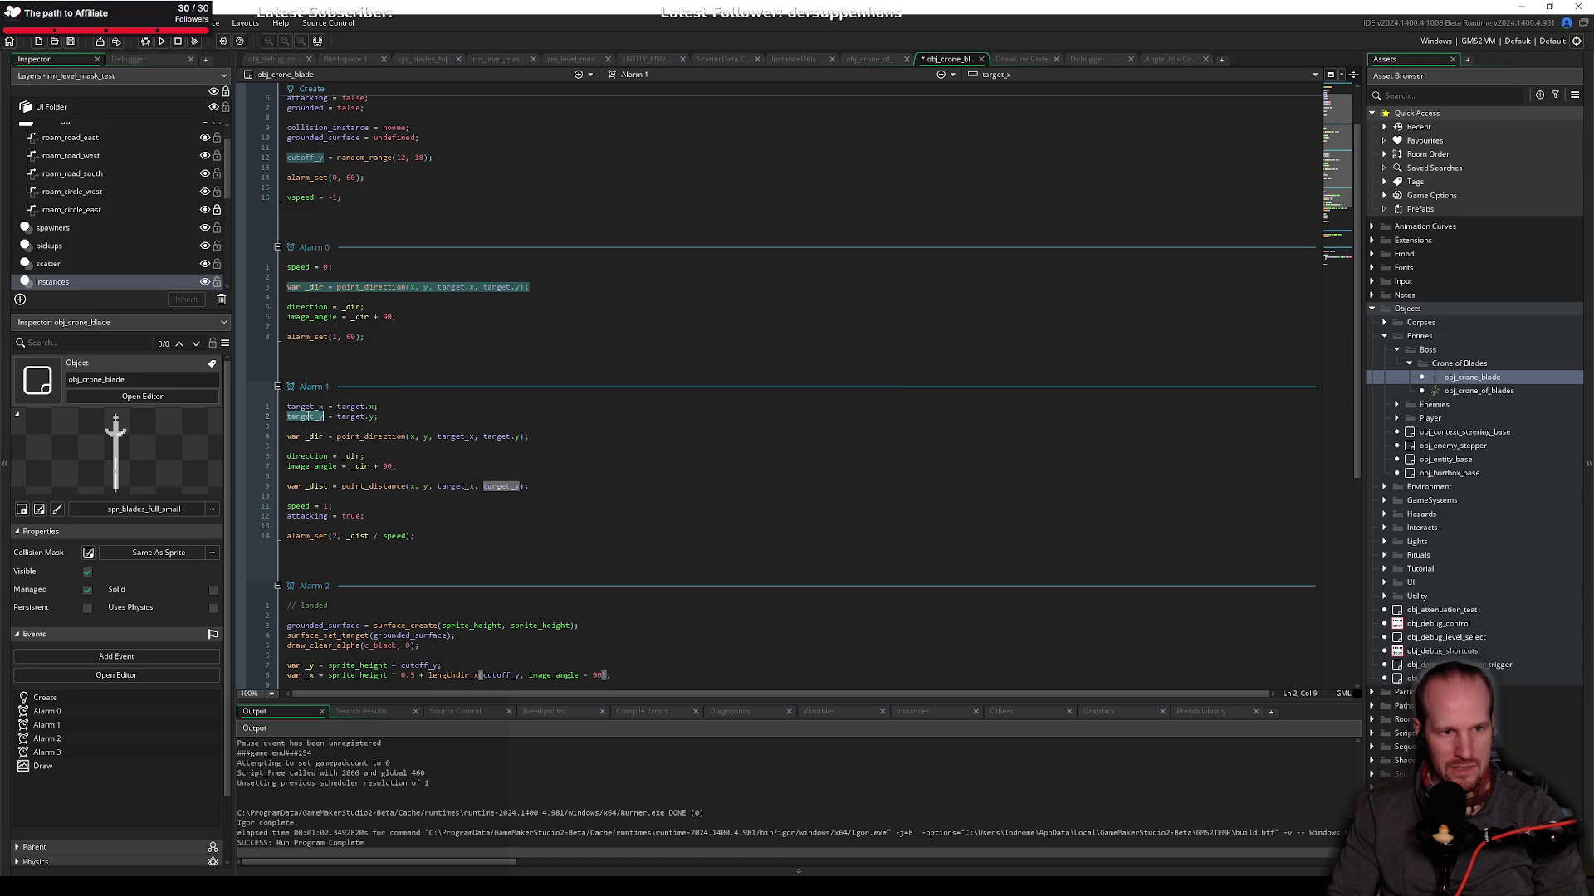
double_click(500, 436)
key(ctrl+v)
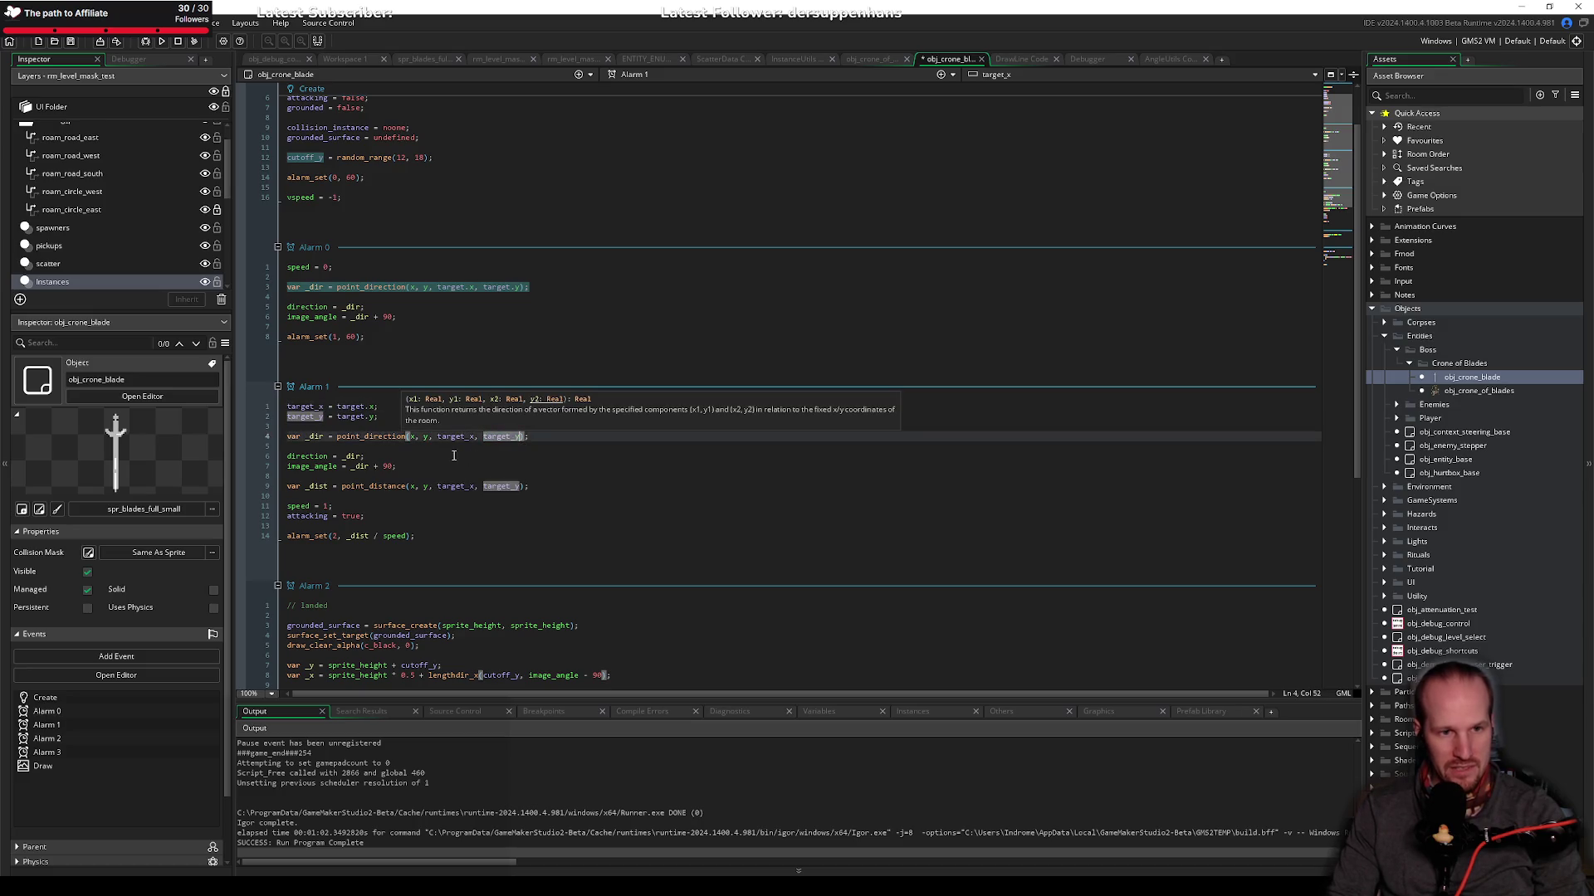
key(Down)
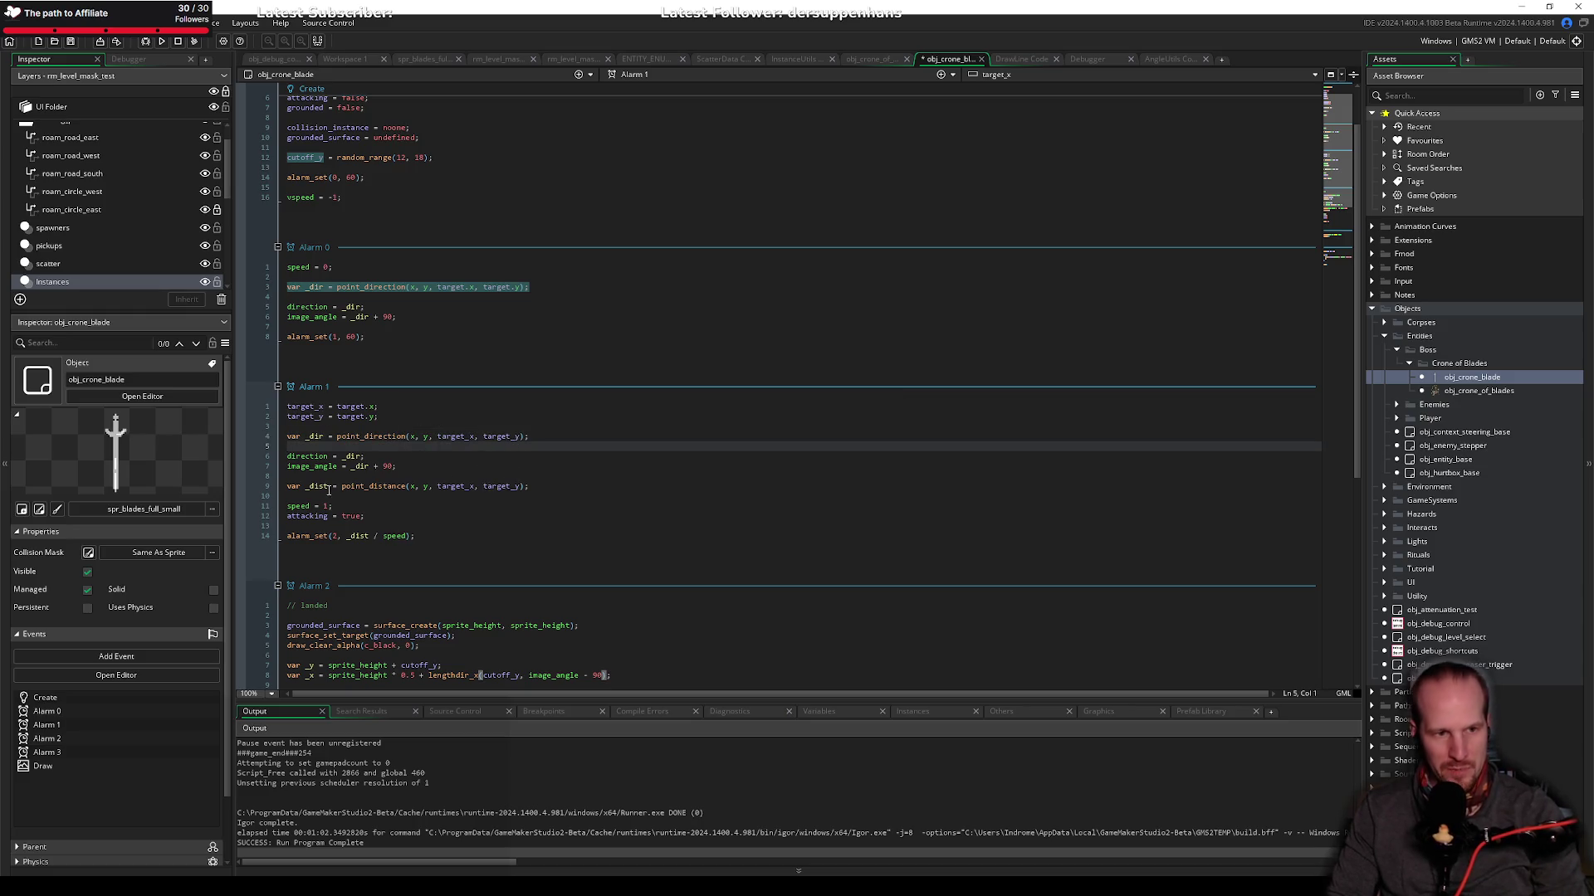
Step: Move the _dist line directly under _dir and delete the leftover blank lines
click(364, 477)
drag(559, 494, 274, 483)
key(ctrl+x)
click(321, 446)
key(ctrl+v)
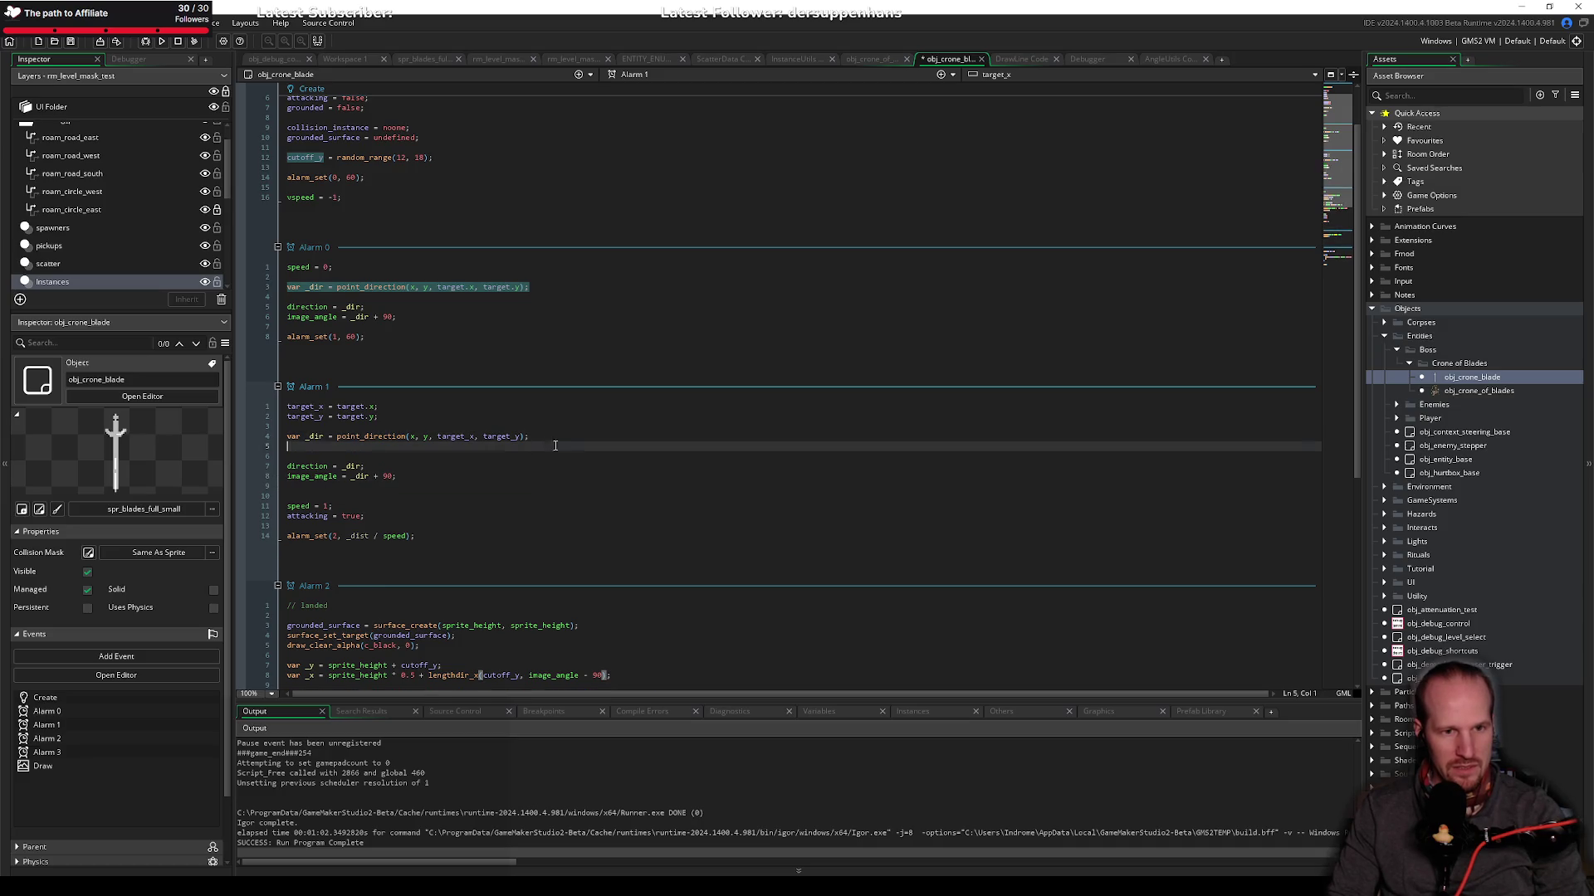
key(Return)
click(321, 446)
key(Delete)
text(var _dist = point_distance(x, y, target_x, target_y);)
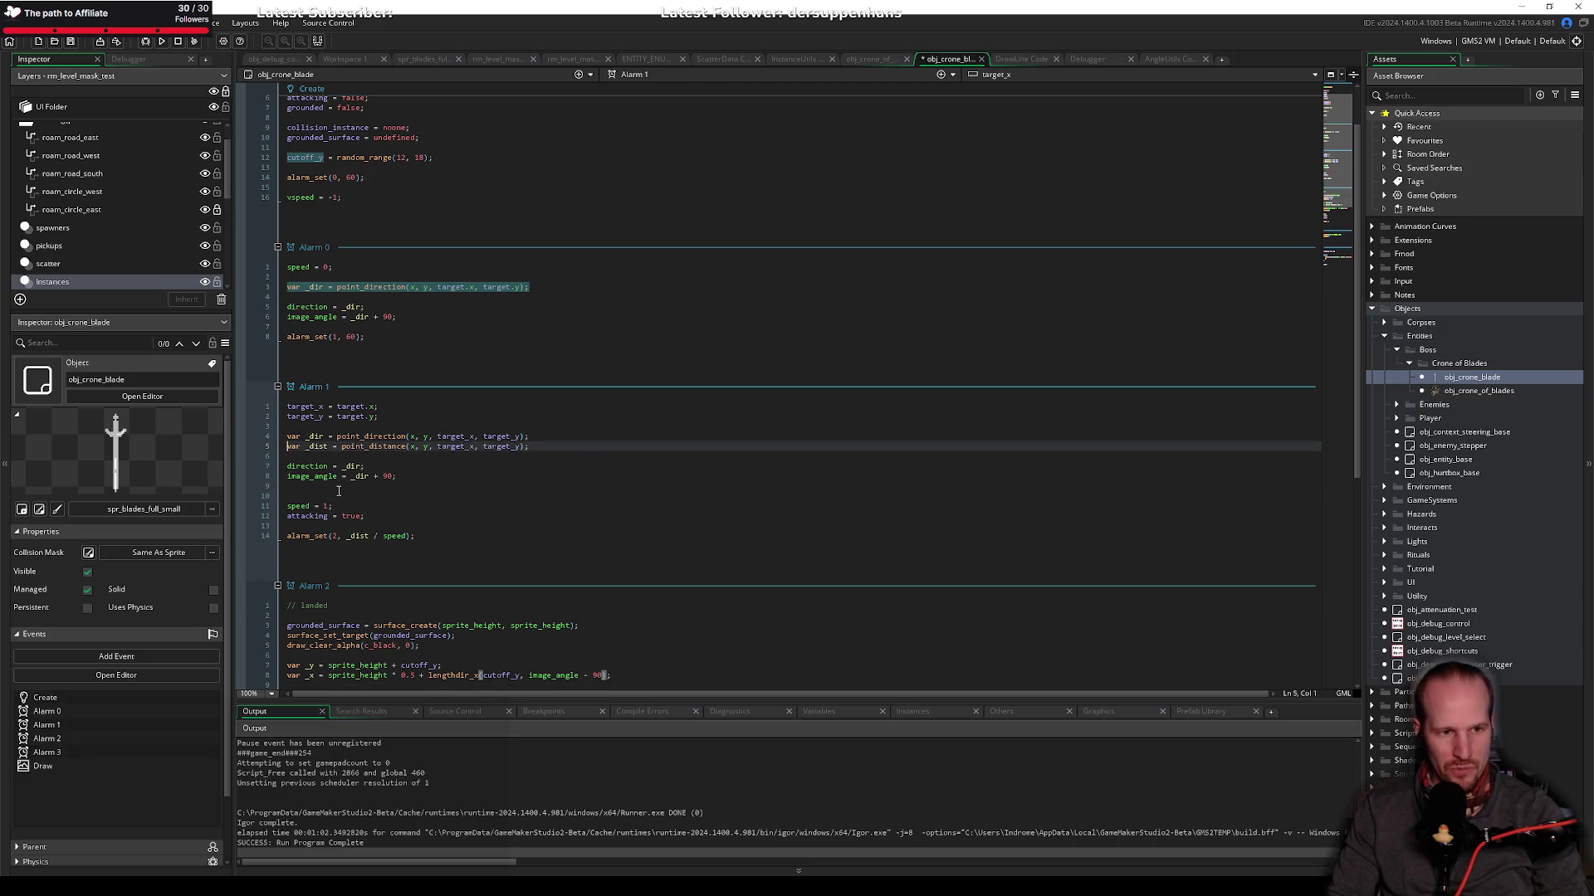
click(338, 492)
key(BackSpace)
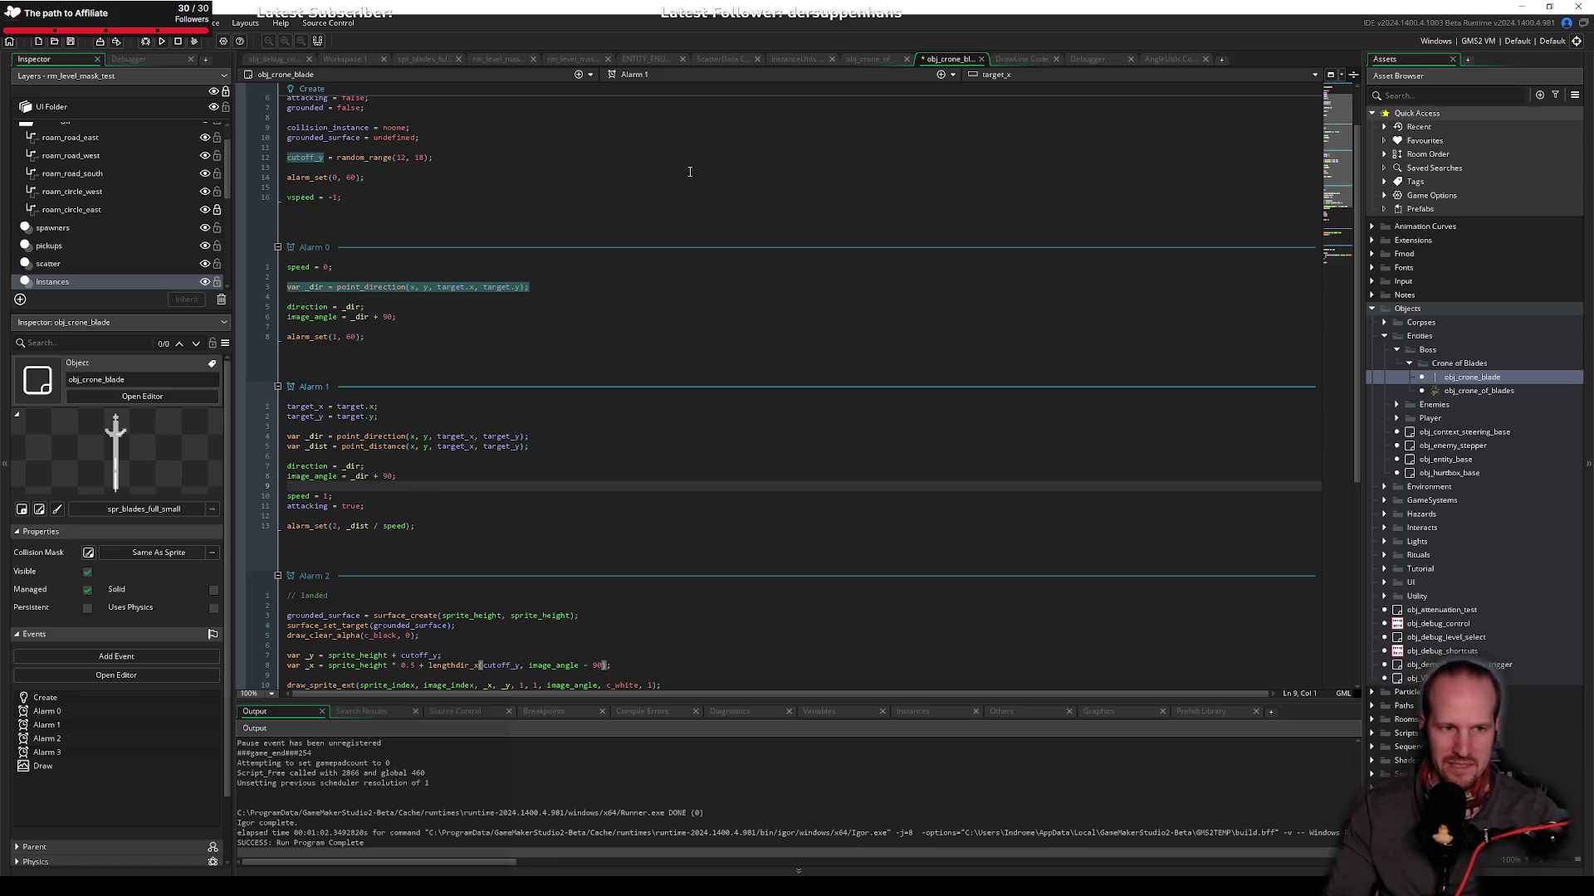
click(452, 446)
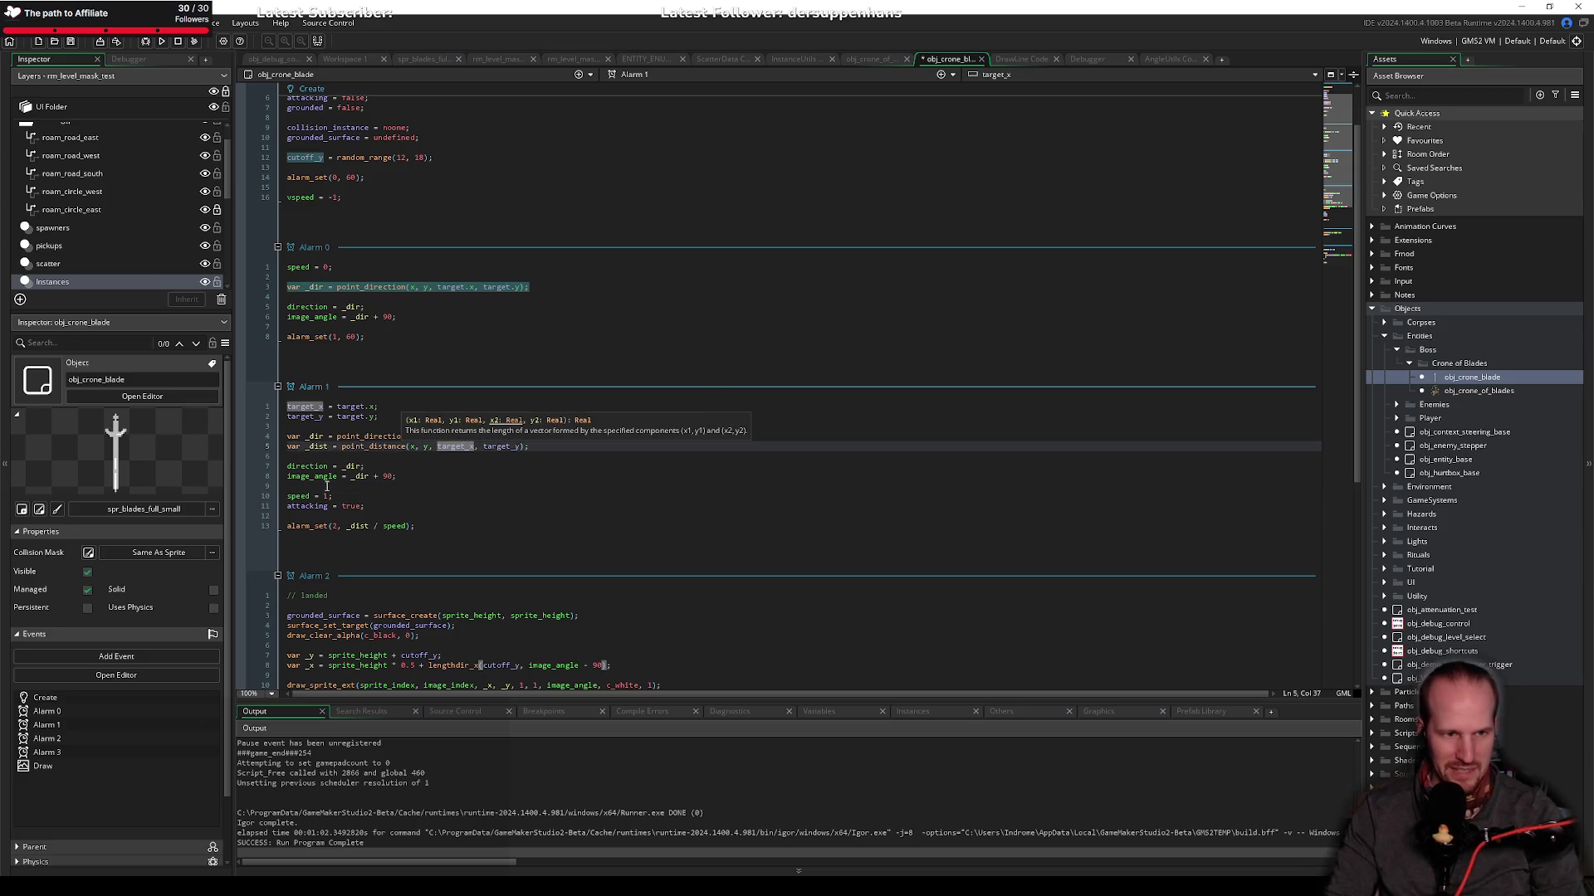
click(342, 476)
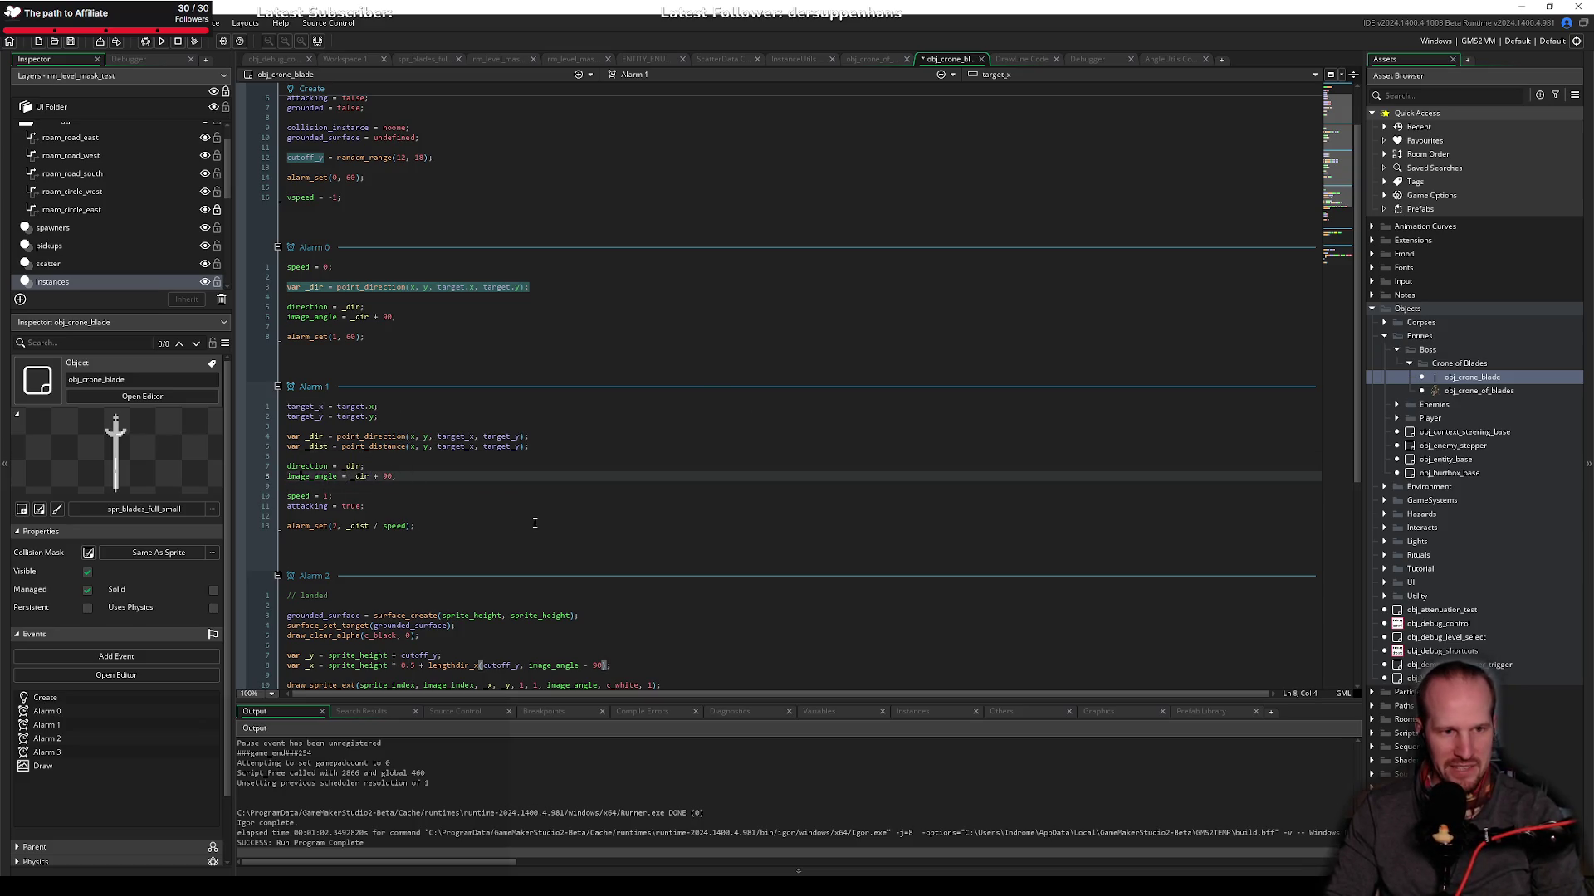
scroll(565, 518, down, 6)
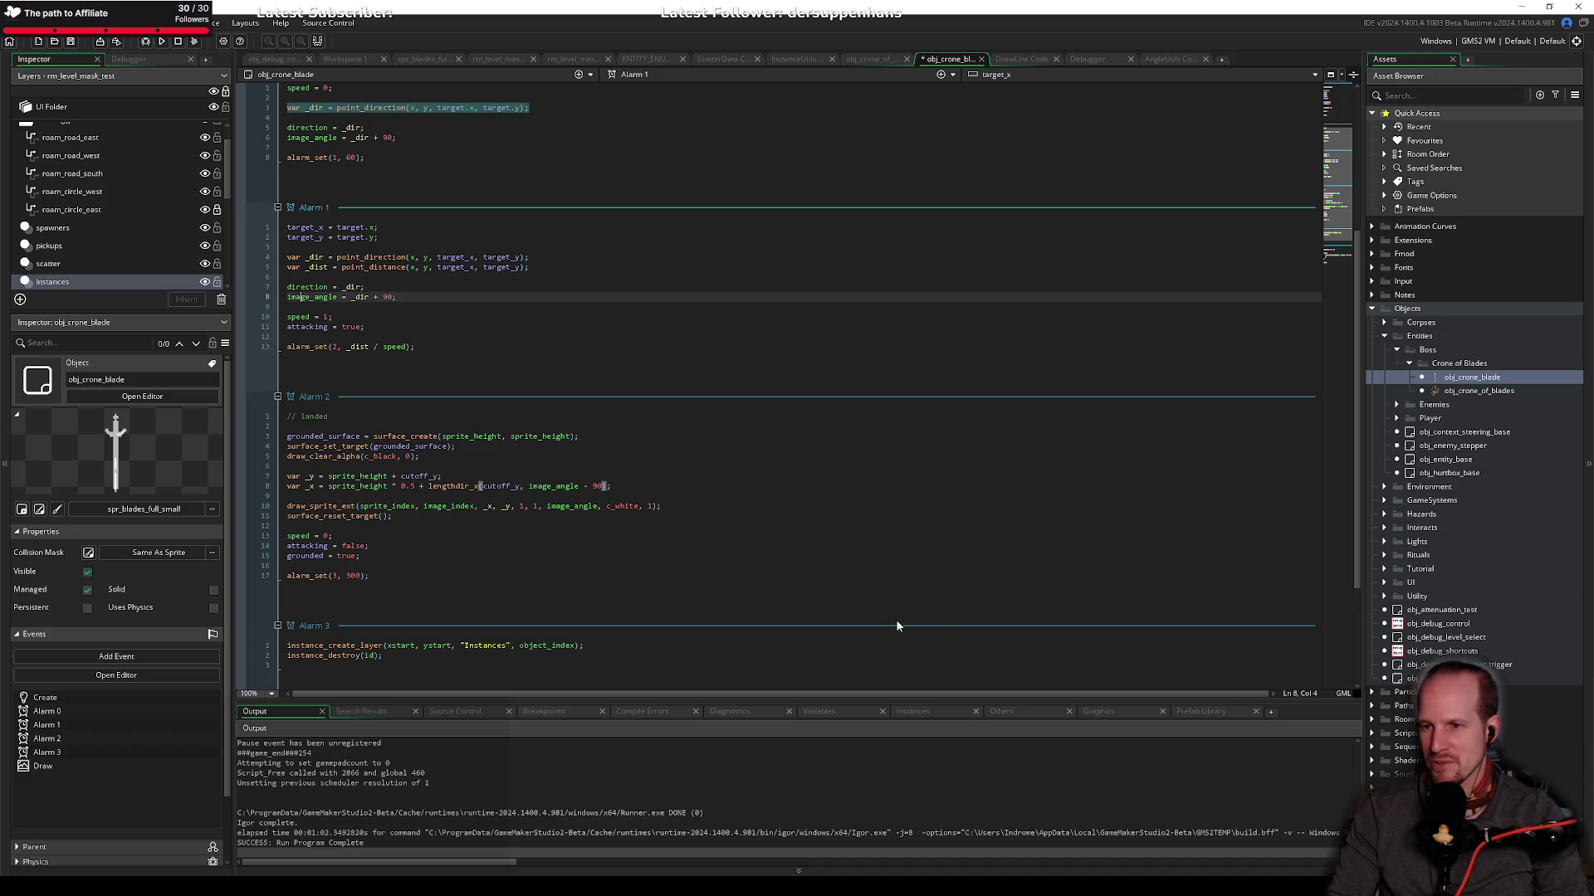
Step: Mark where new drawing code would go in Alarm 2, then bring up the Vivaldi browser window
key(alt+Tab)
key(alt+Tab)
key(alt+Tab)
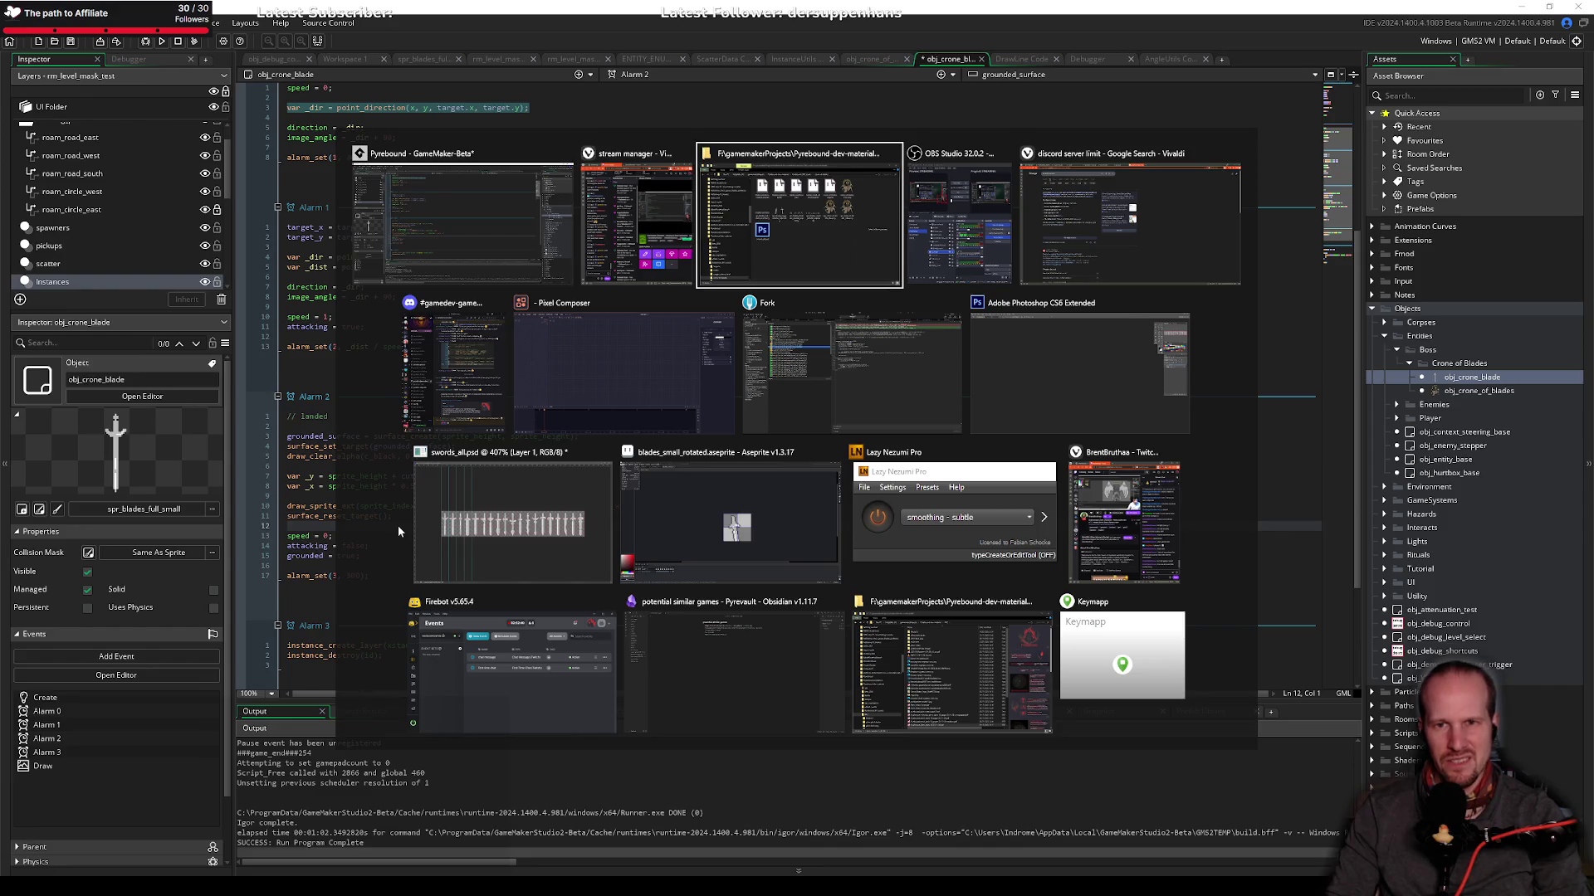
key(alt+Tab)
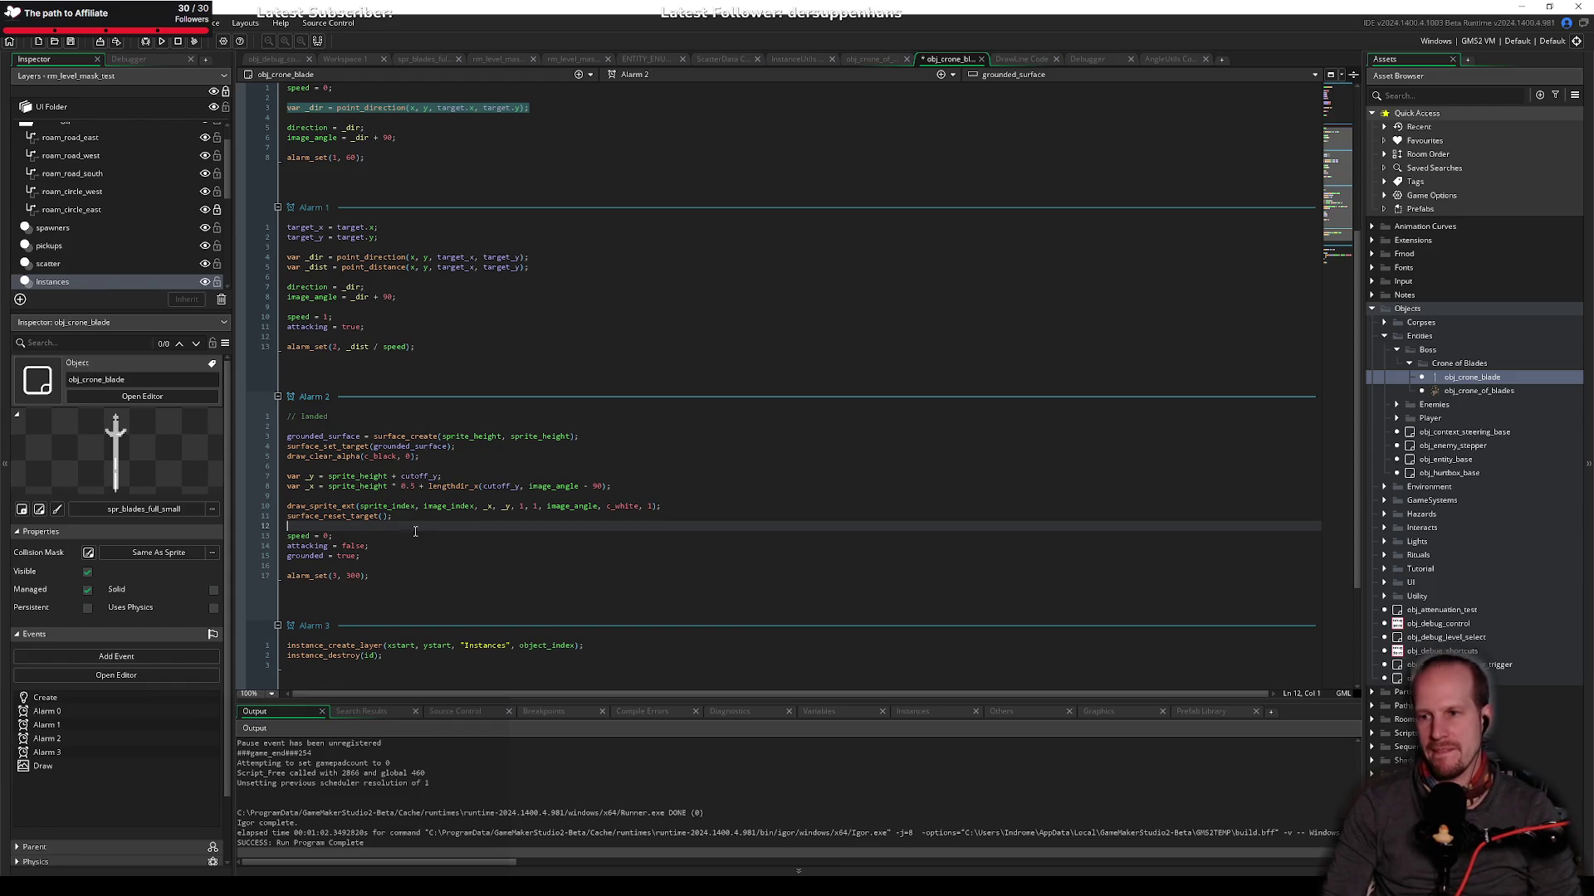
click(404, 517)
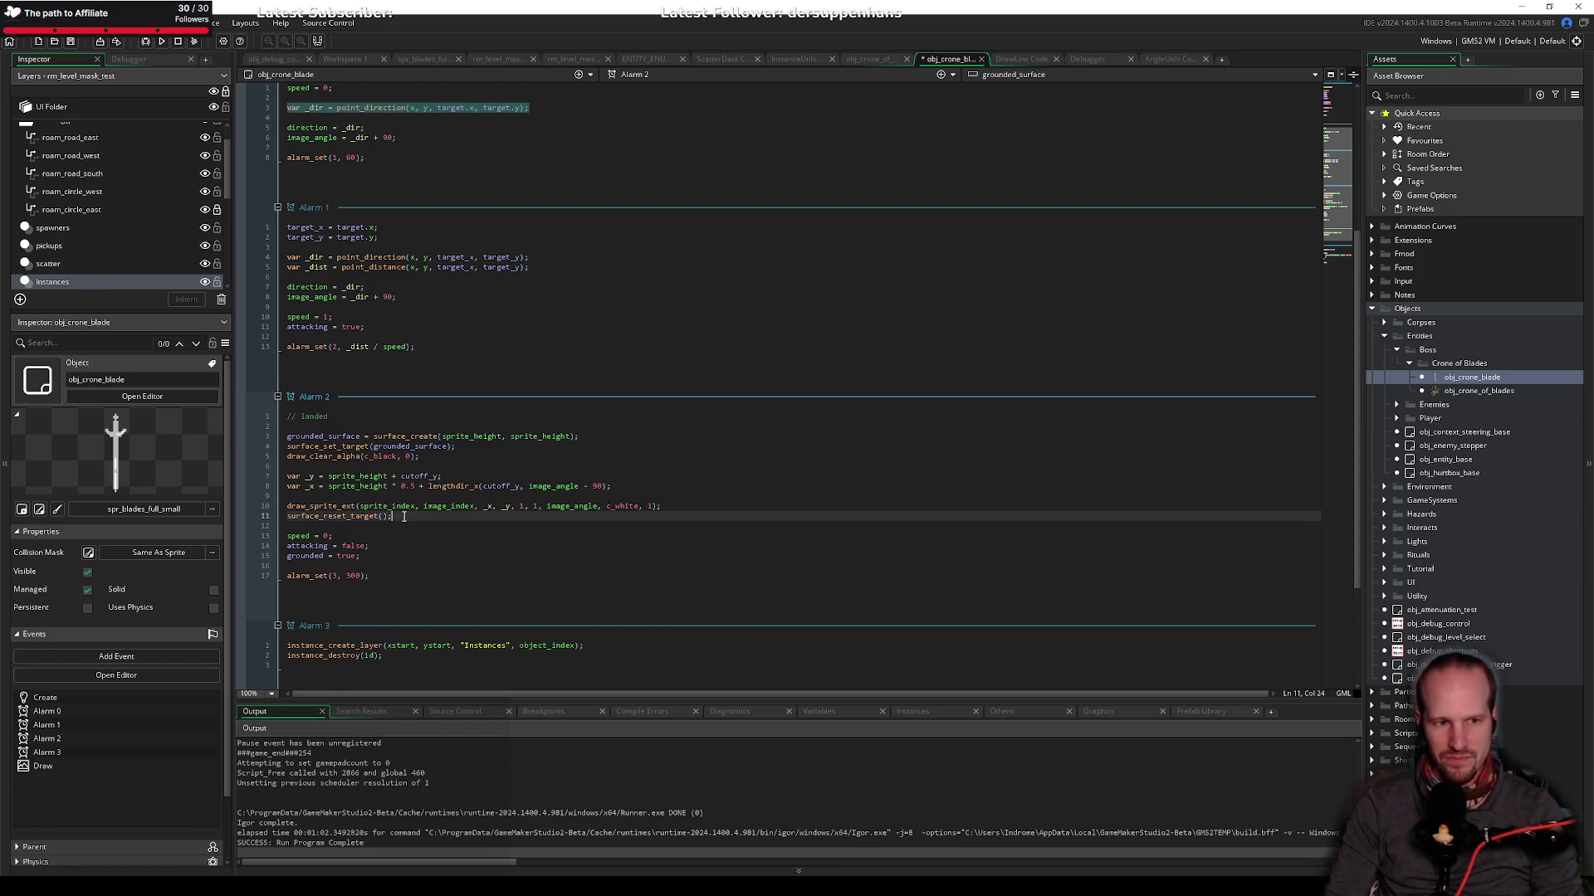
click(567, 495)
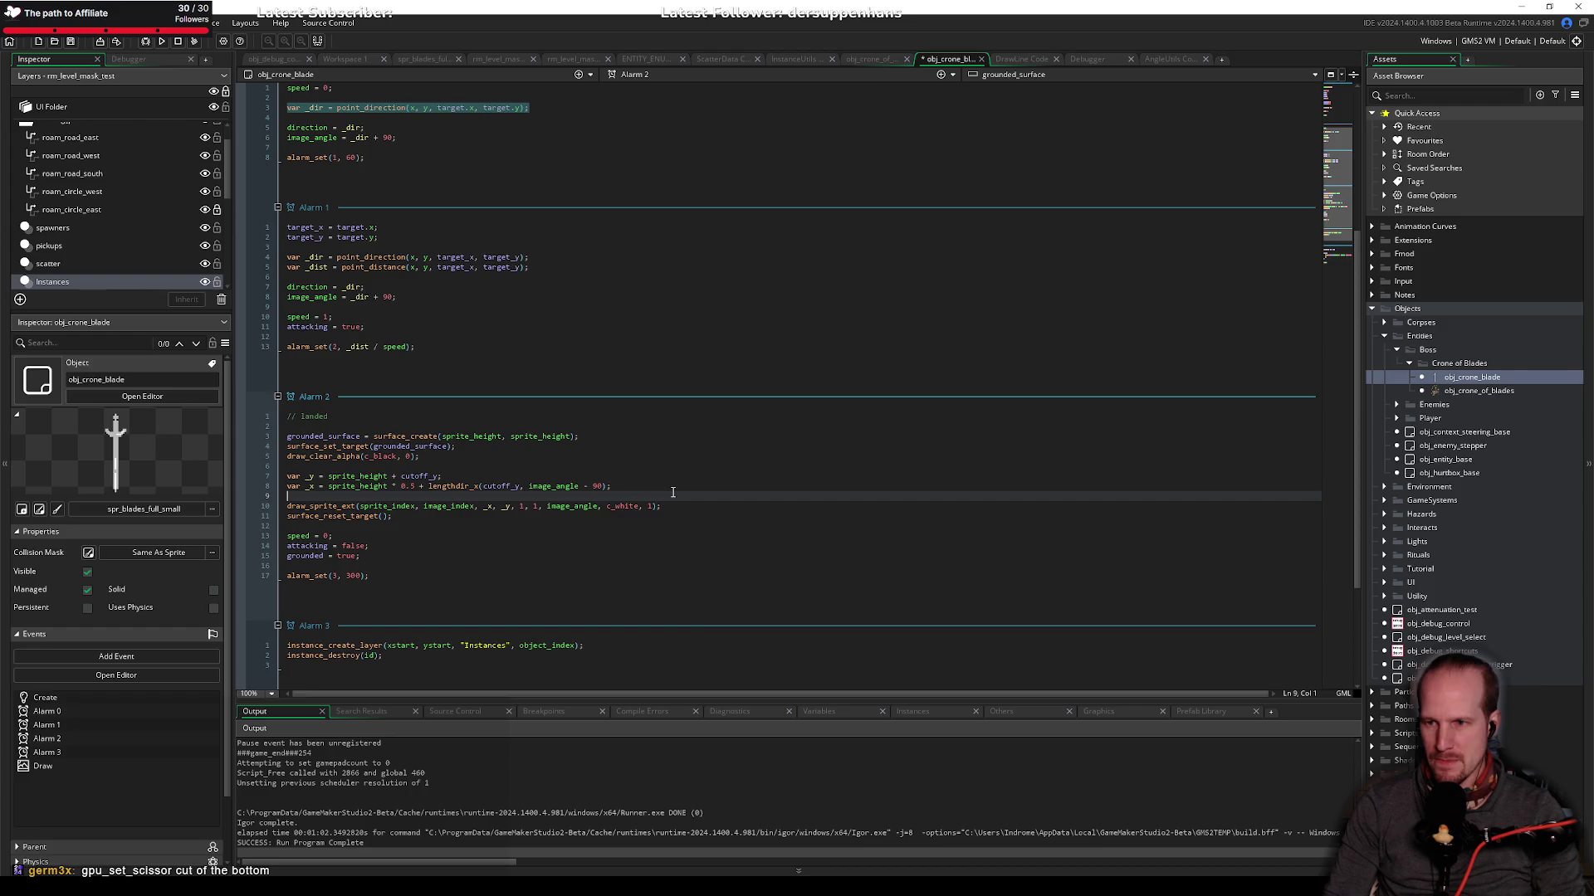
key(alt+Tab)
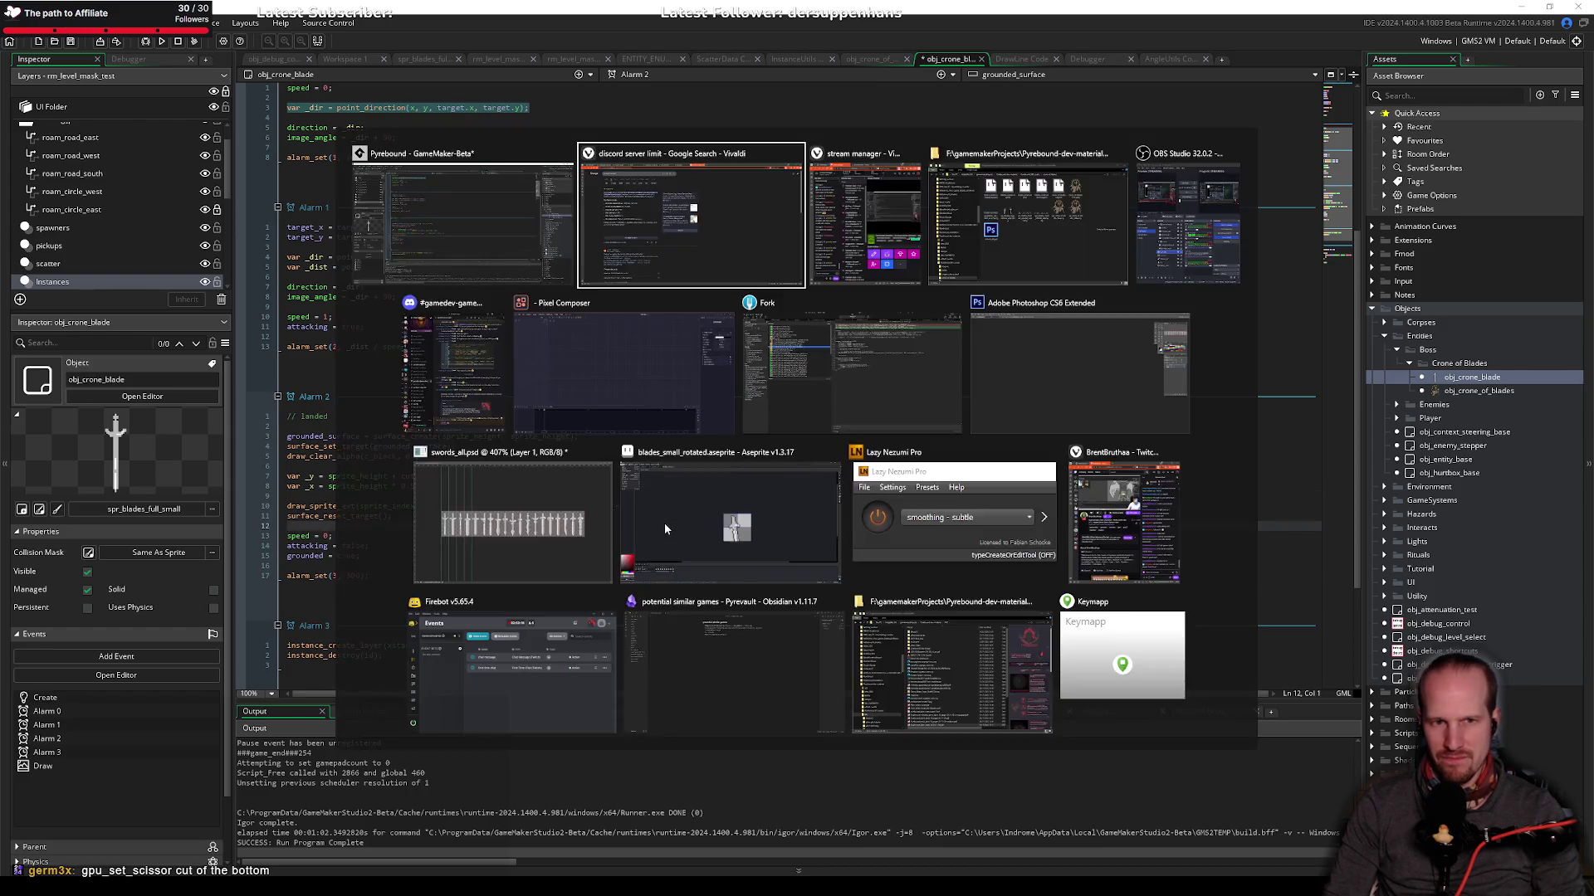
Step: Search Google for gpu_set_scissor and open its GameMaker manual page from the first result
click(715, 38)
text(g)
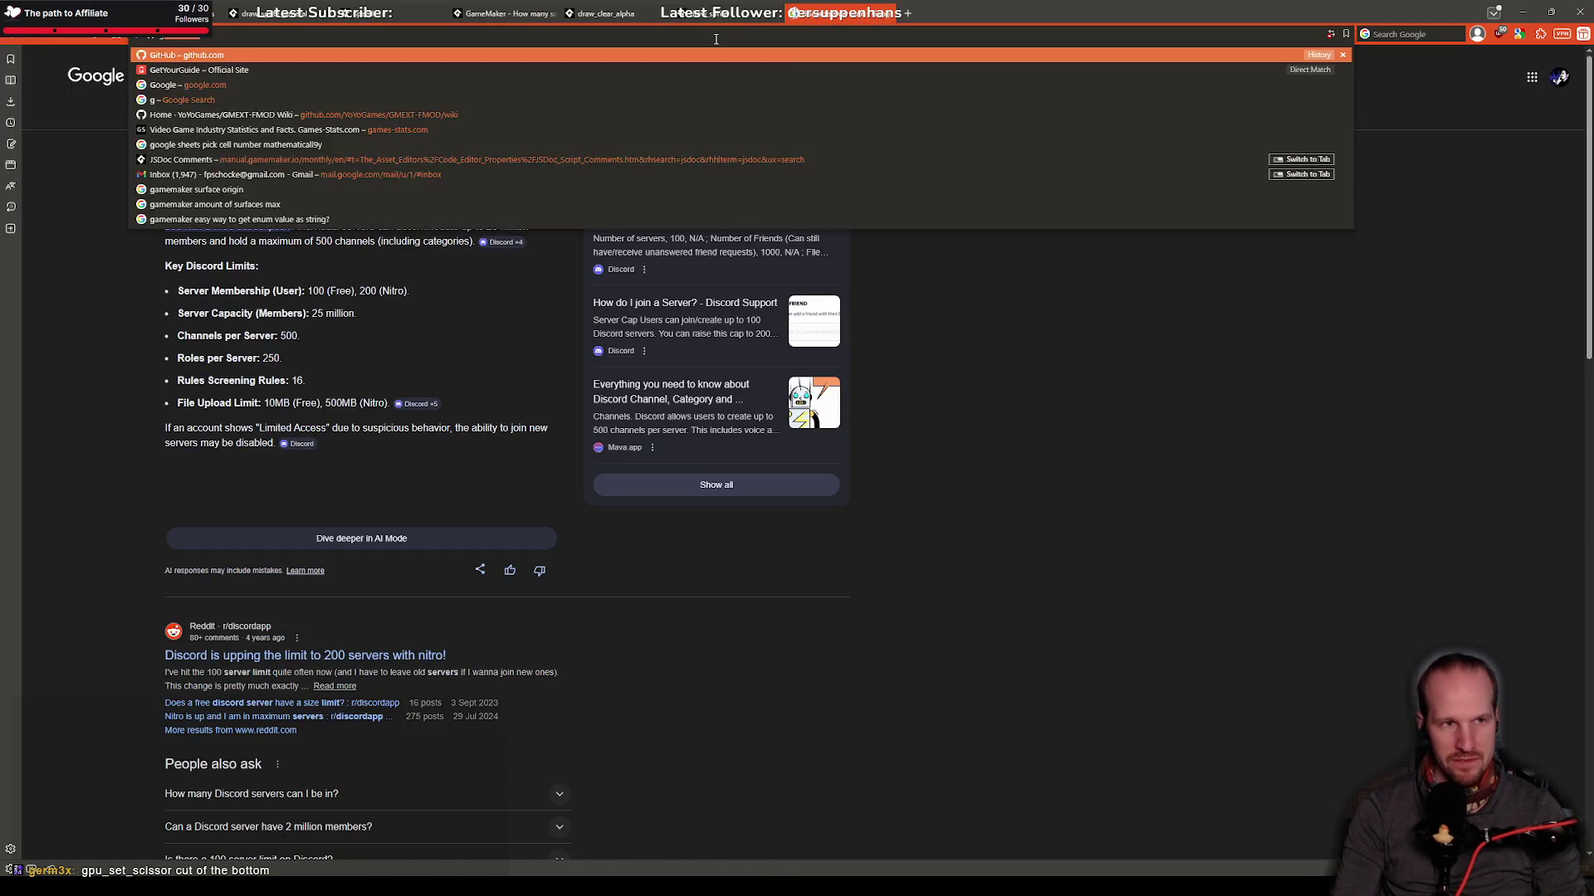
text(pu_set_sci)
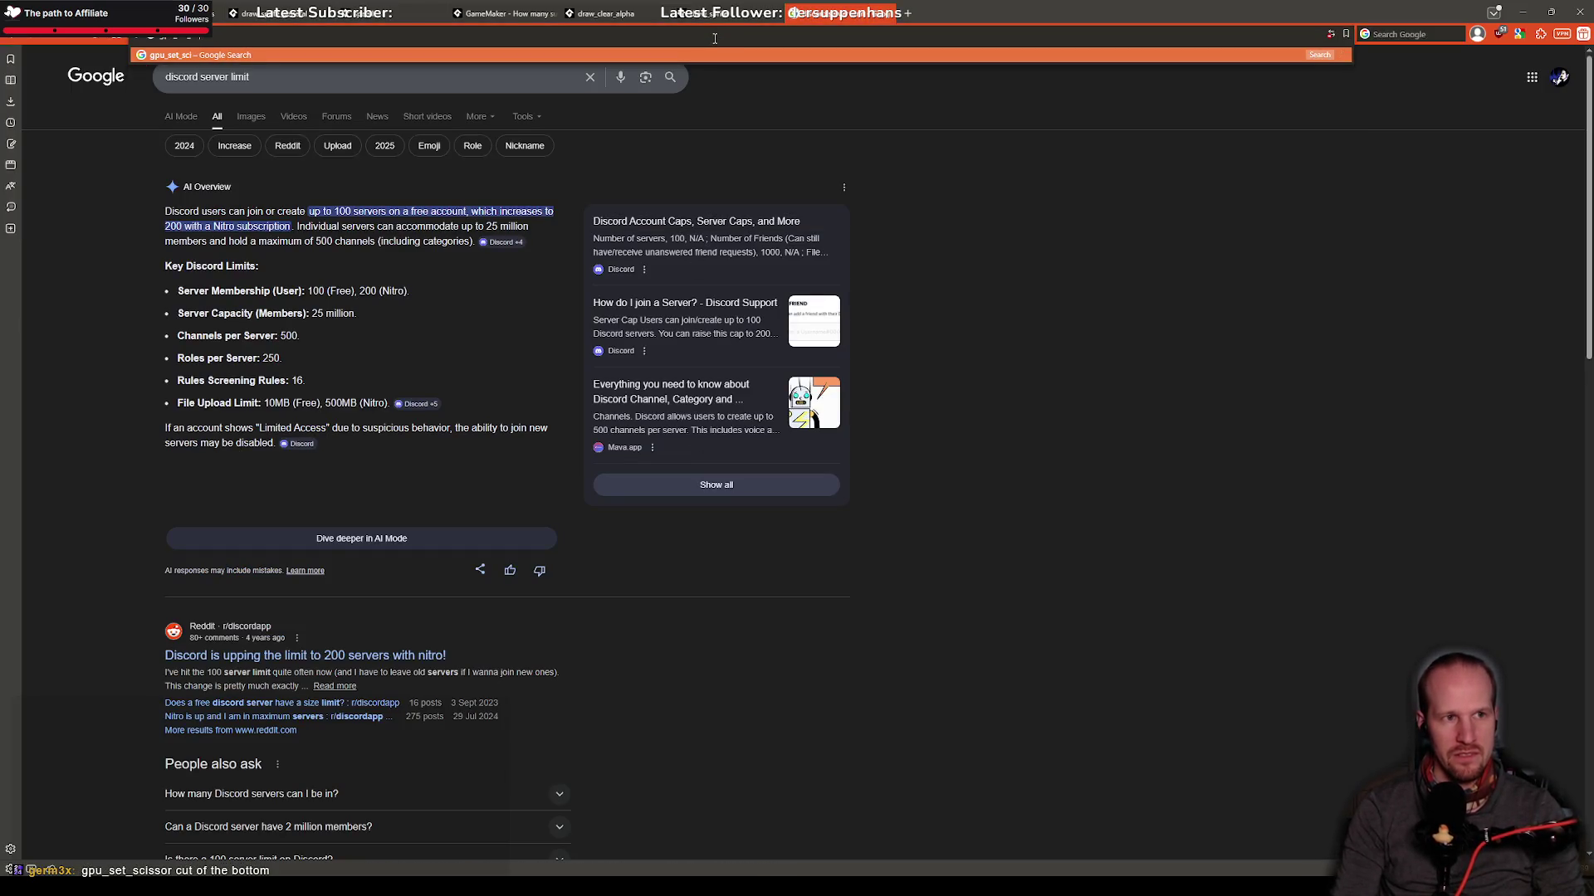
text(ssor)
key(Return)
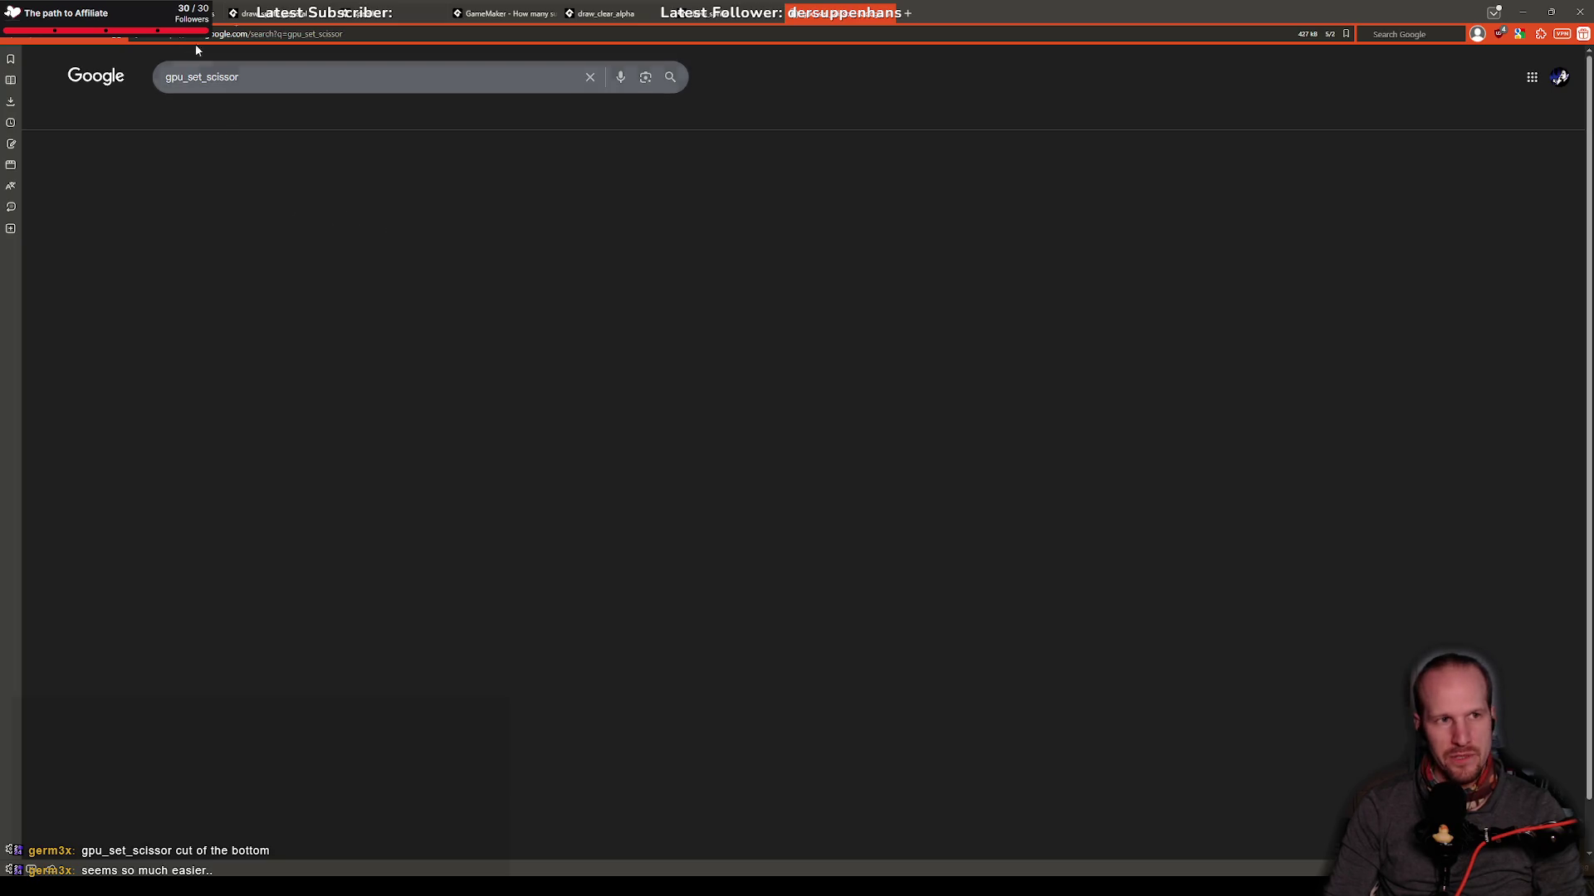
click(221, 186)
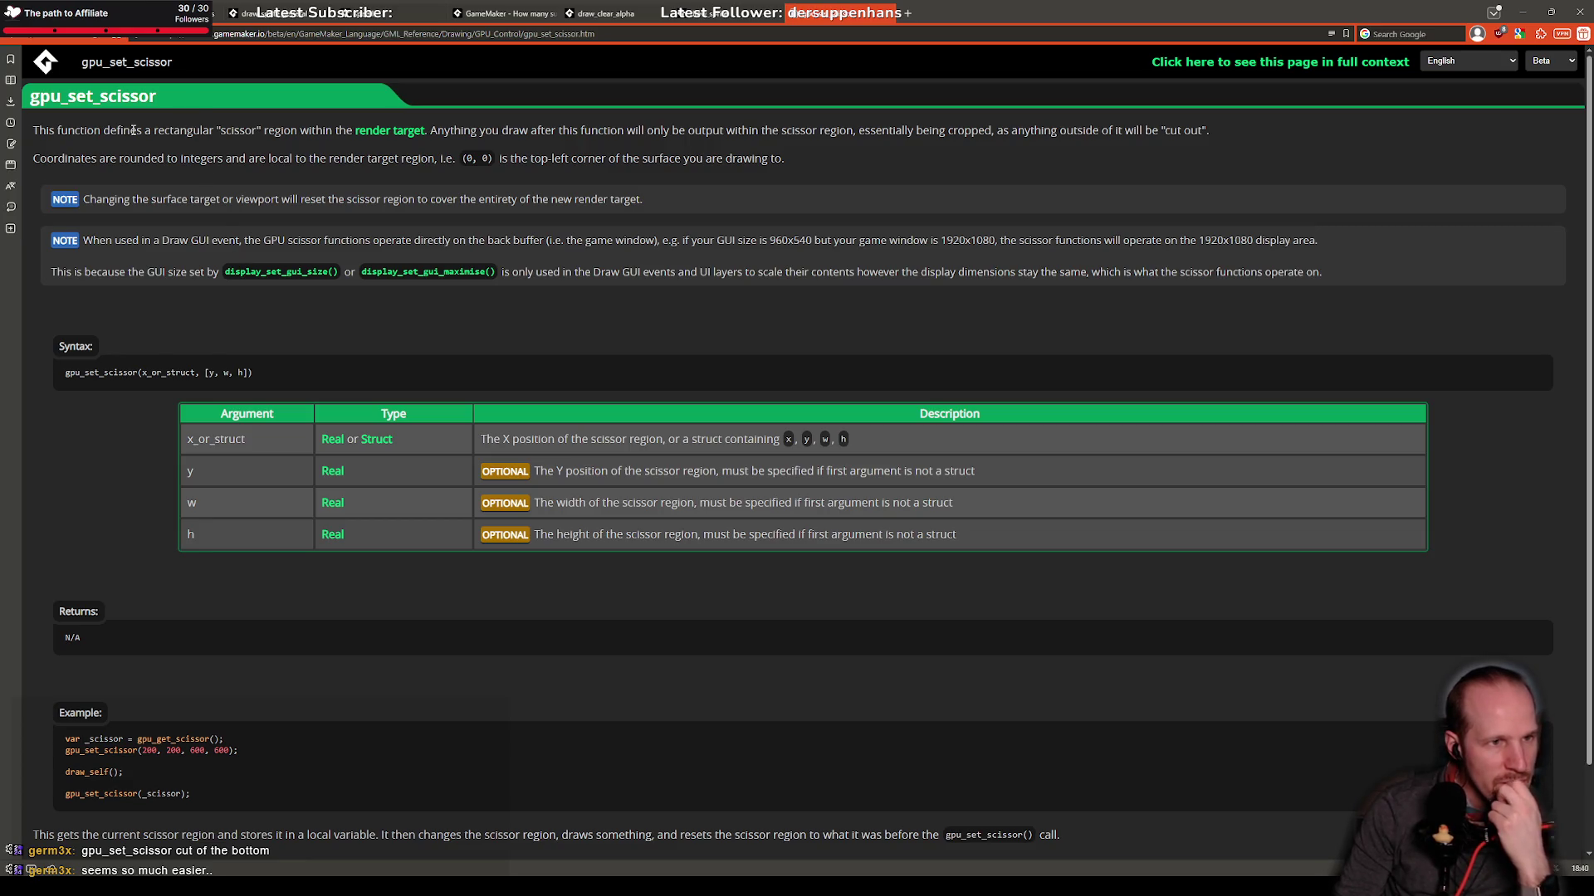
drag(143, 131, 671, 134)
click(747, 130)
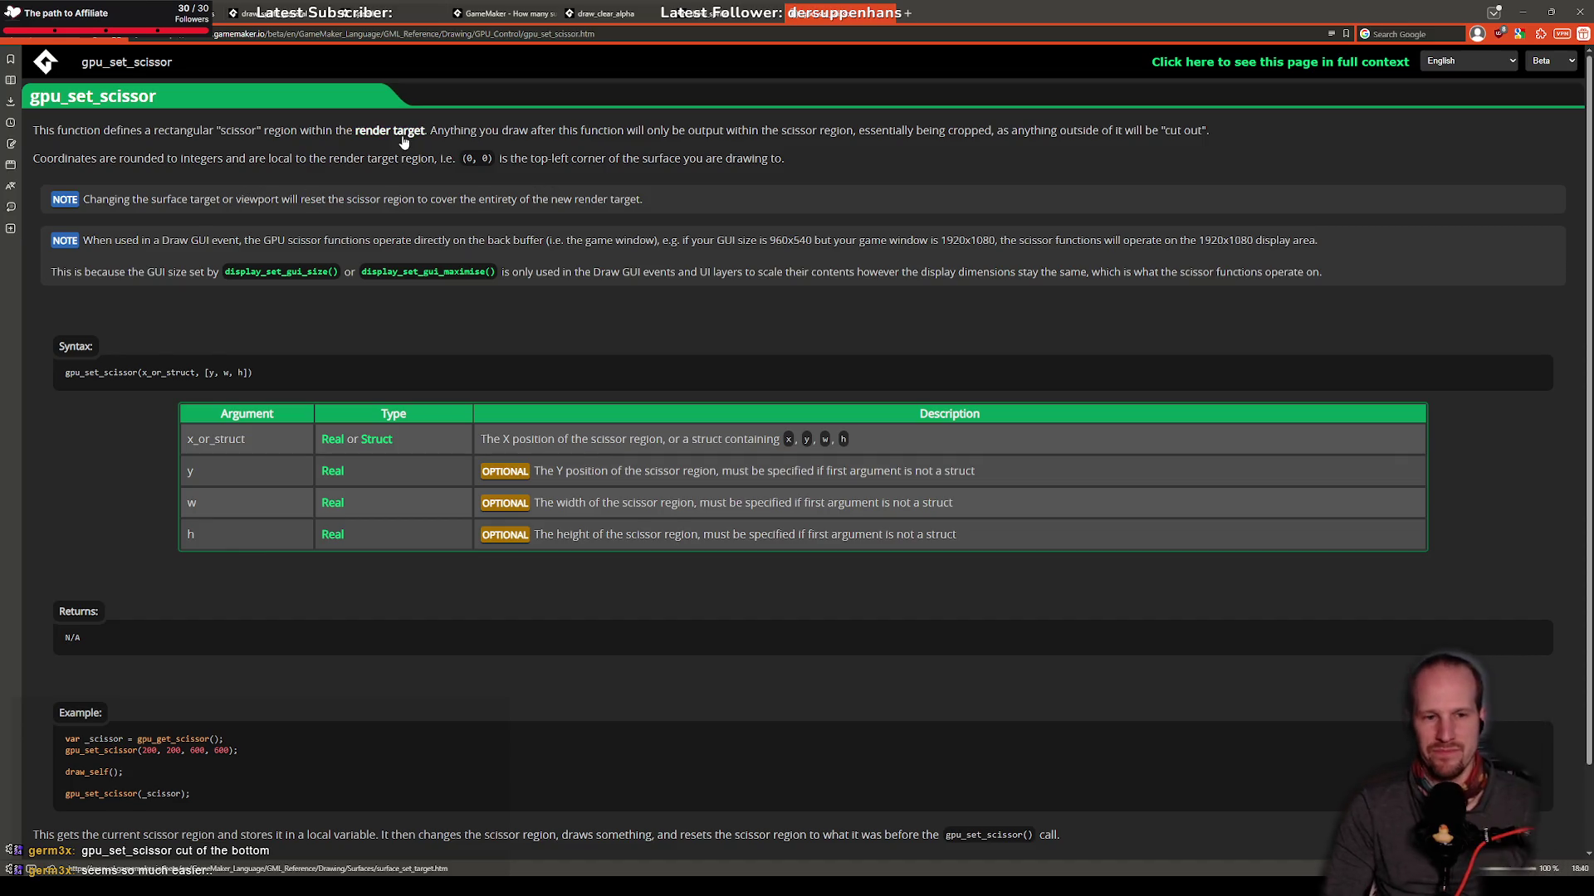
scroll(281, 290, down, 2)
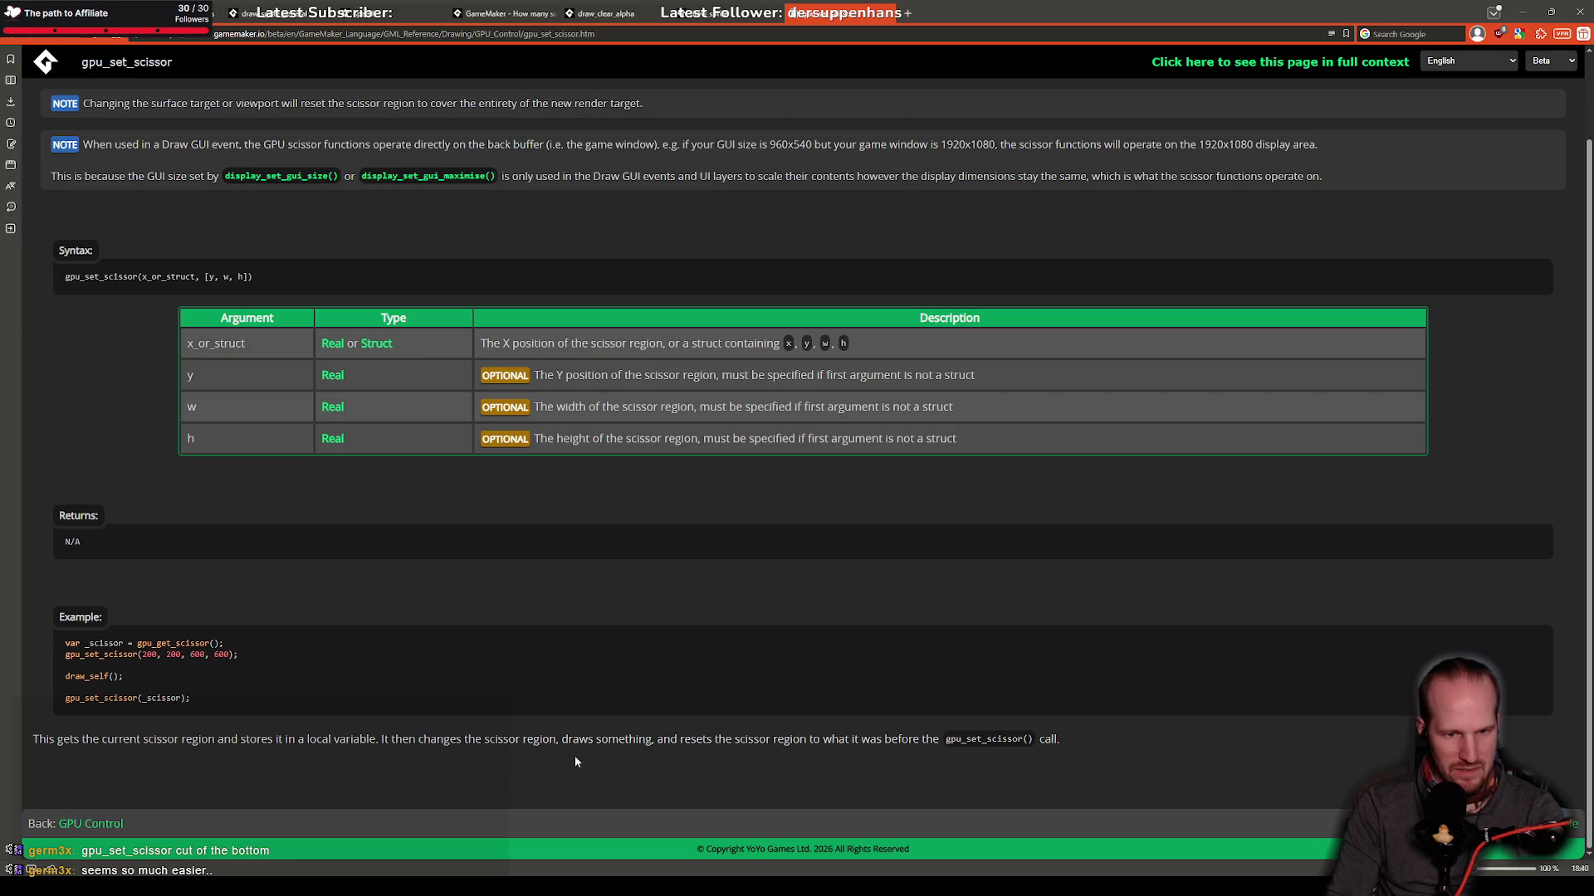
mouse_move(738, 738)
mouse_down()
mouse_move(1095, 737)
mouse_move(80, 739)
mouse_up()
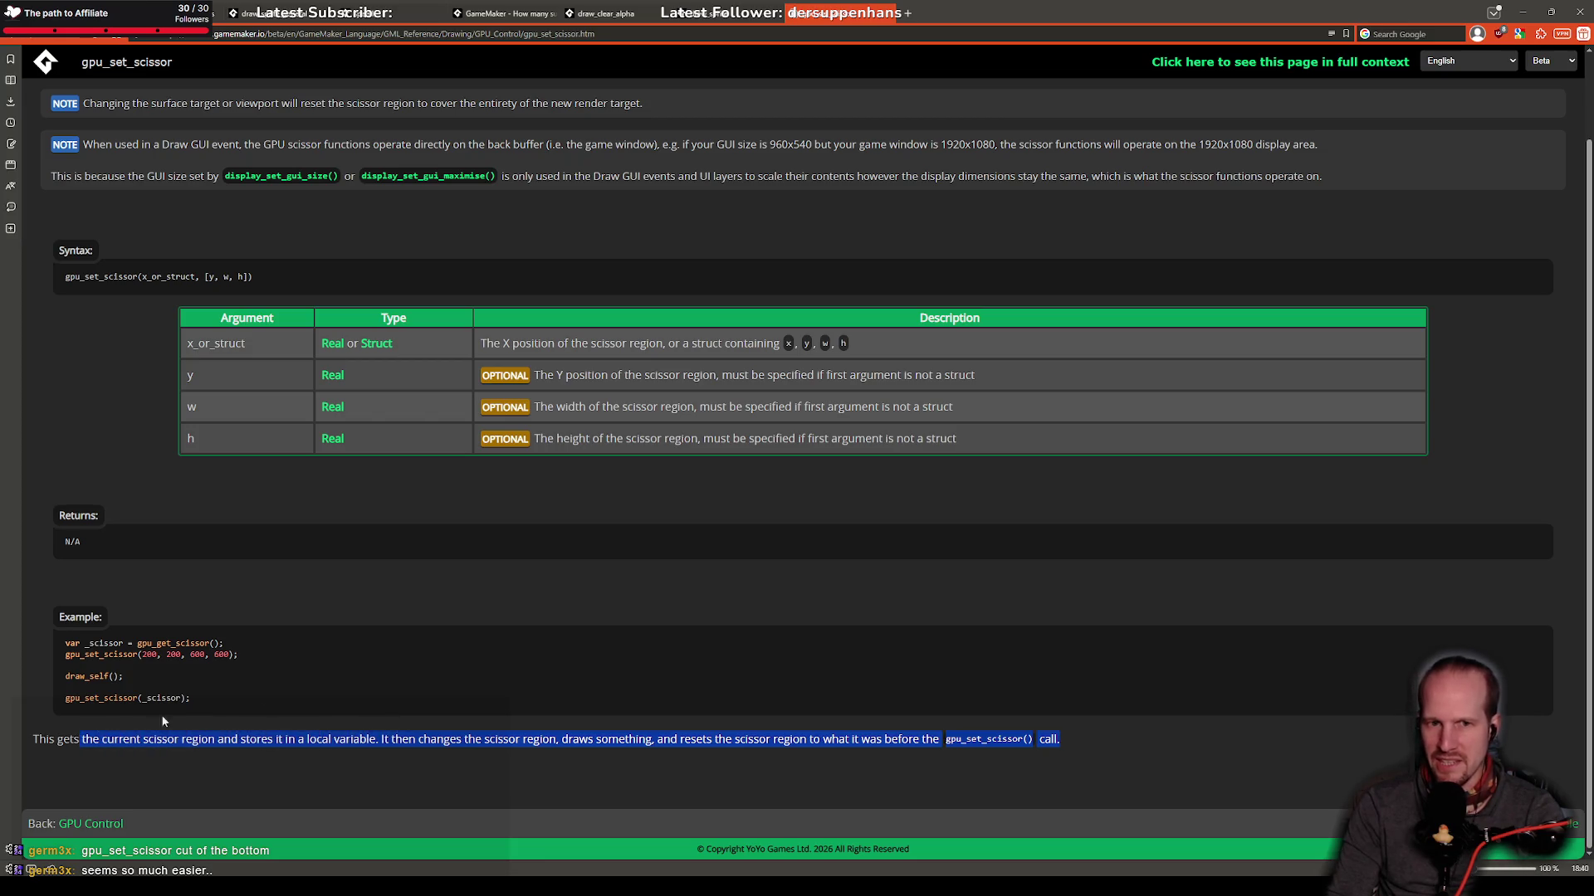
click(445, 641)
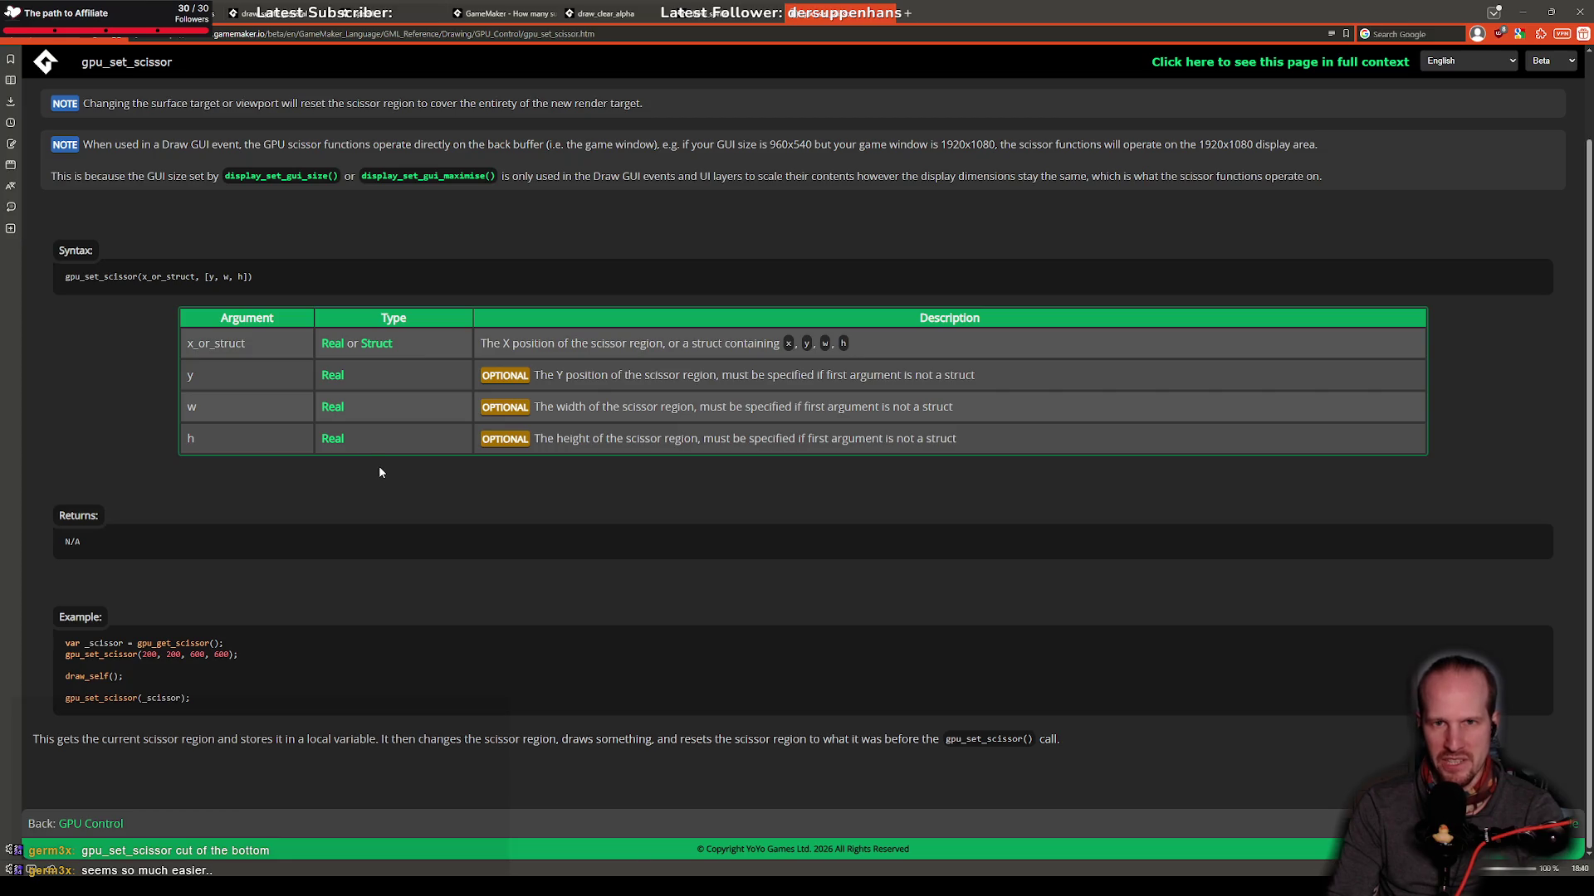
scroll(379, 469, up, 2)
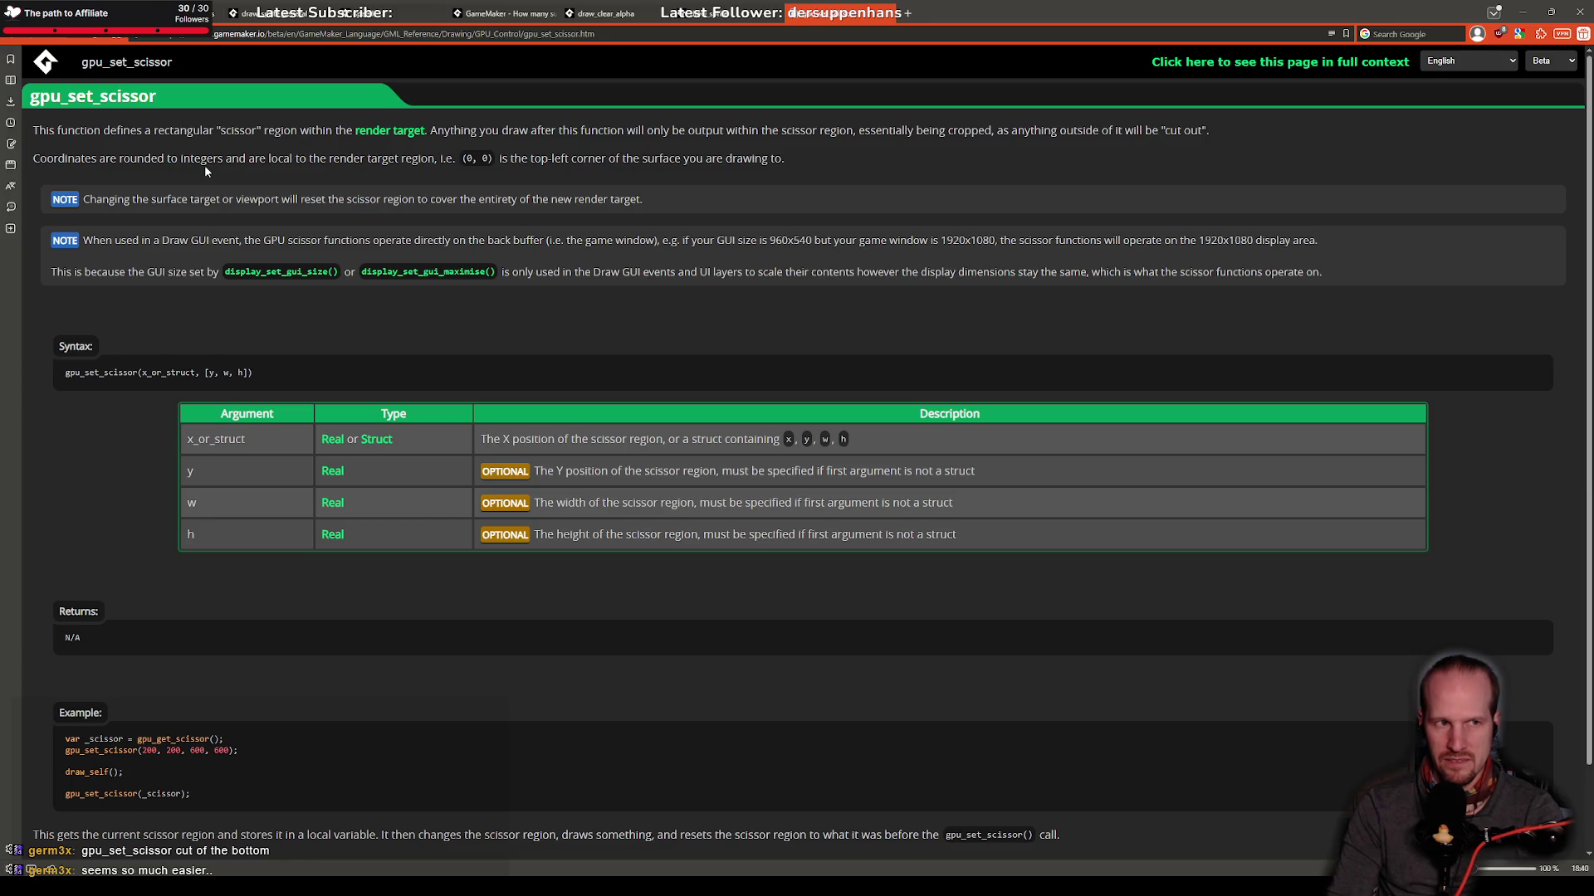
Step: Read the gpu_set_scissor notes on coordinates and render target regions, then return to the GPU Control list
drag(65, 158, 528, 160)
click(331, 157)
click(695, 163)
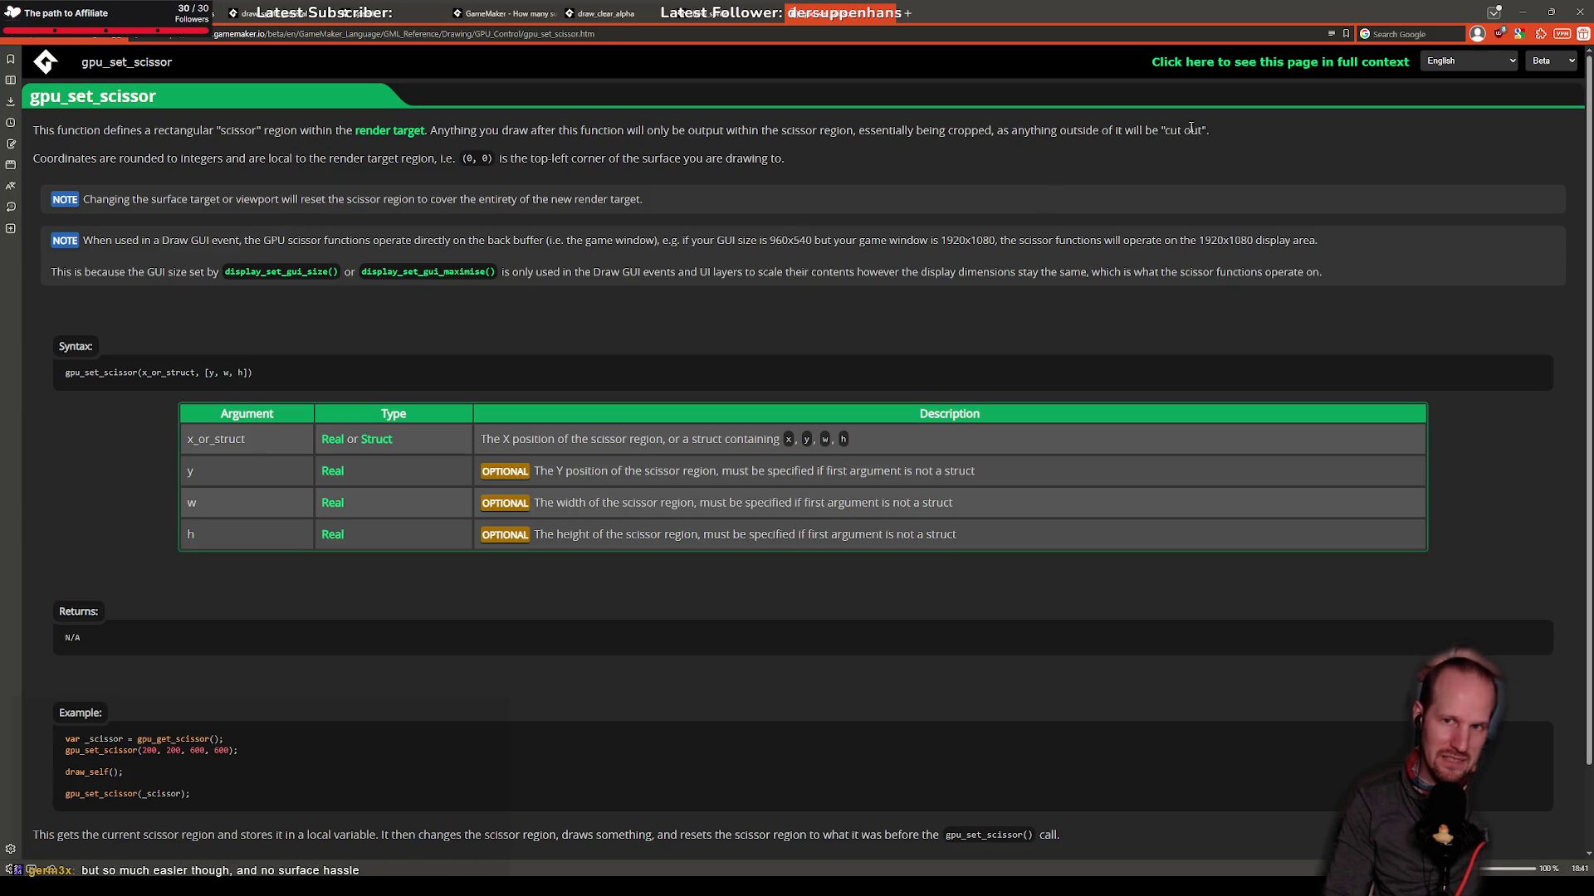
scroll(420, 485, down, 2)
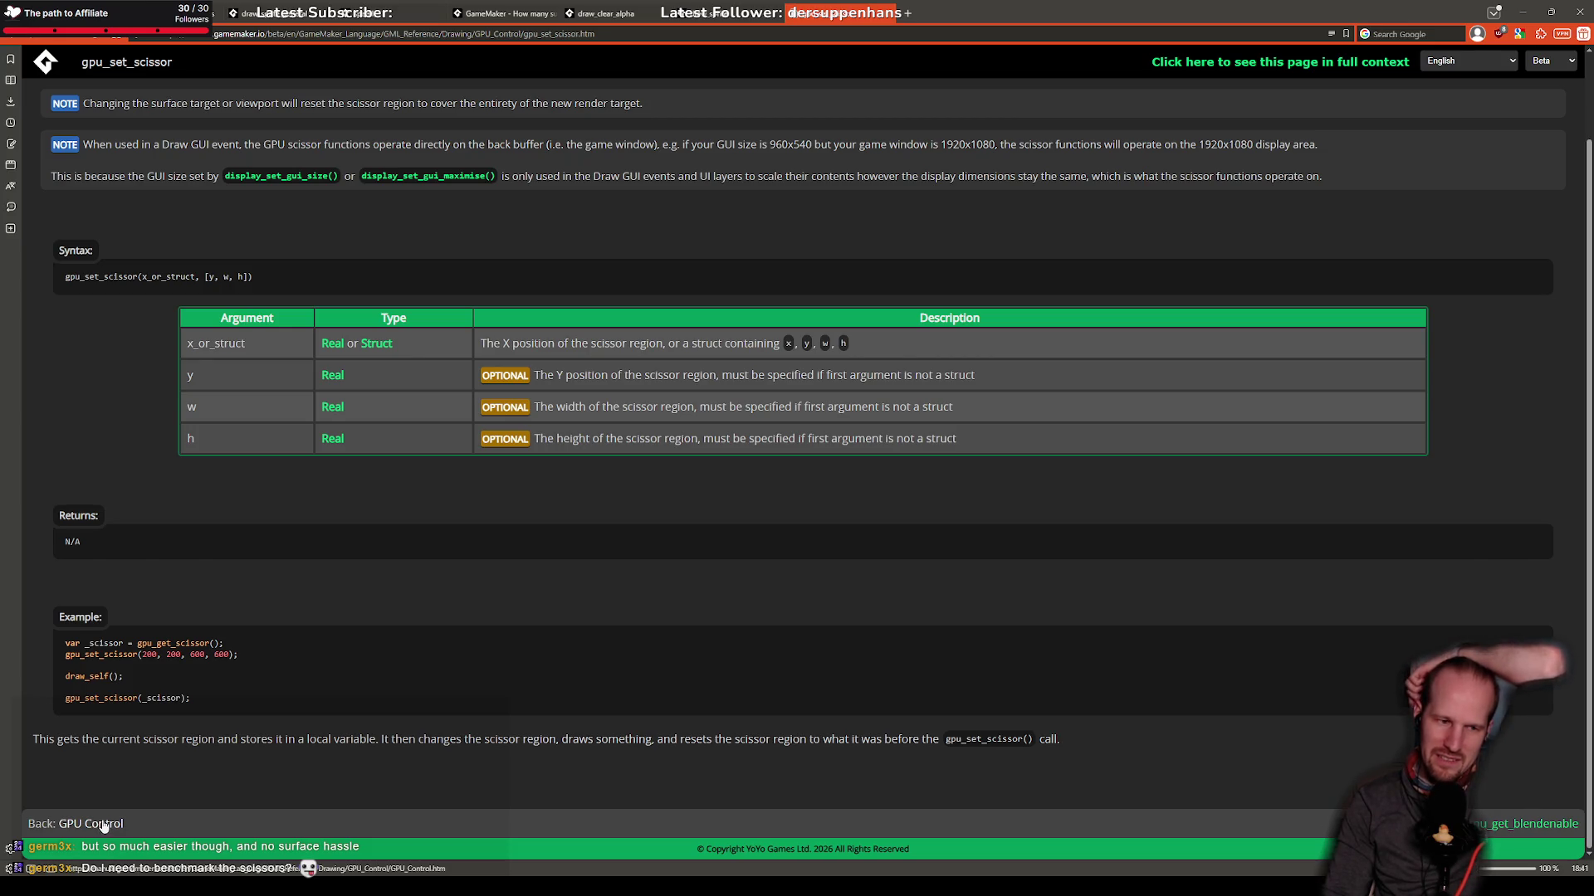
click(103, 825)
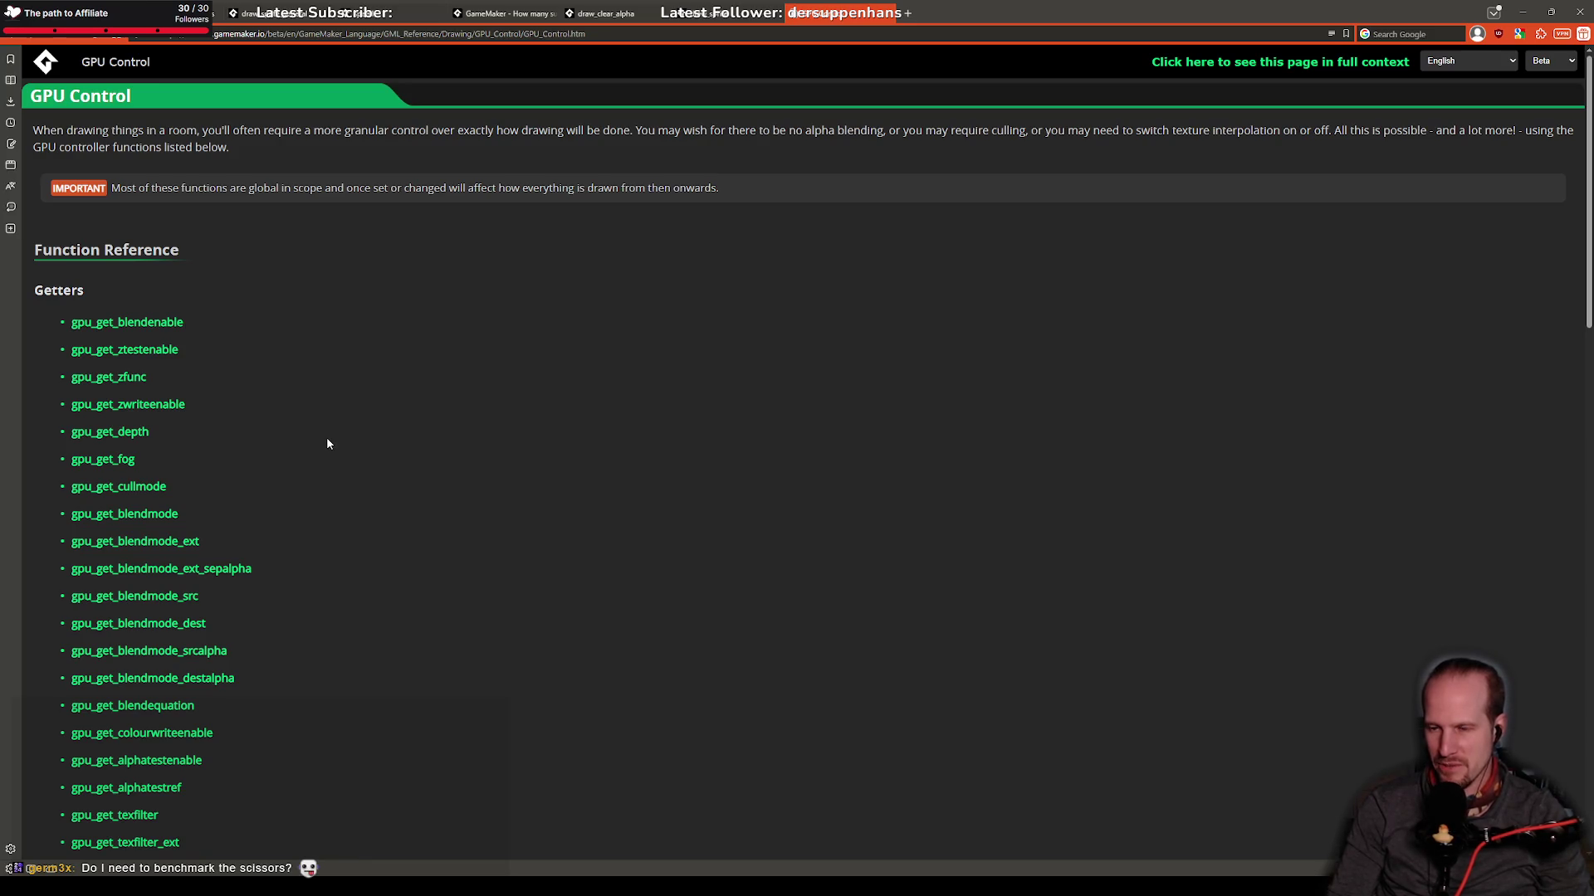
Step: Browse the GPU Control function list and open gpu_set_sprite_cull in a background tab
scroll(166, 382, down, 4)
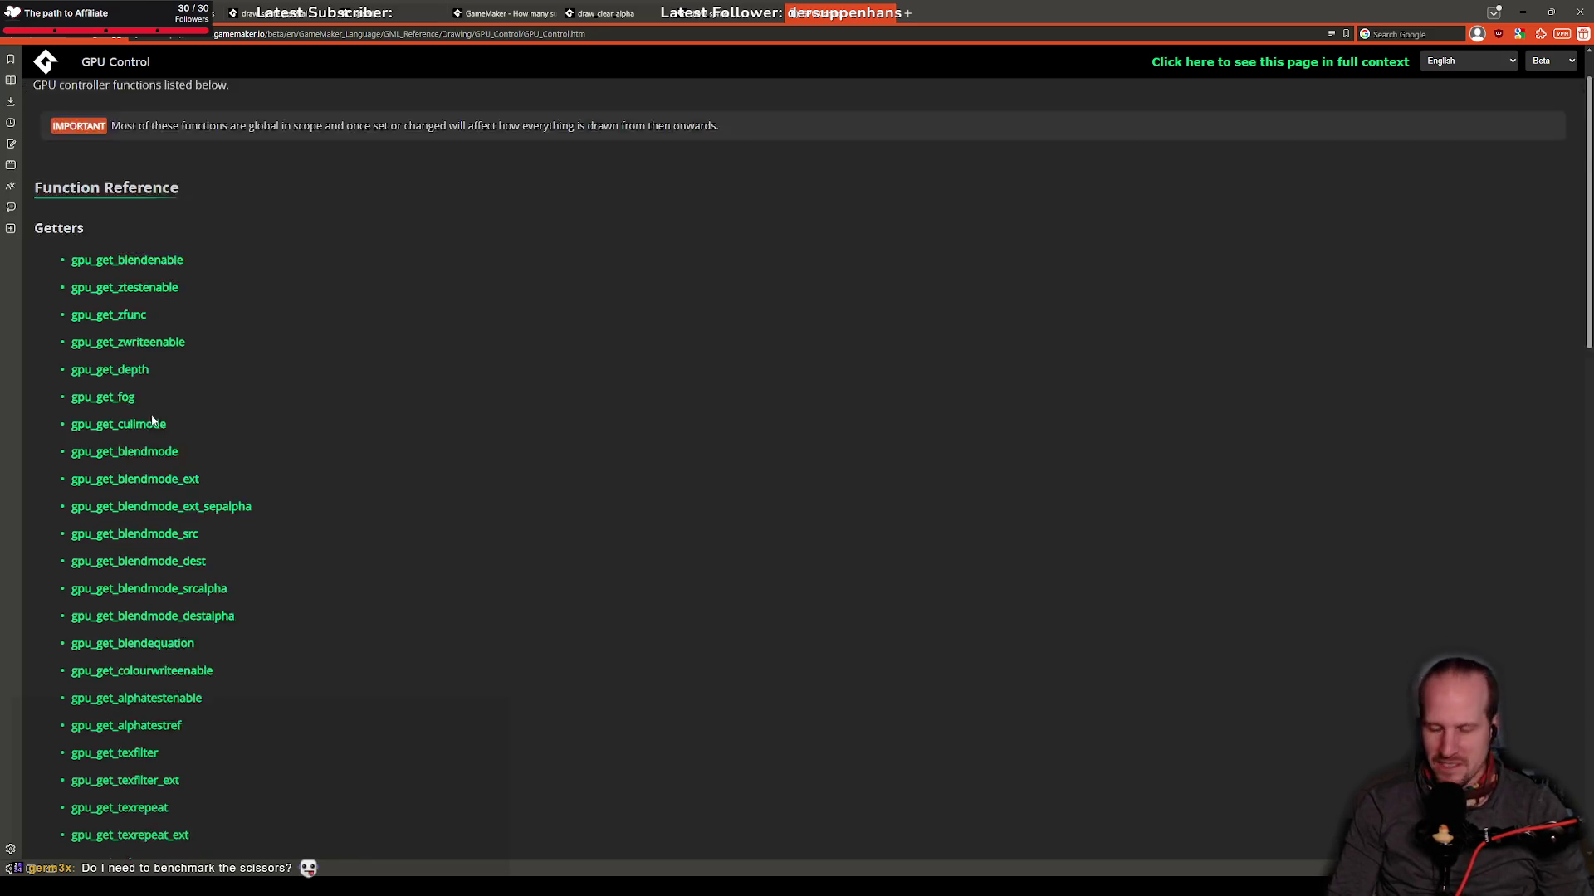
scroll(167, 377, down, 5)
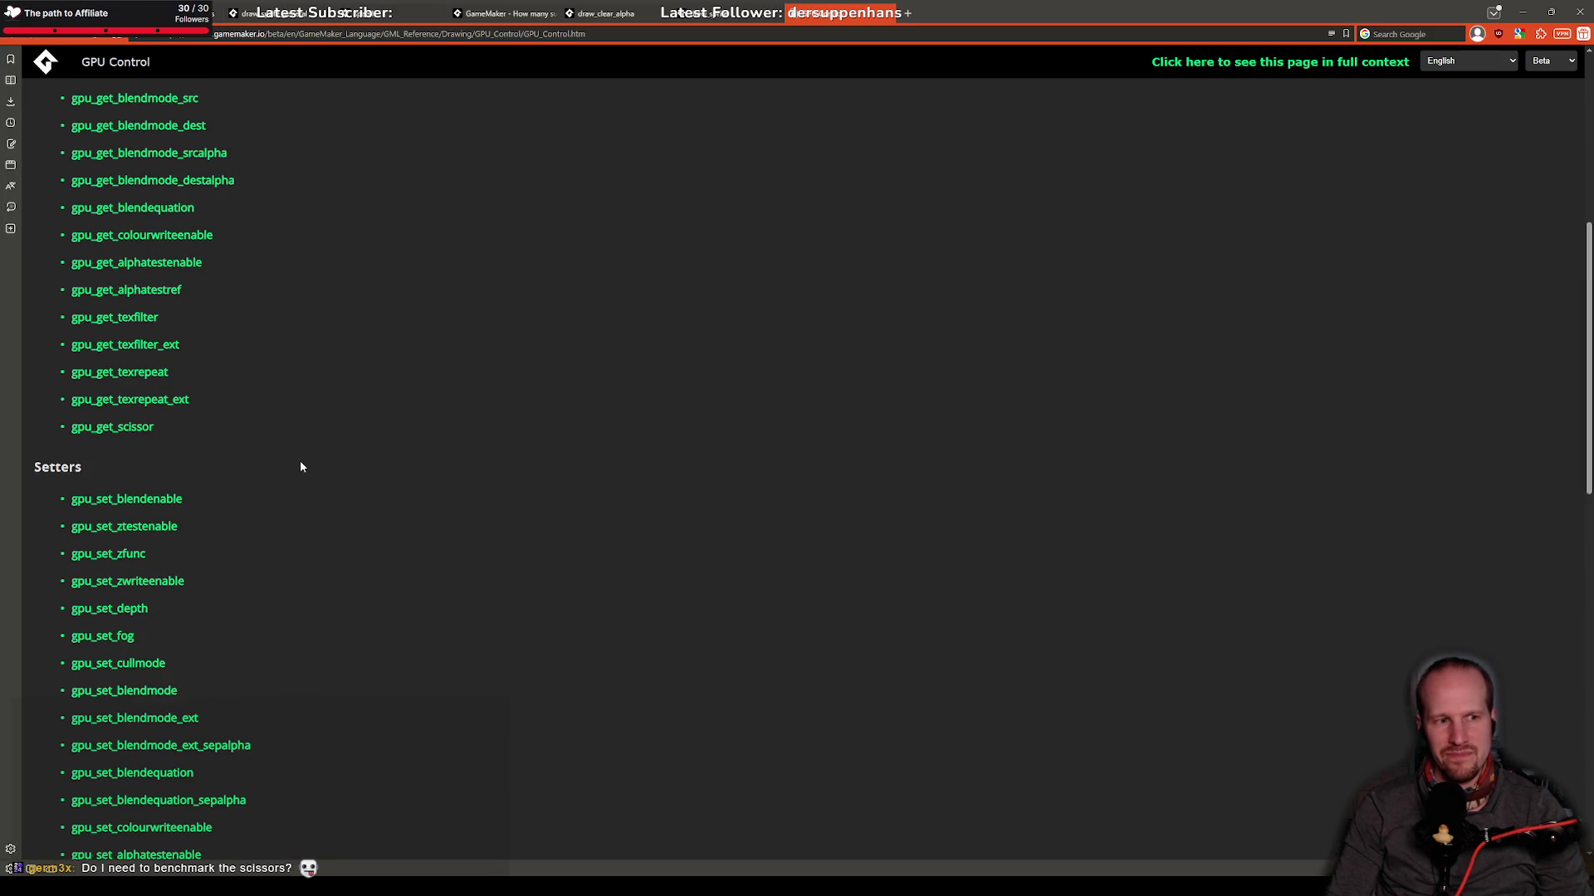
scroll(300, 465, down, 3)
scroll(300, 464, down, 2)
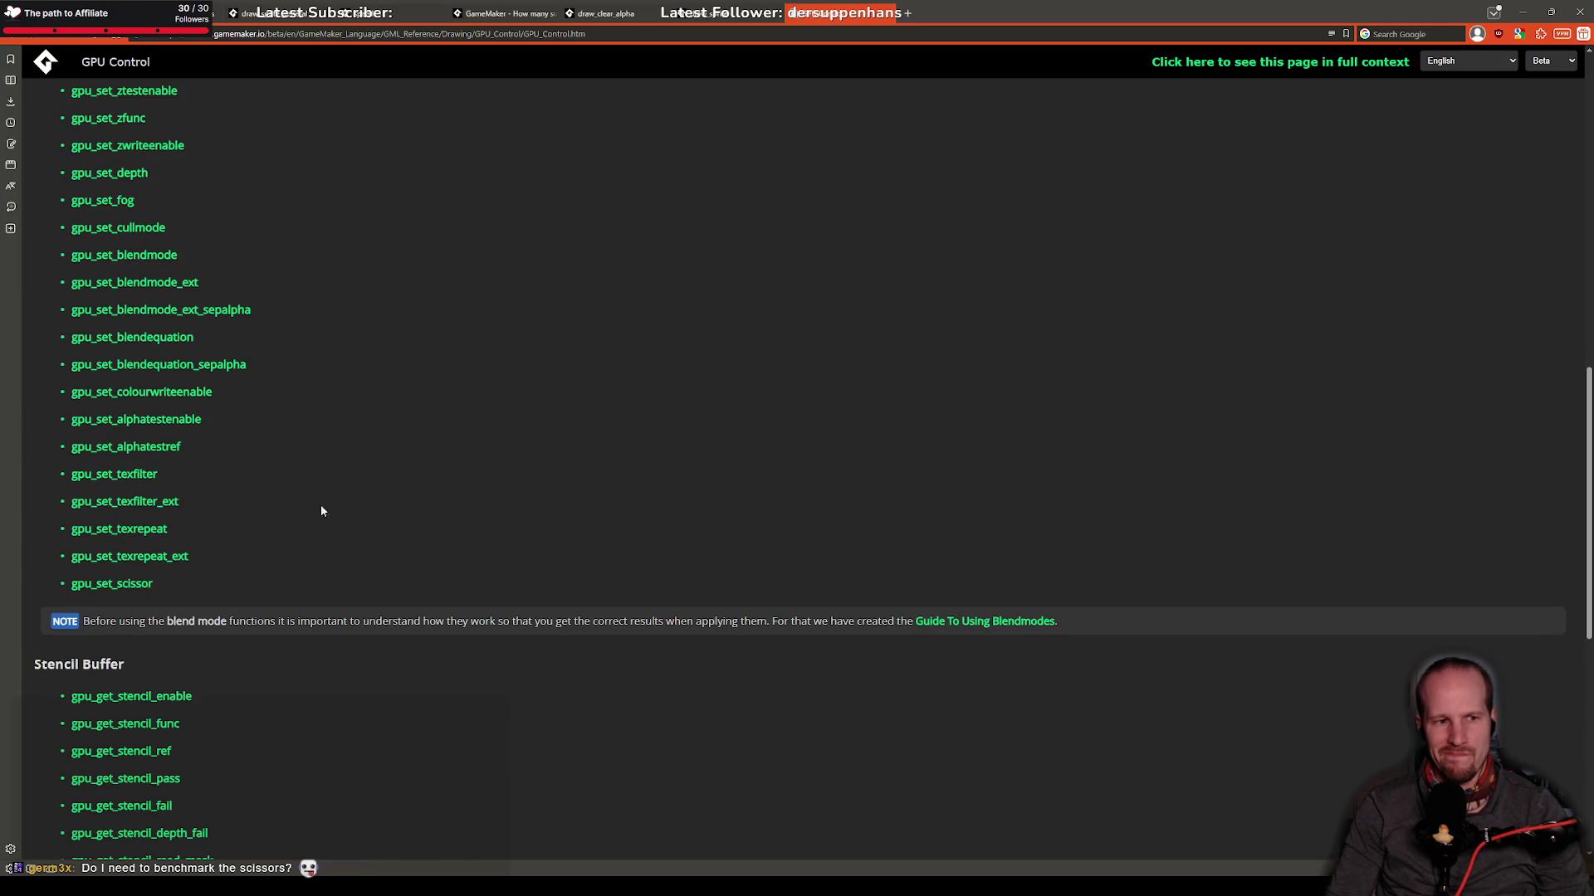
scroll(321, 498, up, 12)
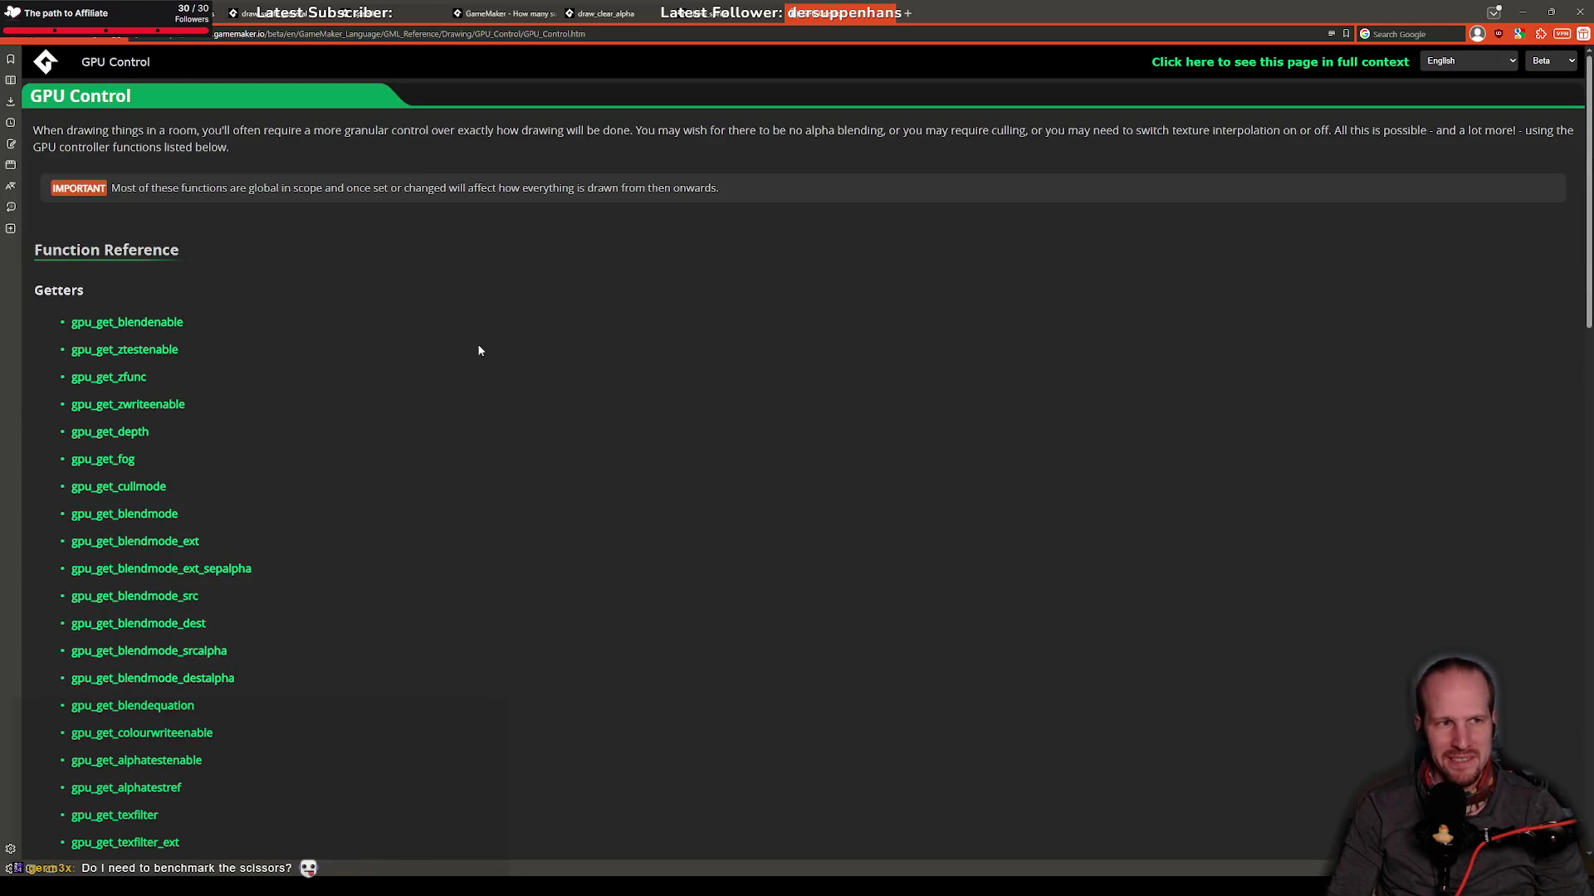
mouse_move(281, 156)
mouse_down()
mouse_move(246, 331)
mouse_move(296, 337)
mouse_up()
click(297, 337)
scroll(363, 430, down, 12)
scroll(362, 442, down, 9)
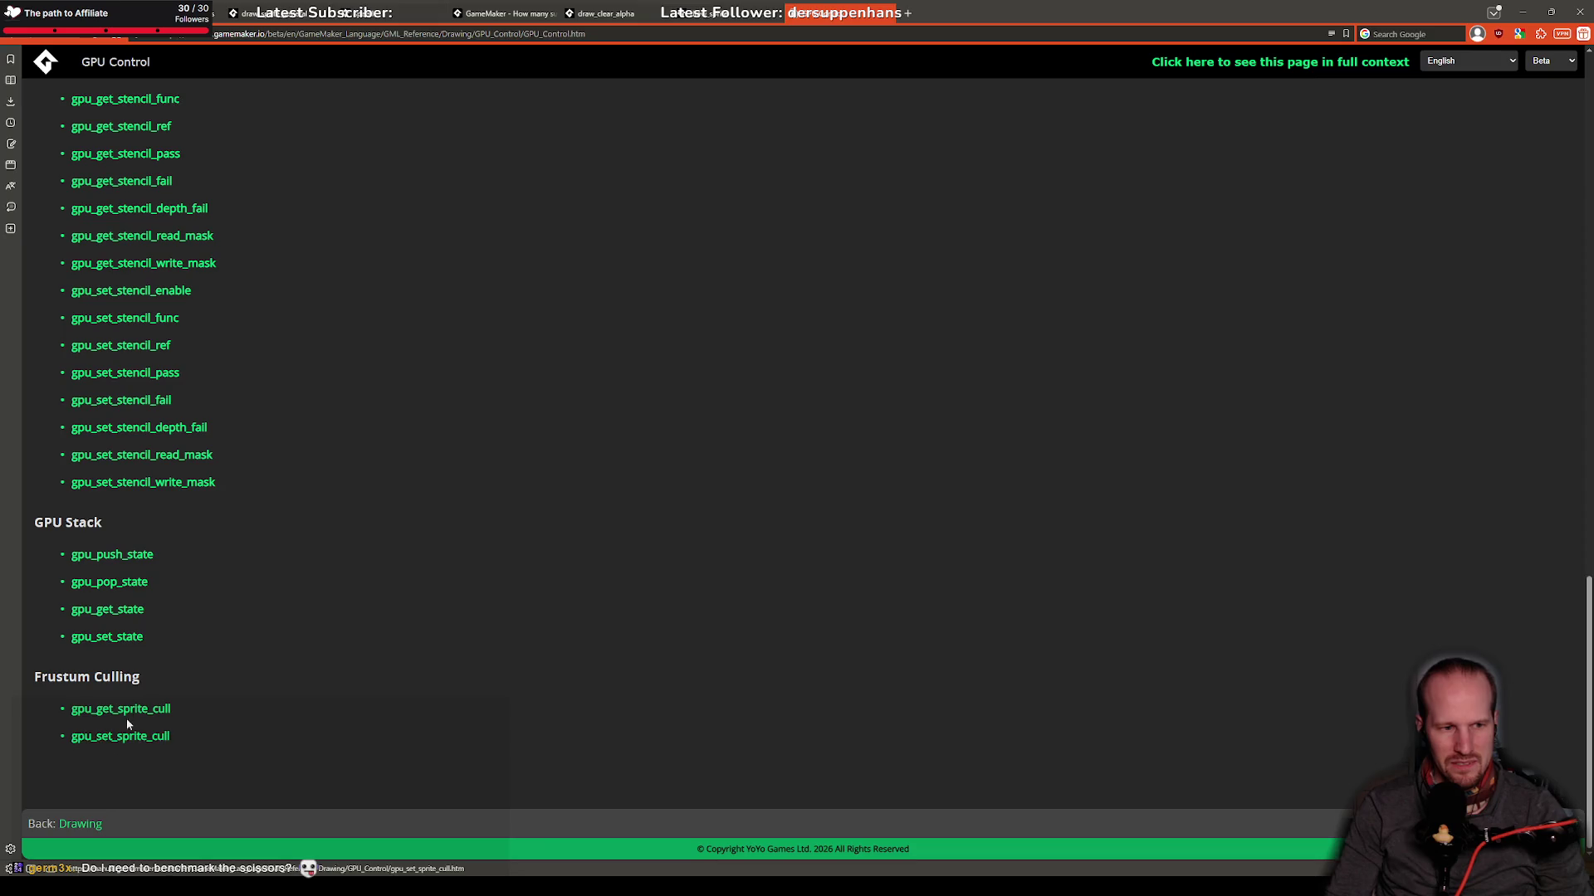
middle_click(124, 737)
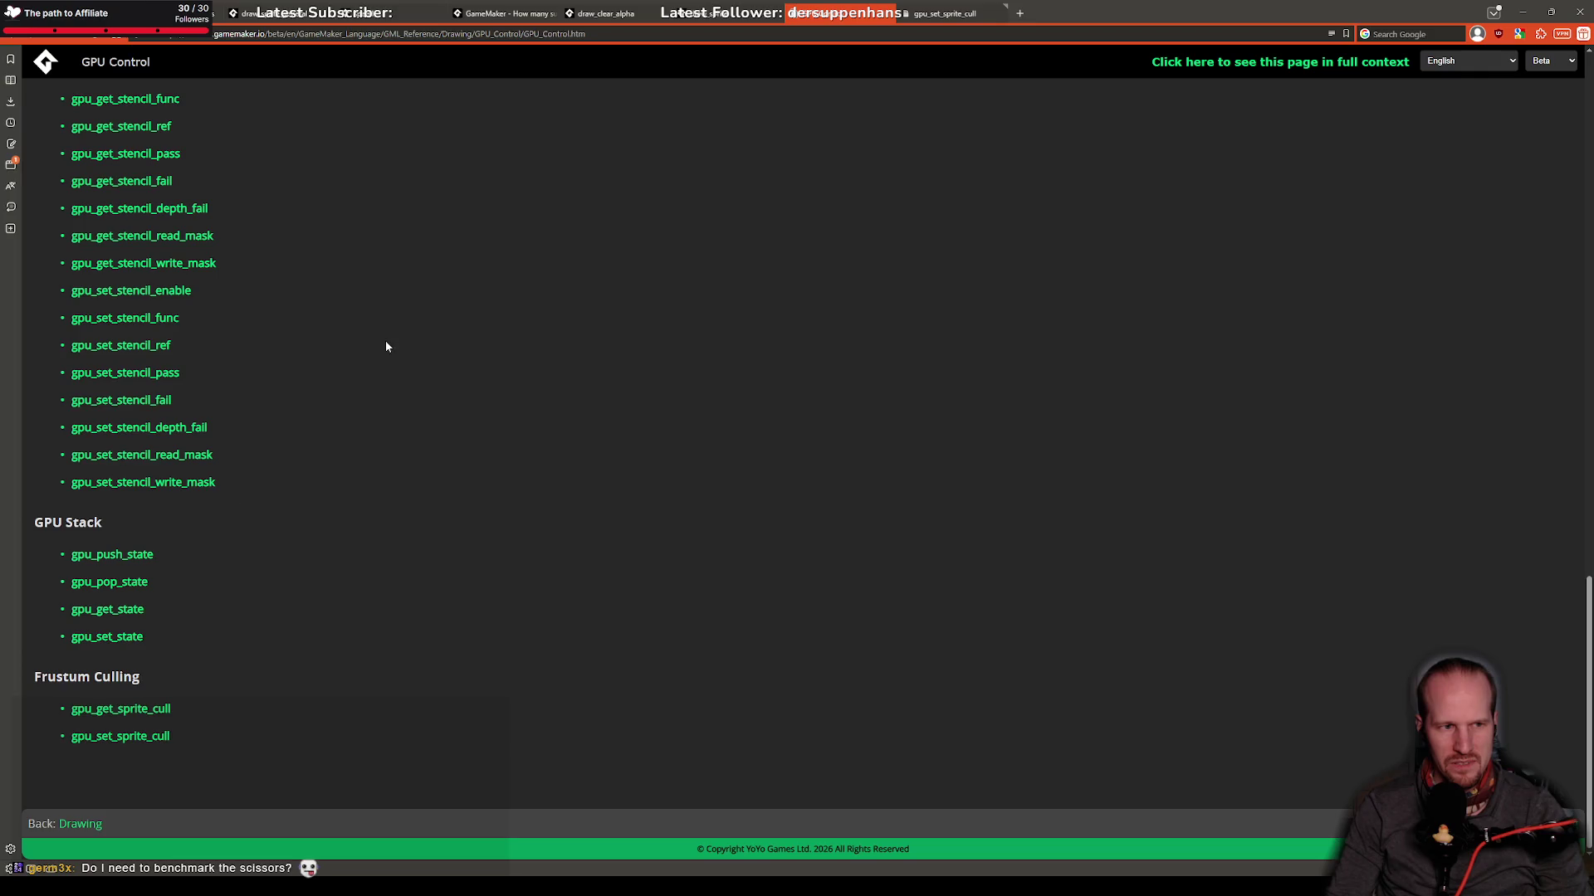
scroll(390, 357, up, 6)
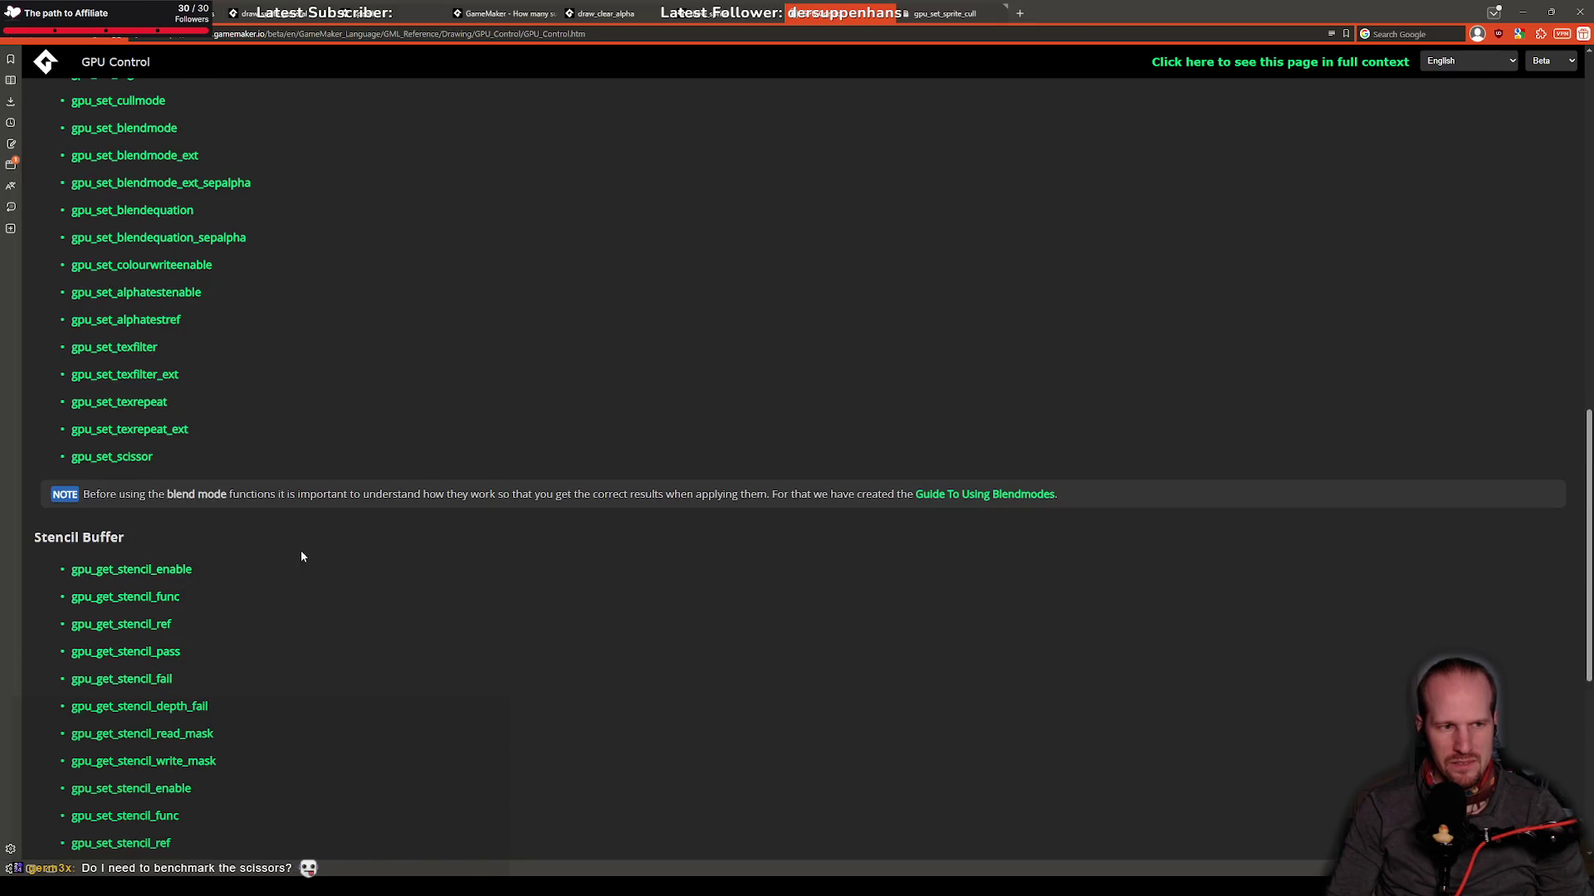
scroll(301, 556, up, 10)
Step: Search Google in a new tab for 'gamemaker does gpu_set_scissor break batching?'
key(ctrl+t)
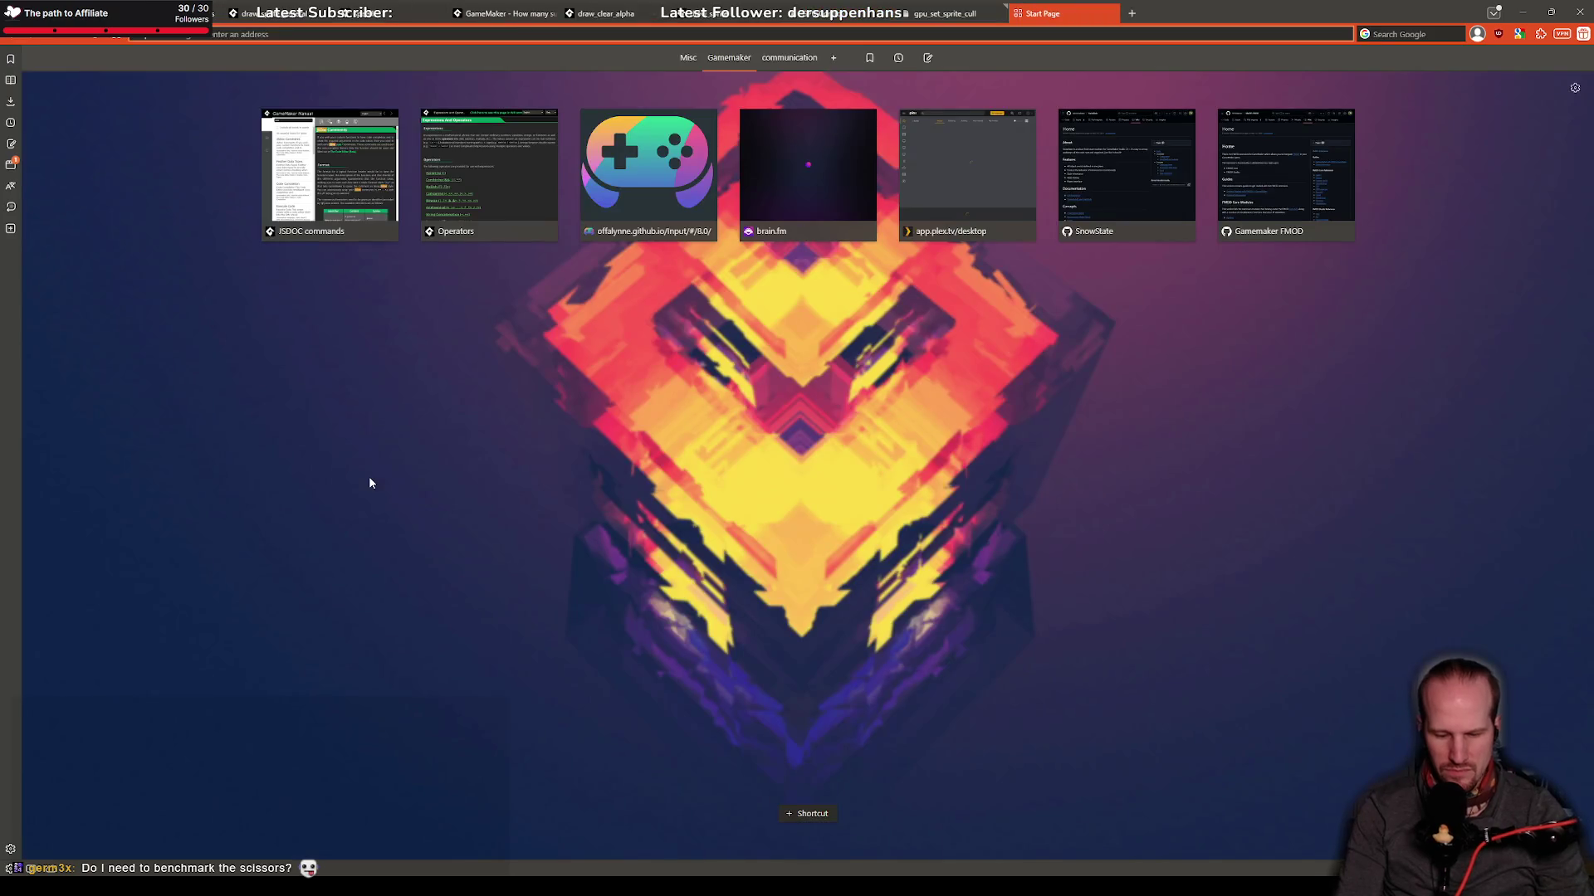
text(gamemaker does)
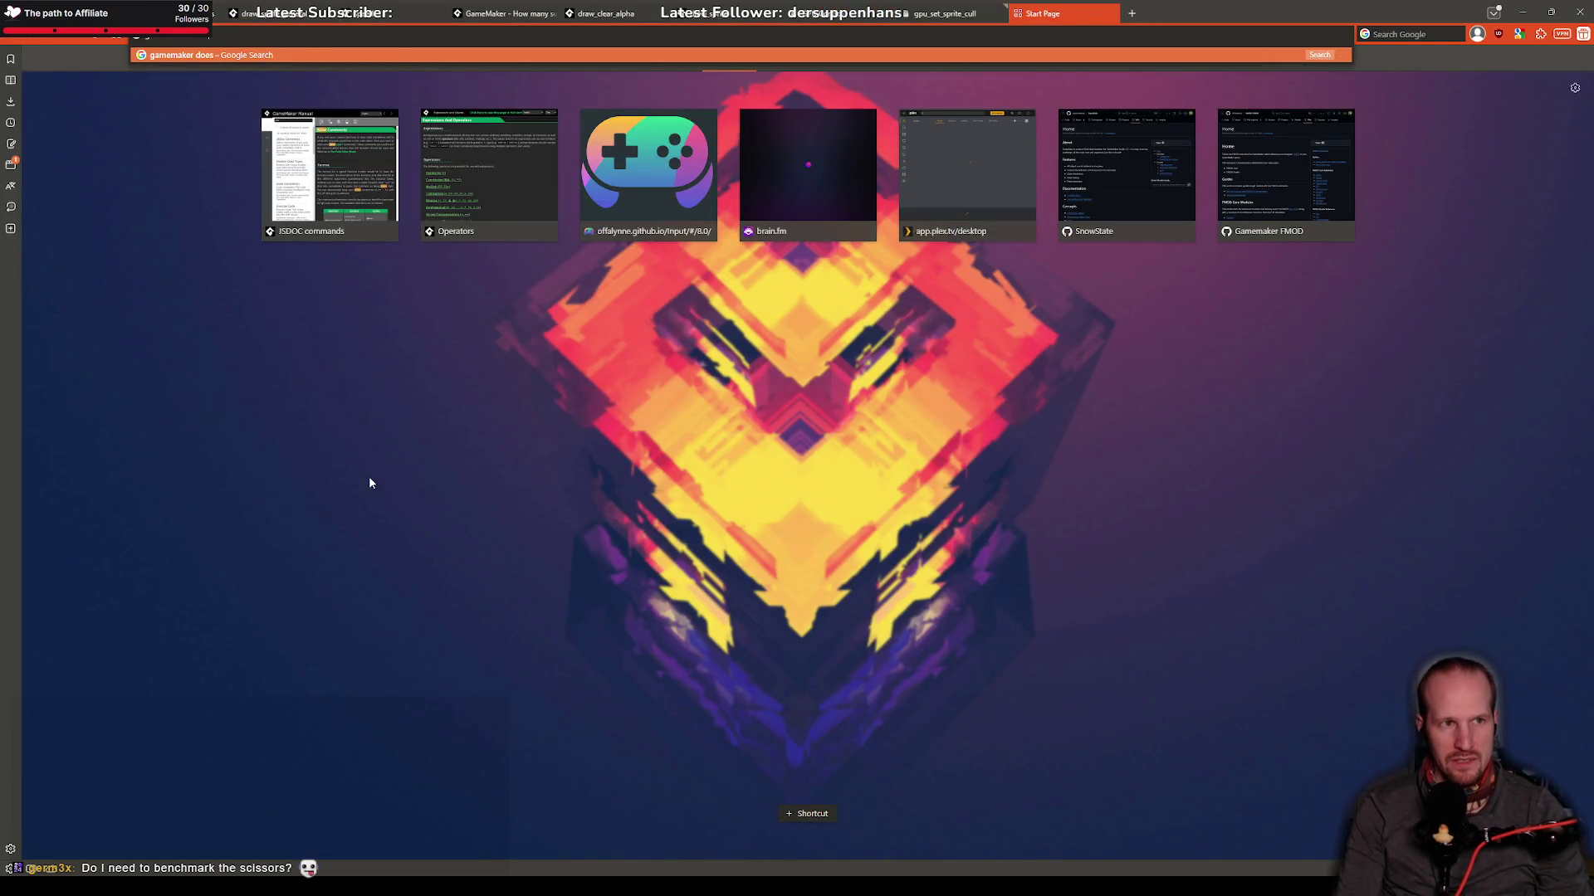
text( gpu_set_sci)
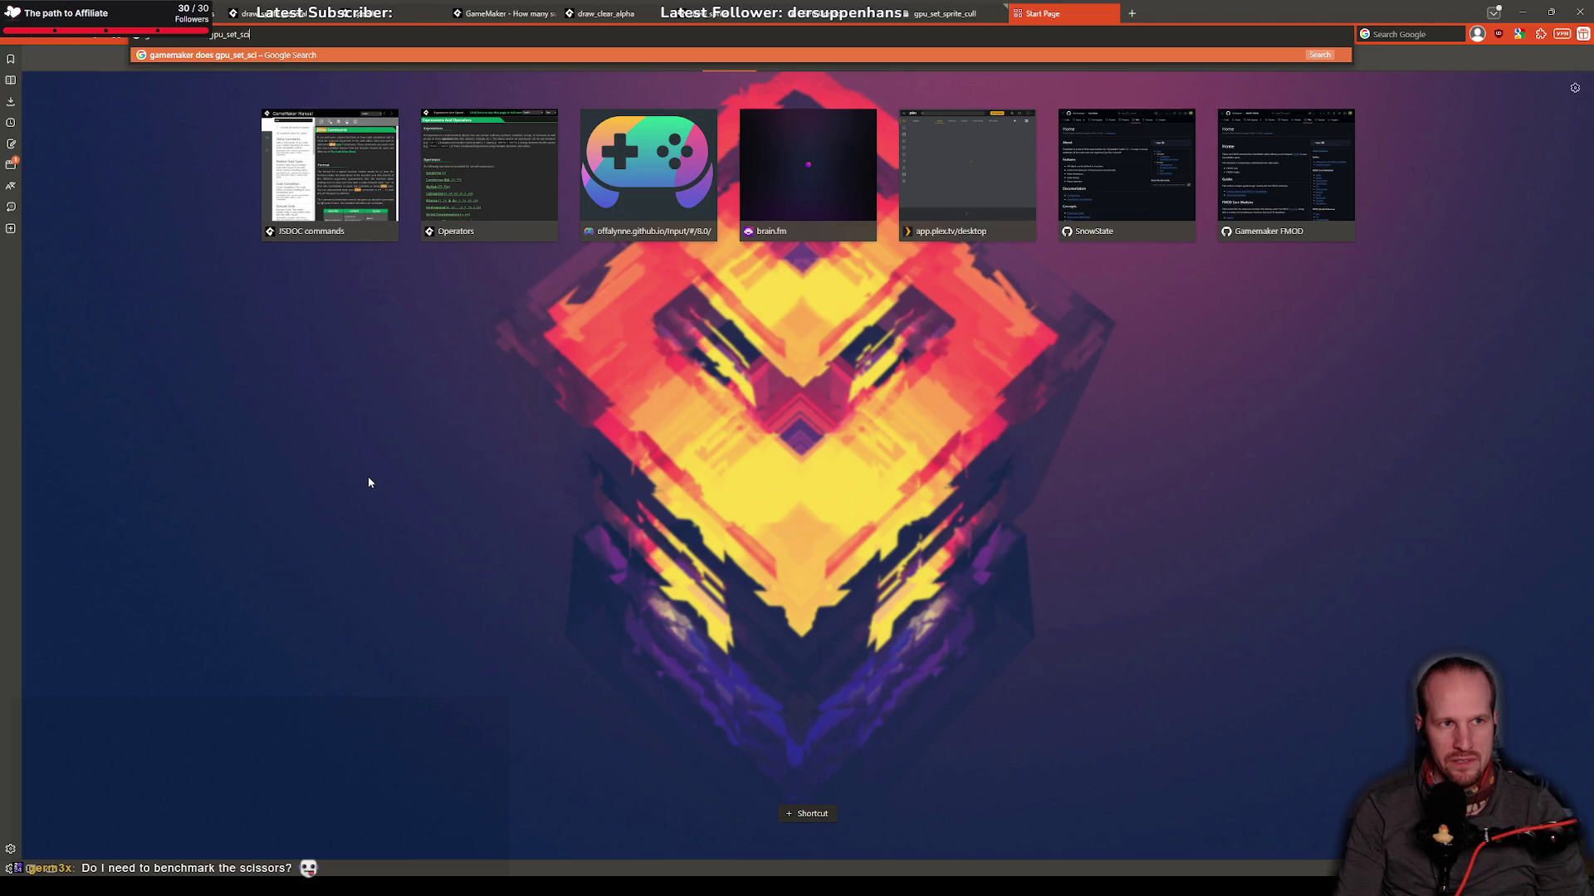
text(ssors)
key(BackSpace)
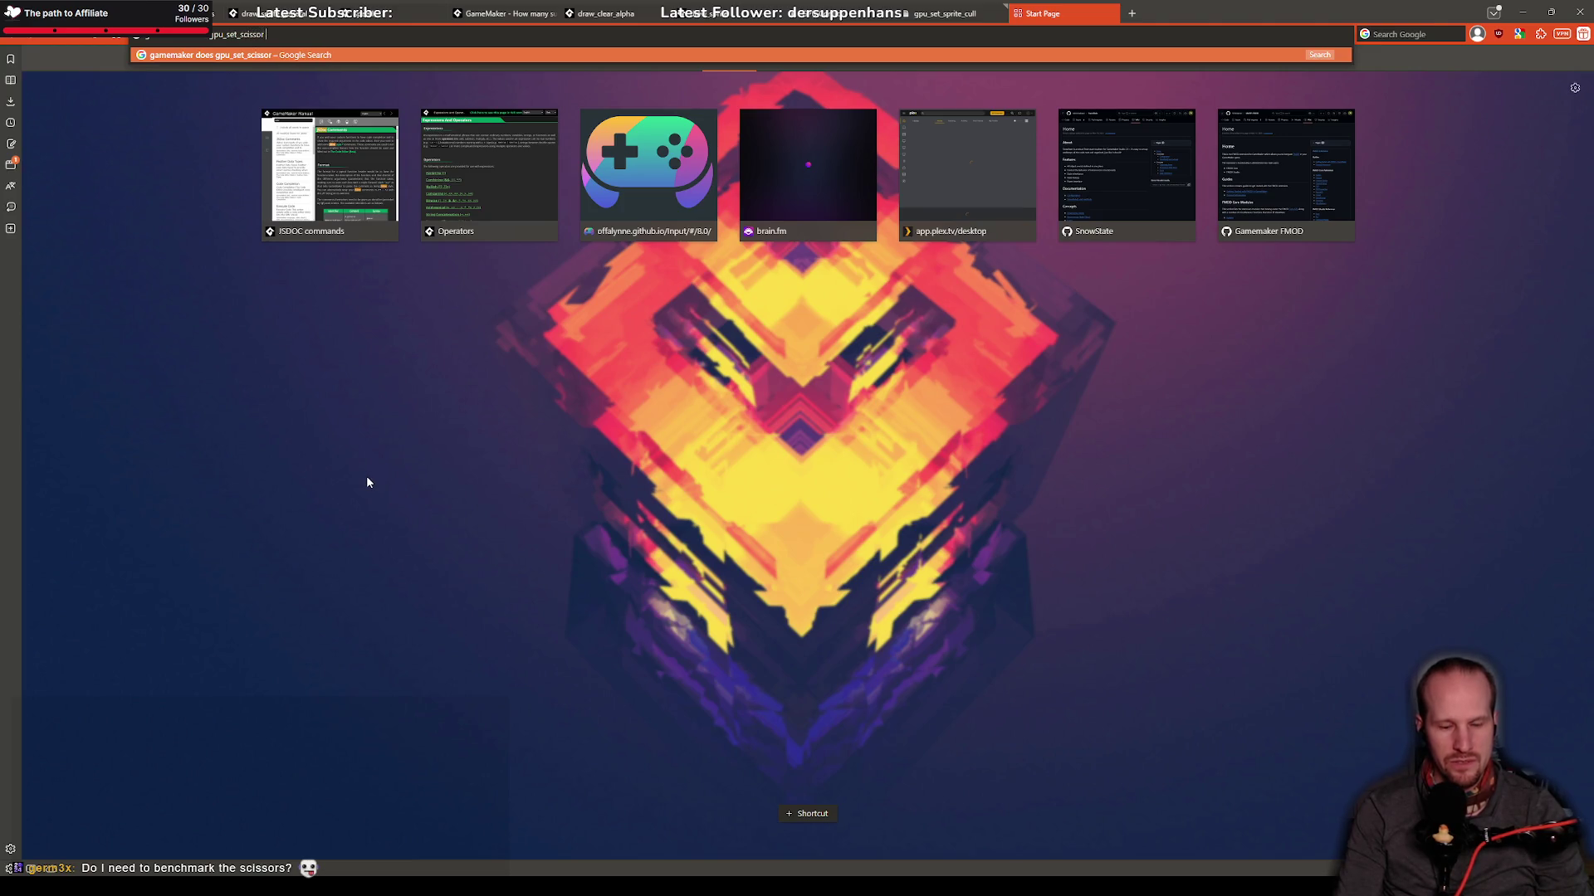
text(break batchi)
text(ng?)
key(Return)
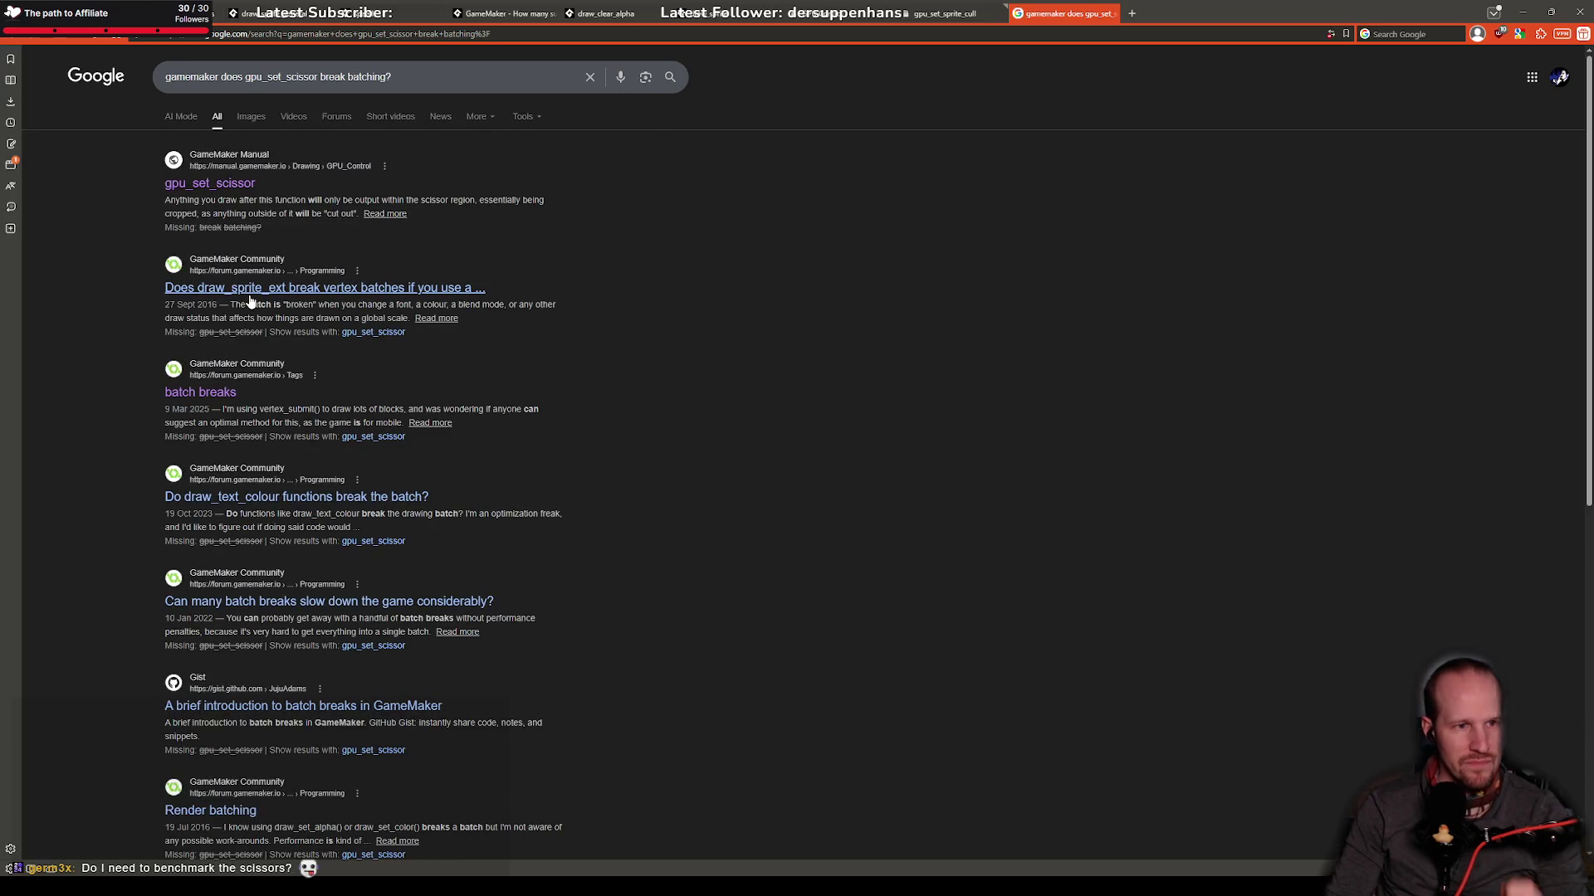
Step: Open the draw_sprite_ext batching thread, batch breaks result and batch breaks Gist in background tabs
middle_click(371, 287)
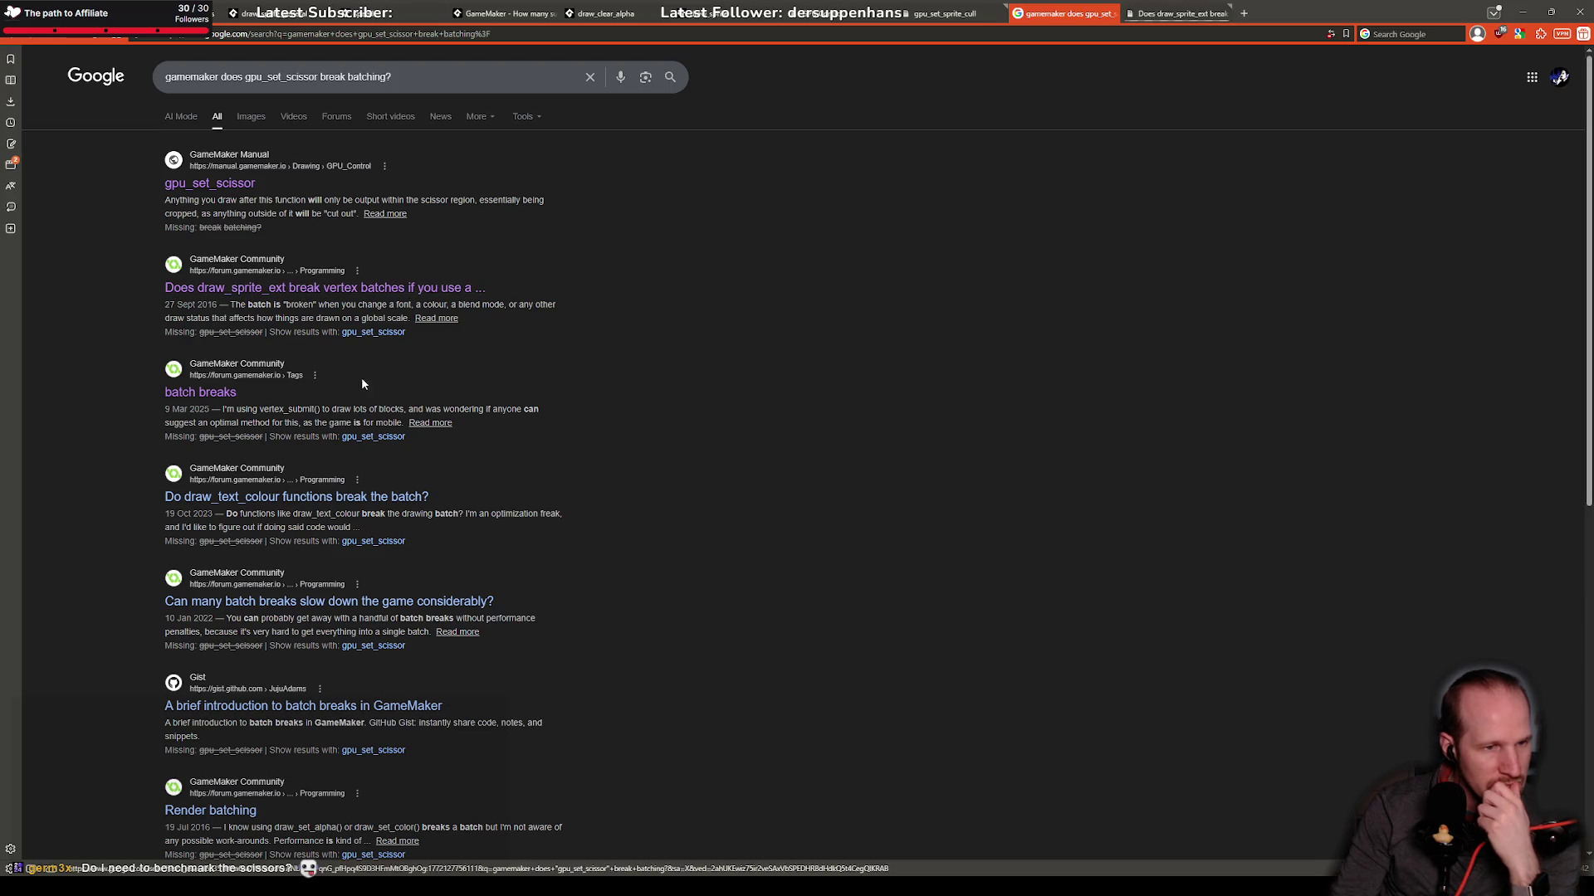
middle_click(211, 393)
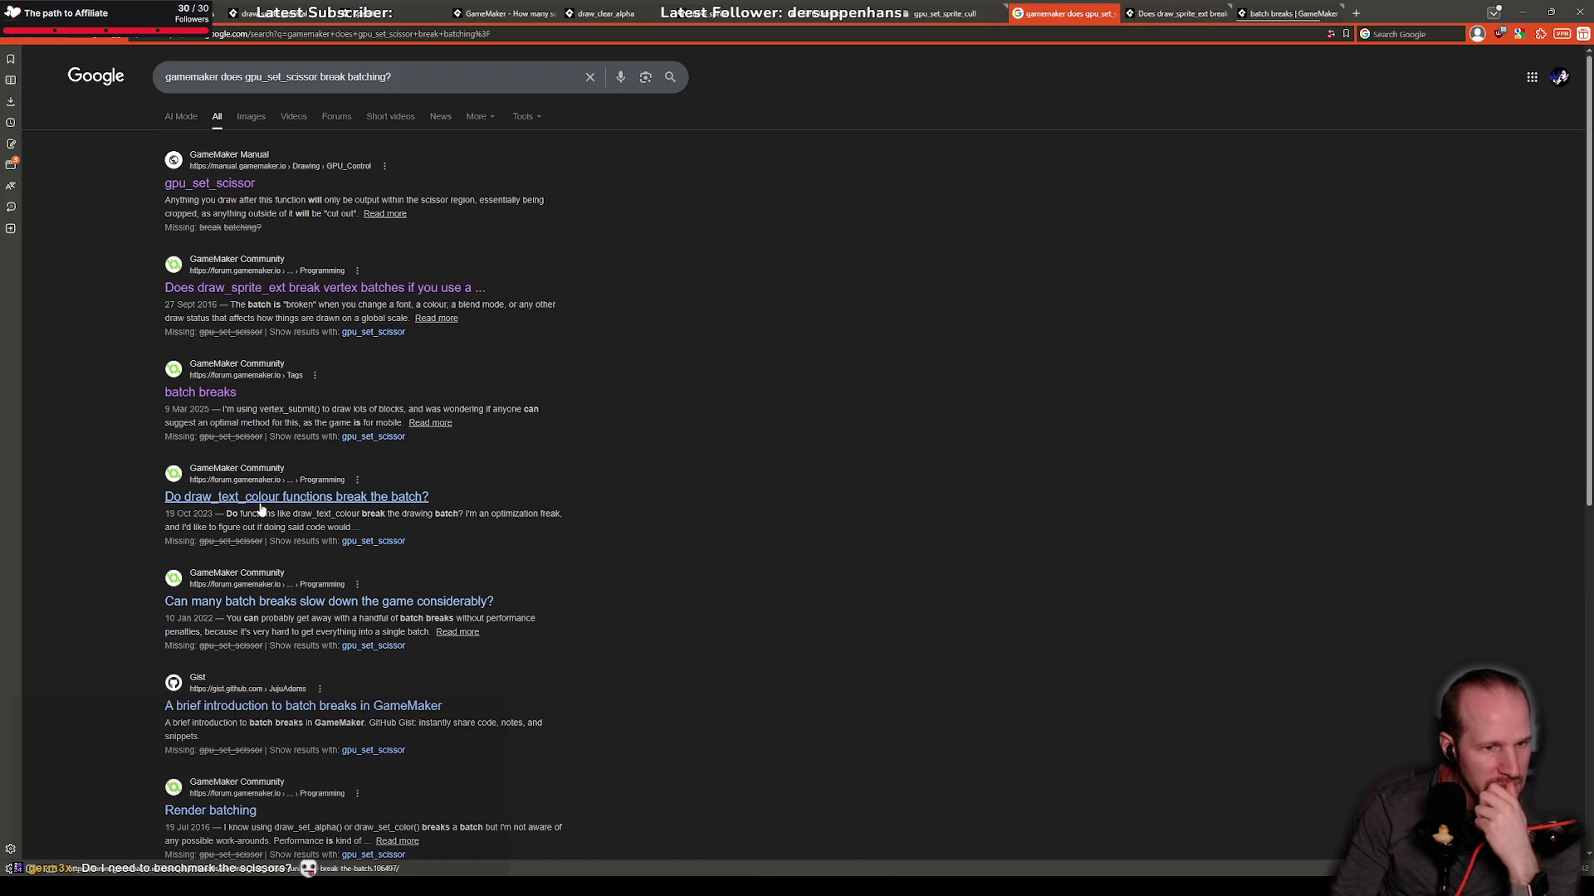
middle_click(332, 707)
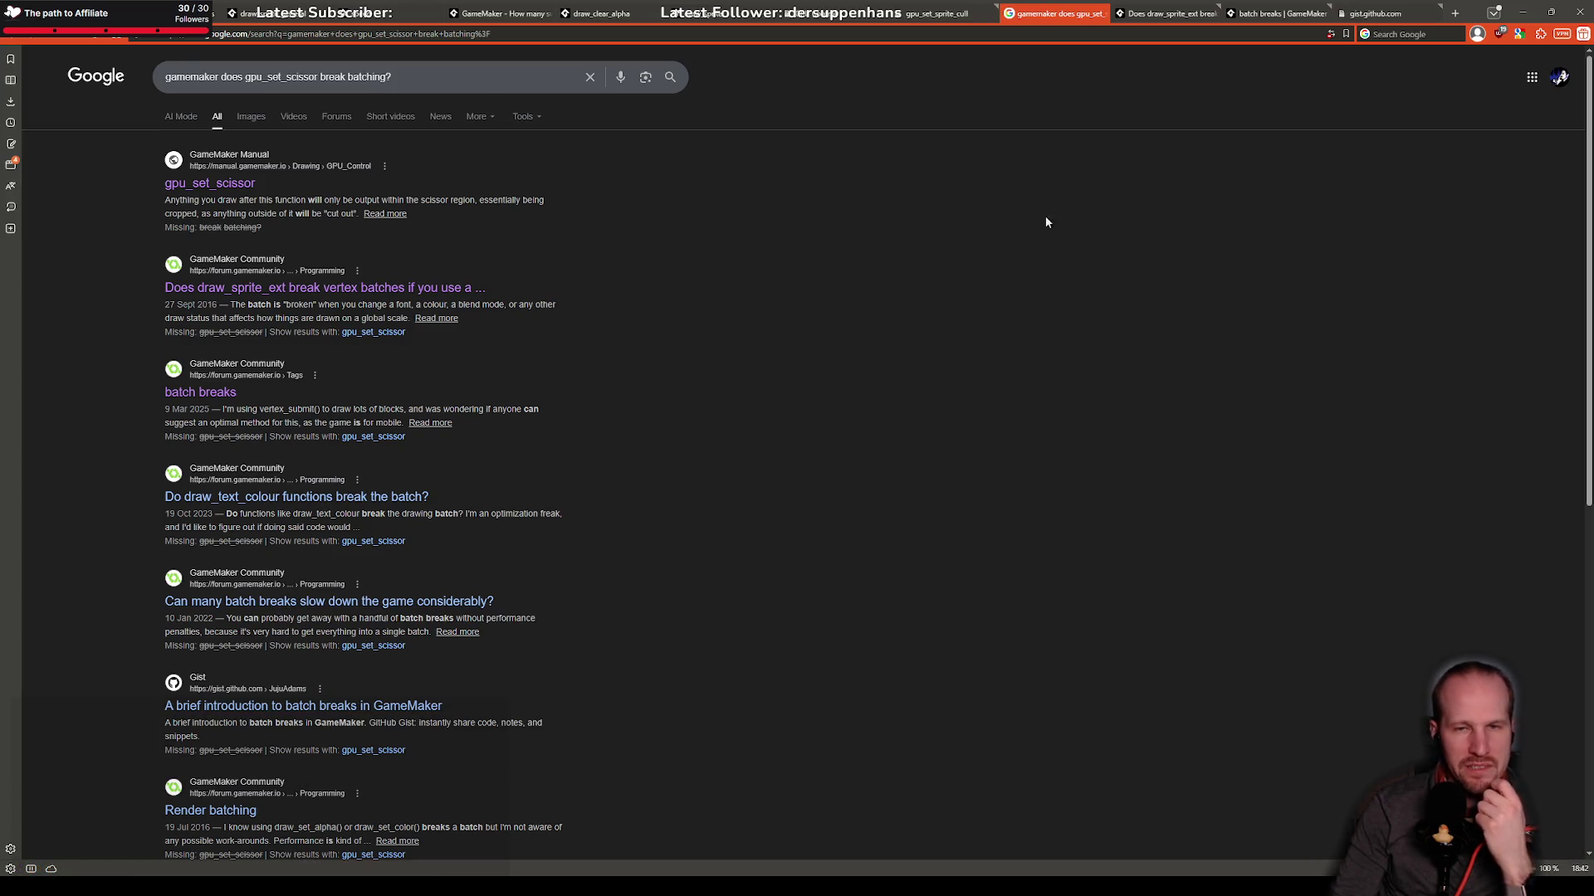
Step: Read through the 'Does draw_sprite_ext break vertex batches if you use a colour?' forum thread
click(1138, 14)
scroll(616, 456, down, 4)
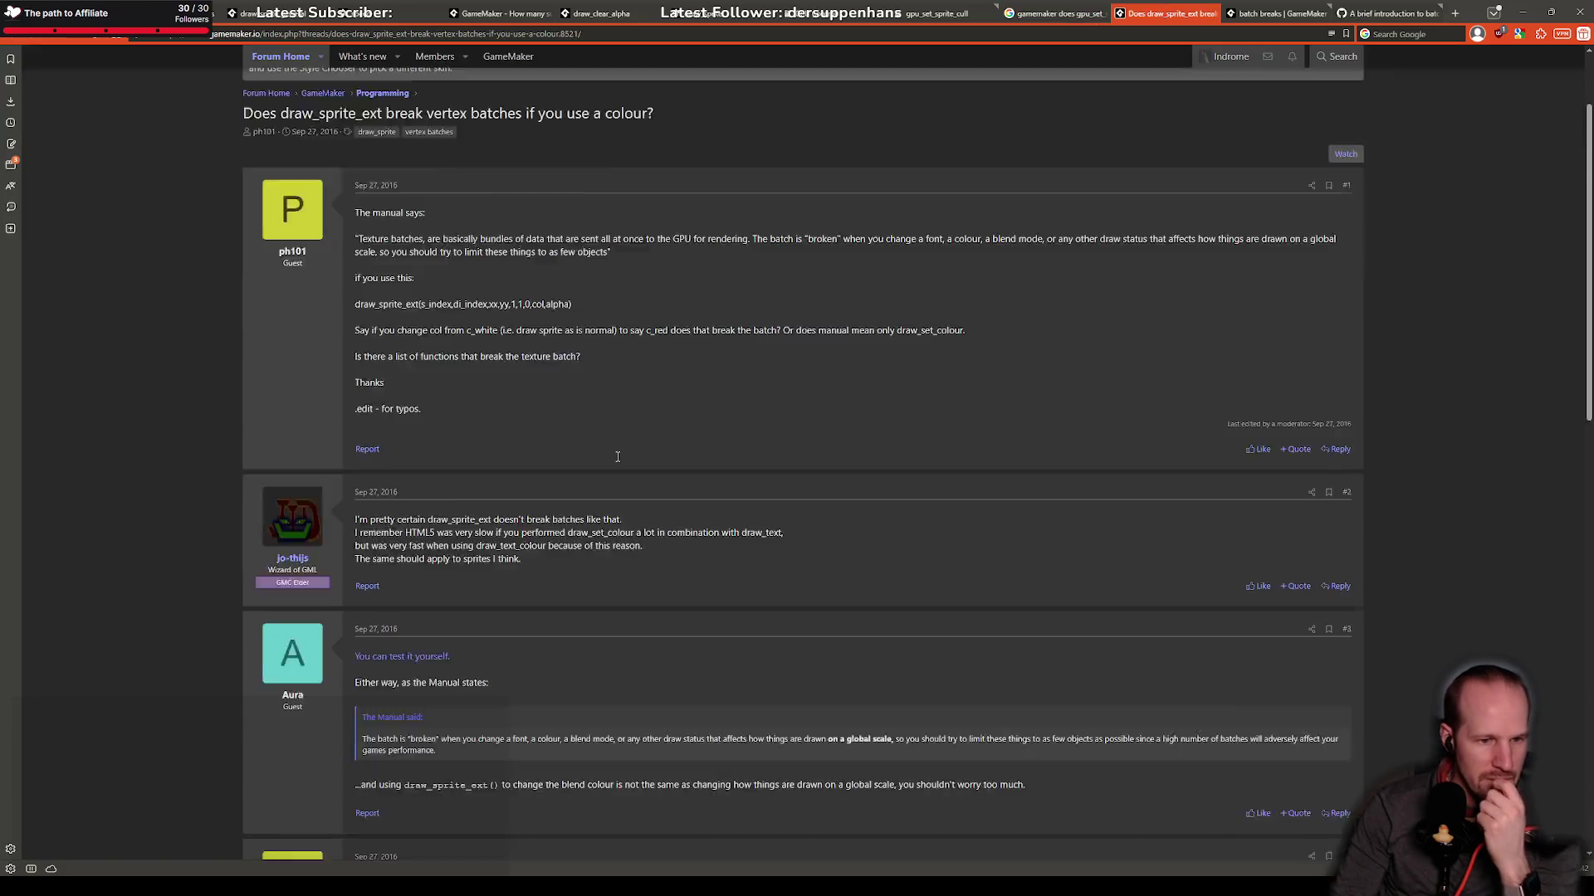
scroll(616, 462, down, 5)
scroll(615, 462, up, 4)
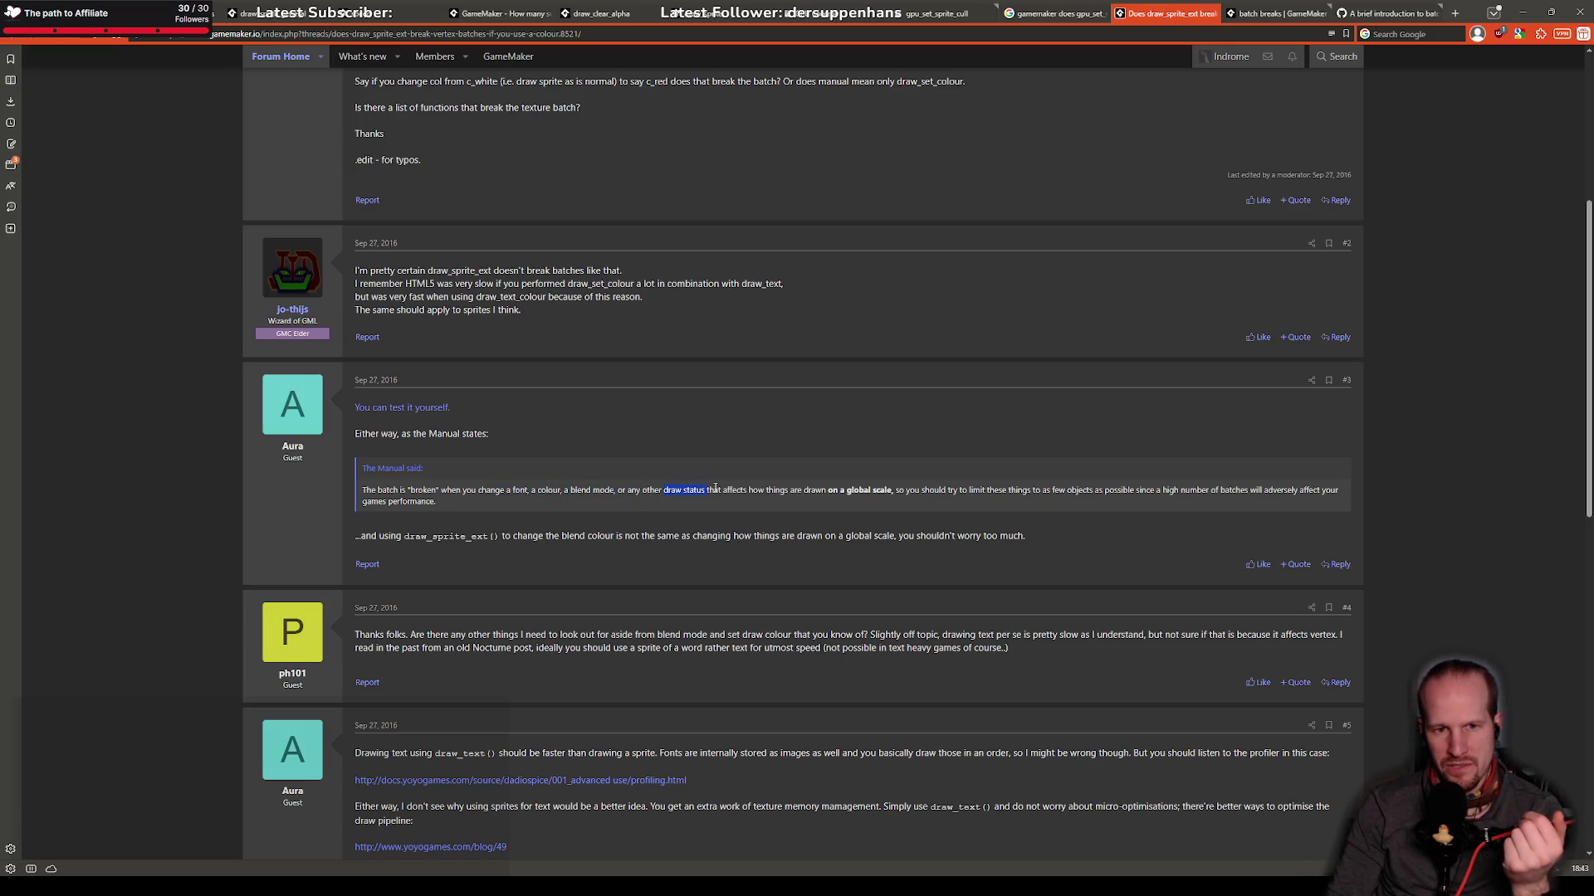
drag(818, 490, 935, 490)
click(1024, 491)
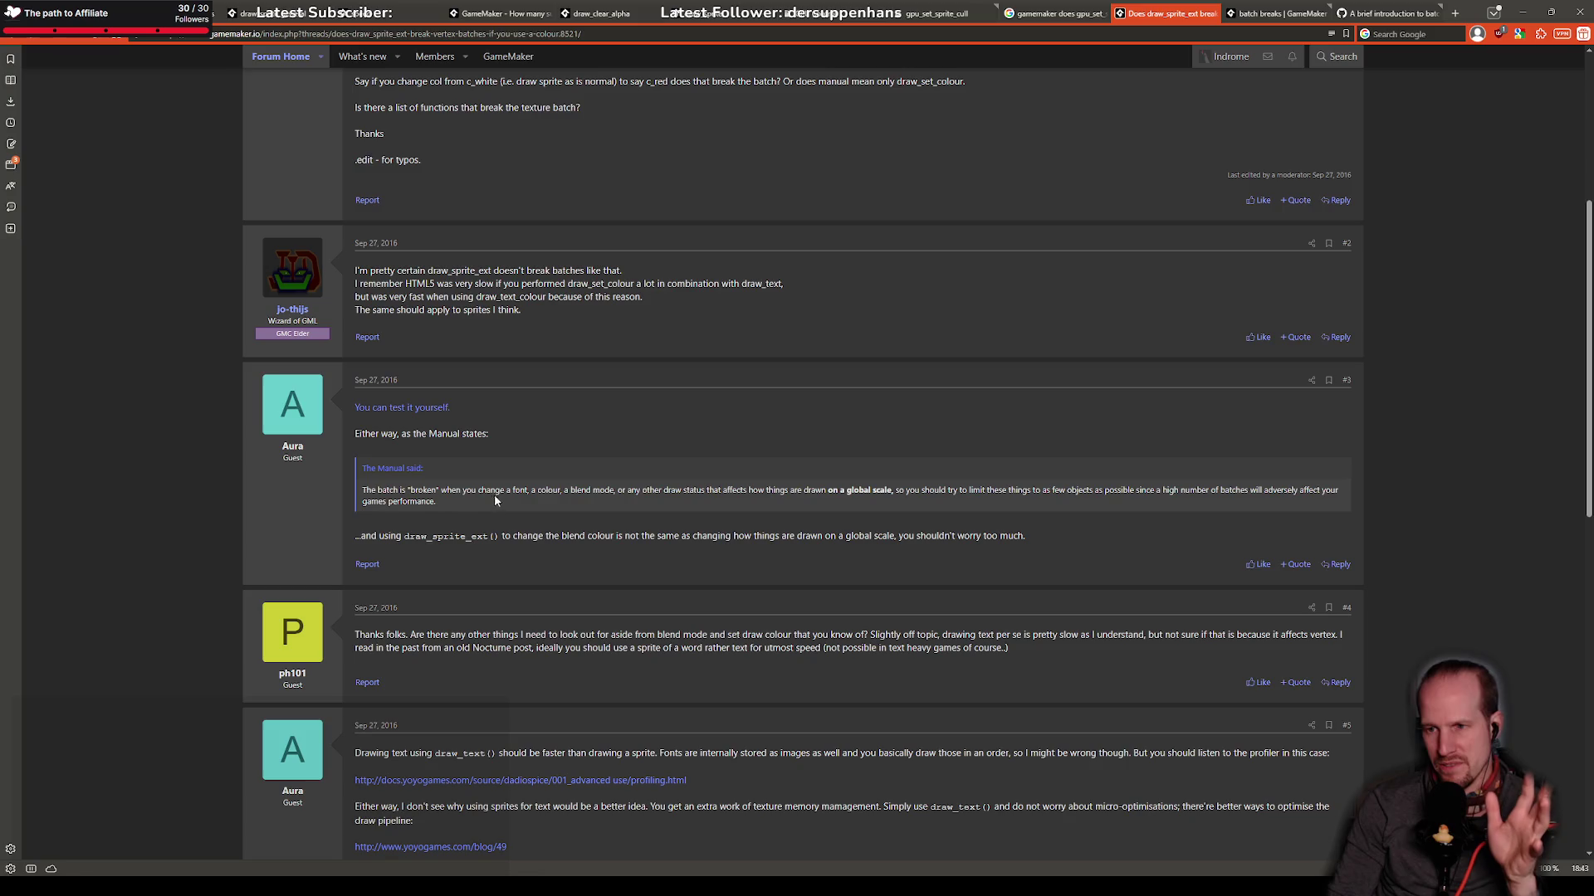
scroll(566, 490, down, 6)
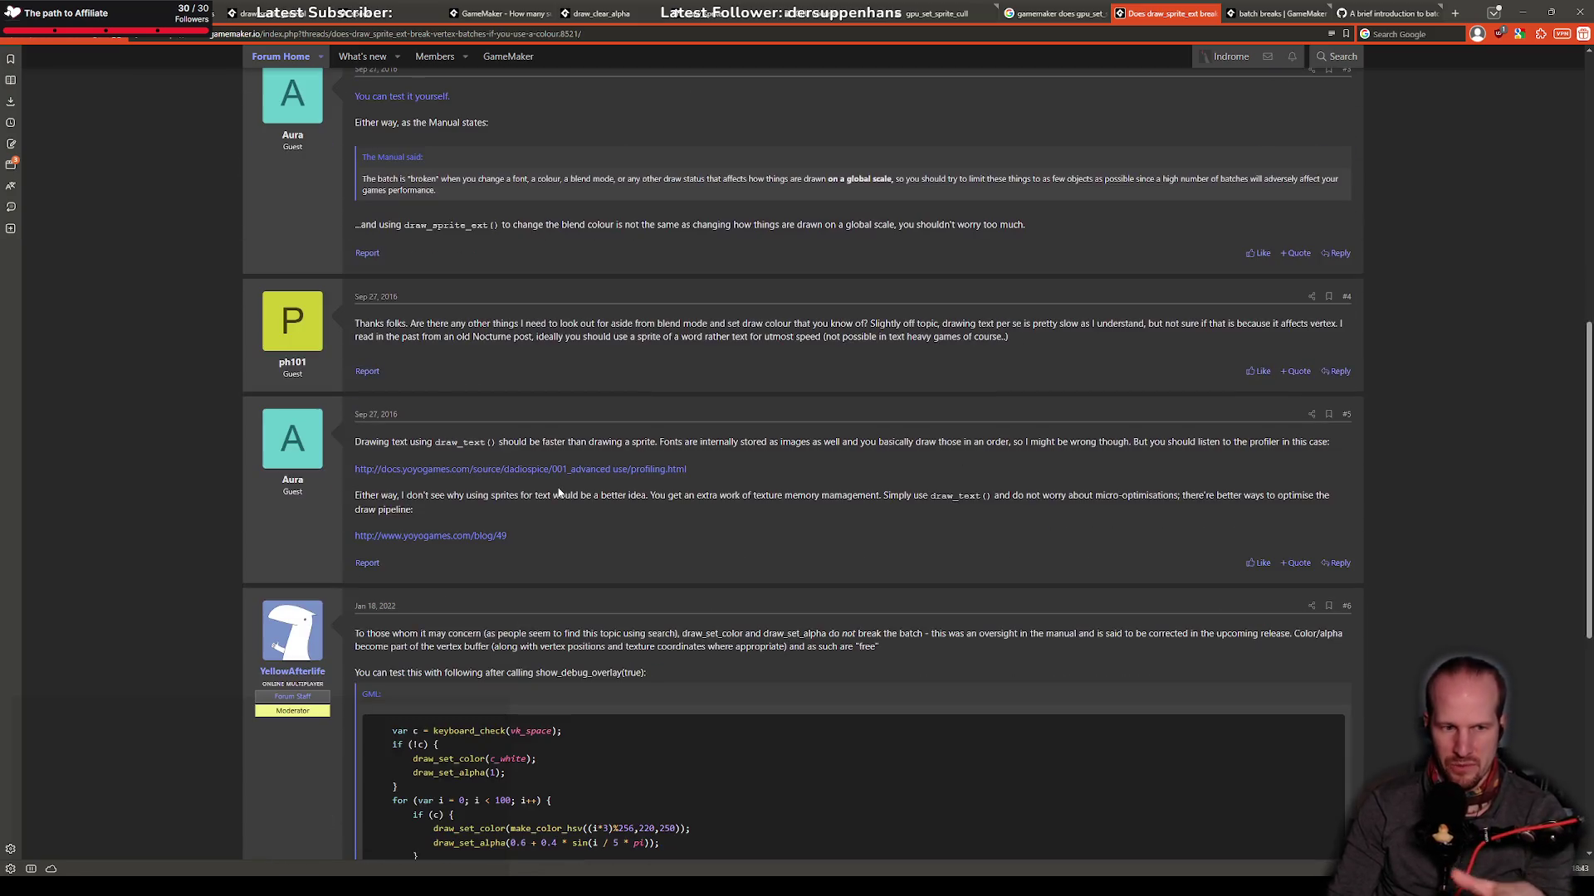
scroll(511, 501, down, 3)
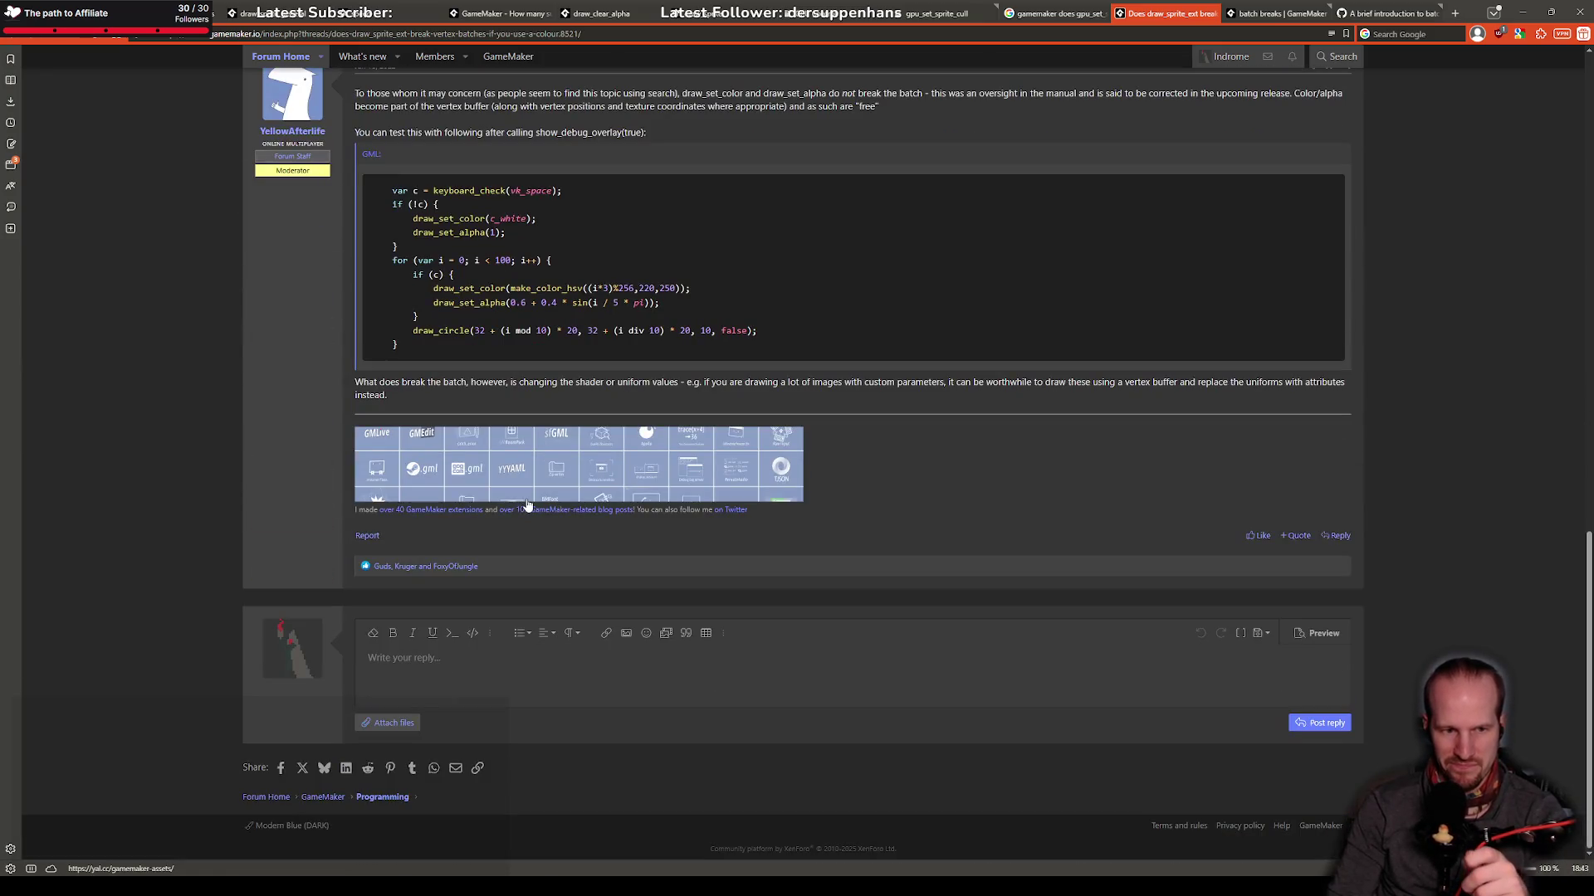
scroll(287, 533, up, 15)
scroll(324, 511, up, 1)
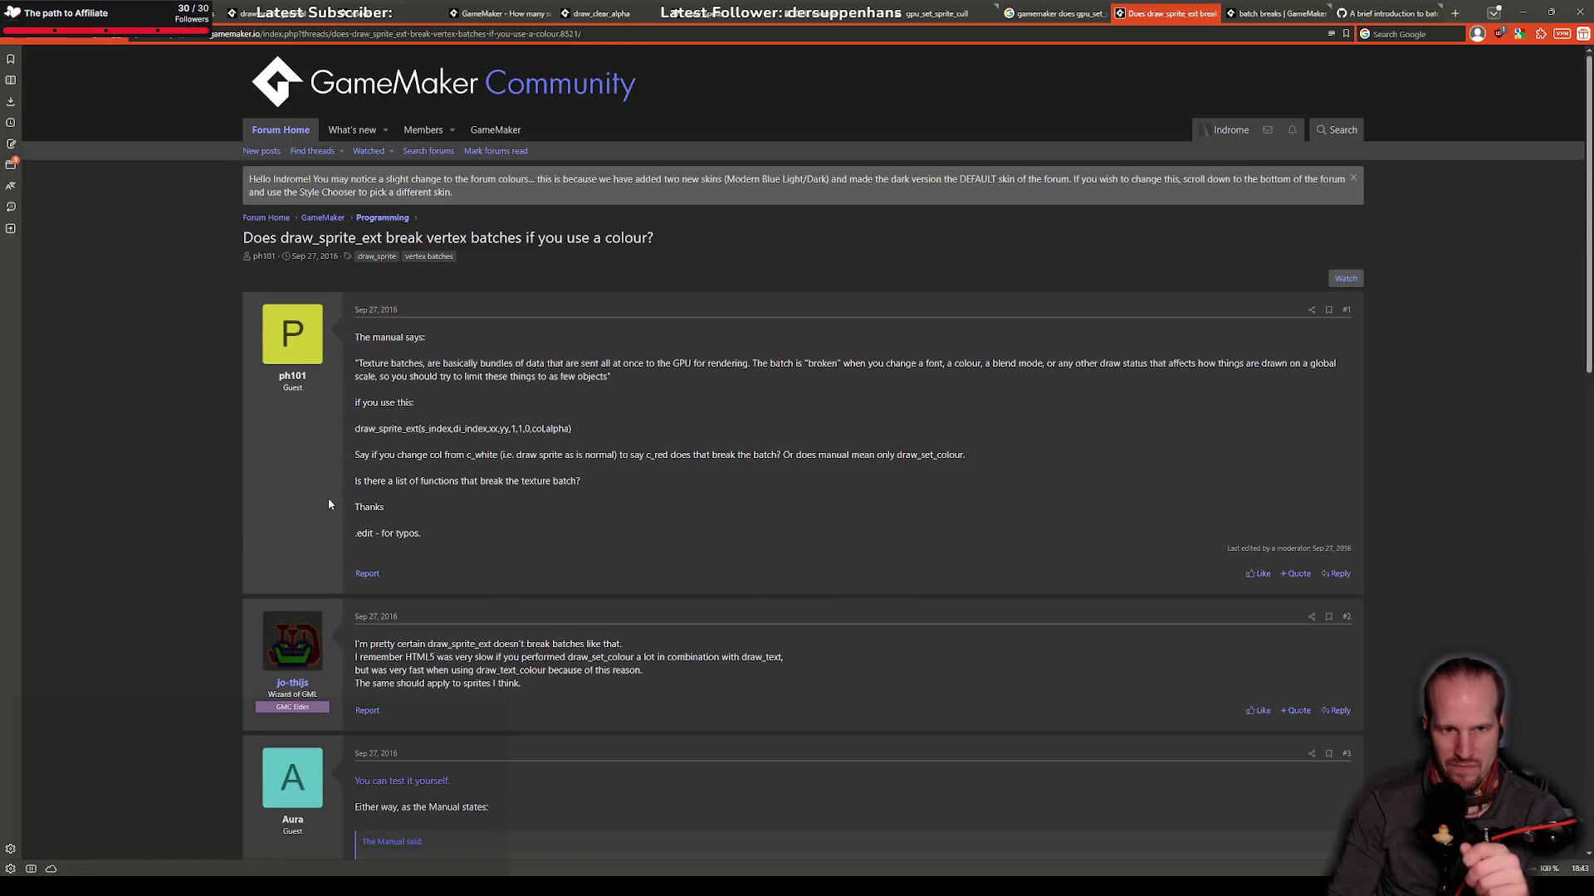
Step: Back in GameMaker, open the spr_blades_full_small sprite editor showing 16×52 size, origin 7, 52
click(360, 874)
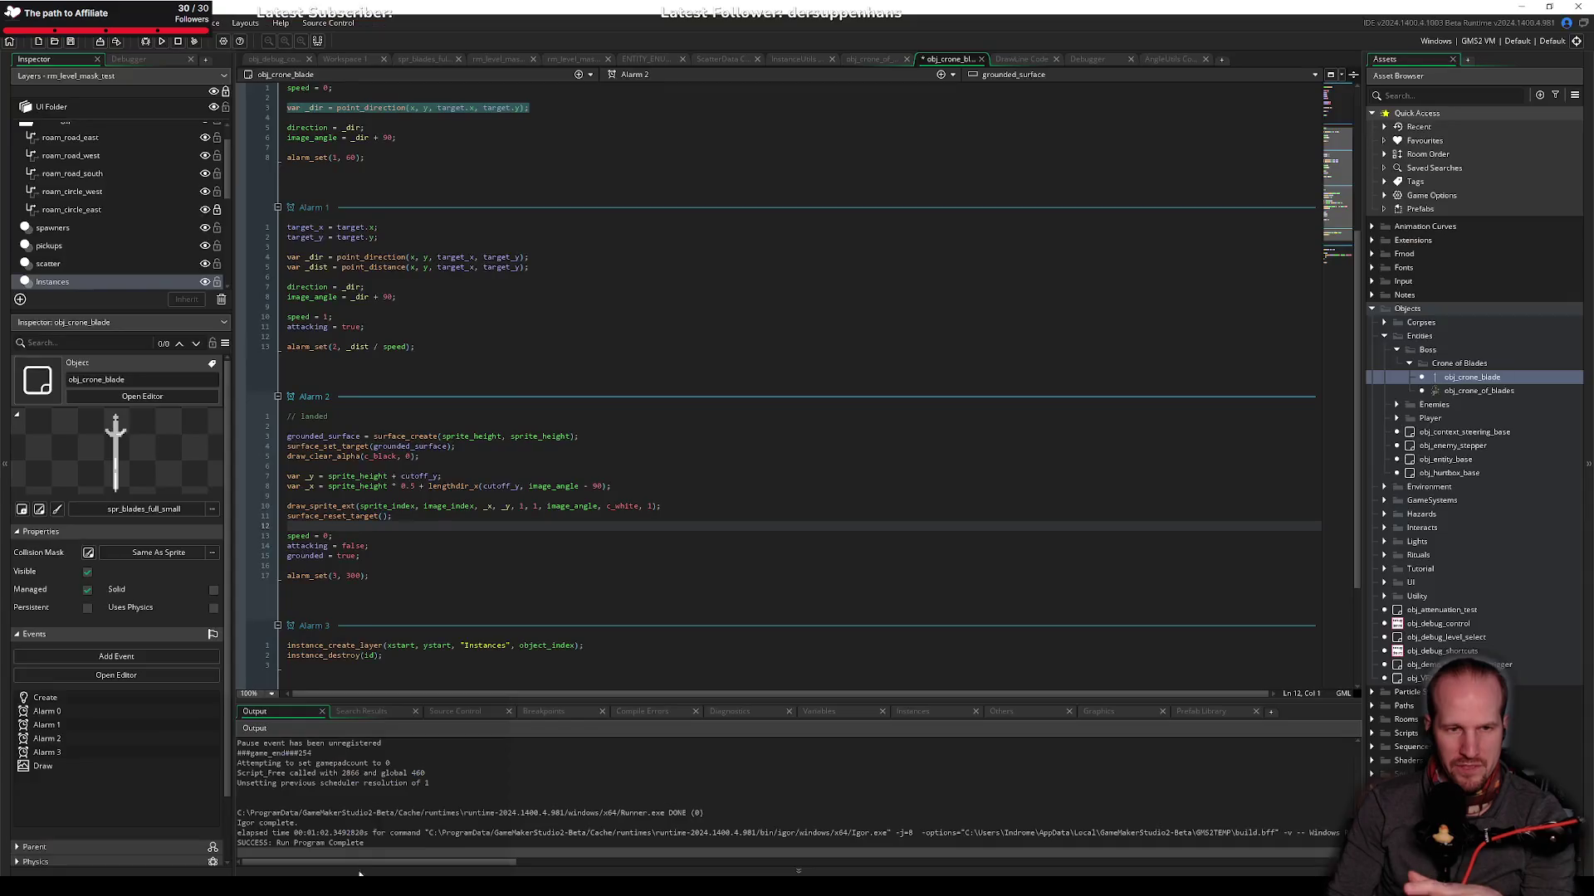
click(456, 495)
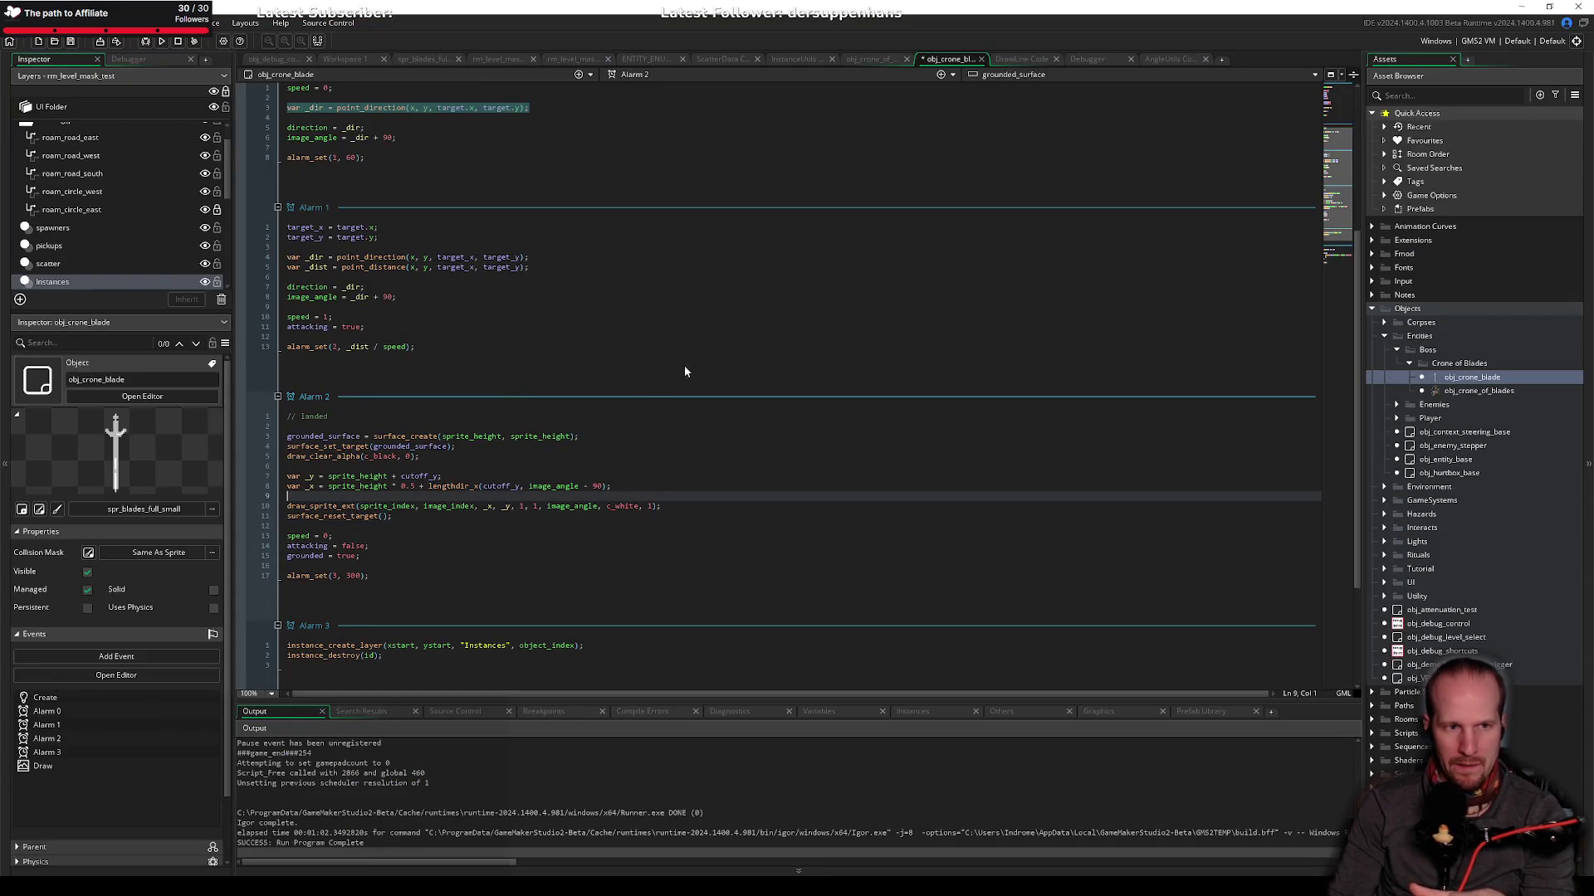
click(489, 146)
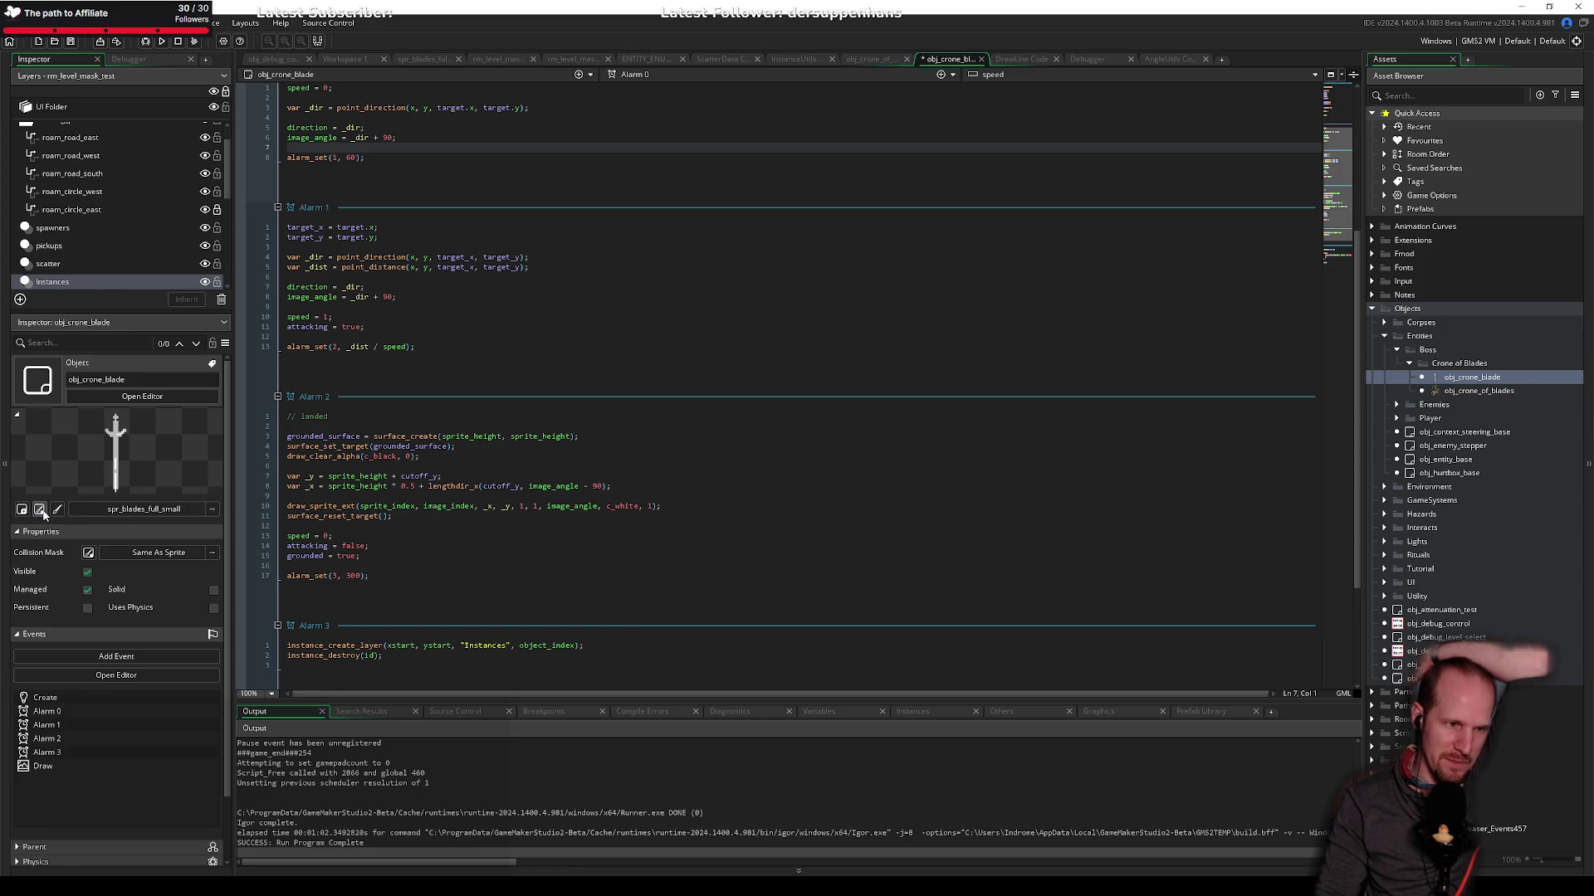
click(39, 509)
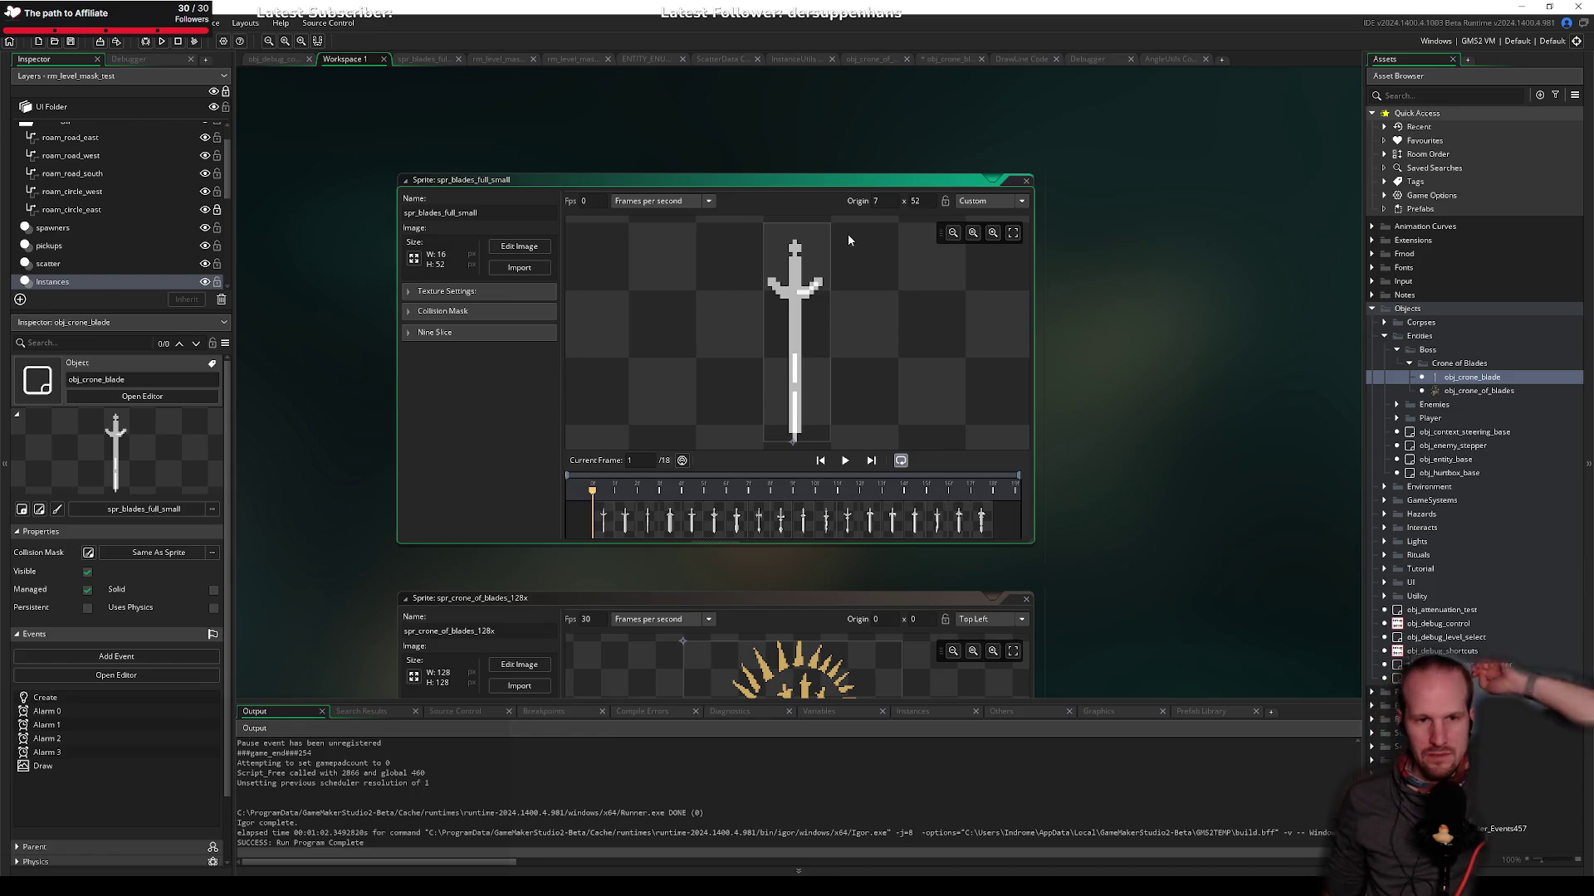
Step: Rotate all spr_blades_full_small frames 90° anticlockwise to 52×16, then return to obj_crone_blade's code
click(518, 247)
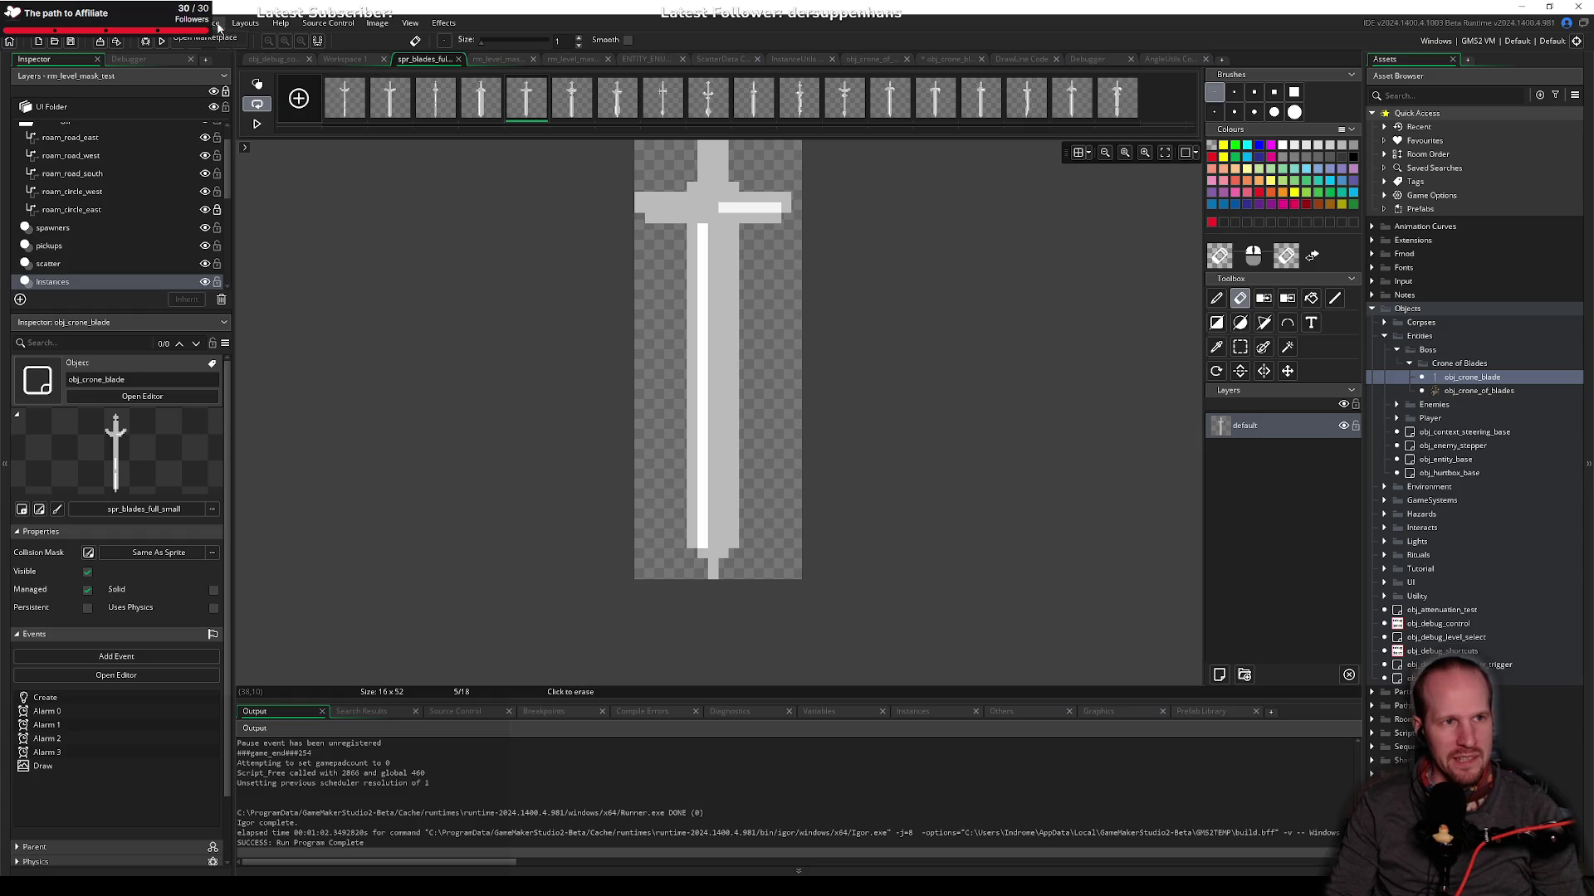
click(377, 23)
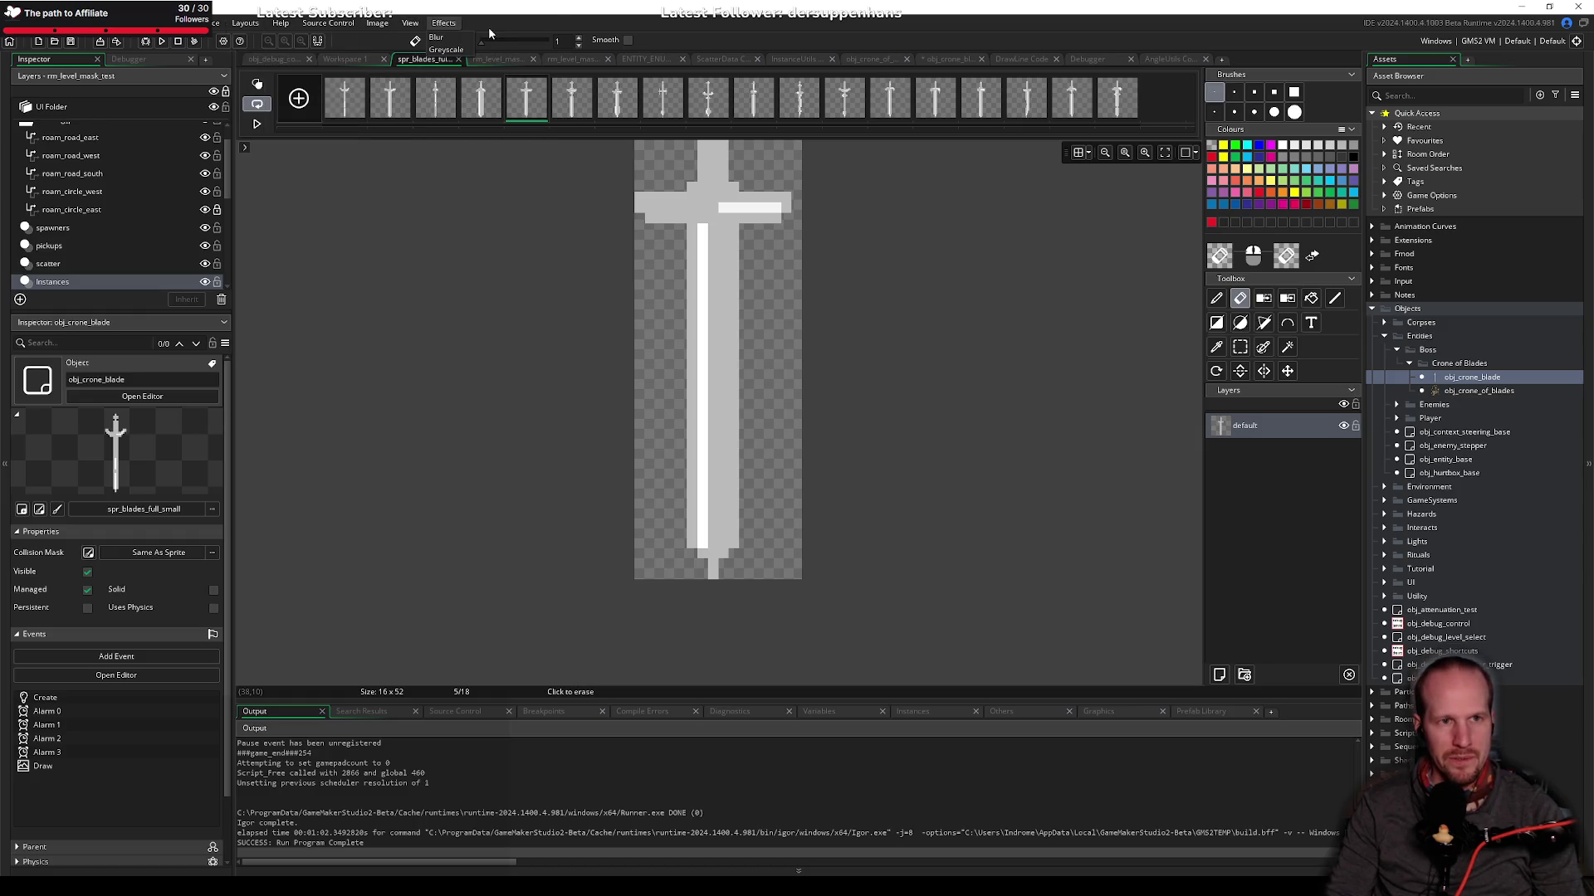
mouse_move(377, 22)
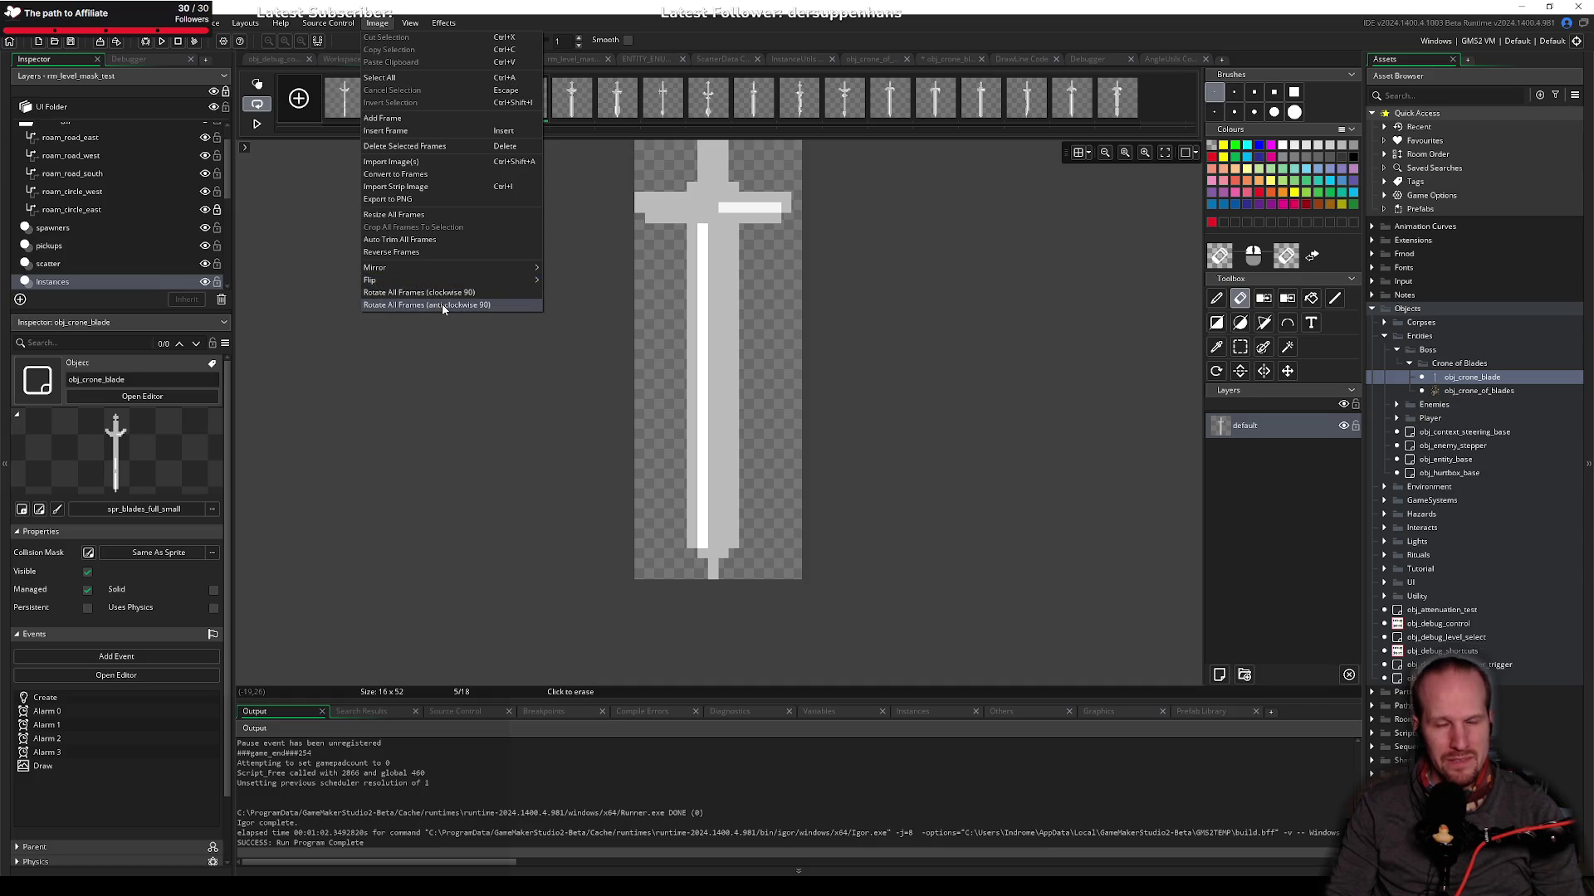
click(443, 305)
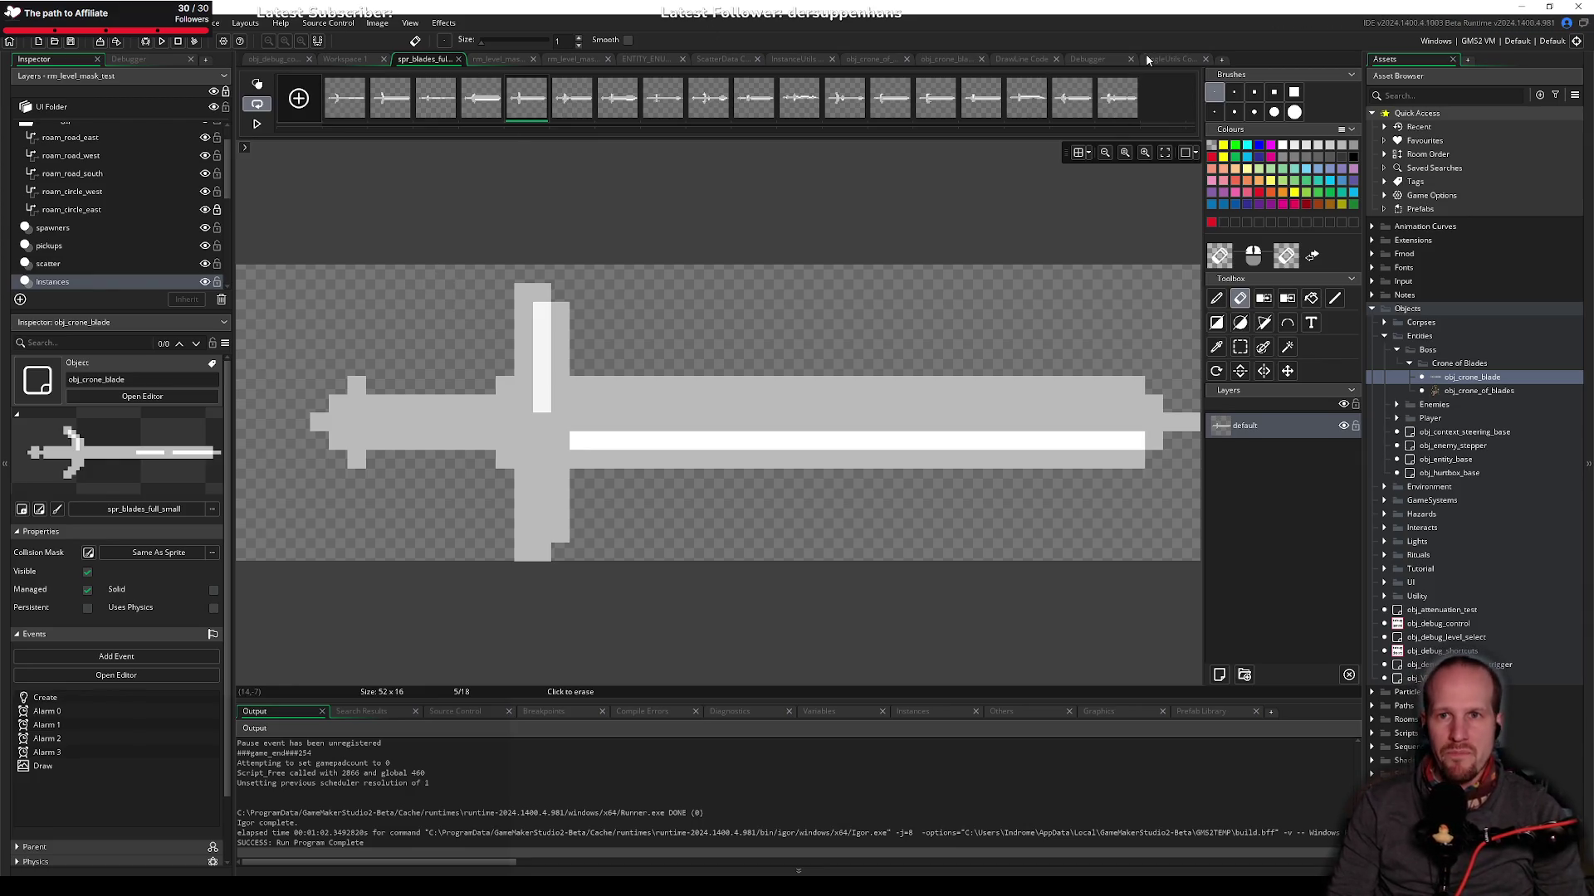
click(940, 60)
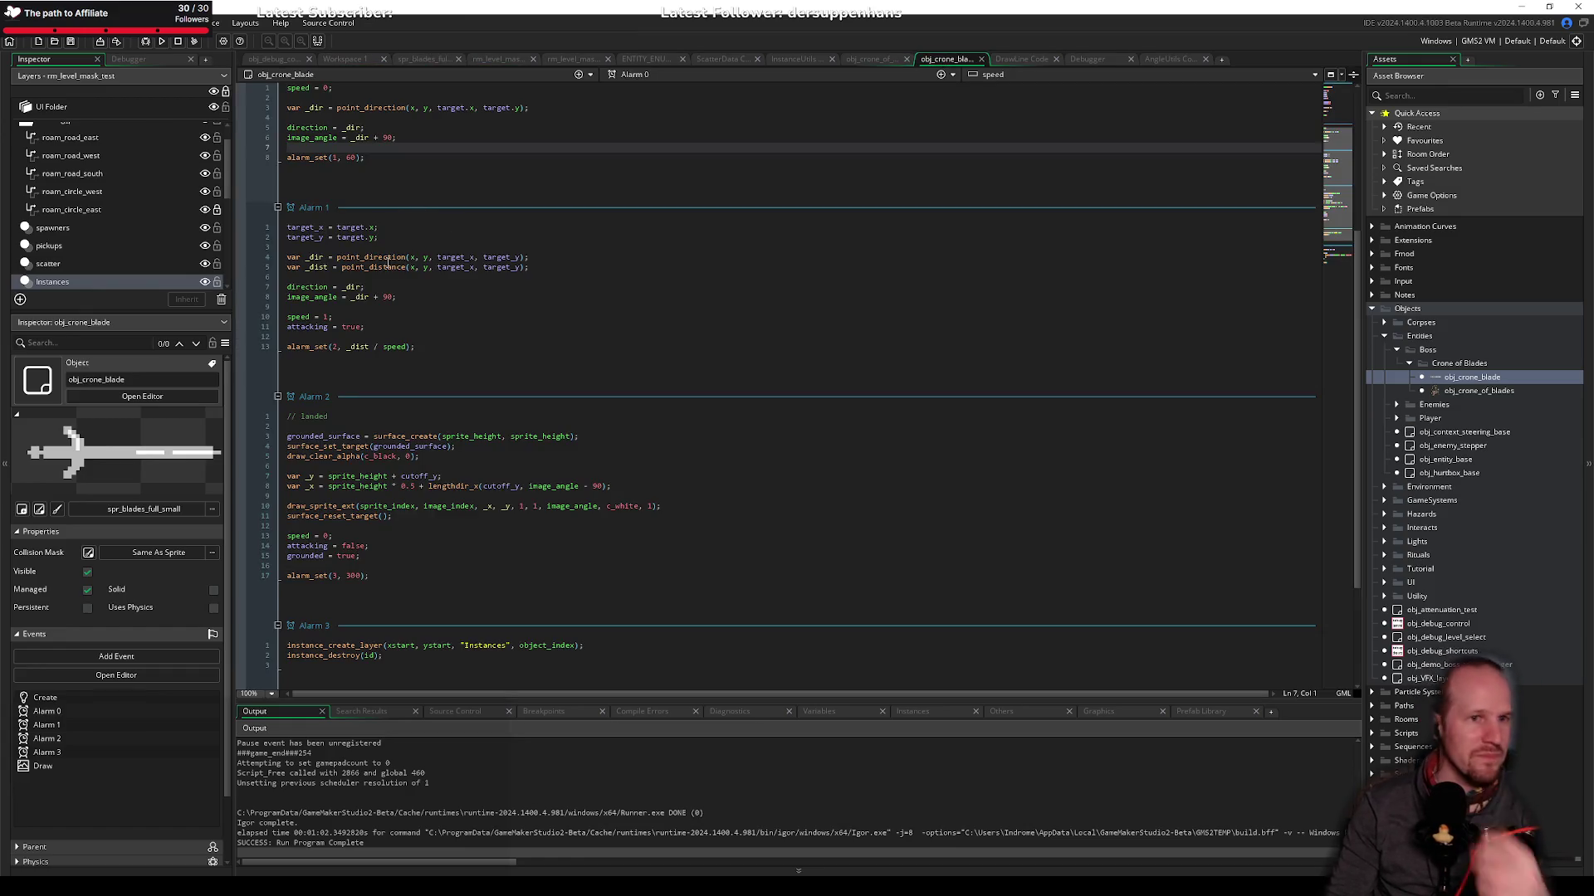
Step: Remove the + 90 offset from image_angle in Alarm 1 and Alarm 0, and save
click(397, 296)
key(BackSpace)
key(BackSpace)
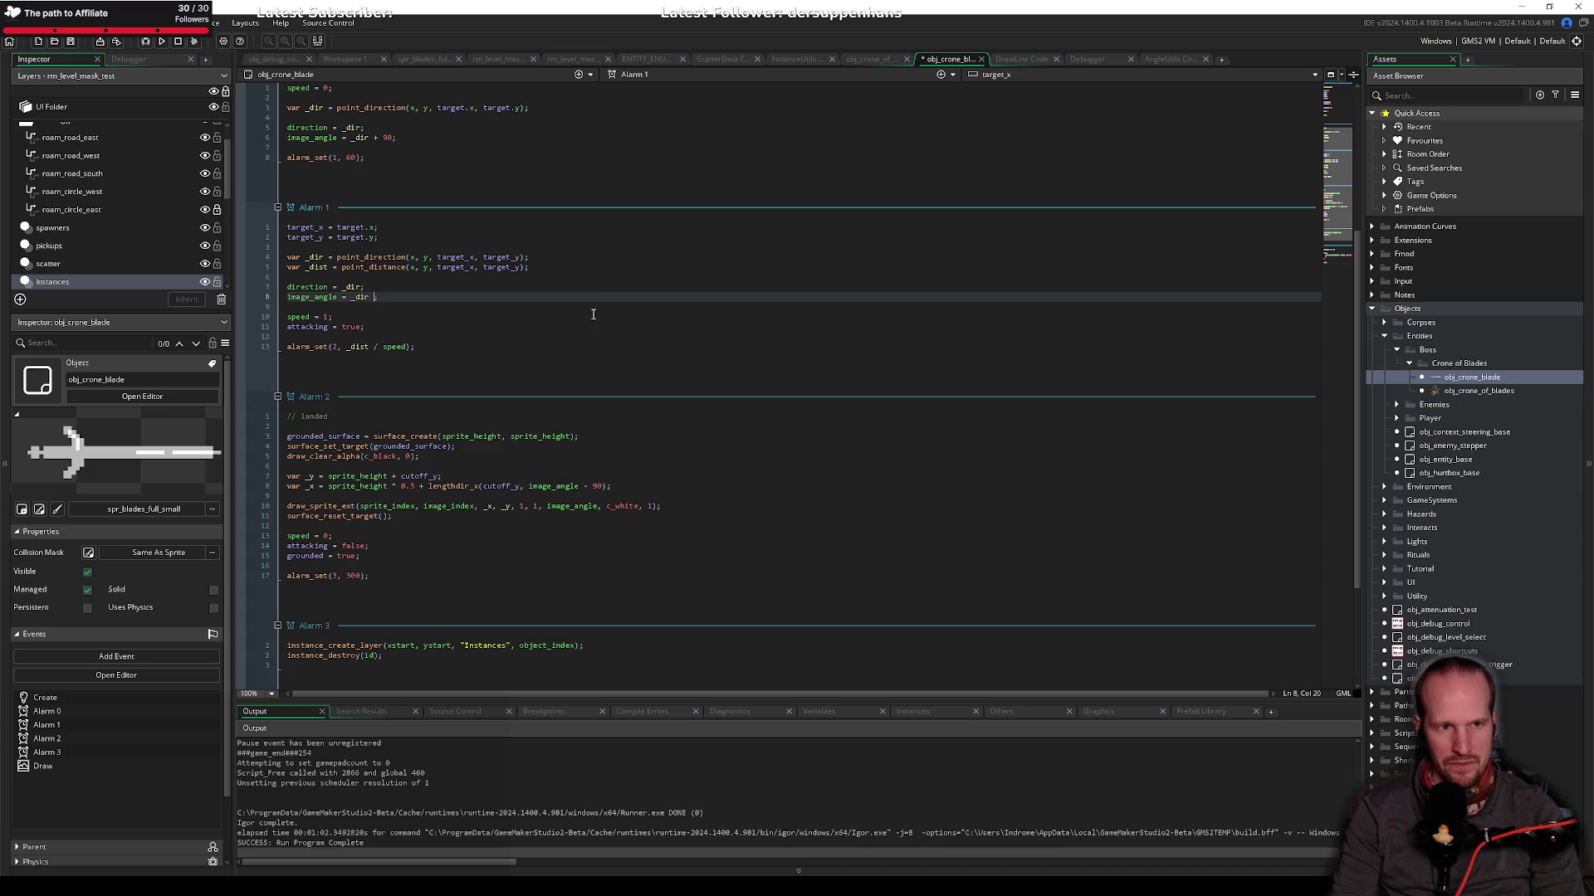
key(BackSpace)
text(;)
key(ctrl+s)
click(470, 324)
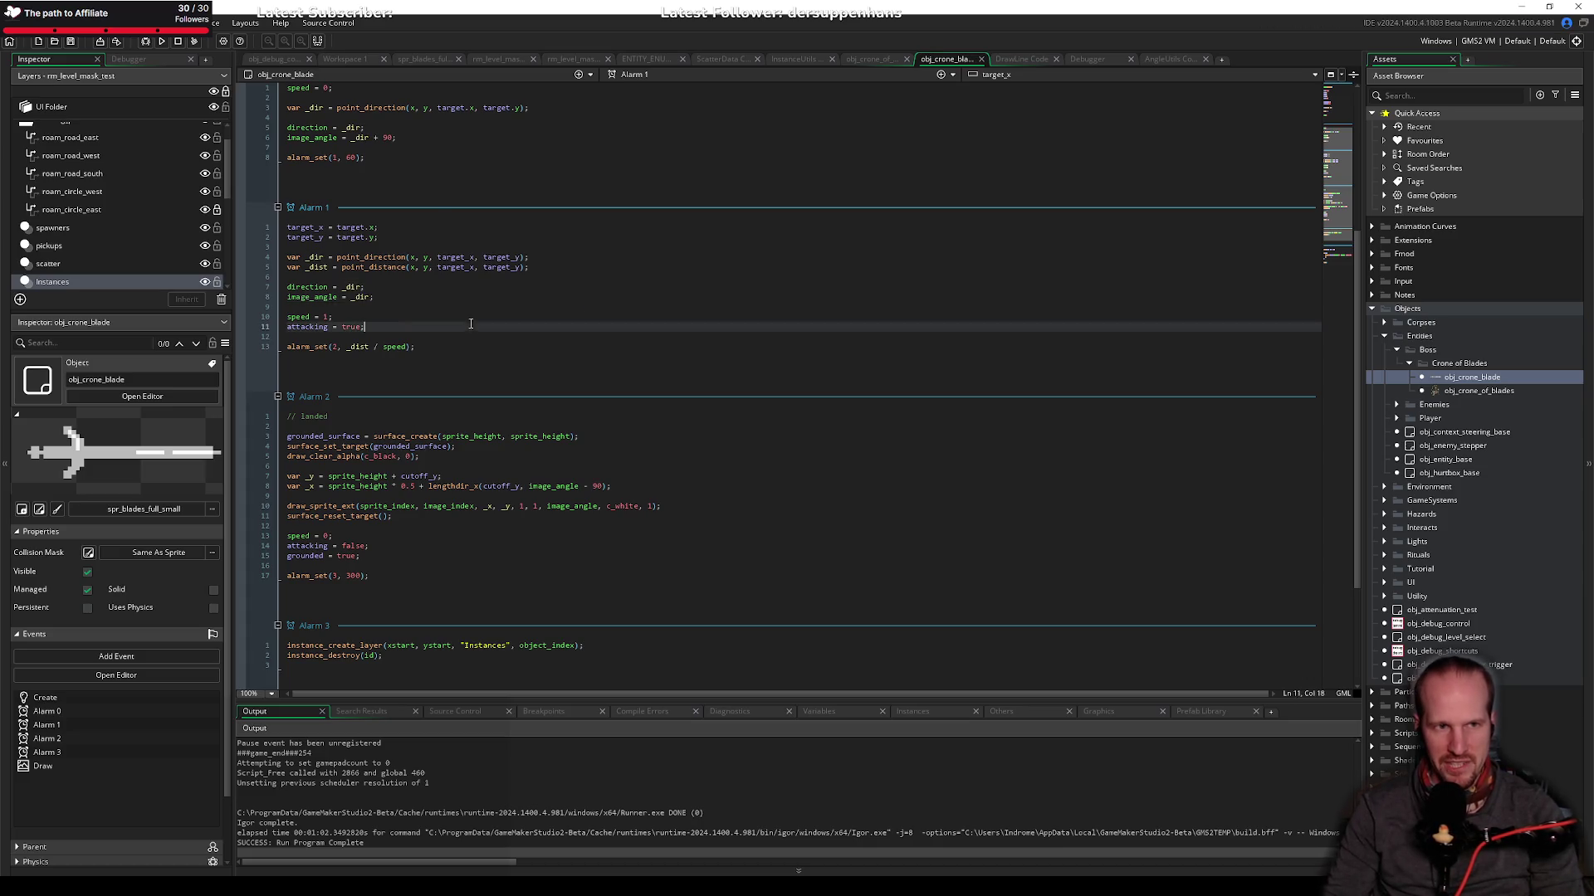
double_click(387, 138)
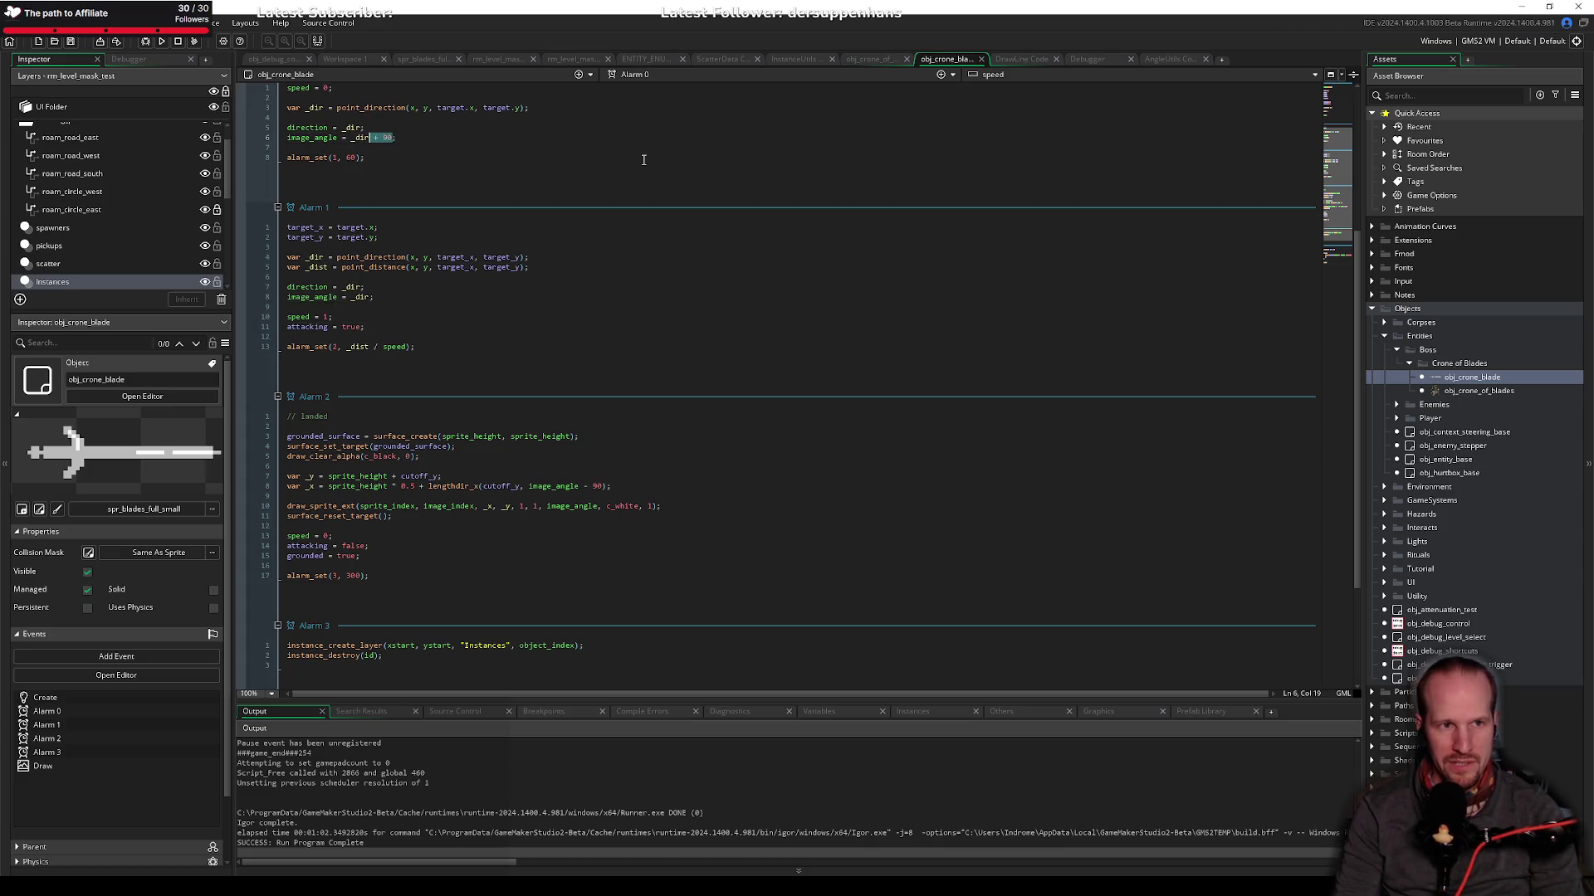
key(BackSpace)
click(458, 178)
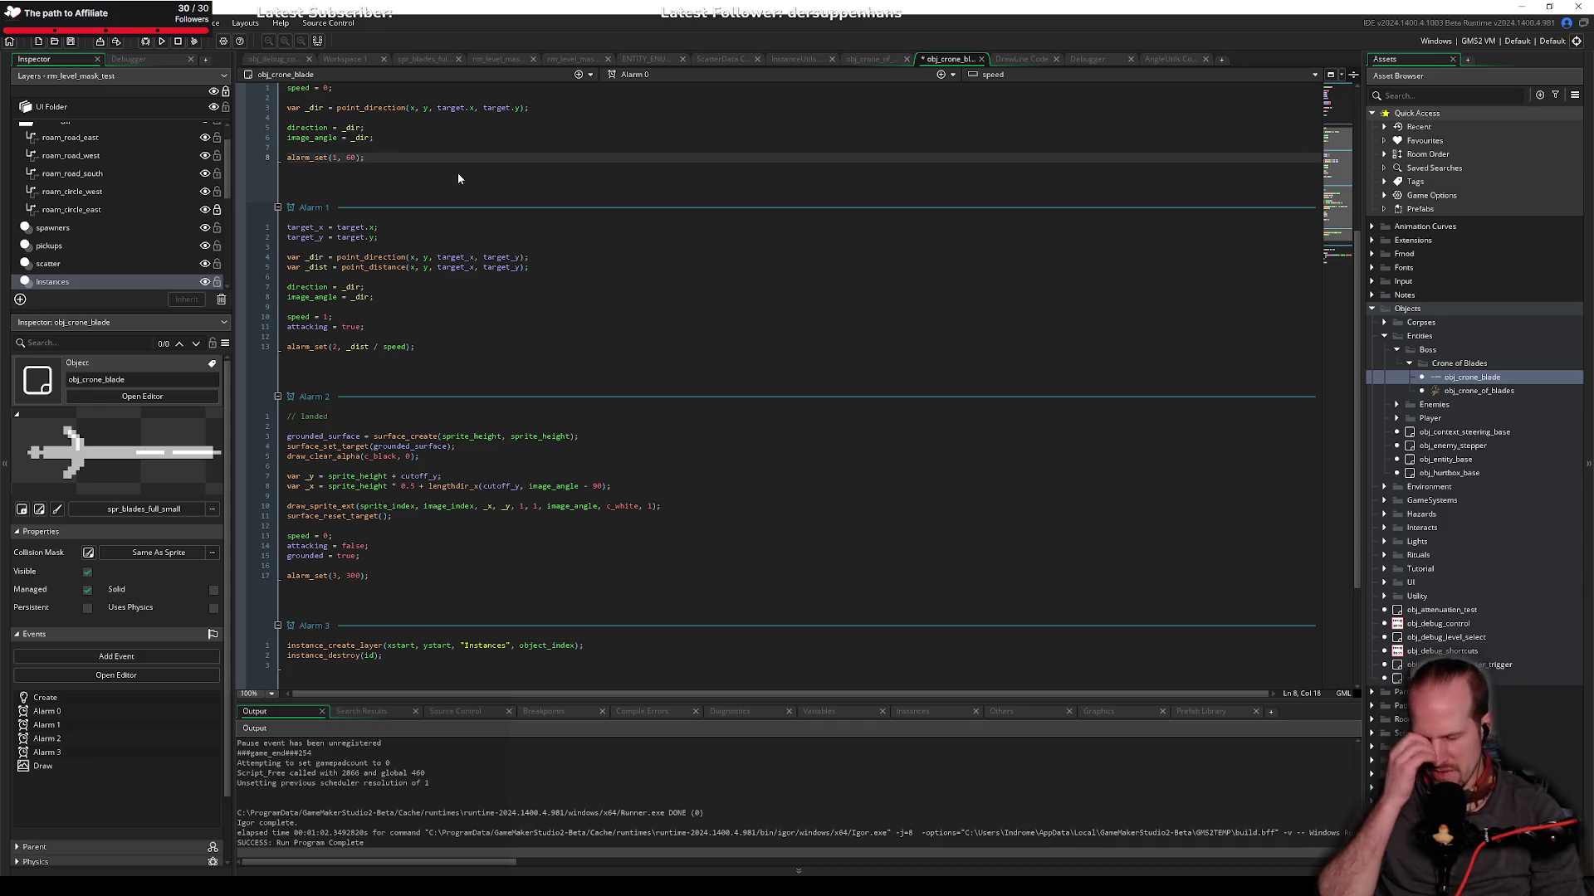
key(ctrl+s)
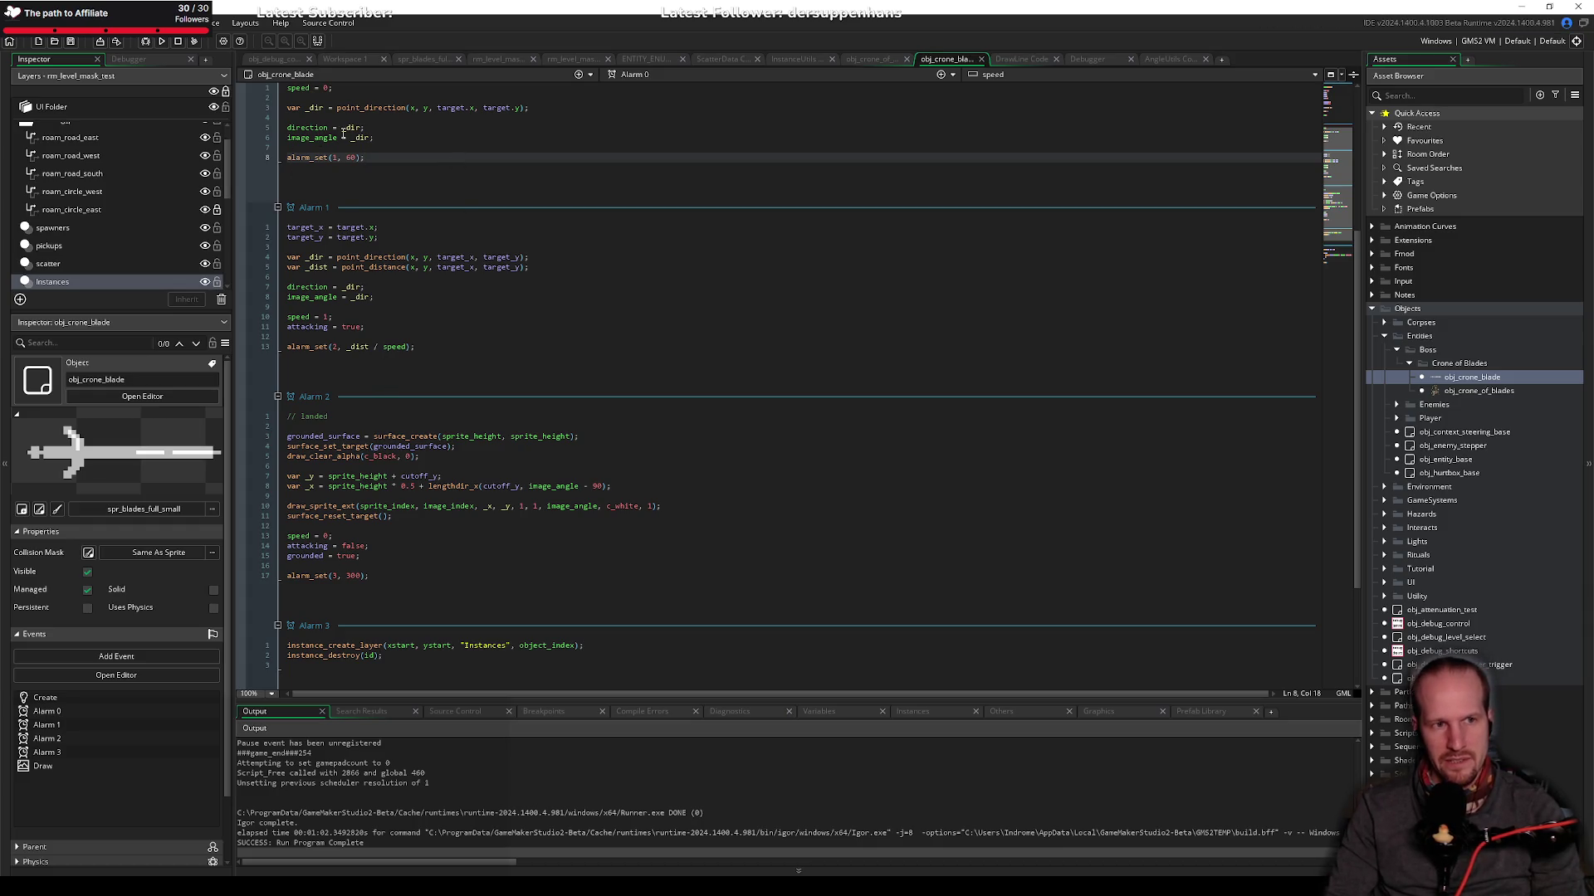
Step: In Alarm 2's landing code, start replacing surface_create's size arguments with sprite dimensions
click(391, 495)
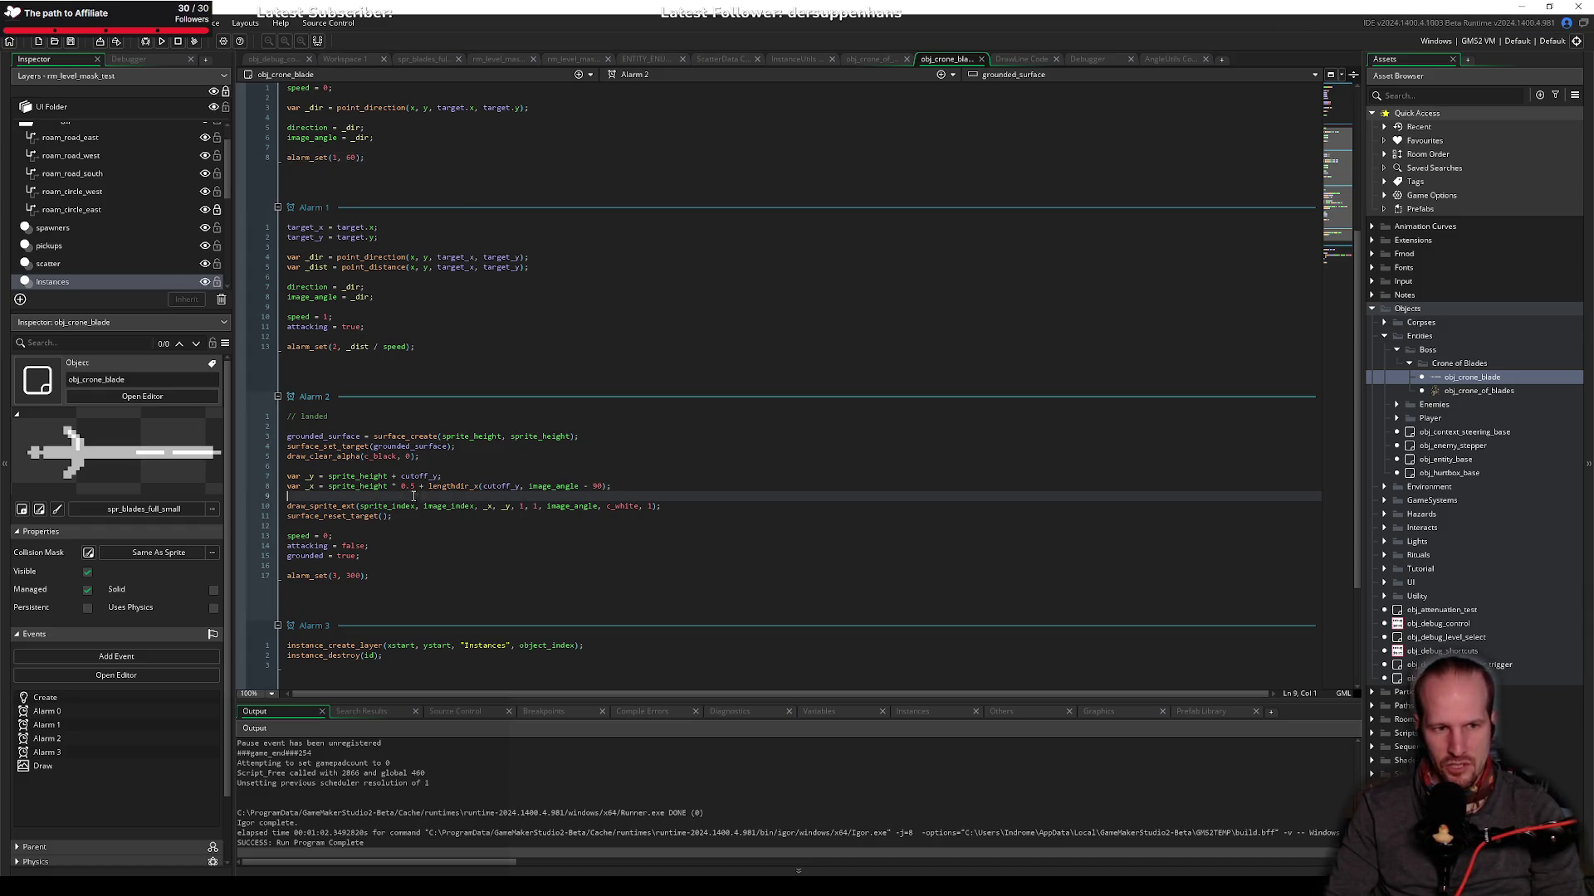
scroll(391, 465, down, 2)
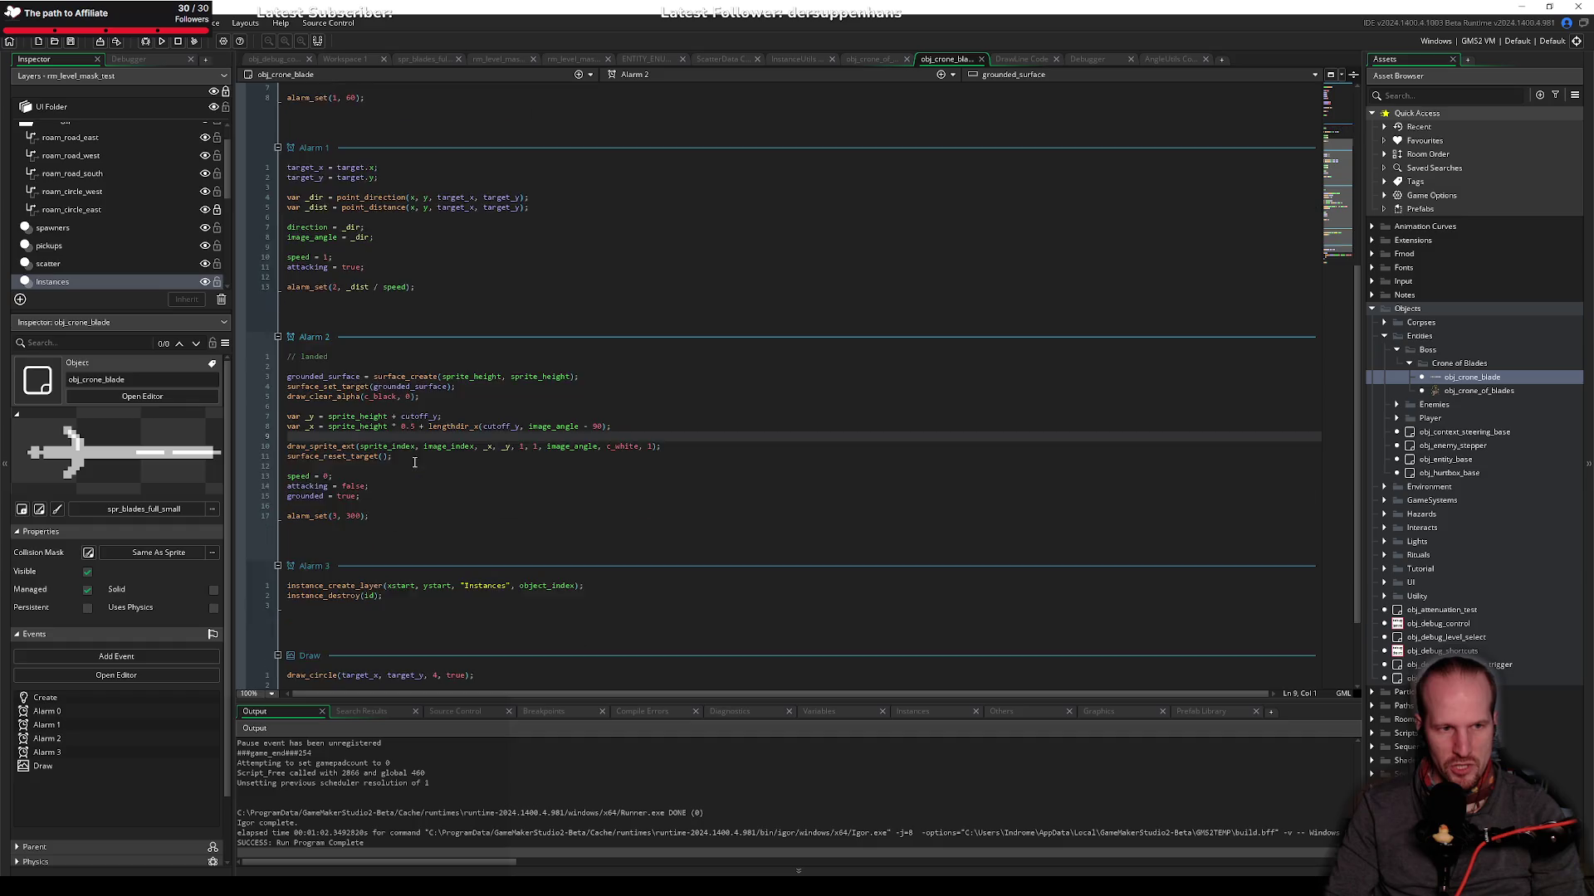
click(370, 428)
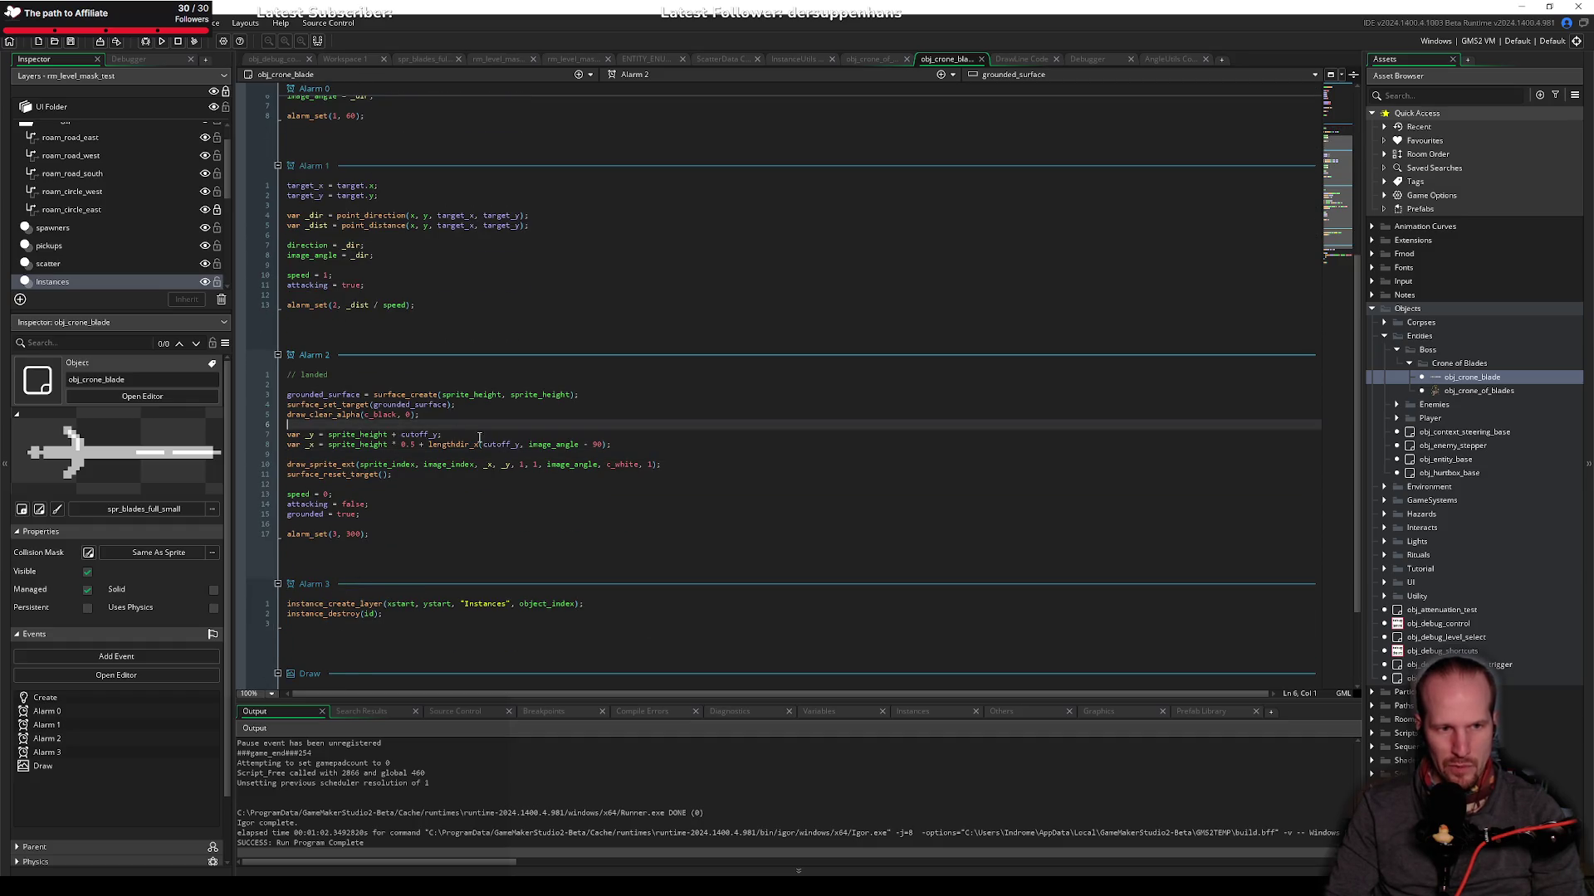
double_click(419, 396)
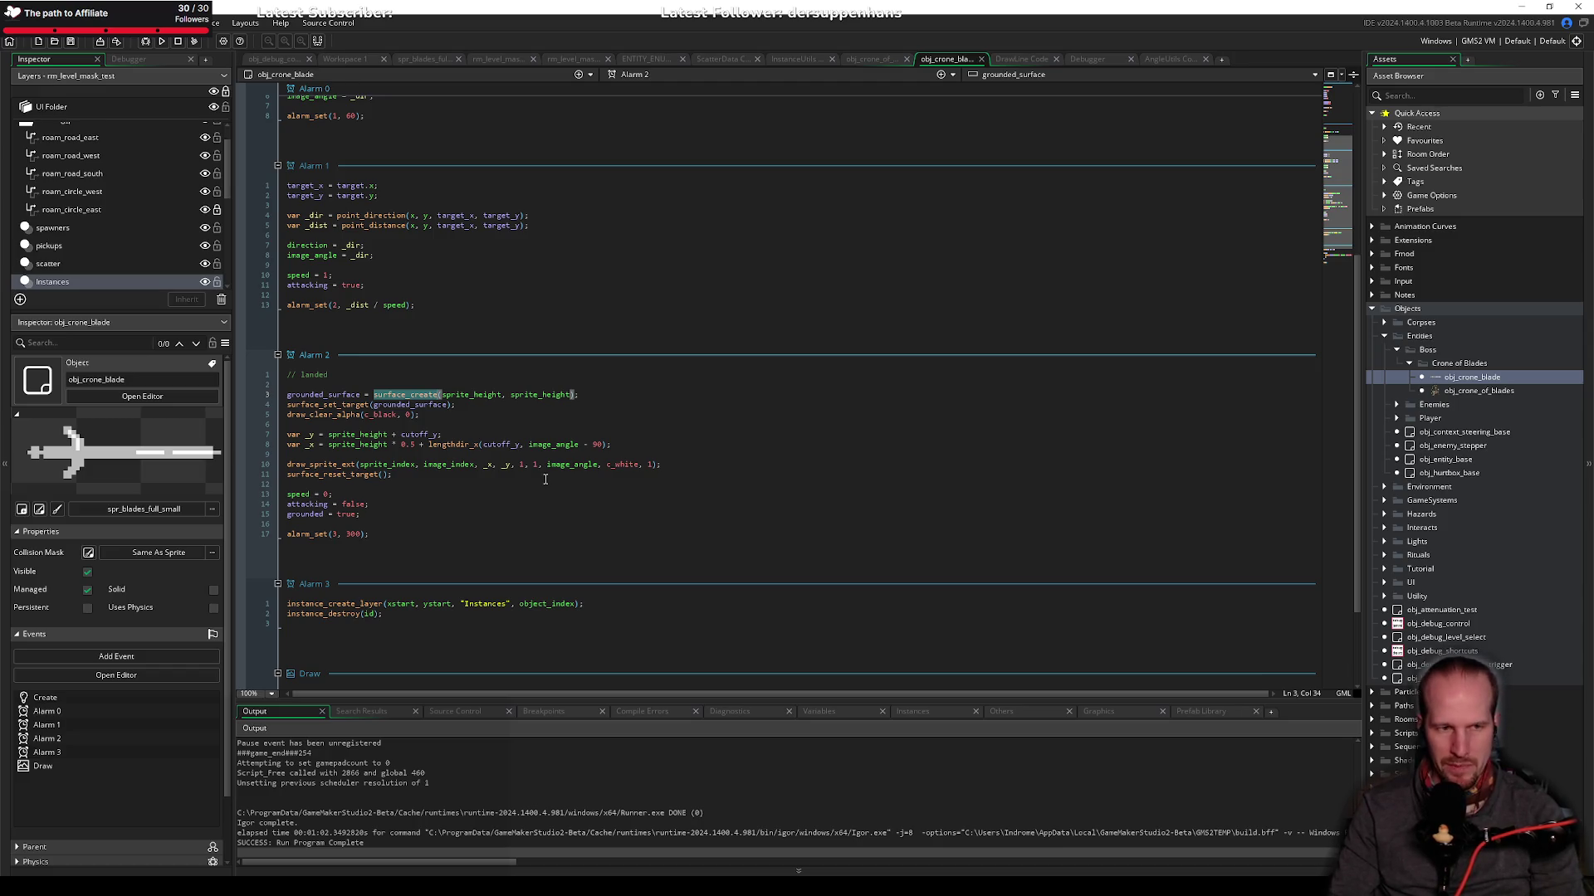
double_click(488, 395)
text(sprite_)
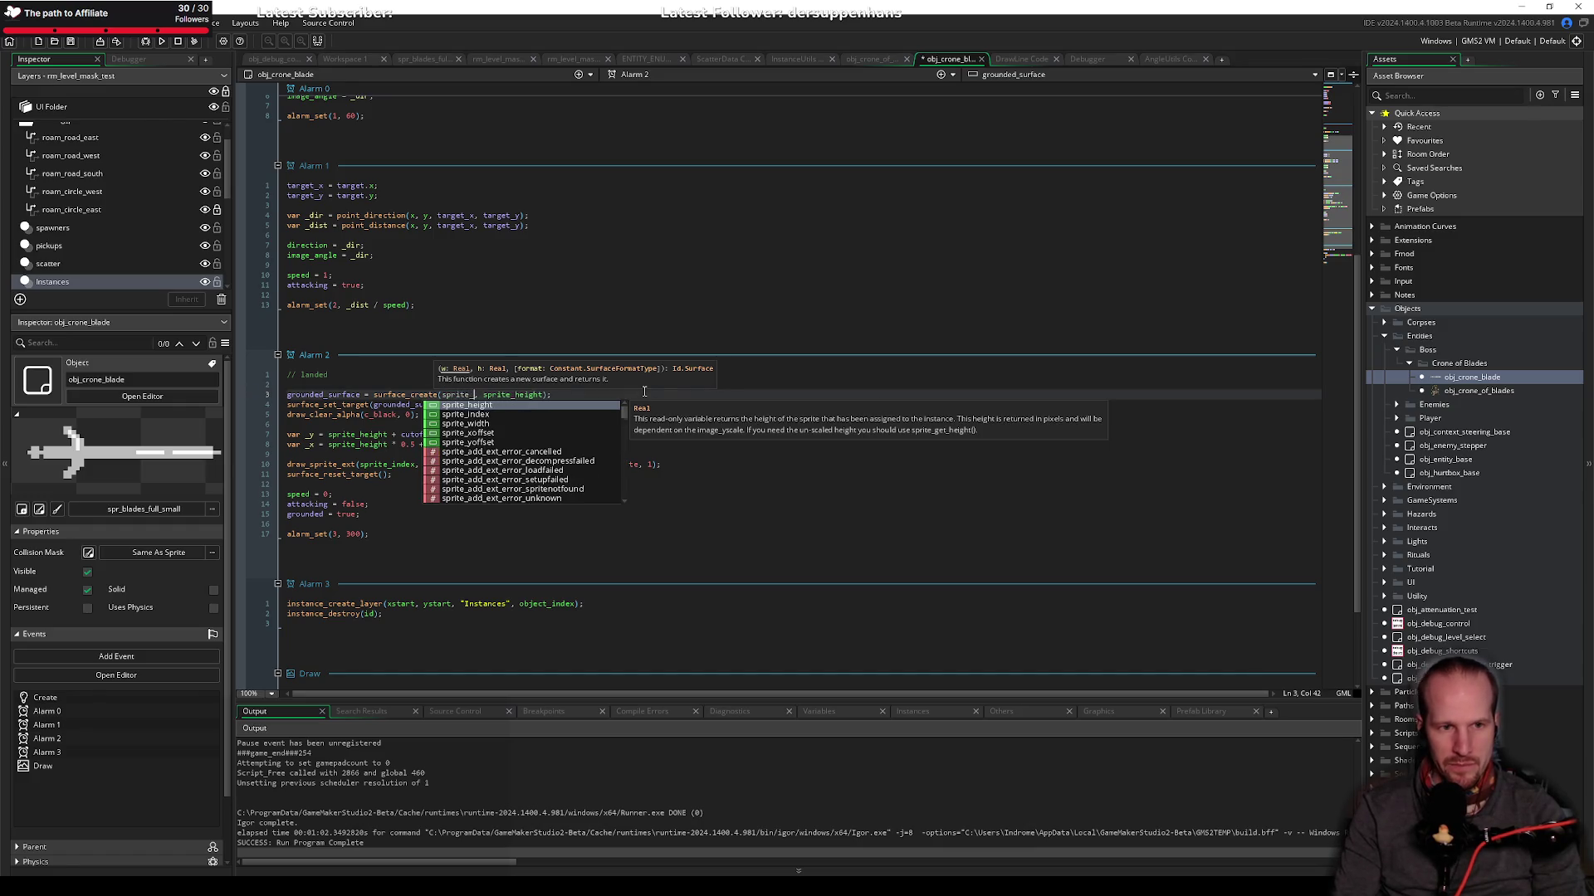
text(width)
double_click(521, 396)
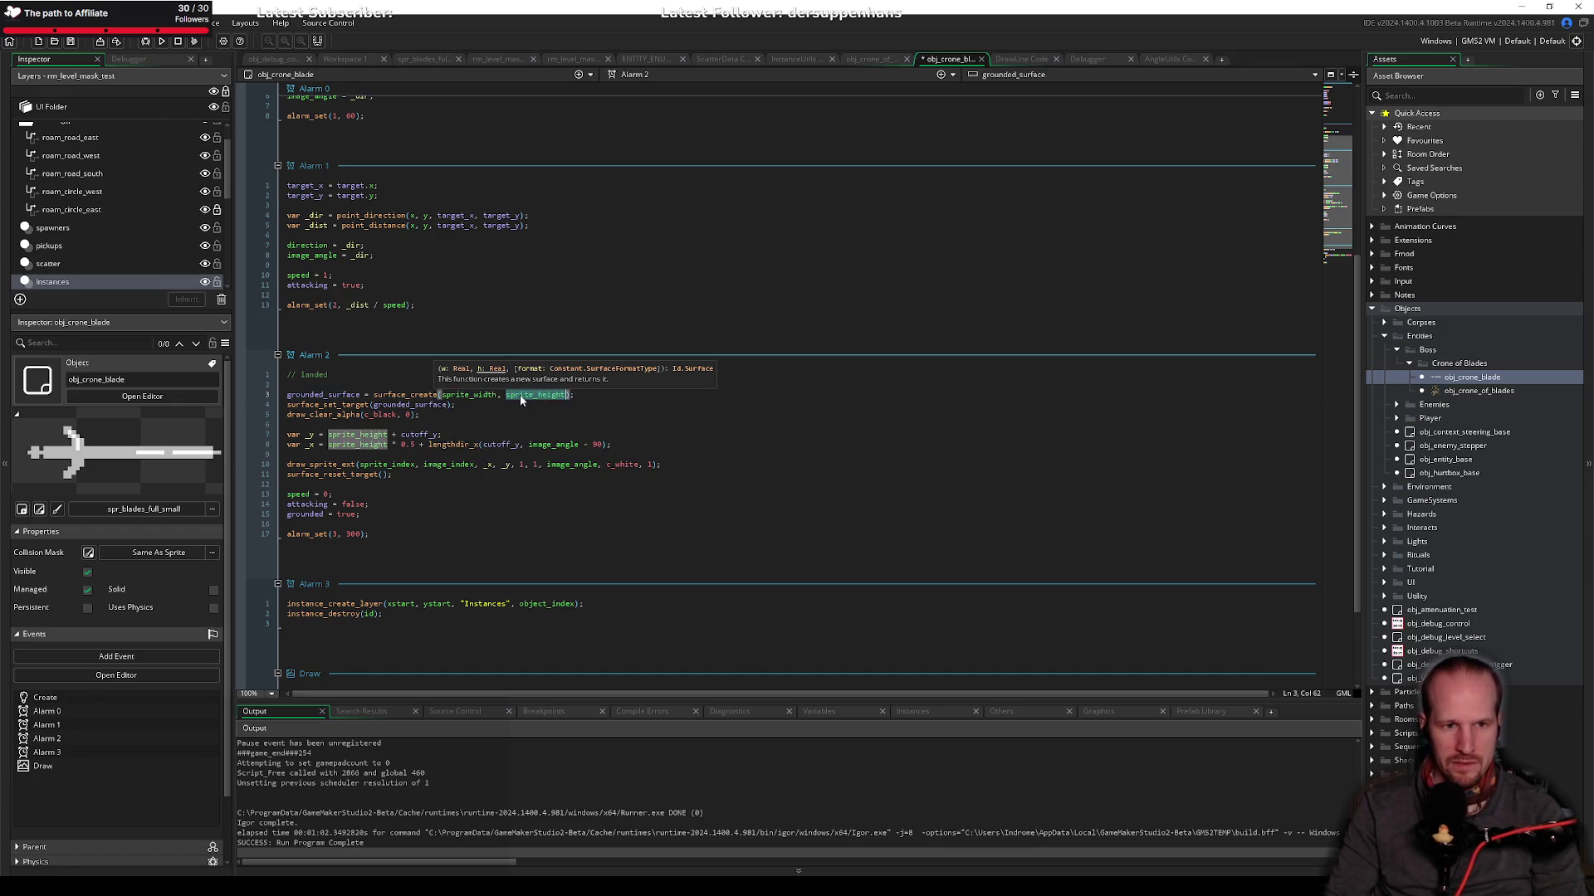
text(sprite)
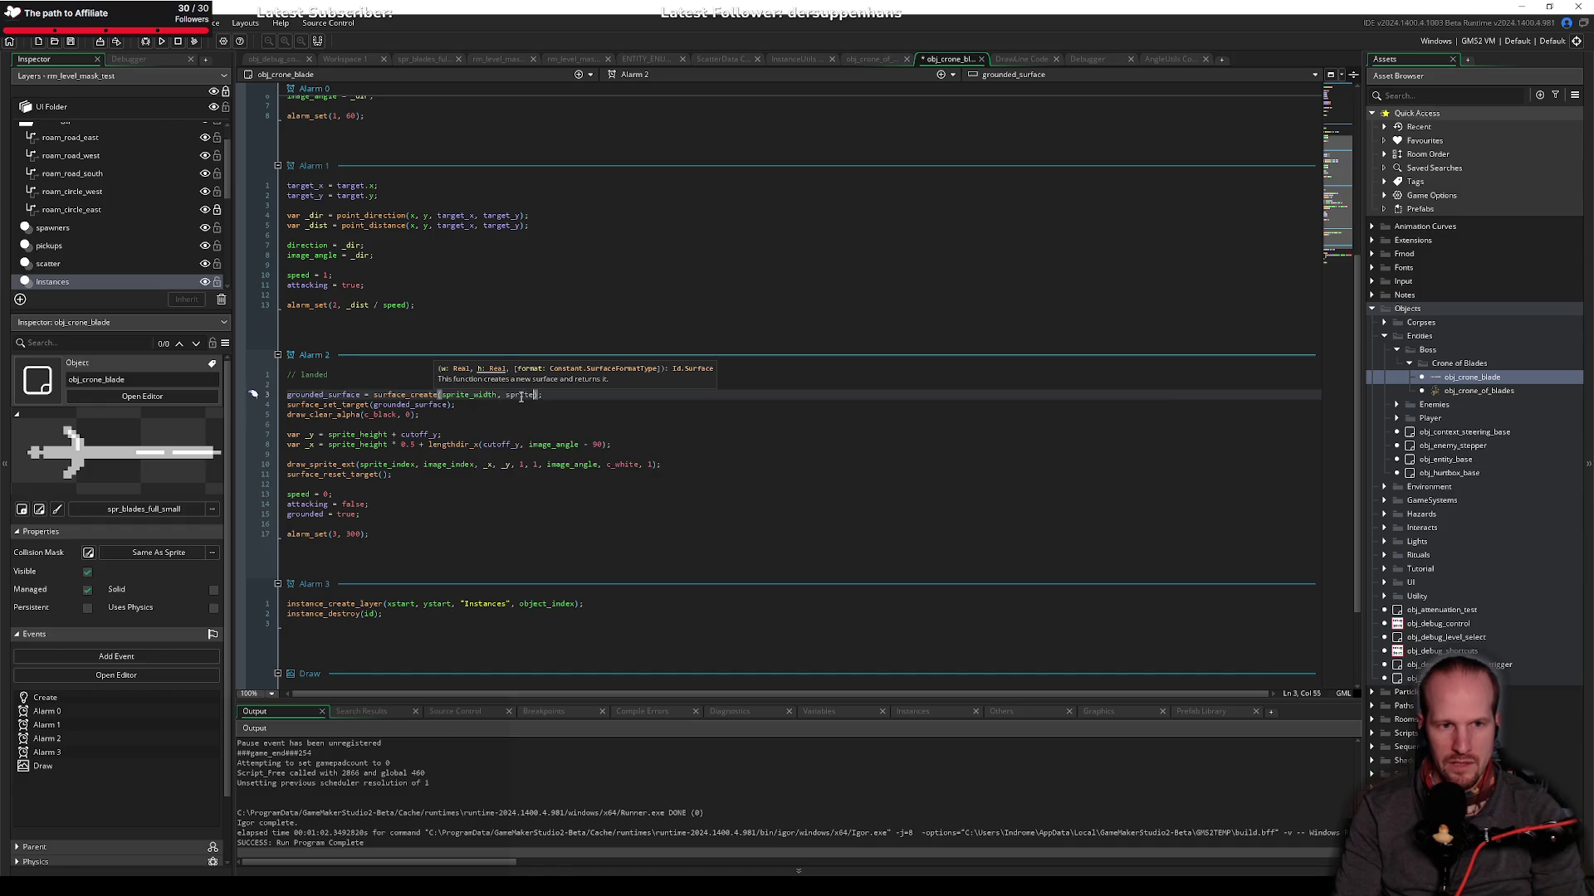
key(Home)
Step: Add 'var _size = max(sprite_width, sprite_height);' above the surface creation and save
key(Return)
key(Return)
key(Up)
key(Up)
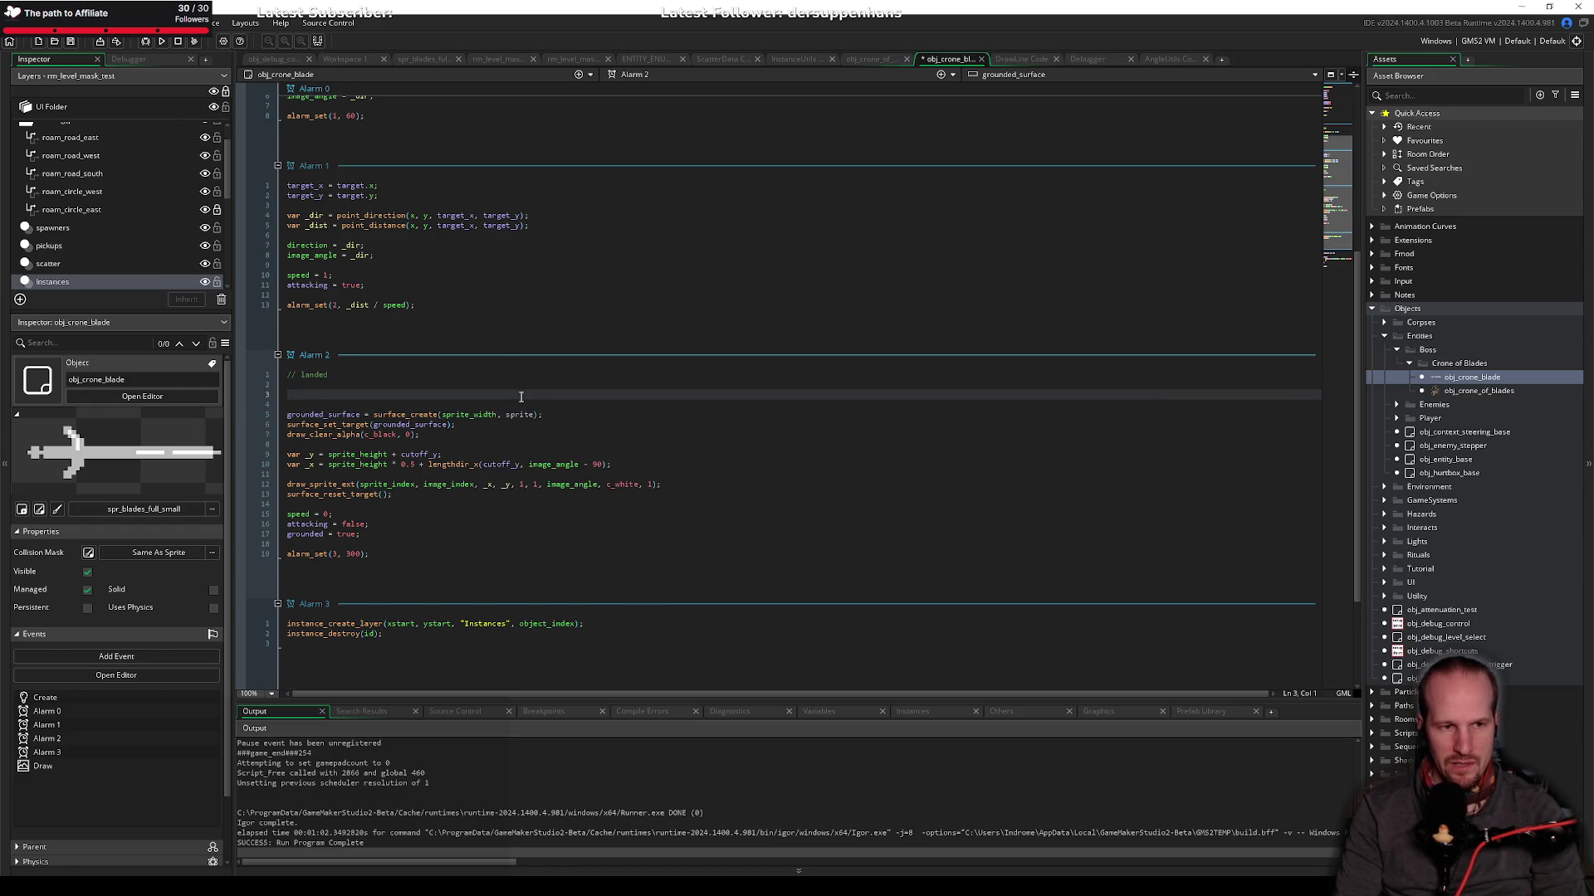
text(var _size )
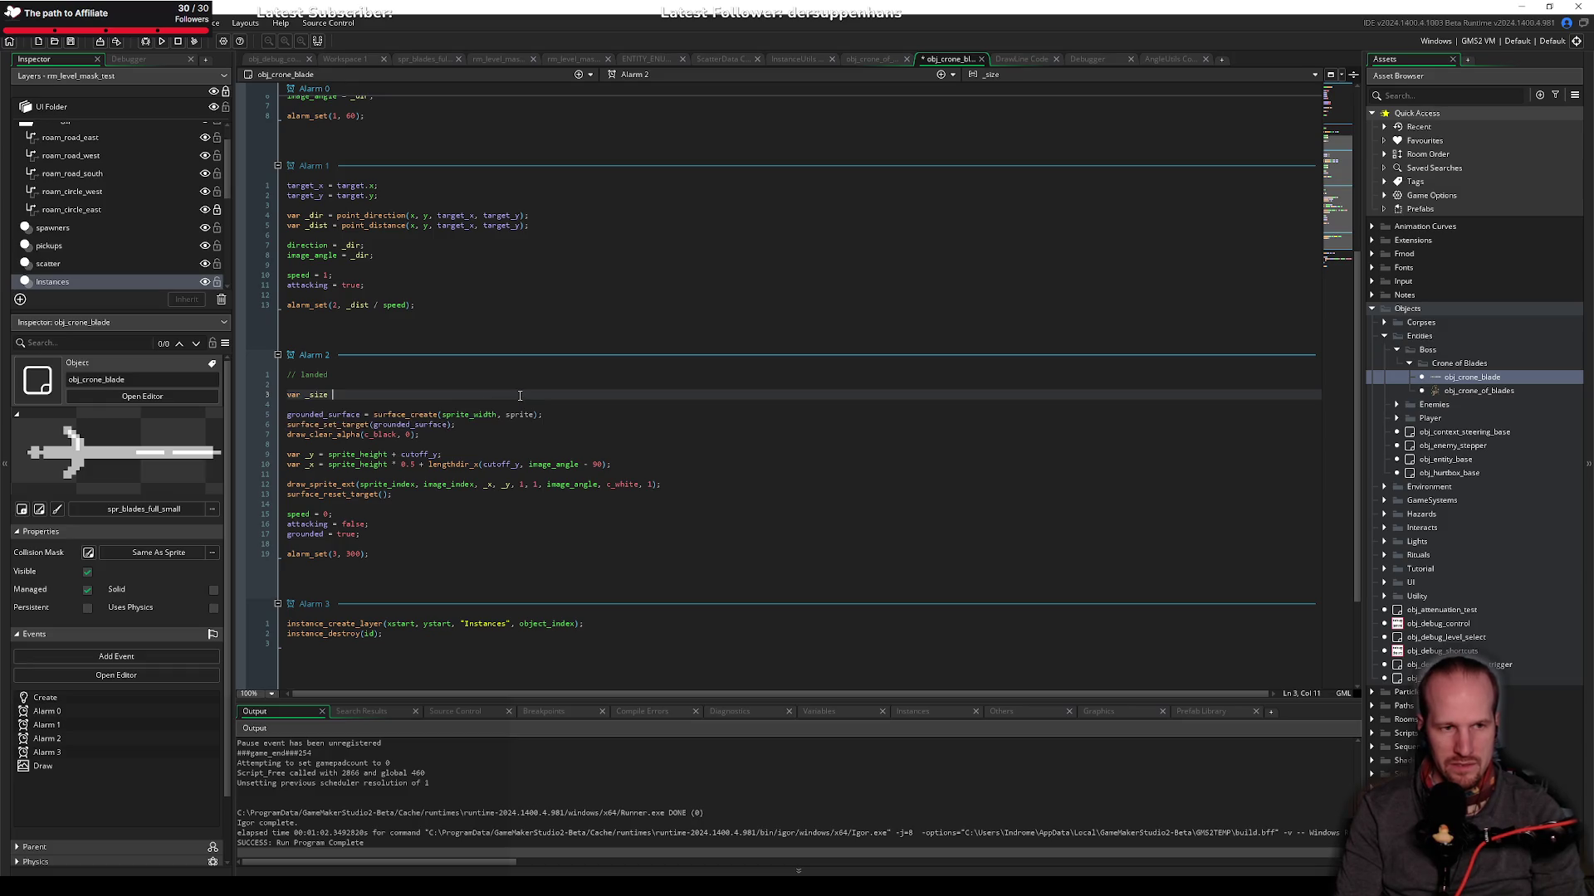
text(= max)
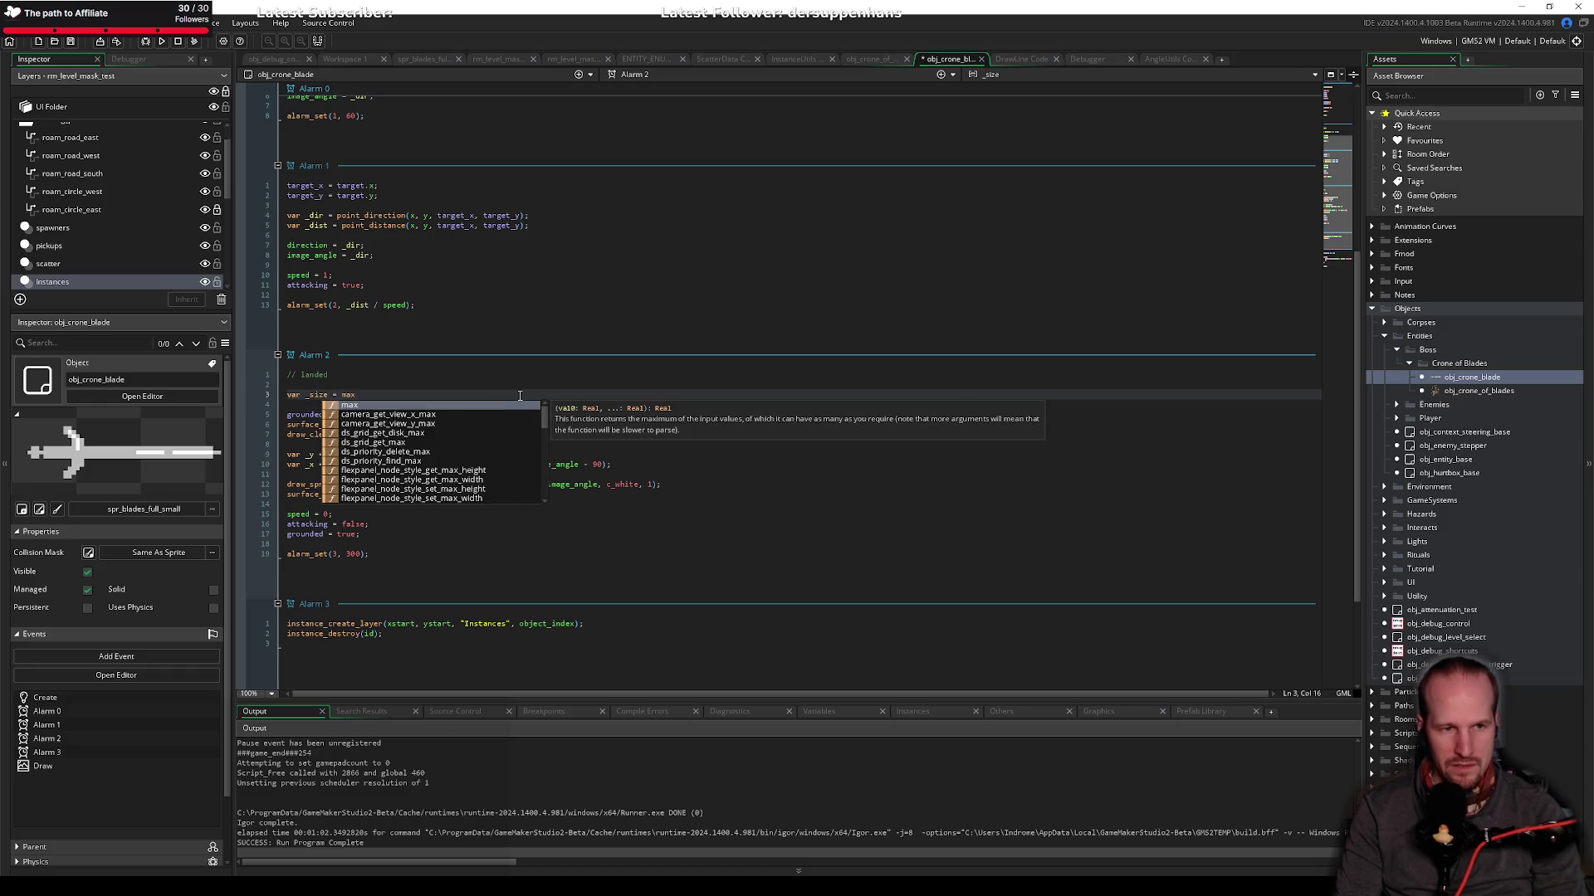
text((spri)
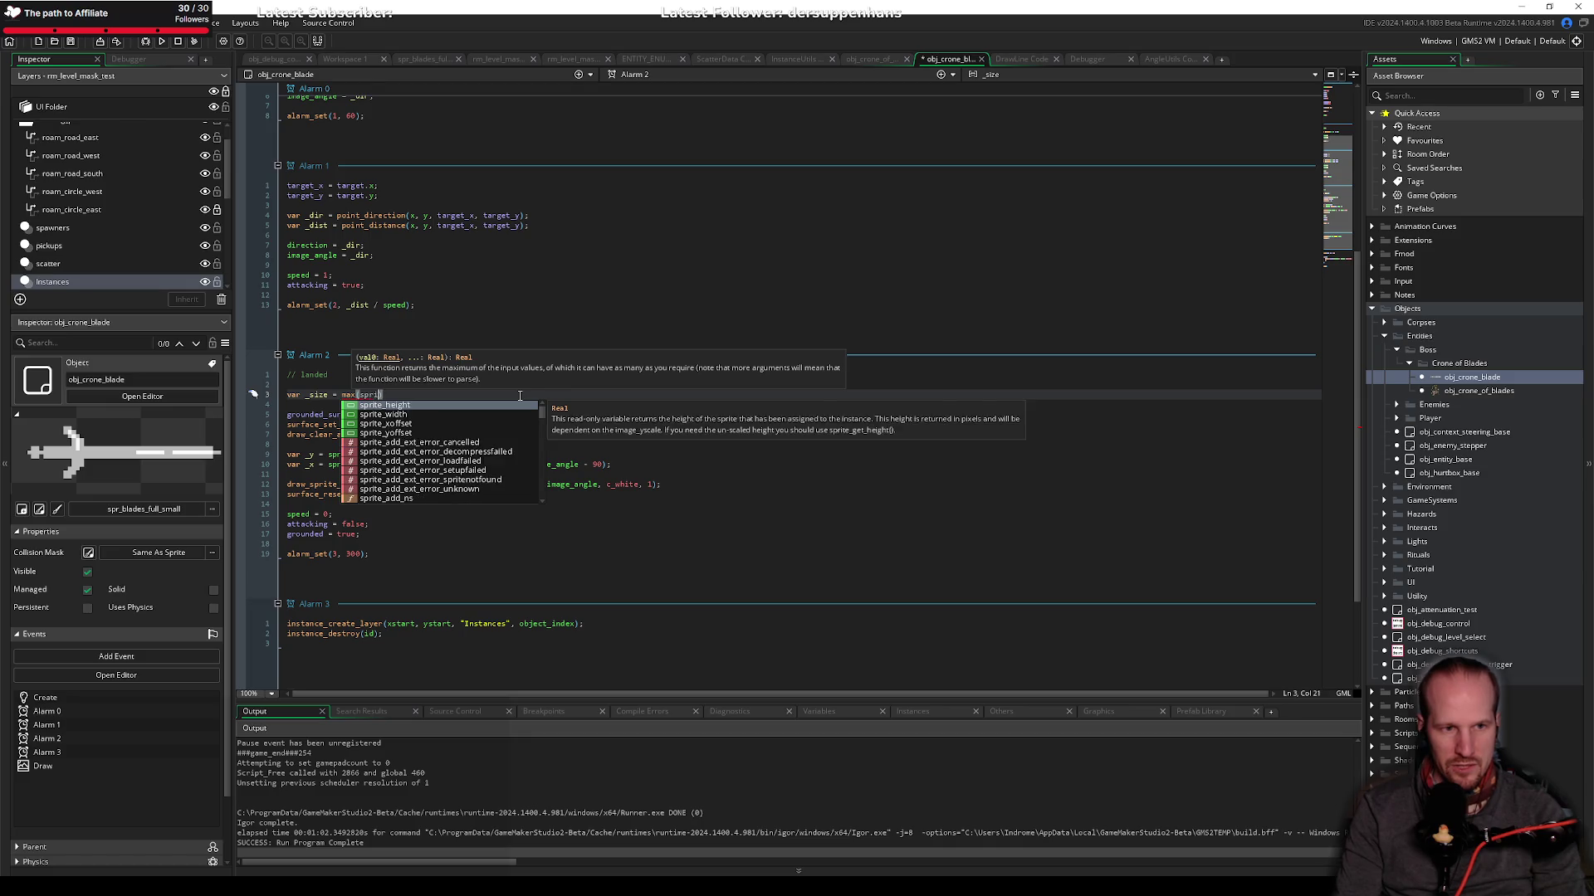
text(t)
text(e_wid)
key(Return)
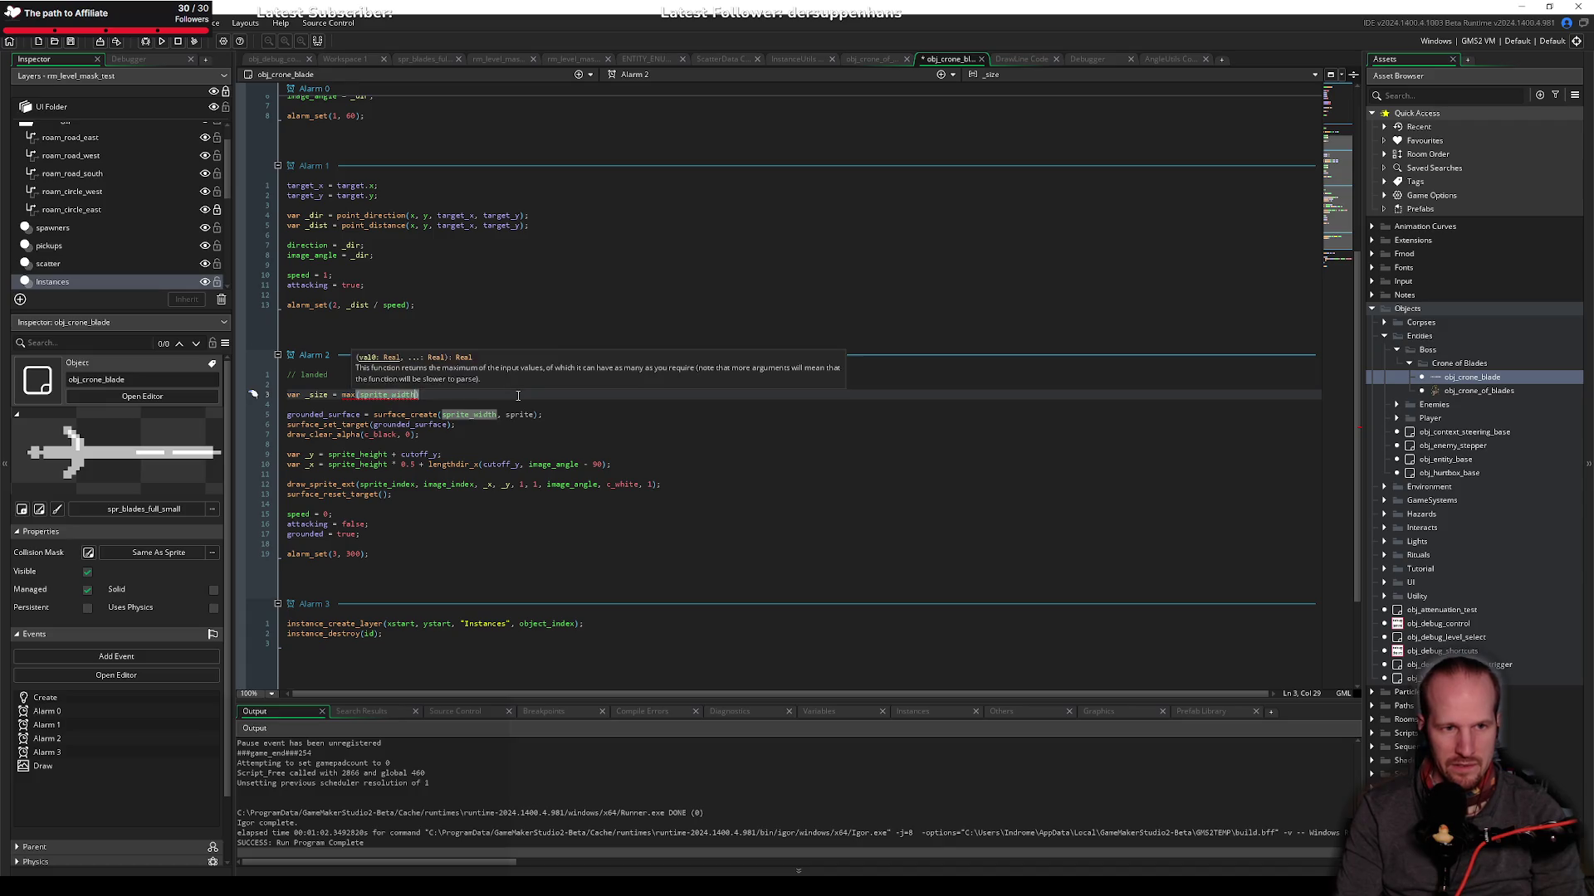
text(, sprite_height)
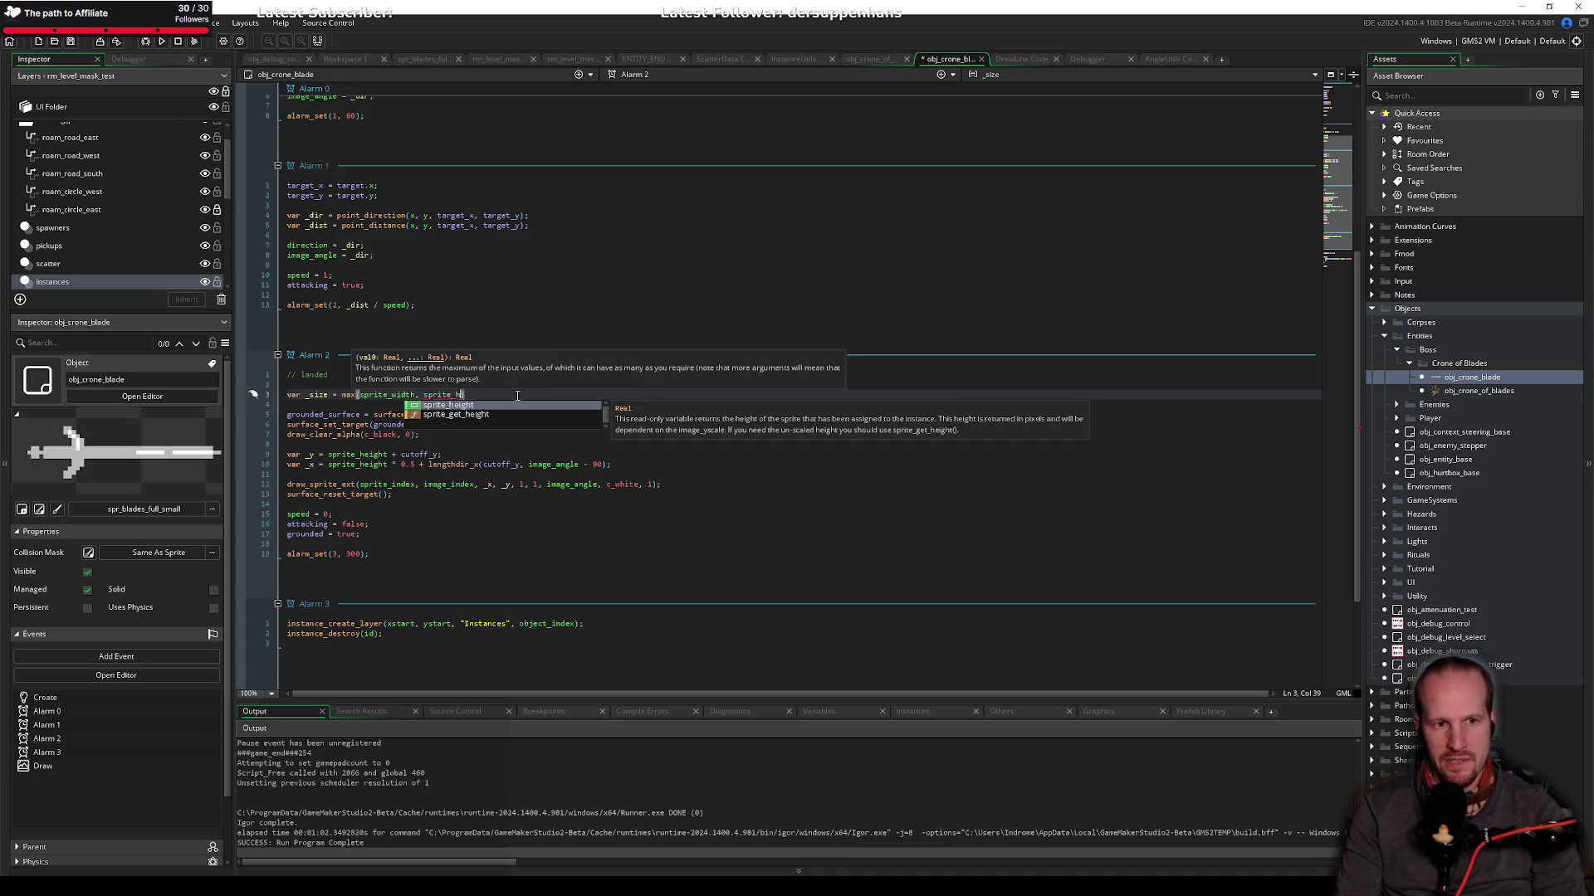
text();)
key(ctrl+s)
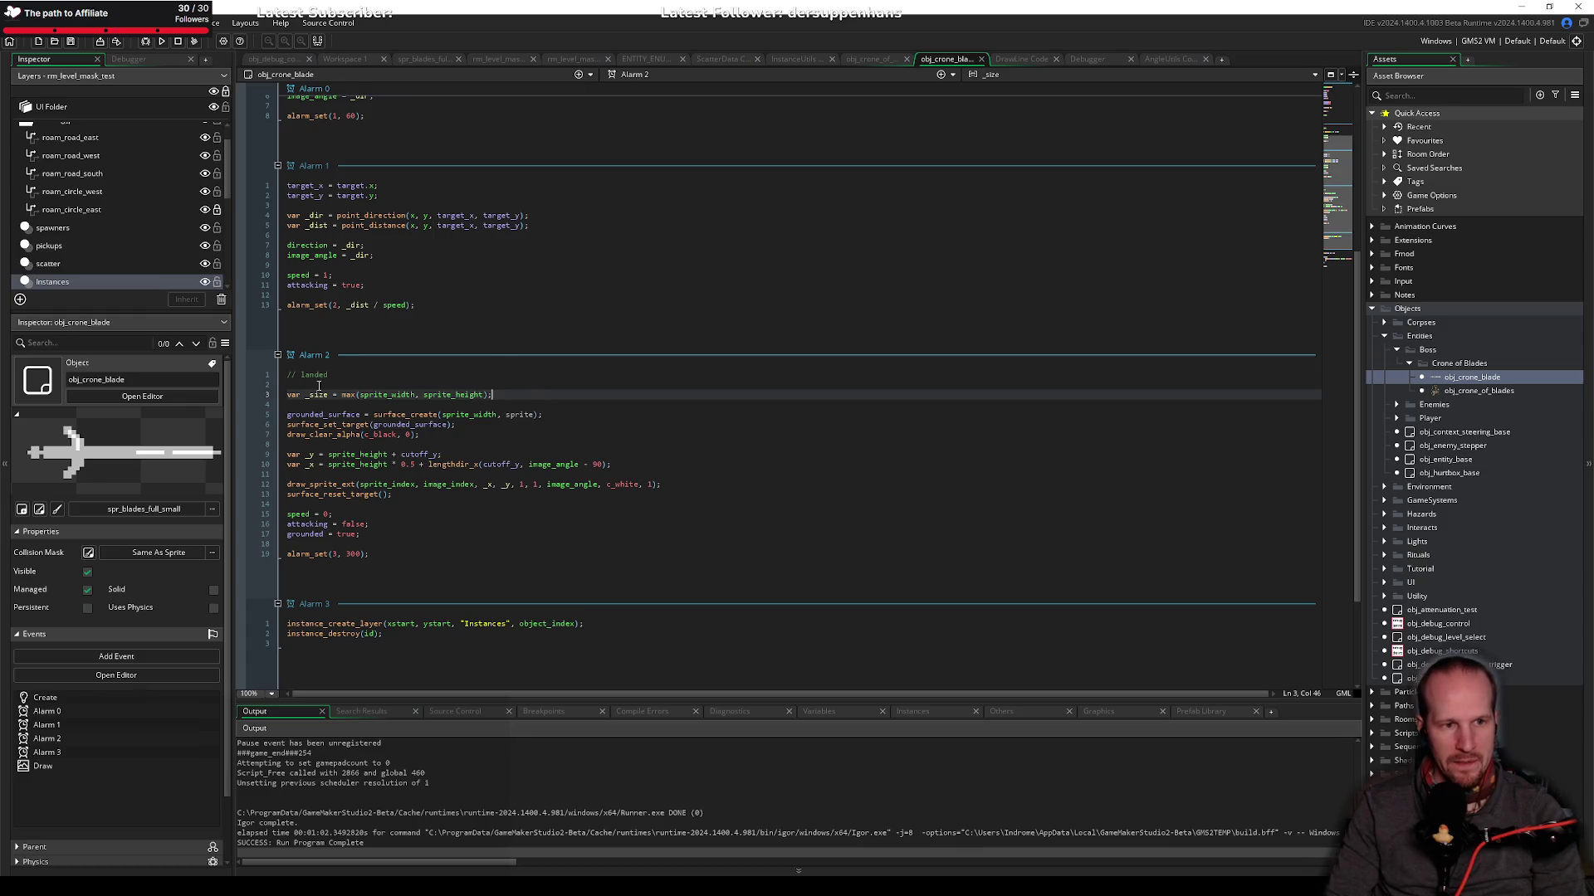
Step: Use _size as both the width and height of the landing surface_create call
double_click(319, 395)
key(ctrl+c)
double_click(424, 415)
key(ctrl+v)
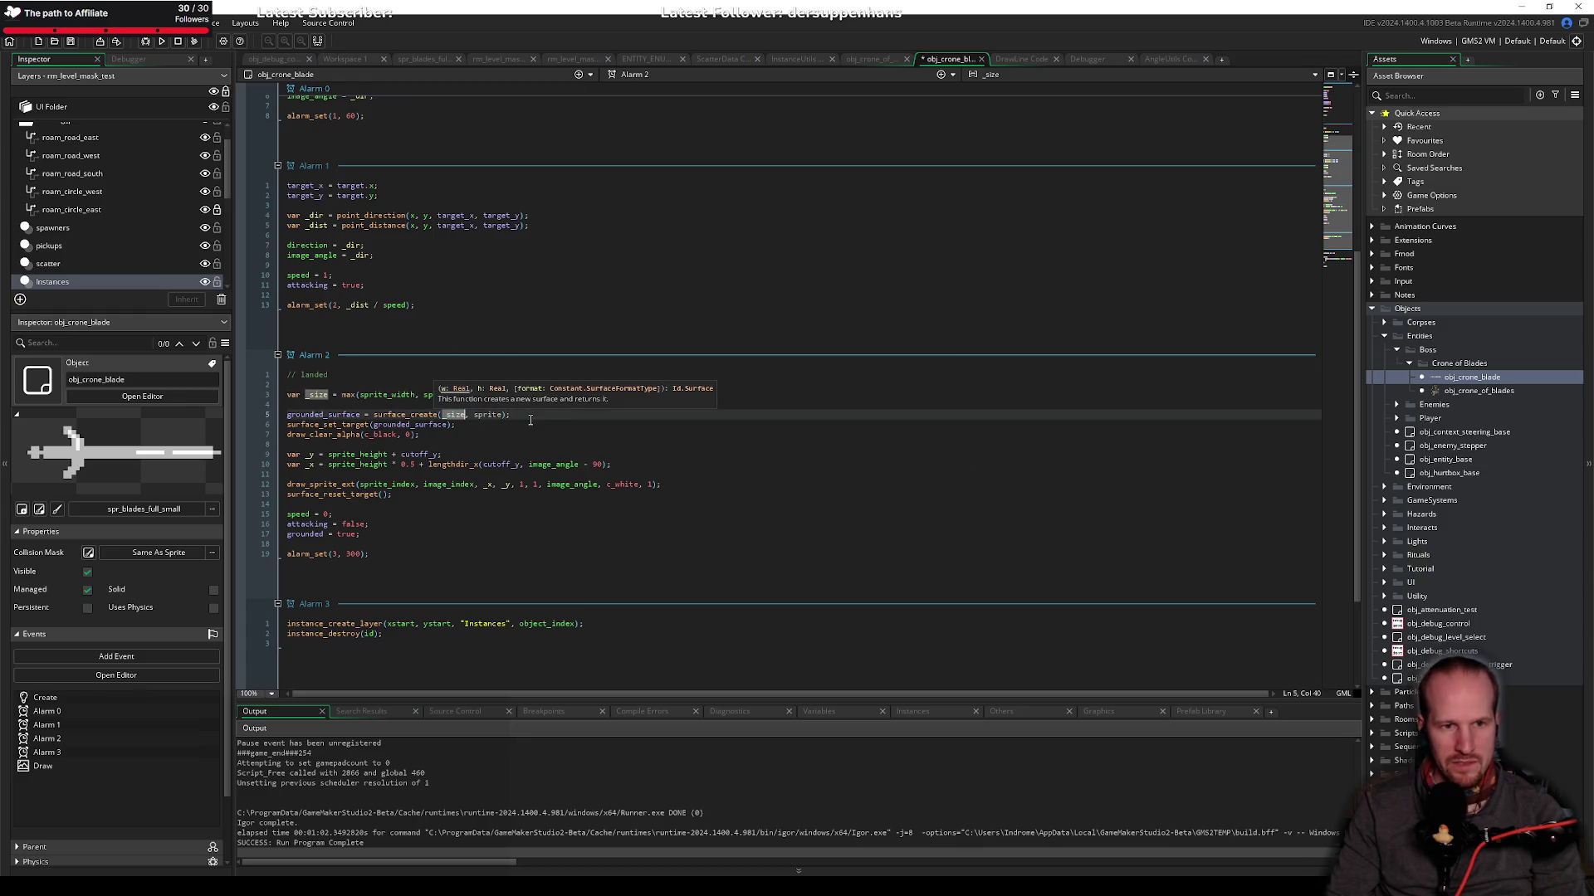
double_click(490, 415)
key(ctrl+v)
click(506, 435)
Step: Replace sprite_height with _size in the _y and _x offsets and delete lengthdir_x's - 90
scroll(395, 455, down, 2)
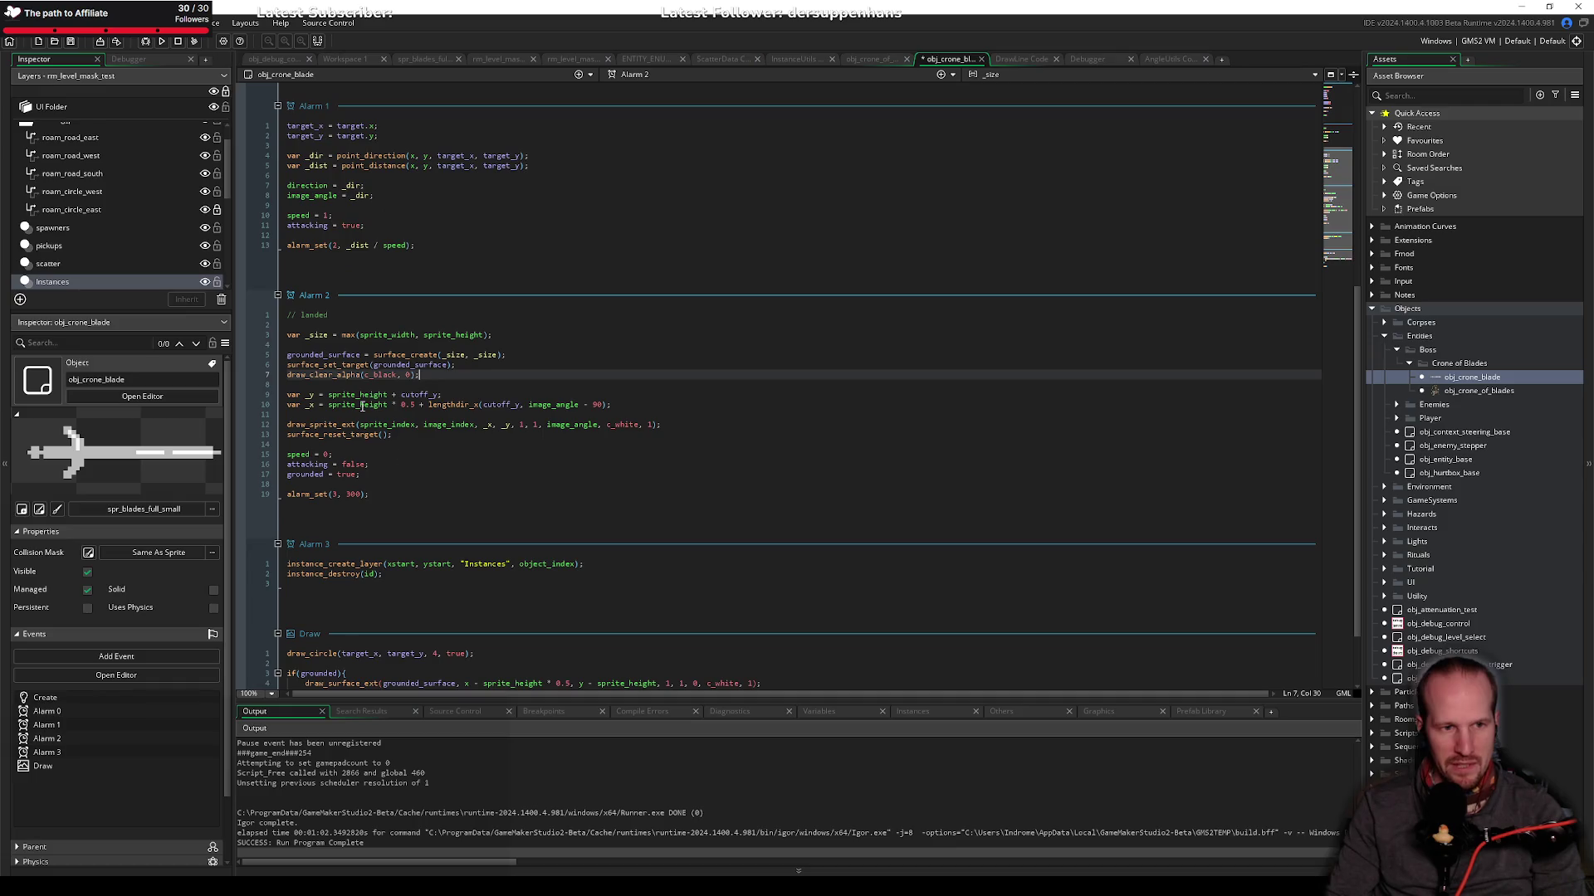
click(363, 395)
double_click(361, 396)
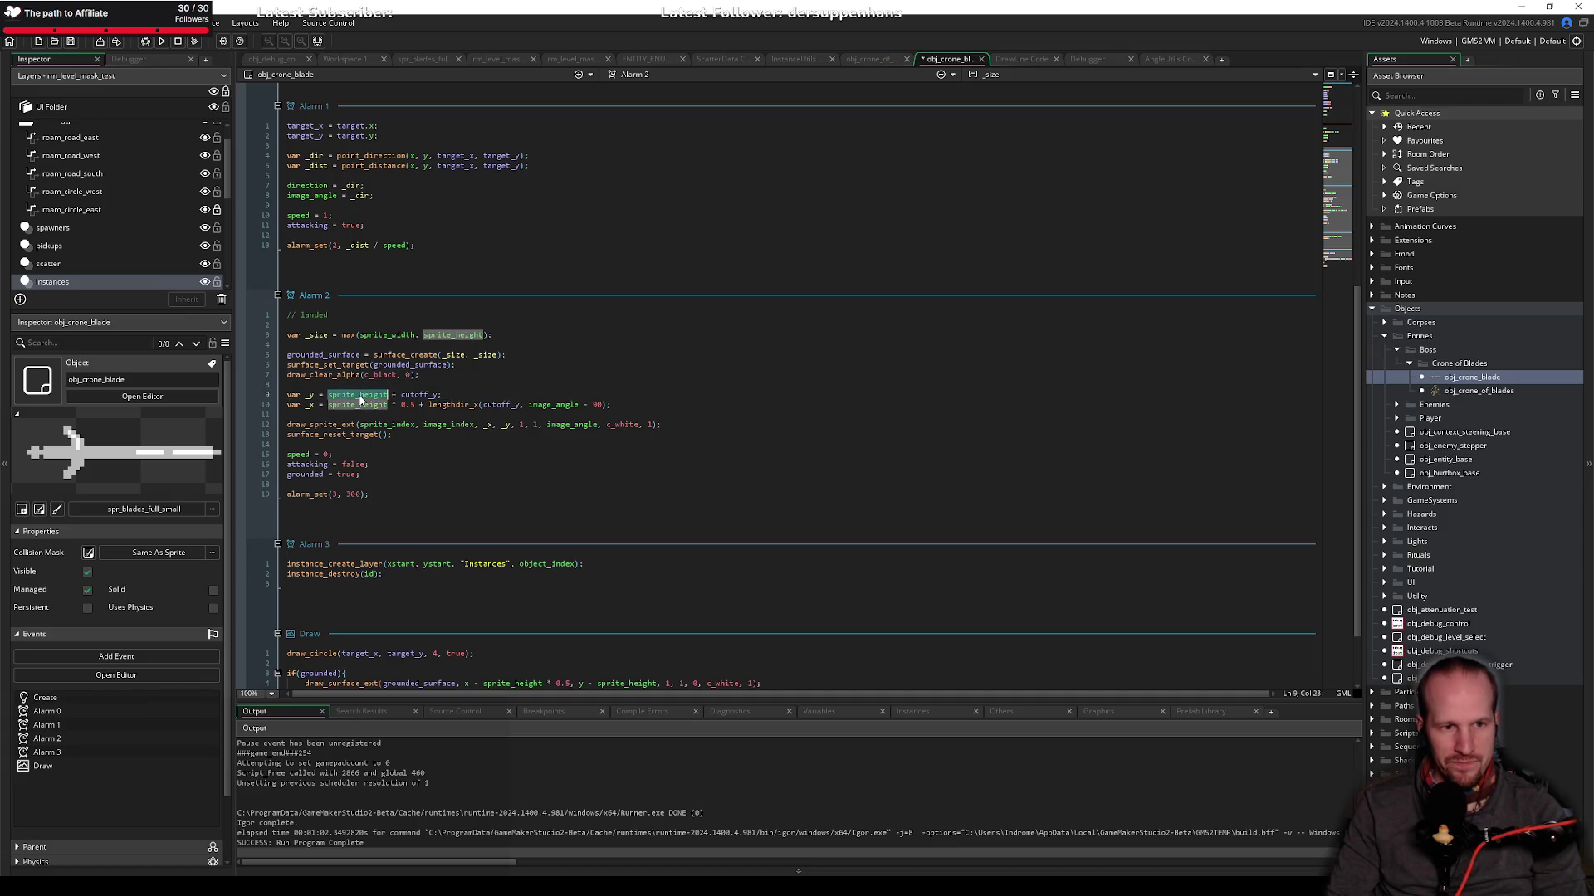
key(ctrl+v)
double_click(363, 405)
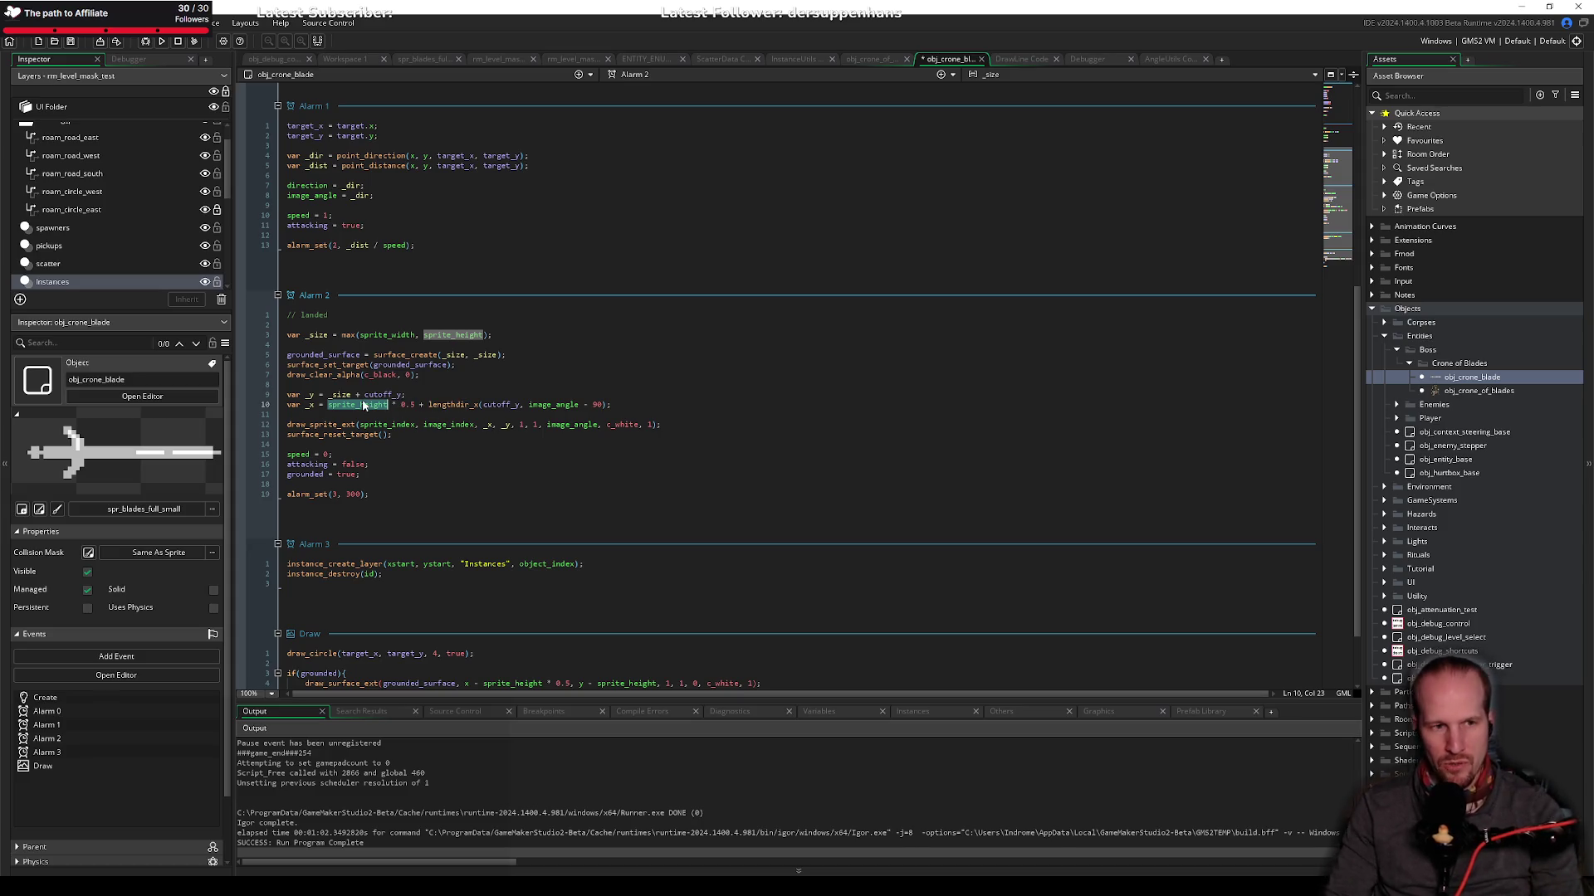
mouse_move(359, 407)
key(ctrl+v)
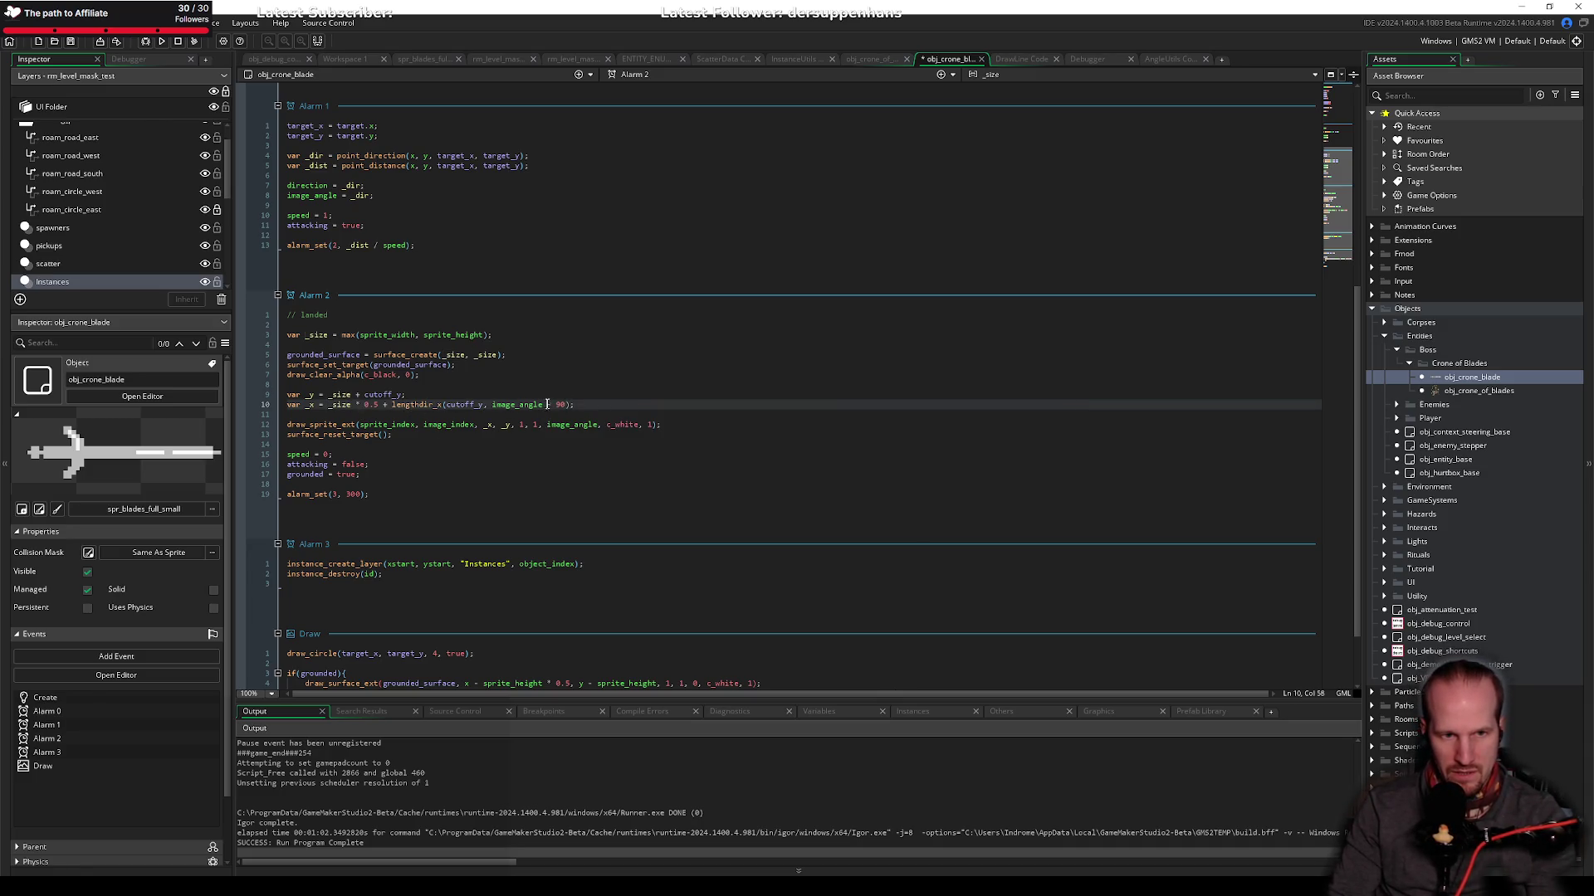
drag(544, 404, 571, 405)
key(BackSpace)
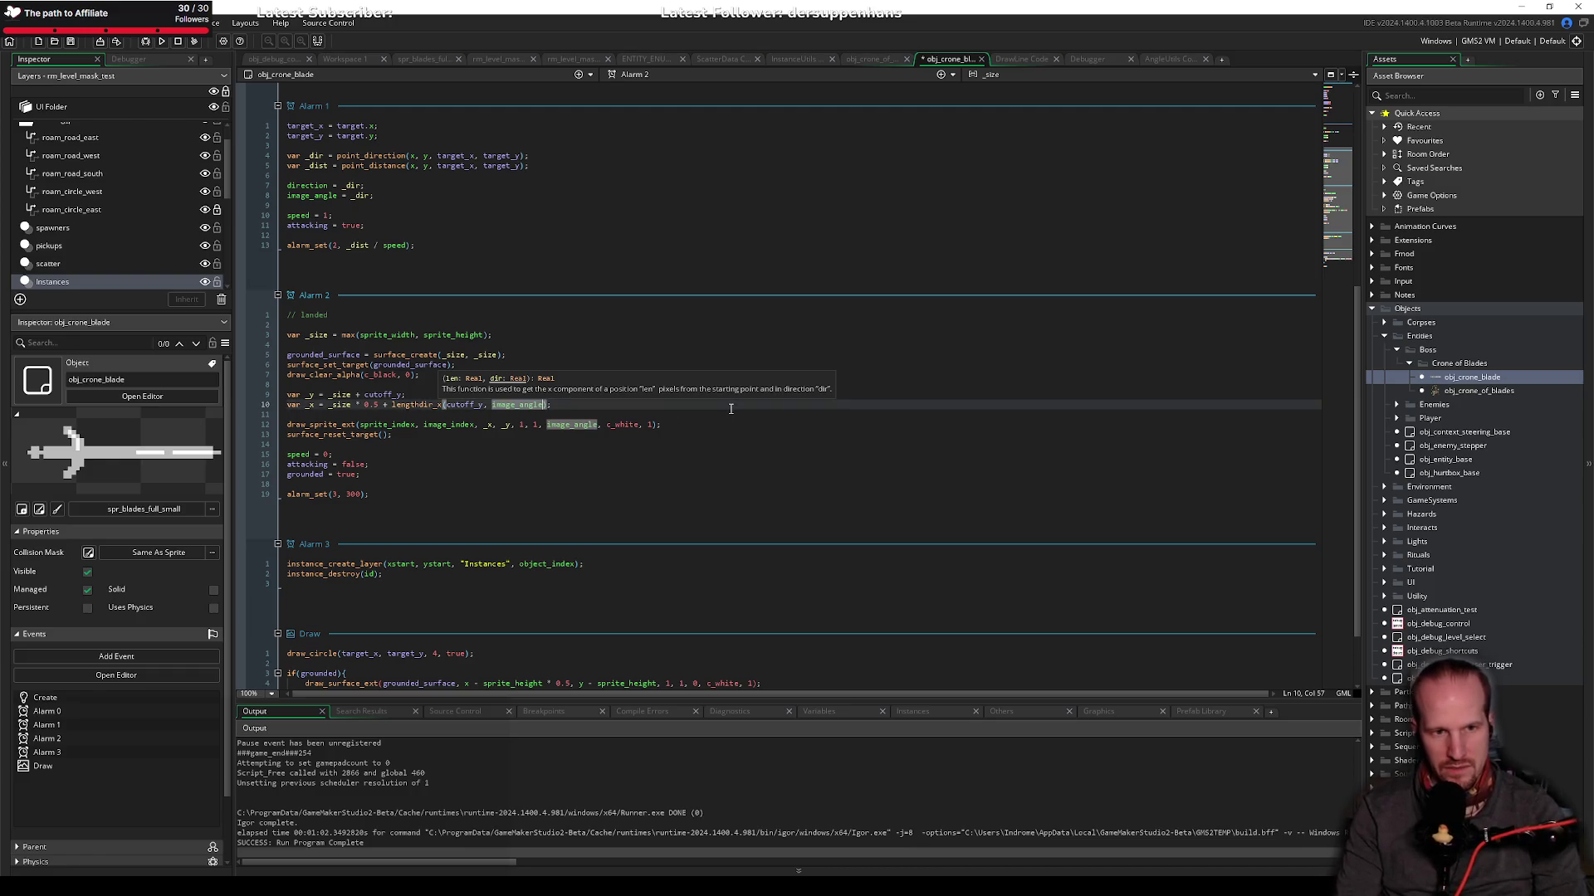
click(628, 404)
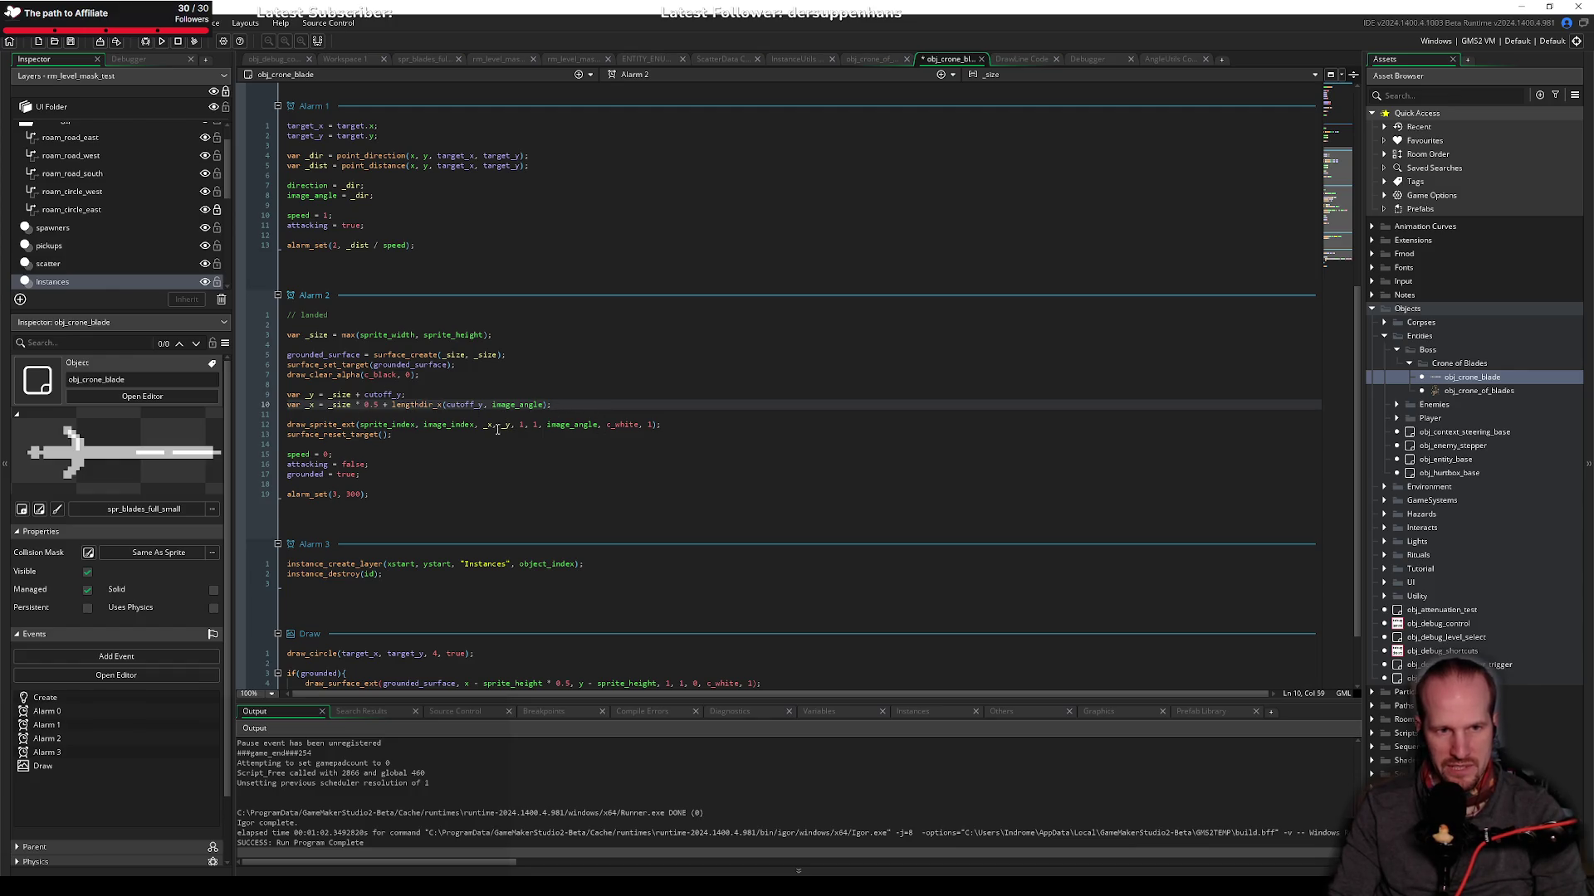
Step: Review the cutoff_y definition and the draw_sprite_ext arguments in Alarm 2
middle_click(397, 395)
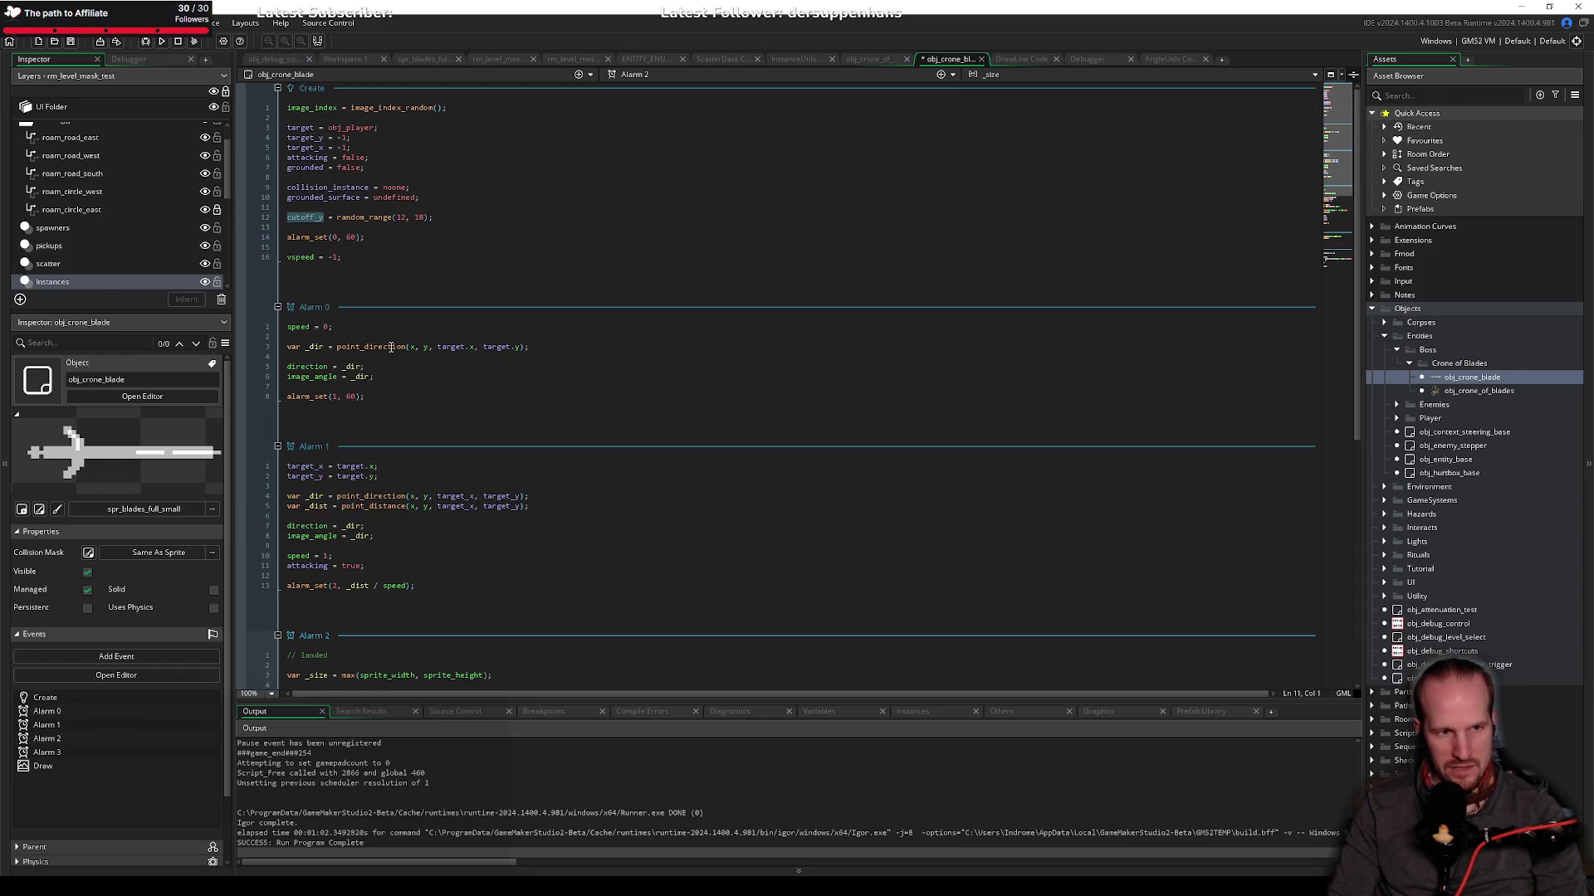
click(320, 218)
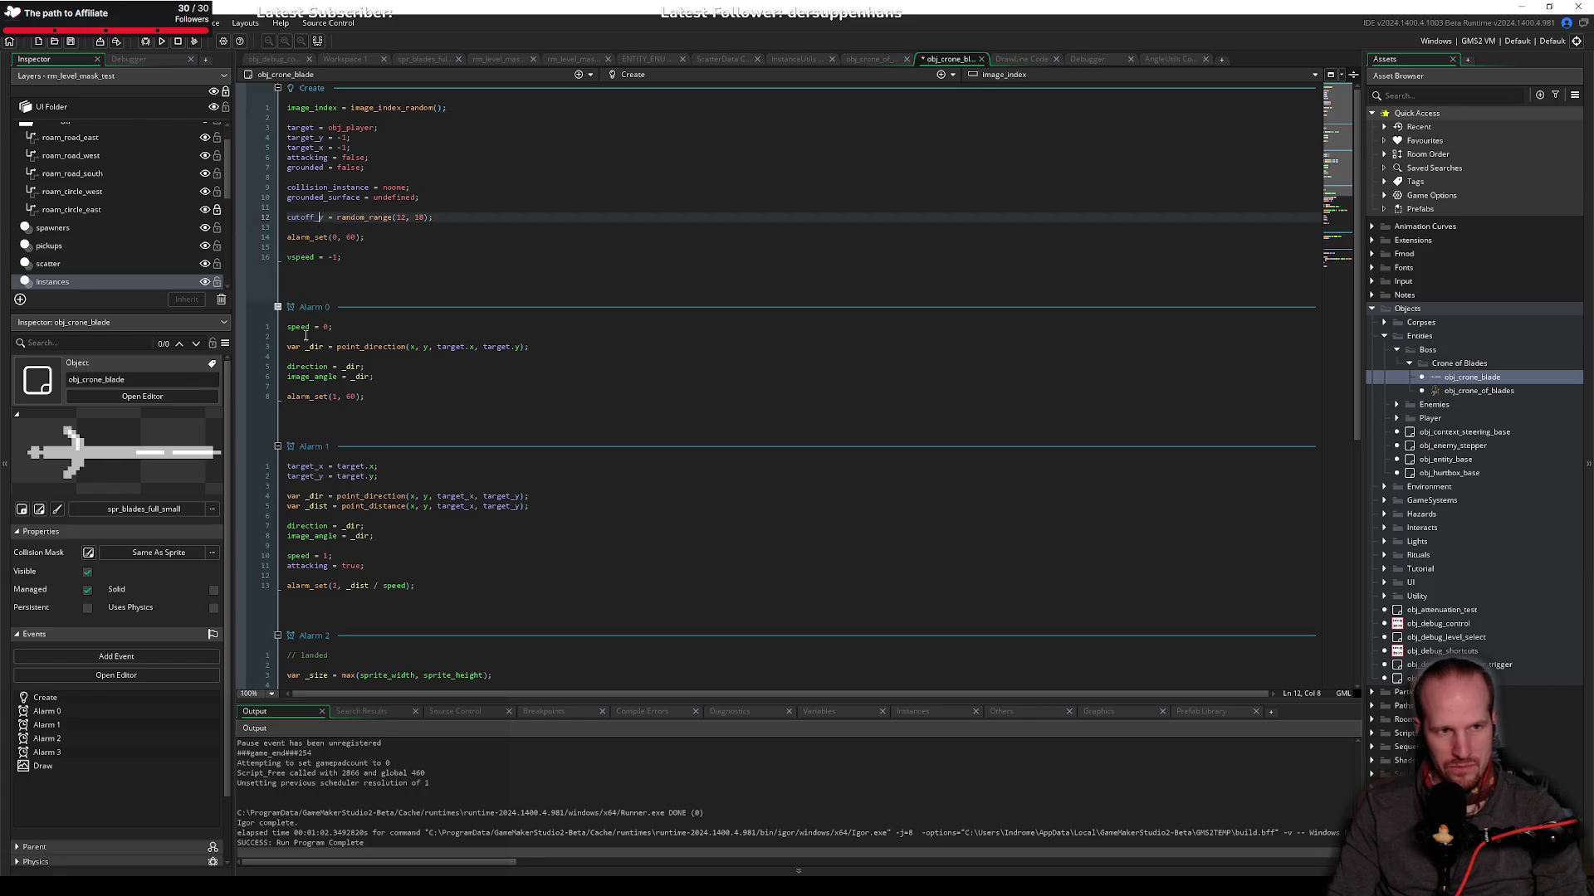
scroll(413, 495, down, 10)
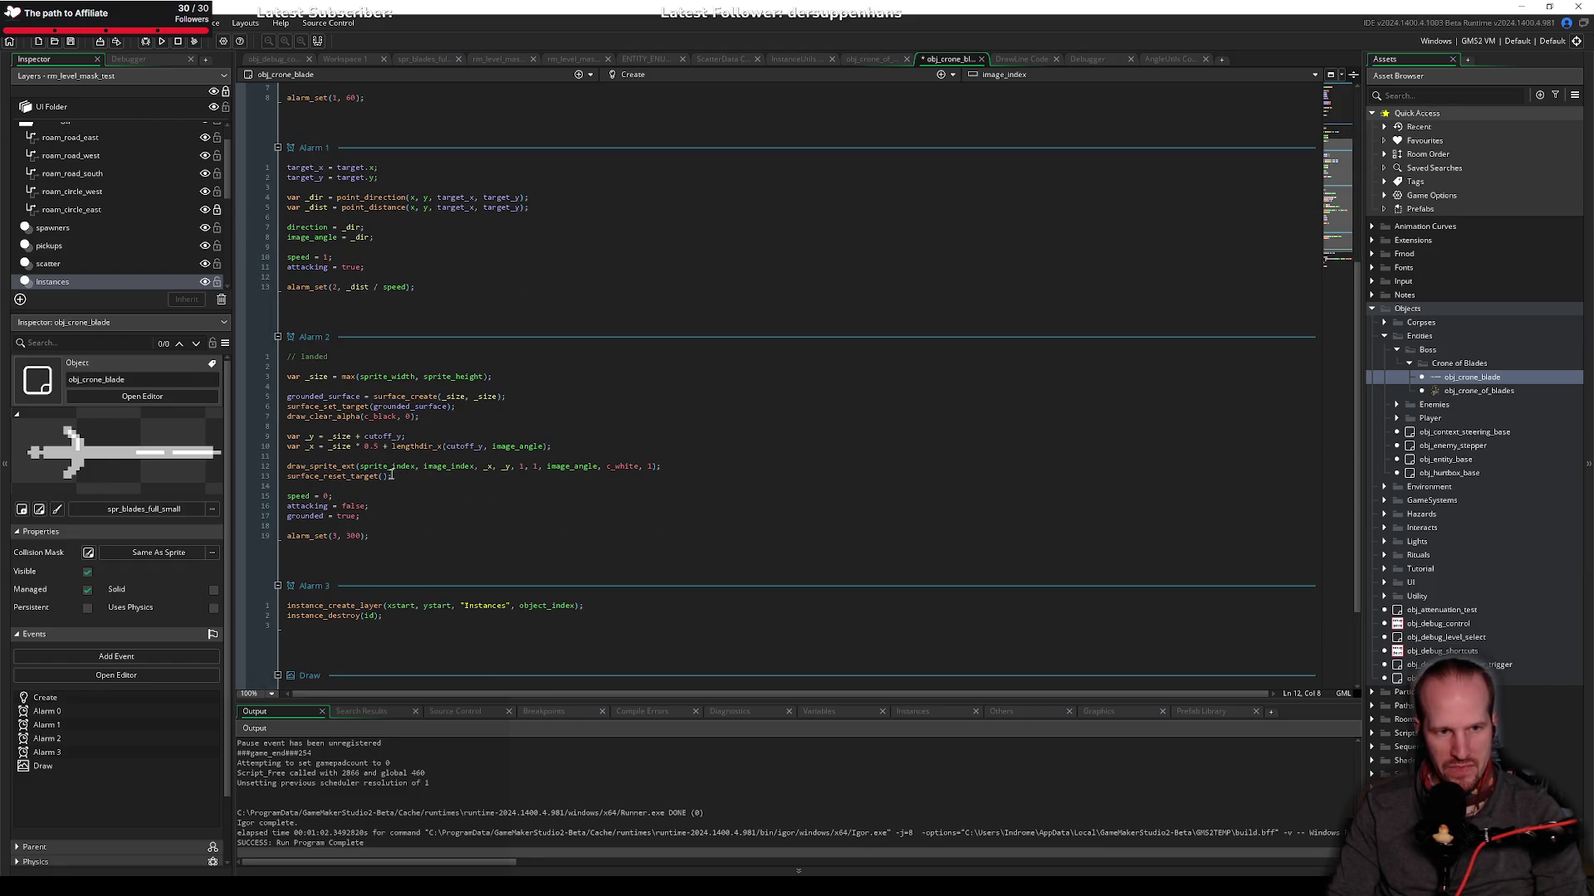
click(314, 467)
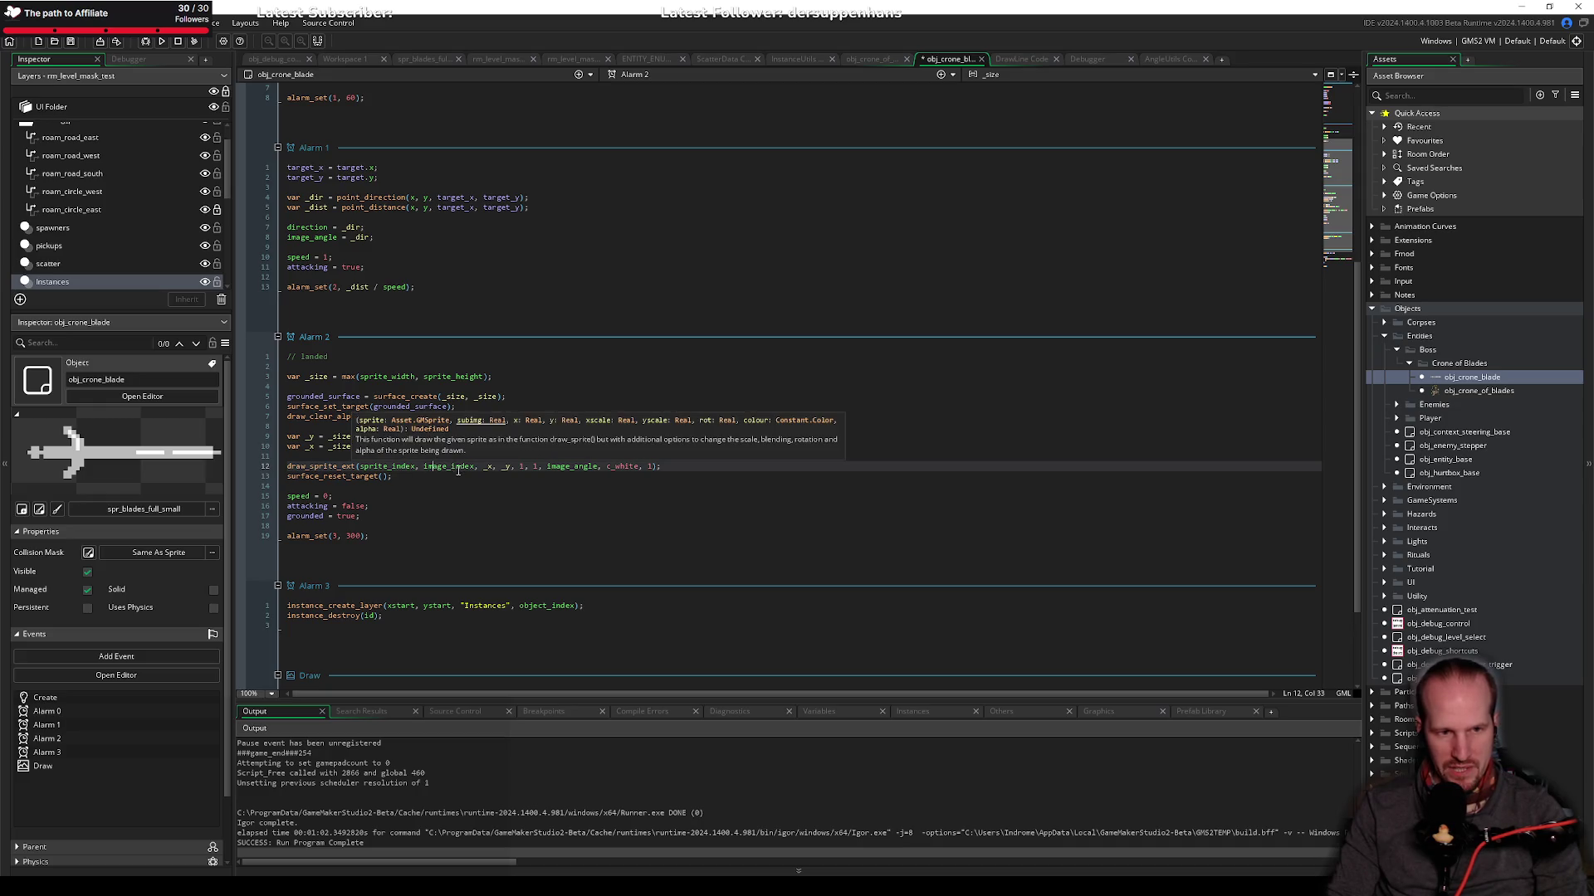
click(489, 468)
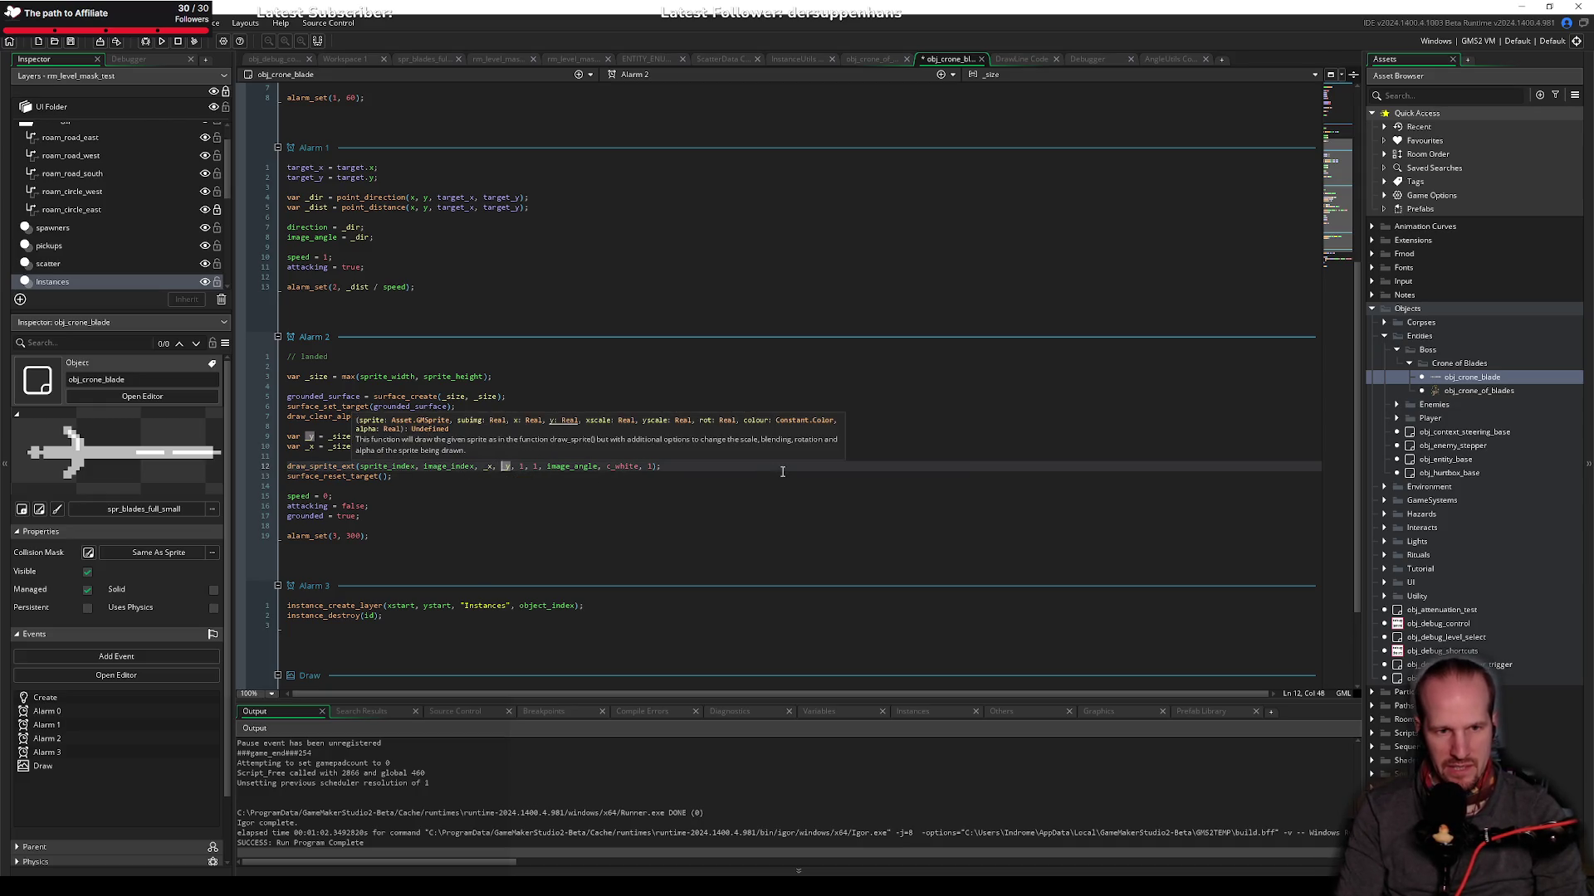
key(Tab)
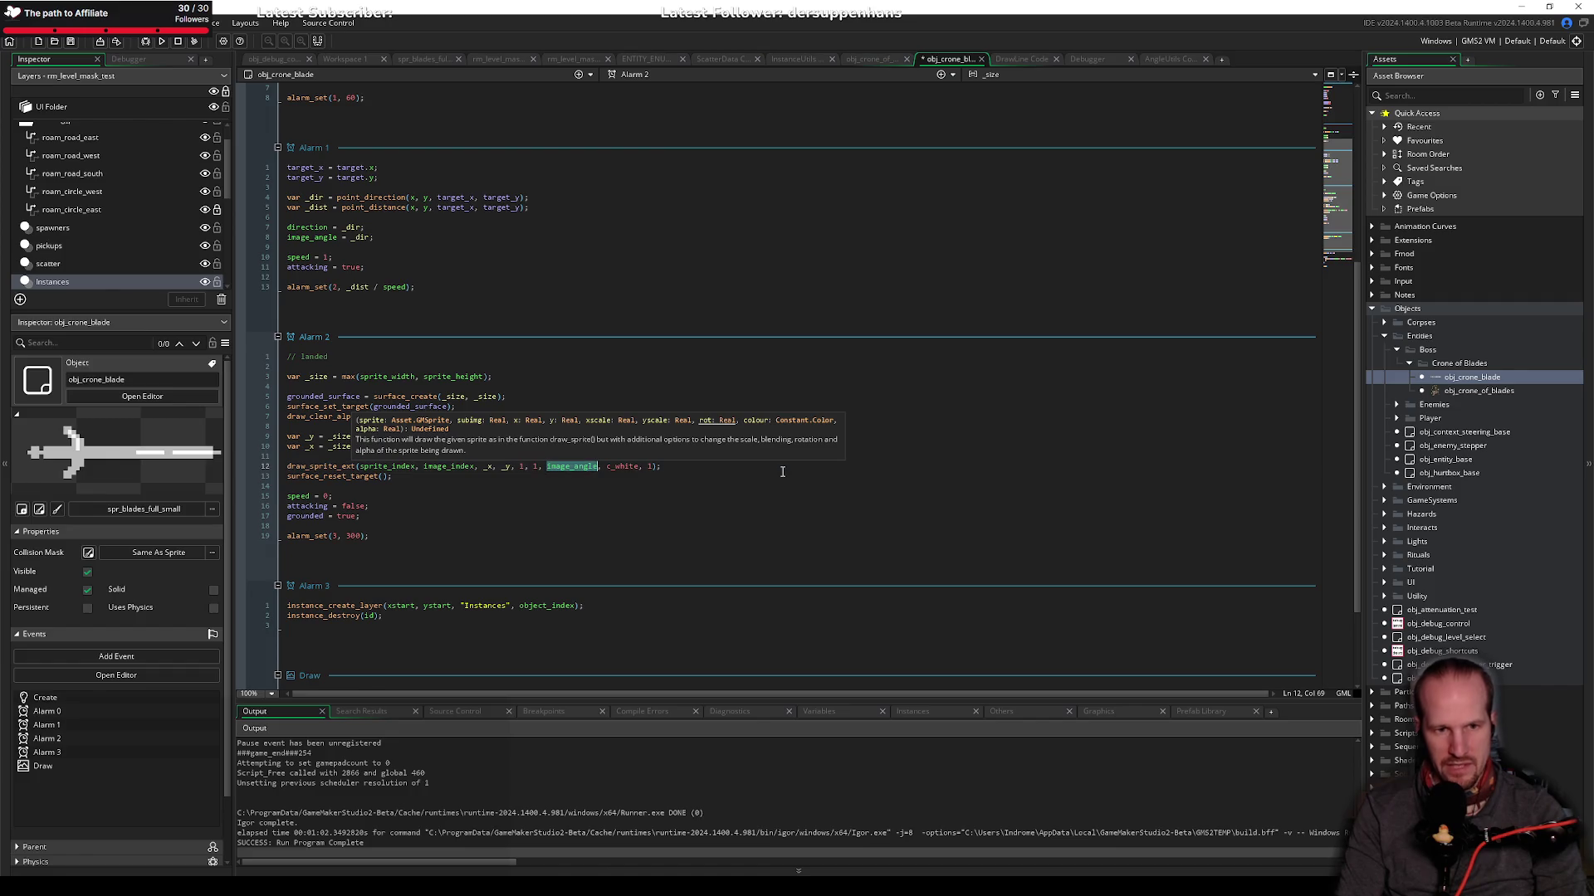
click(629, 468)
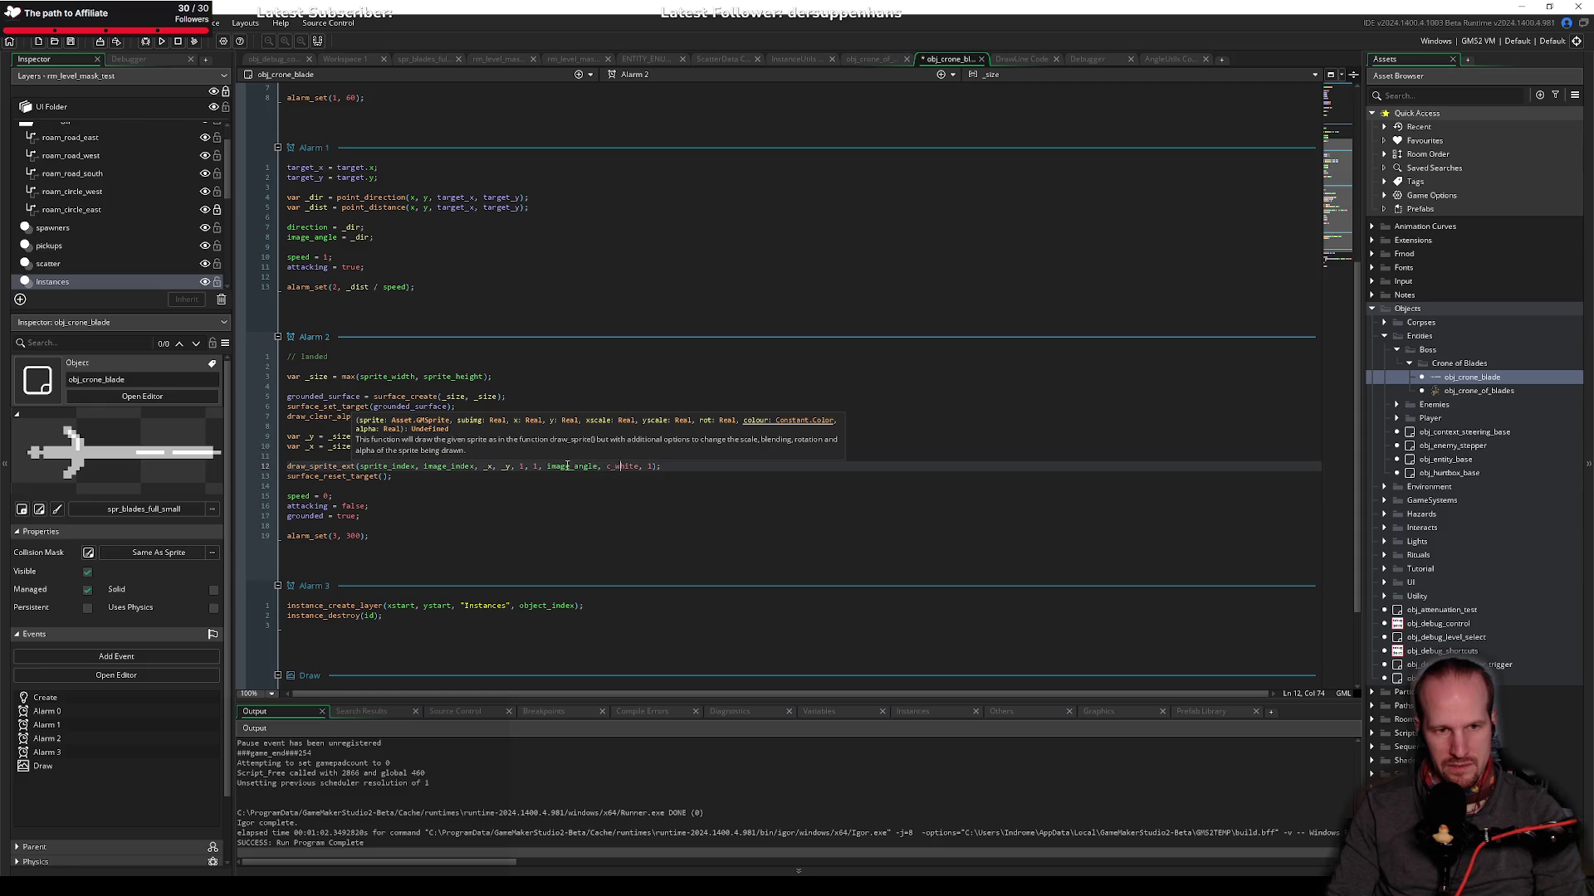
click(567, 467)
click(435, 486)
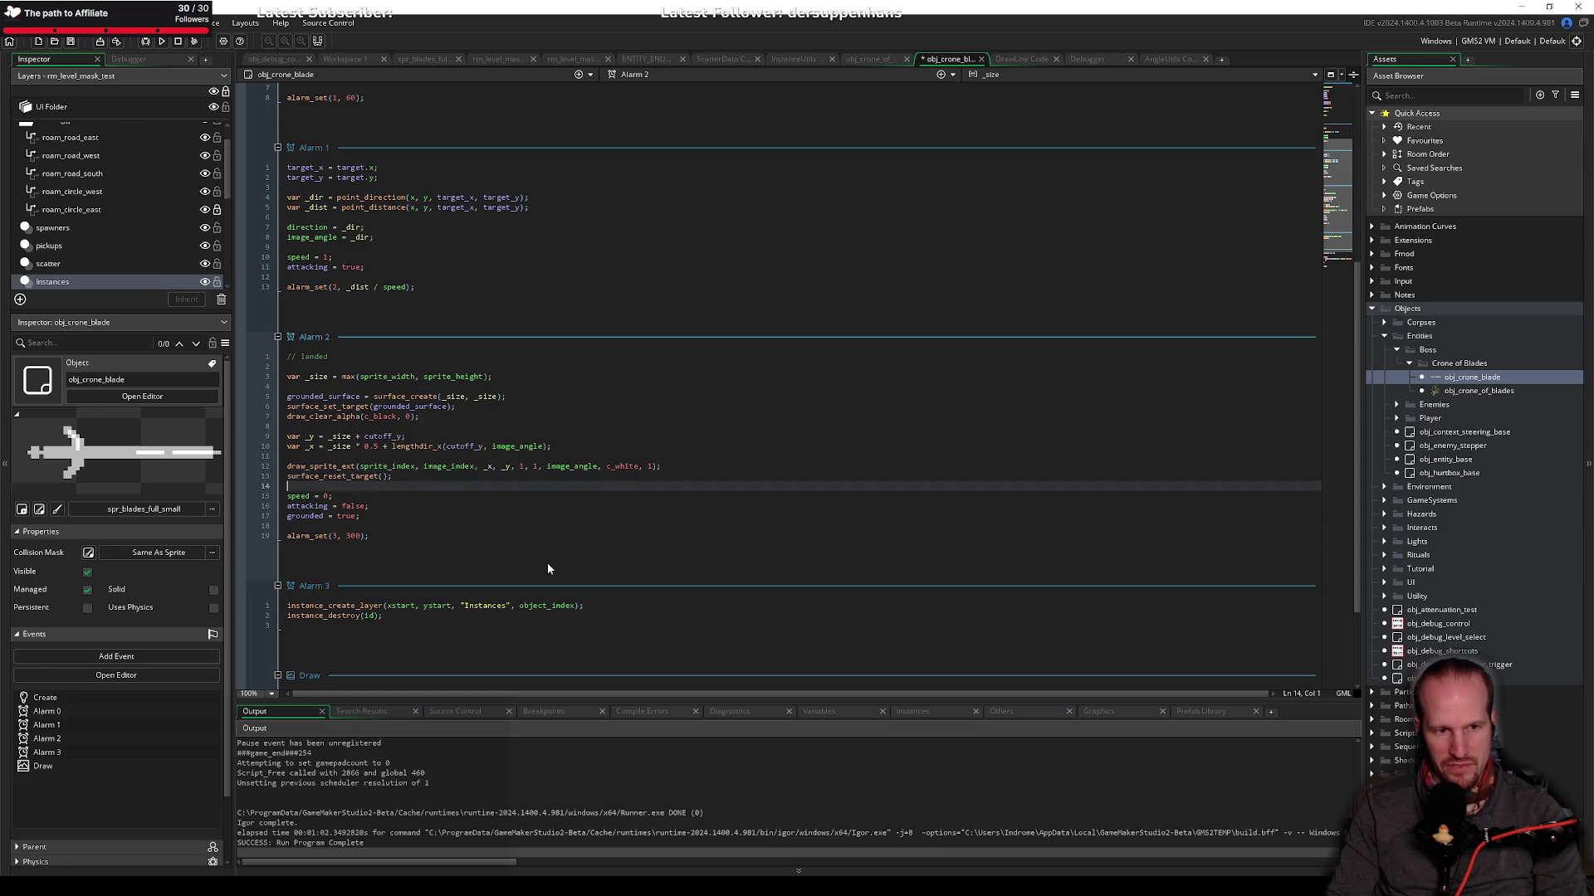
Step: Copy the _size calculation line from Alarm 2 into the Draw event's grounded block
scroll(438, 537, down, 3)
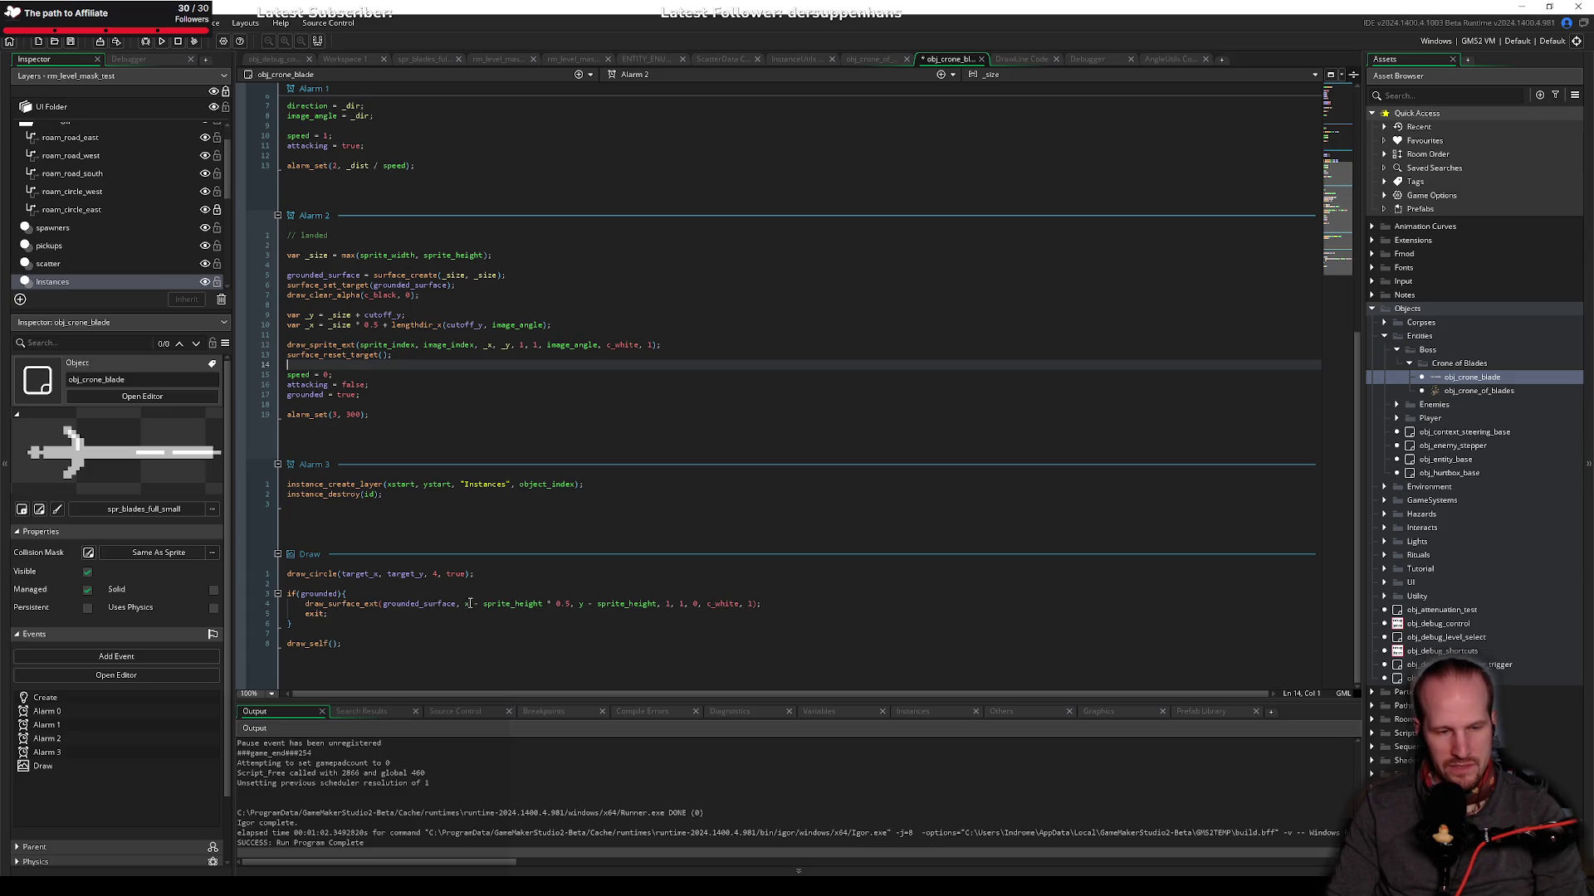
drag(474, 604, 512, 604)
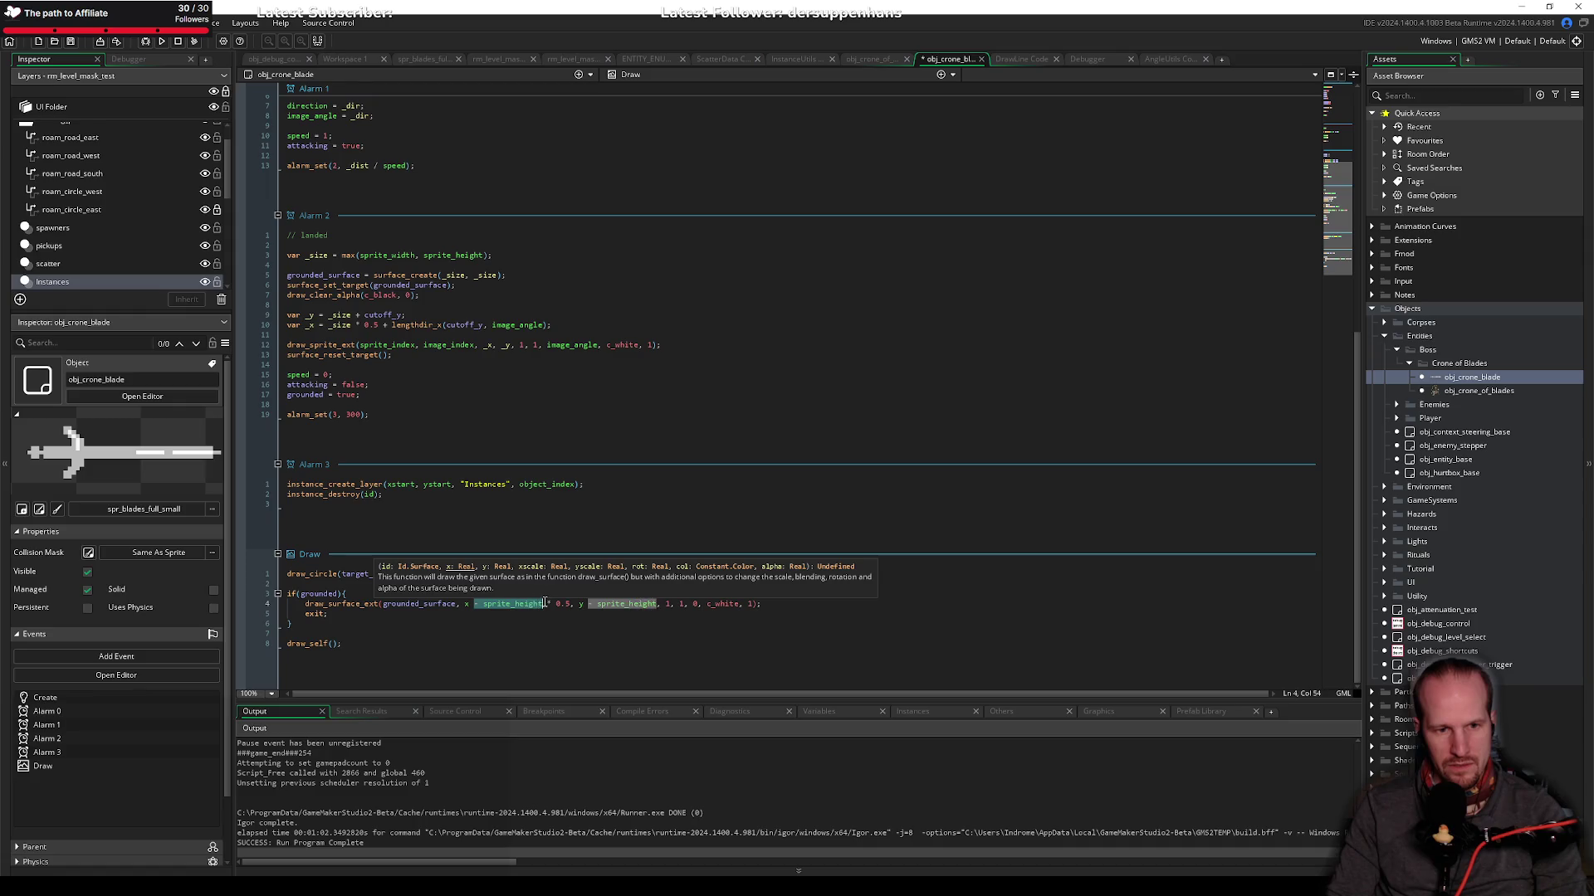
click(487, 611)
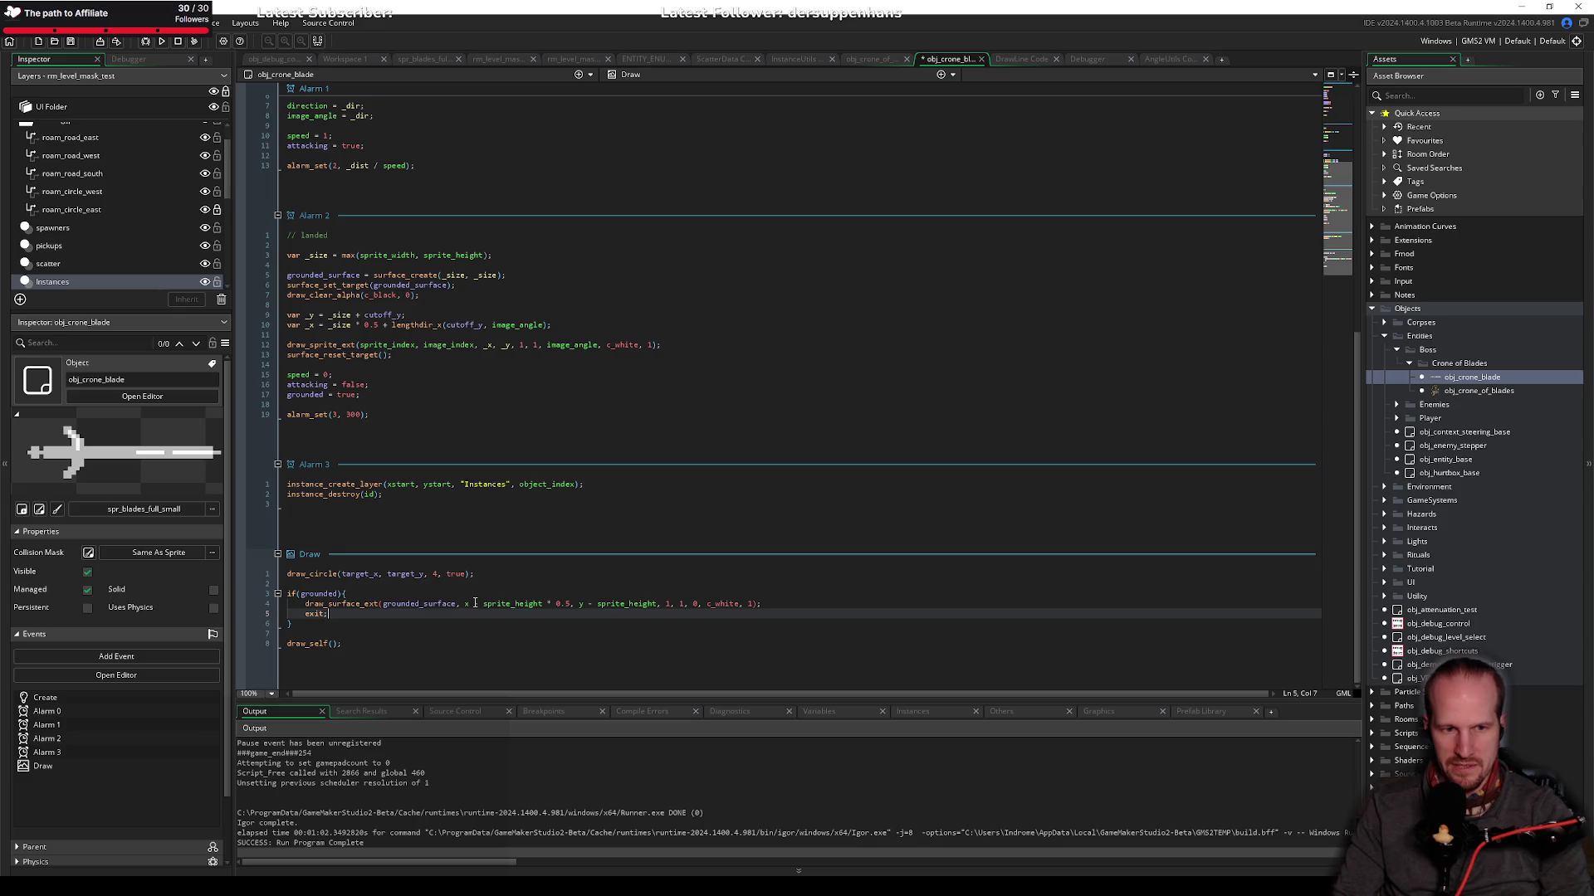
drag(495, 255, 253, 254)
key(ctrl+c)
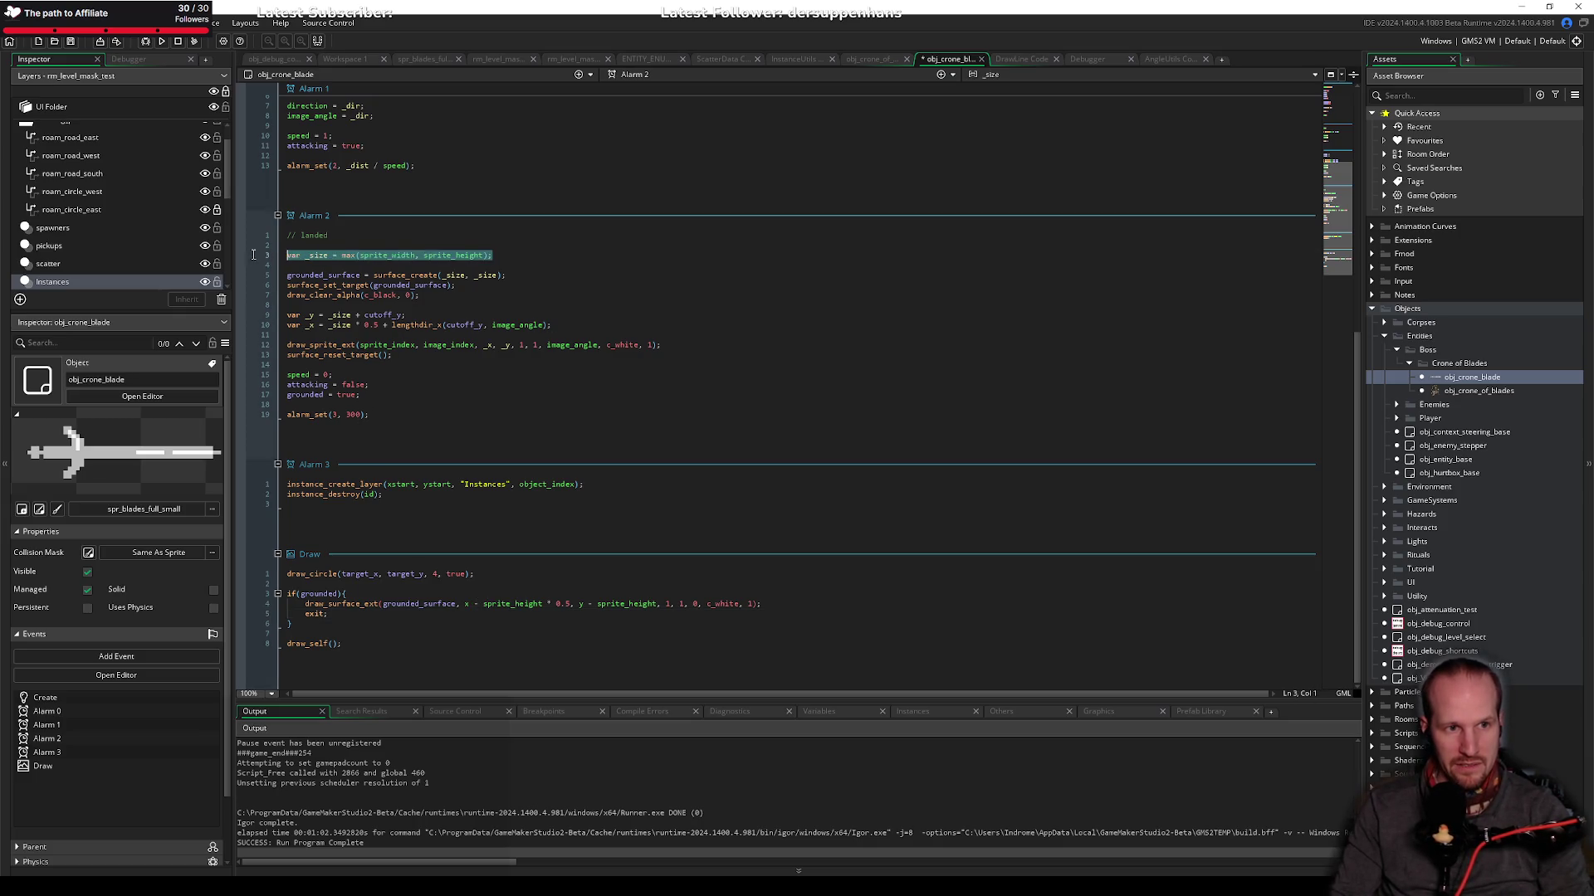
click(418, 594)
key(Return)
key(ctrl+v)
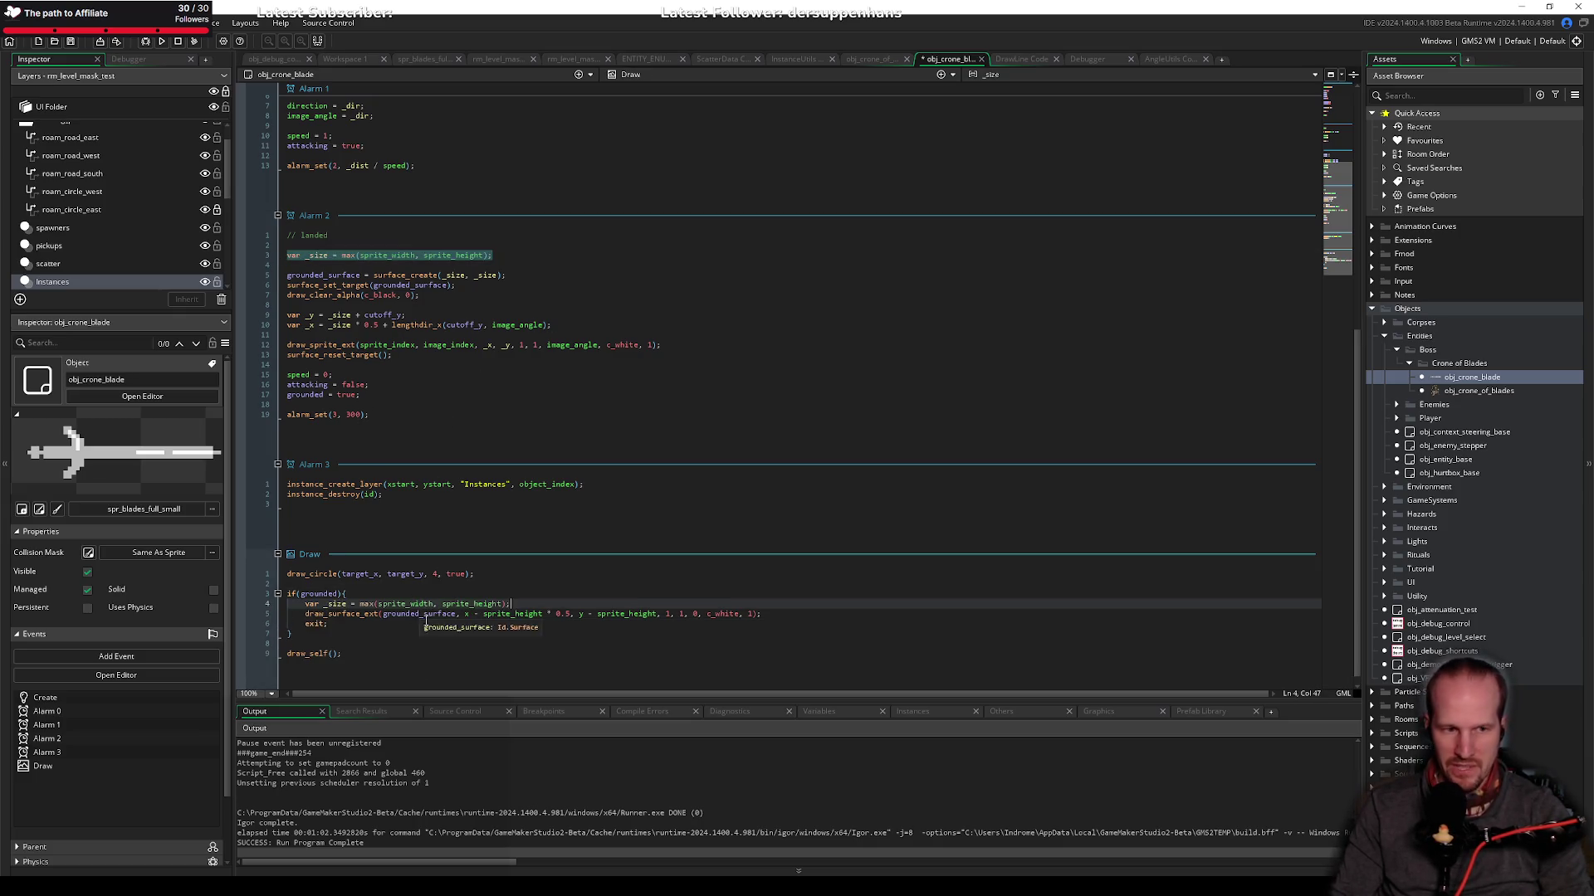
Step: Replace both sprite_height offsets in the grounded surface draw with _size and save
double_click(336, 604)
key(ctrl+c)
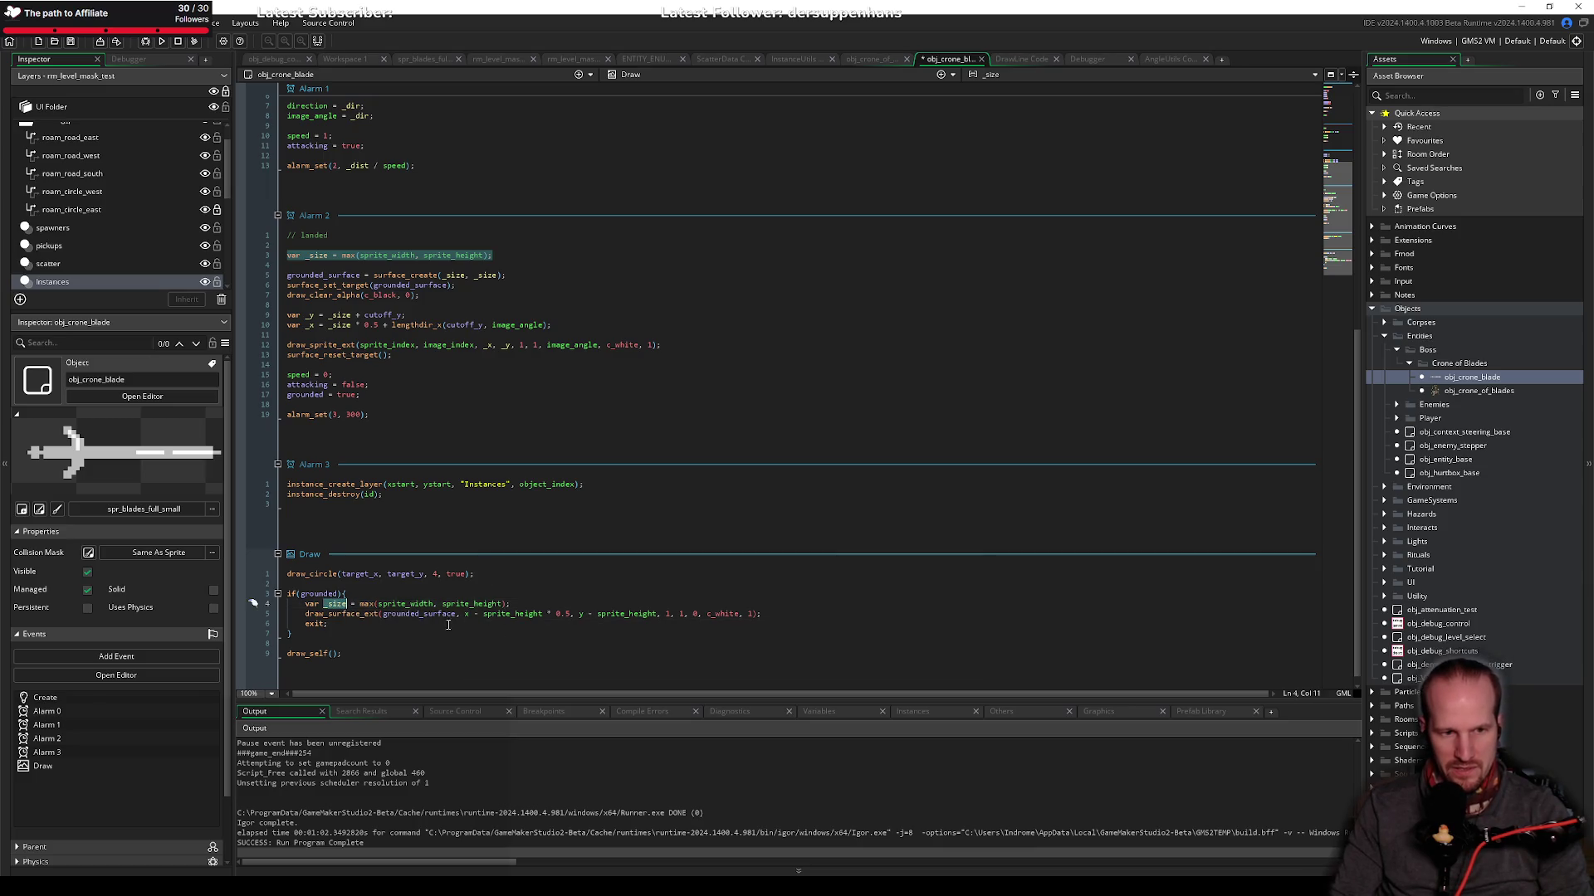
double_click(490, 615)
key(ctrl+v)
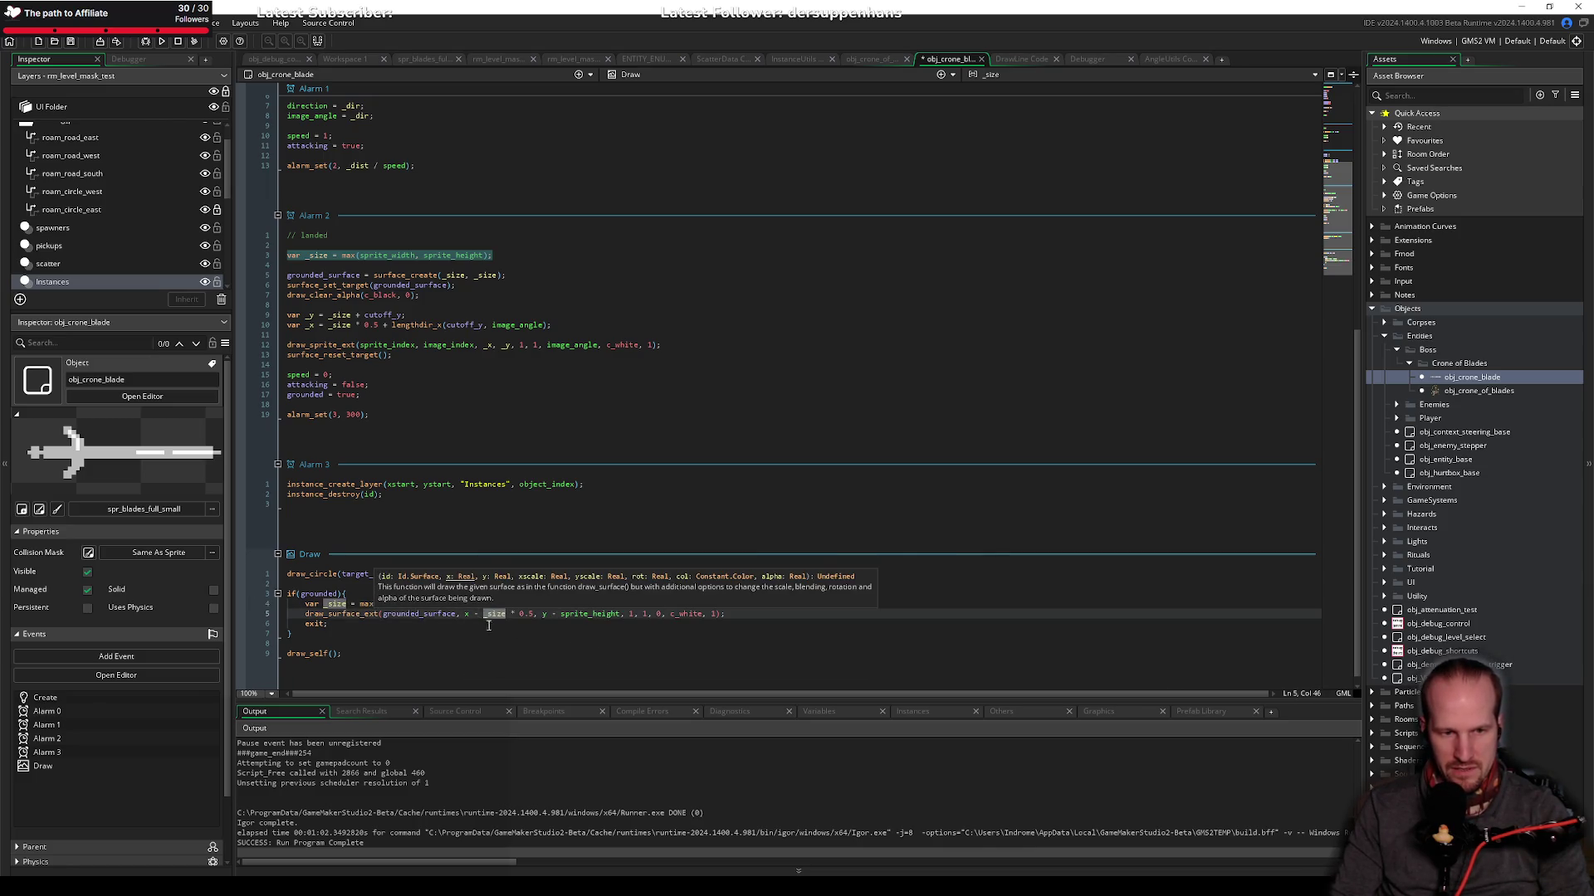
click(543, 615)
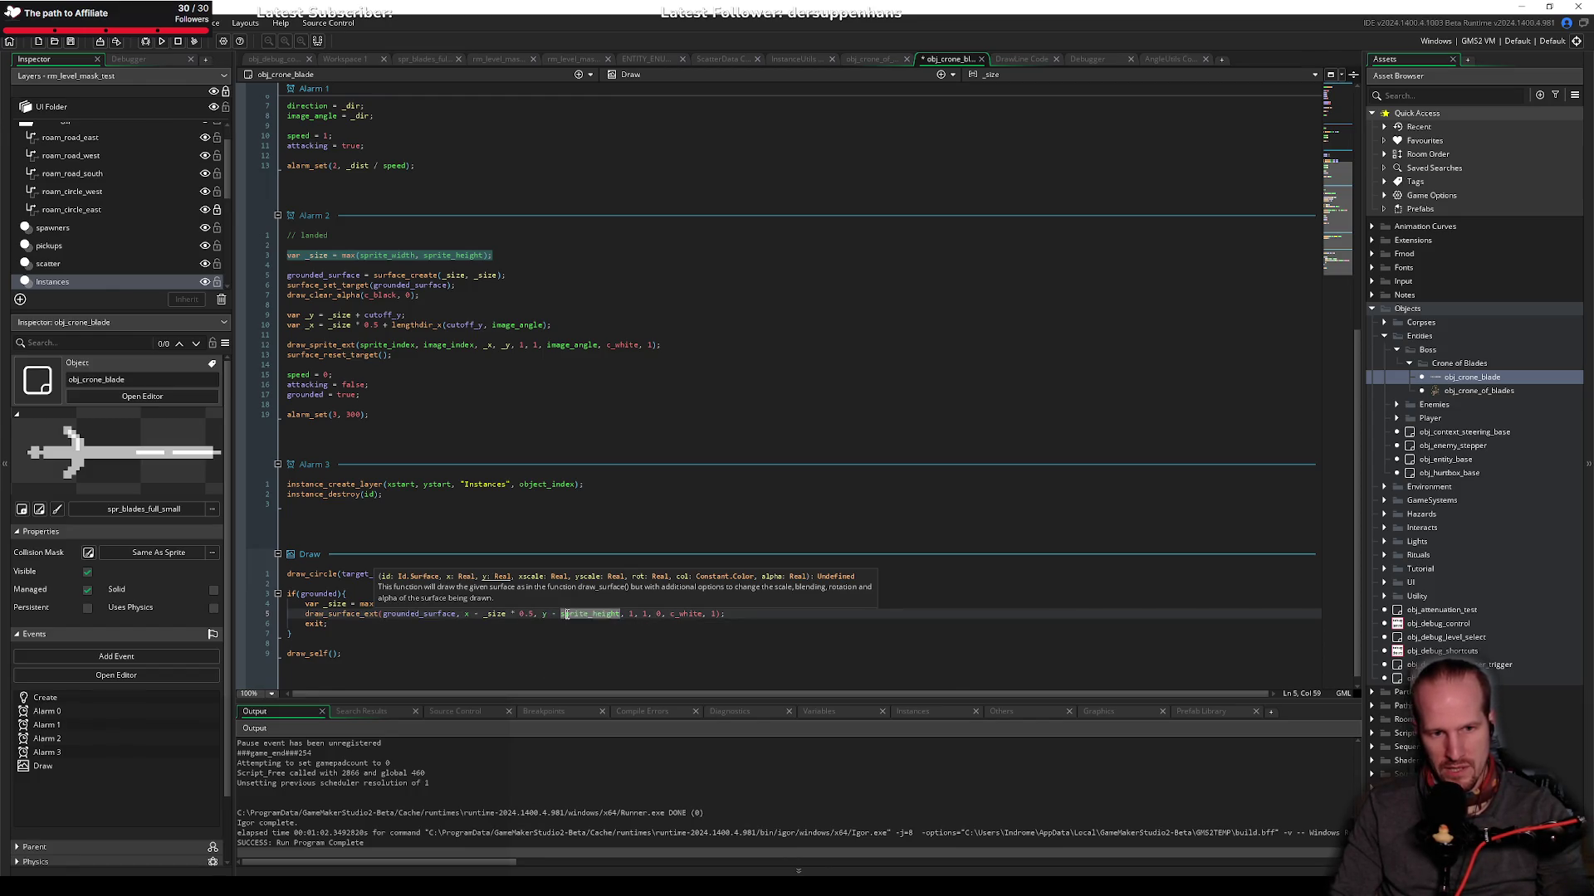
double_click(564, 615)
text(_size)
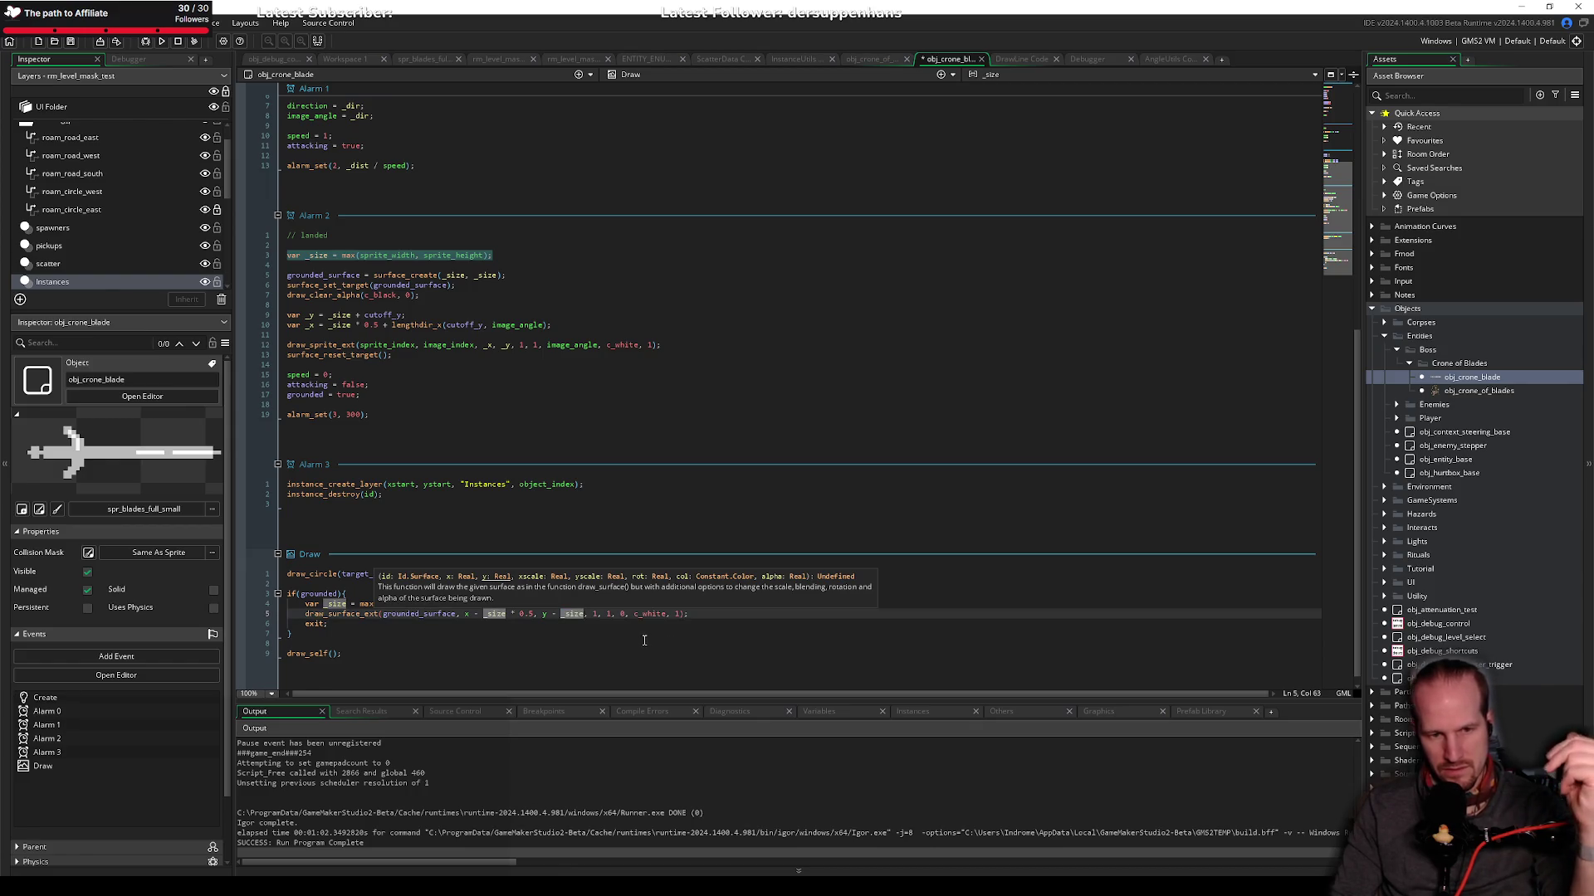
key(Down)
key(ctrl+s)
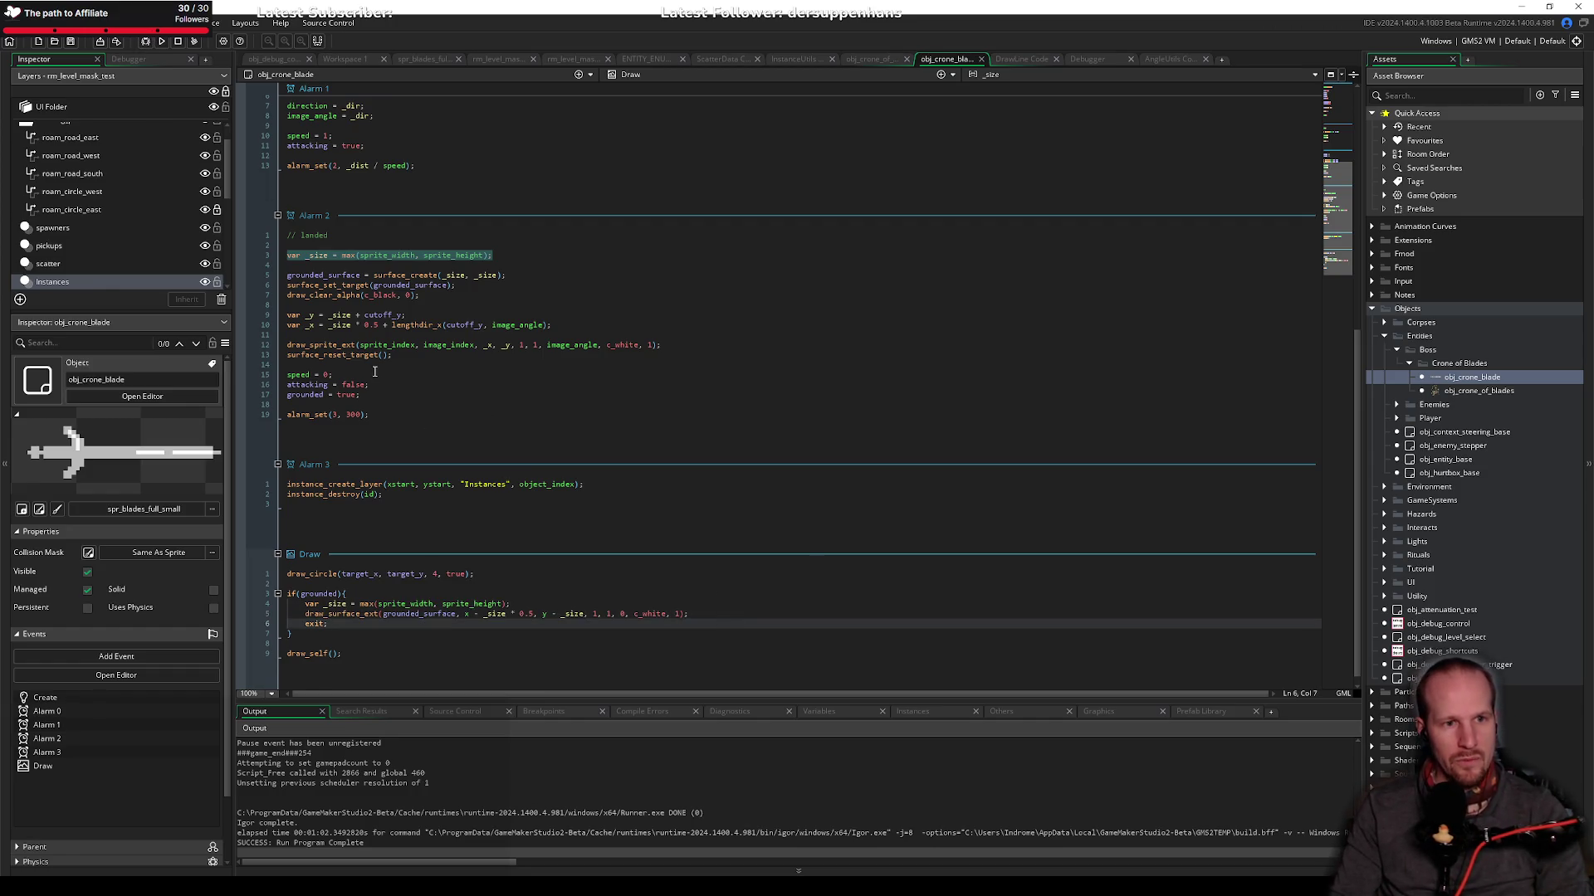
click(410, 296)
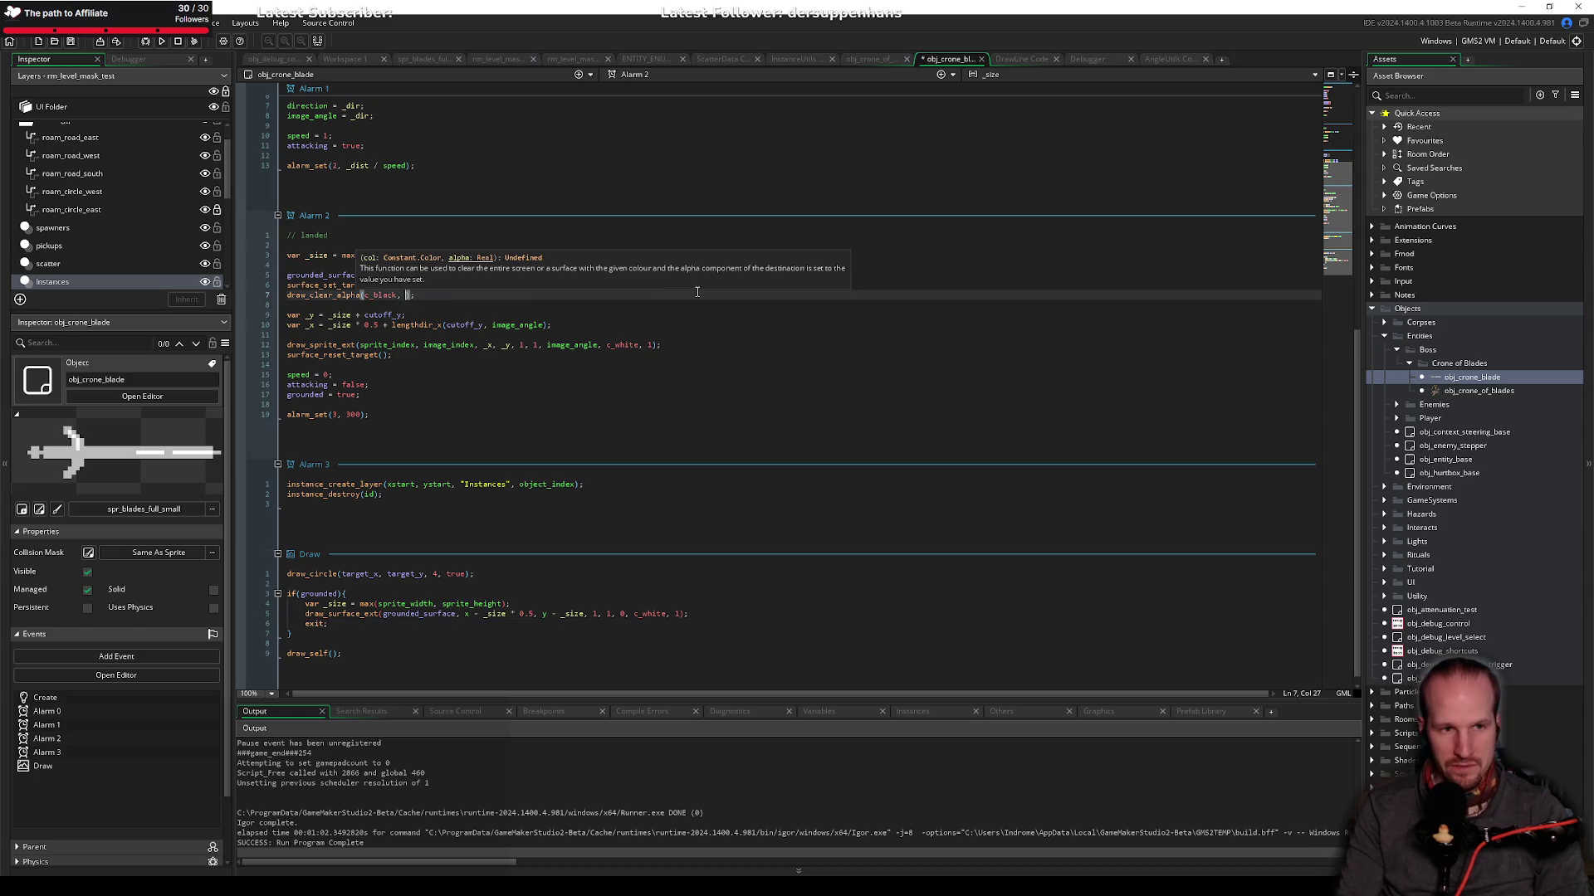
text(1)
Step: Debug-run Pyrebound, press Play, walk right to watch a blade land, then close the game
click(194, 41)
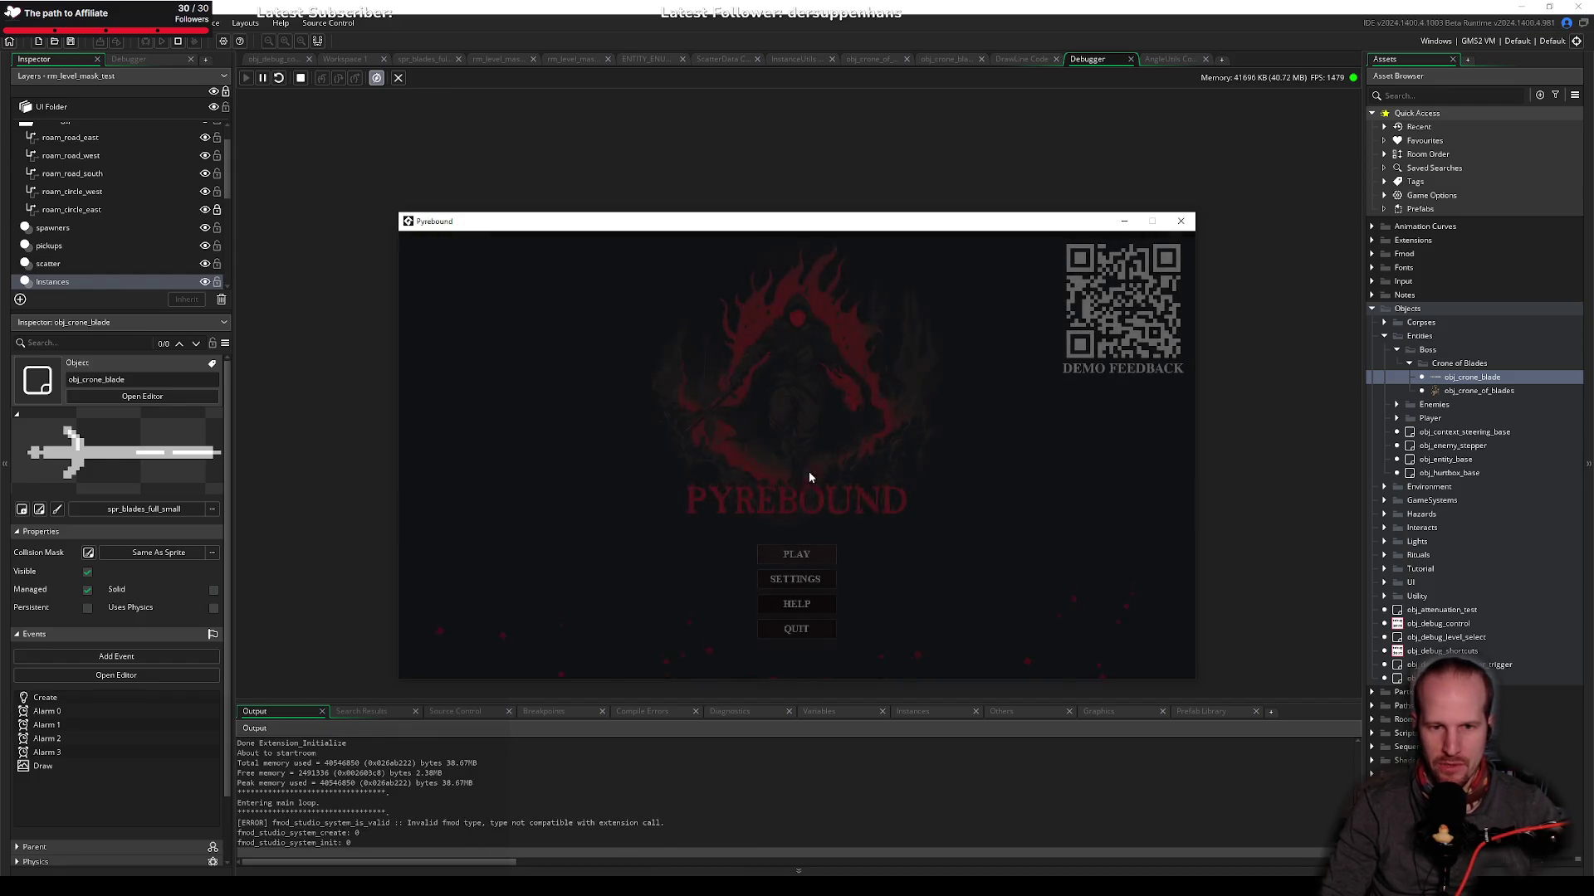
click(800, 553)
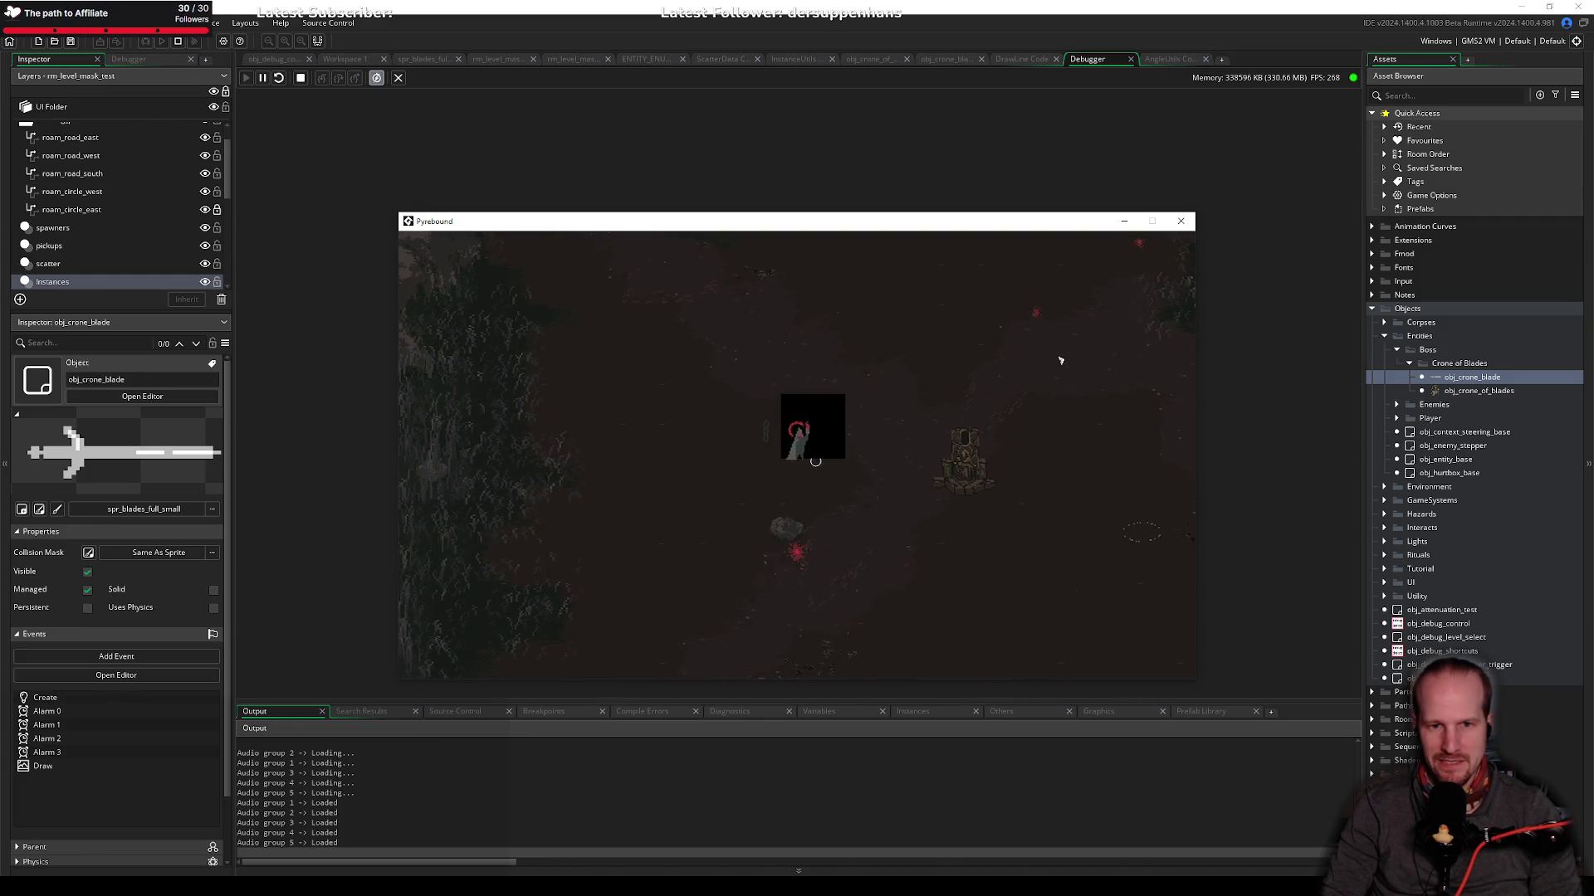
key(d)
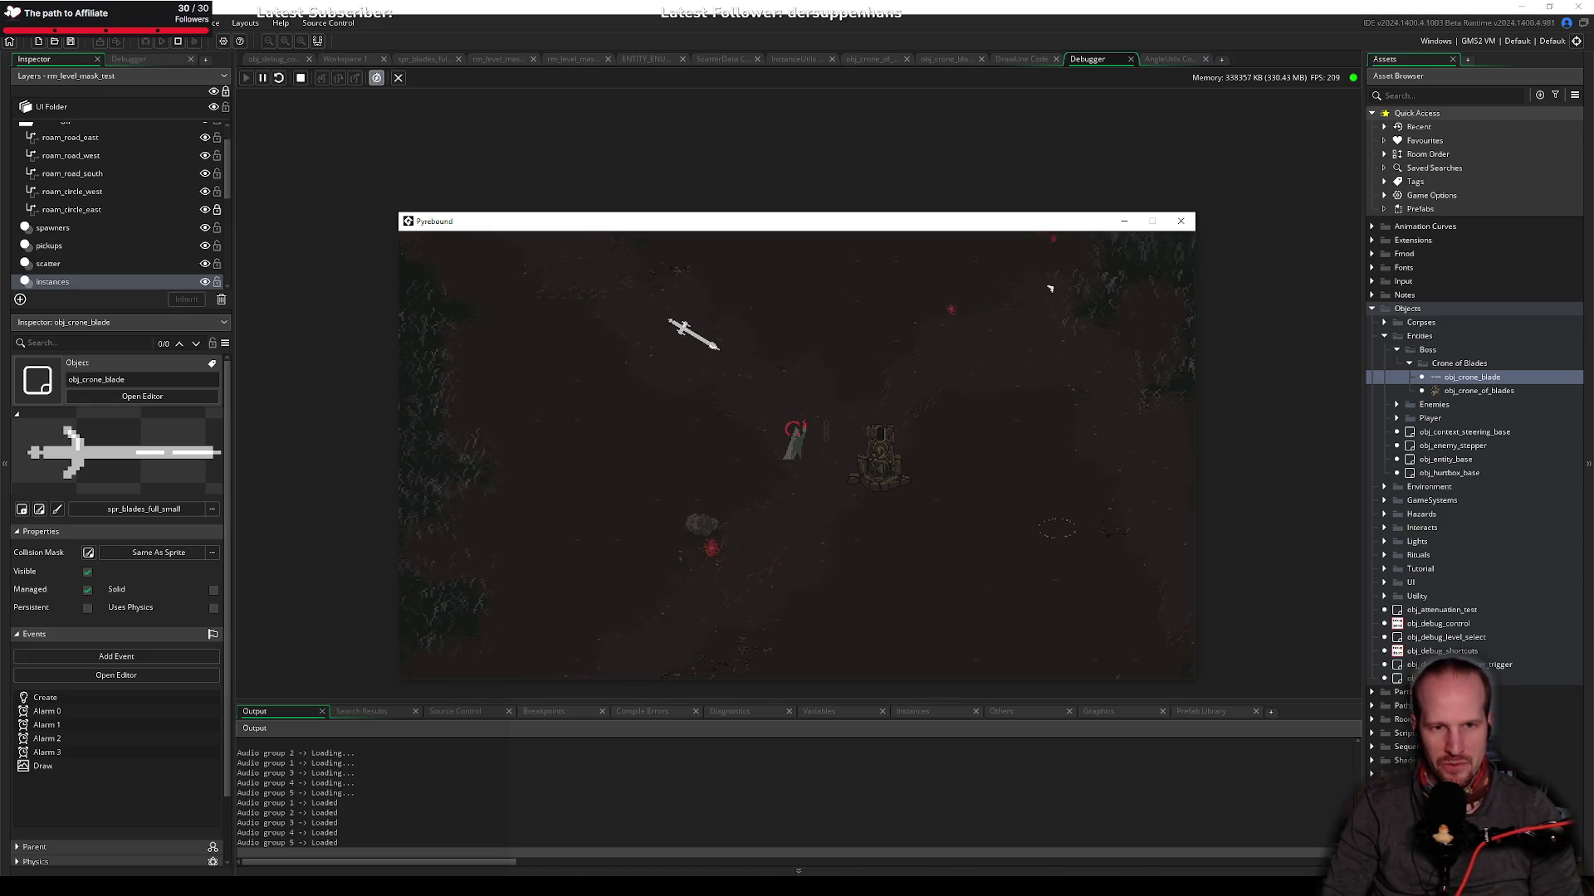
click(1181, 220)
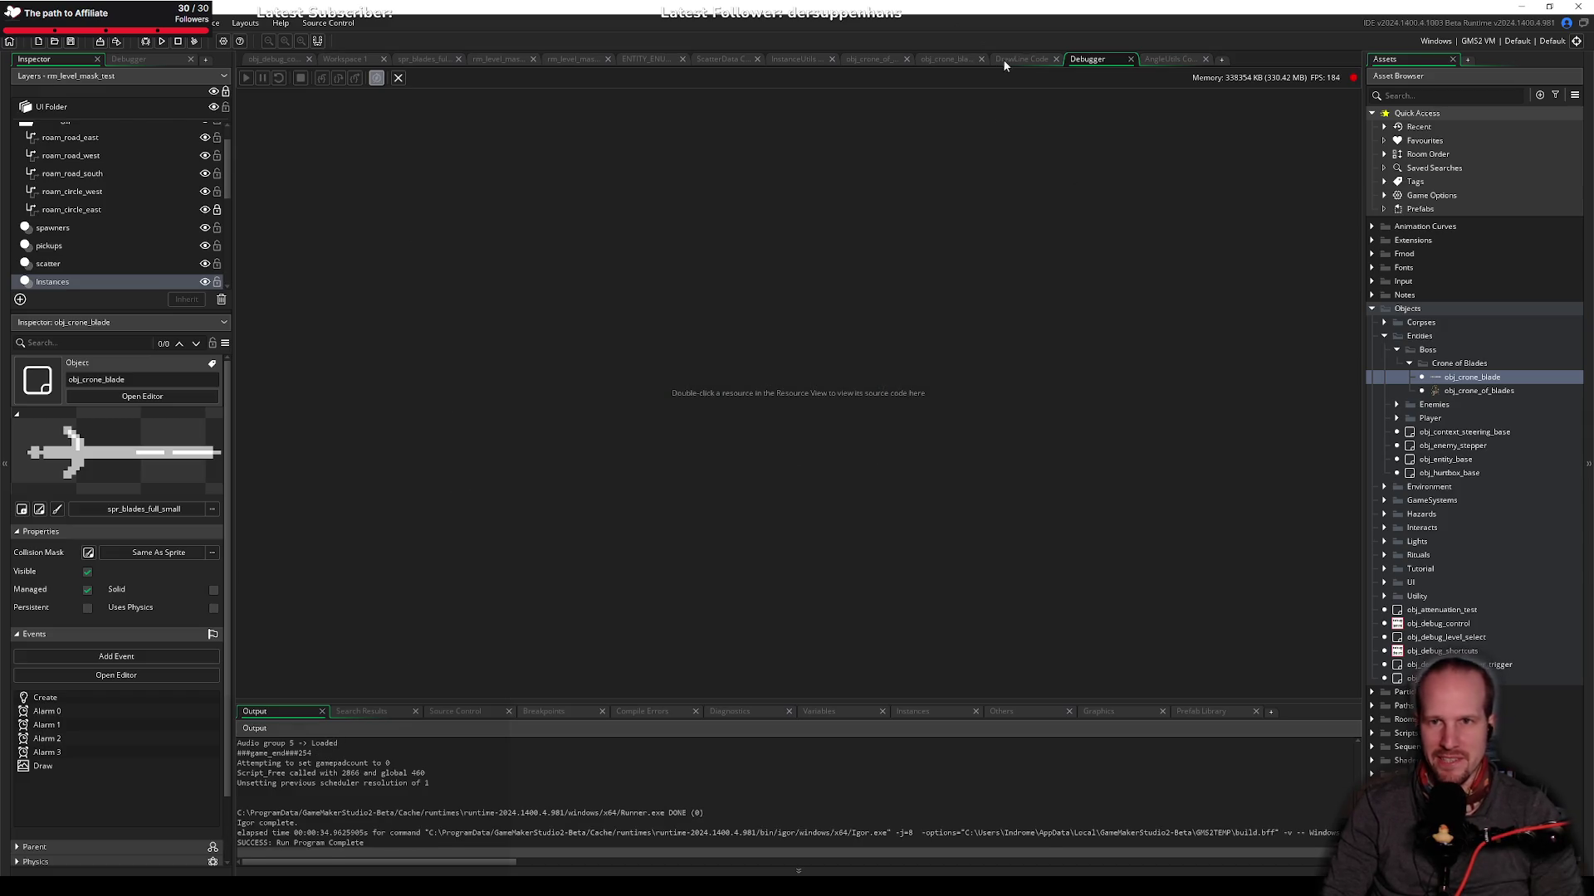
Step: Give spr_blades_full_small a Middle Right origin (52, 8) in Workspace 1, then launch a debug build
click(344, 60)
click(687, 321)
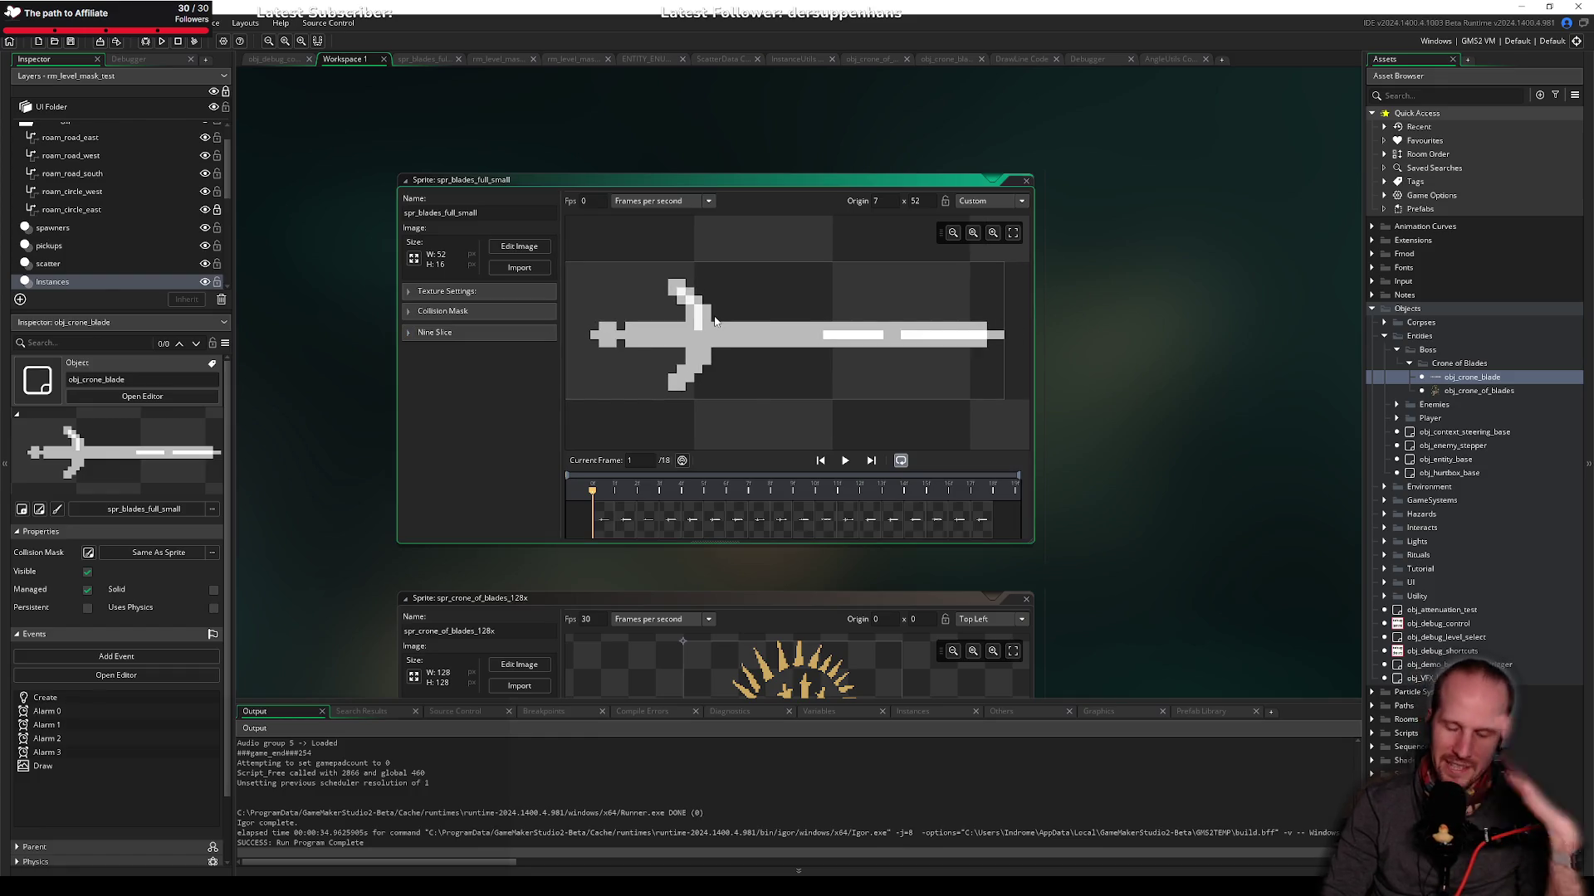
mouse_move(863, 283)
mouse_down()
mouse_move(747, 334)
mouse_move(728, 321)
mouse_up()
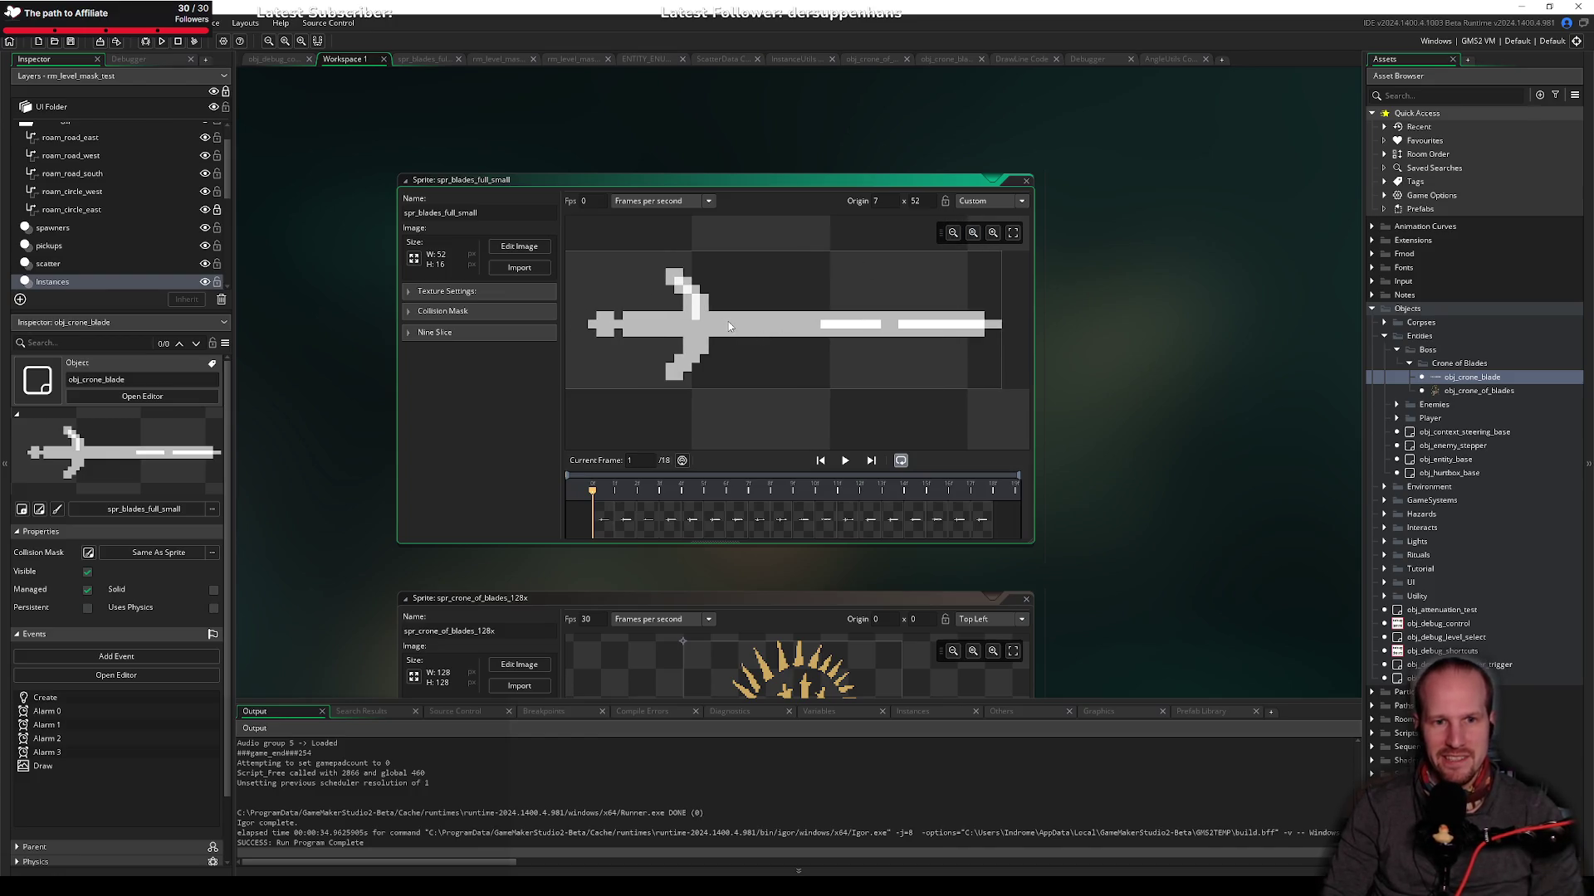
scroll(729, 321, down, 5)
scroll(726, 317, up, 5)
scroll(730, 321, down, 5)
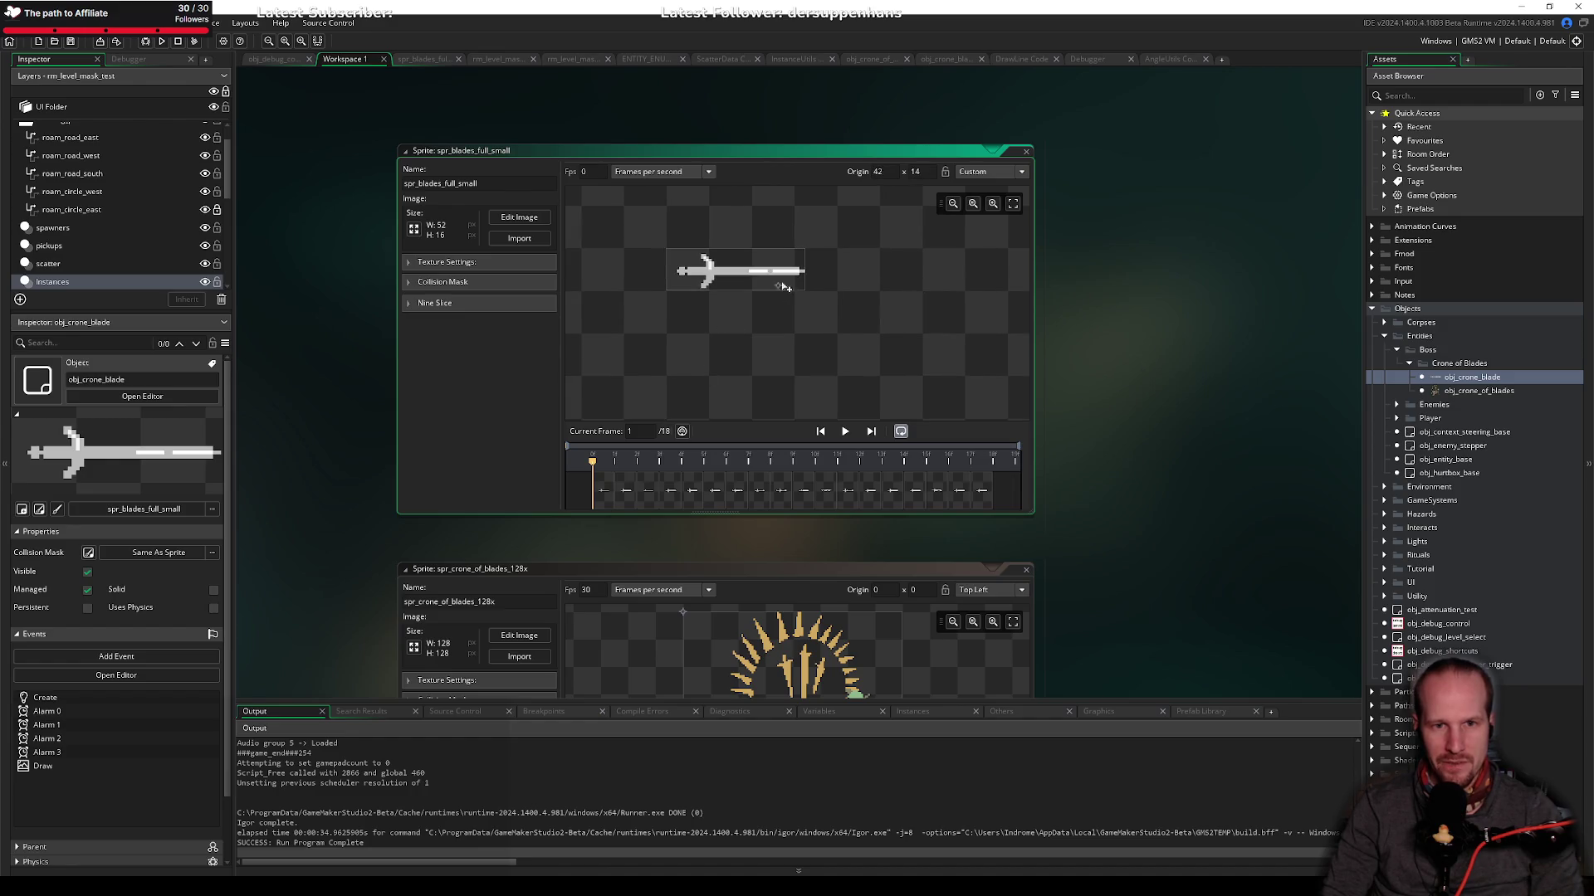
scroll(800, 276, up, 4)
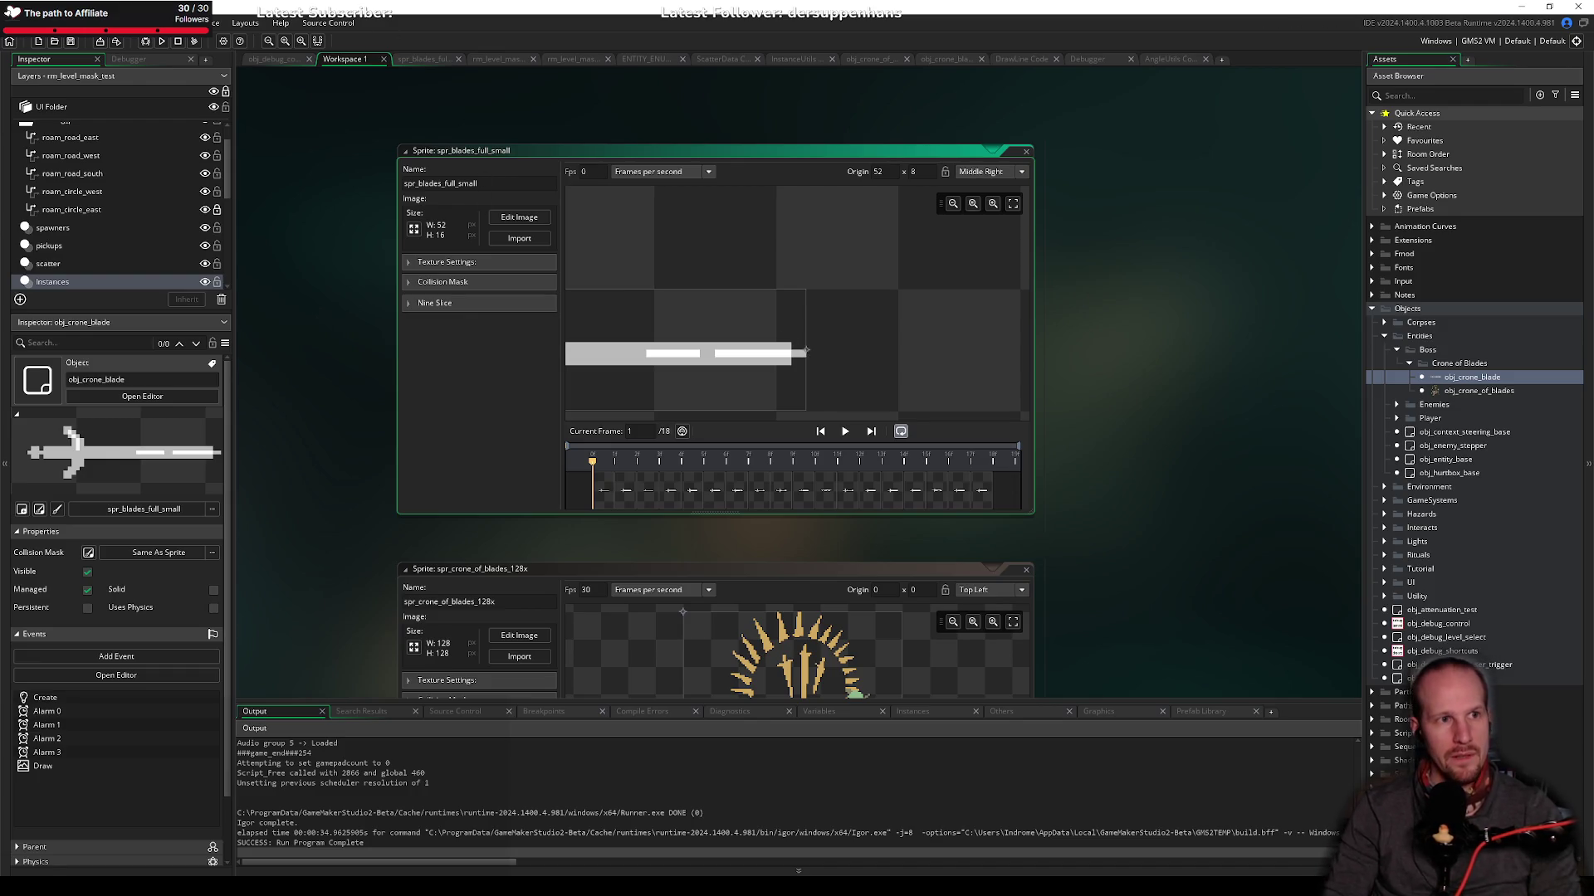
click(146, 41)
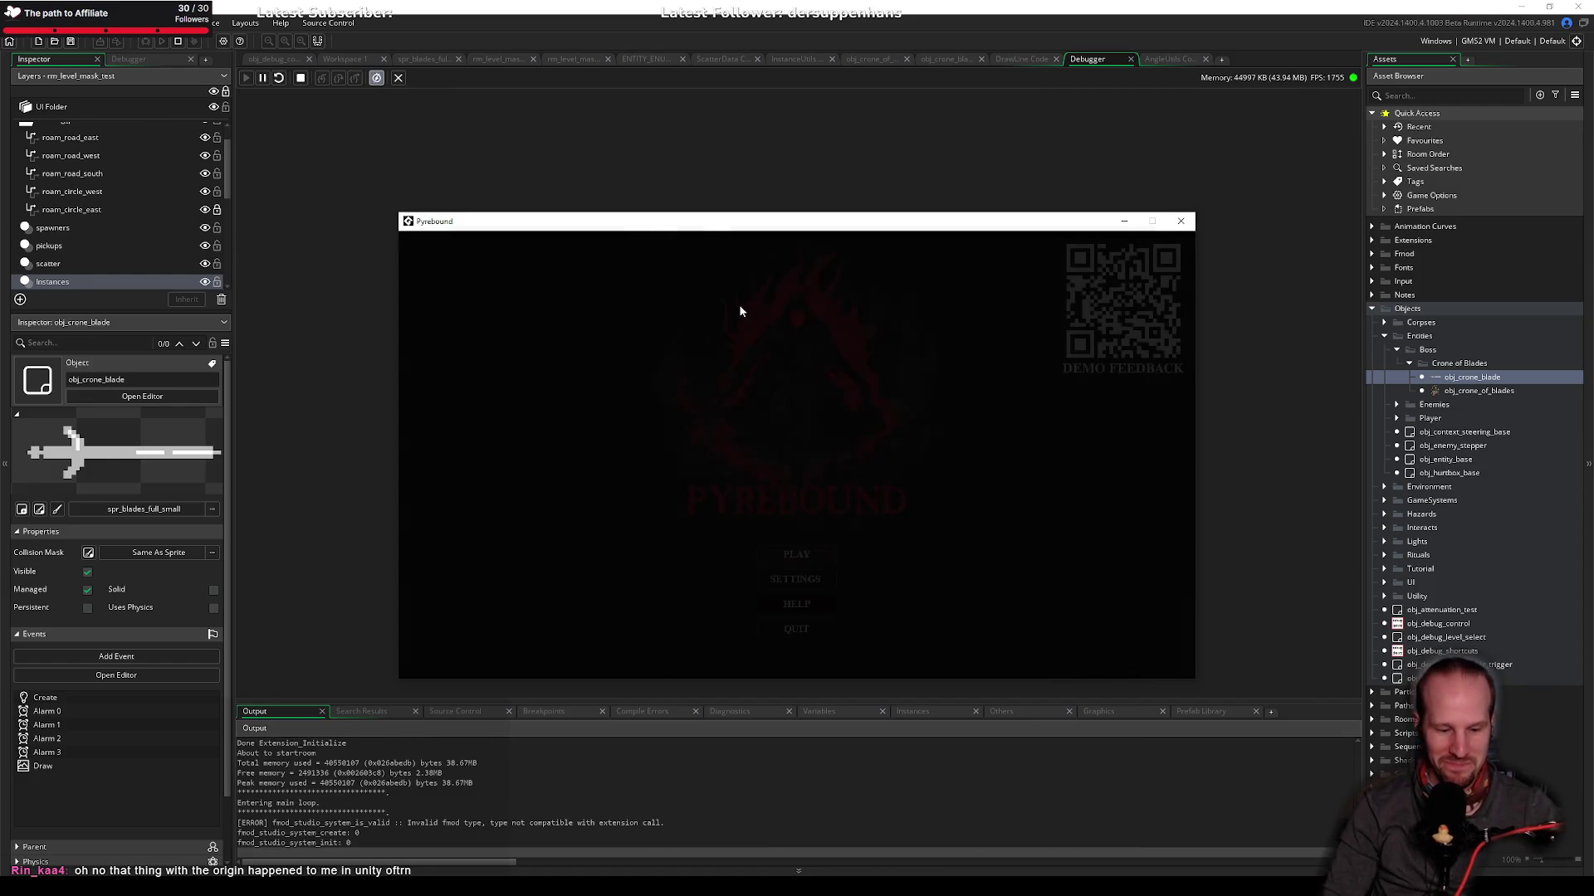
Step: Start Pyrebound from the title menu and walk the player around with WASD as blades land
key(Return)
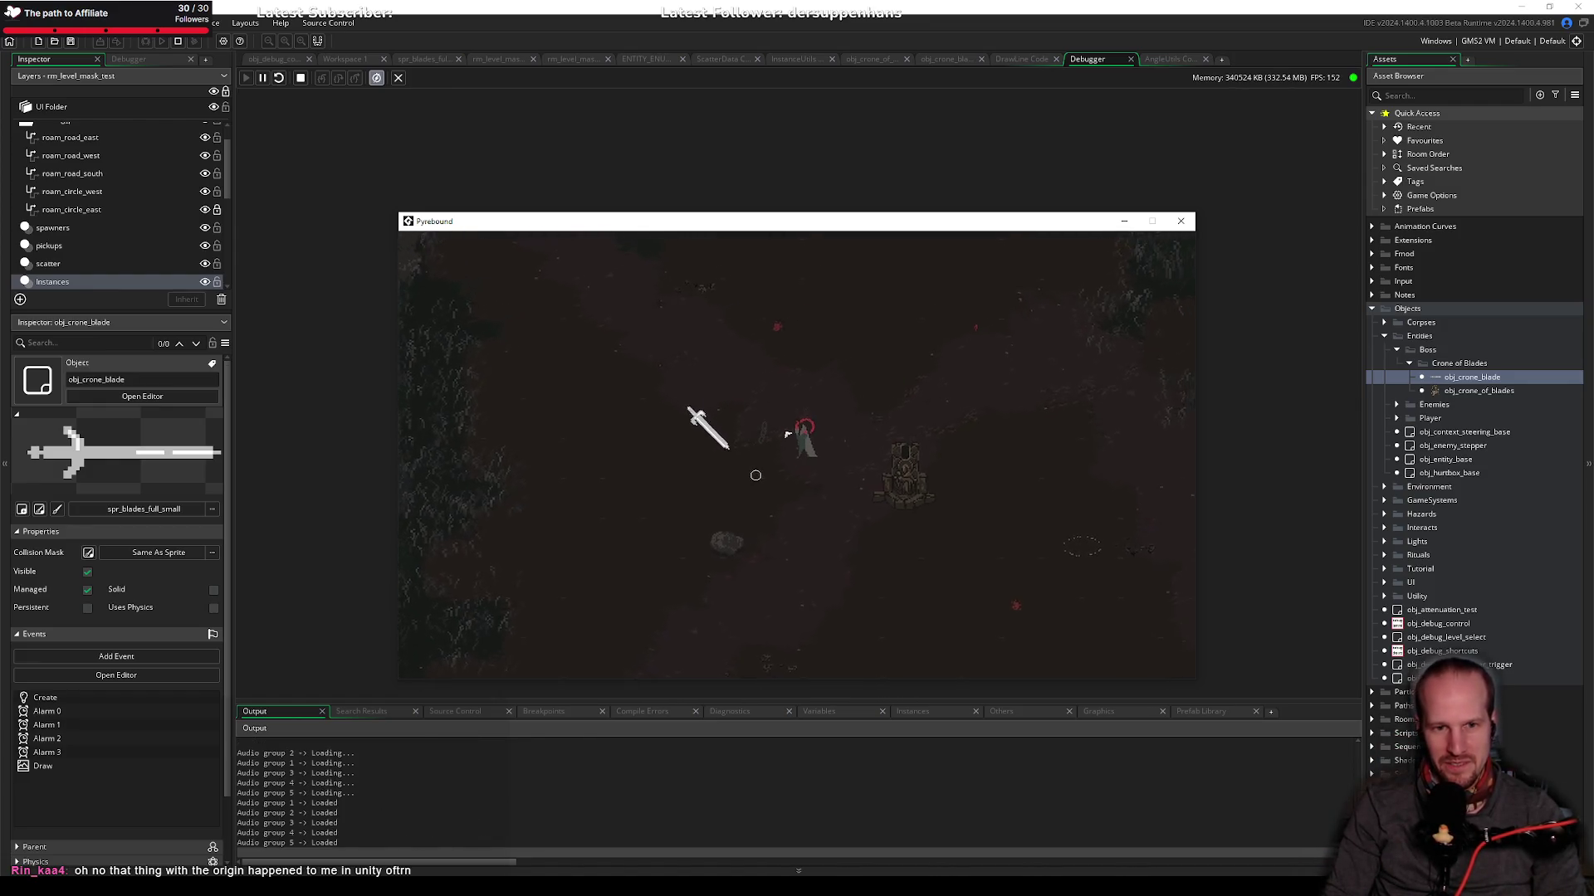
key(a)
key(s)
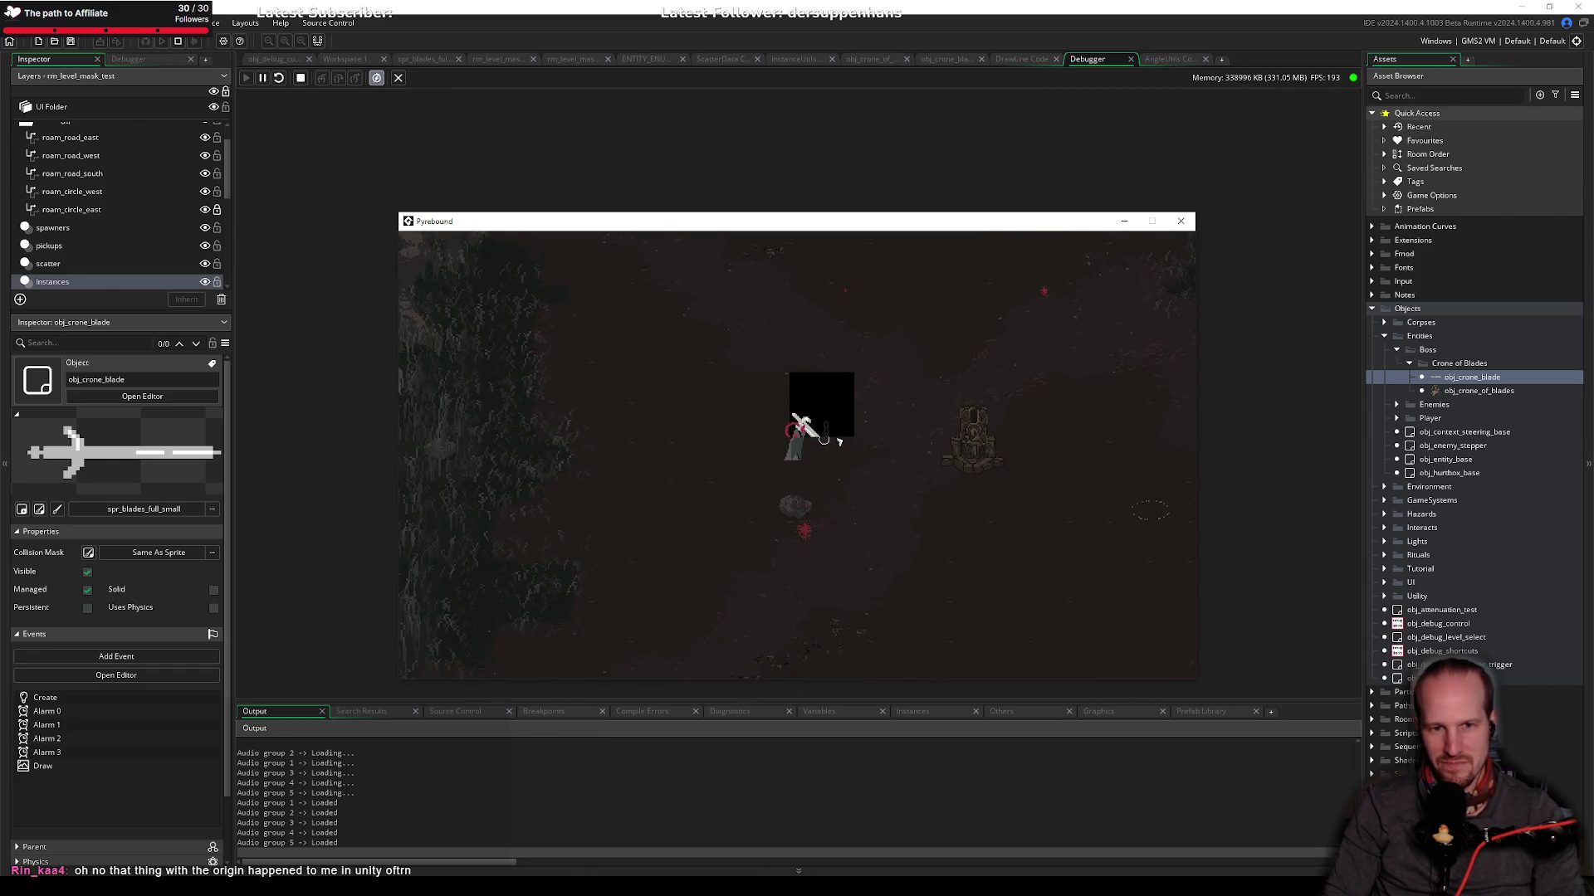
key(d)
key(w)
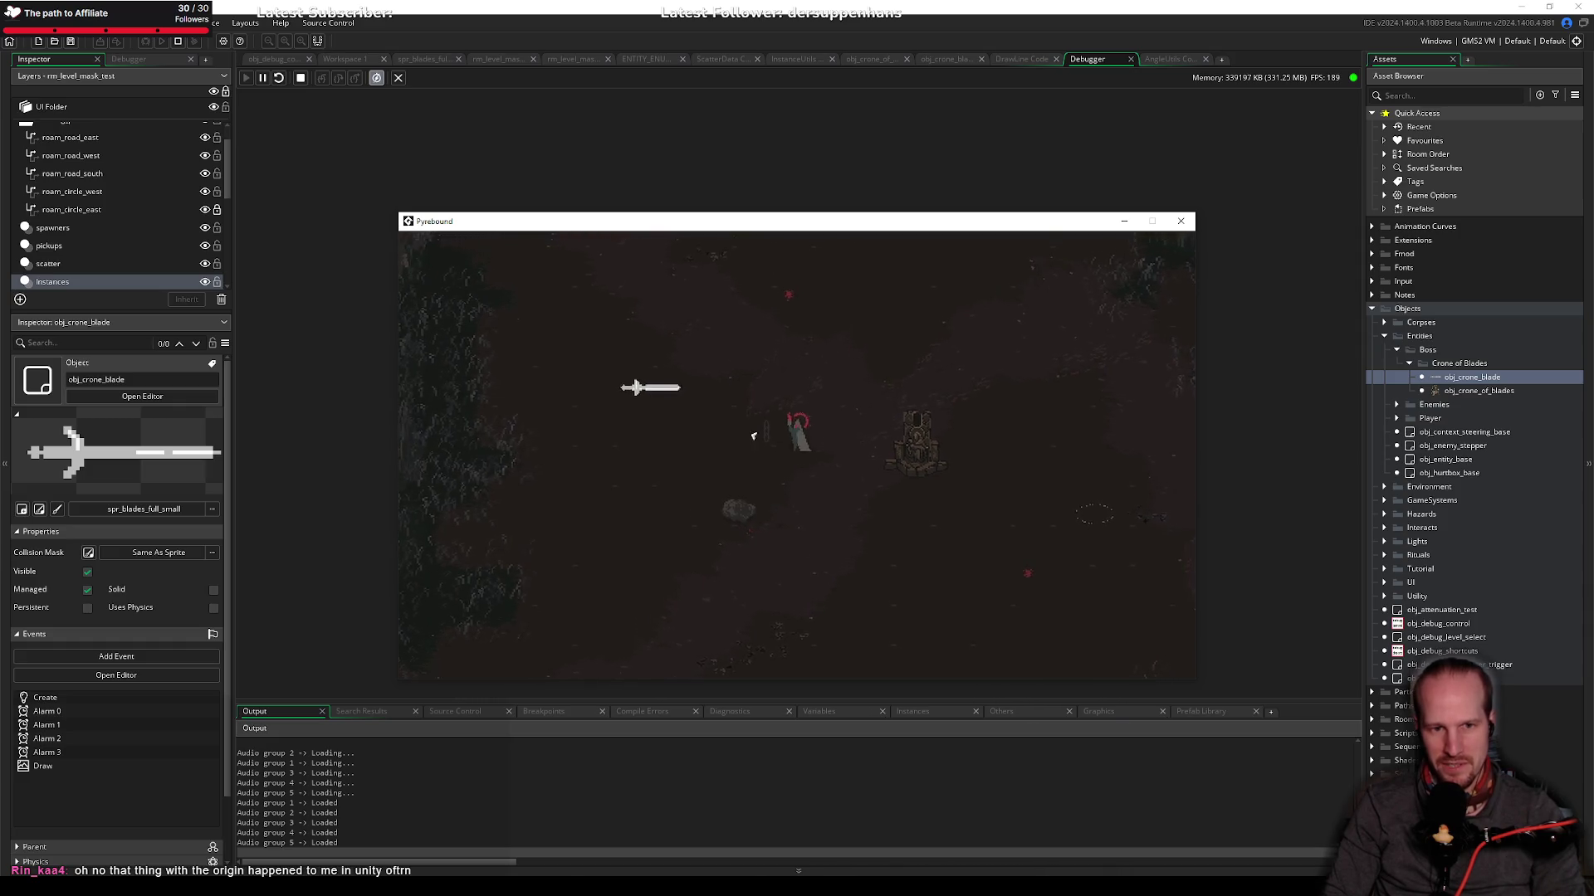
key(d)
key(s)
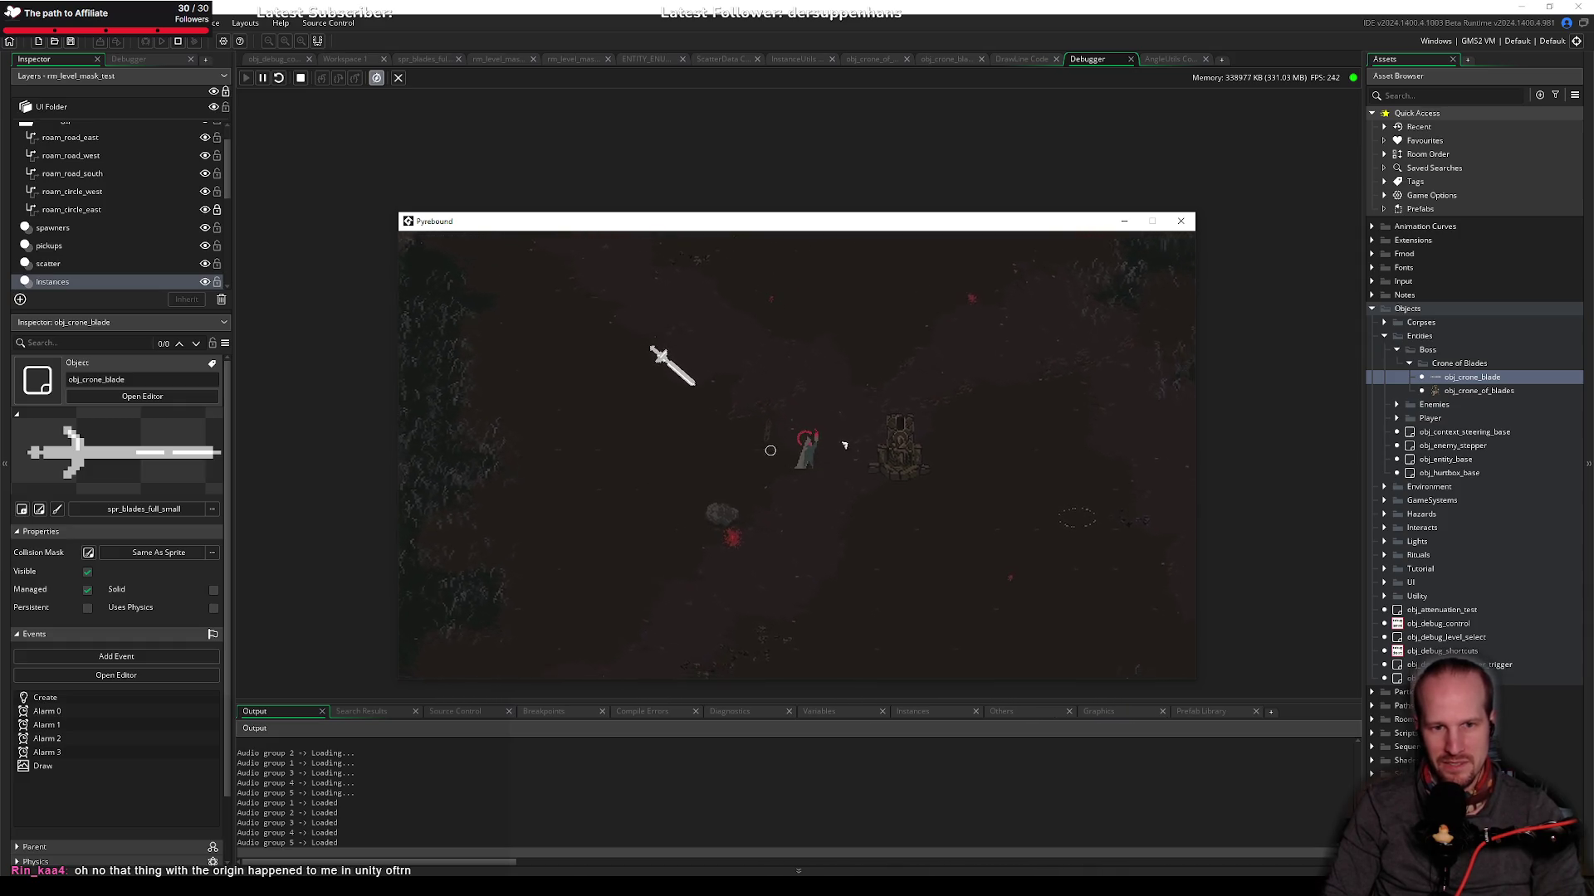
key(a)
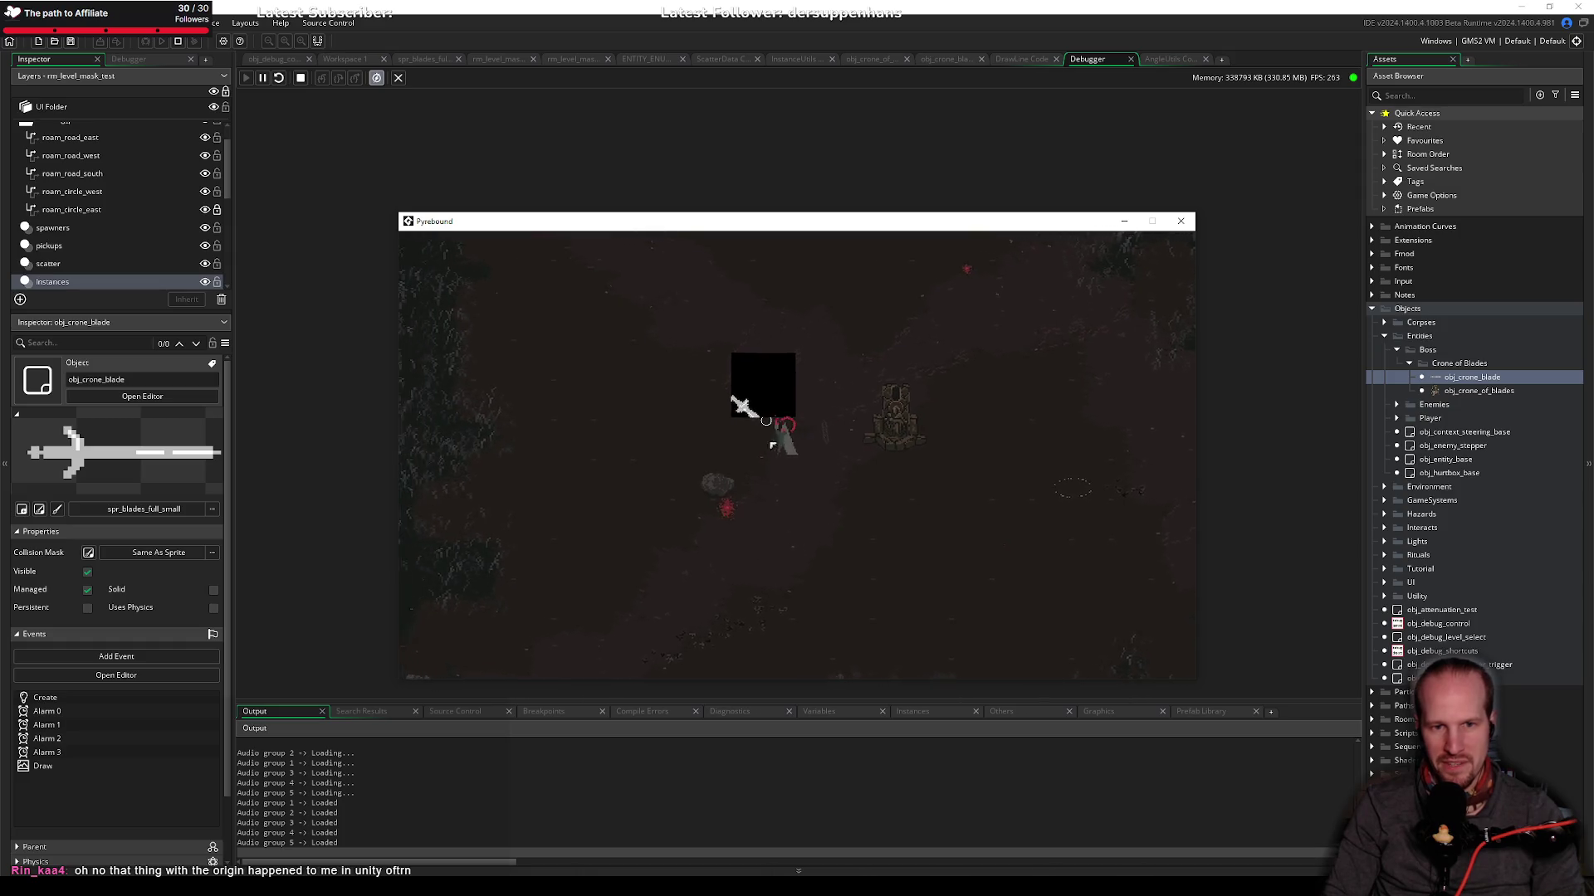
key(a)
key(w)
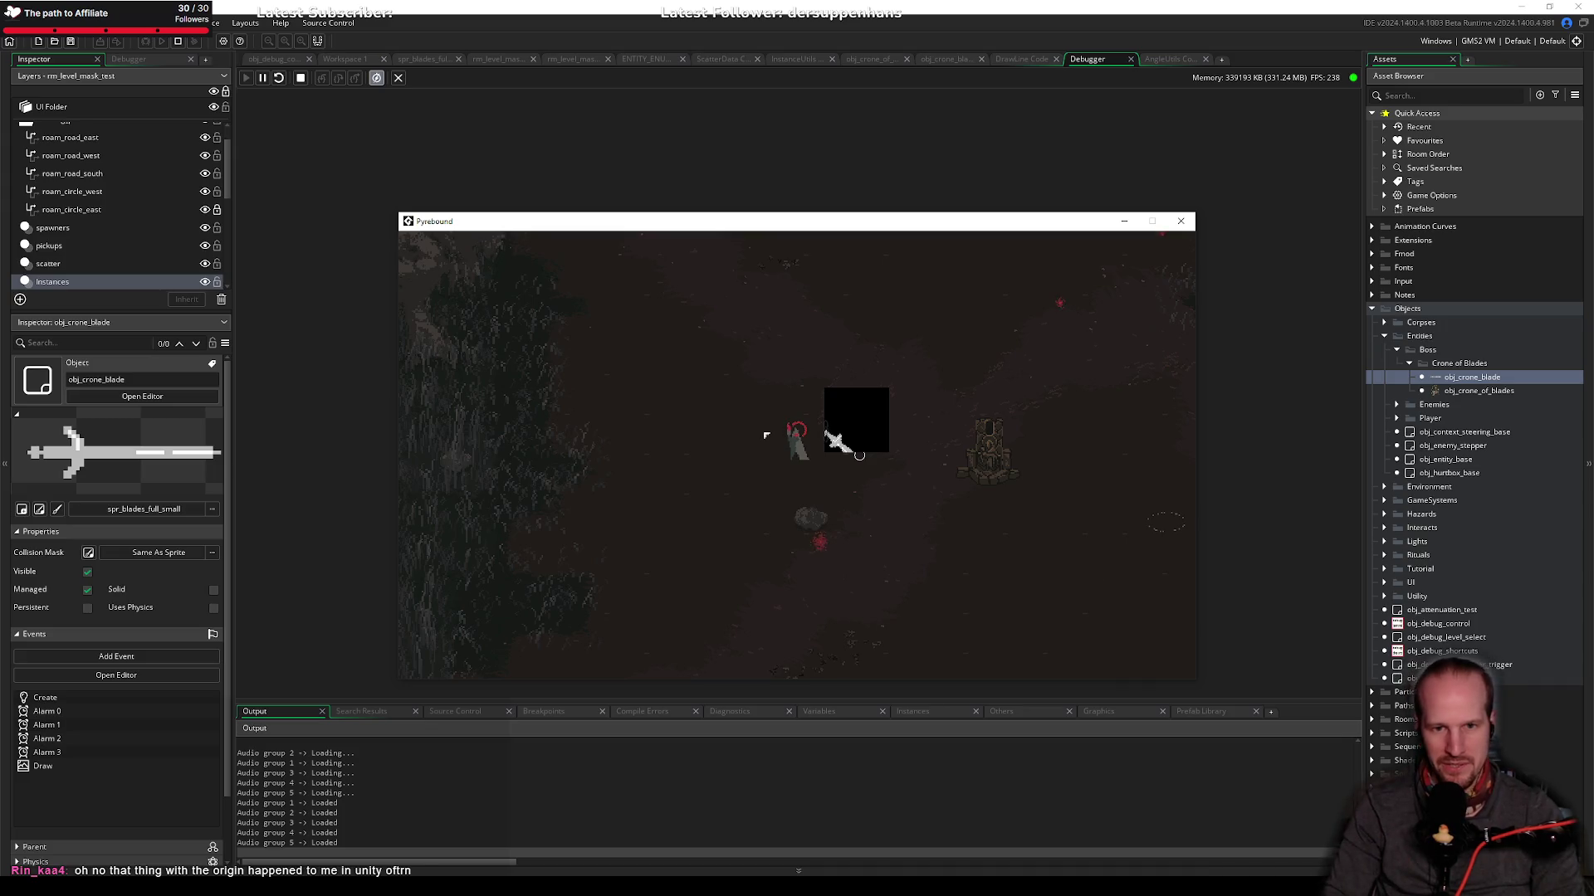
key(a)
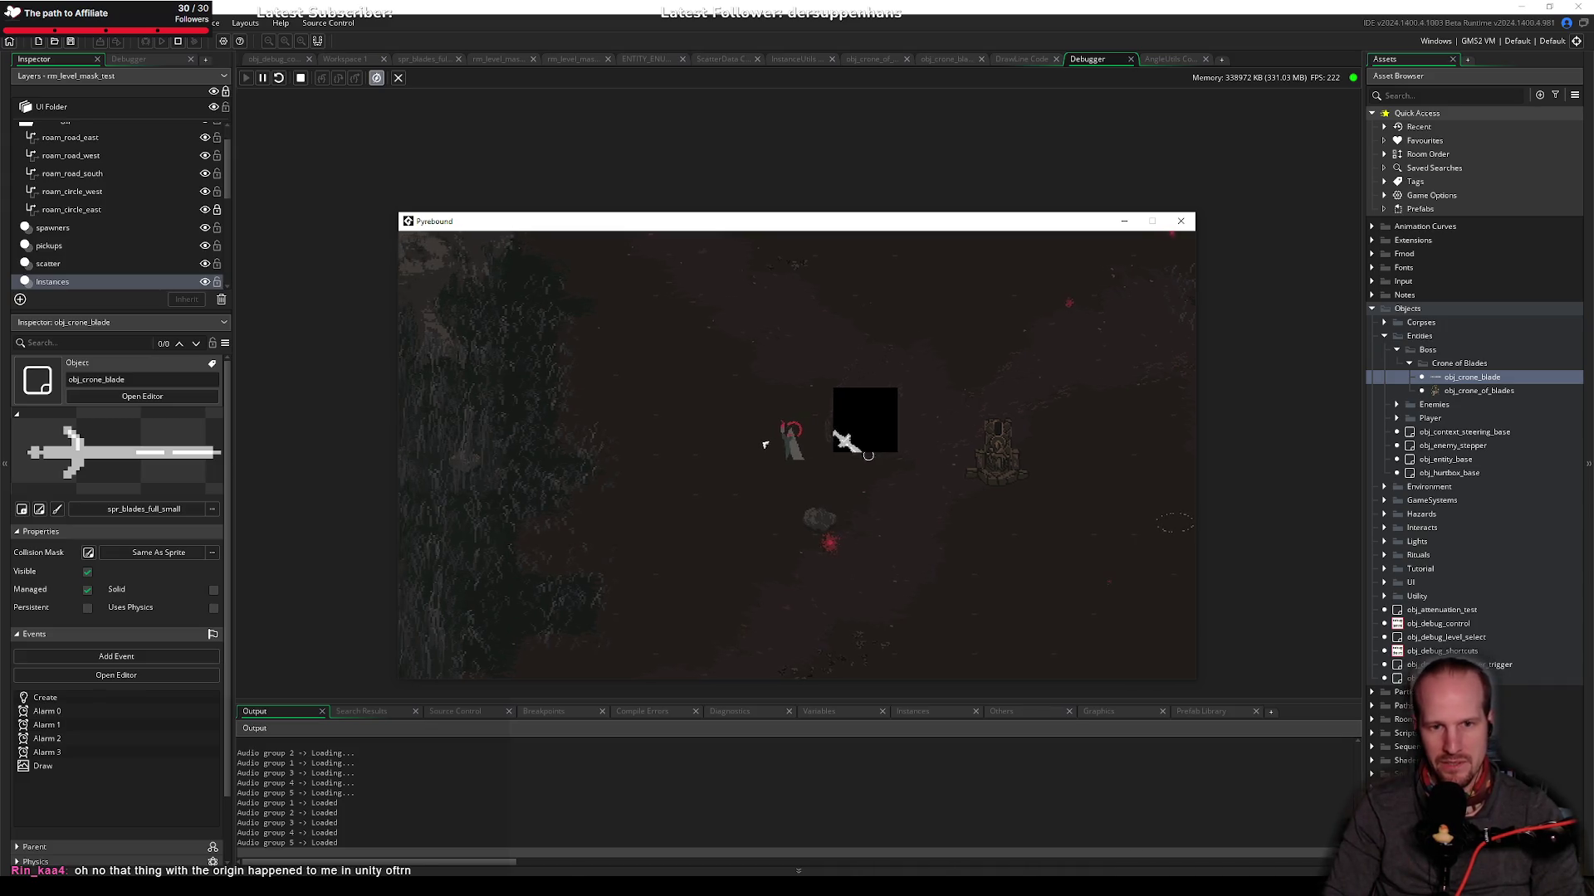
key(a)
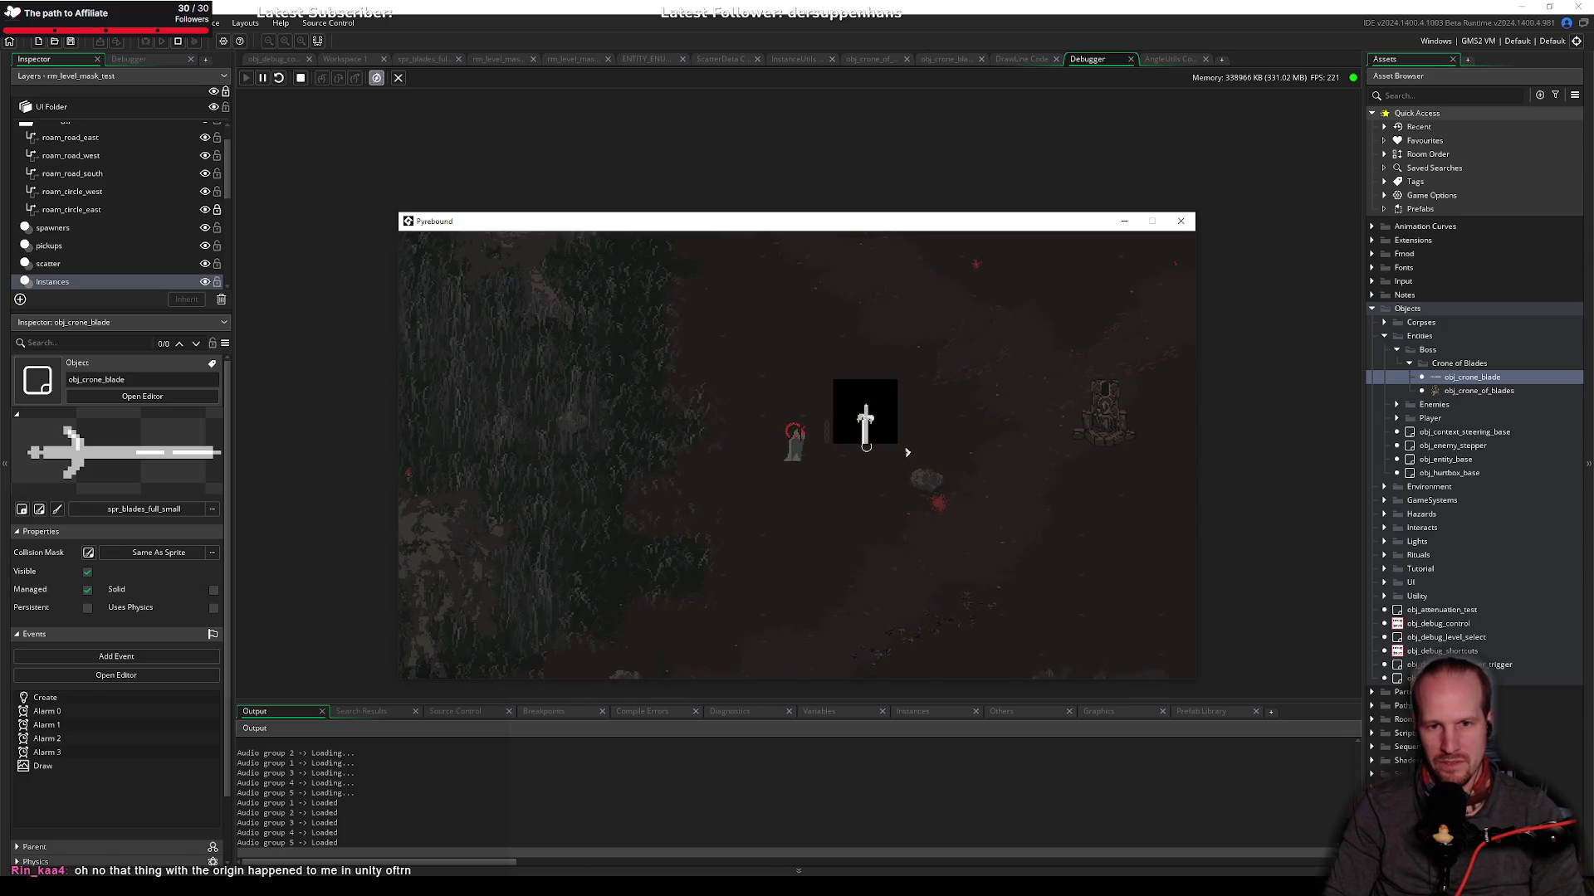
key(d)
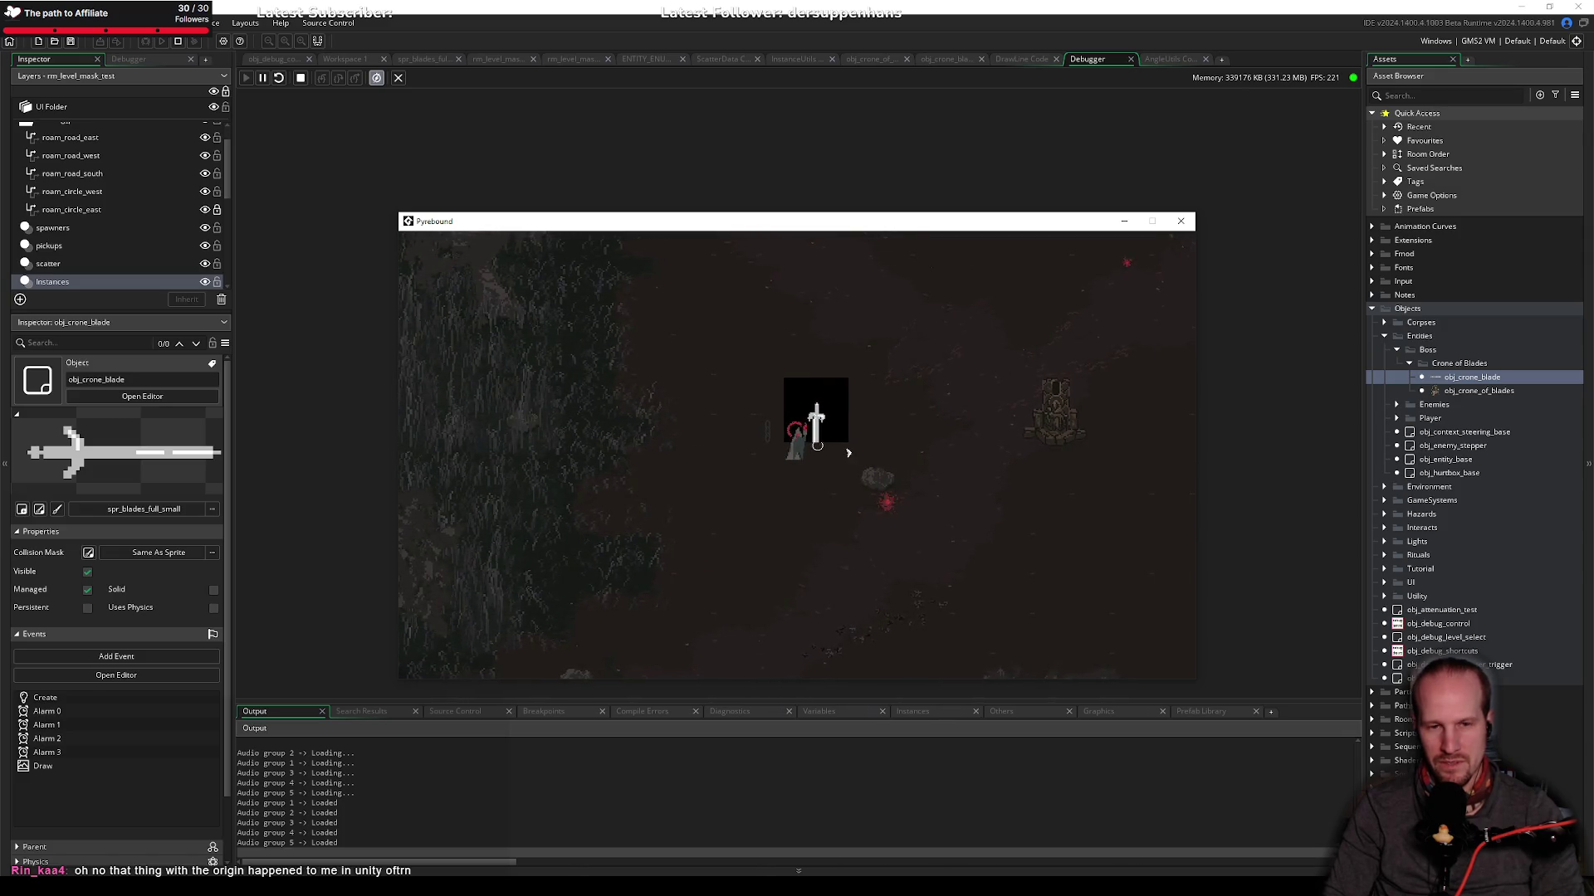
key(w)
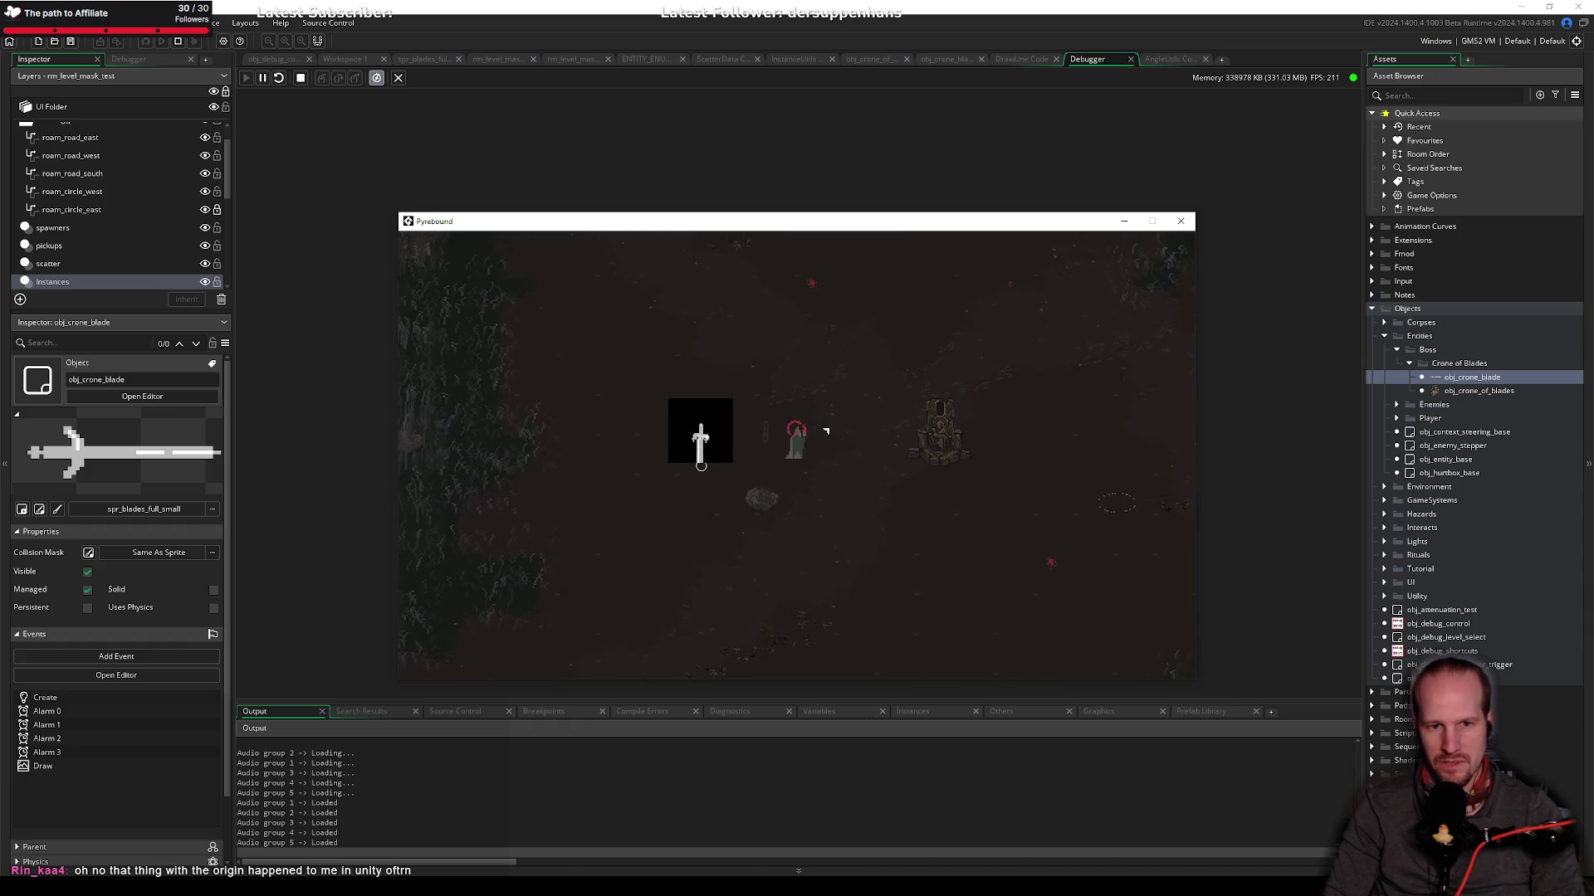